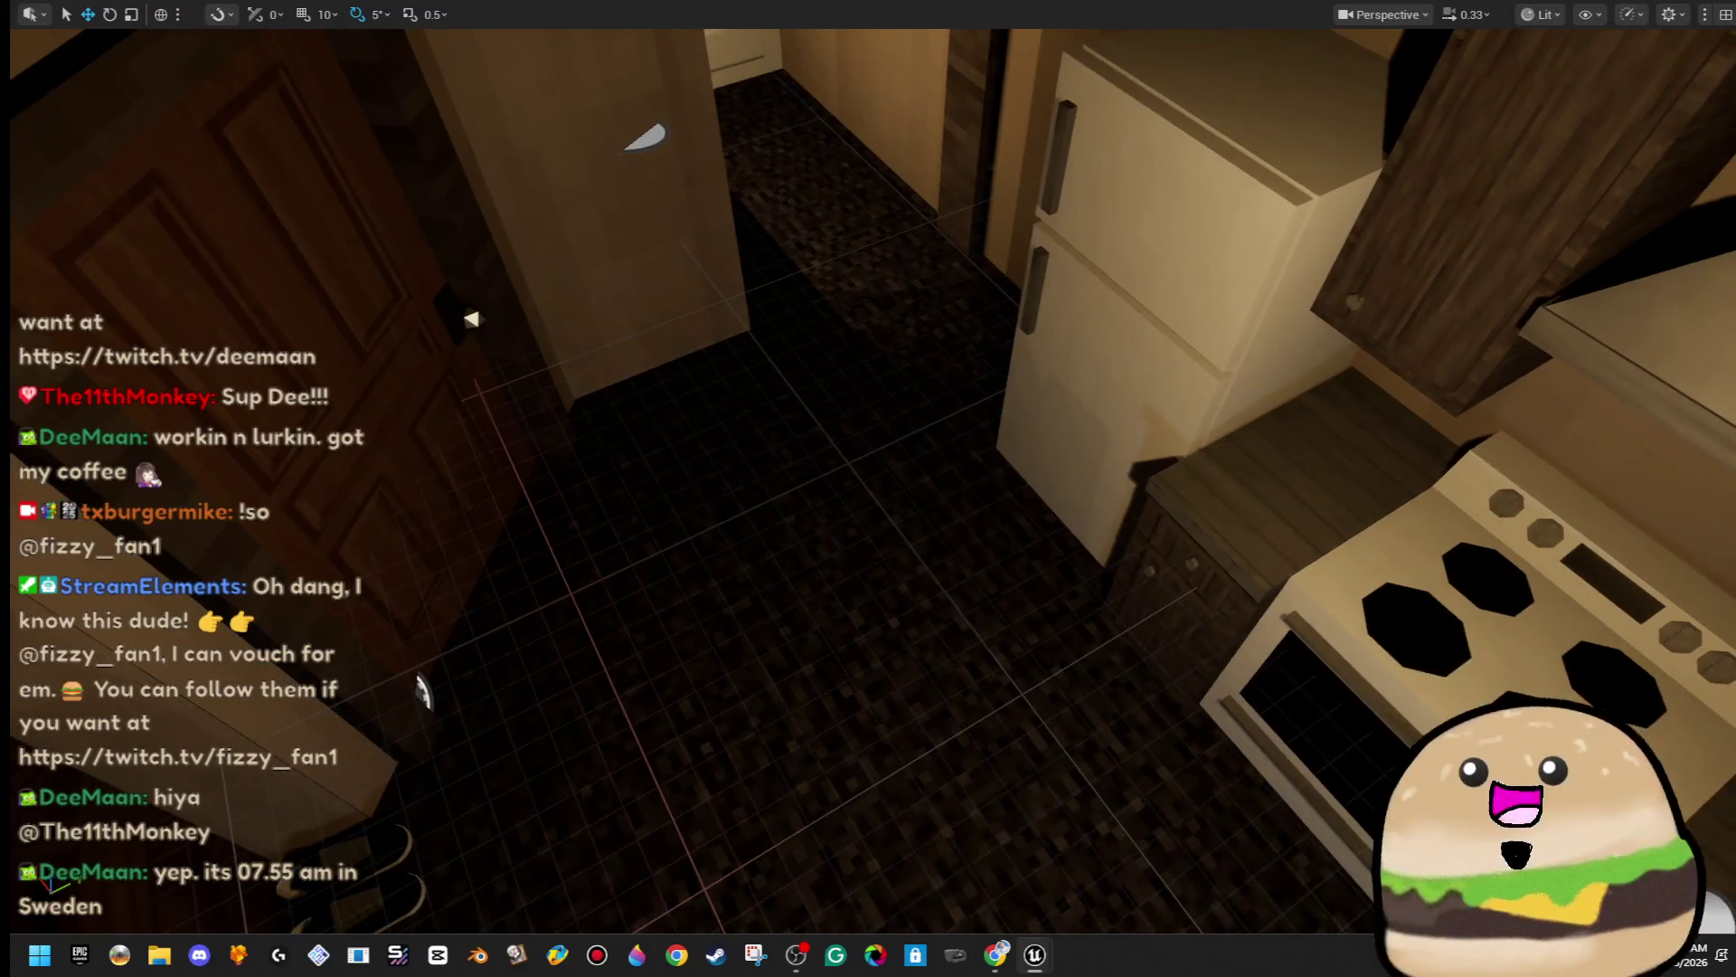
# - Play from here, walk to the desk, read the mail note, then close it
pyautogui.click(913, 670)
pyautogui.click(951, 528)
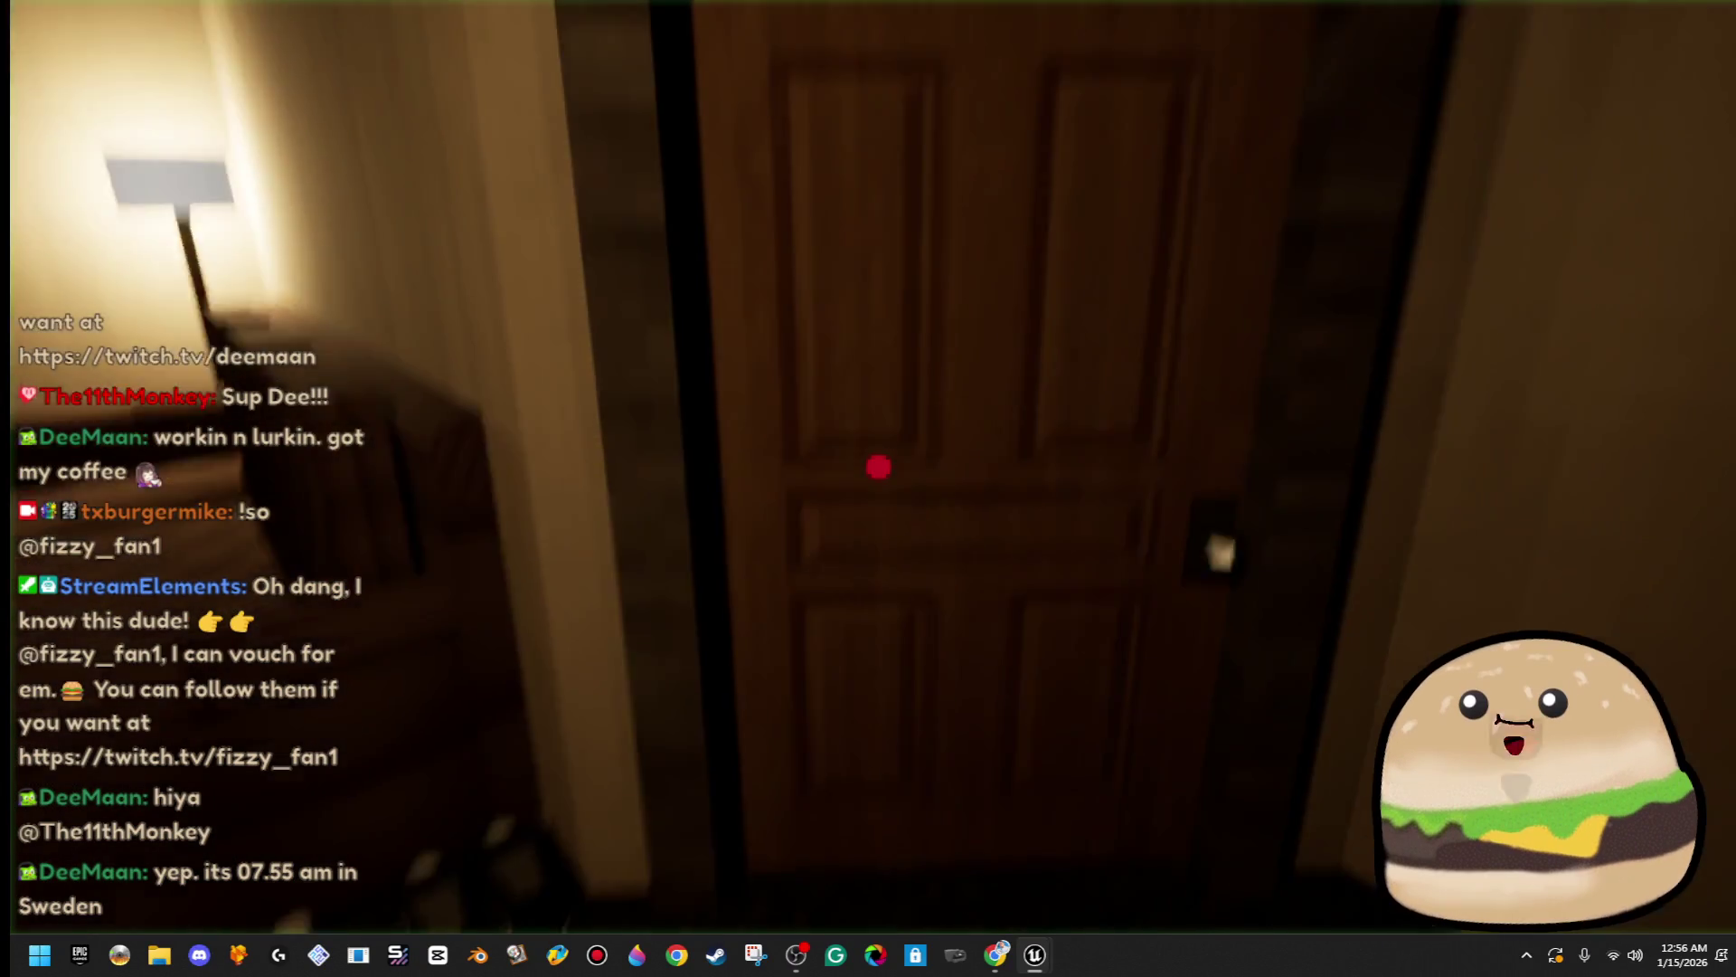
pyautogui.press('e')
pyautogui.press('w')
pyautogui.press('e')
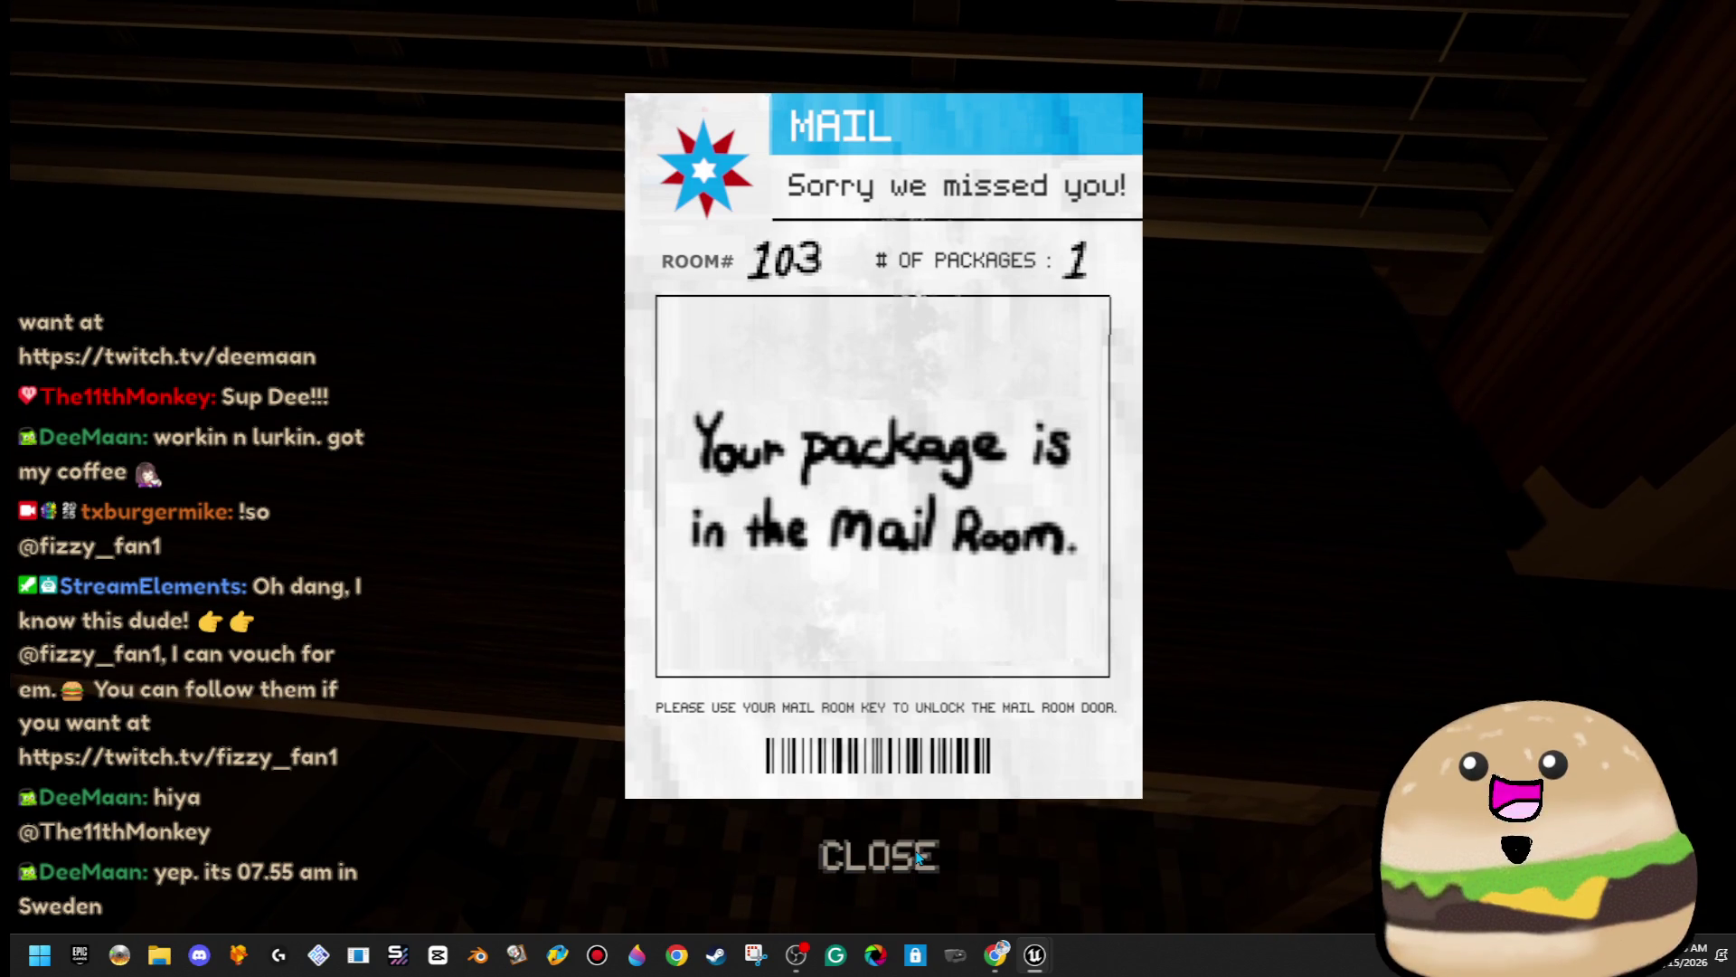
pyautogui.click(918, 856)
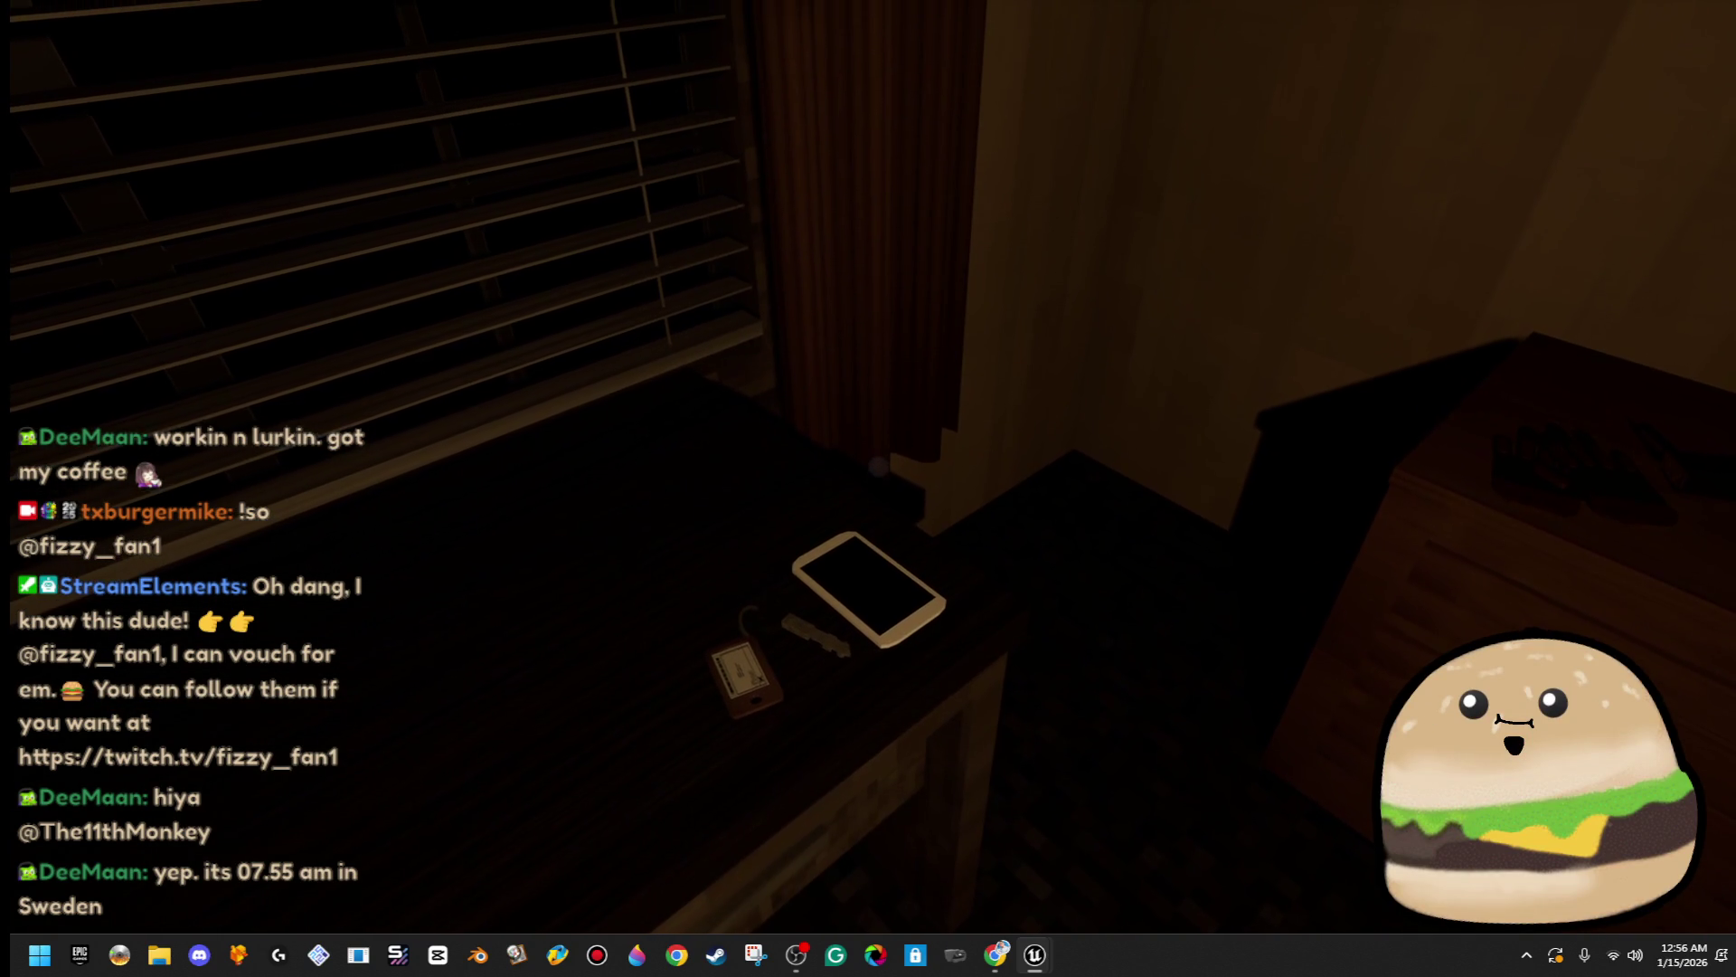
# - Walk through the kitchen door into the hallway, end the session, and fly to the desk
pyautogui.moveTo(869, 488)
pyautogui.press('w')
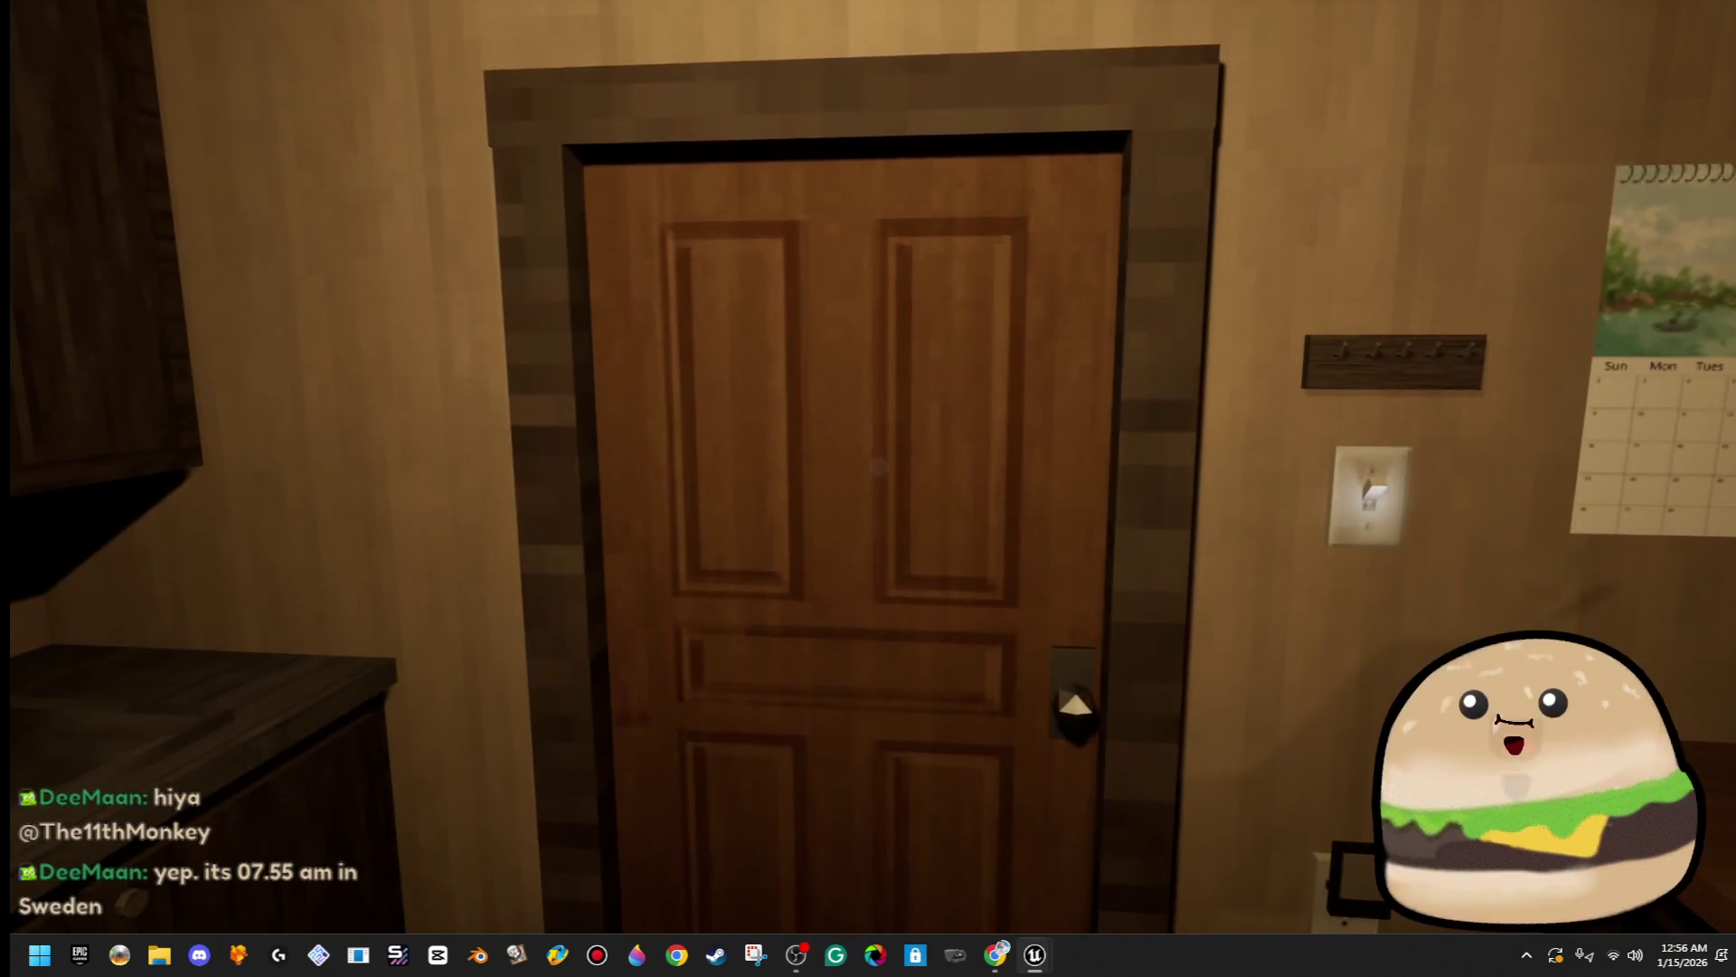
pyautogui.click(879, 467)
pyautogui.press('w')
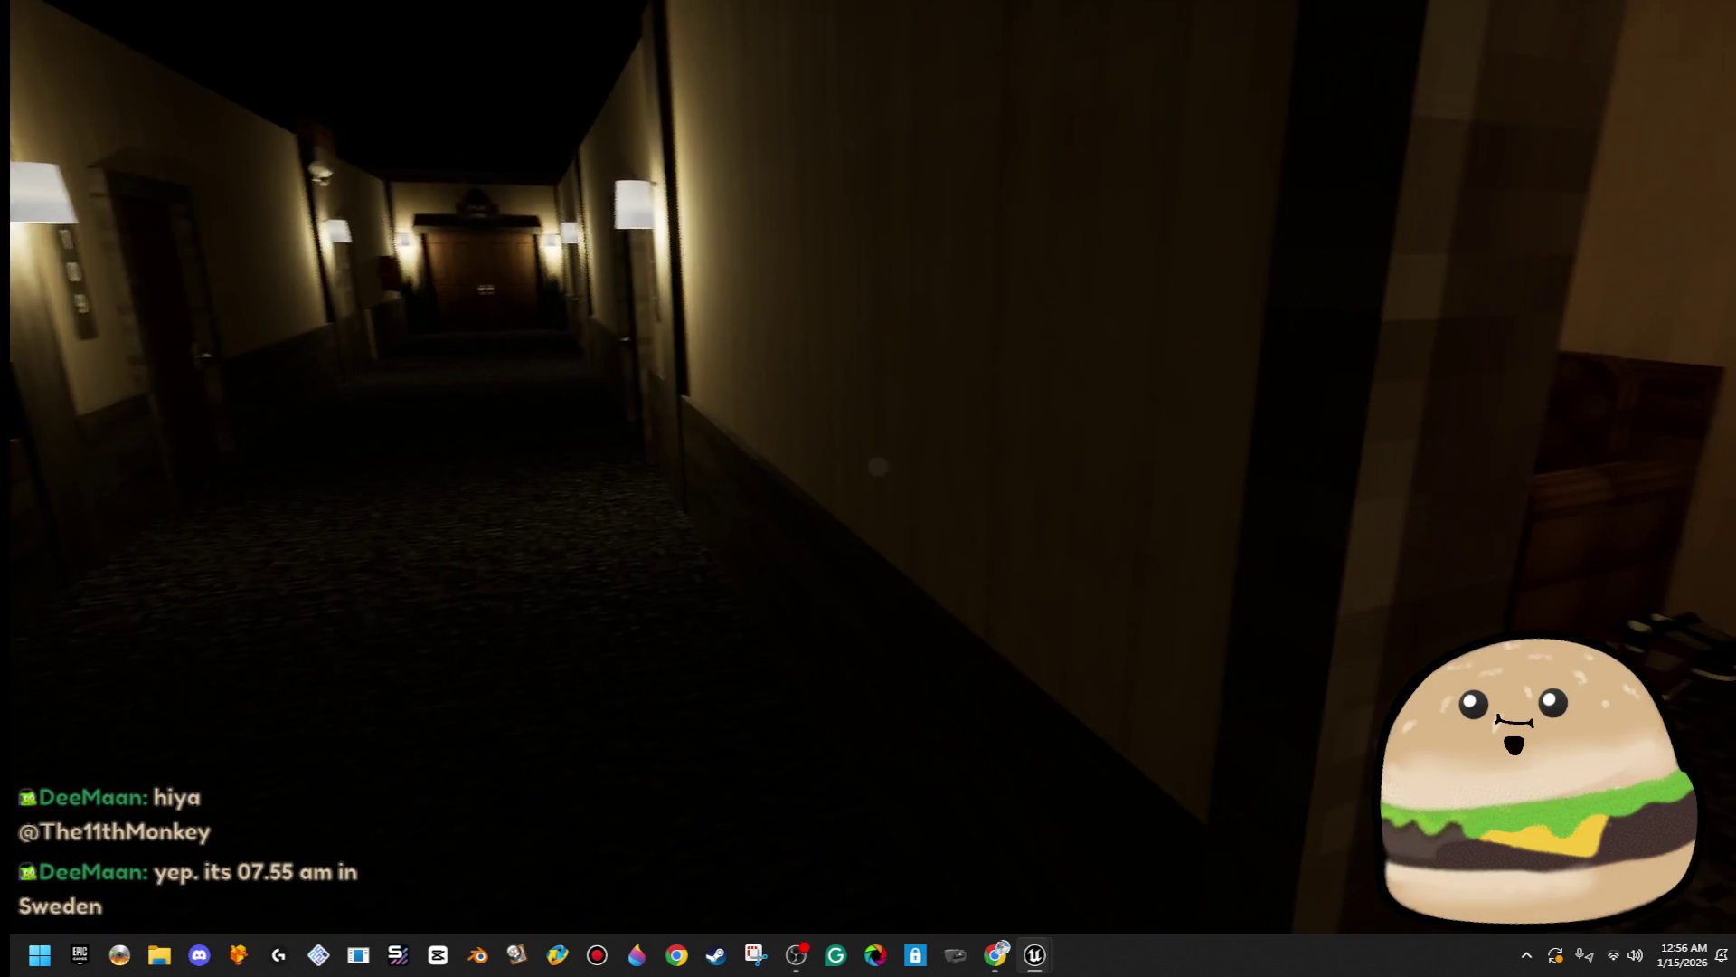
pyautogui.press('Escape')
pyautogui.press('w')
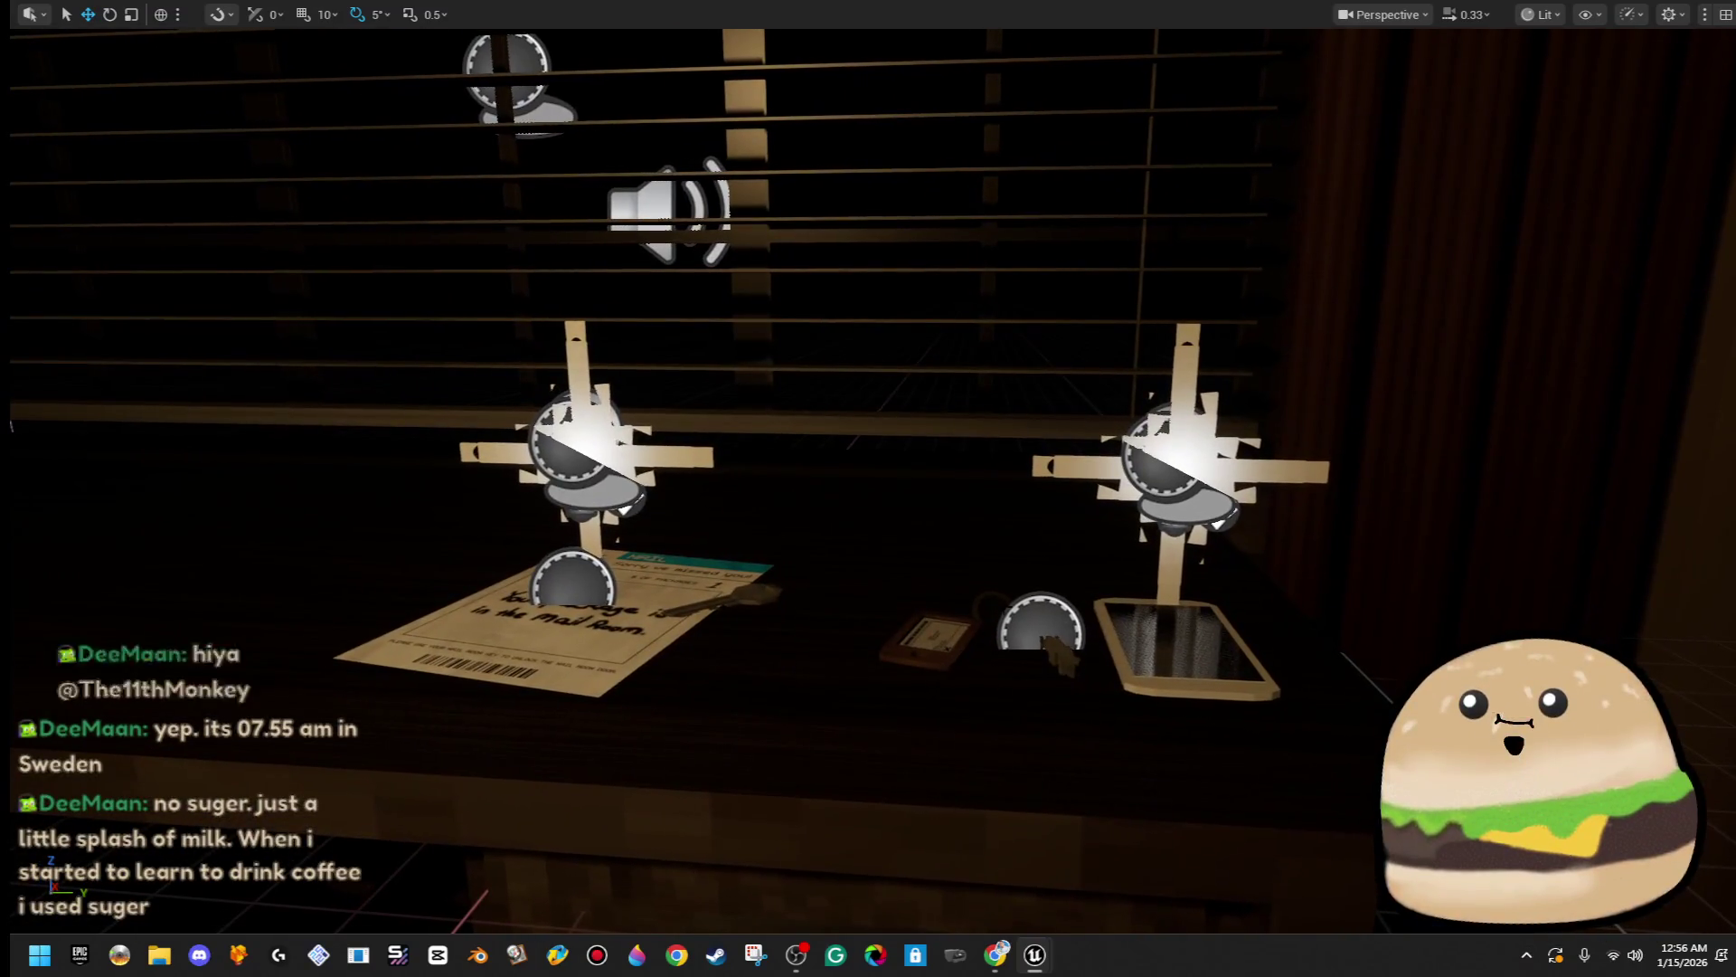
# - Select the mailbox actor in the viewport and open Mail_box_actor_tracks in the Blueprint editor
pyautogui.click(904, 724)
pyautogui.click(1040, 624)
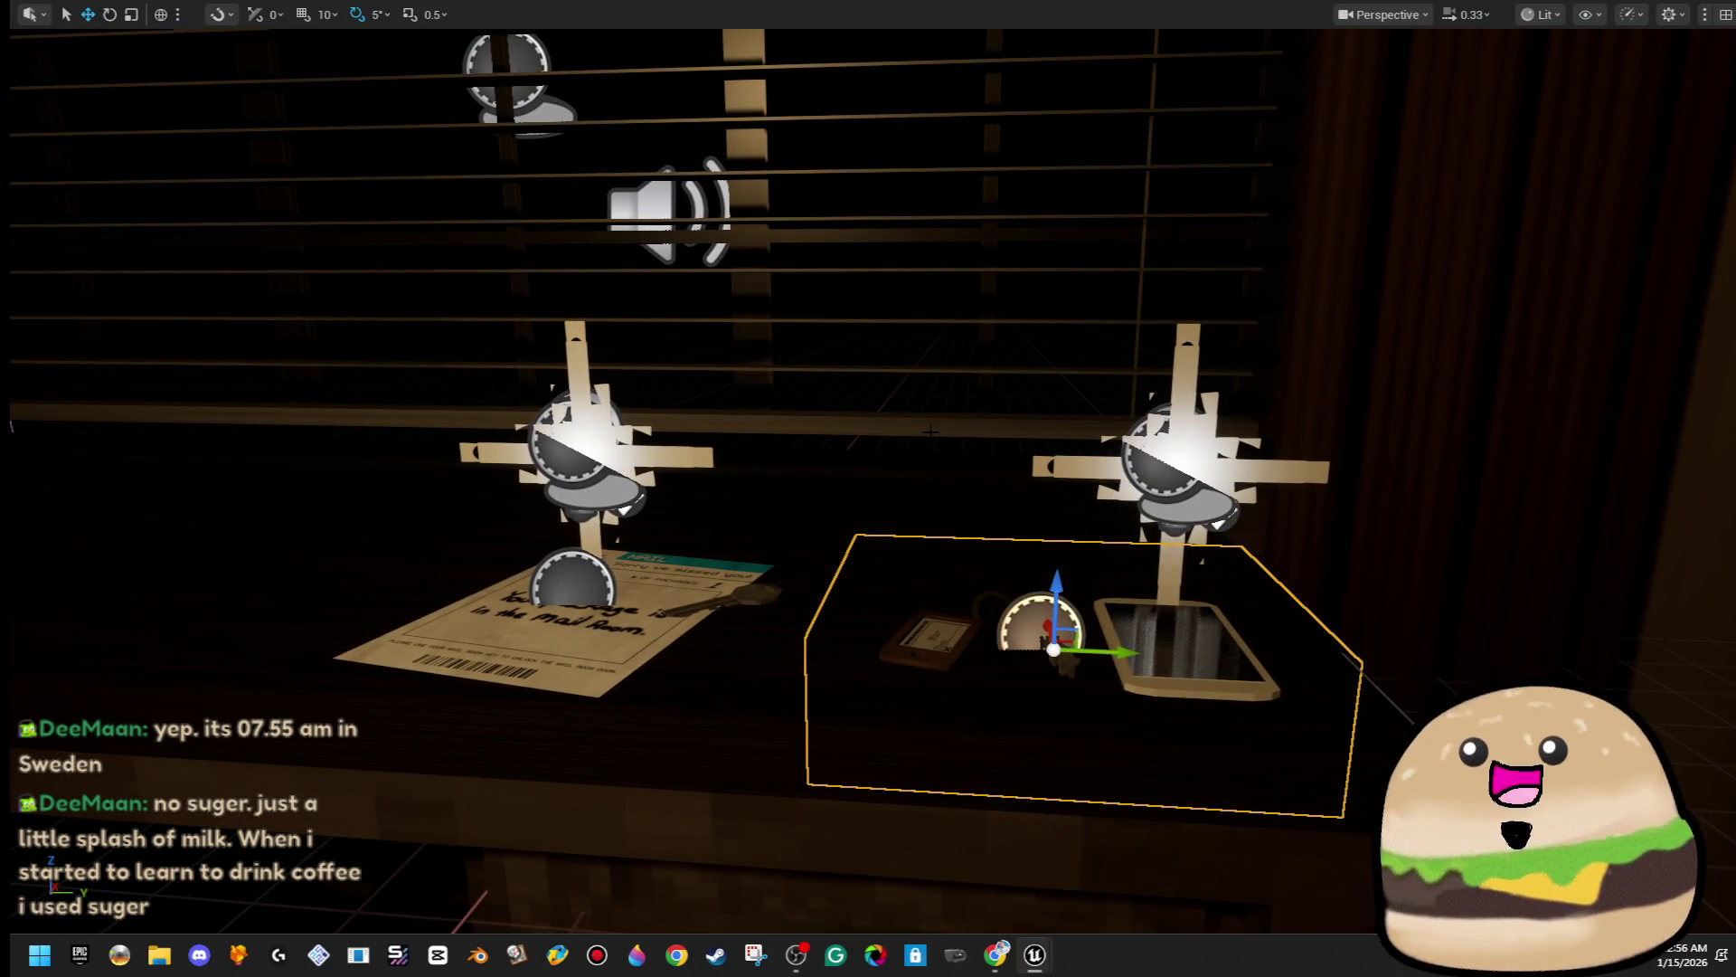
pyautogui.press('f')
pyautogui.press('F11')
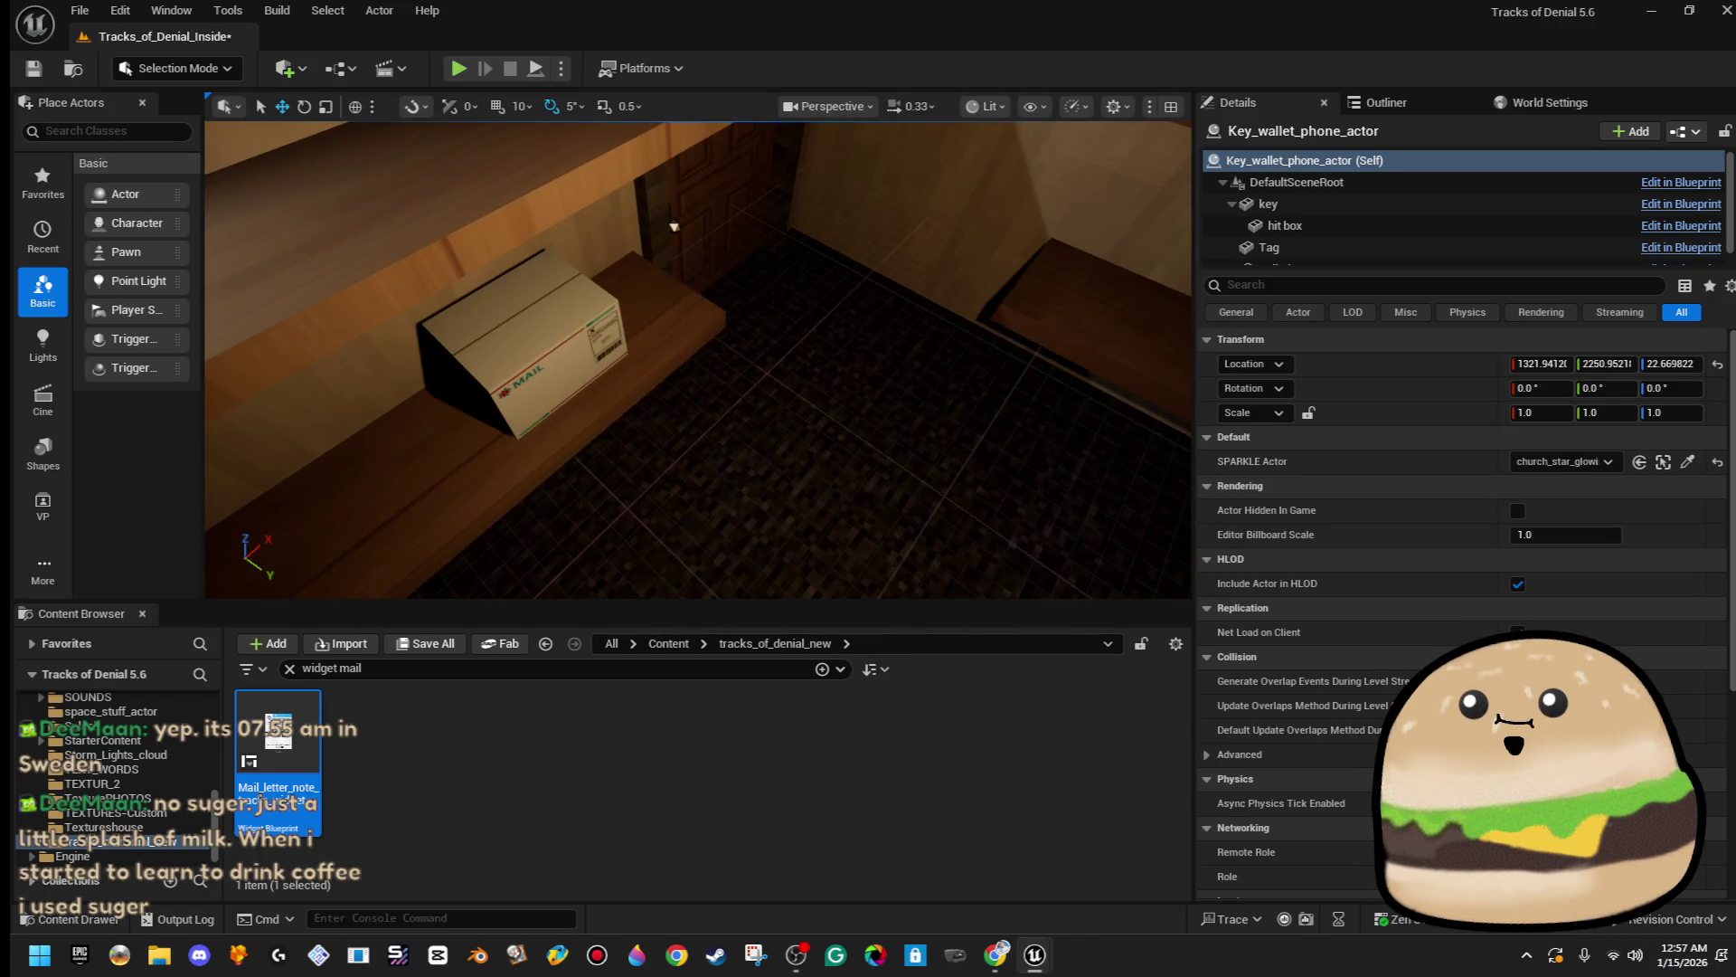
pyautogui.click(586, 333)
pyautogui.rightClick(715, 331)
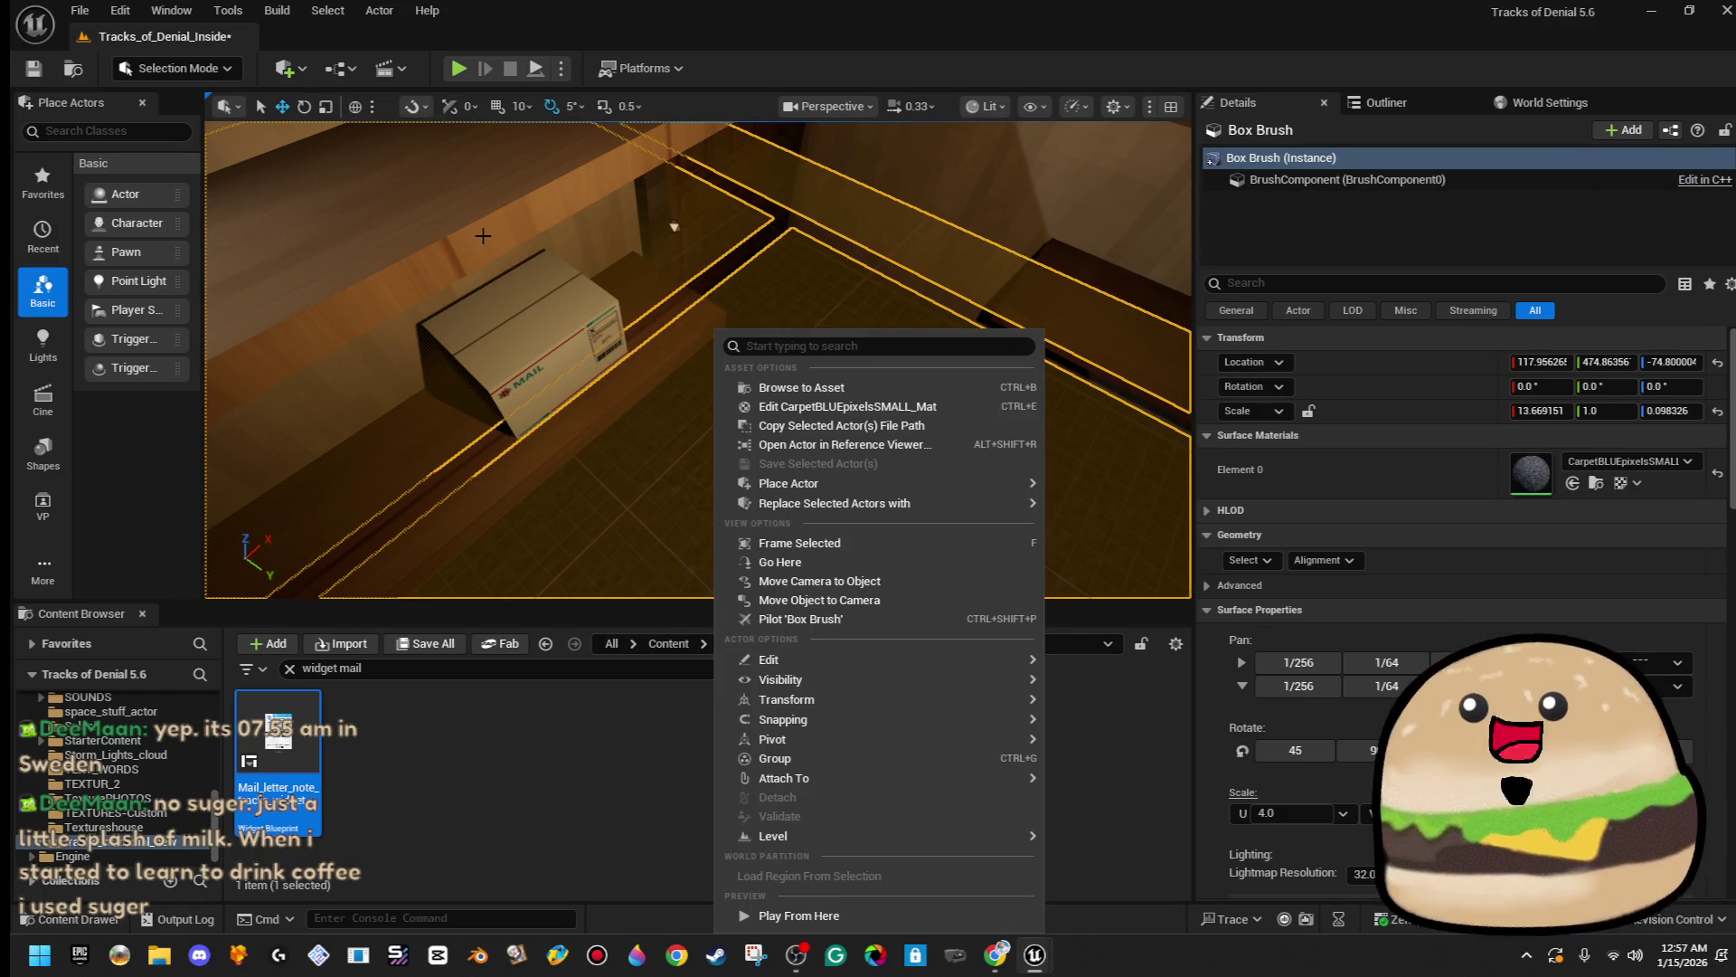
pyautogui.click(527, 334)
pyautogui.click(1719, 191)
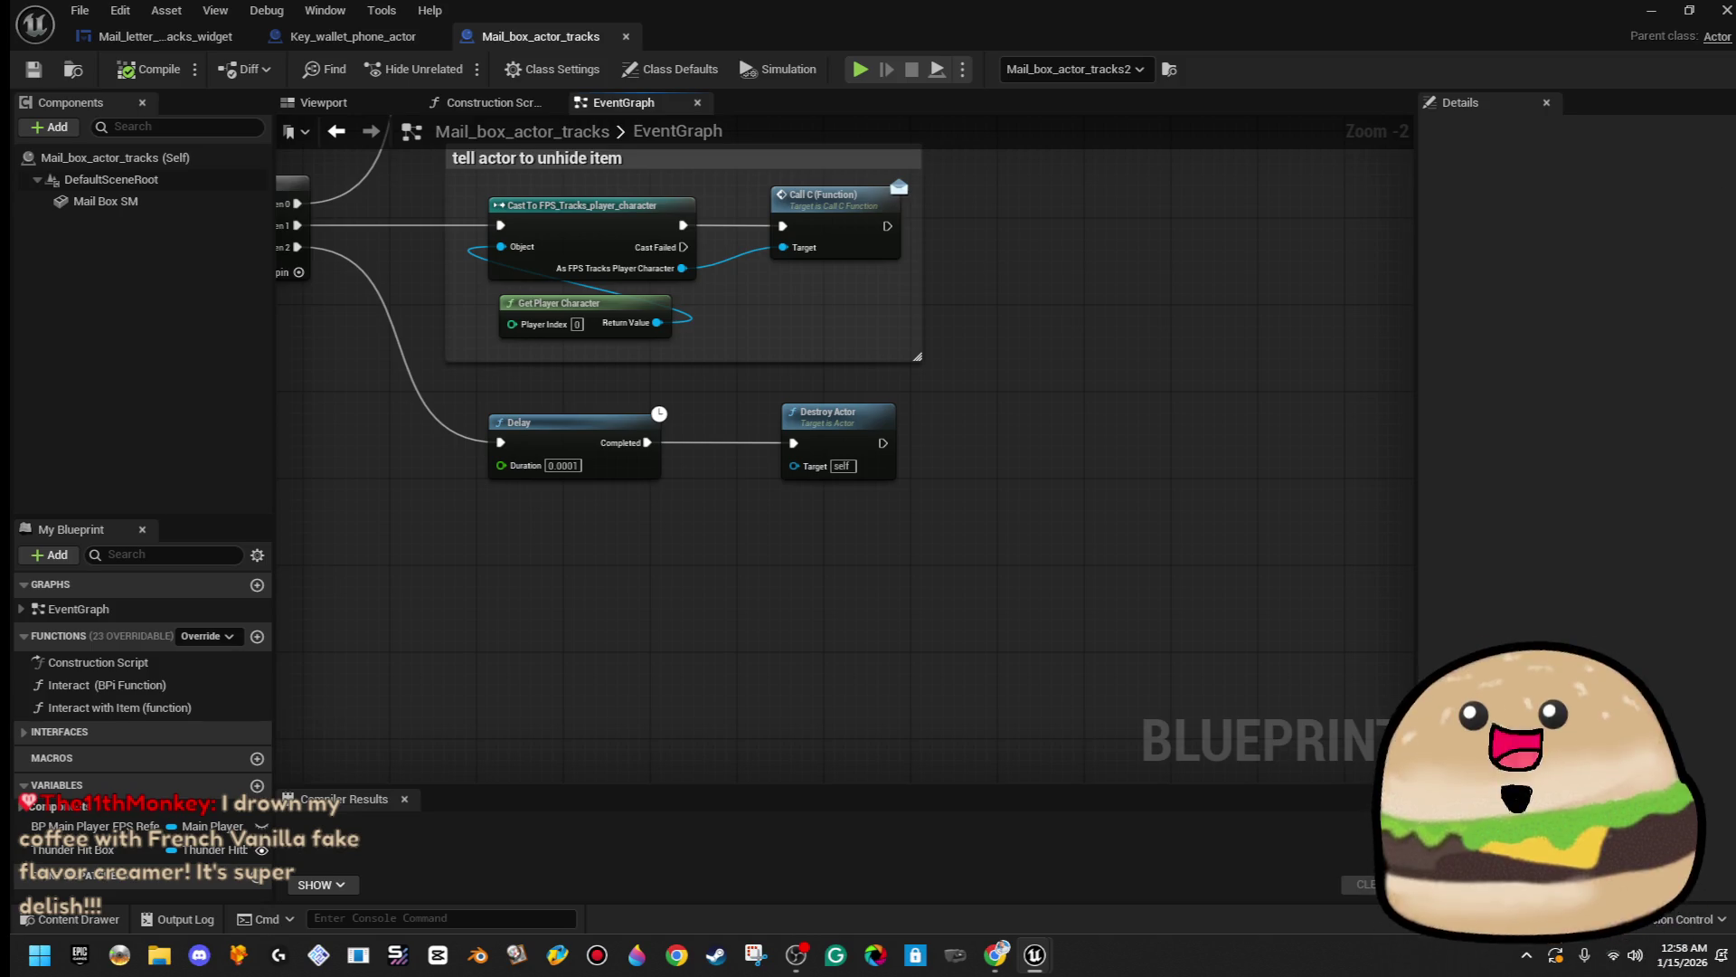
pyautogui.moveTo(1174, 450); pyautogui.dragTo(1223, 467)
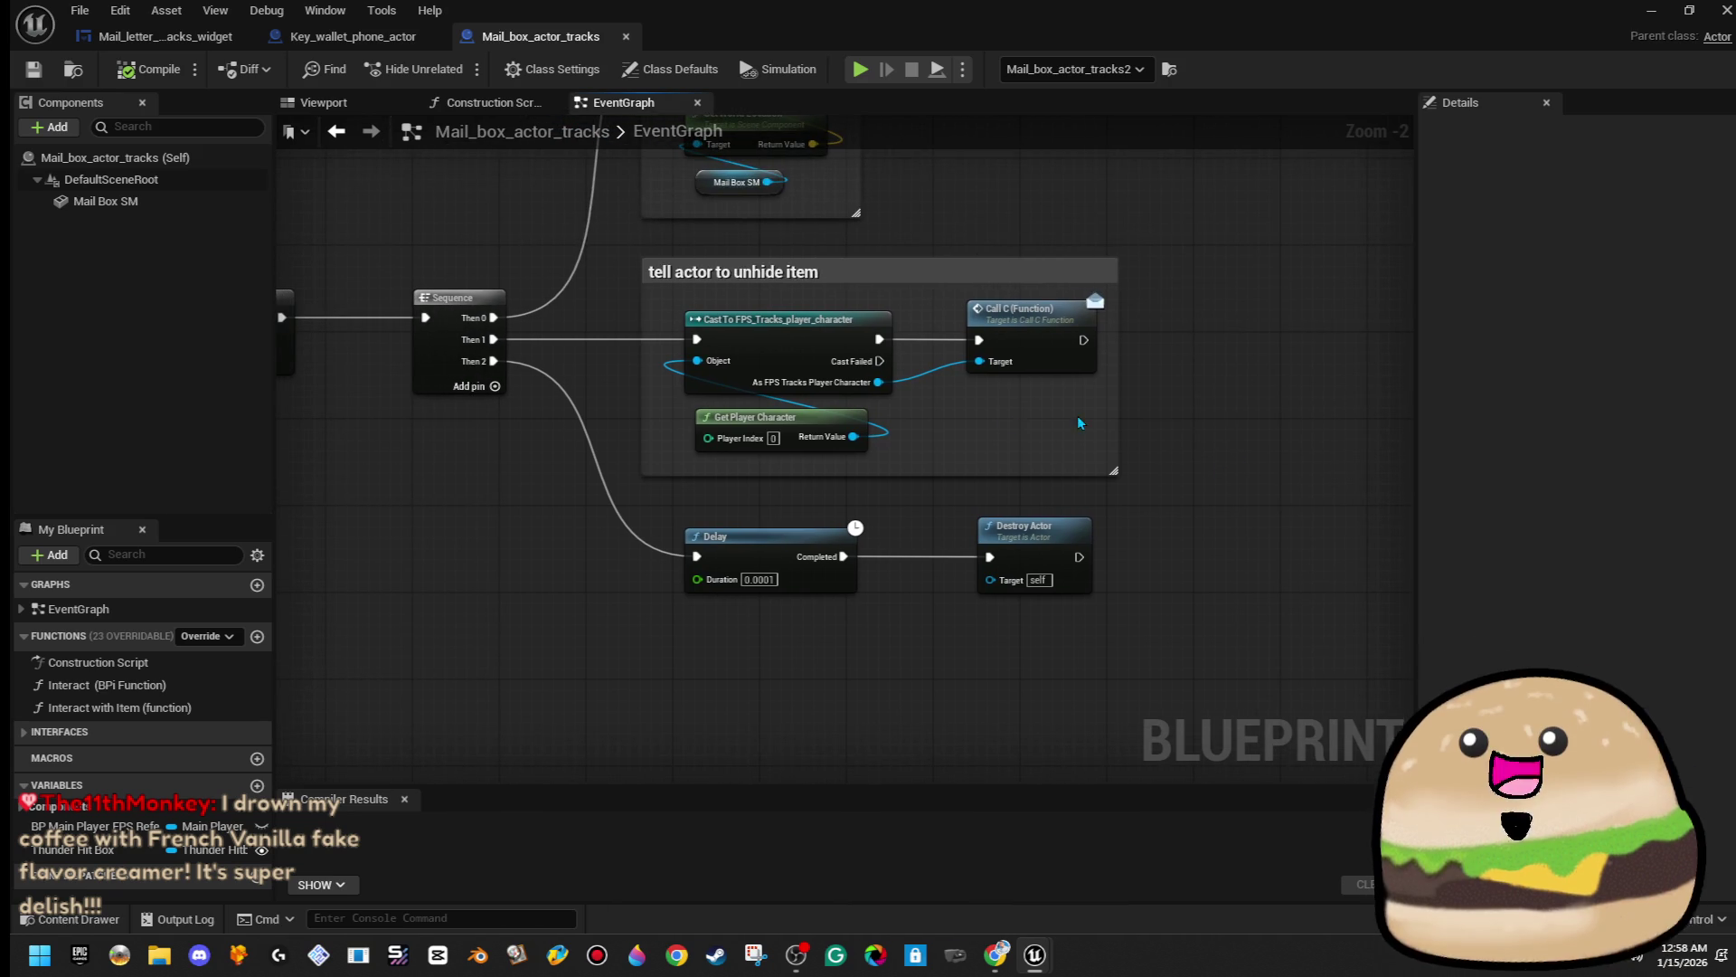
pyautogui.moveTo(500, 531)
pyautogui.mouseDown()
pyautogui.moveTo(1231, 624)
pyautogui.moveTo(756, 620)
pyautogui.mouseUp()
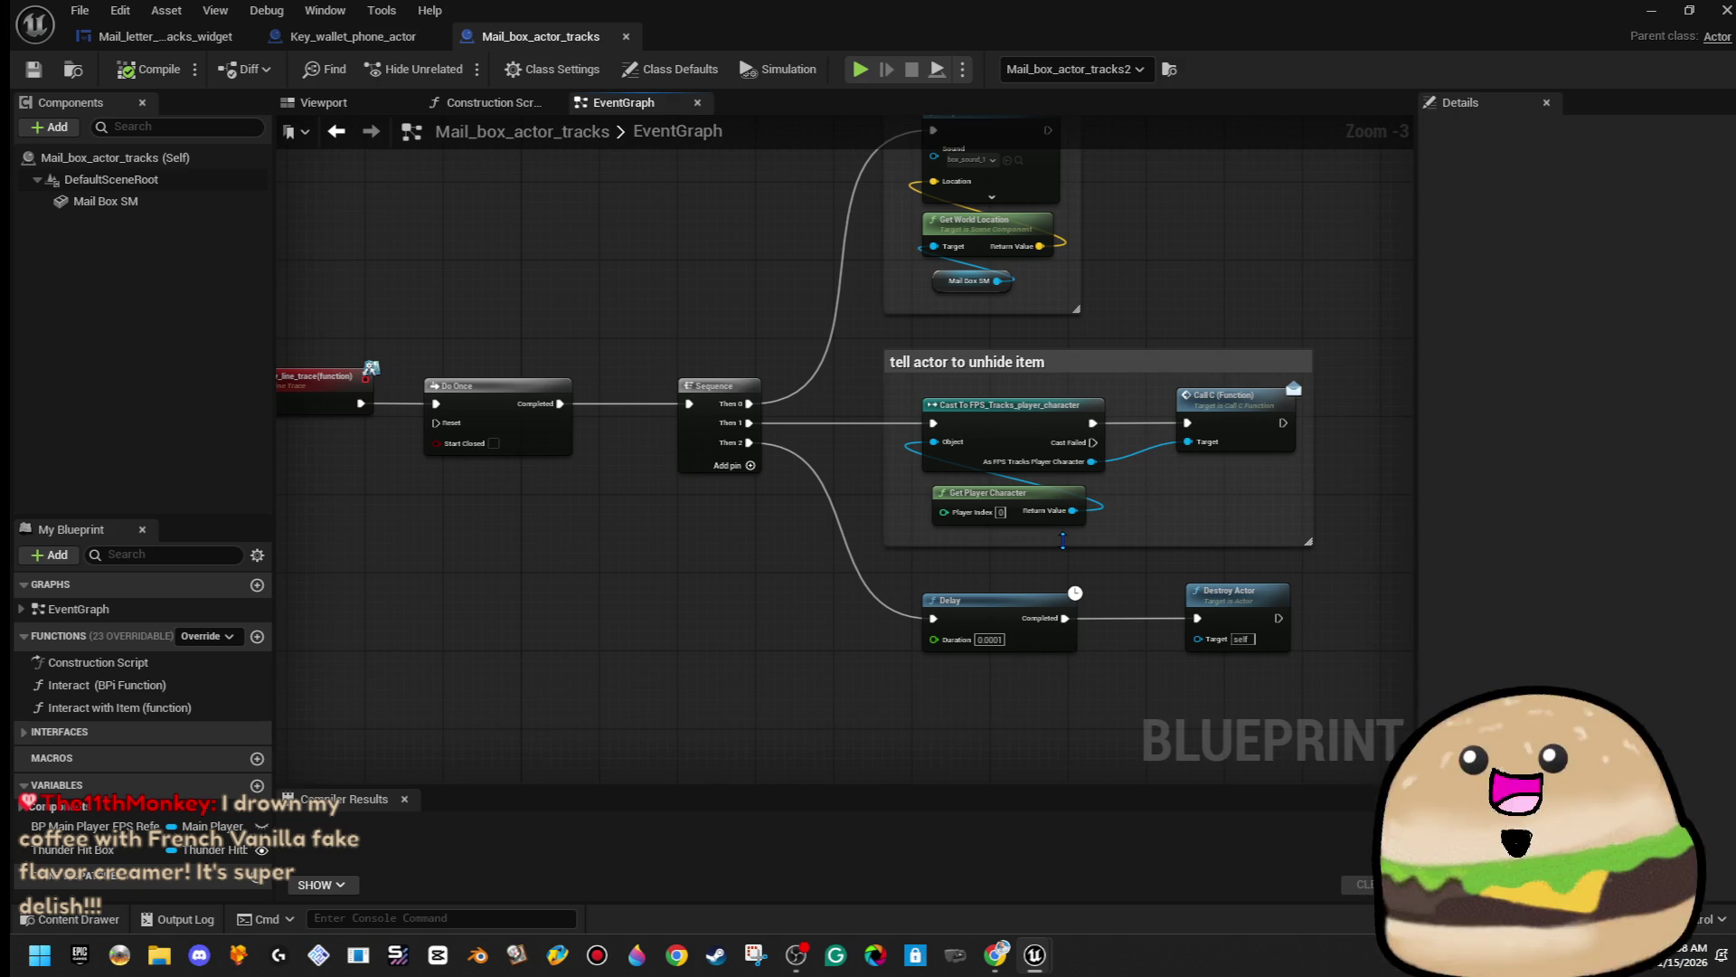
pyautogui.moveTo(1294, 201)
pyautogui.mouseDown()
pyautogui.moveTo(1233, 240)
pyautogui.moveTo(1067, 280)
pyautogui.mouseUp()
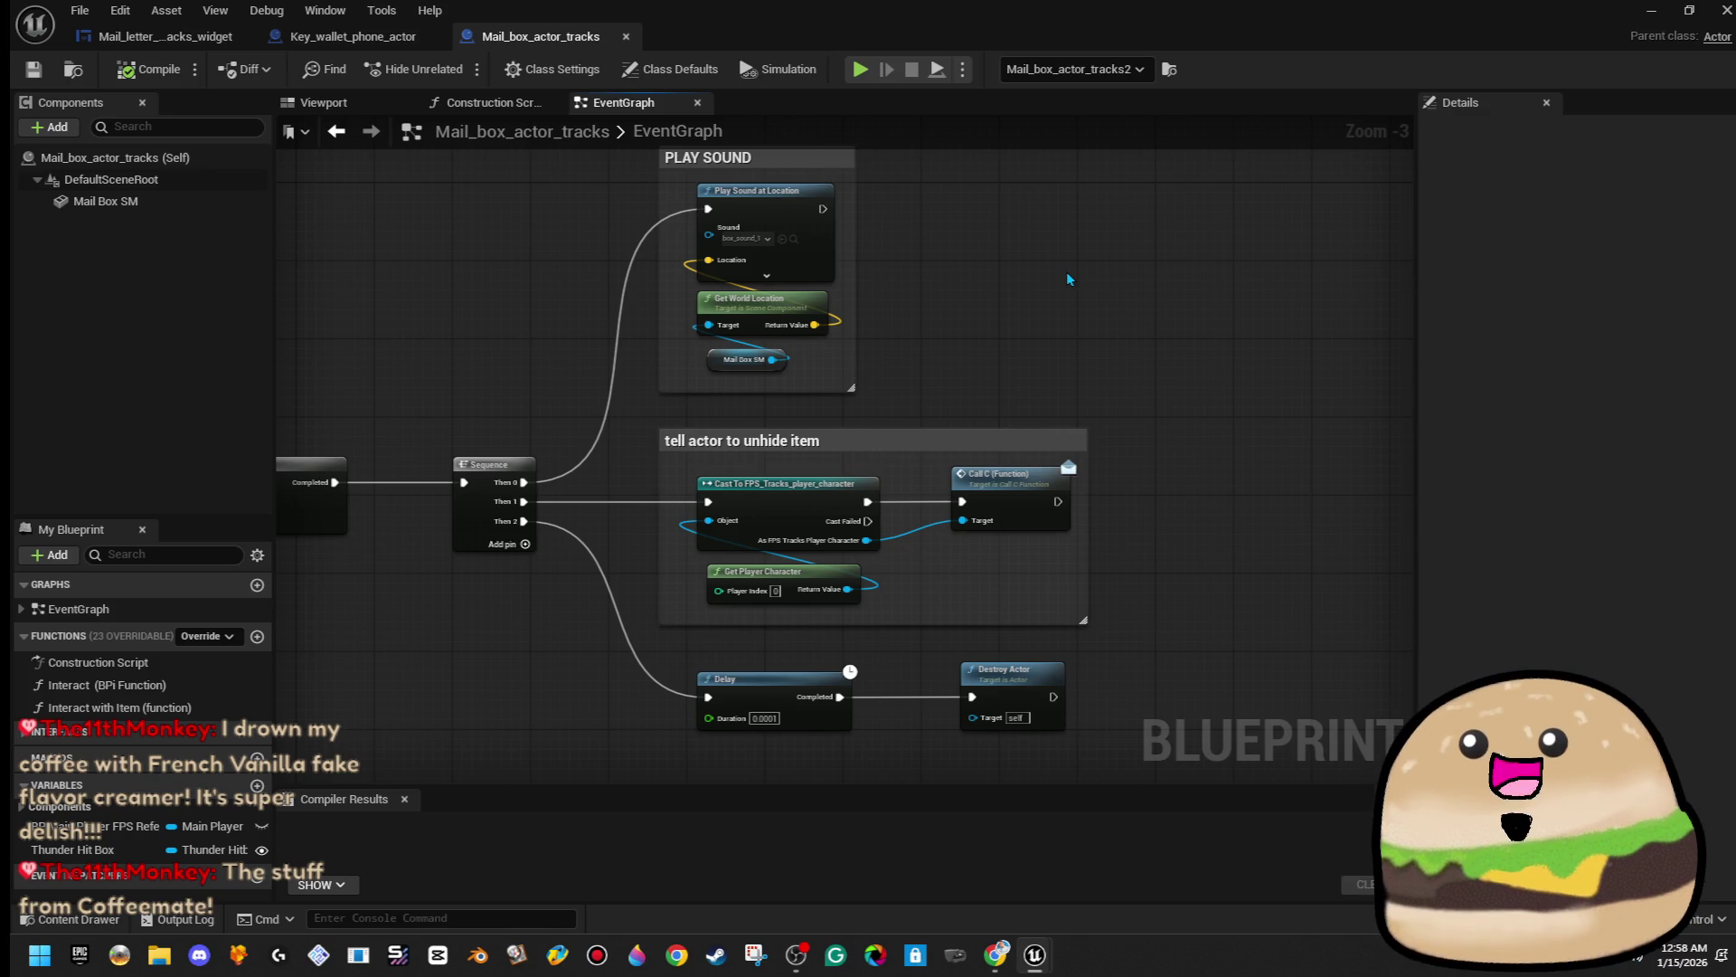
pyautogui.click(163, 36)
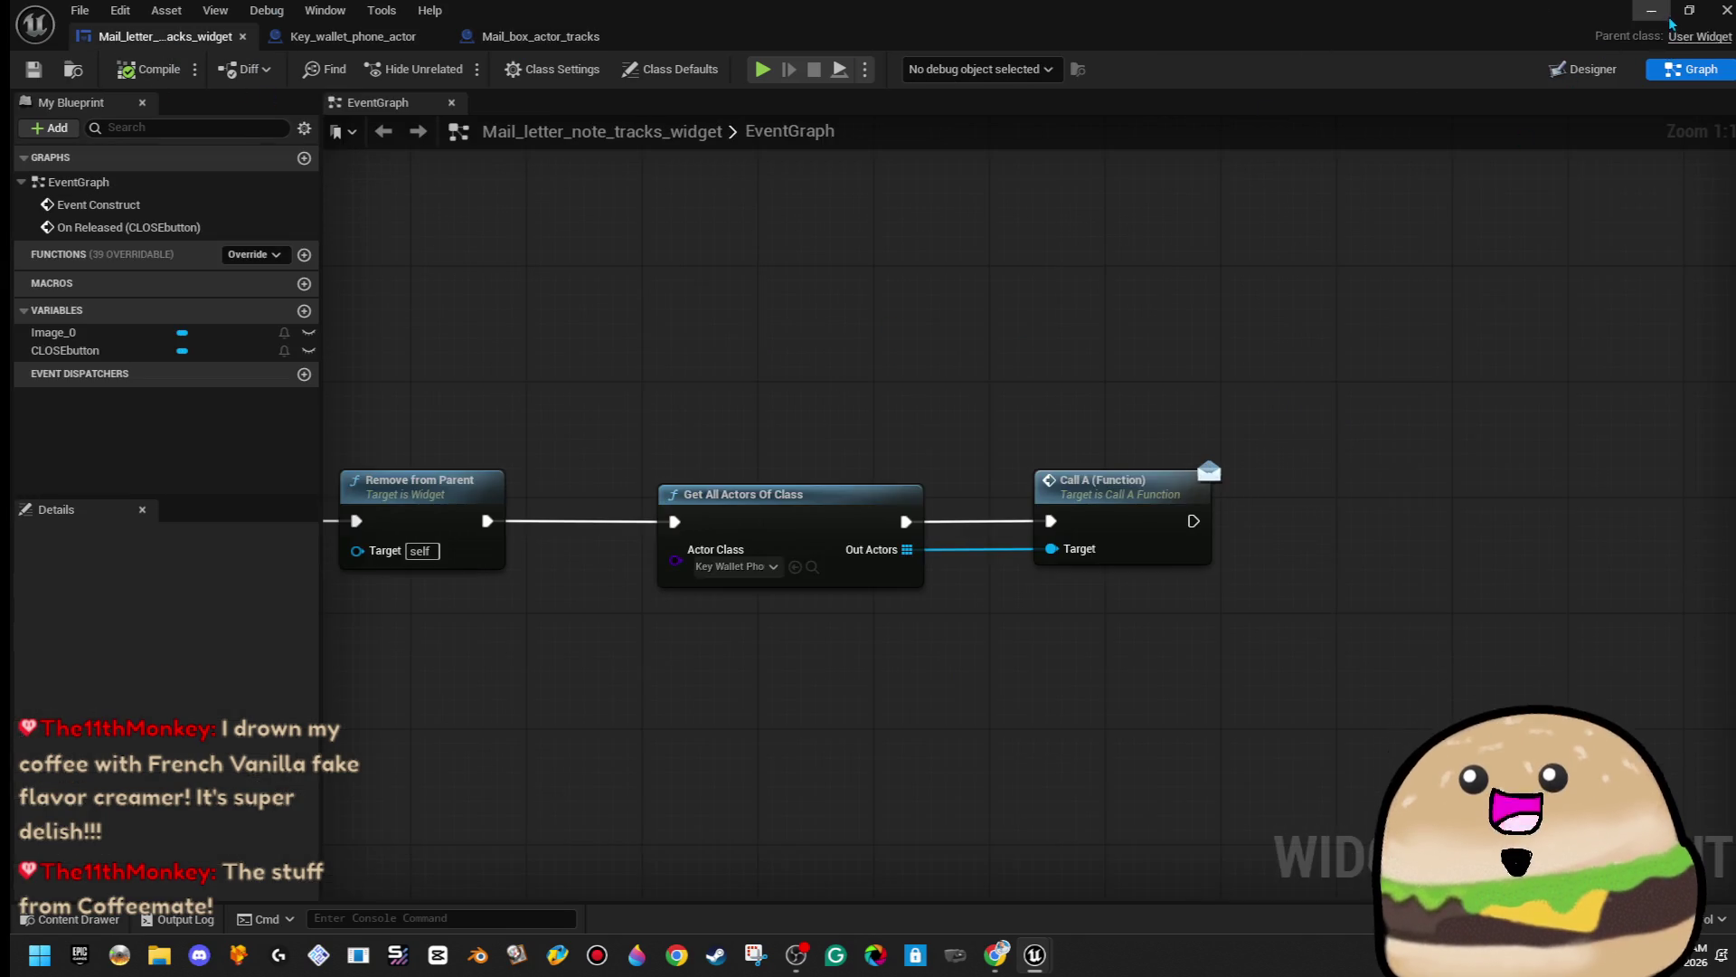
pyautogui.click(538, 36)
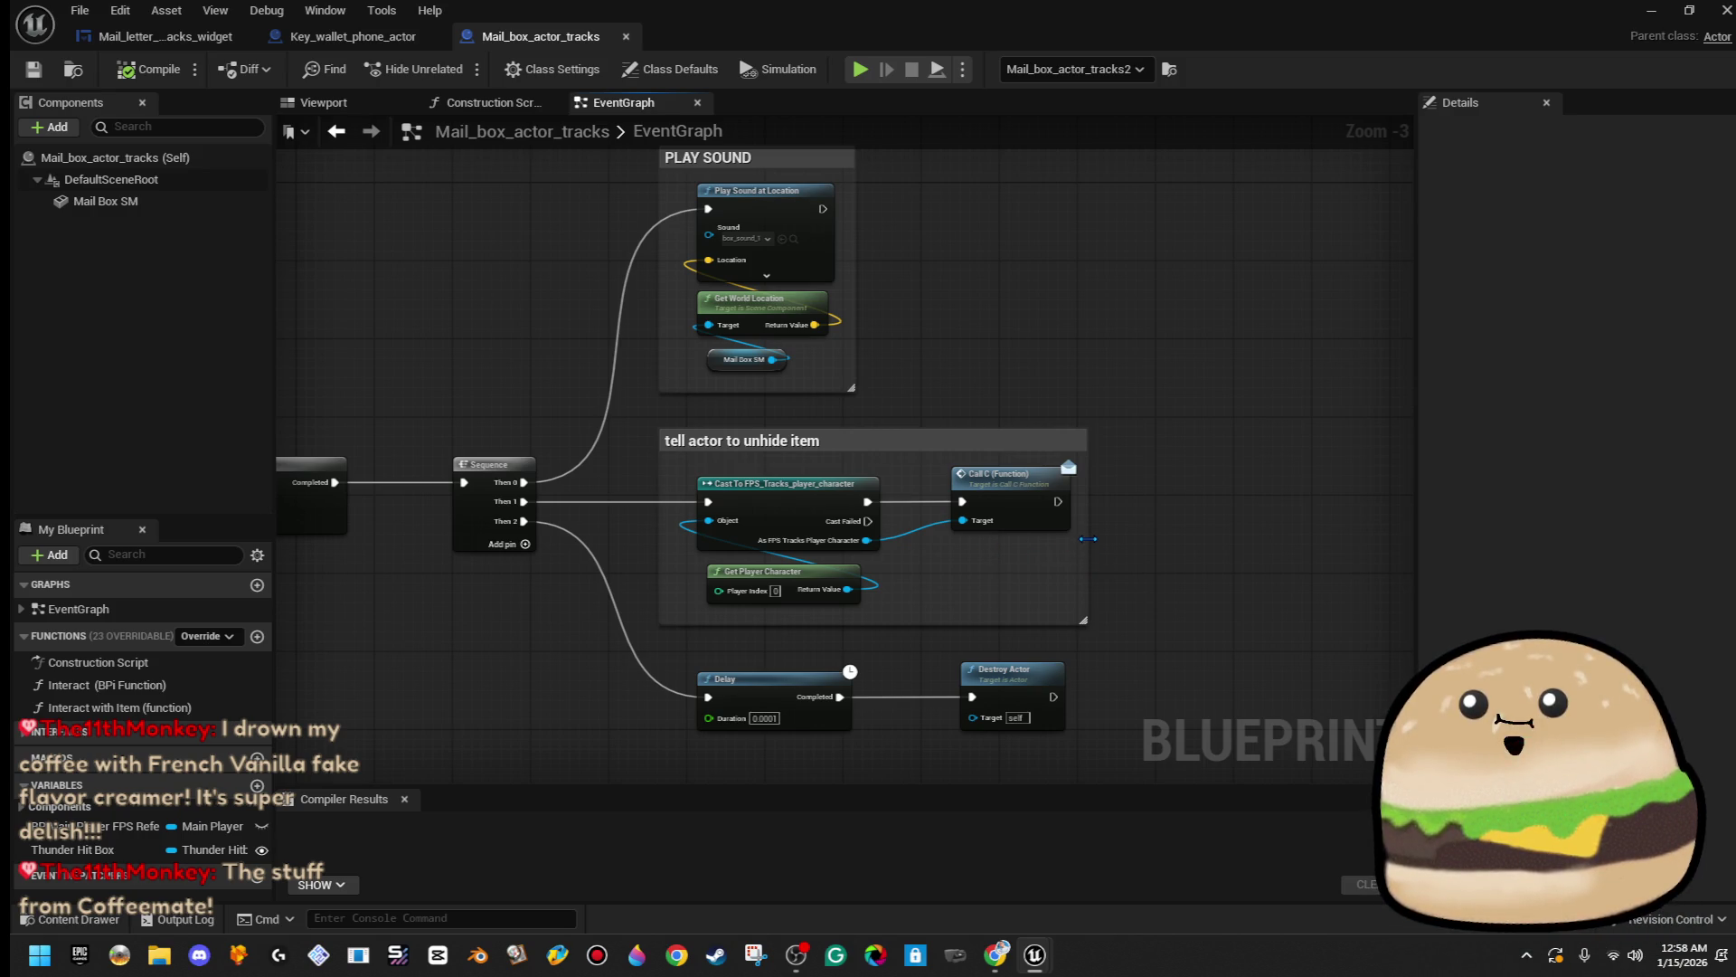
pyautogui.scroll(-2, 973, 567)
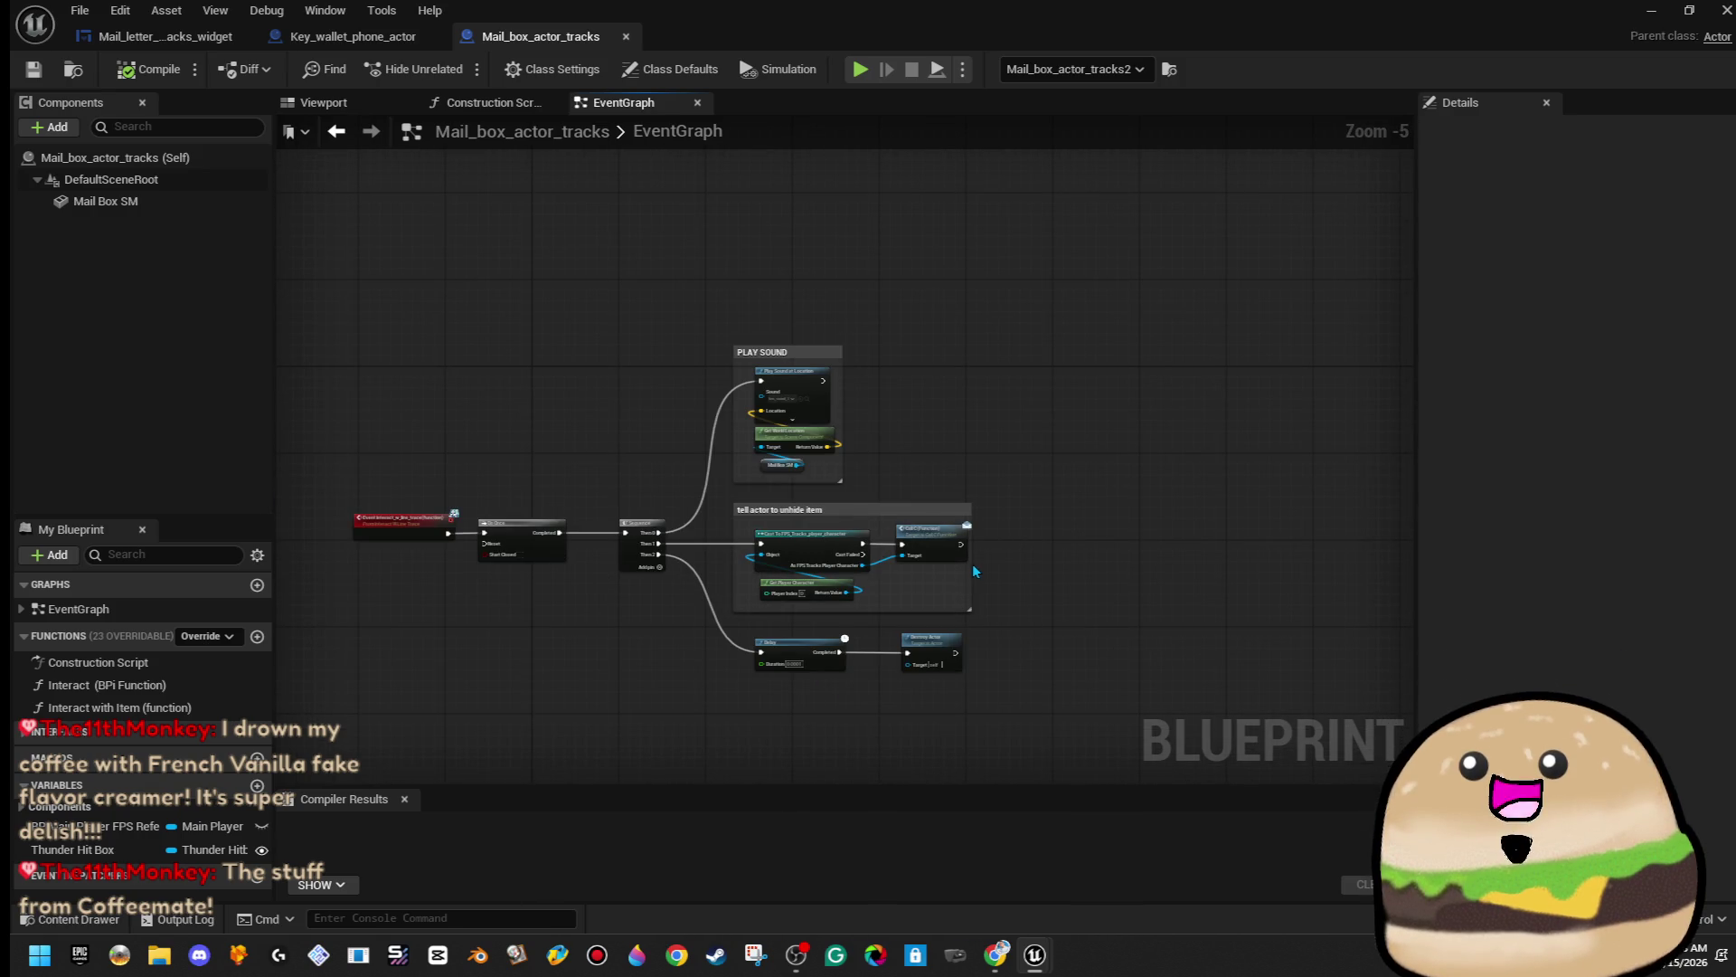
# - Widen the comment box and add Get All Actors Of Class (Key_wallet_phone_actor) after Call C
pyautogui.moveTo(972, 566); pyautogui.dragTo(1317, 592)
pyautogui.scroll(4, 975, 553)
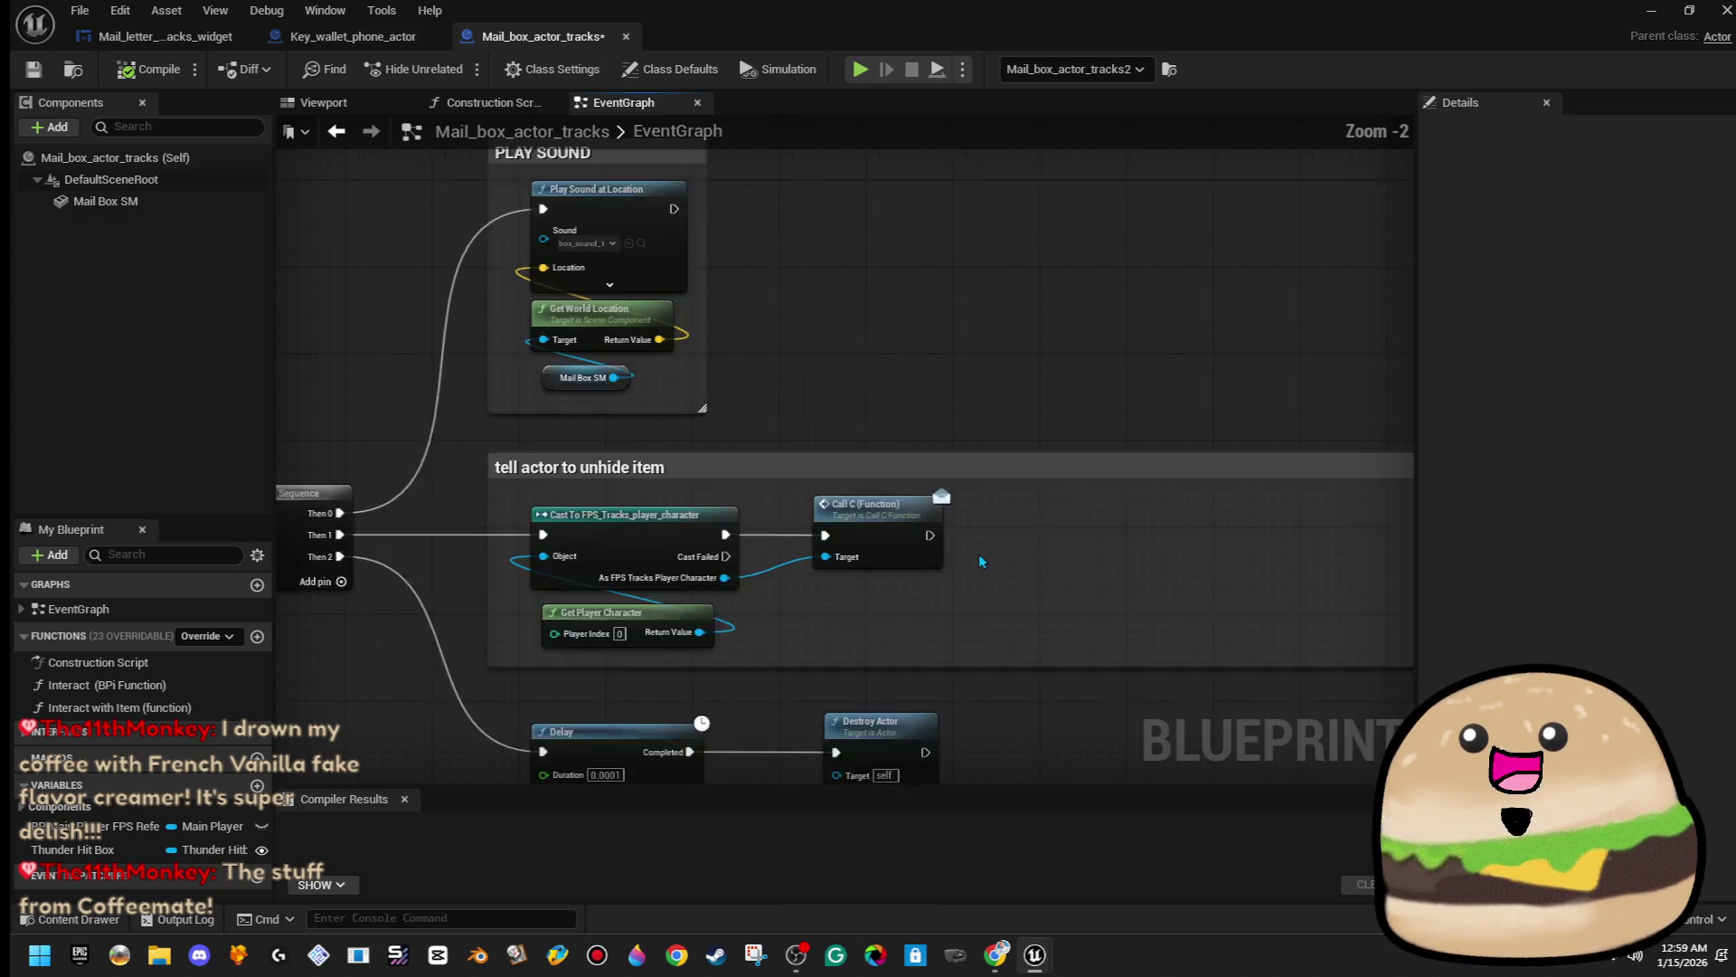
pyautogui.moveTo(930, 533); pyautogui.dragTo(1137, 545)
pyautogui.write('get all actors')
pyautogui.press('Return')
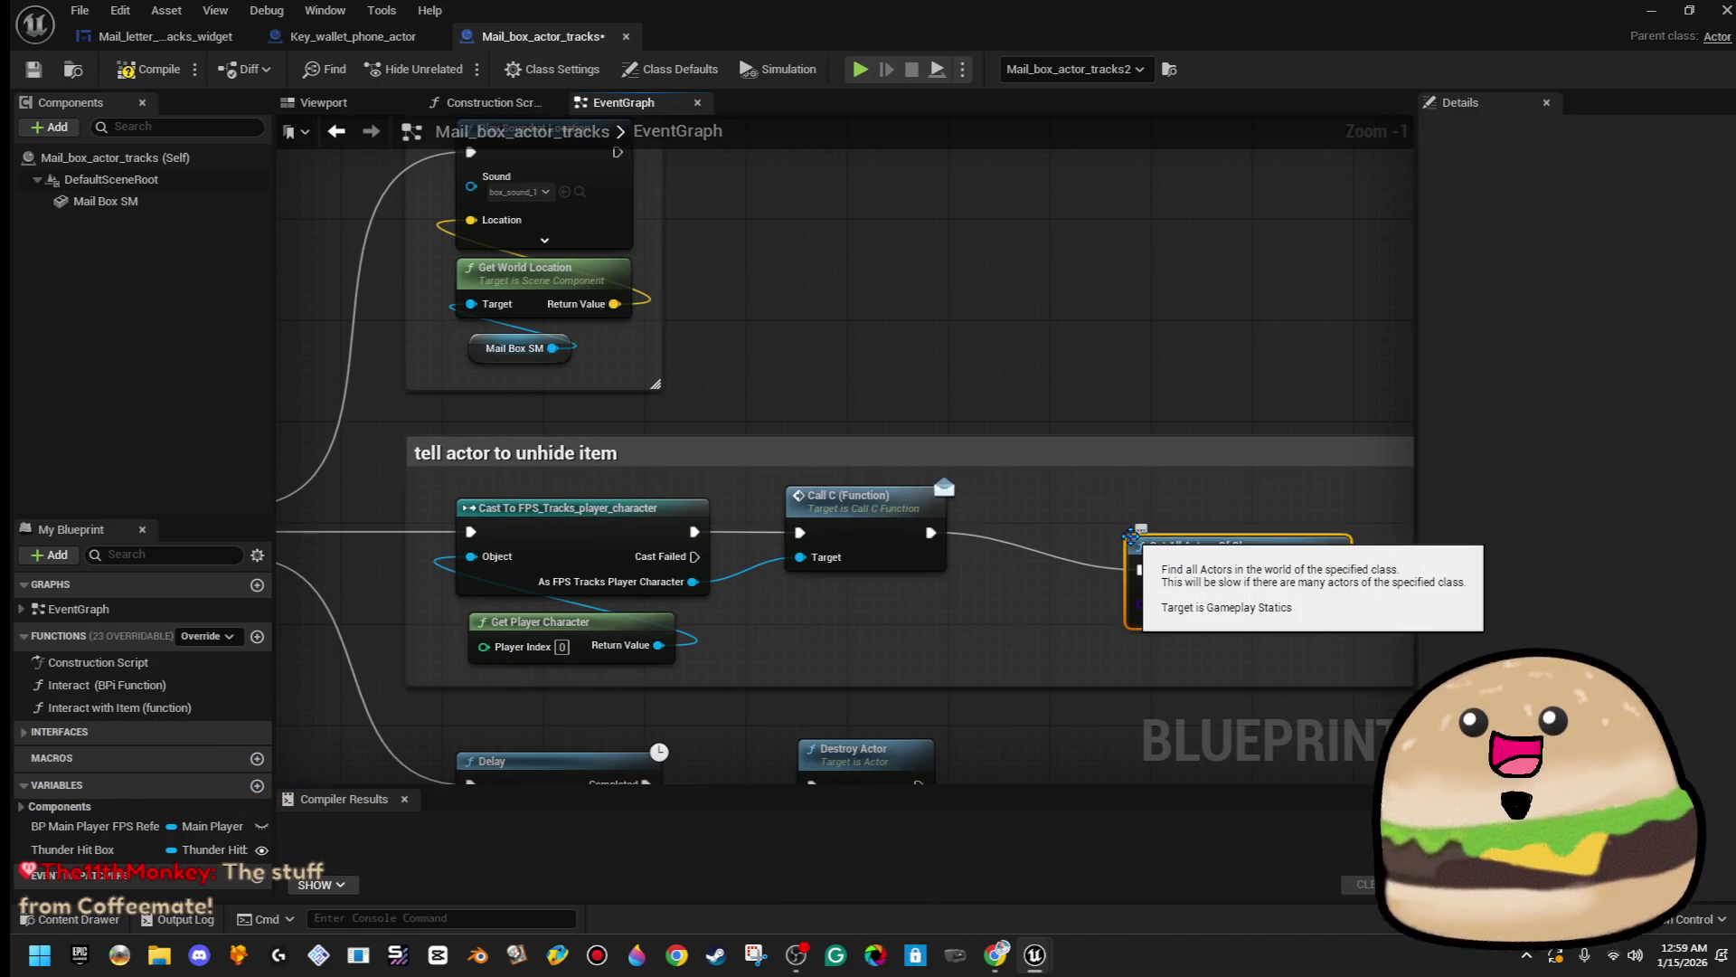
pyautogui.click(1208, 609)
pyautogui.write('ke')
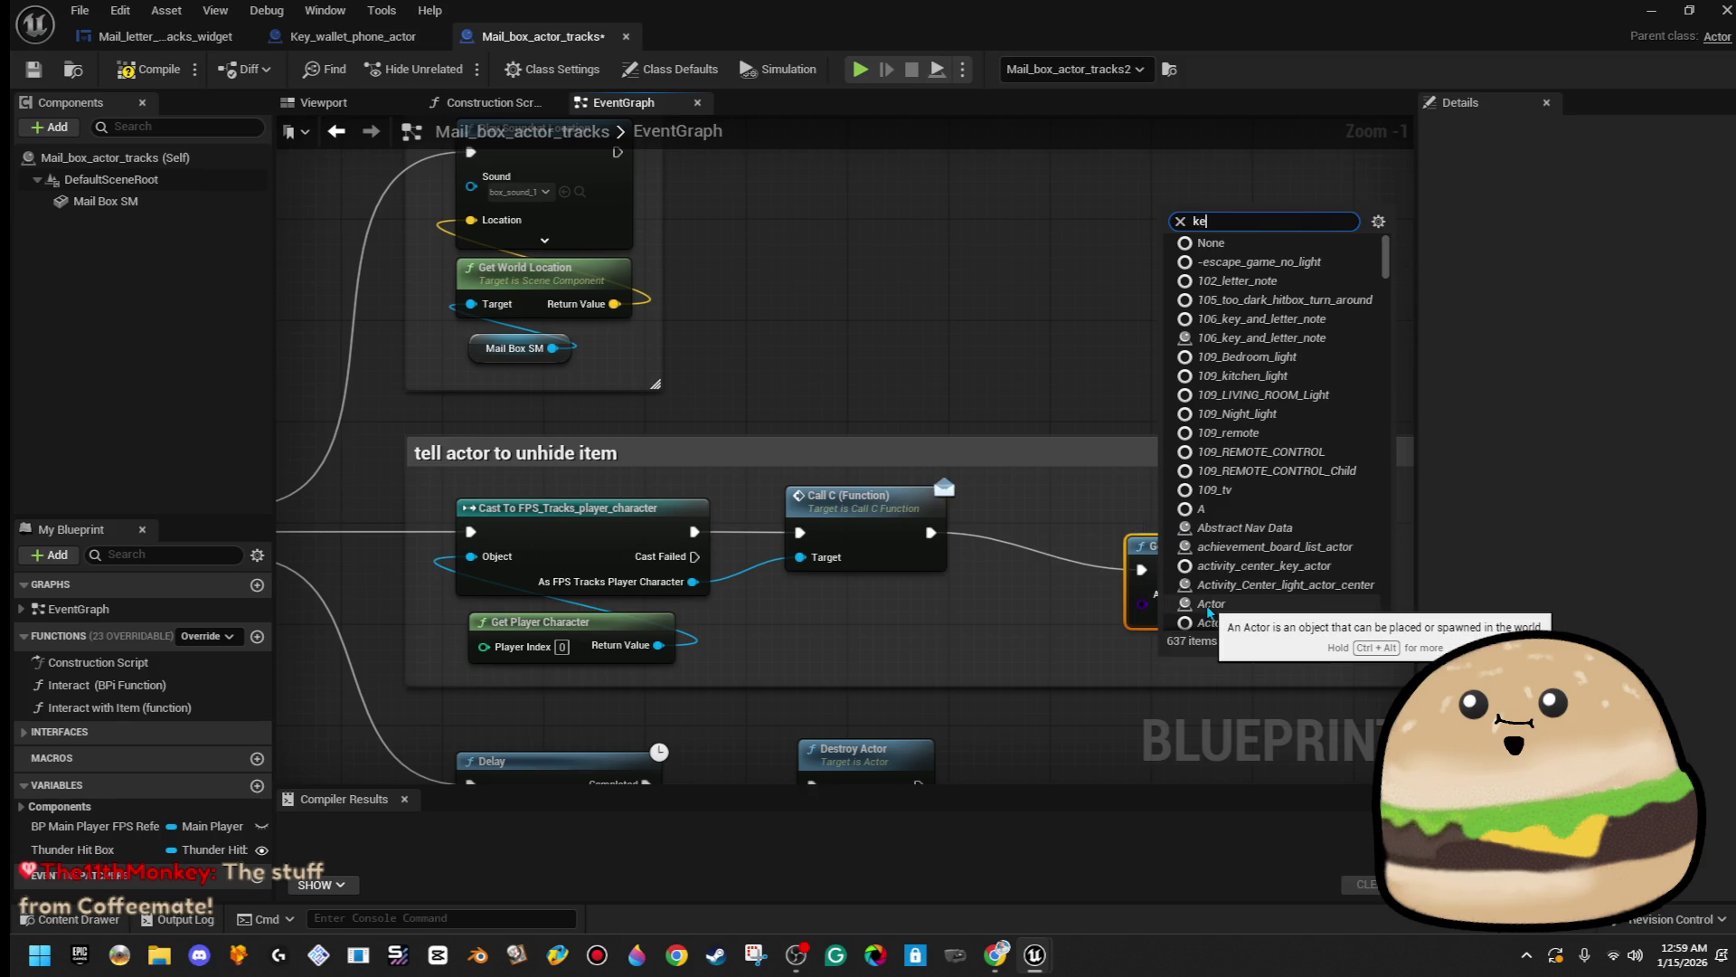
pyautogui.write('y wall')
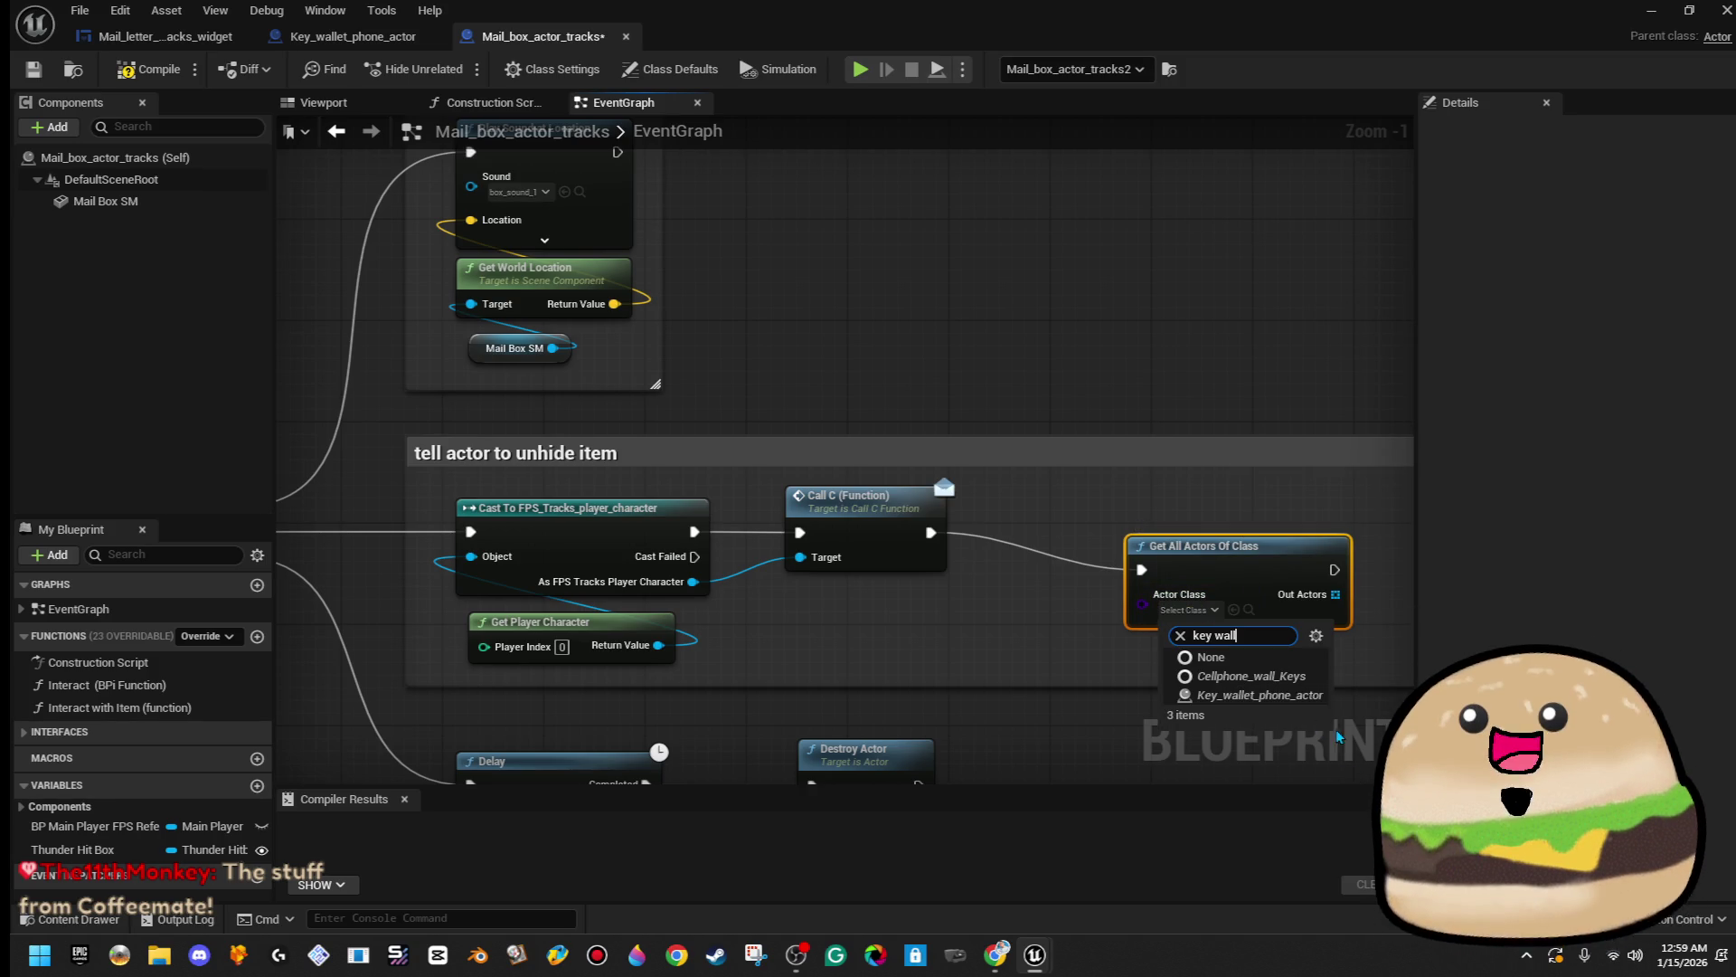
pyautogui.click(1285, 695)
pyautogui.moveTo(1271, 610); pyautogui.dragTo(1207, 572)
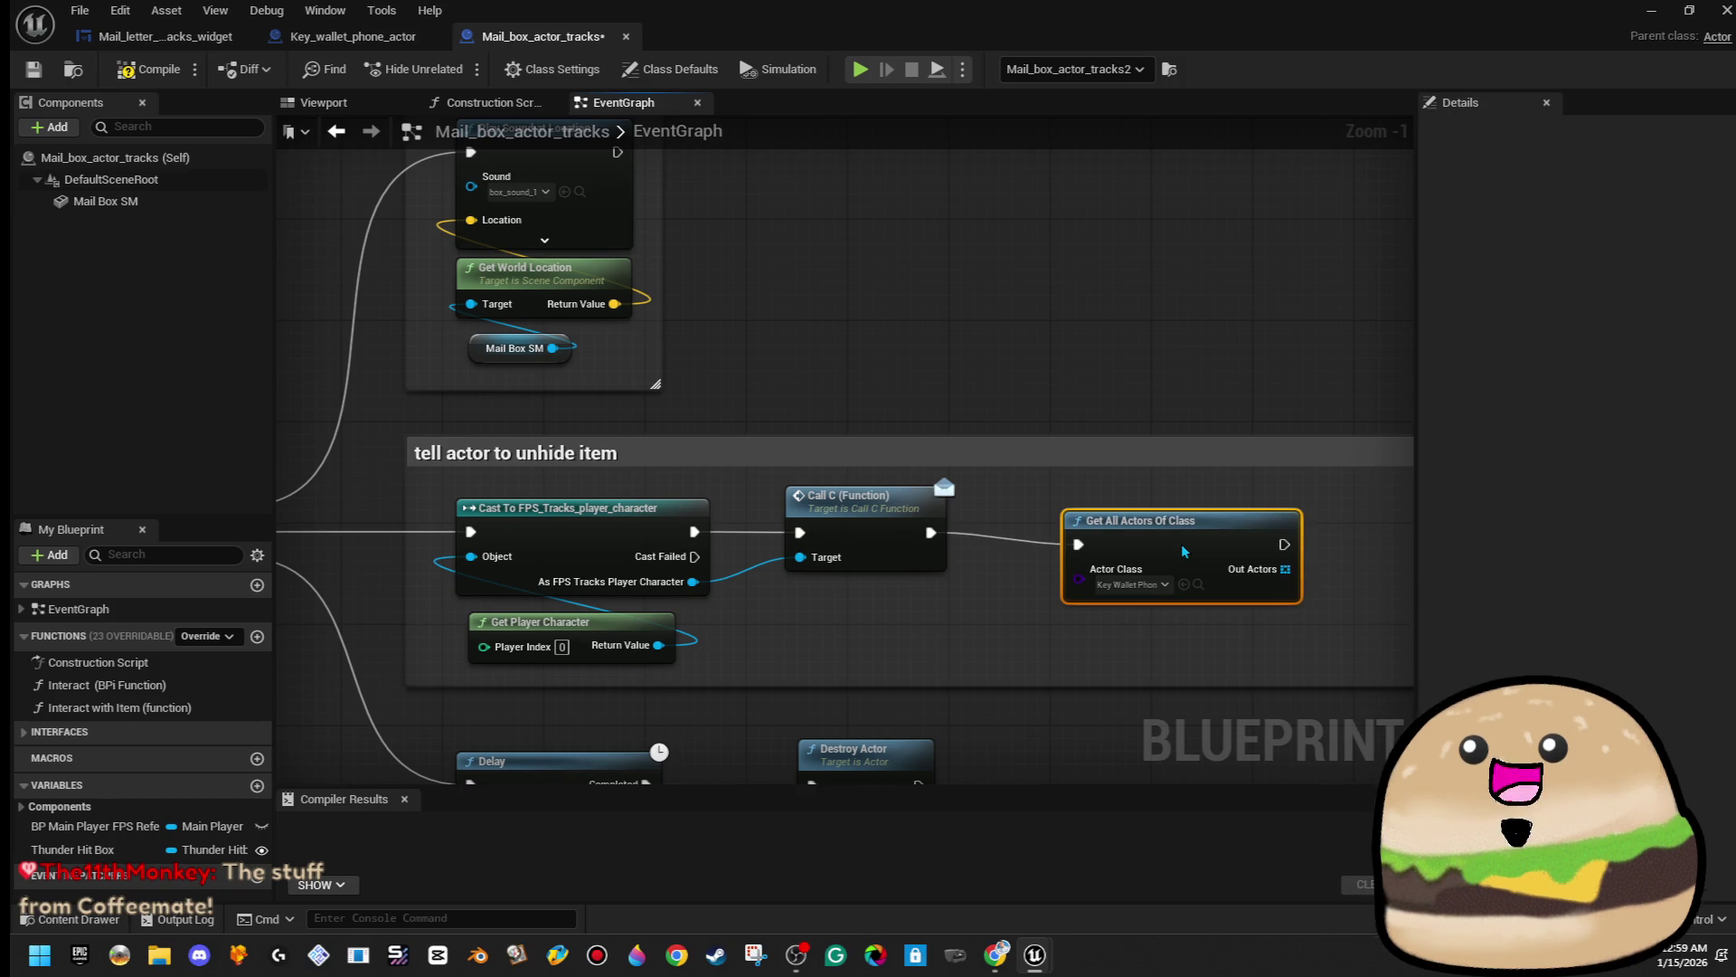
pyautogui.moveTo(1149, 319)
pyautogui.mouseDown()
pyautogui.moveTo(1028, 356)
pyautogui.moveTo(832, 324)
pyautogui.mouseUp()
# - Try a Cast To Key_wallet_phone_actor after Call C, then undo back to Get All Actors Of Class
pyautogui.moveTo(967, 537); pyautogui.dragTo(1077, 523)
pyautogui.write('call c')
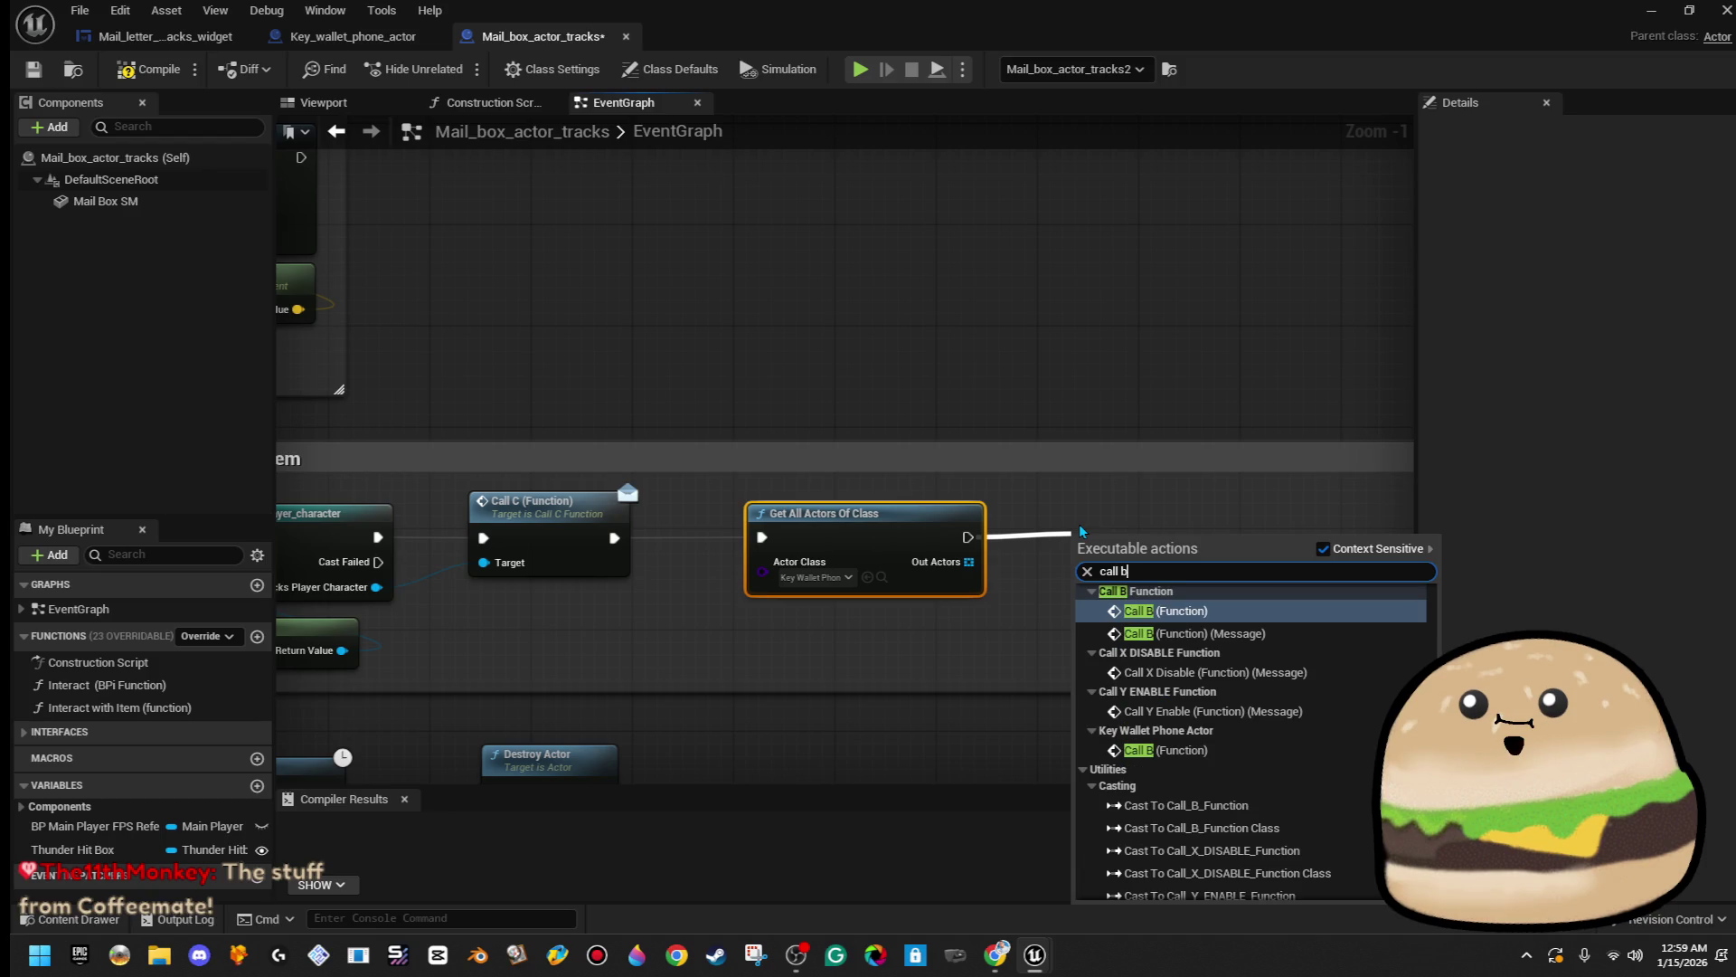
pyautogui.click(865, 266)
pyautogui.moveTo(866, 266)
pyautogui.mouseDown()
pyautogui.moveTo(1035, 252)
pyautogui.moveTo(838, 240)
pyautogui.mouseUp()
pyautogui.moveTo(934, 533); pyautogui.dragTo(1041, 516)
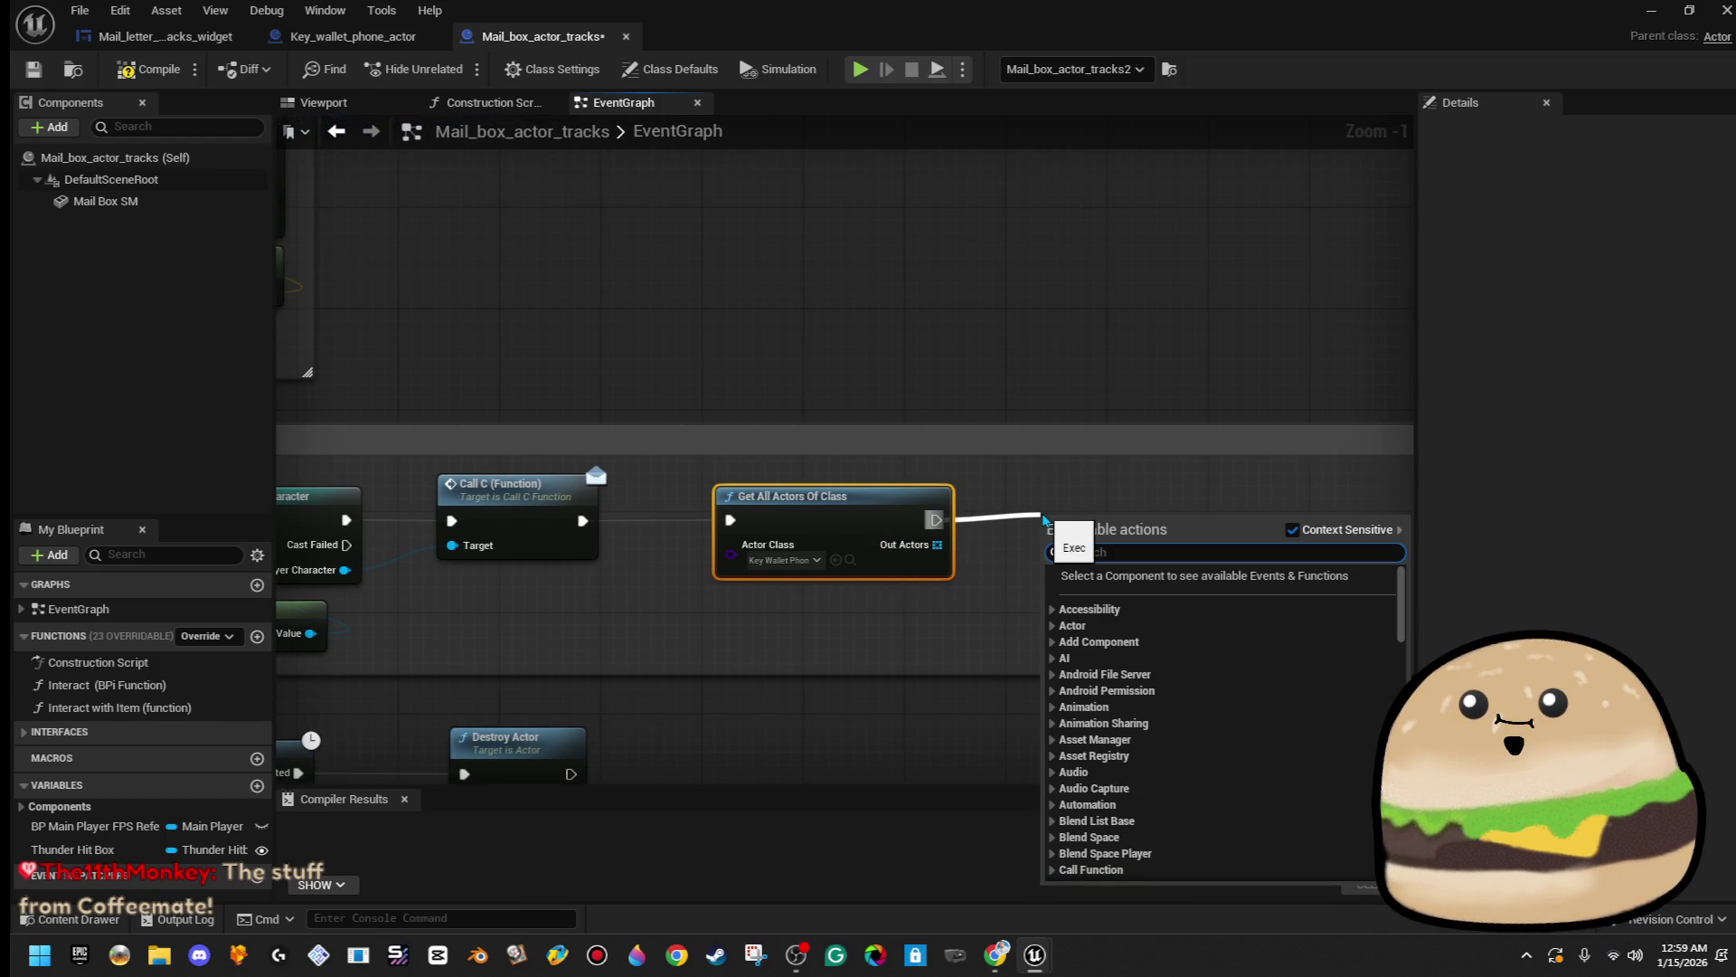
pyautogui.press('Escape')
pyautogui.press('Delete')
pyautogui.moveTo(746, 519); pyautogui.dragTo(908, 545)
pyautogui.write('cast to')
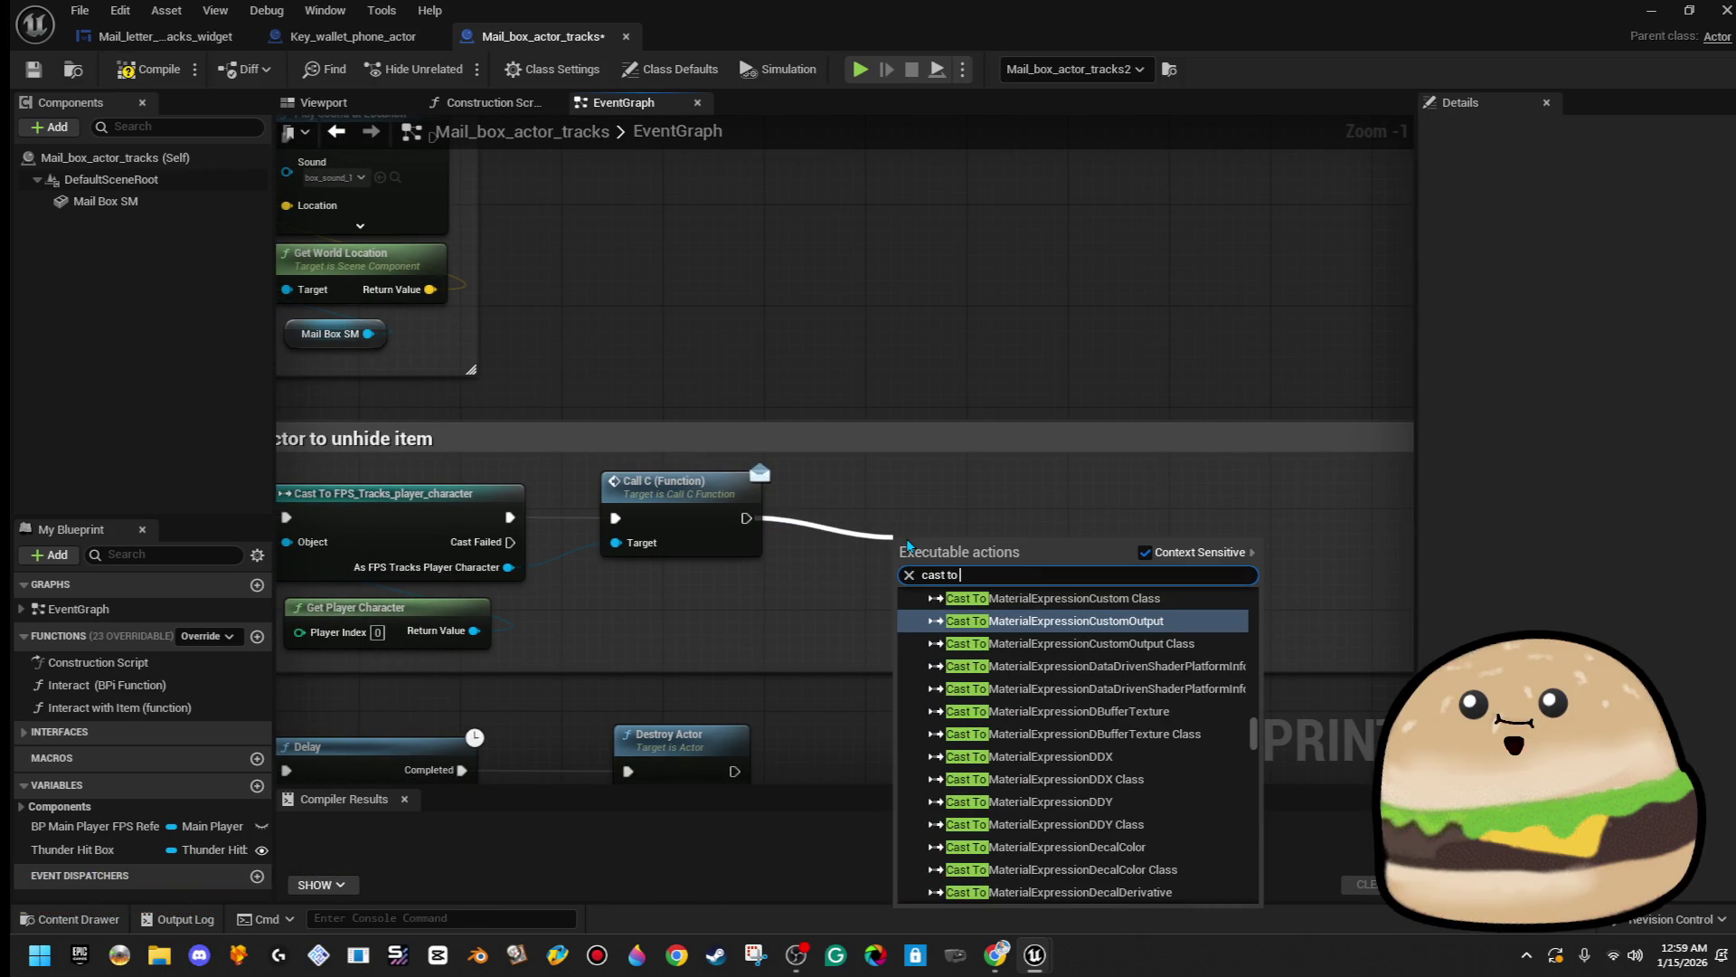
pyautogui.write(' wallet')
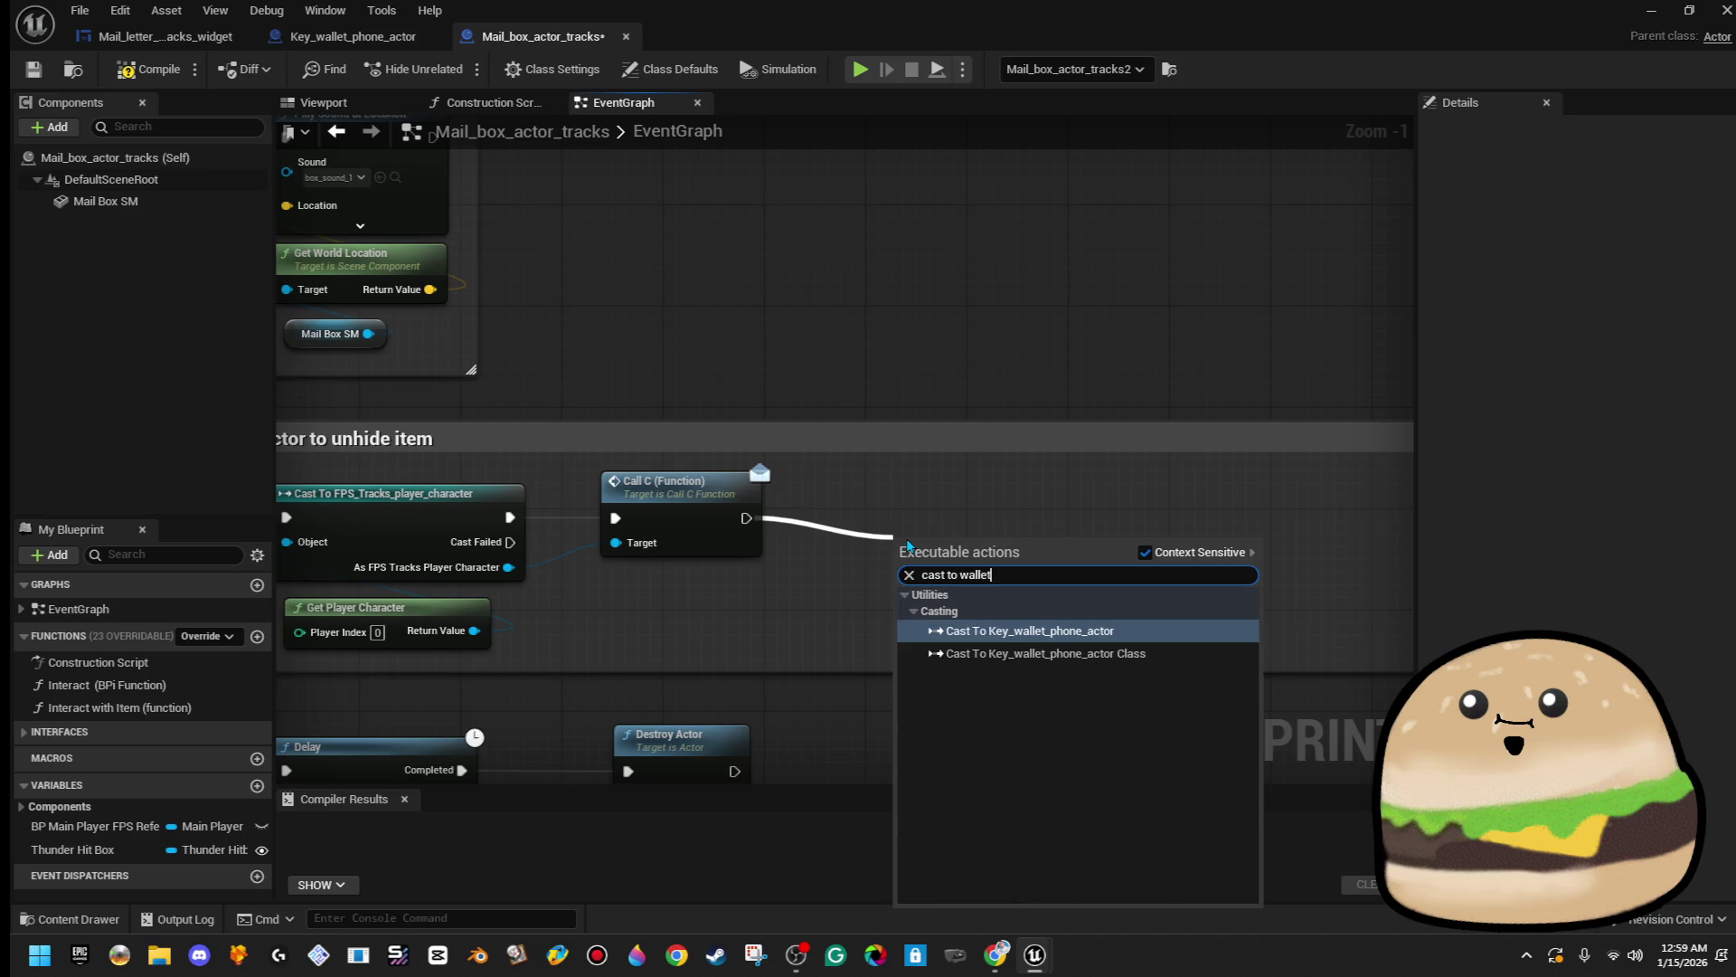
pyautogui.press('Return')
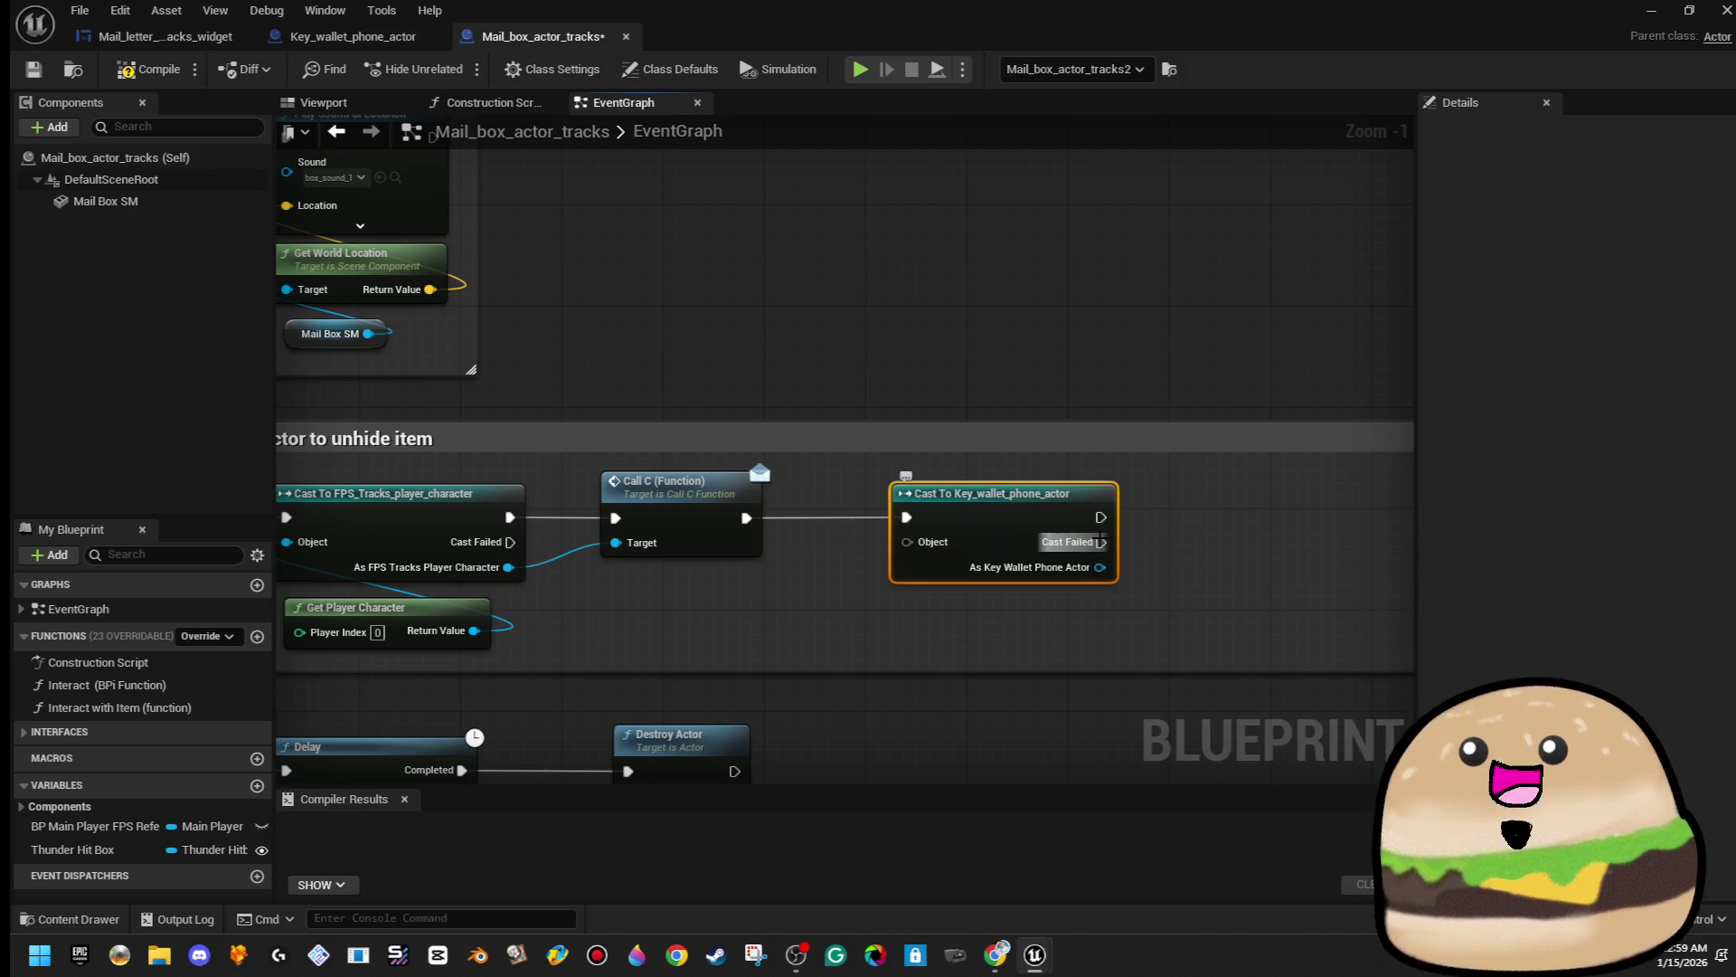
pyautogui.moveTo(1099, 541)
pyautogui.mouseDown()
pyautogui.moveTo(1176, 543)
pyautogui.moveTo(1188, 520)
pyautogui.mouseUp()
pyautogui.click(934, 499)
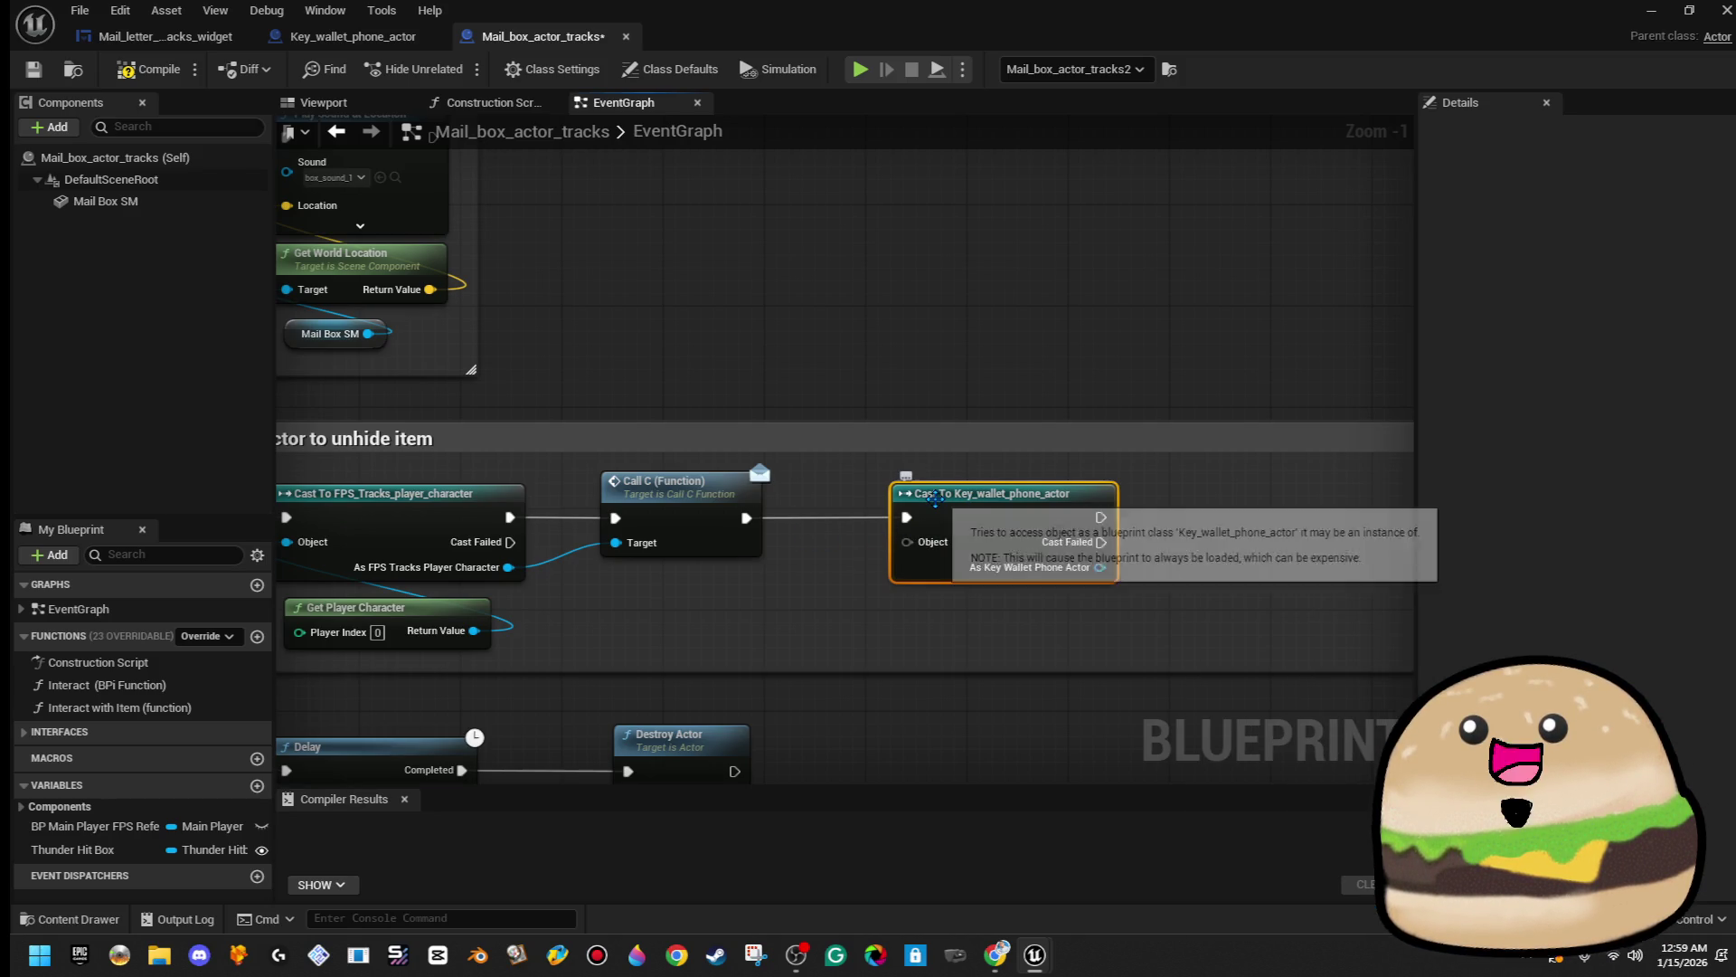
pyautogui.hotkey('ctrl', 'z')
pyautogui.hotkey('ctrl', 'z')
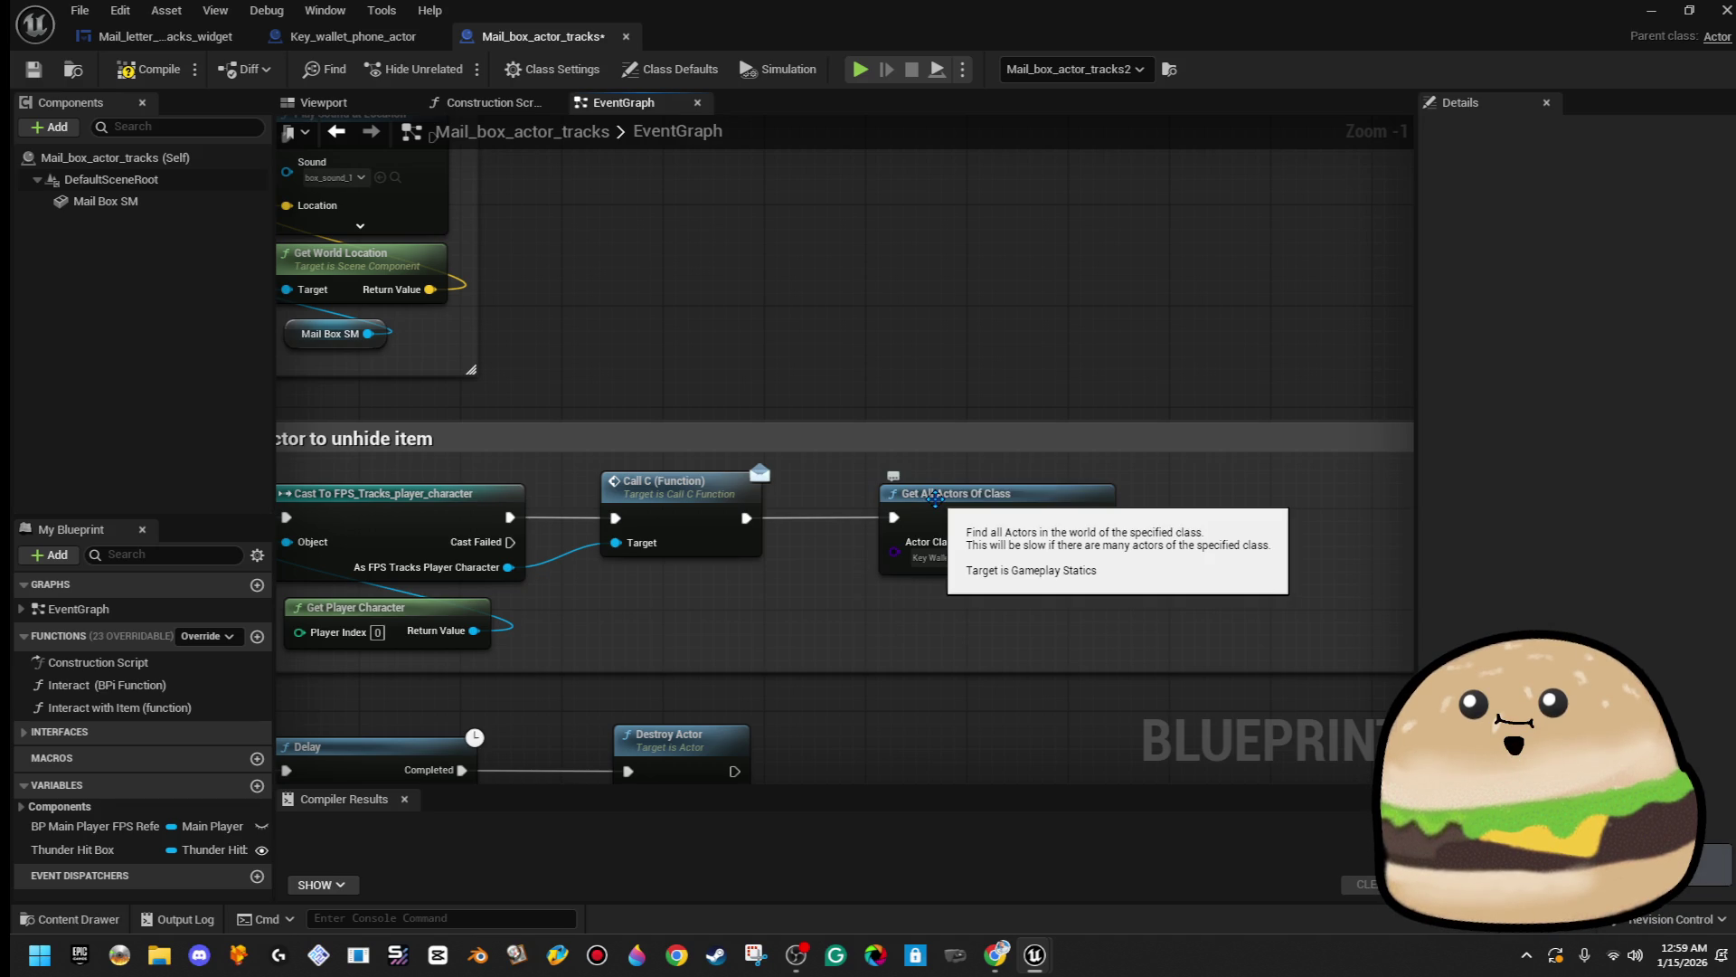
# - Add Call B after Get All Actors Of Class, wire Out Actors to its Target, compile and save
pyautogui.moveTo(1100, 518)
pyautogui.mouseDown()
pyautogui.moveTo(1121, 533)
pyautogui.moveTo(1160, 515)
pyautogui.mouseUp()
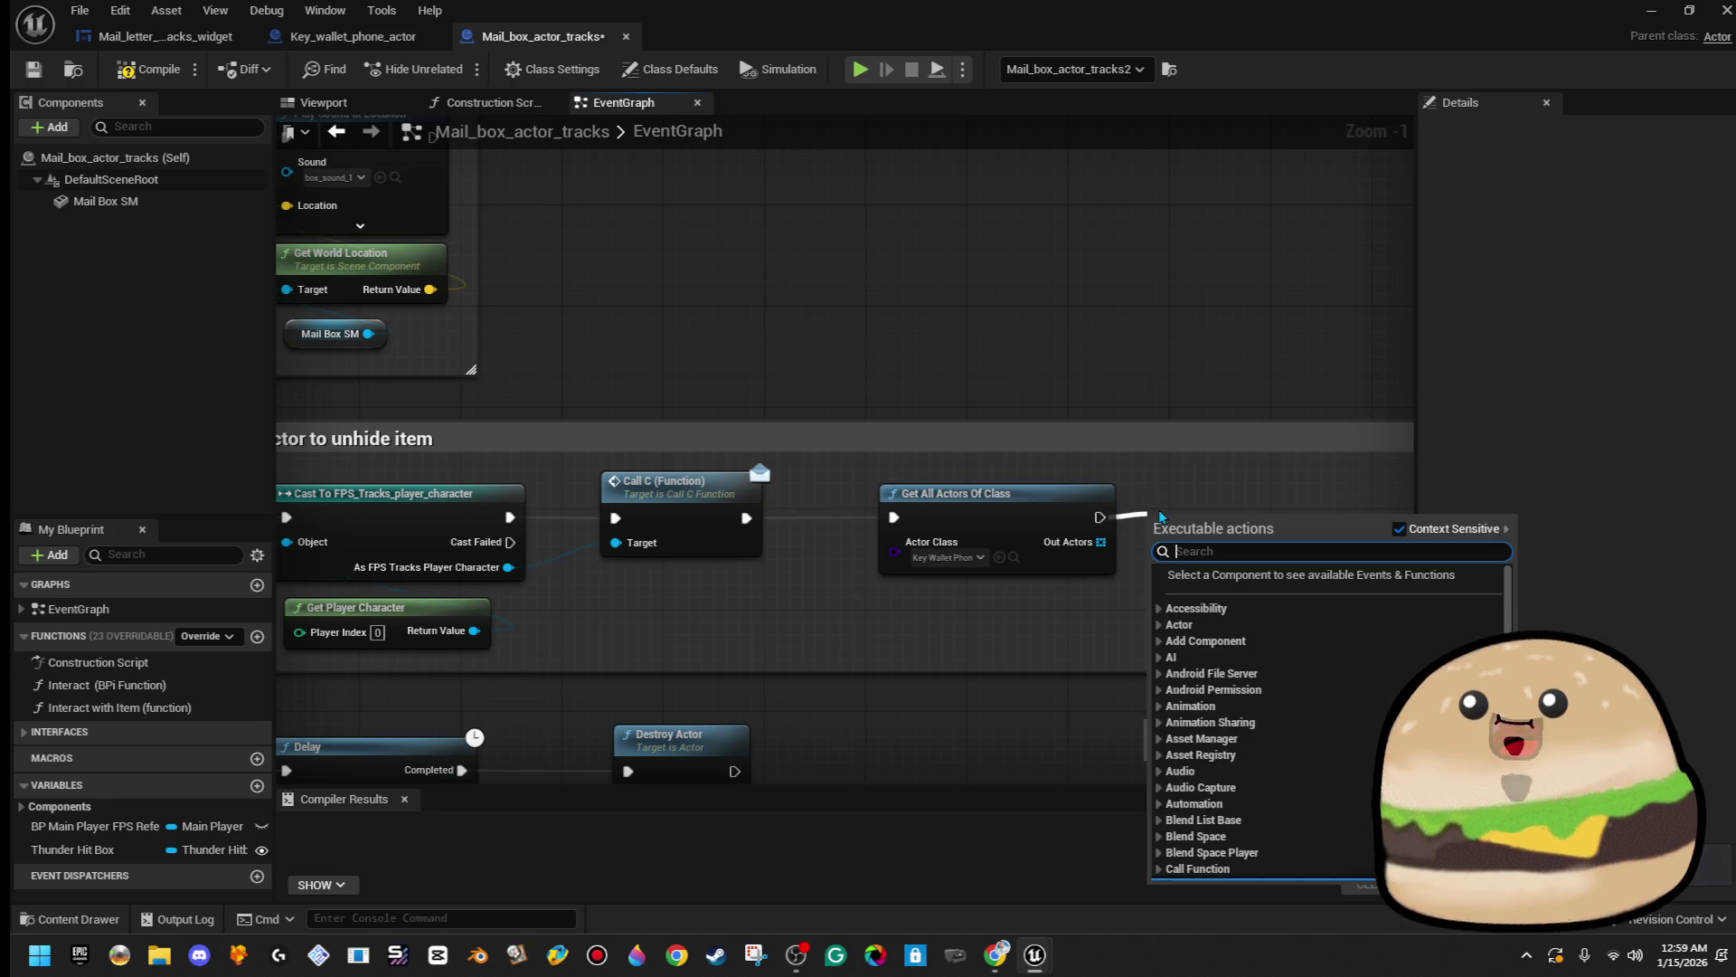
pyautogui.write('call b')
pyautogui.press('Return')
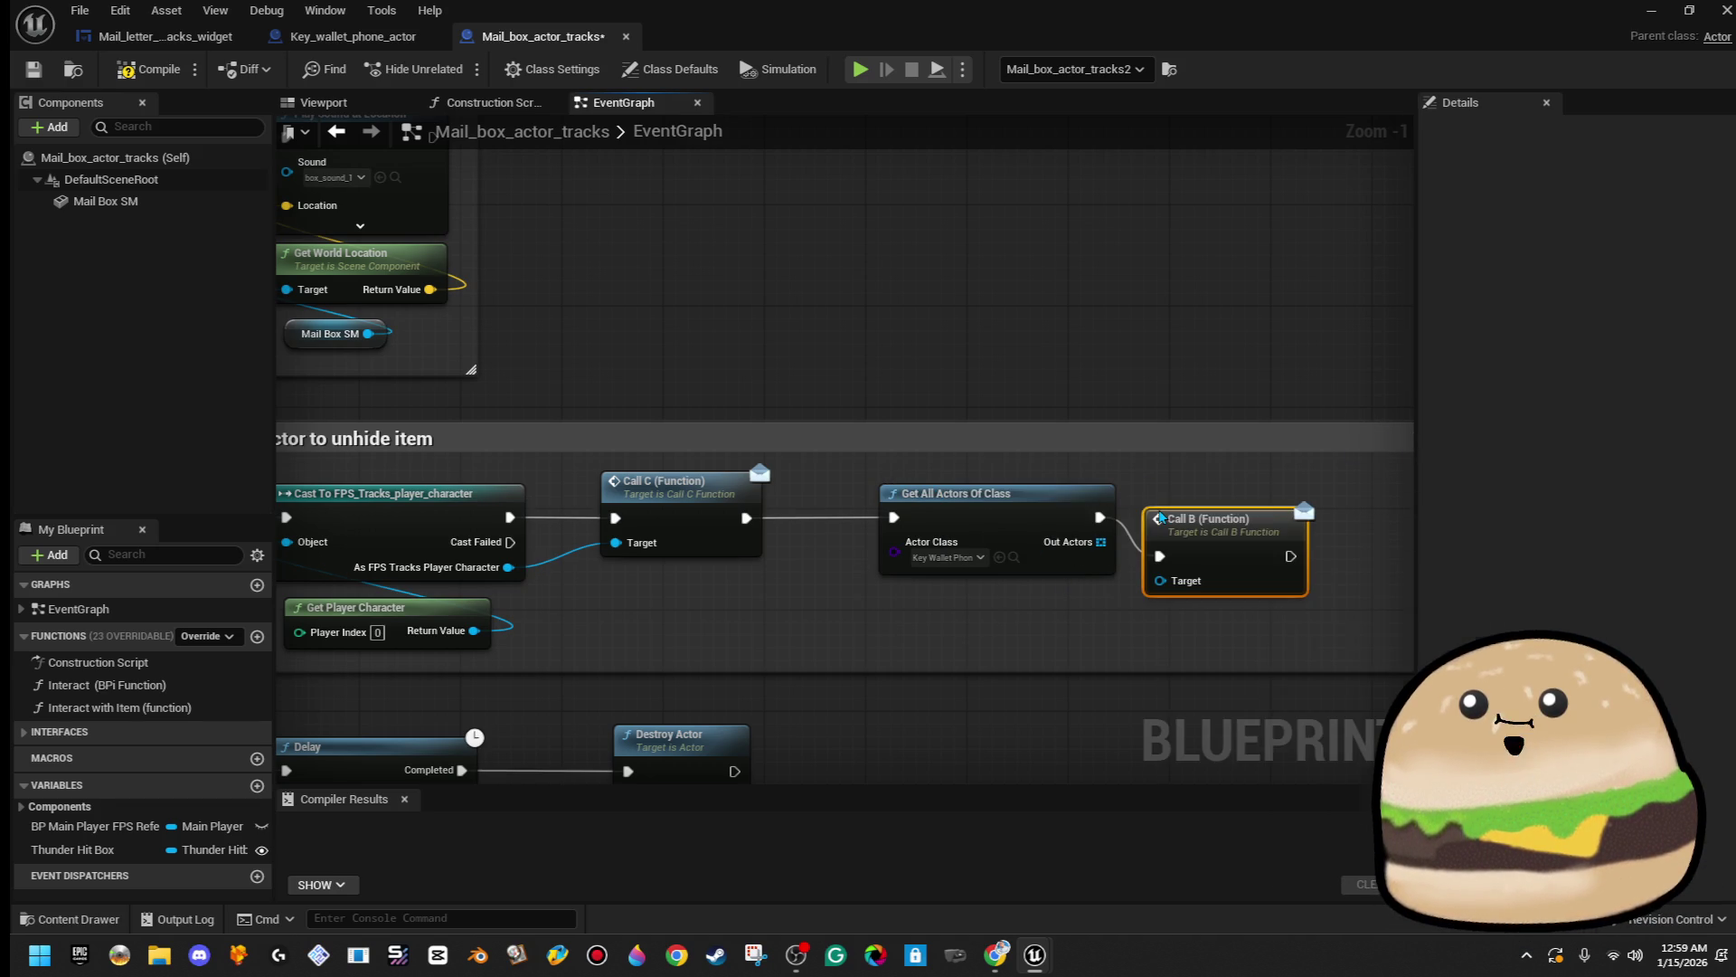
pyautogui.moveTo(1122, 570); pyautogui.dragTo(1160, 580)
pyautogui.press('q')
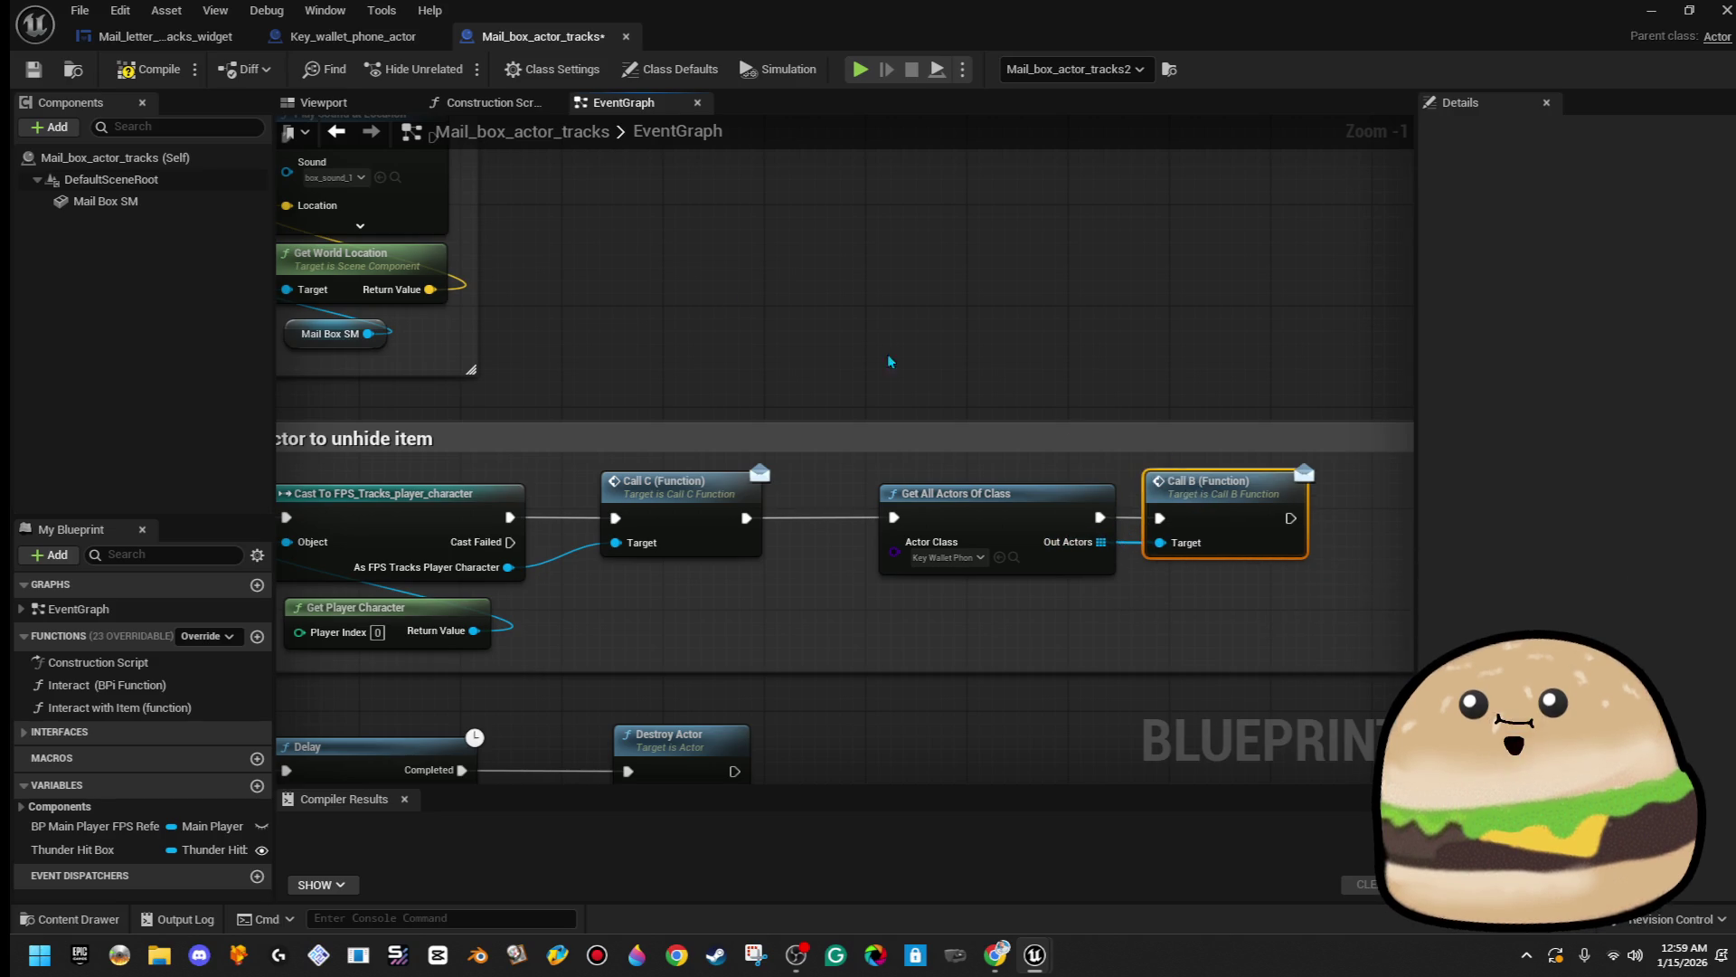
pyautogui.click(149, 68)
pyautogui.click(32, 69)
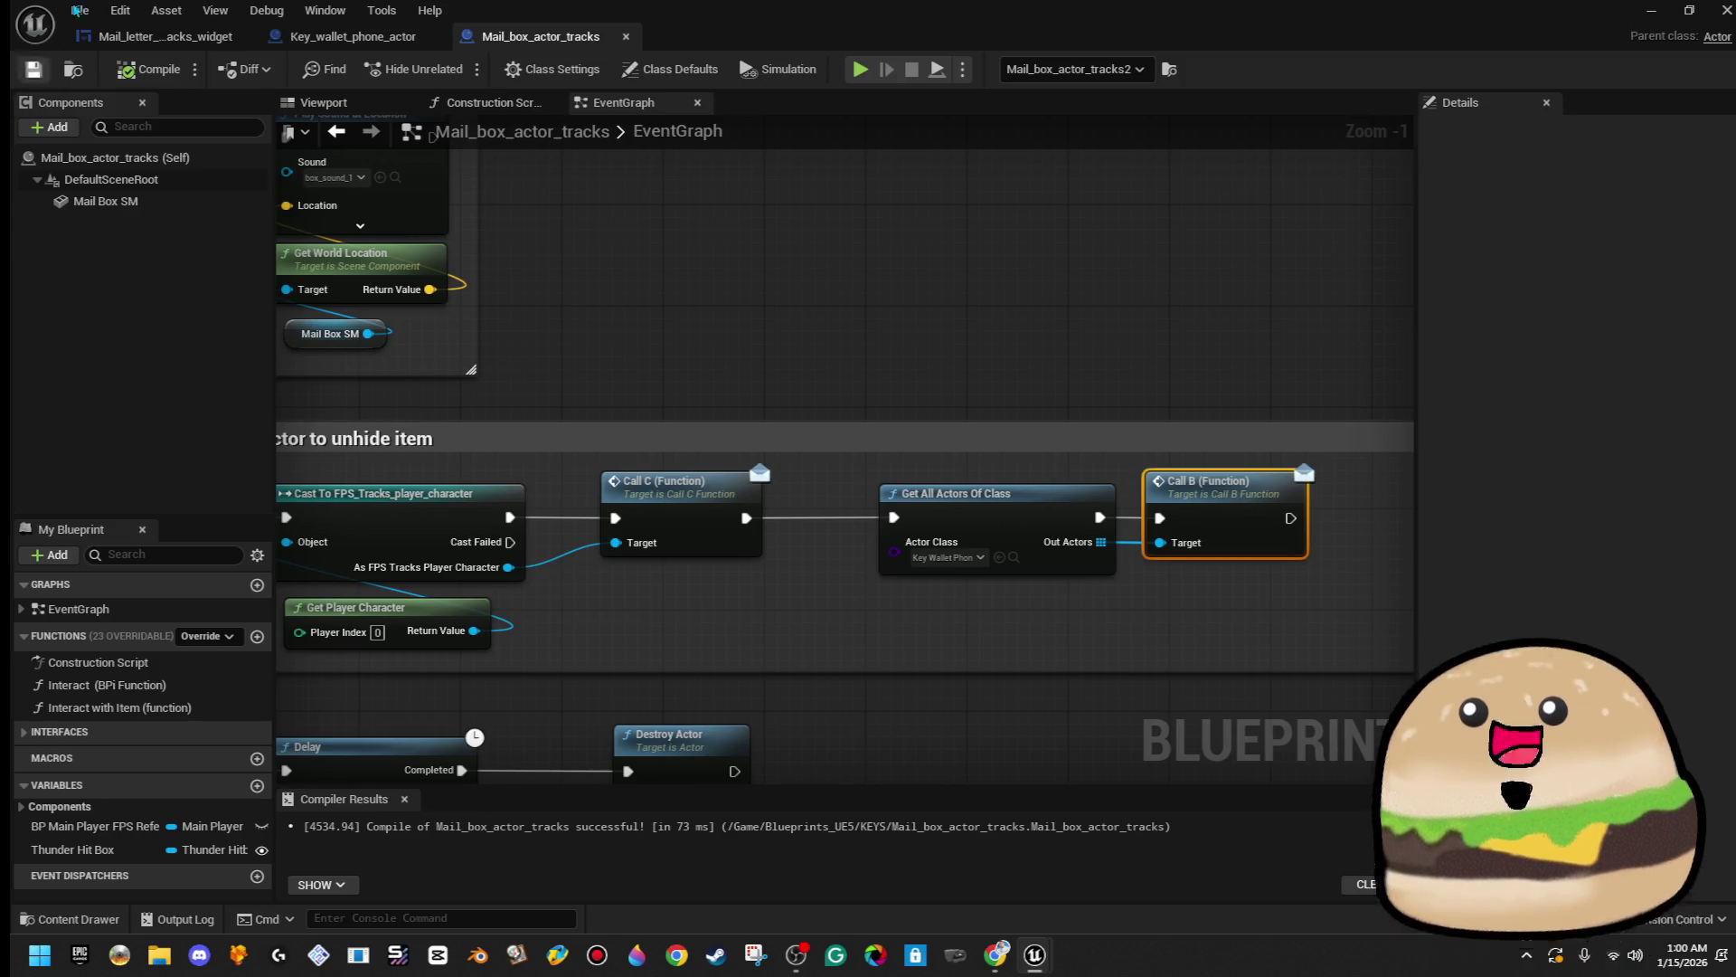
# - Switch to the Key_wallet_phone_actor tab, then to the Mail_letter_note_tracks_widget graph
pyautogui.click(352, 36)
pyautogui.click(205, 39)
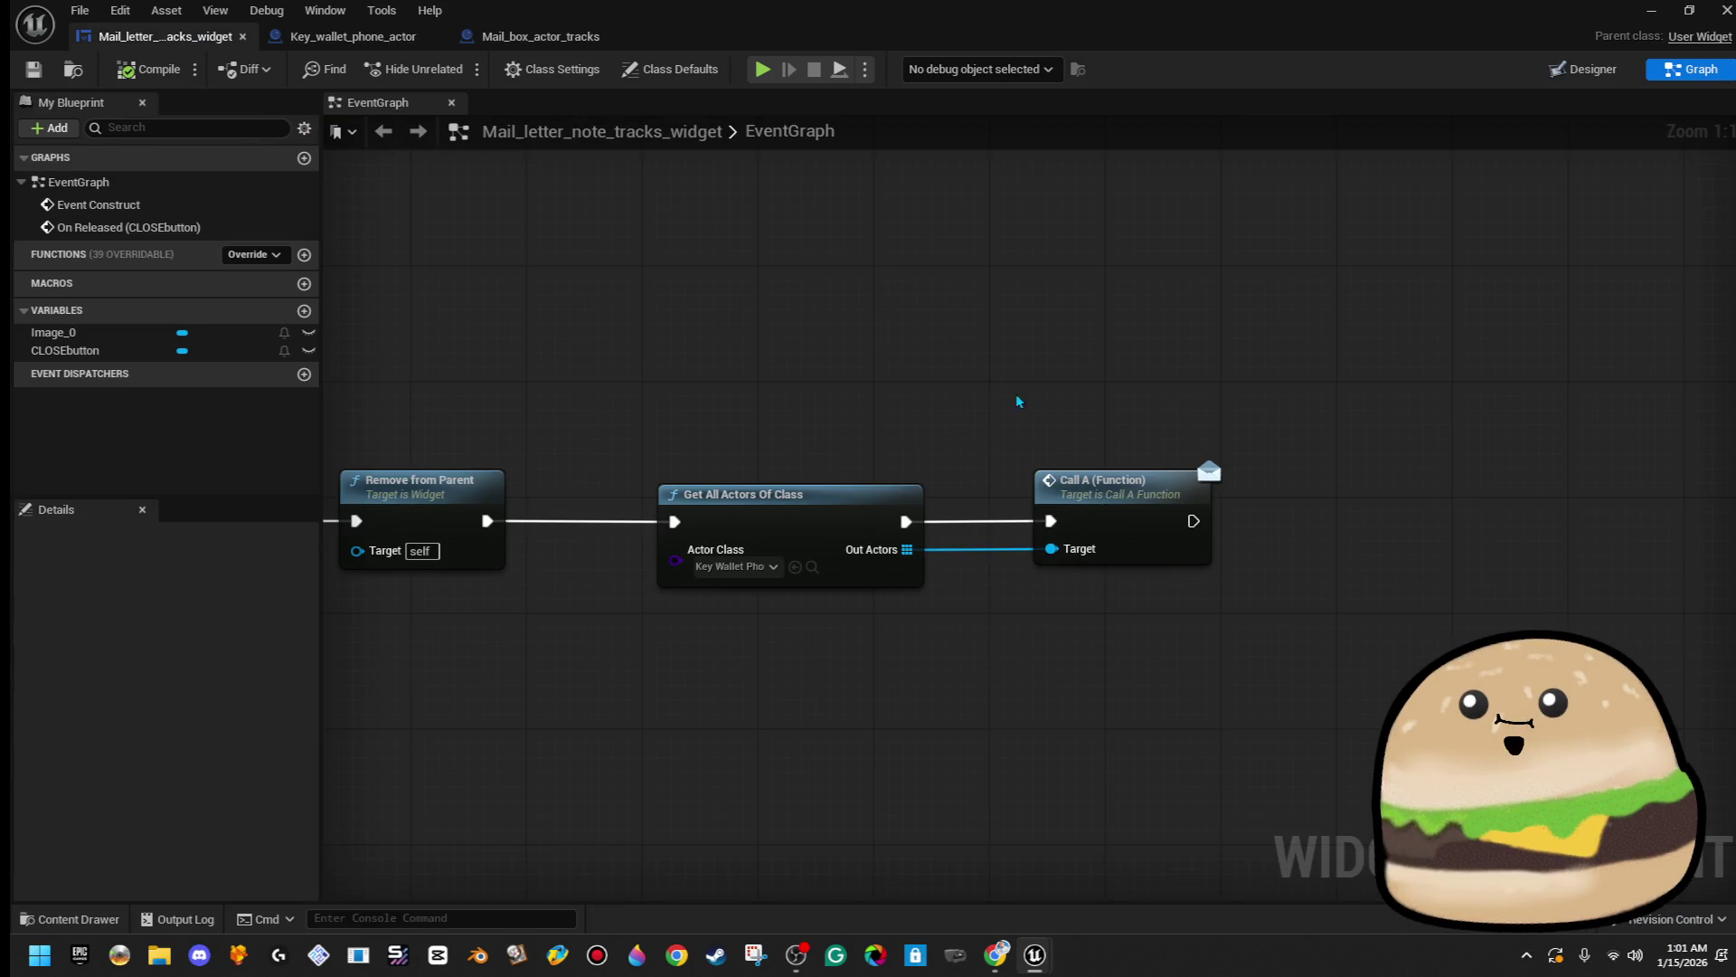
# - Minimize the Blueprint editor, play from the hallway floor, then read and close the mail note
pyautogui.click(1651, 10)
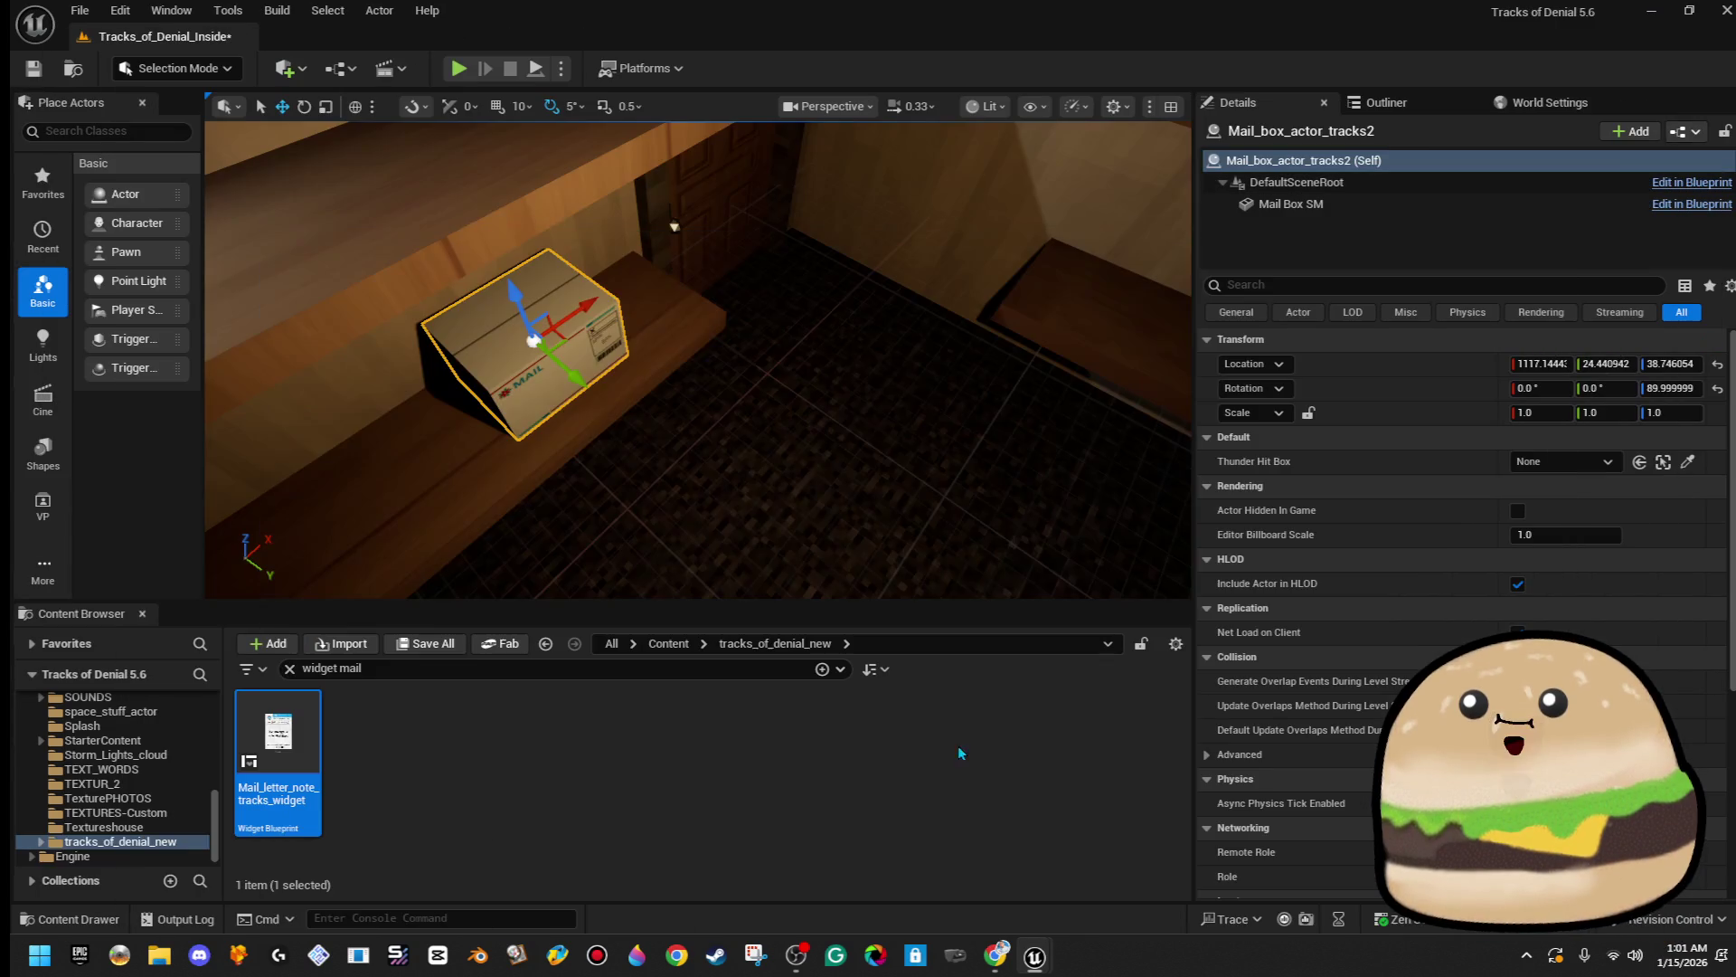
pyautogui.moveTo(567, 206)
pyautogui.mouseDown()
pyautogui.moveTo(543, 271)
pyautogui.moveTo(570, 221)
pyautogui.mouseUp()
pyautogui.rightClick(938, 335)
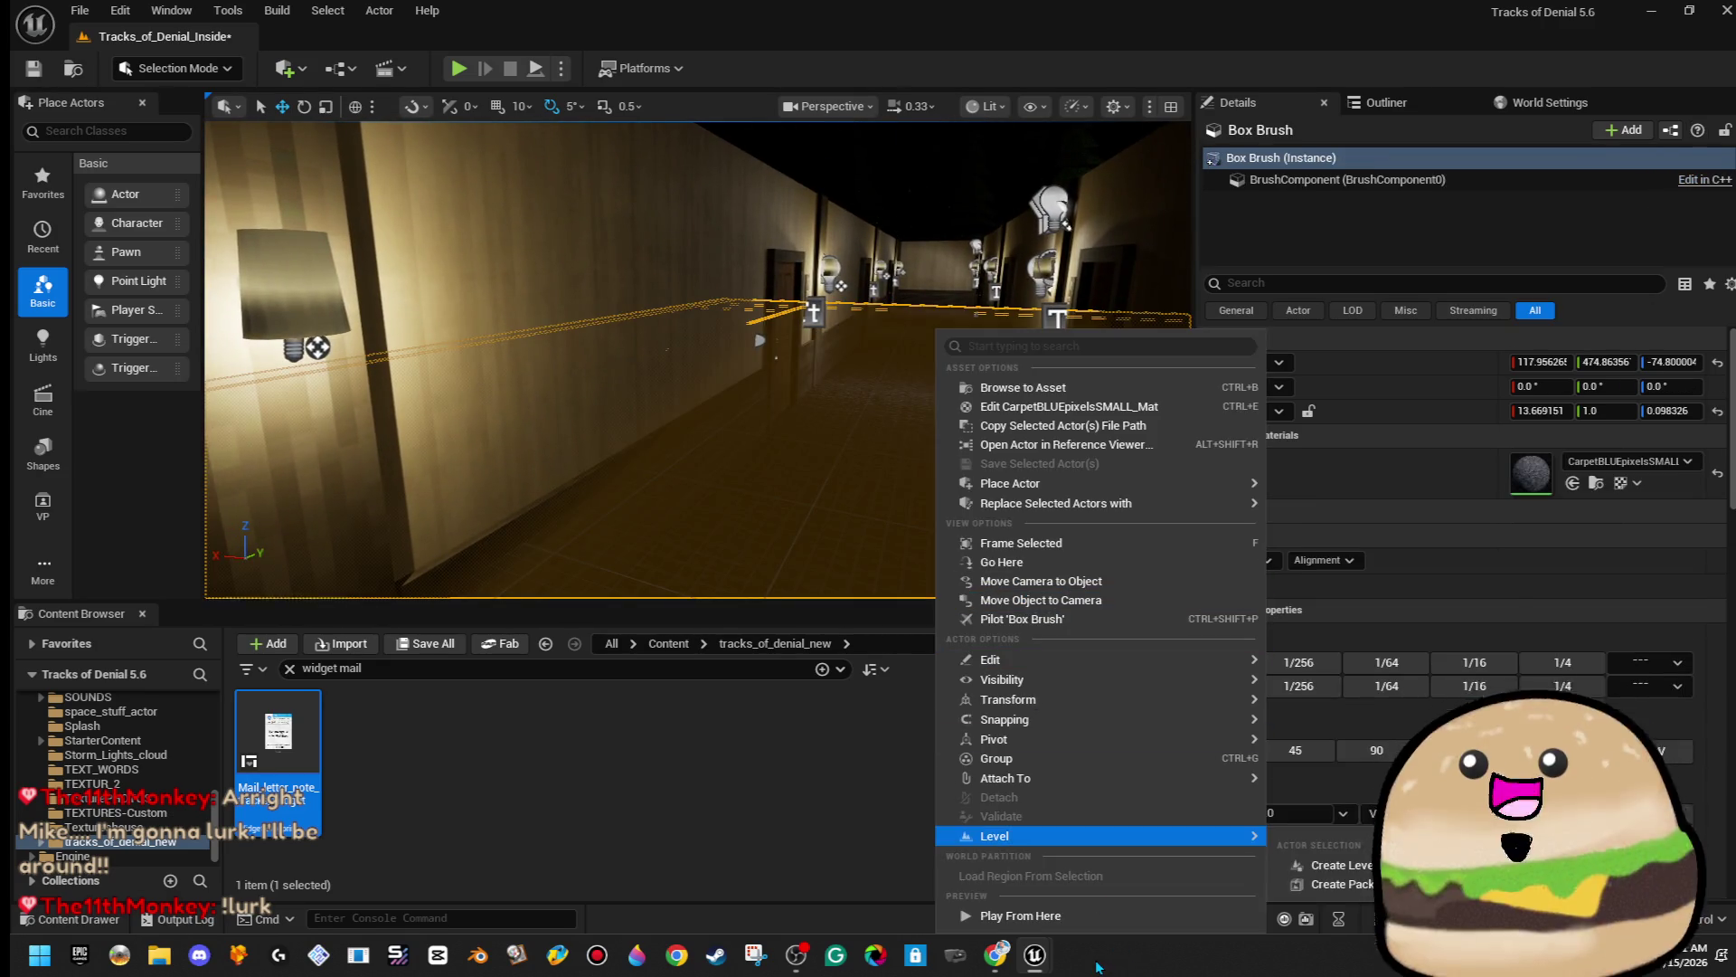
pyautogui.click(1004, 916)
pyautogui.press('w')
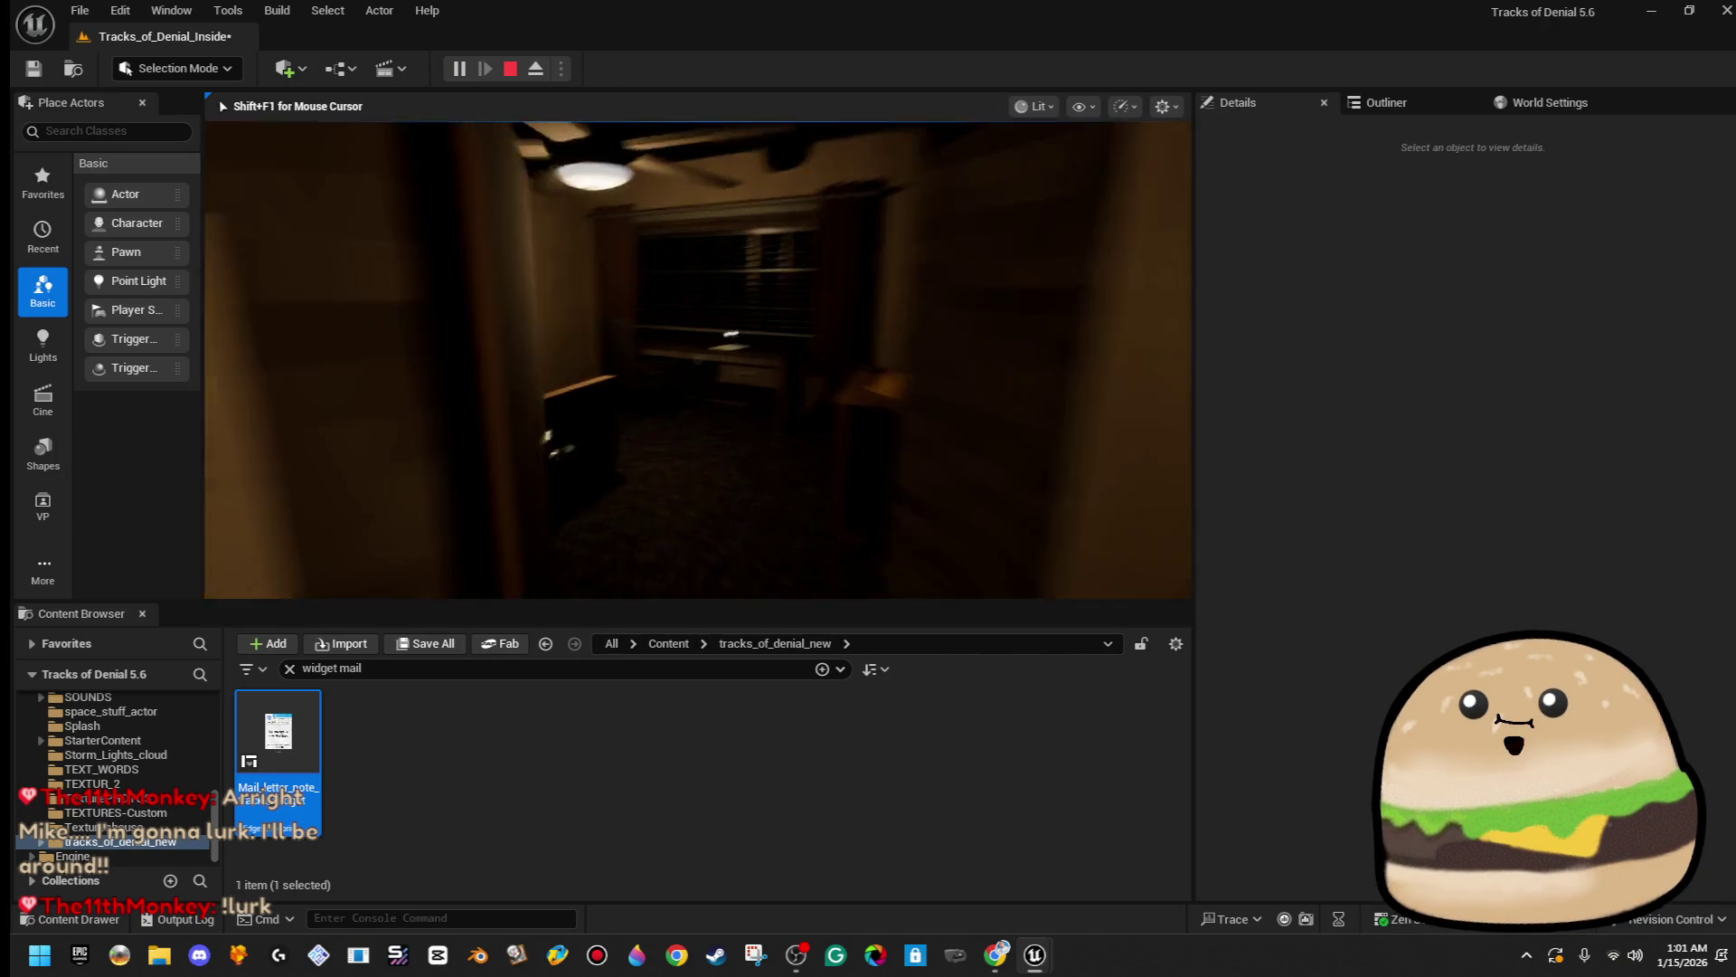
pyautogui.press('e')
pyautogui.click(697, 559)
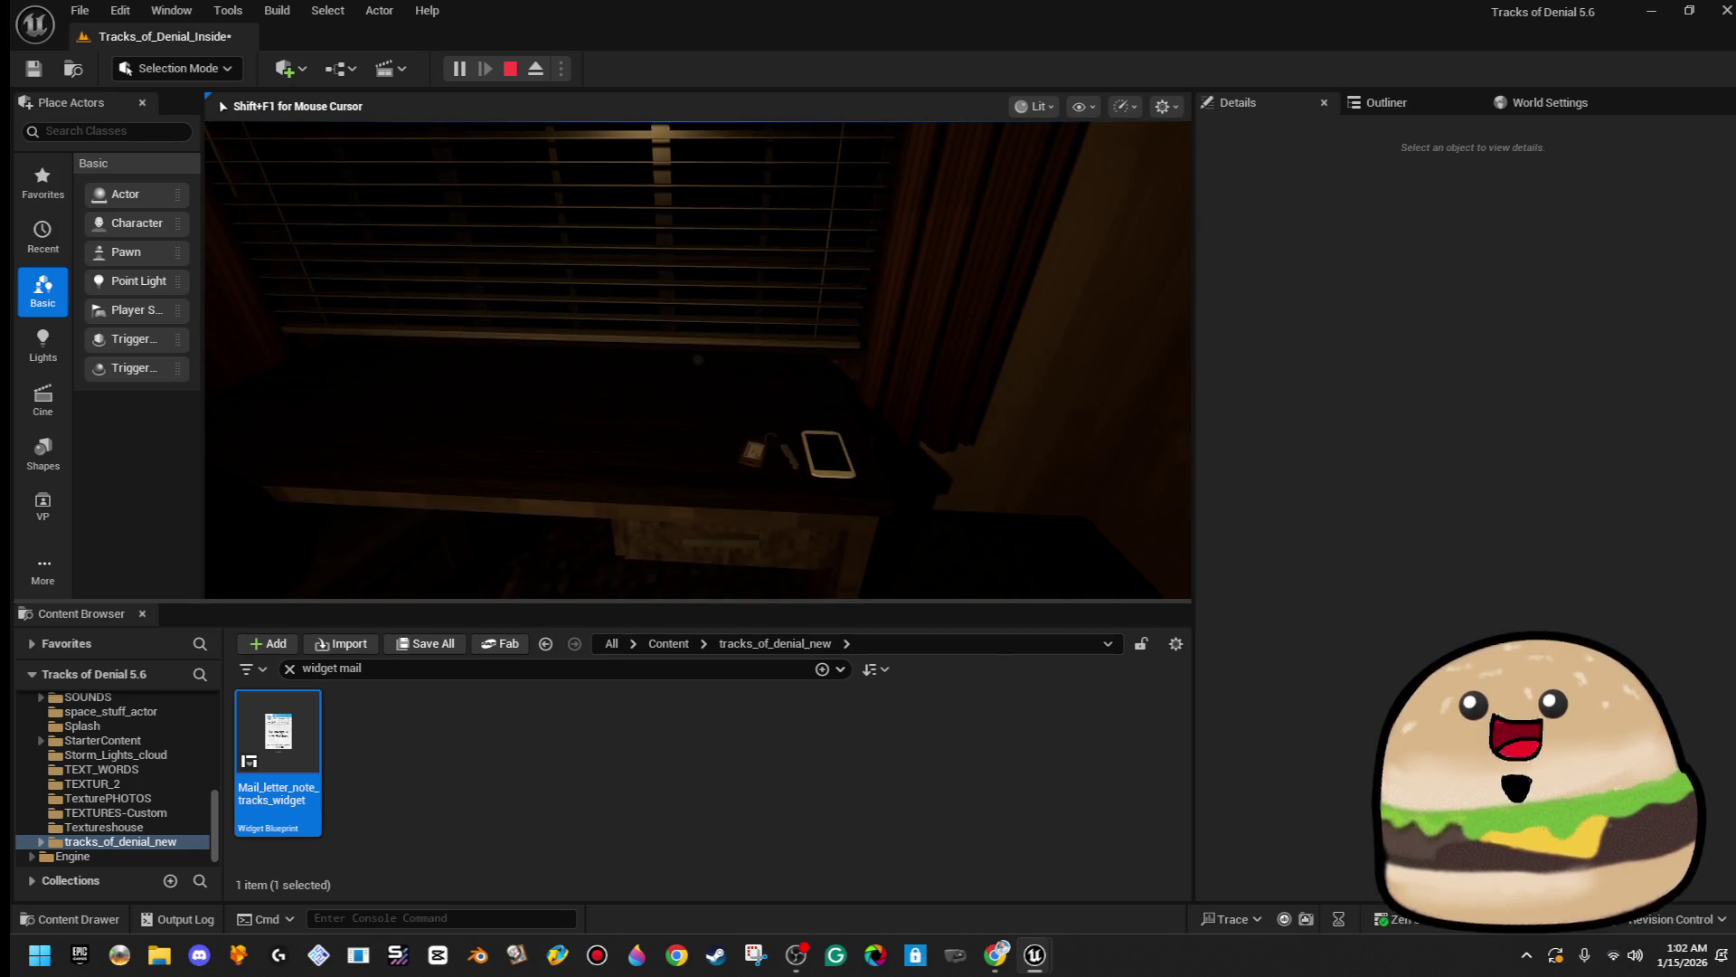
# - Return to the mail letter widget graph, then shrink the Blueprint window to reveal the level
pyautogui.hotkey('alt', 'Tab')
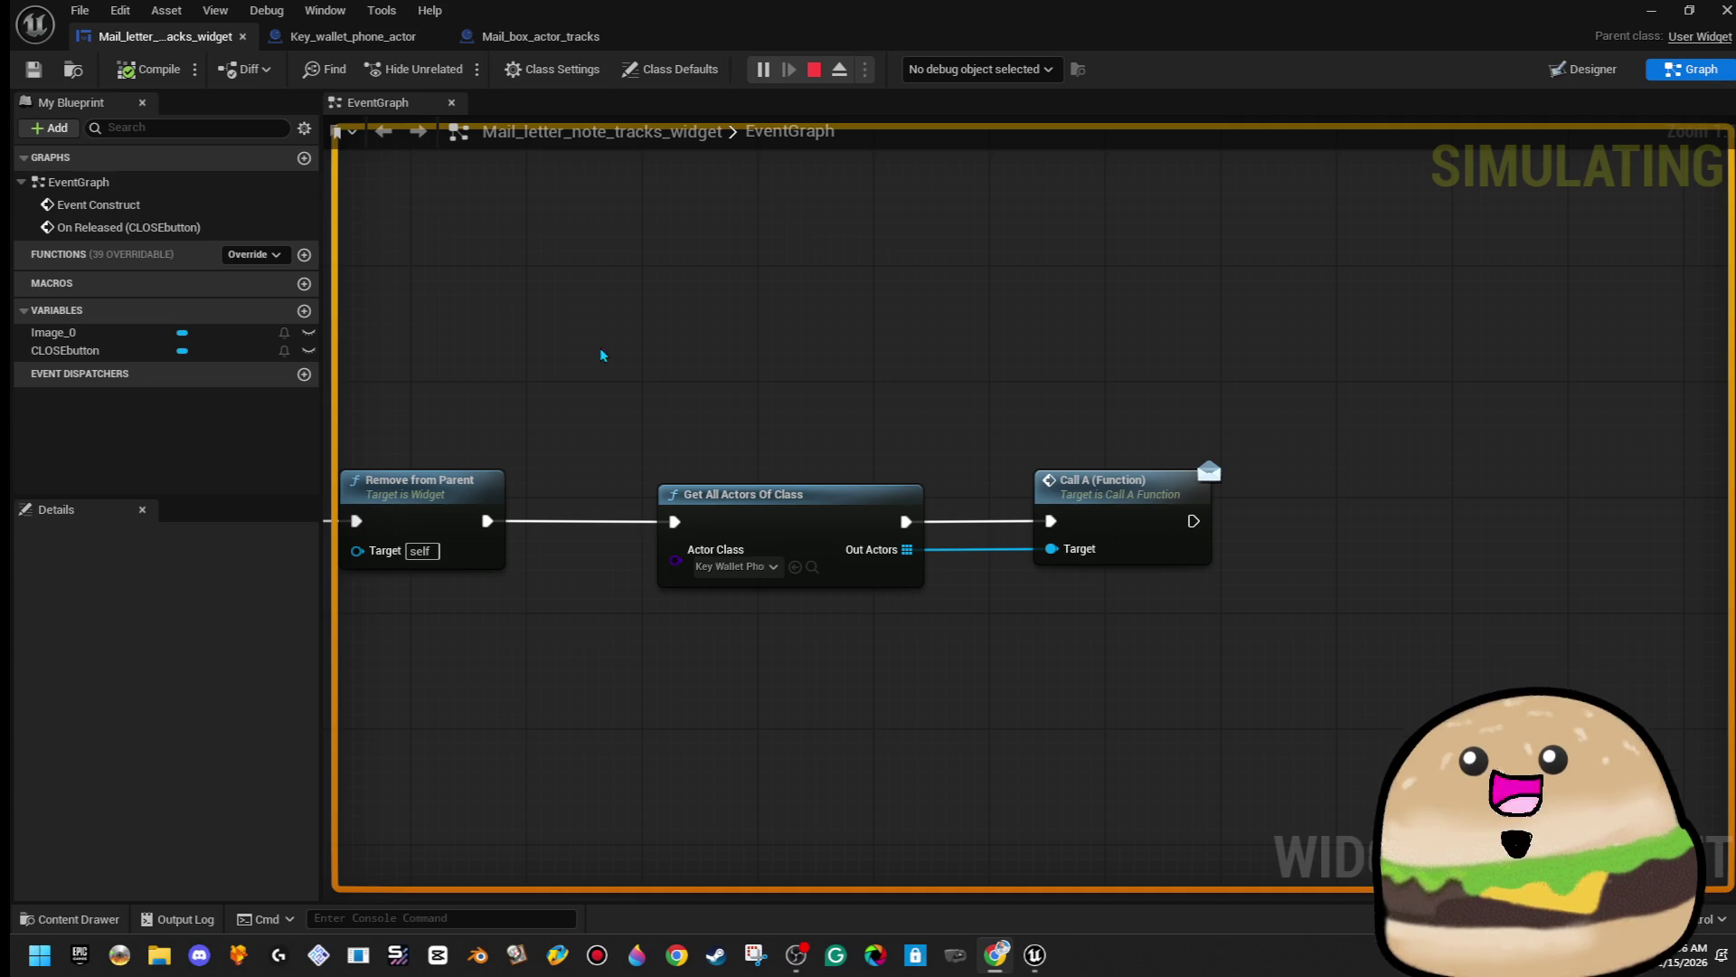
pyautogui.moveTo(847, 11)
pyautogui.mouseDown()
pyautogui.moveTo(1213, 758)
pyautogui.moveTo(1072, 235)
pyautogui.moveTo(1047, 233)
pyautogui.moveTo(1735, 349)
pyautogui.mouseUp()
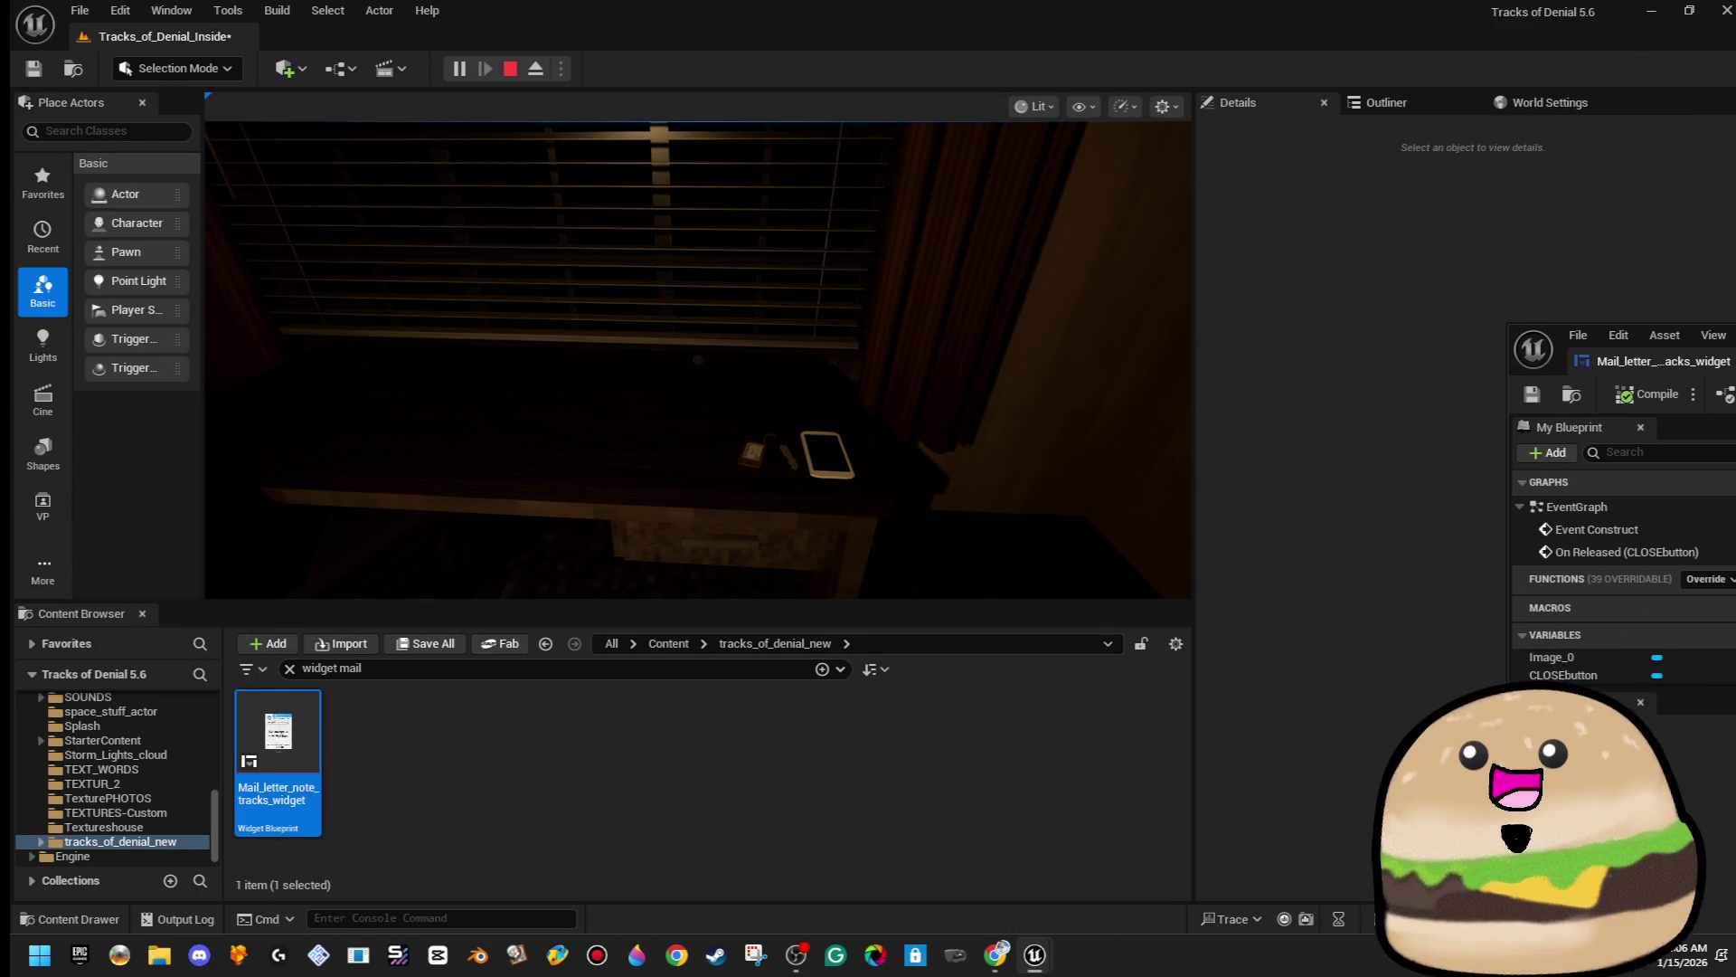
# - Walk down the hallway through the Front Lobby doors into the mail room and pick up the MAIL box
pyautogui.press('w')
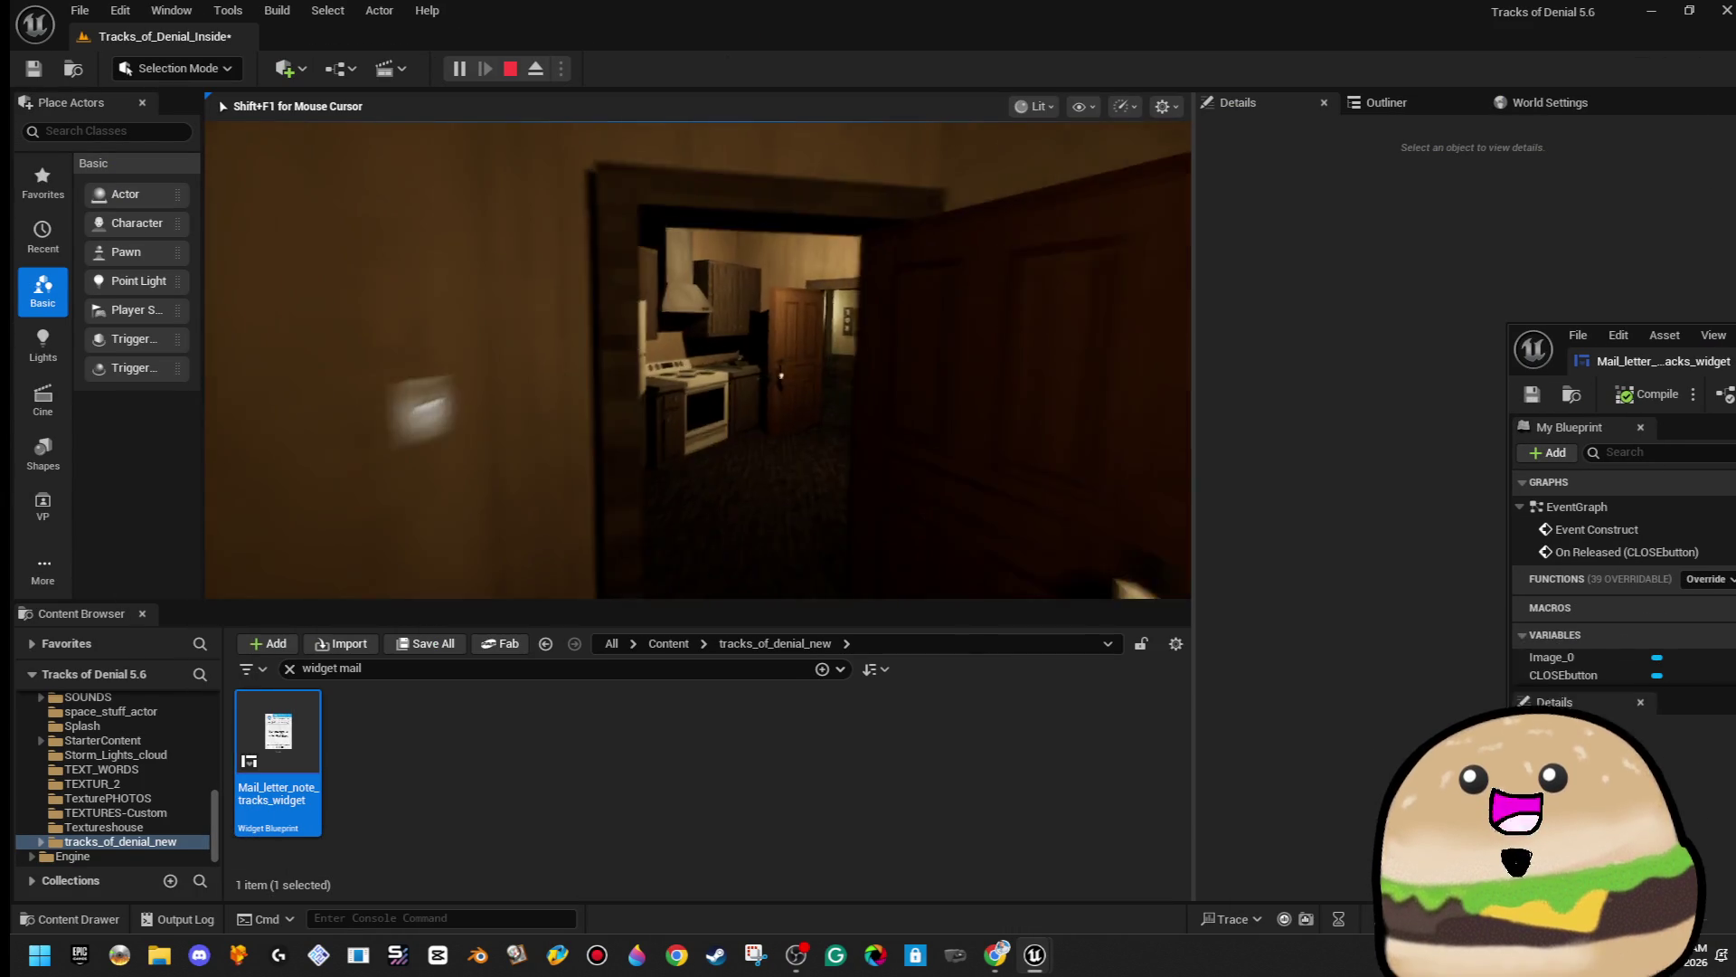
pyautogui.press('w')
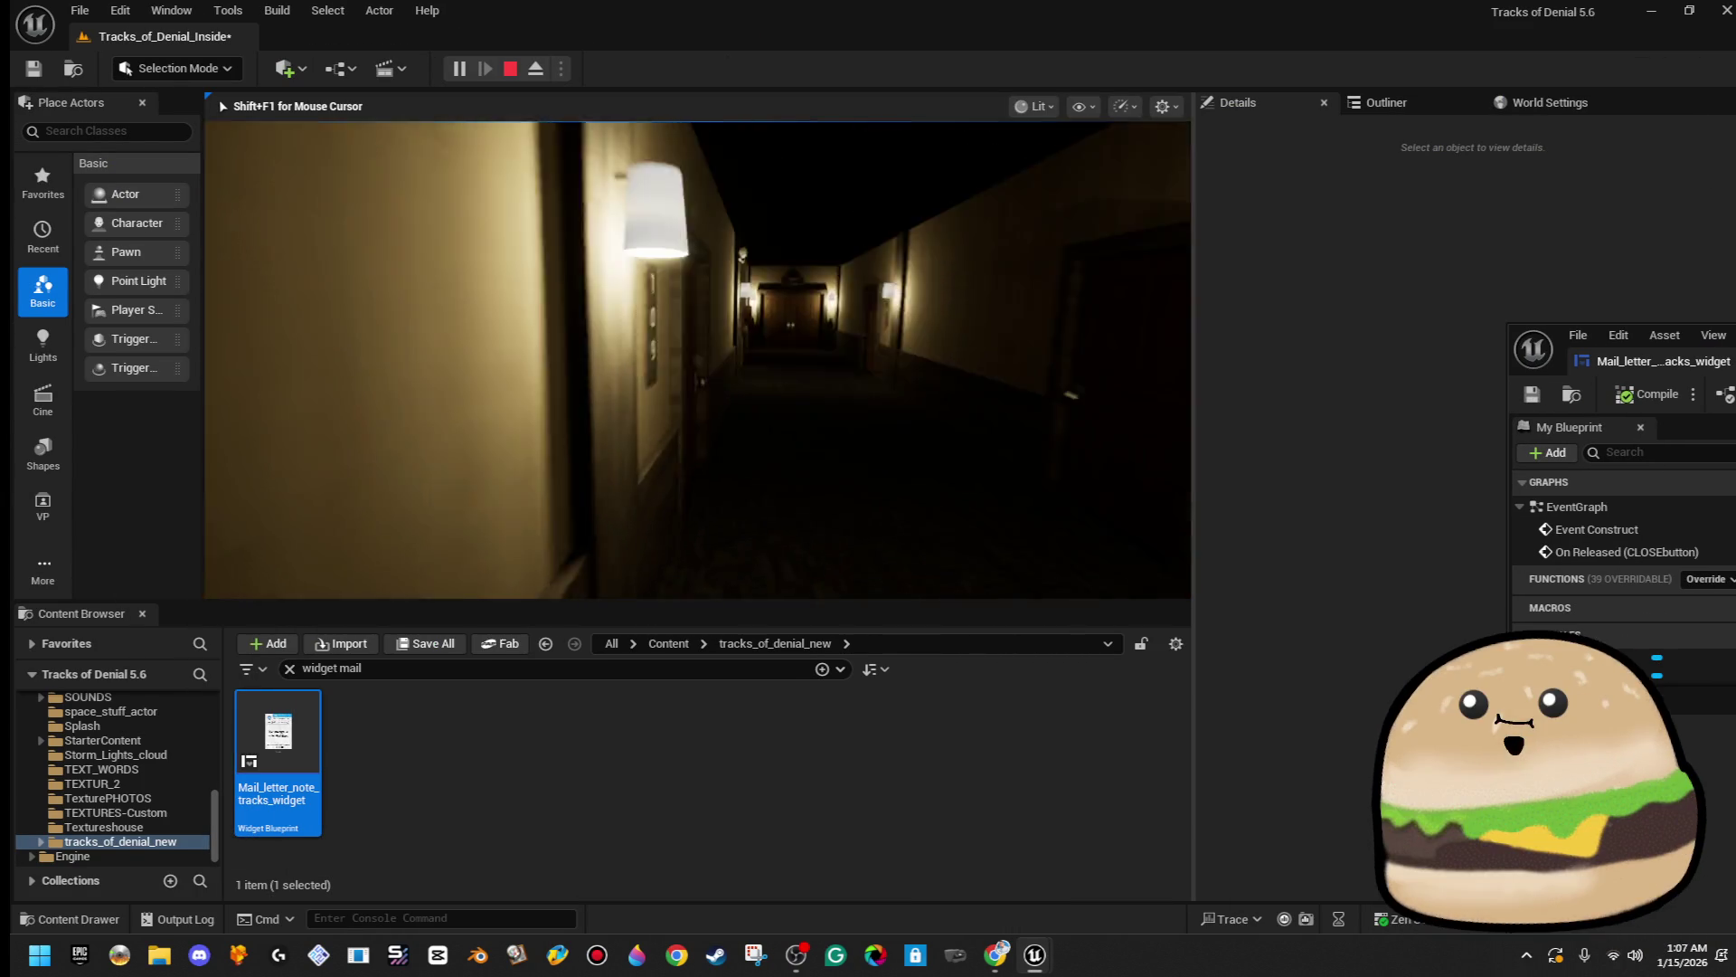
pyautogui.press('w')
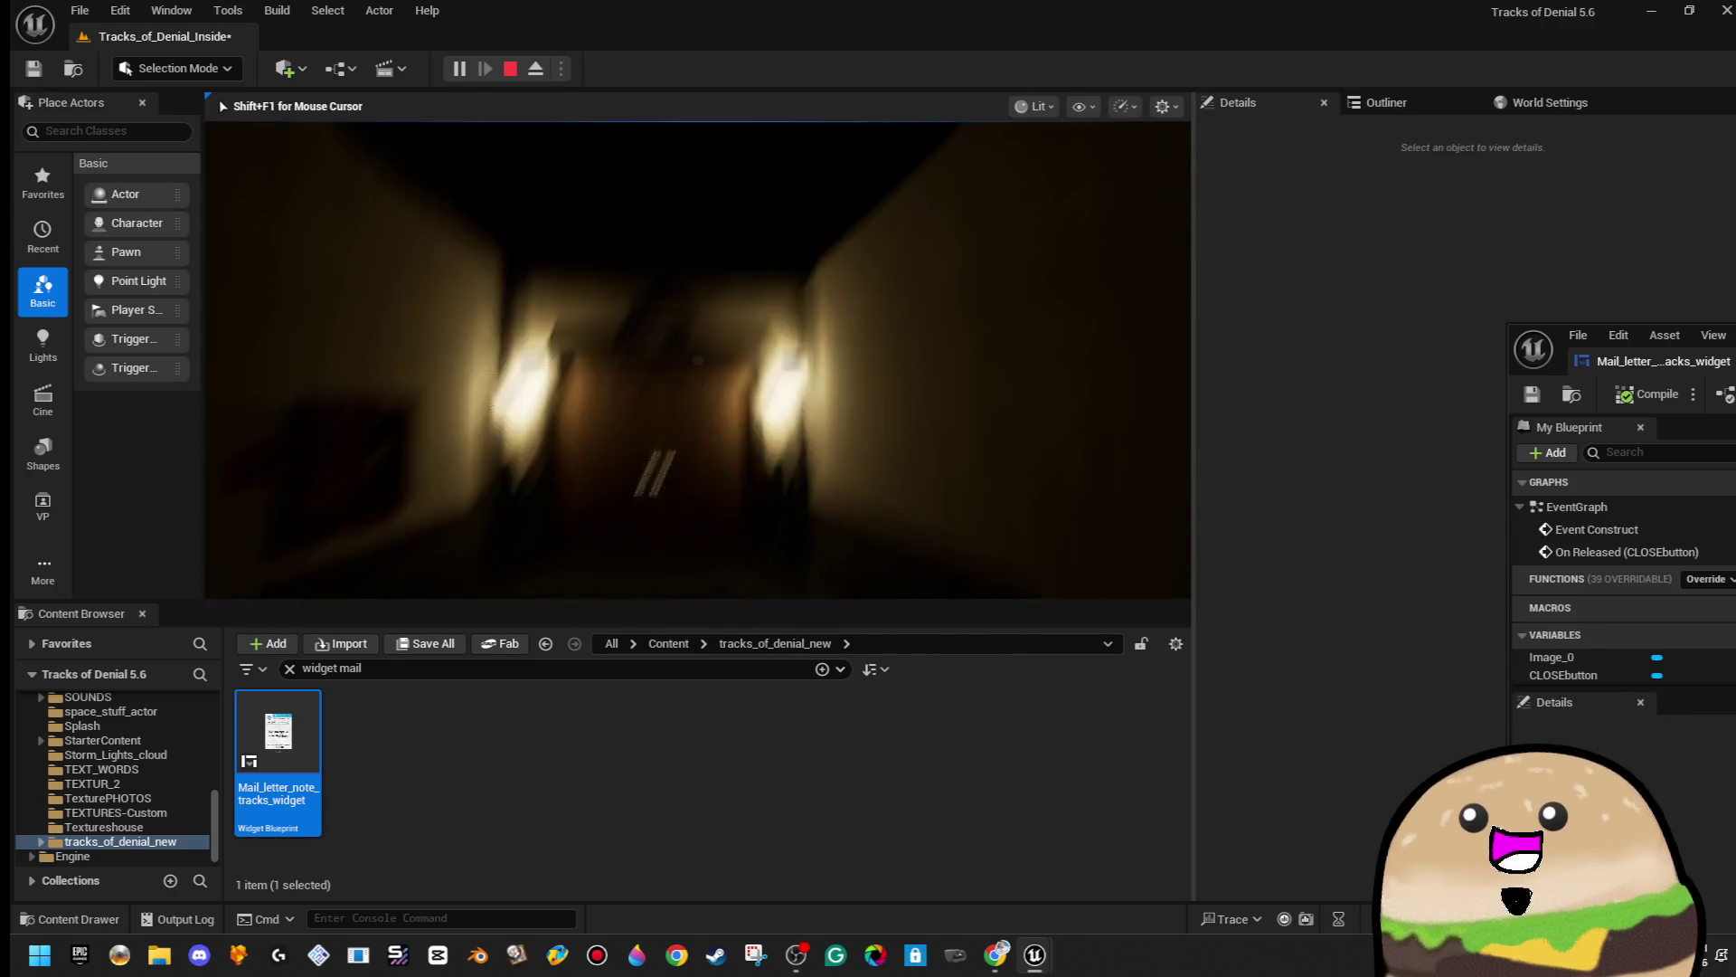
pyautogui.press('e')
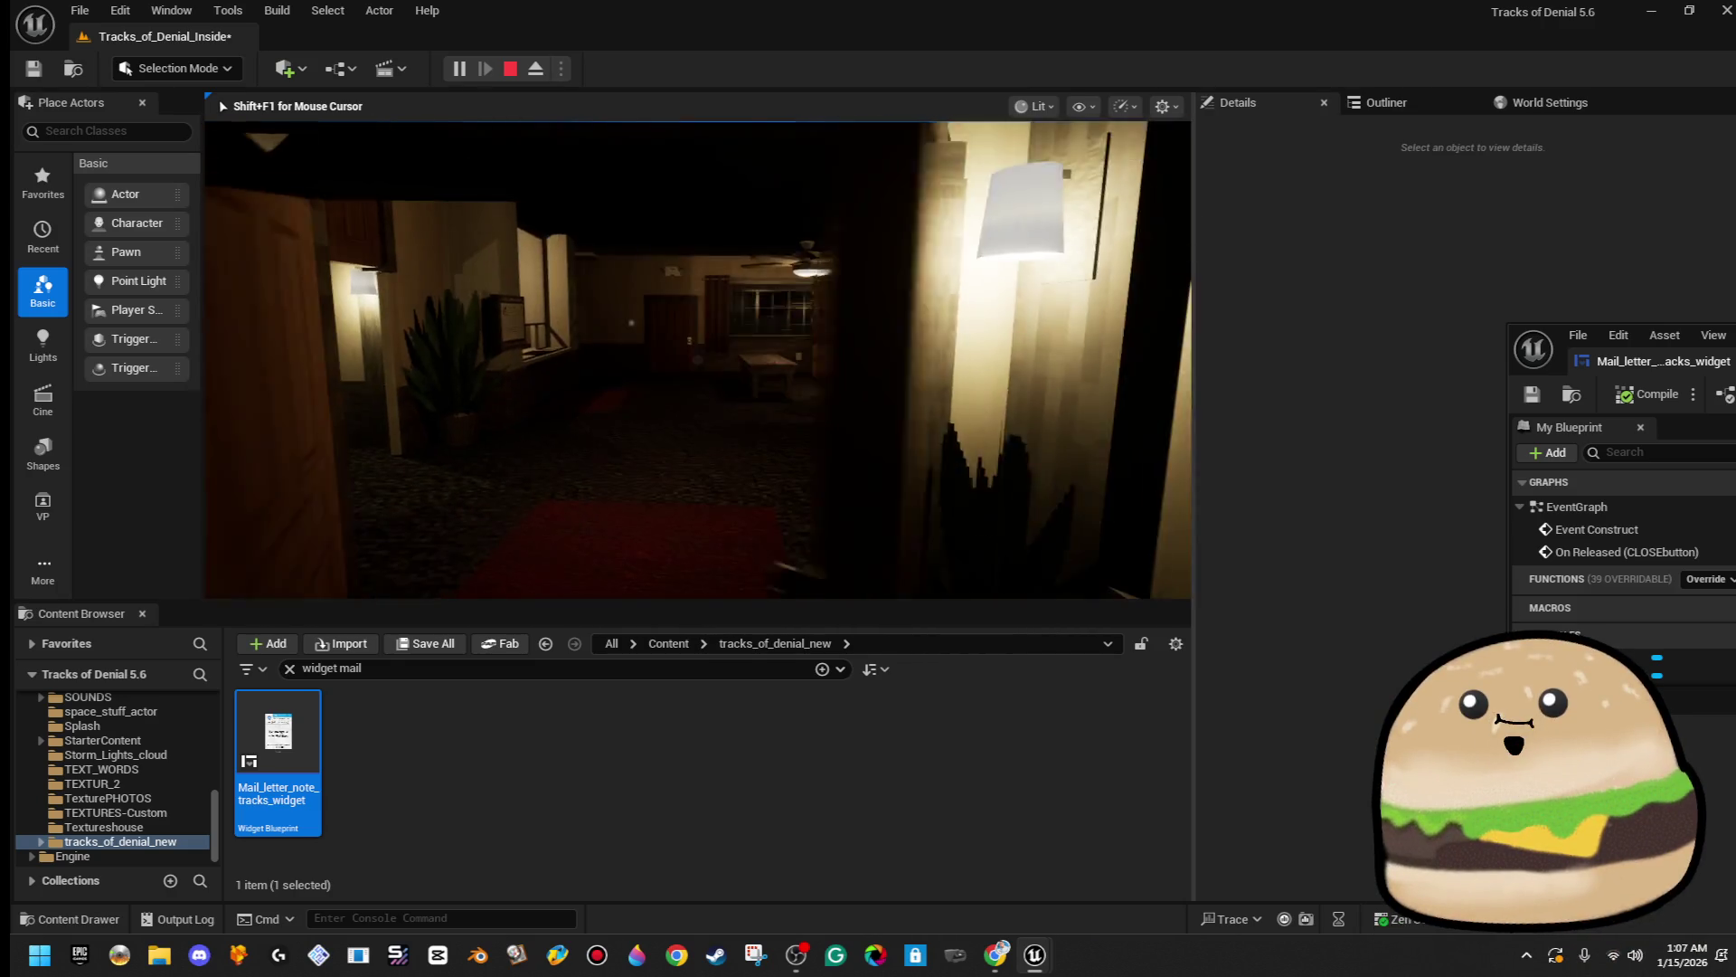
pyautogui.press('w')
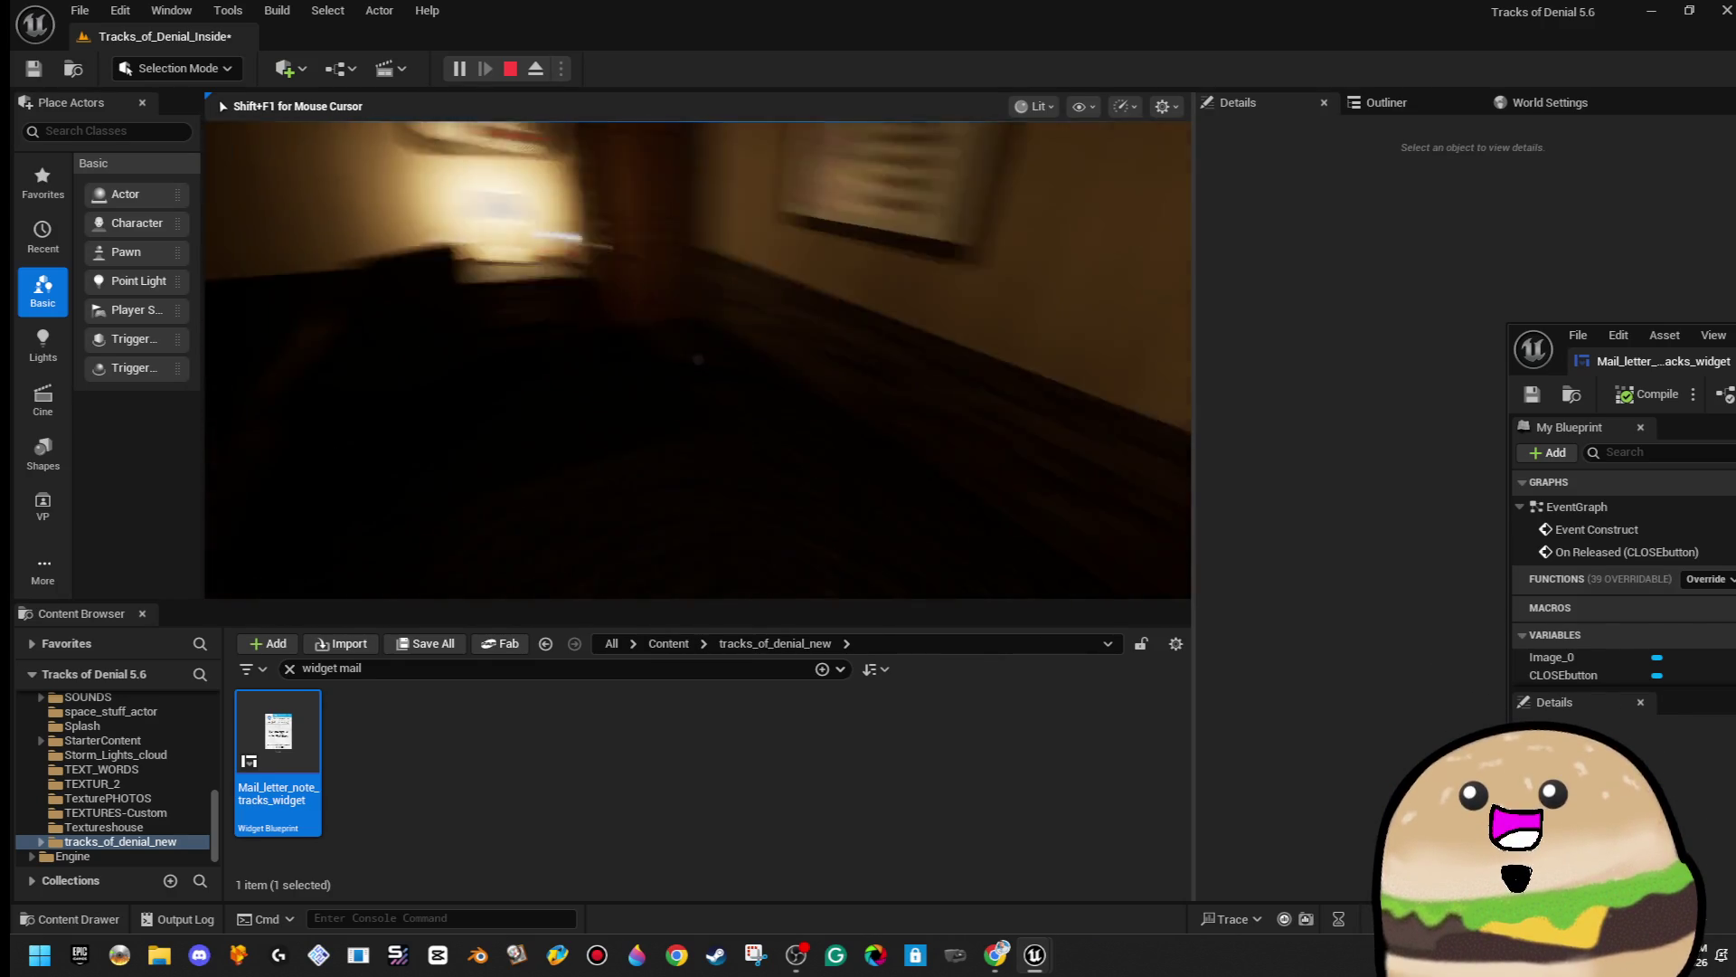
pyautogui.press('w')
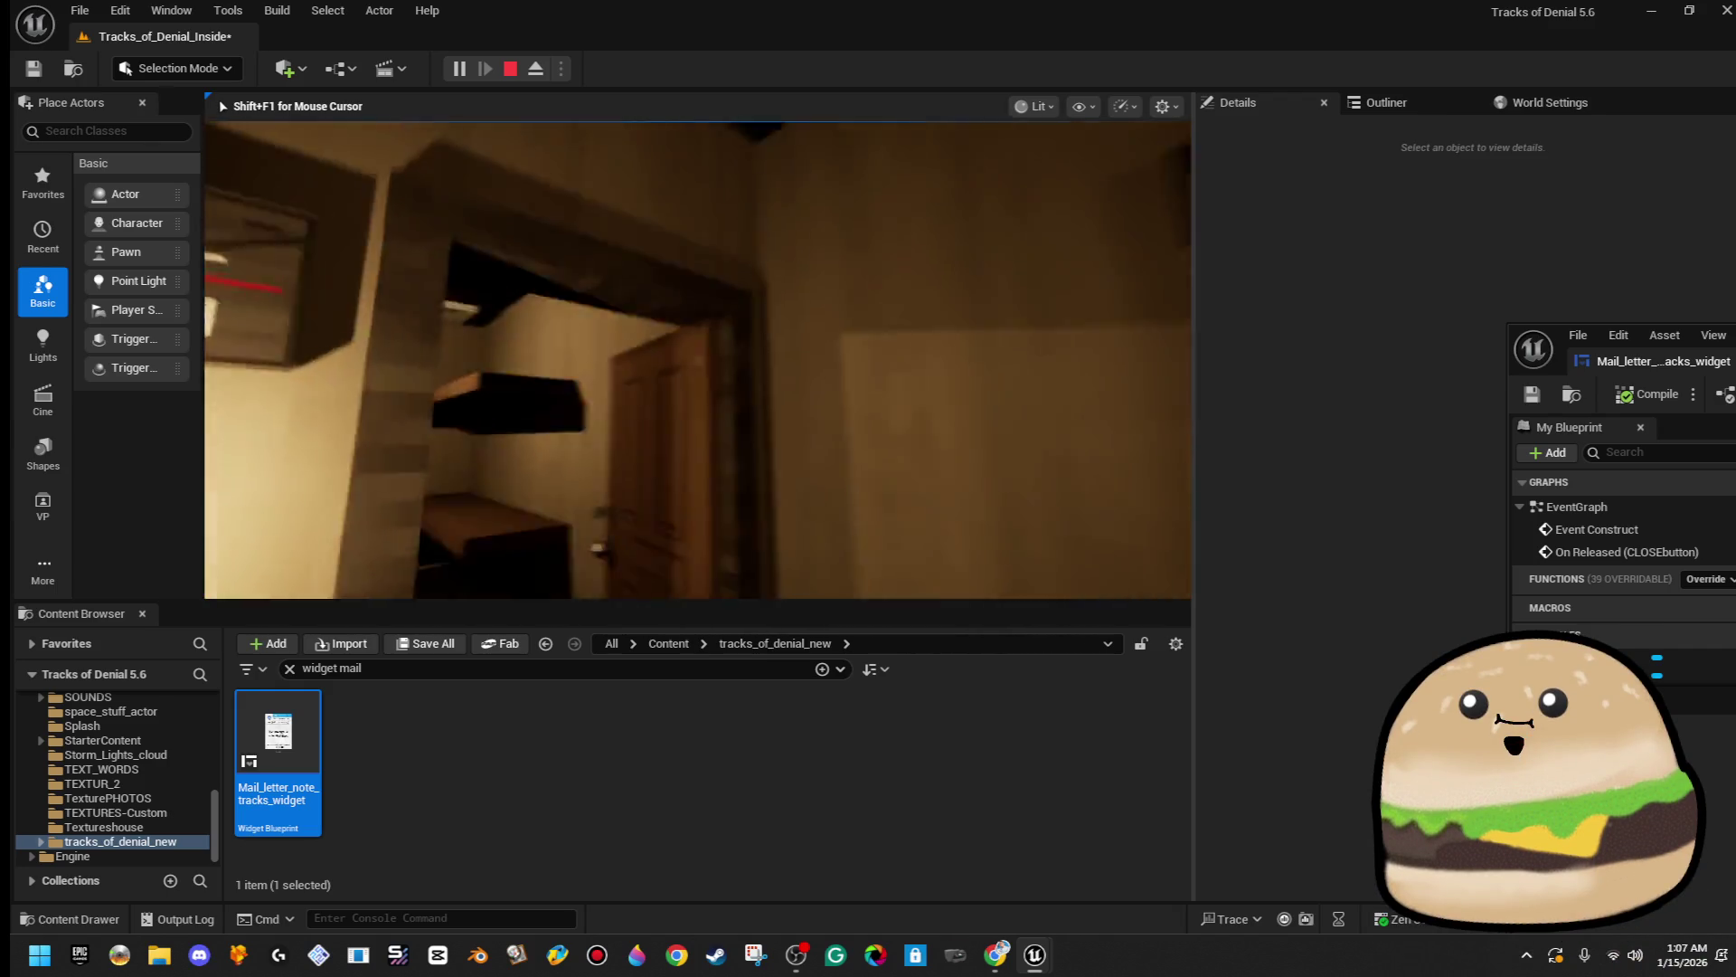
pyautogui.press('w')
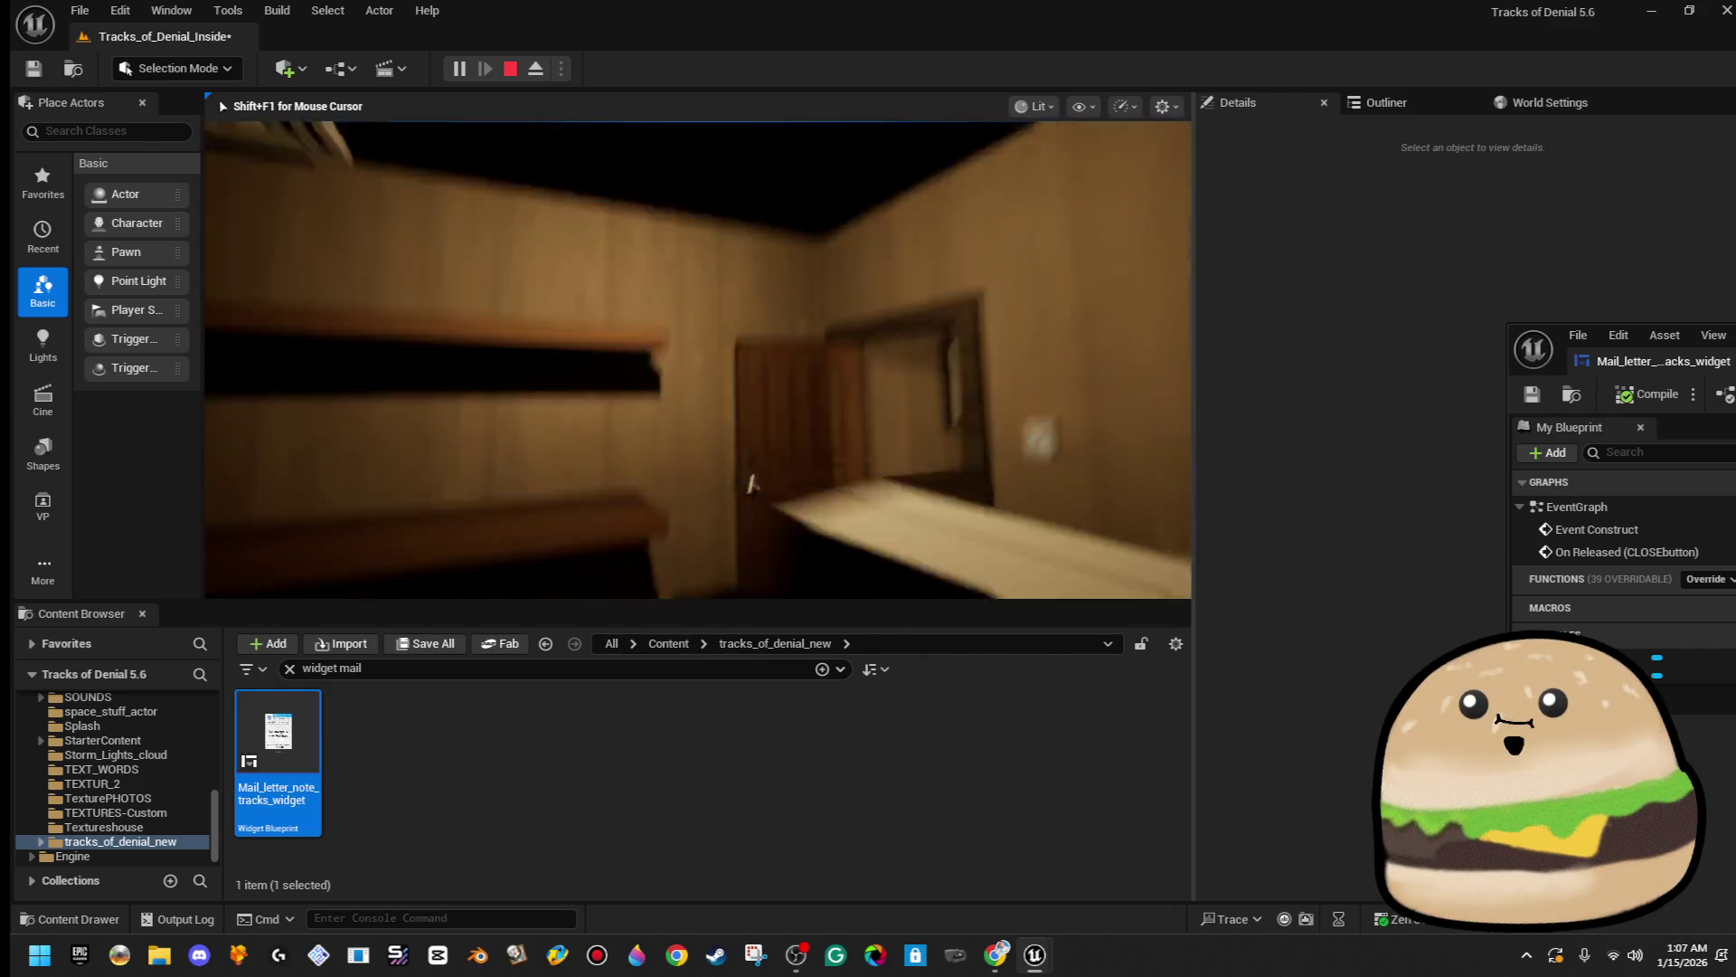
pyautogui.press('w')
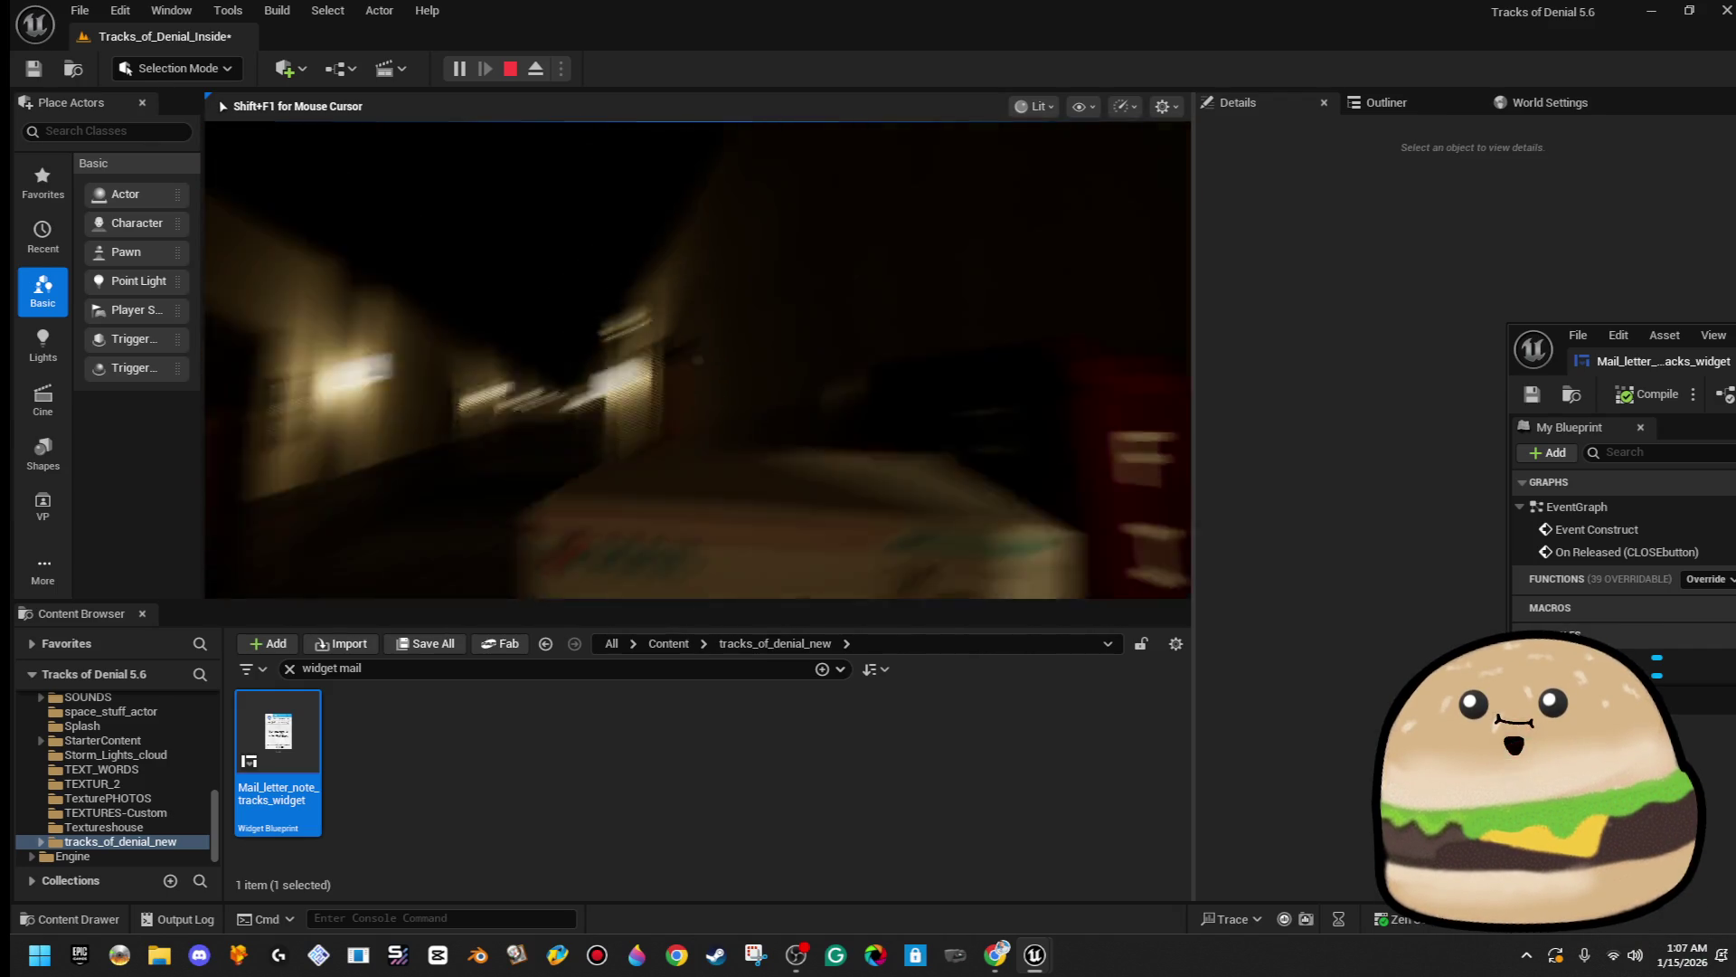
# - Carry the MAIL box back through the hallway past the desk lamp, then stop playing
pyautogui.press('w')
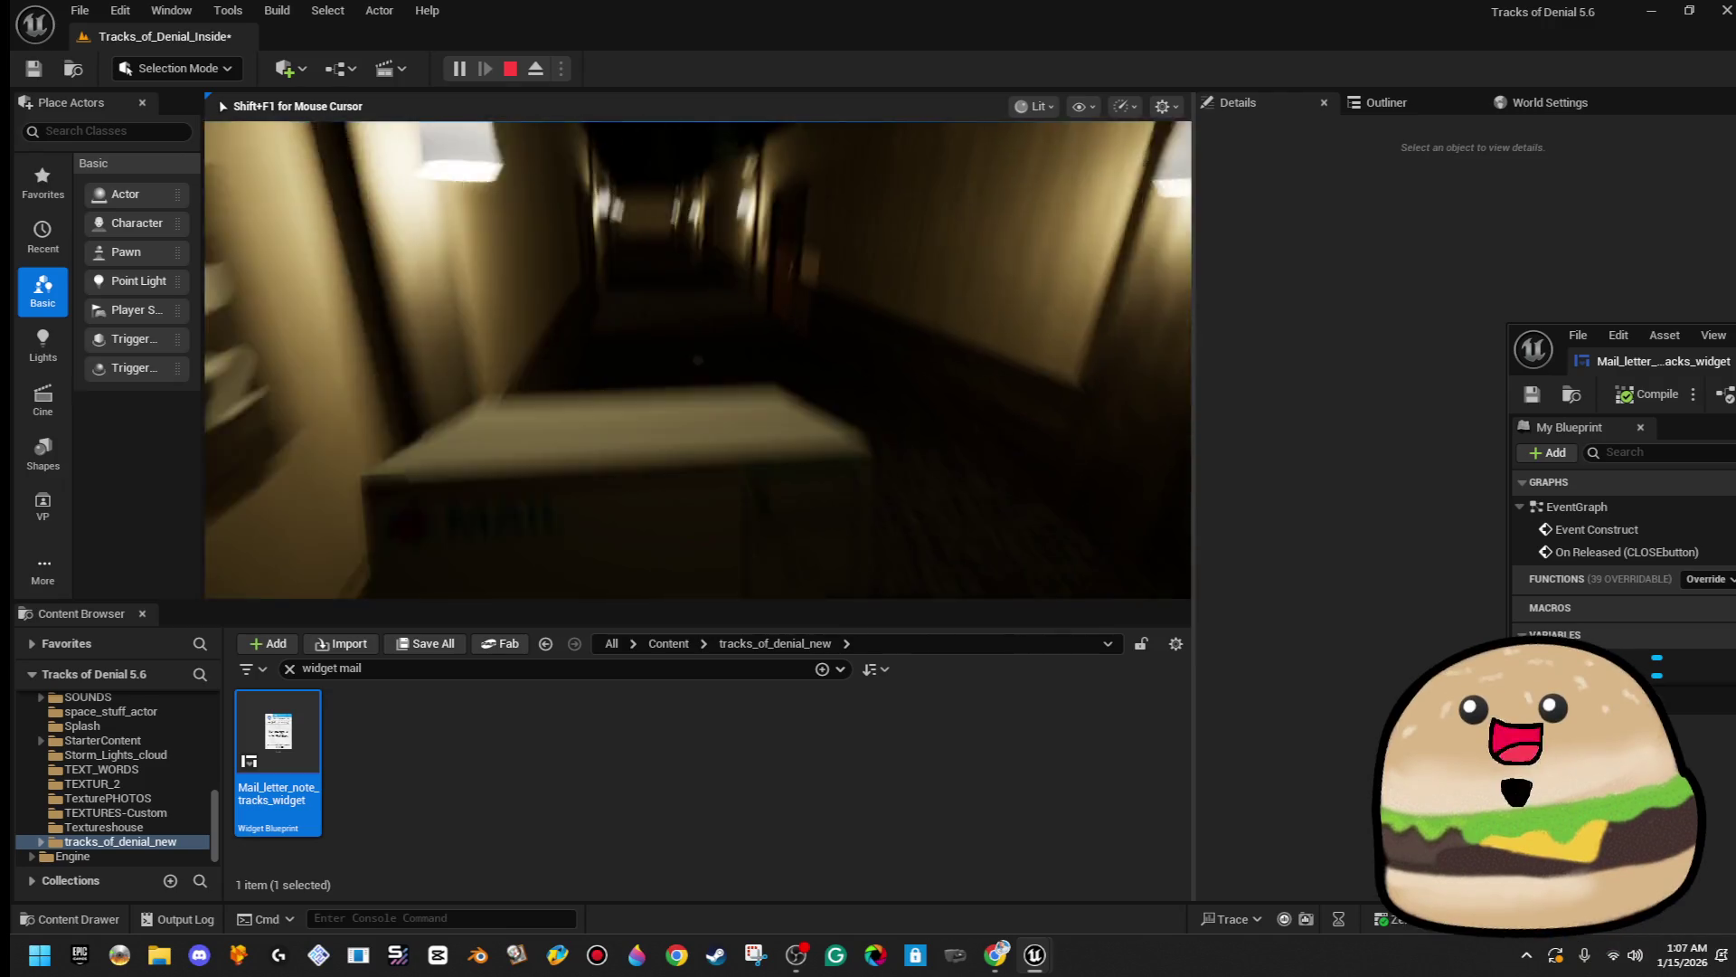
pyautogui.press('w')
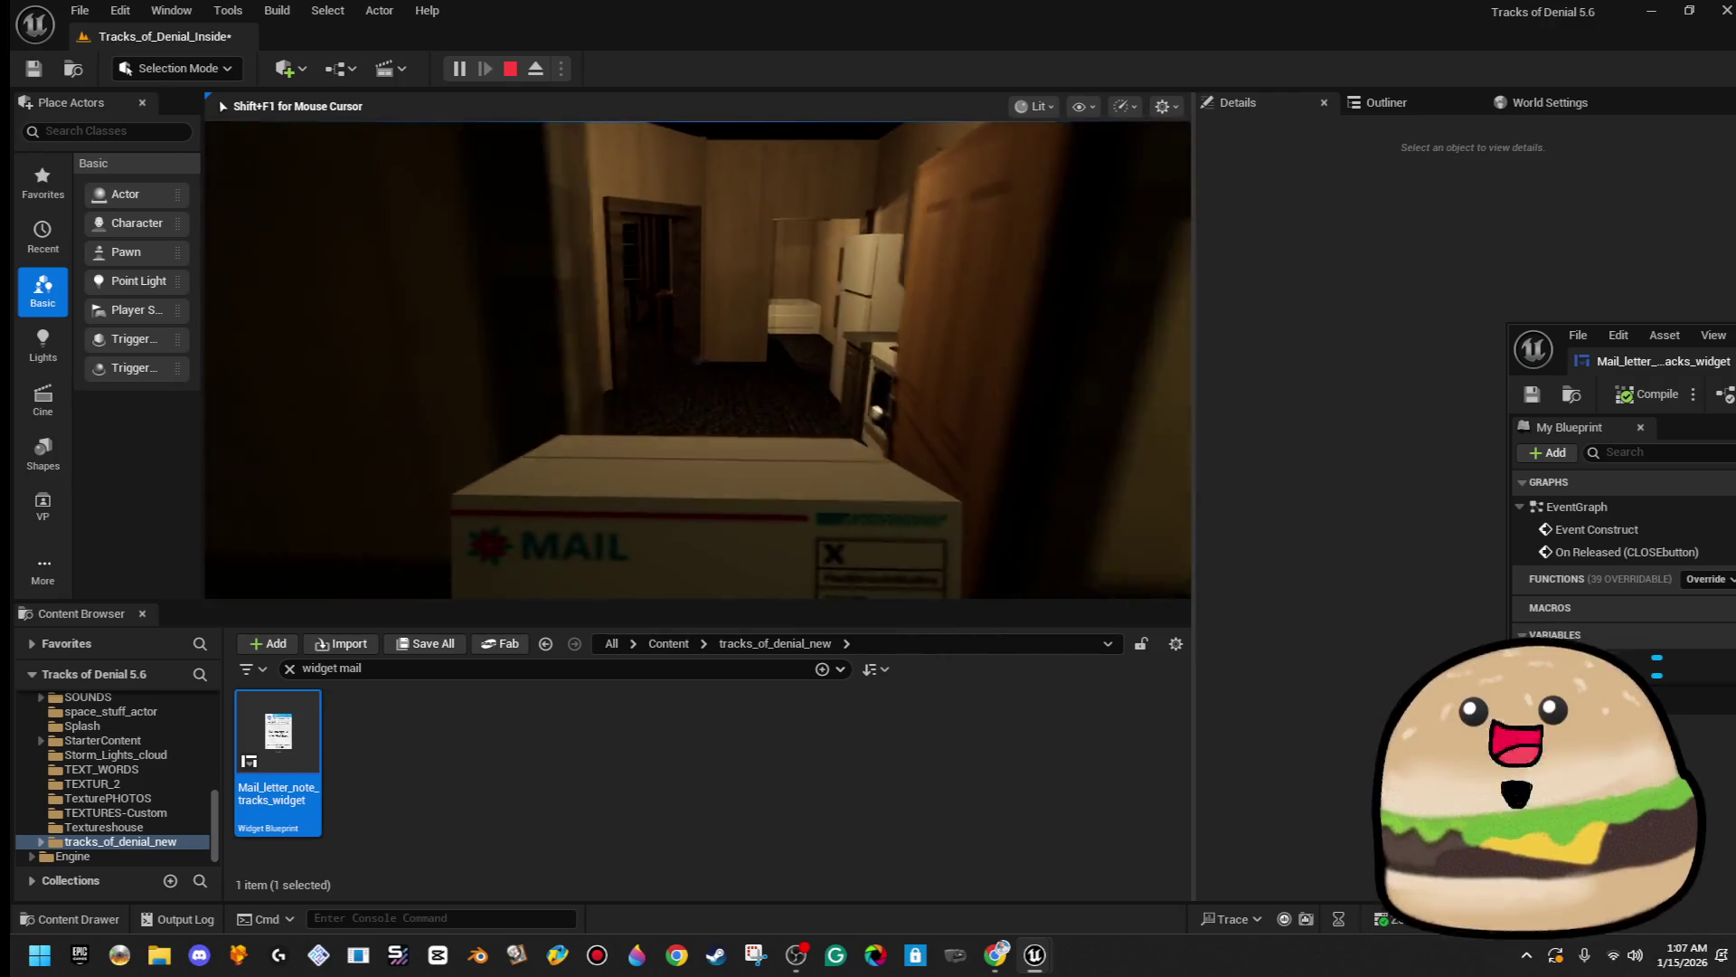
pyautogui.press('w')
pyautogui.press('w')
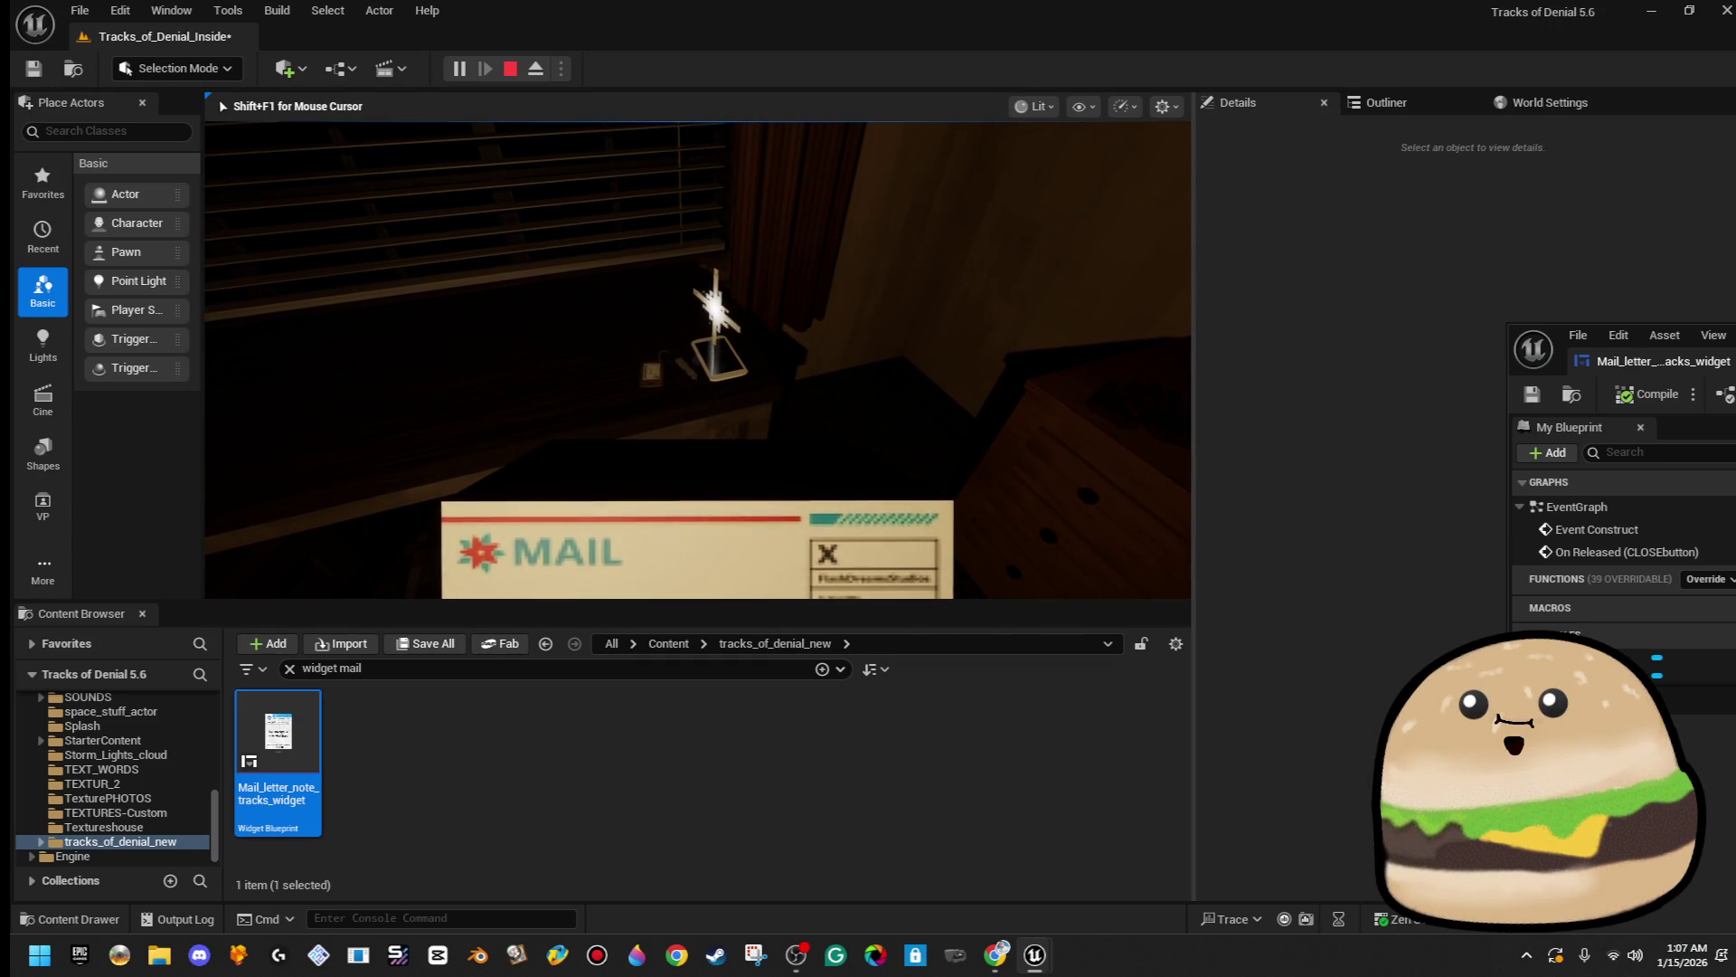
pyautogui.moveTo(683, 364)
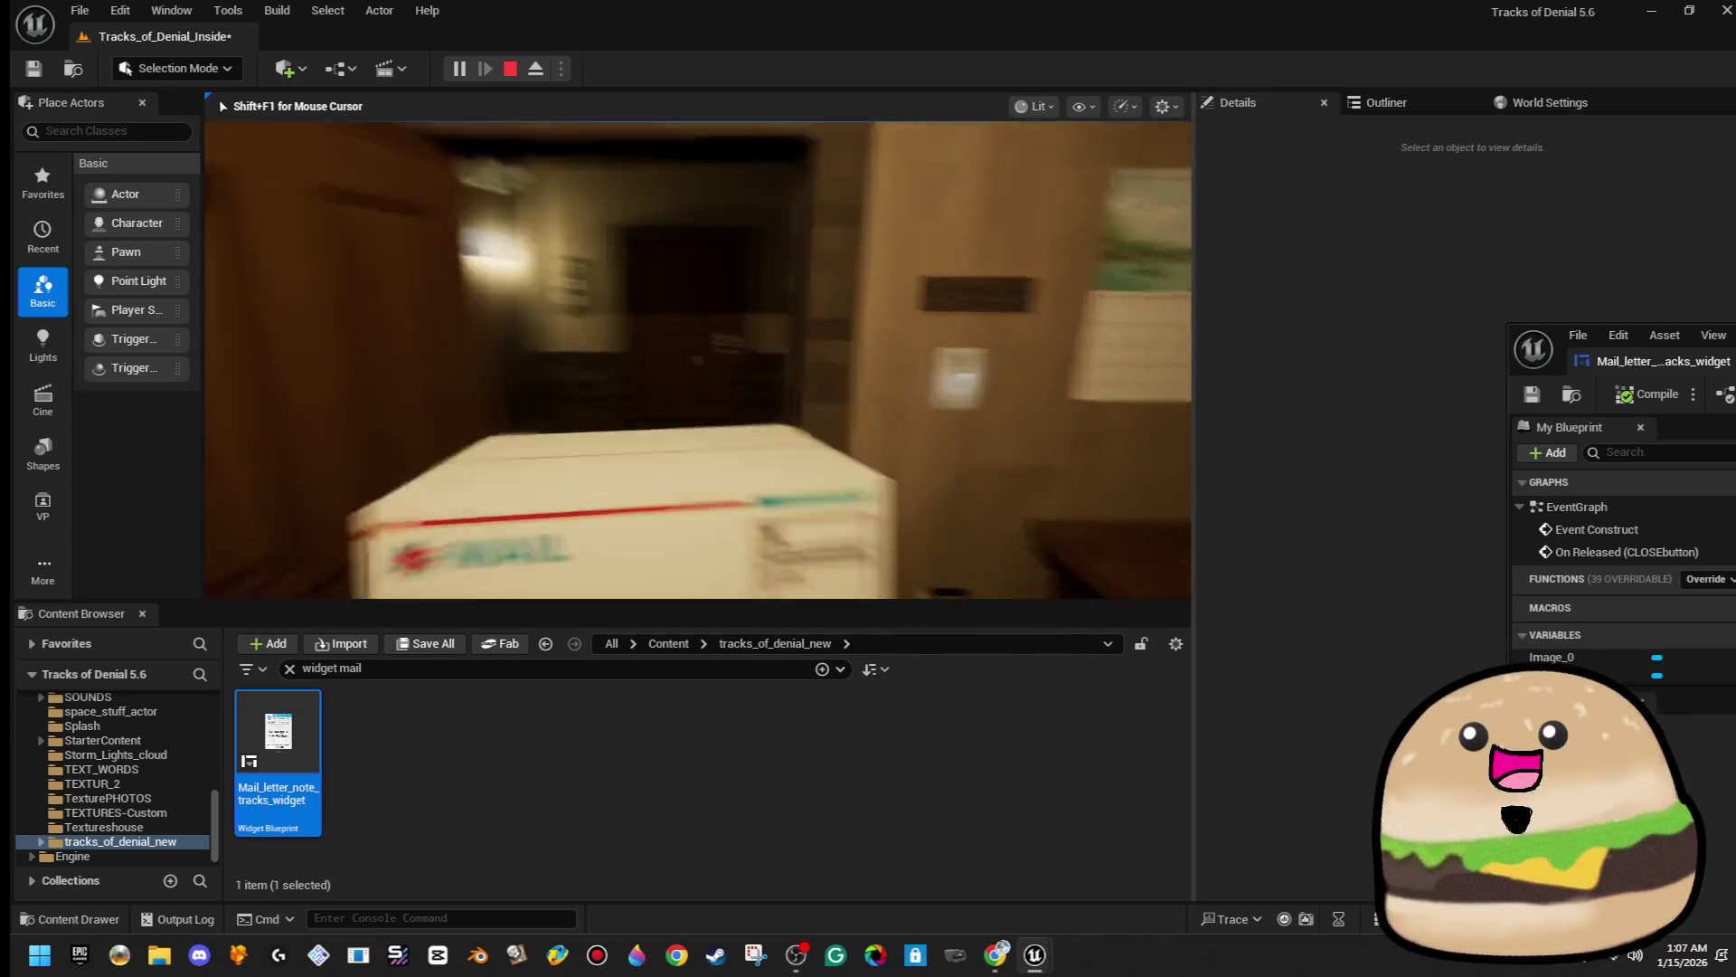
pyautogui.press('w')
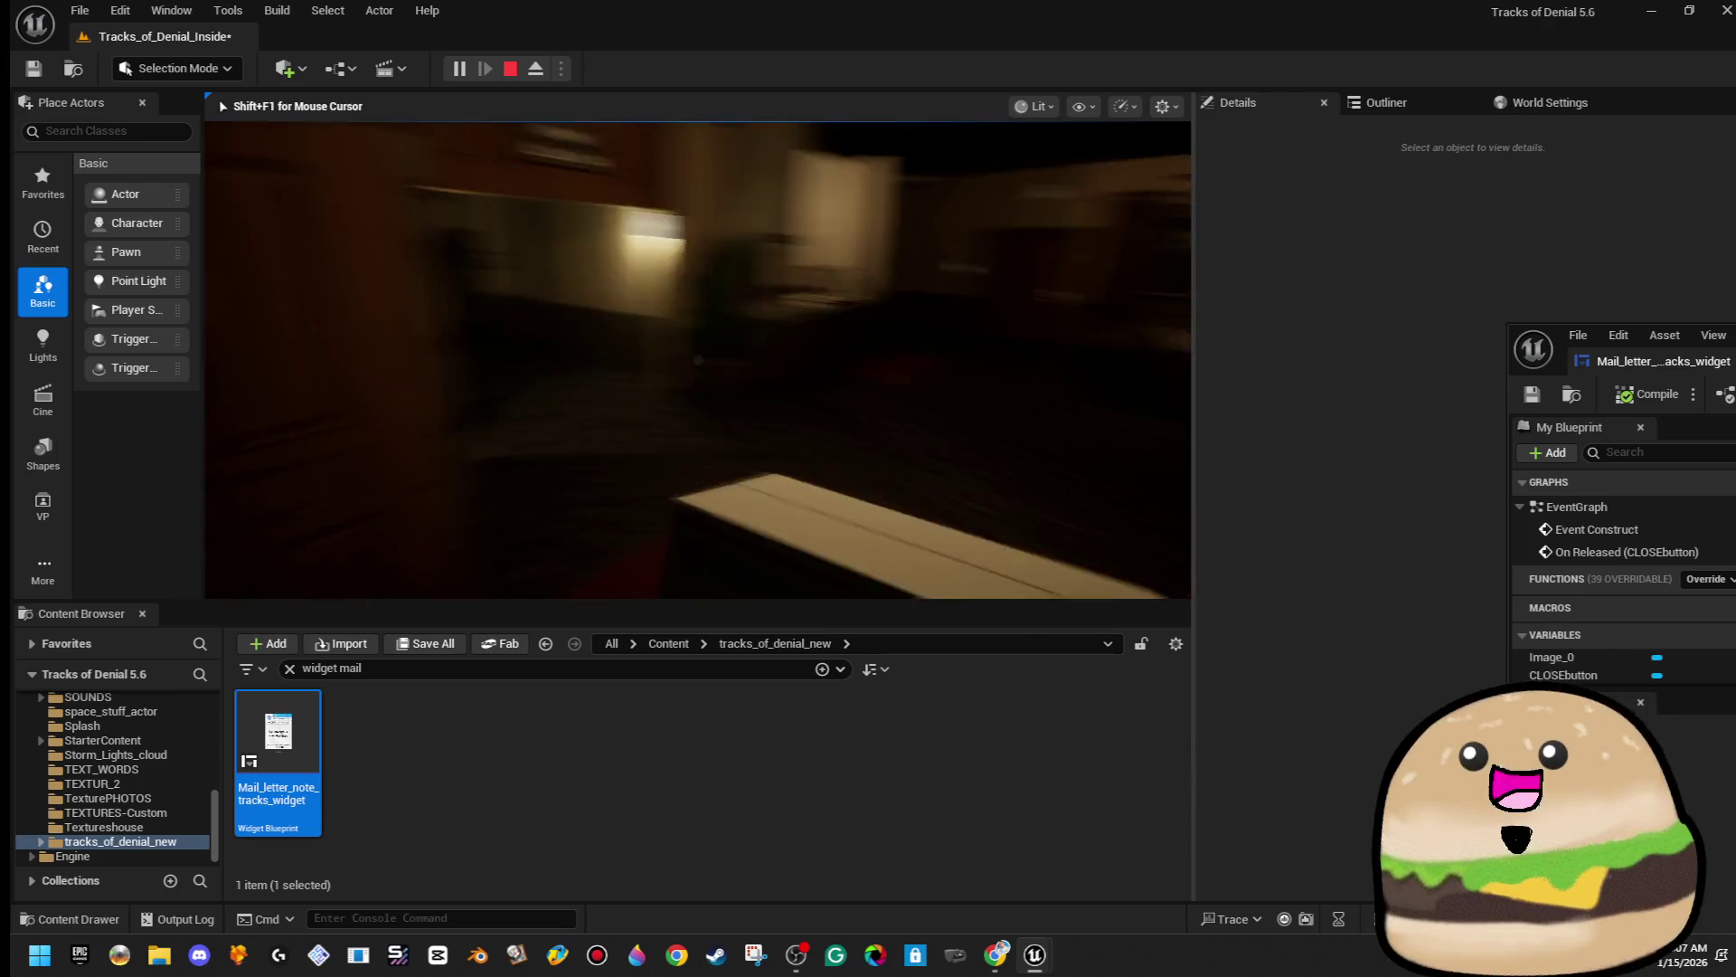
pyautogui.press('Escape')
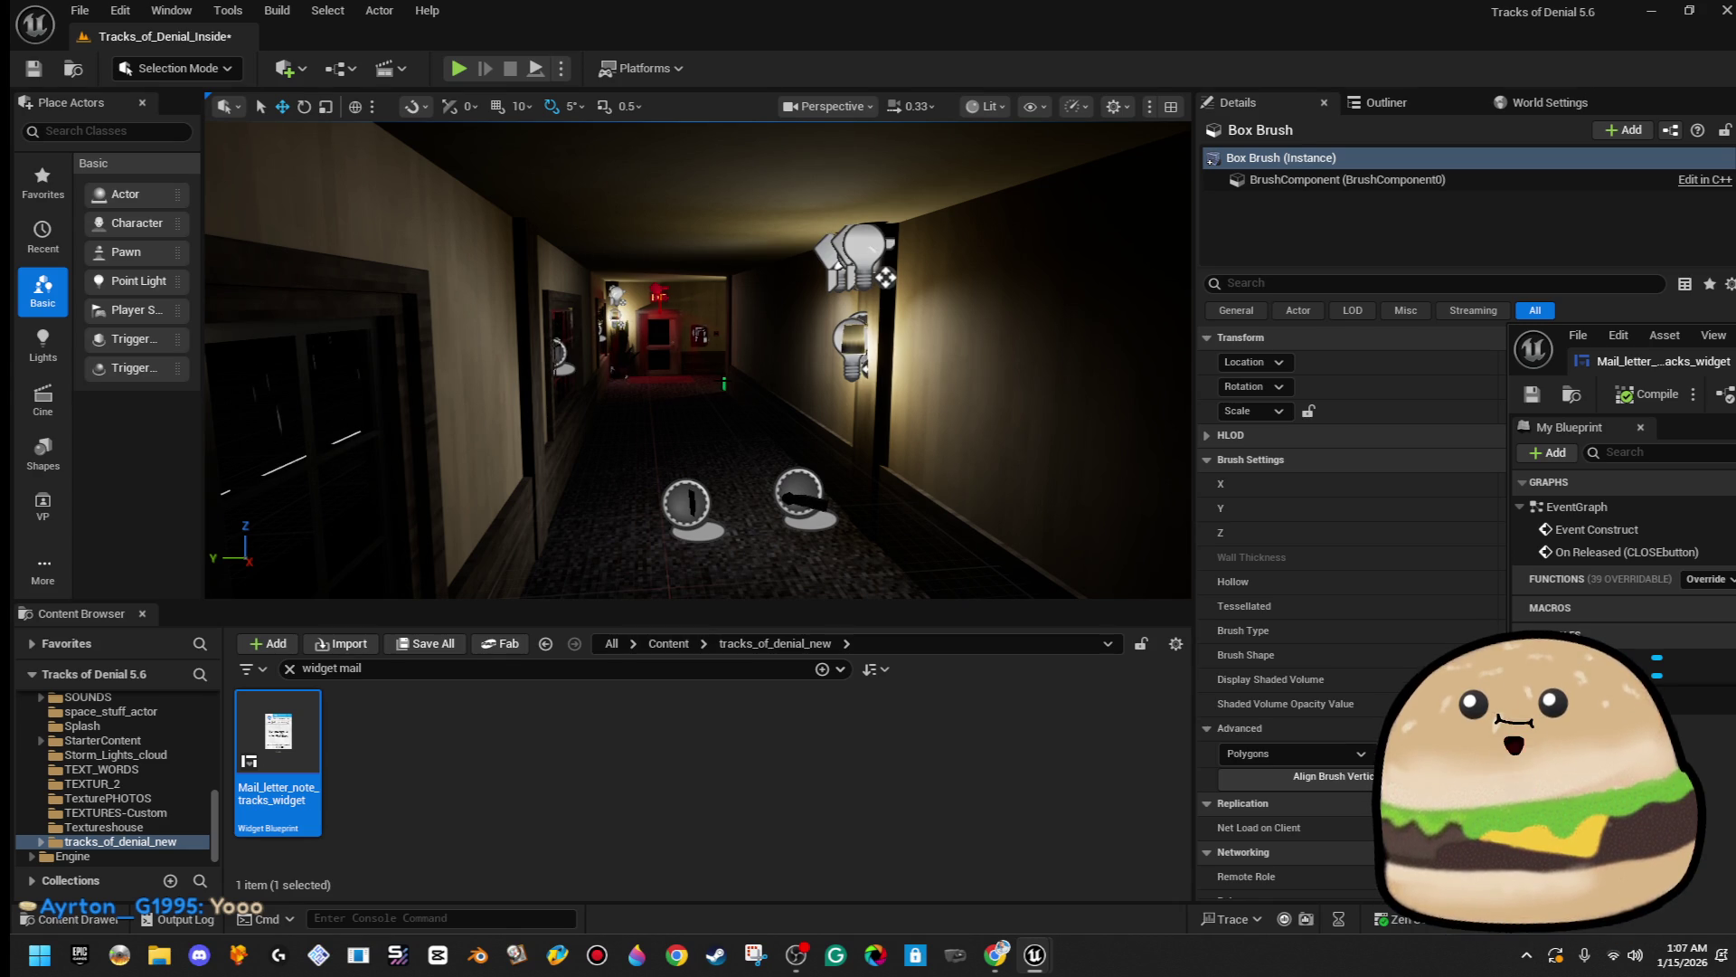
# - Select the Test_fire_box and a second actor, then orbit the view around them above the lit rooms
pyautogui.click(724, 383)
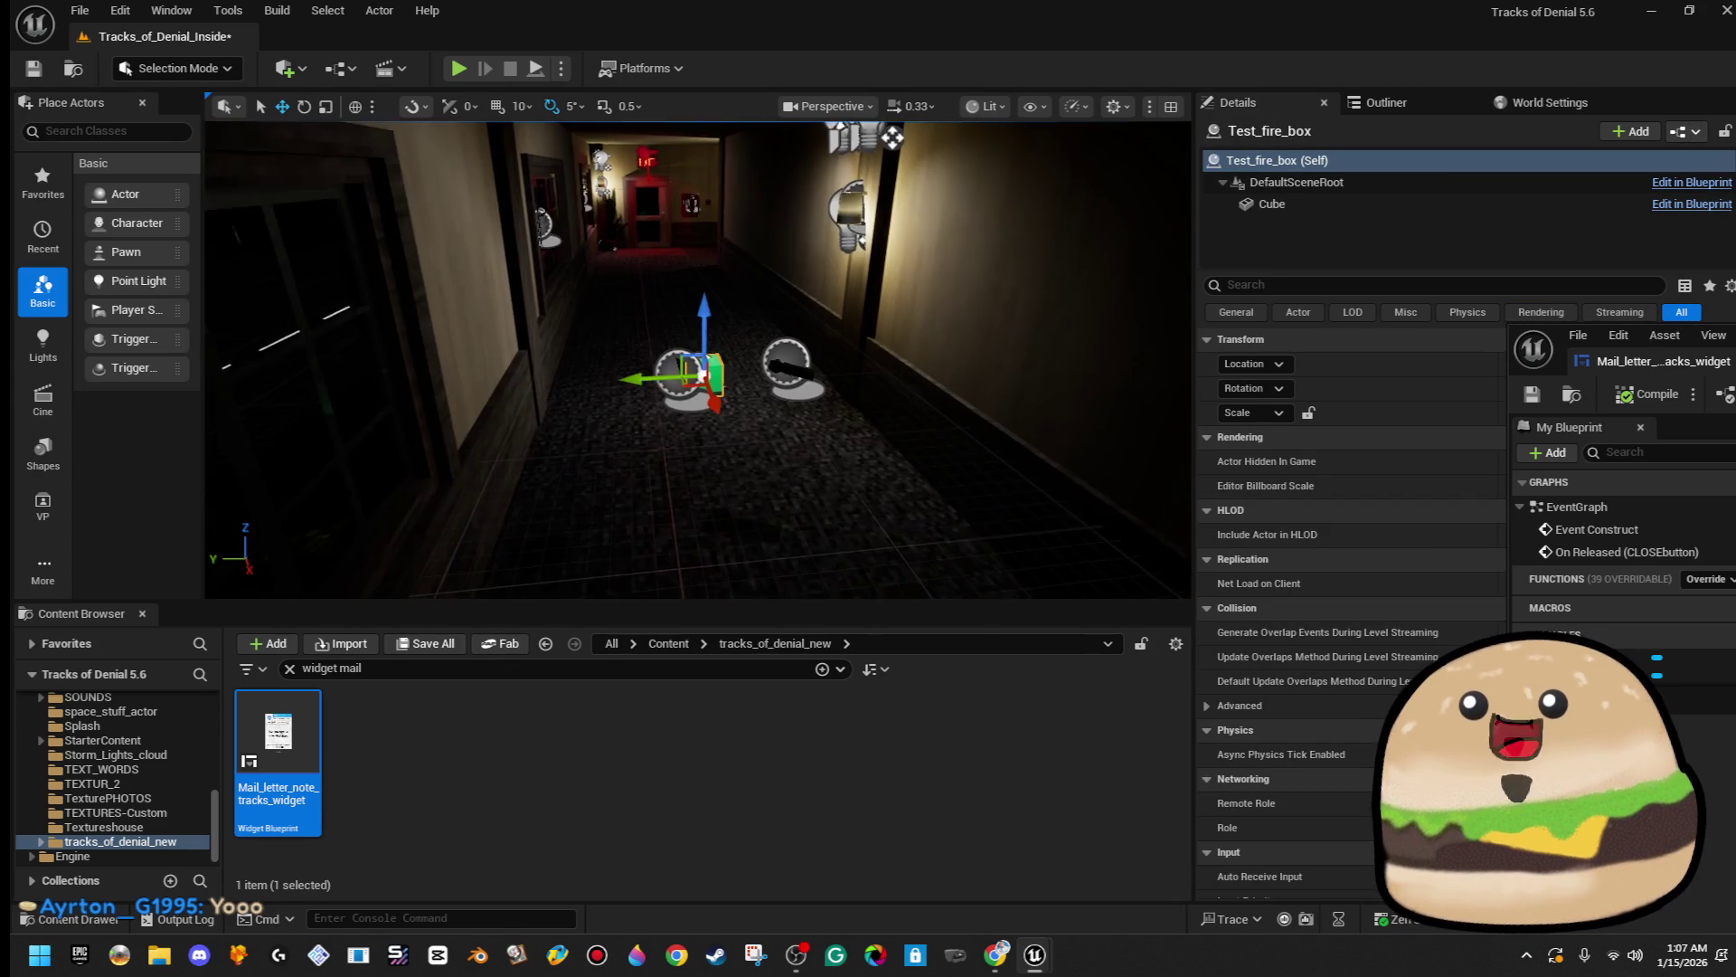
pyautogui.keyDown('ctrl'); pyautogui.click(818, 396); pyautogui.keyUp('ctrl')
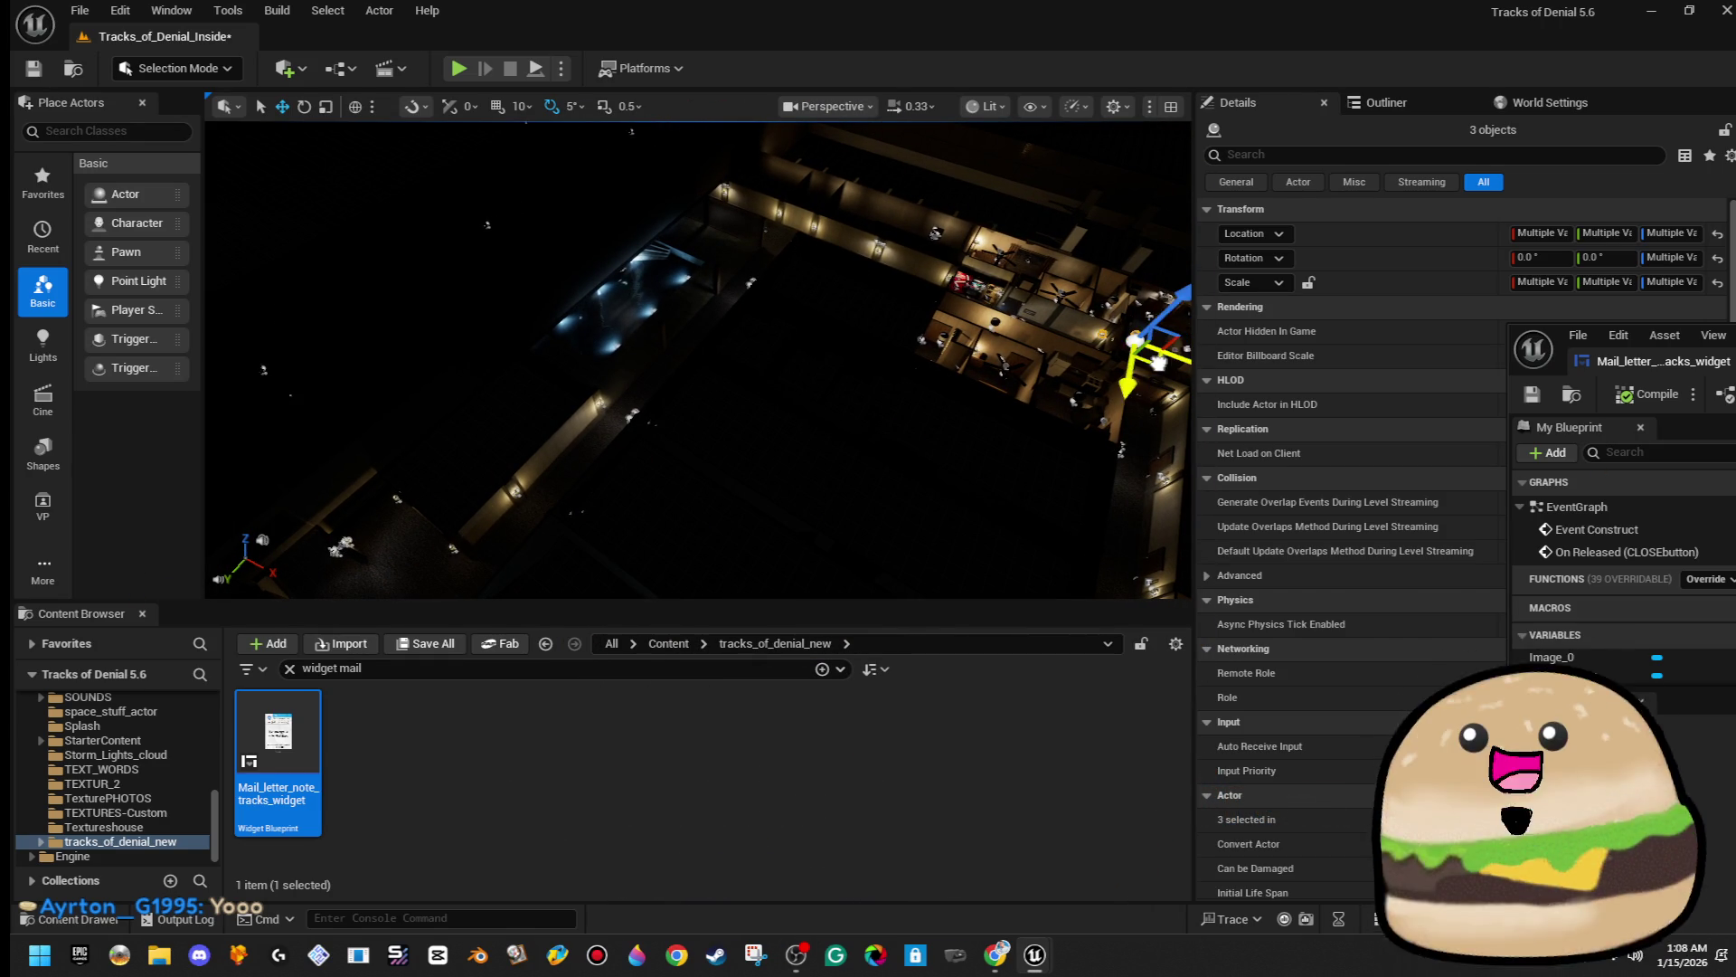
pyautogui.moveTo(696, 362); pyautogui.dragTo(741, 380)
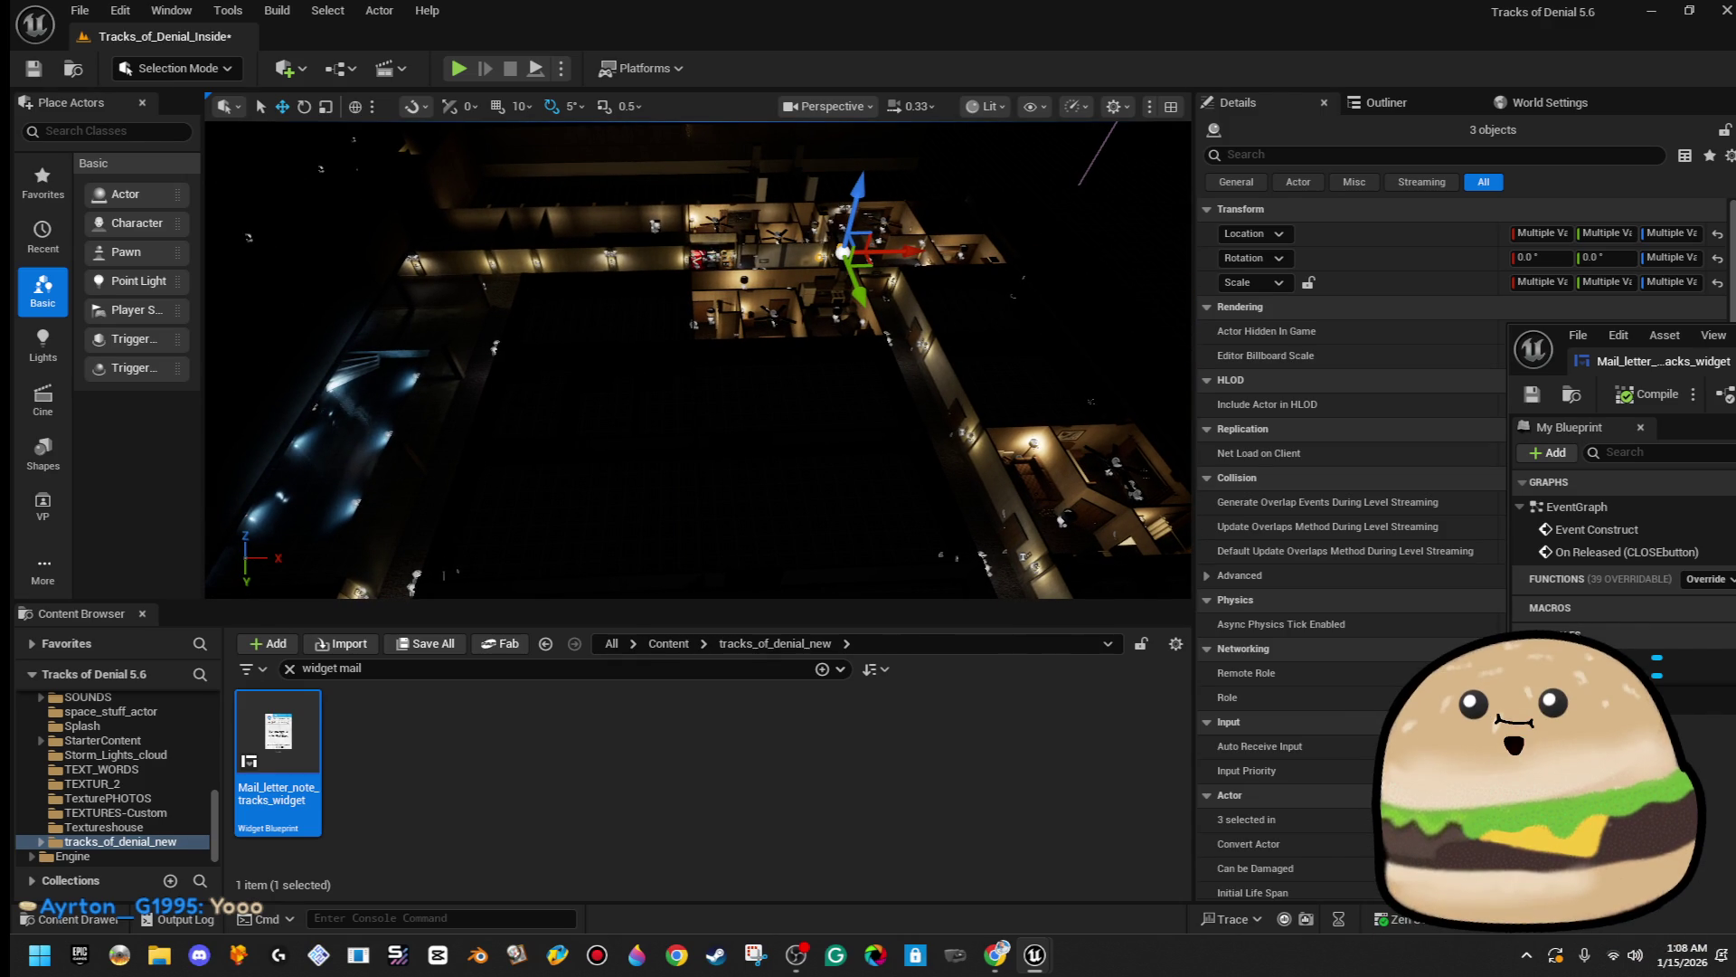
pyautogui.click(696, 361)
pyautogui.moveTo(696, 362); pyautogui.dragTo(823, 365)
pyautogui.moveTo(952, 488); pyautogui.dragTo(1076, 398)
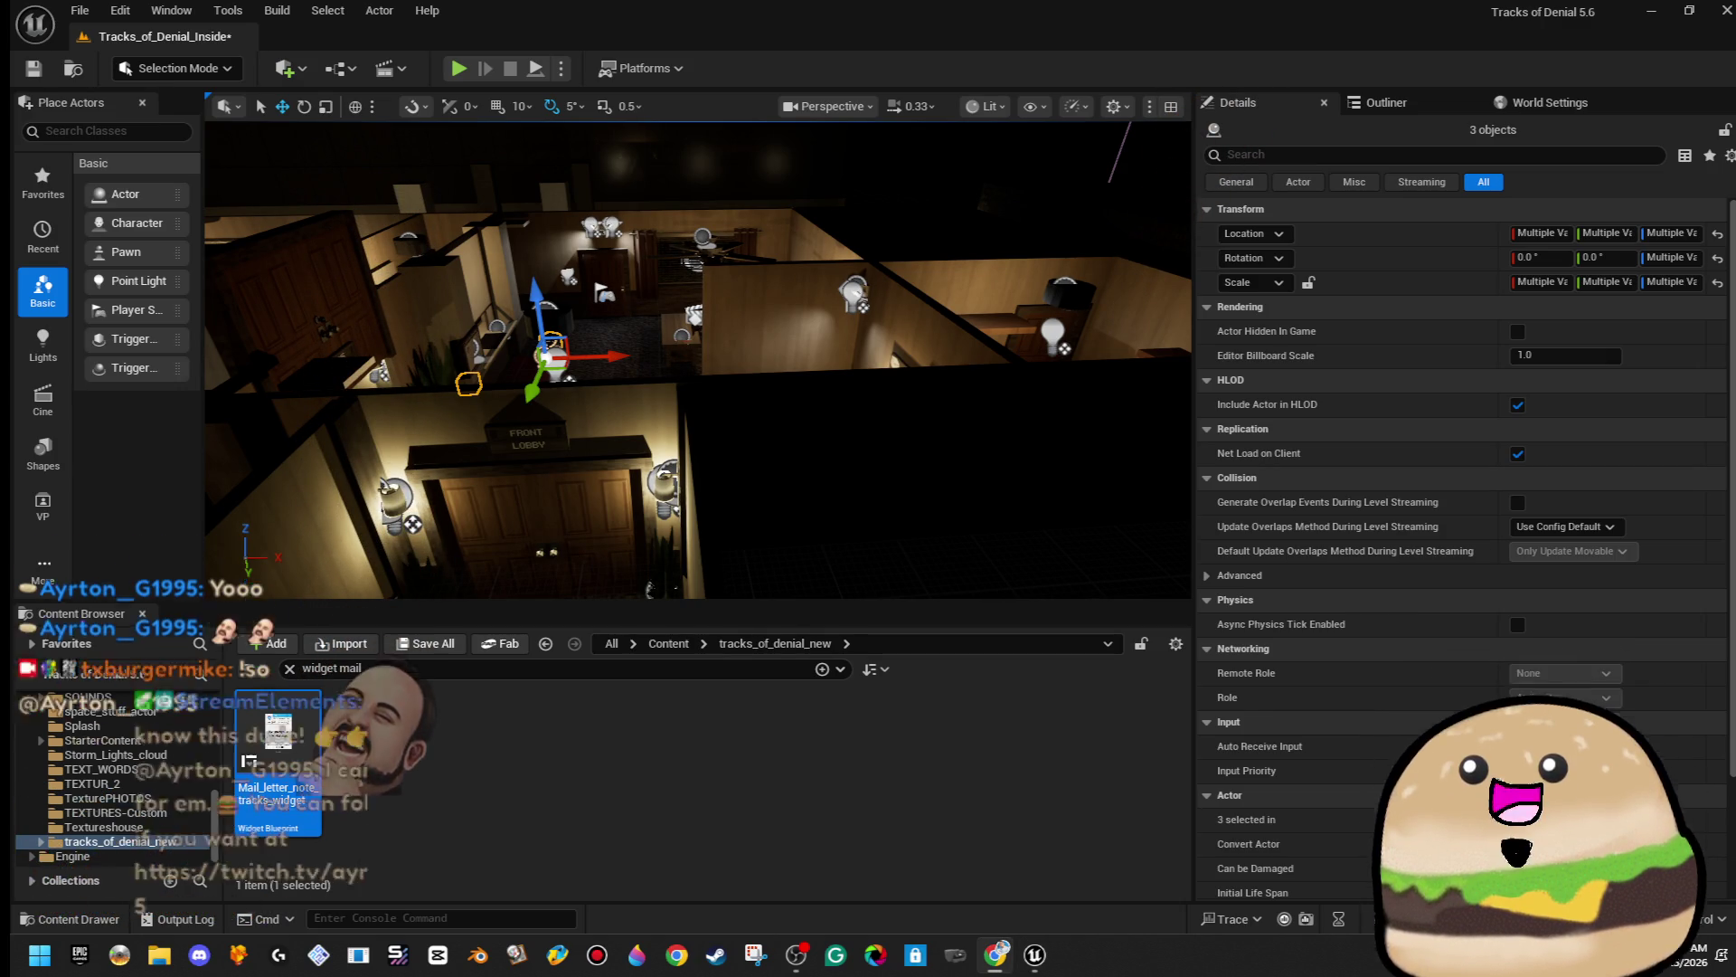
pyautogui.scroll(-6, 728, 332)
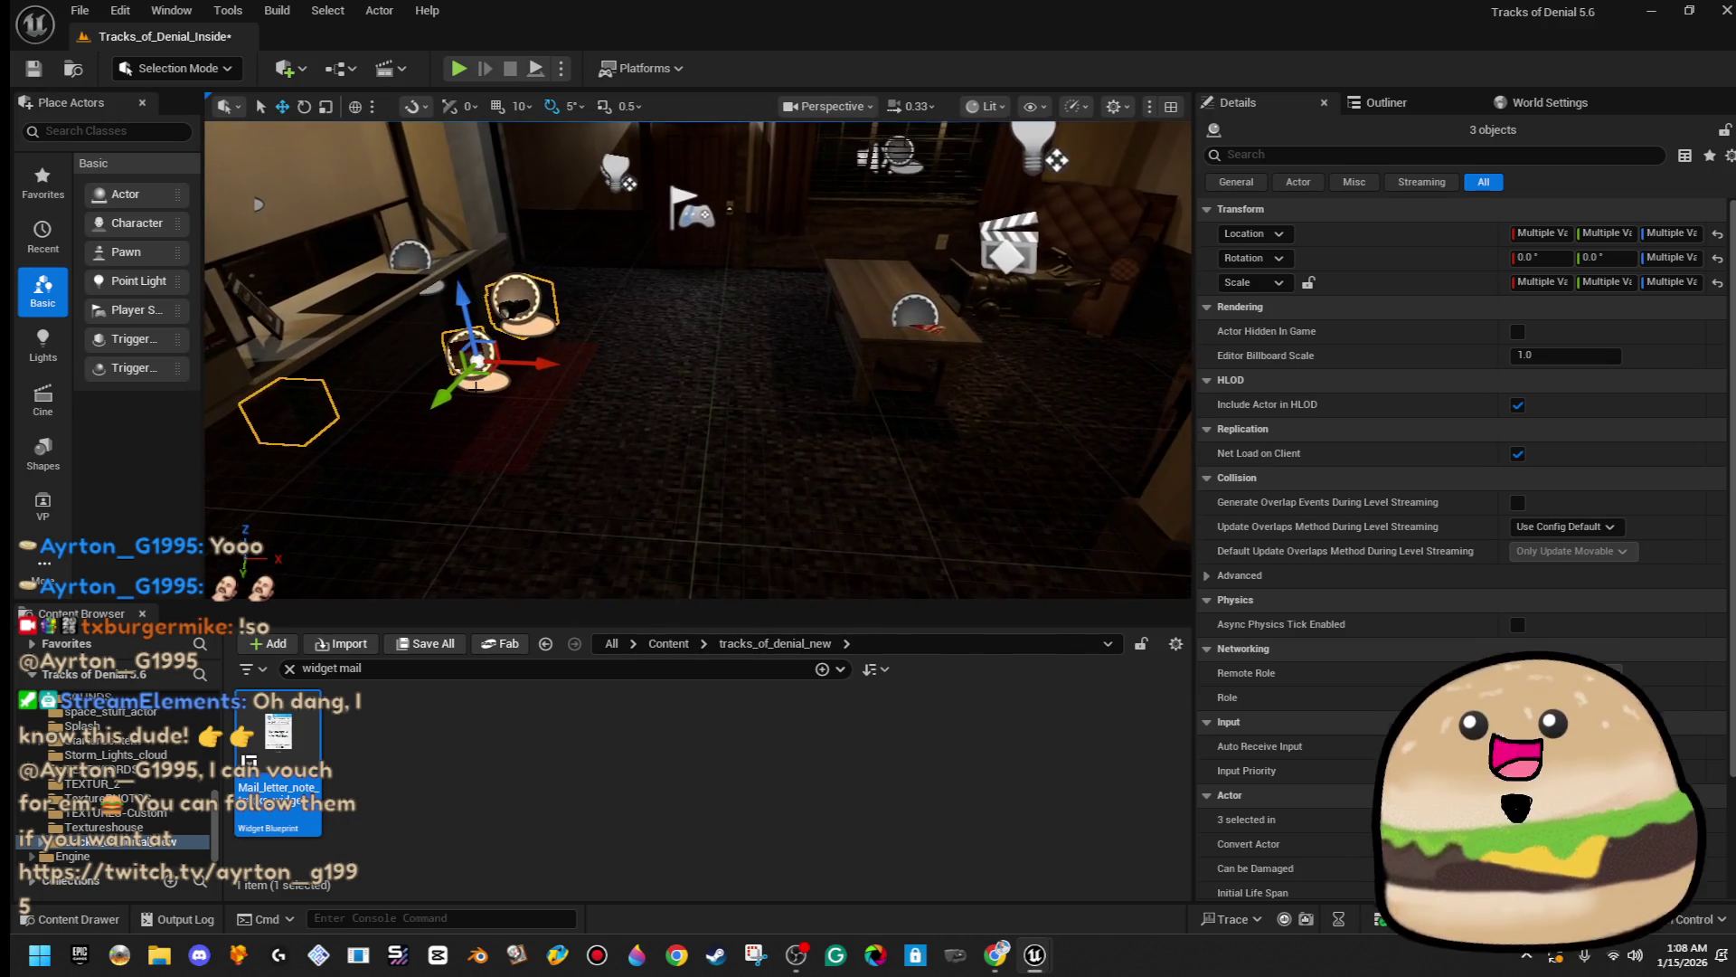
pyautogui.moveTo(1056, 160)
pyautogui.mouseDown()
pyautogui.moveTo(570, 533)
pyautogui.moveTo(687, 434)
pyautogui.moveTo(660, 412)
pyautogui.mouseUp()
# - Undo the three actors' last move, reselect the battery pack, and fly toward the mail-room desk
pyautogui.hotkey('ctrl', 'z')
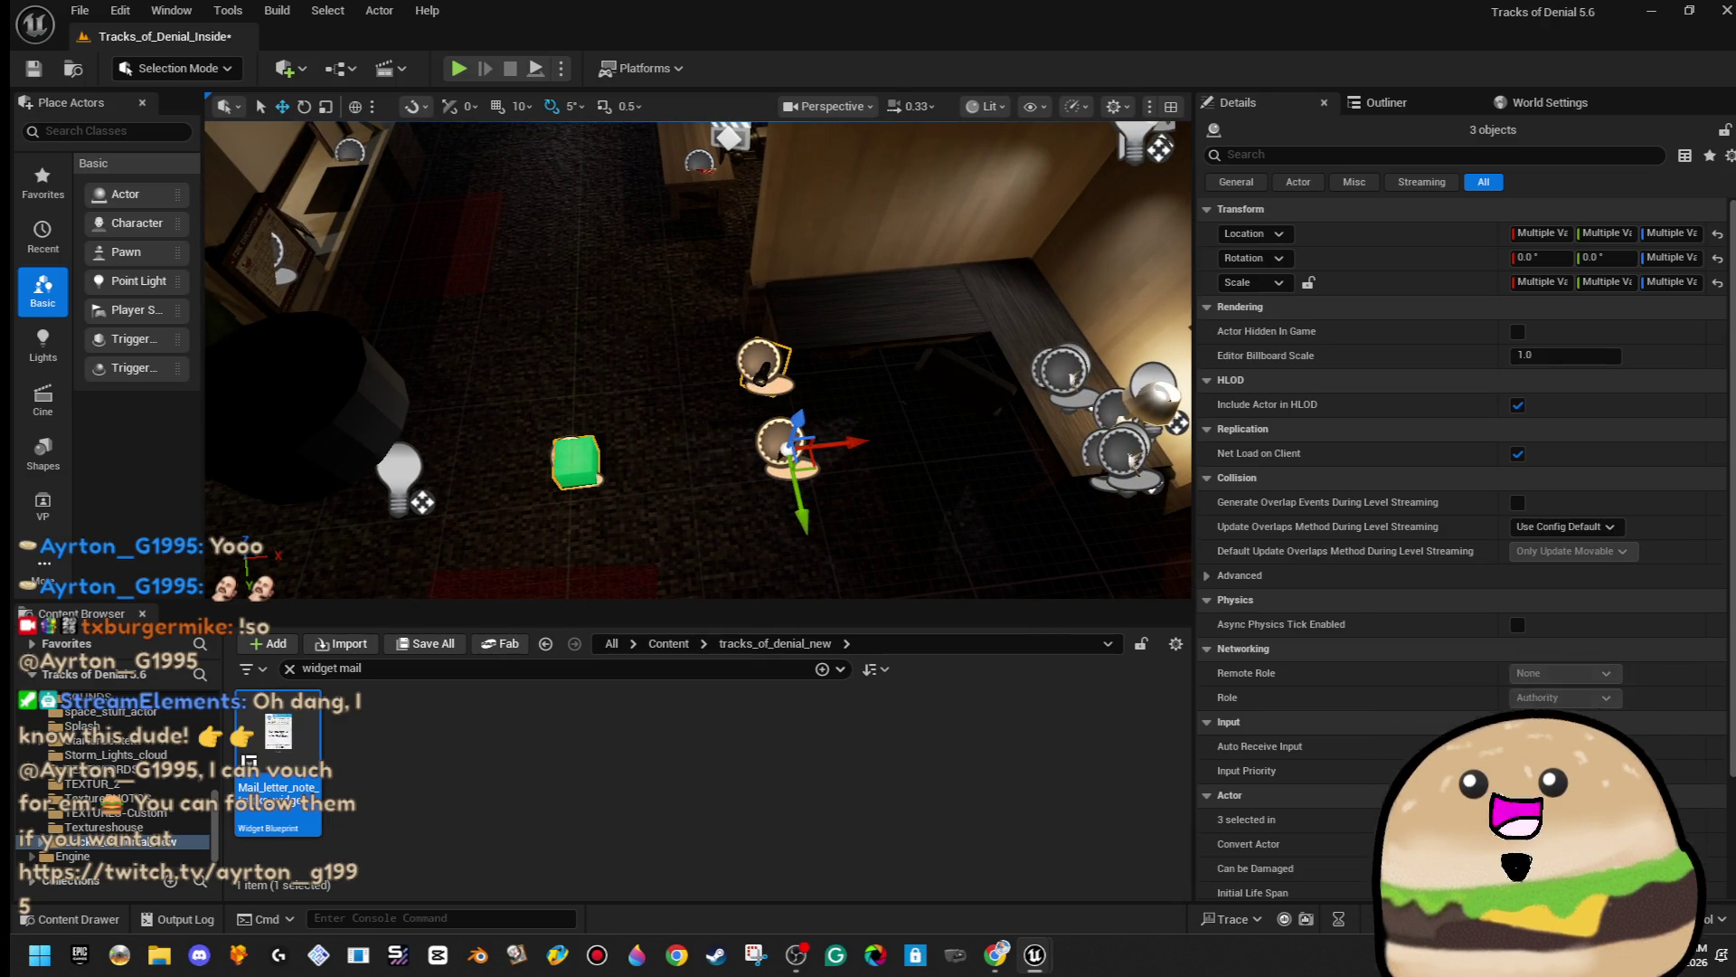
pyautogui.click(763, 375)
pyautogui.click(764, 373)
pyautogui.click(742, 425)
pyautogui.click(780, 443)
pyautogui.moveTo(780, 443)
pyautogui.mouseDown()
pyautogui.moveTo(868, 398)
pyautogui.moveTo(814, 380)
pyautogui.moveTo(719, 398)
pyautogui.mouseUp()
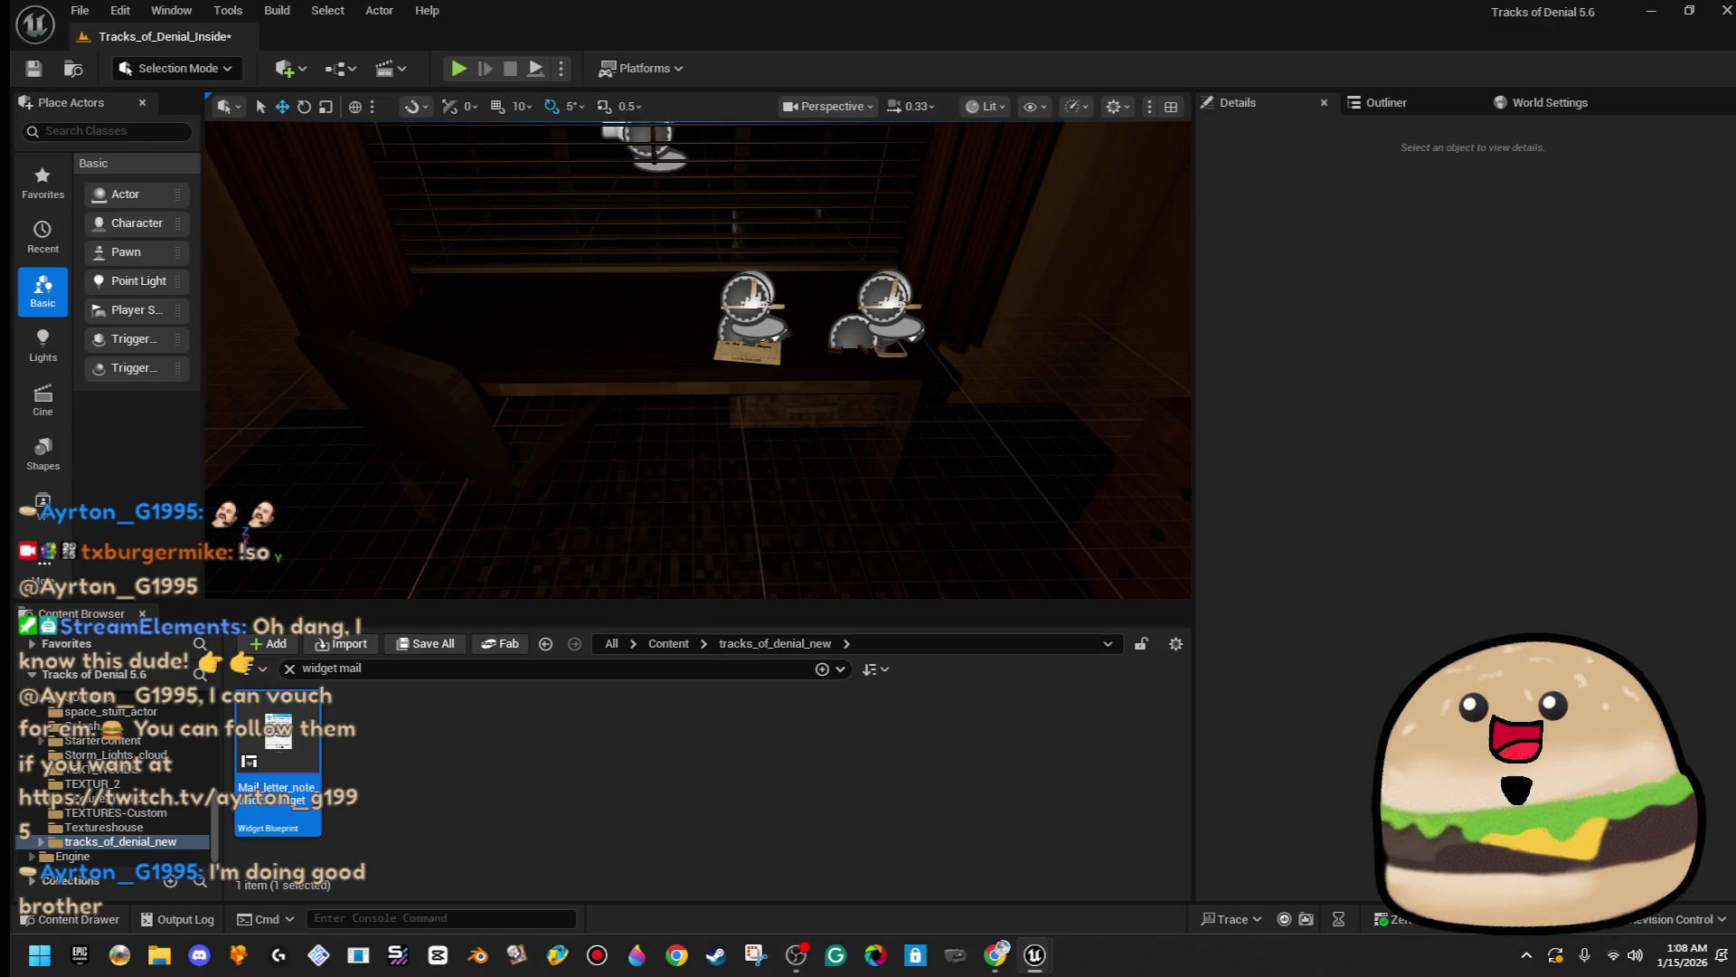
# - Open the Key_wallet_phone_actor Blueprint and copy its Set Collision Response nodes with component references
pyautogui.click(881, 344)
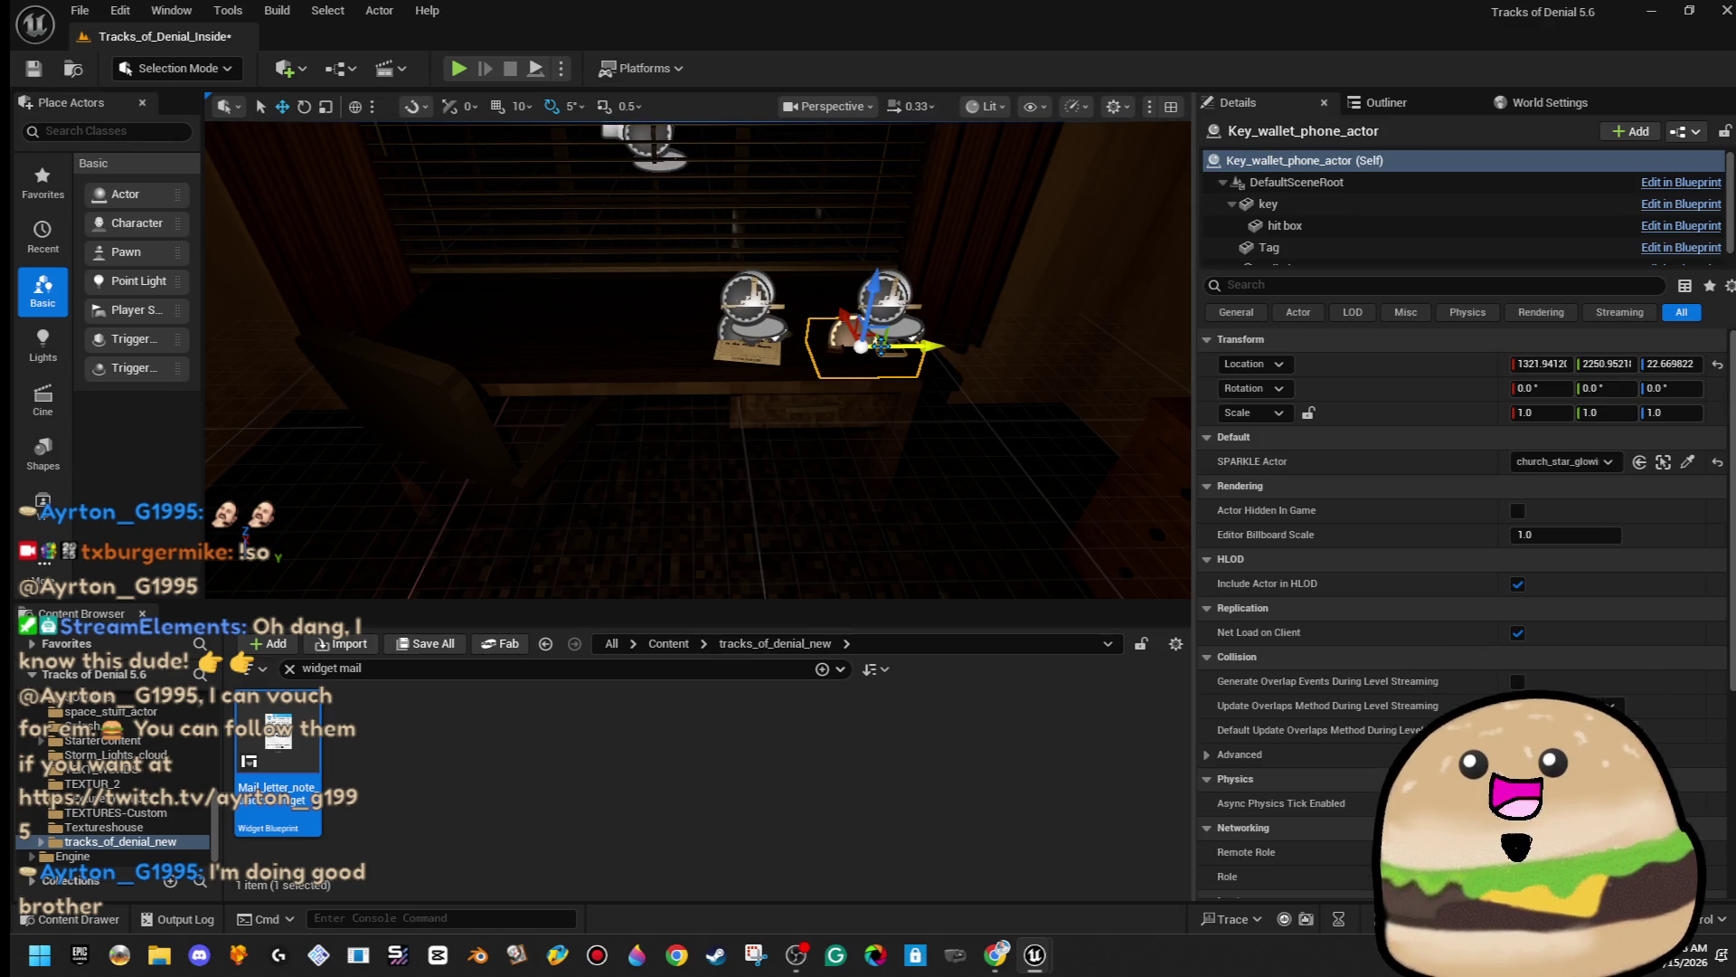
pyautogui.press('f')
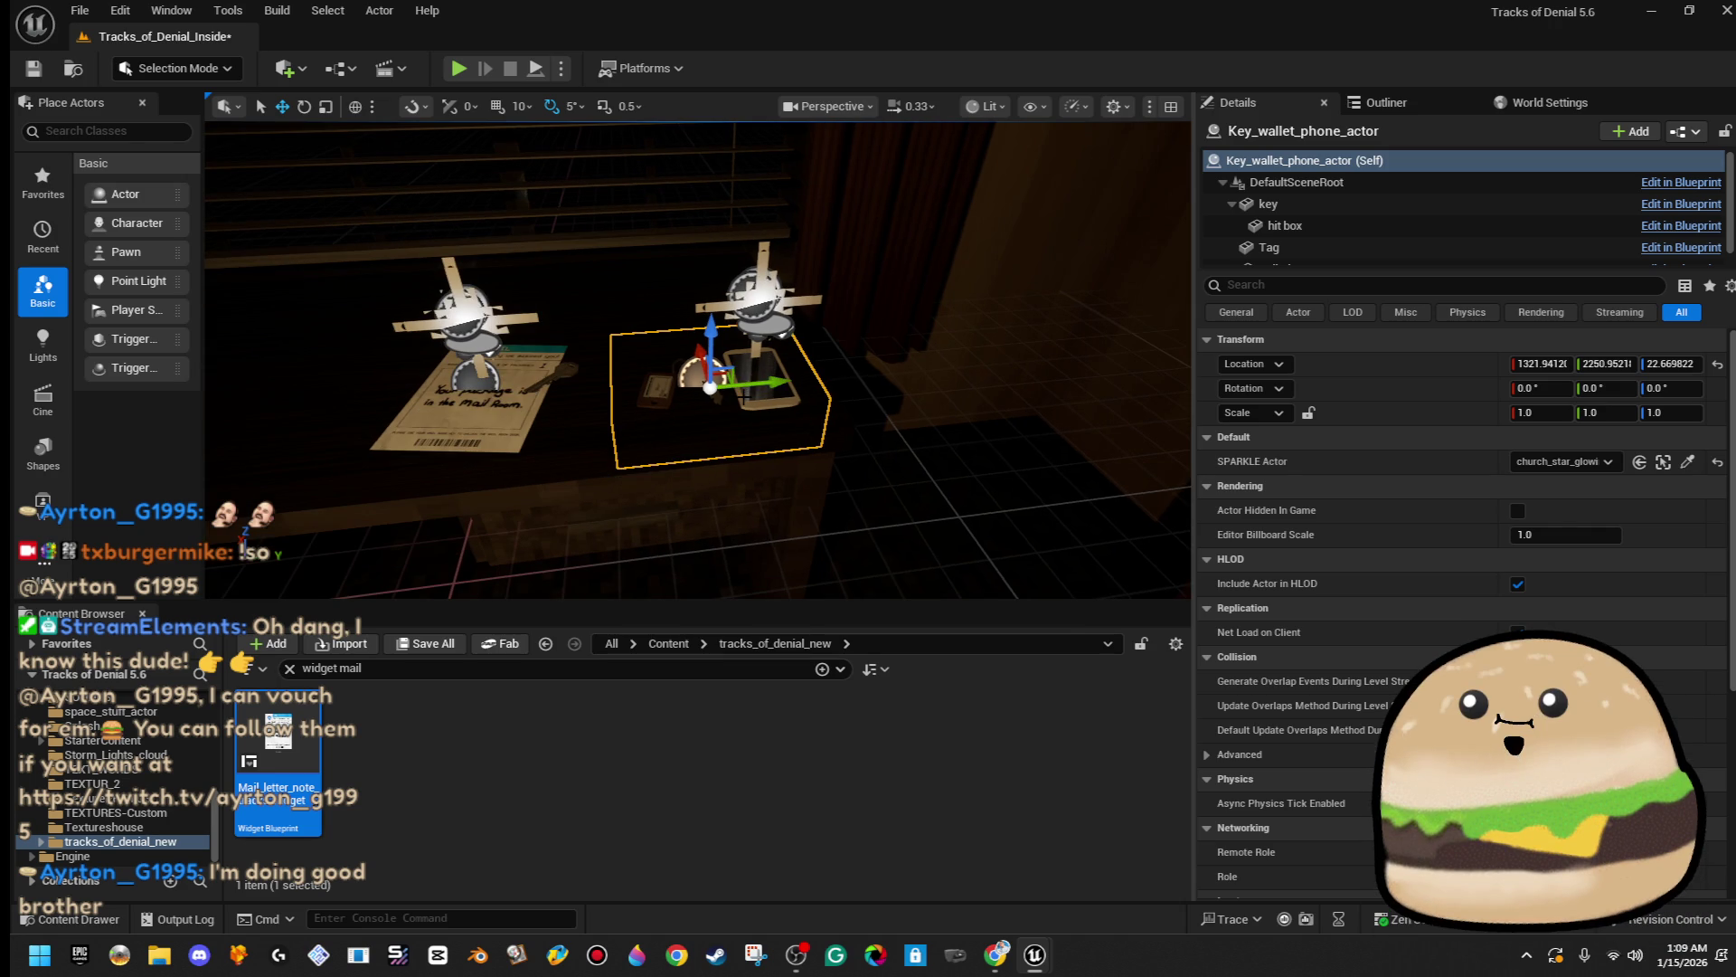
pyautogui.rightClick(755, 387)
pyautogui.click(859, 407)
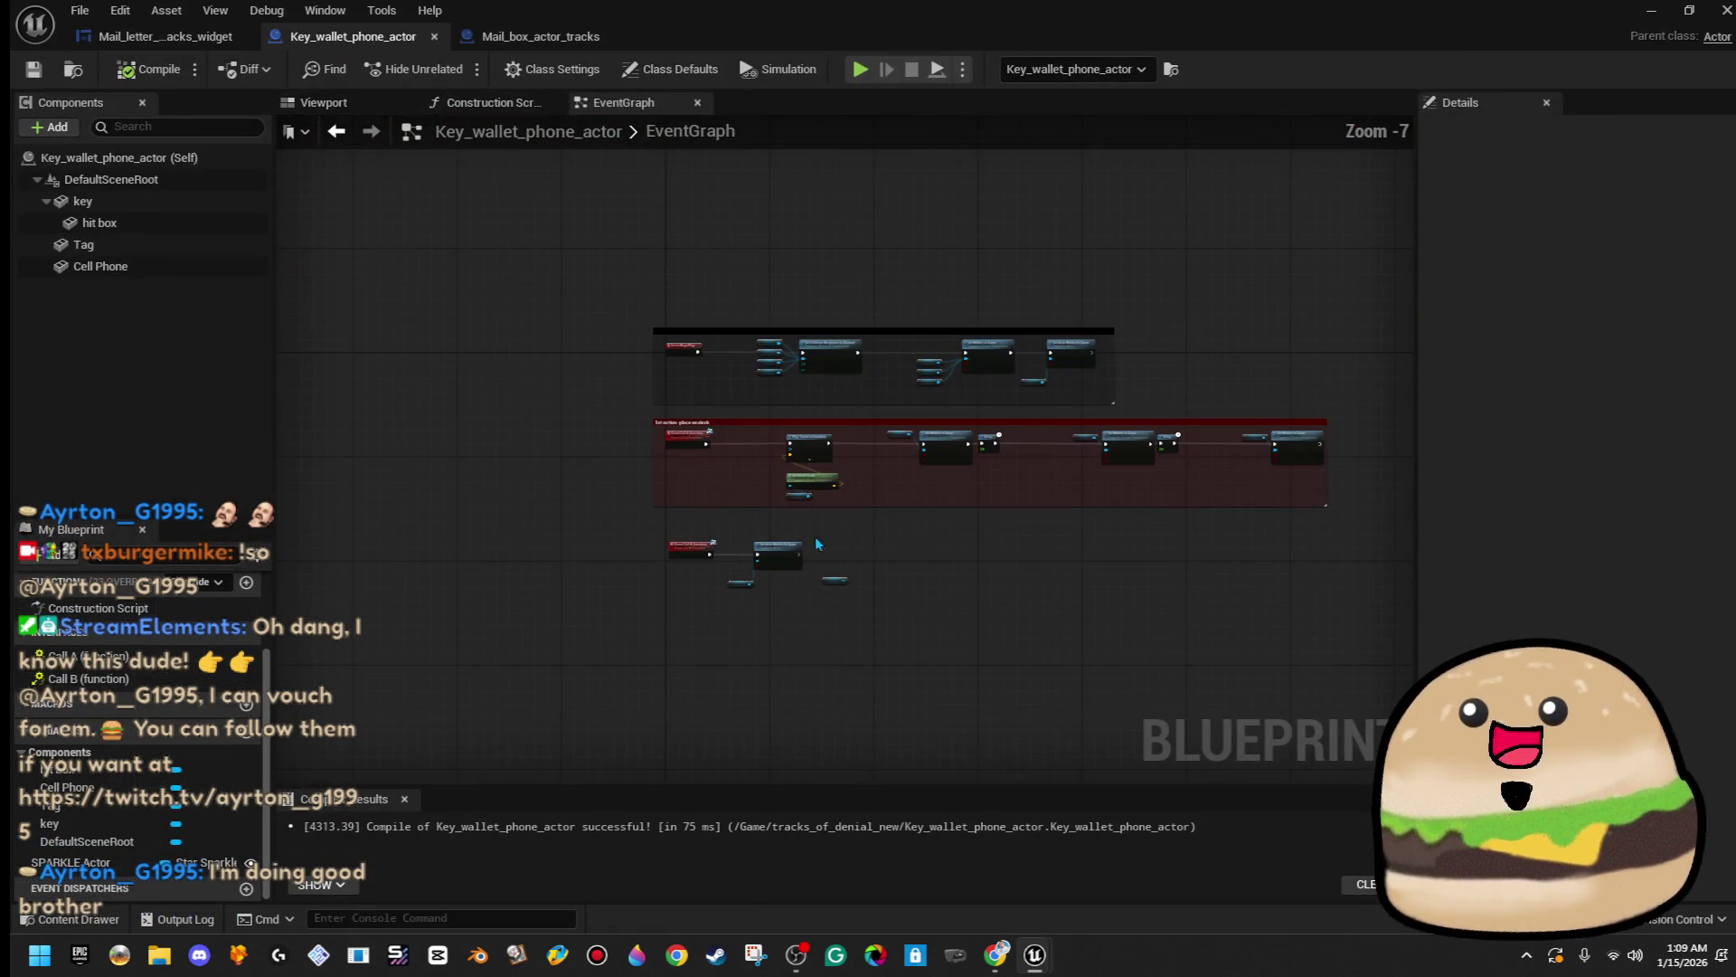
pyautogui.scroll(5, 877, 366)
pyautogui.moveTo(543, 443); pyautogui.dragTo(729, 314)
pyautogui.rightClick(729, 314)
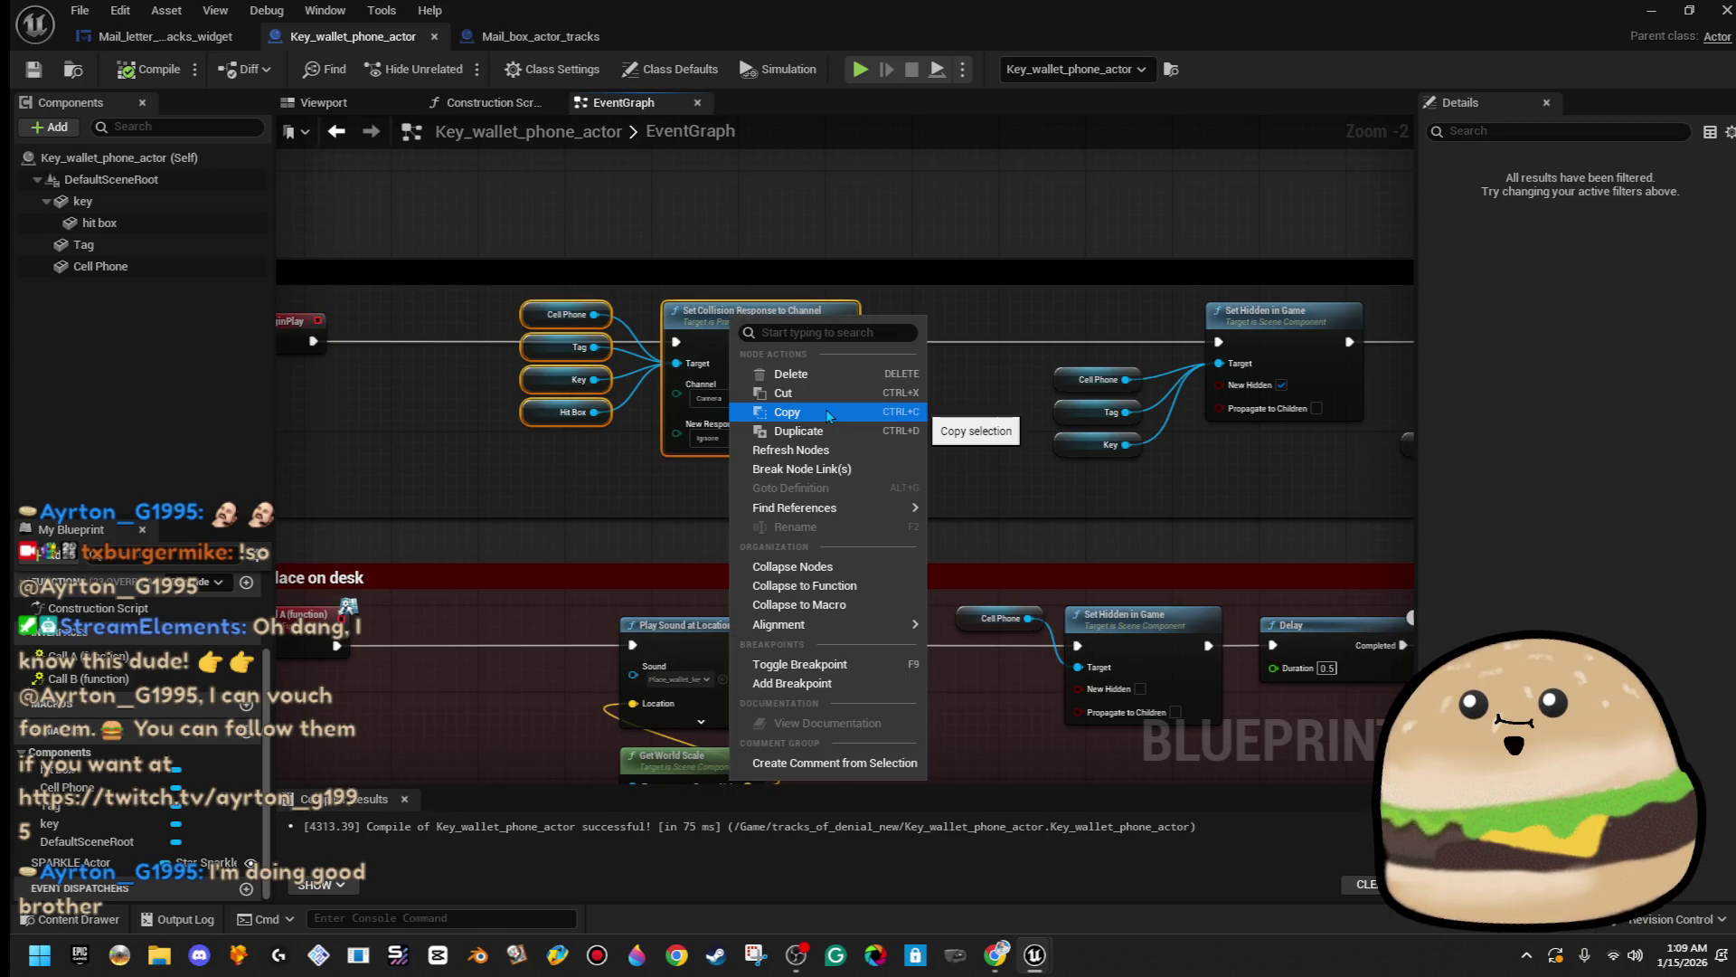
pyautogui.click(786, 412)
# - Paste the collision nodes after Set Actor Hidden in Game, set New Response to Block, compile and save
pyautogui.scroll(-2, 828, 415)
pyautogui.moveTo(897, 460); pyautogui.dragTo(879, 257)
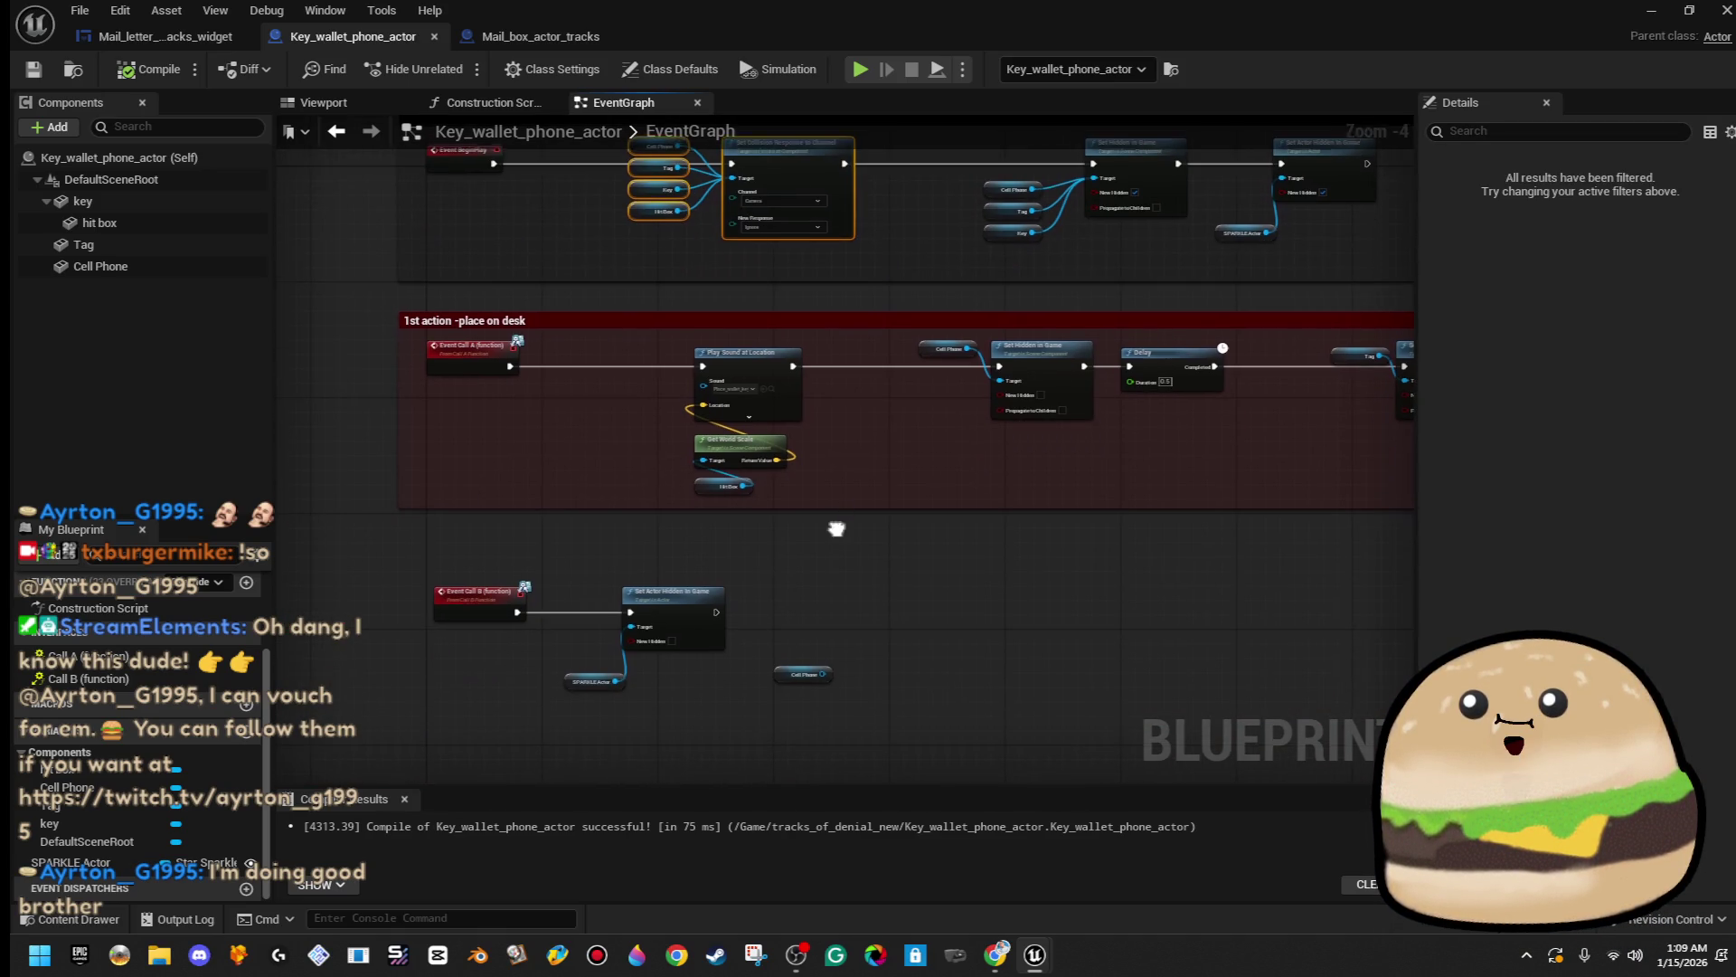
pyautogui.moveTo(837, 534); pyautogui.dragTo(891, 398)
pyautogui.scroll(4, 899, 449)
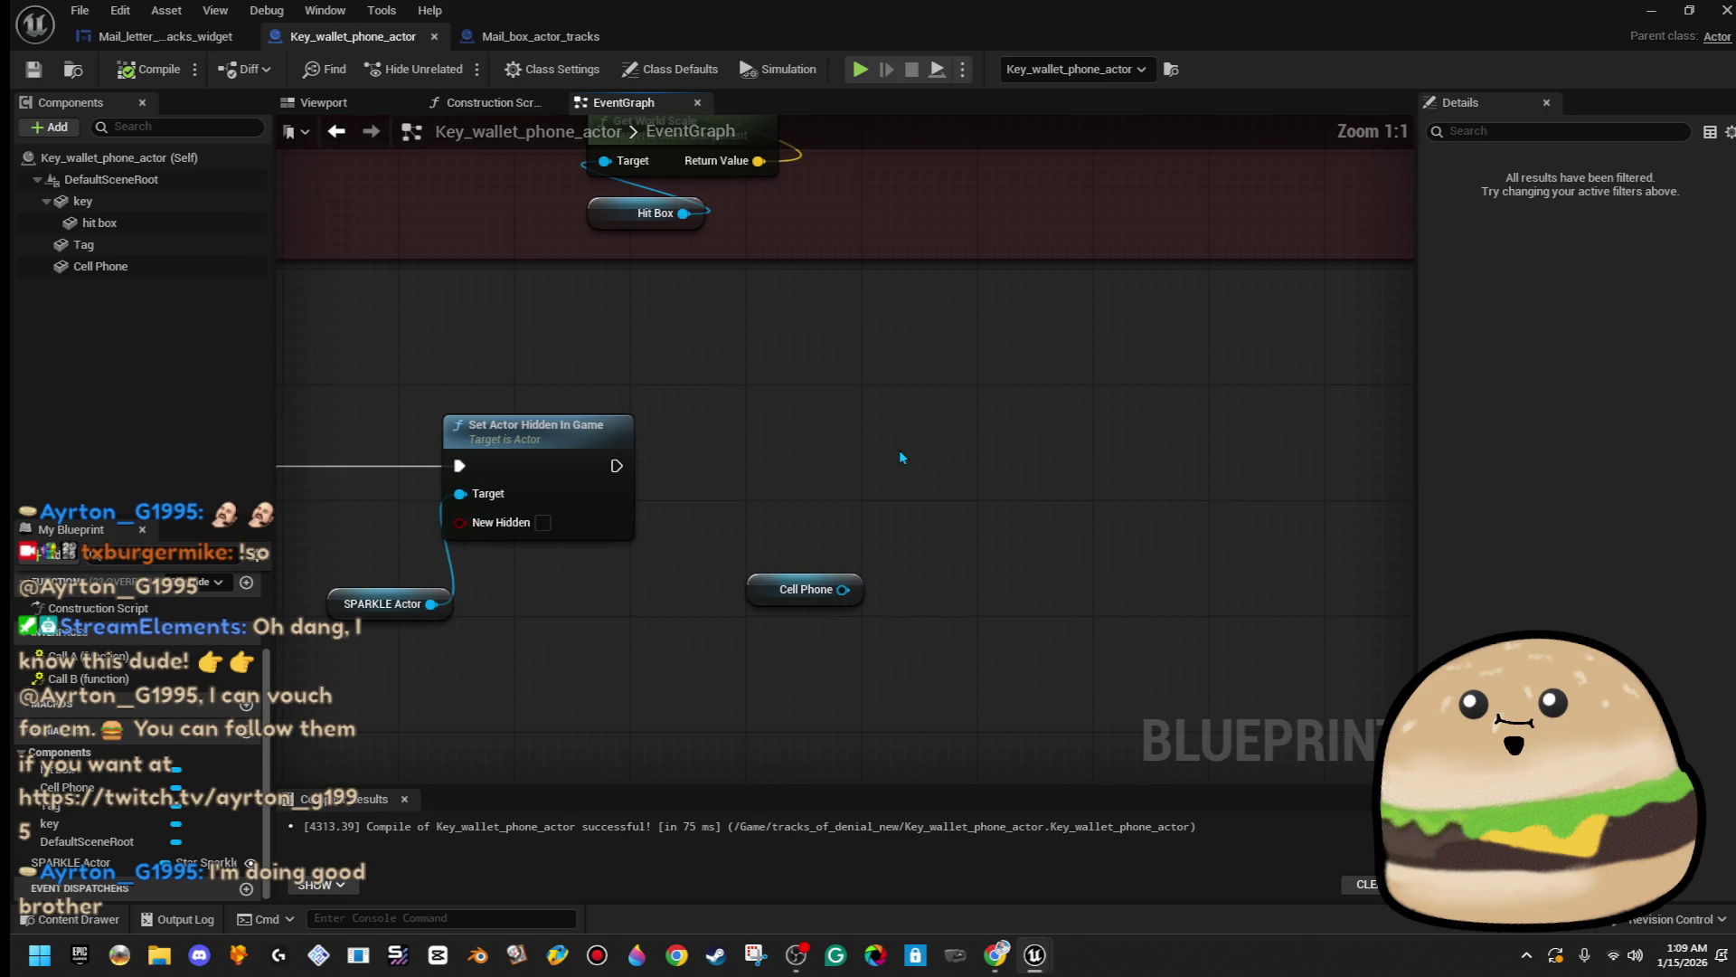
pyautogui.hotkey('ctrl', 'v')
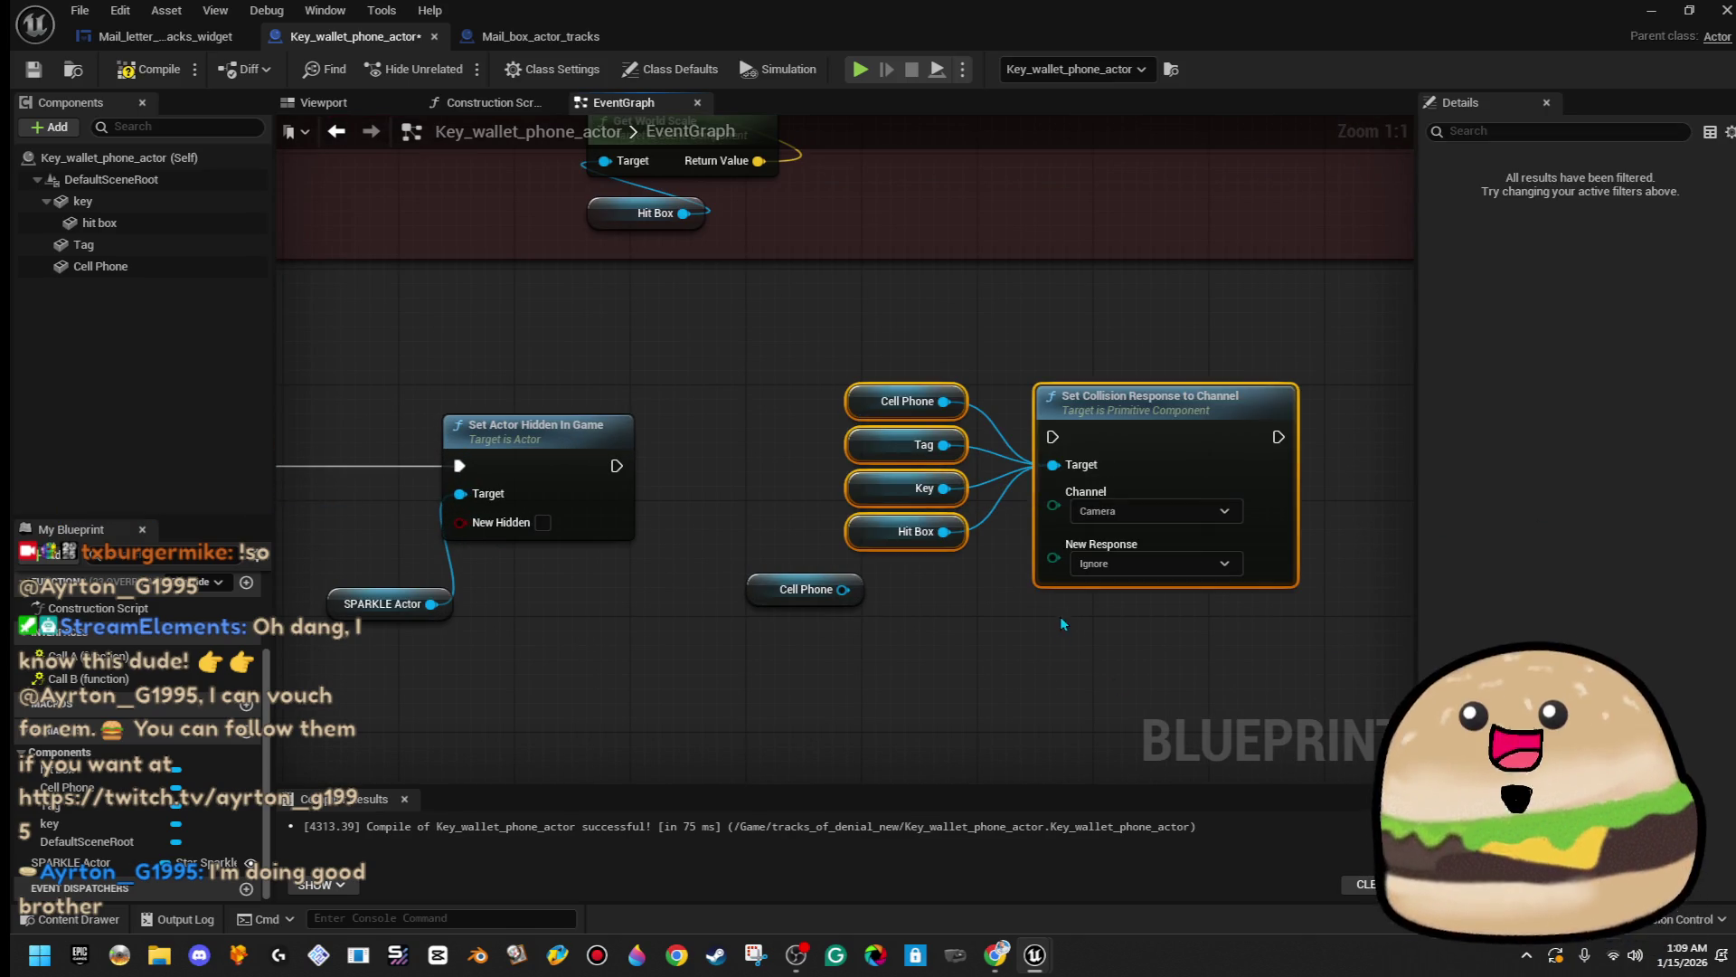
pyautogui.moveTo(1135, 467); pyautogui.dragTo(1070, 500)
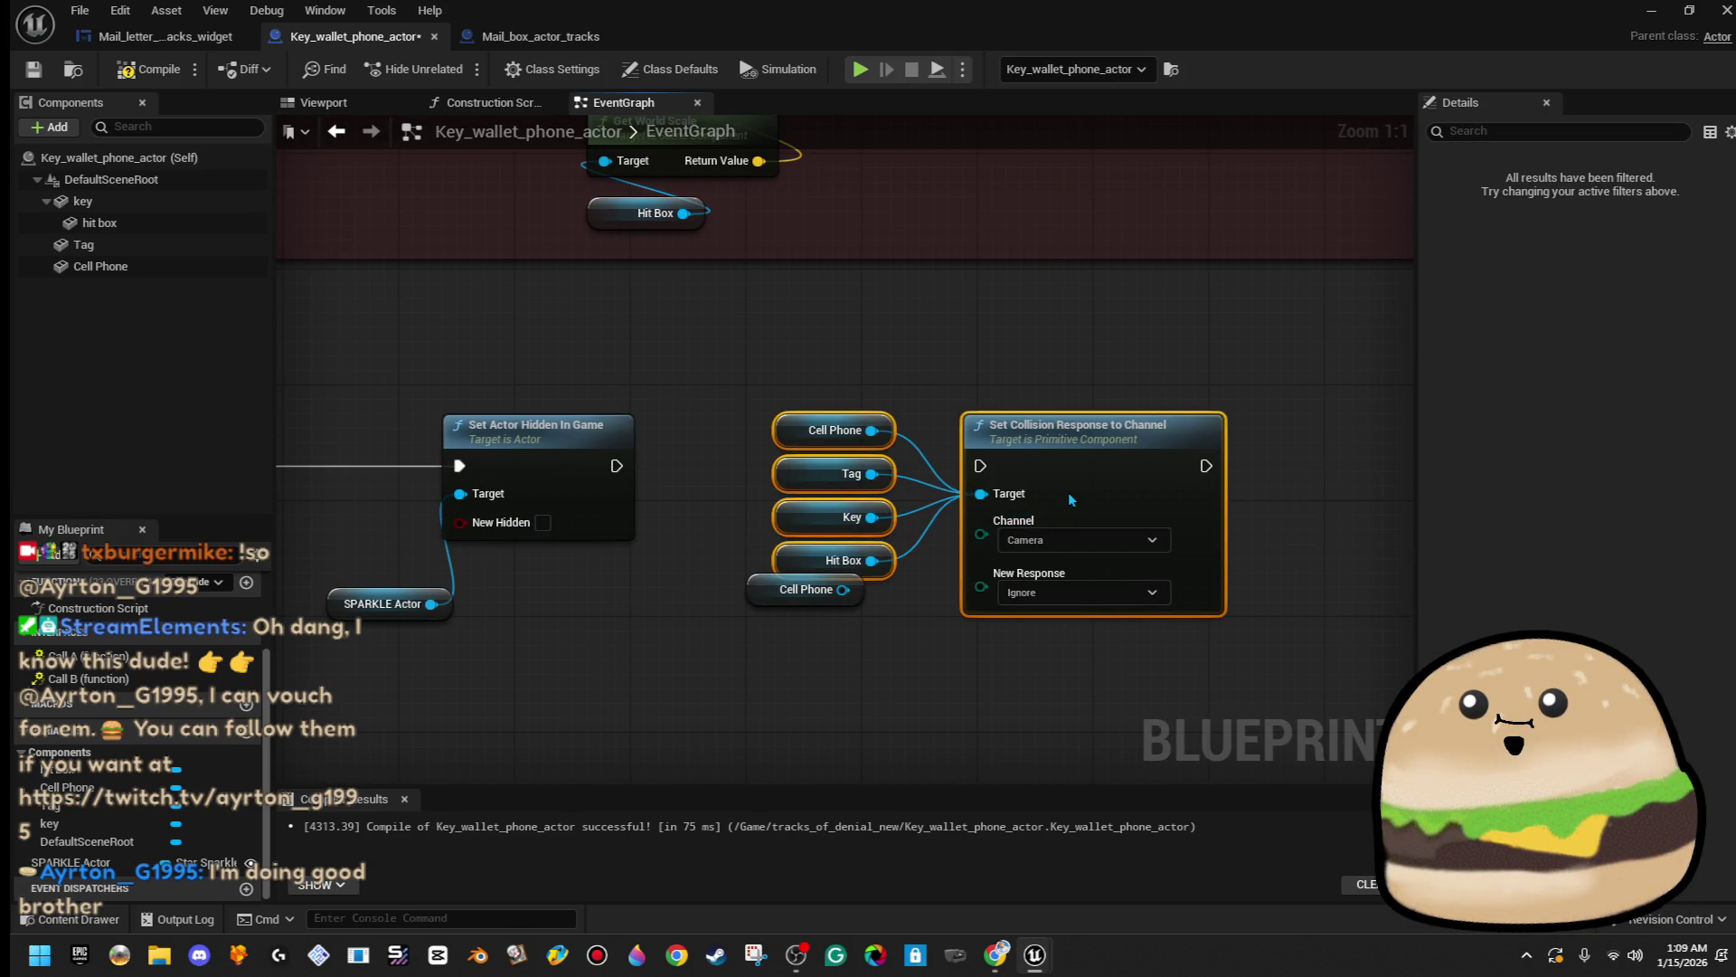
pyautogui.hotkey('ctrl', 'z')
pyautogui.moveTo(799, 510)
pyautogui.mouseDown()
pyautogui.moveTo(791, 578)
pyautogui.moveTo(841, 647)
pyautogui.mouseUp()
pyautogui.moveTo(980, 466)
pyautogui.mouseDown()
pyautogui.moveTo(615, 485)
pyautogui.moveTo(614, 470)
pyautogui.mouseUp()
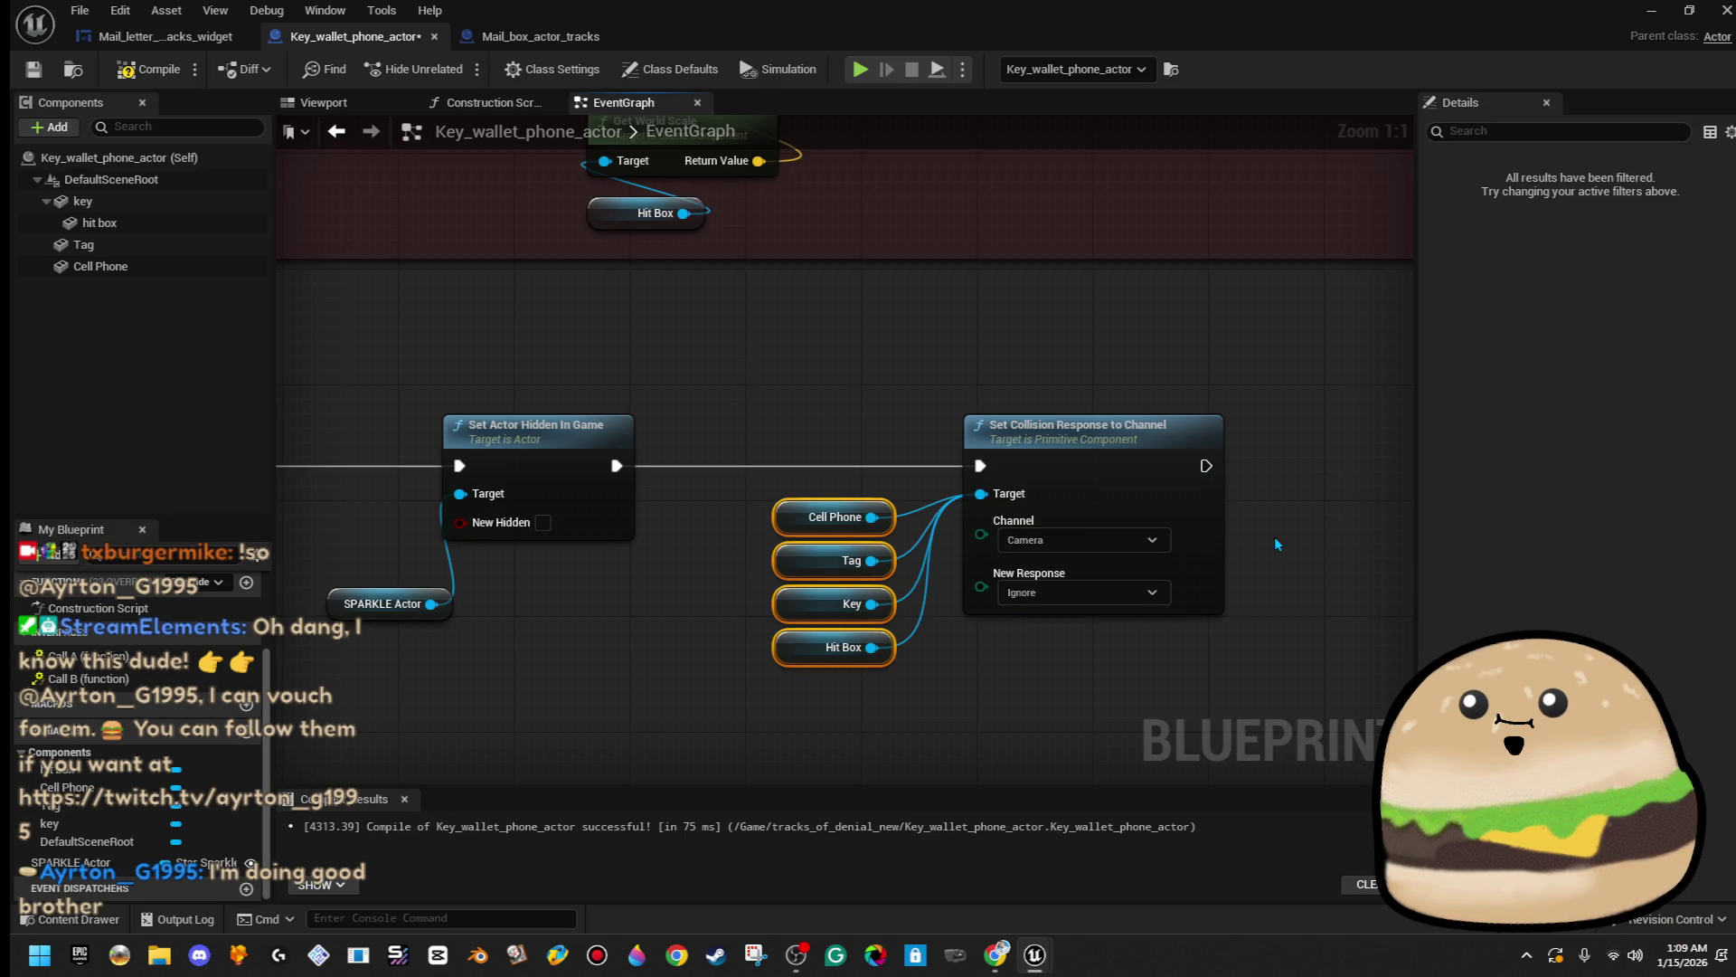
pyautogui.click(1155, 595)
pyautogui.click(1118, 649)
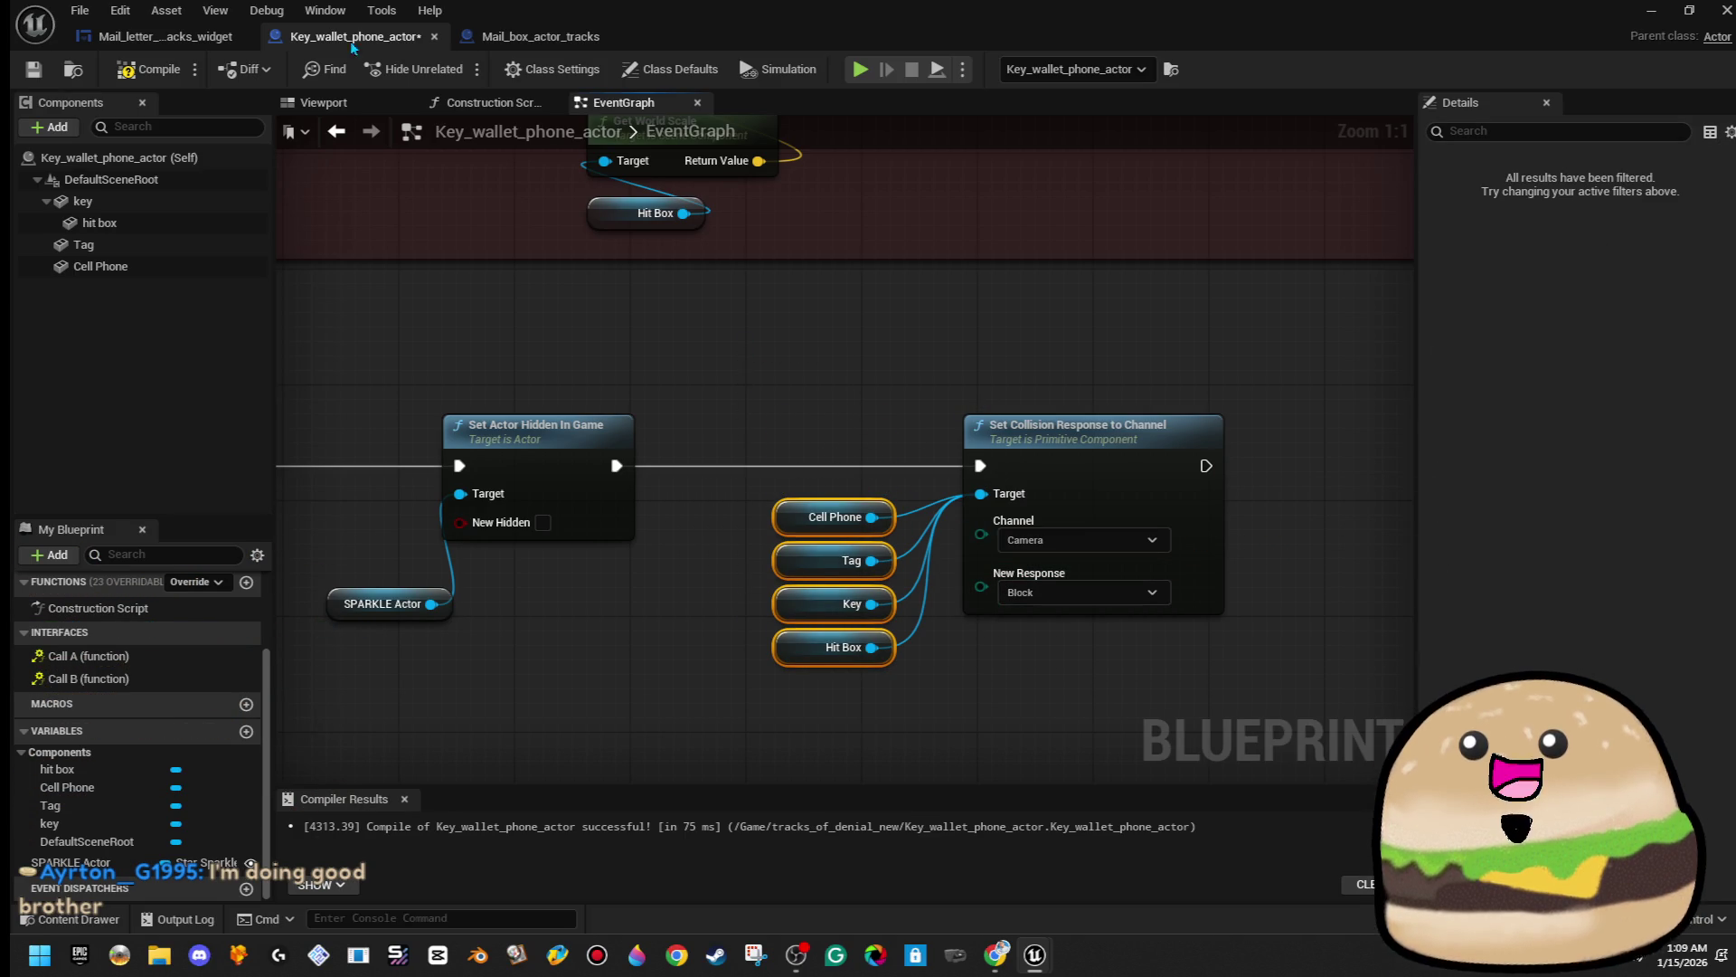
pyautogui.click(144, 72)
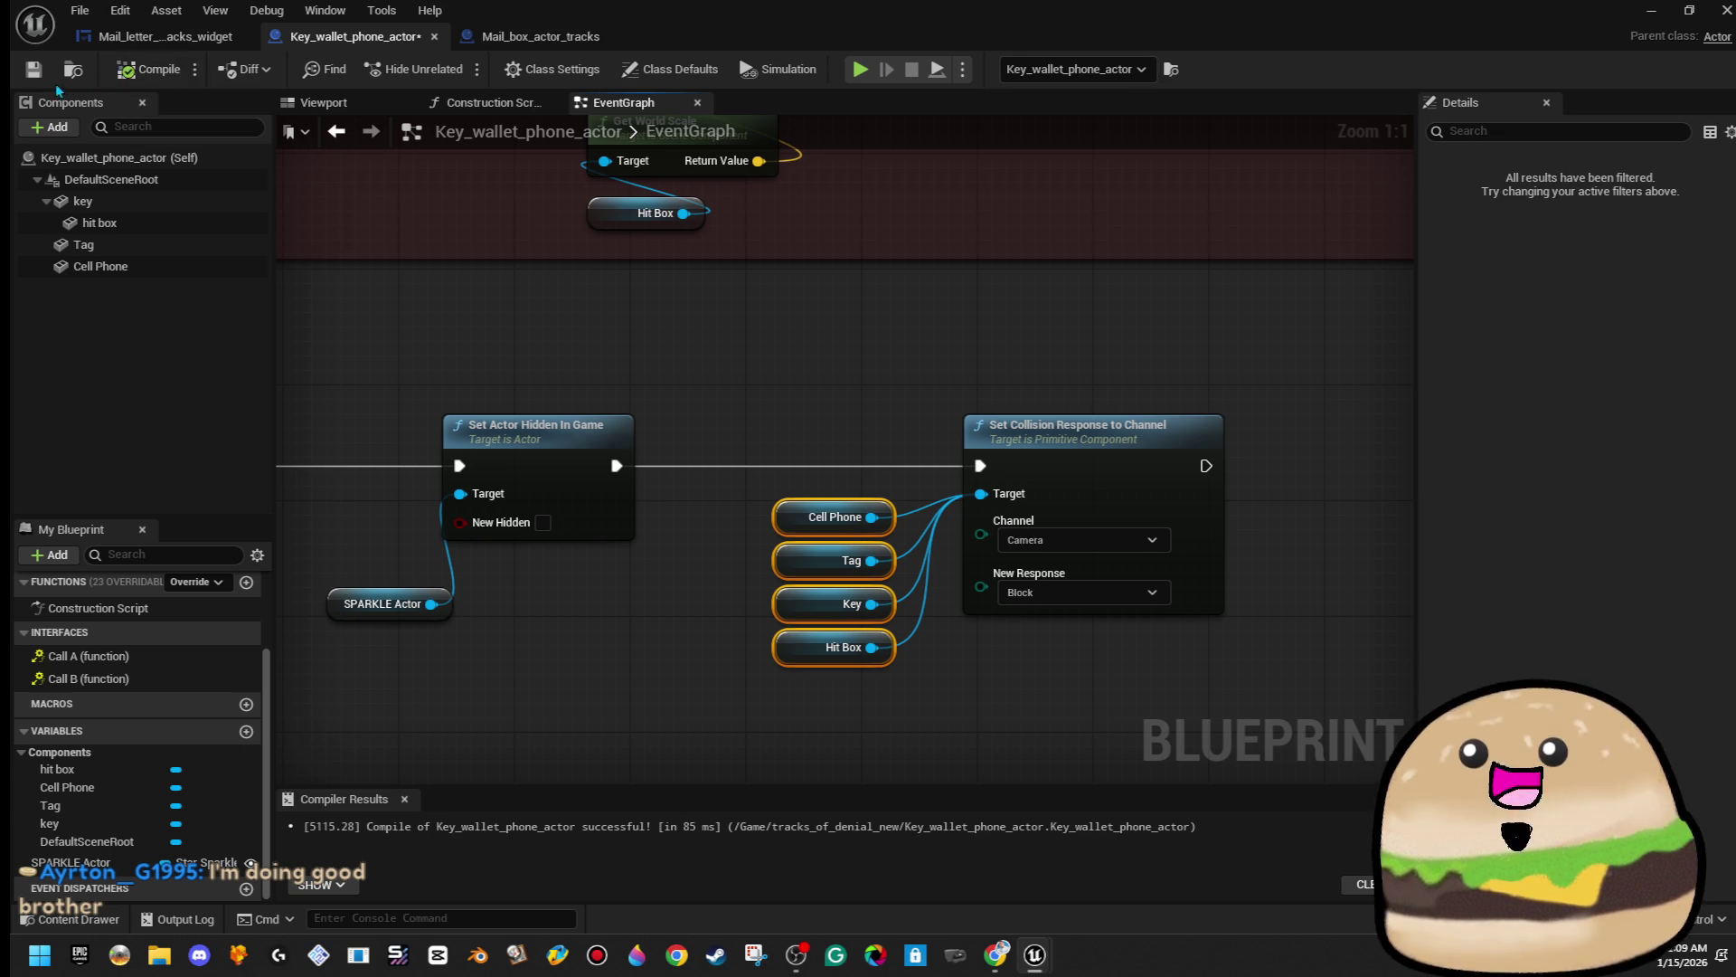
pyautogui.click(48, 81)
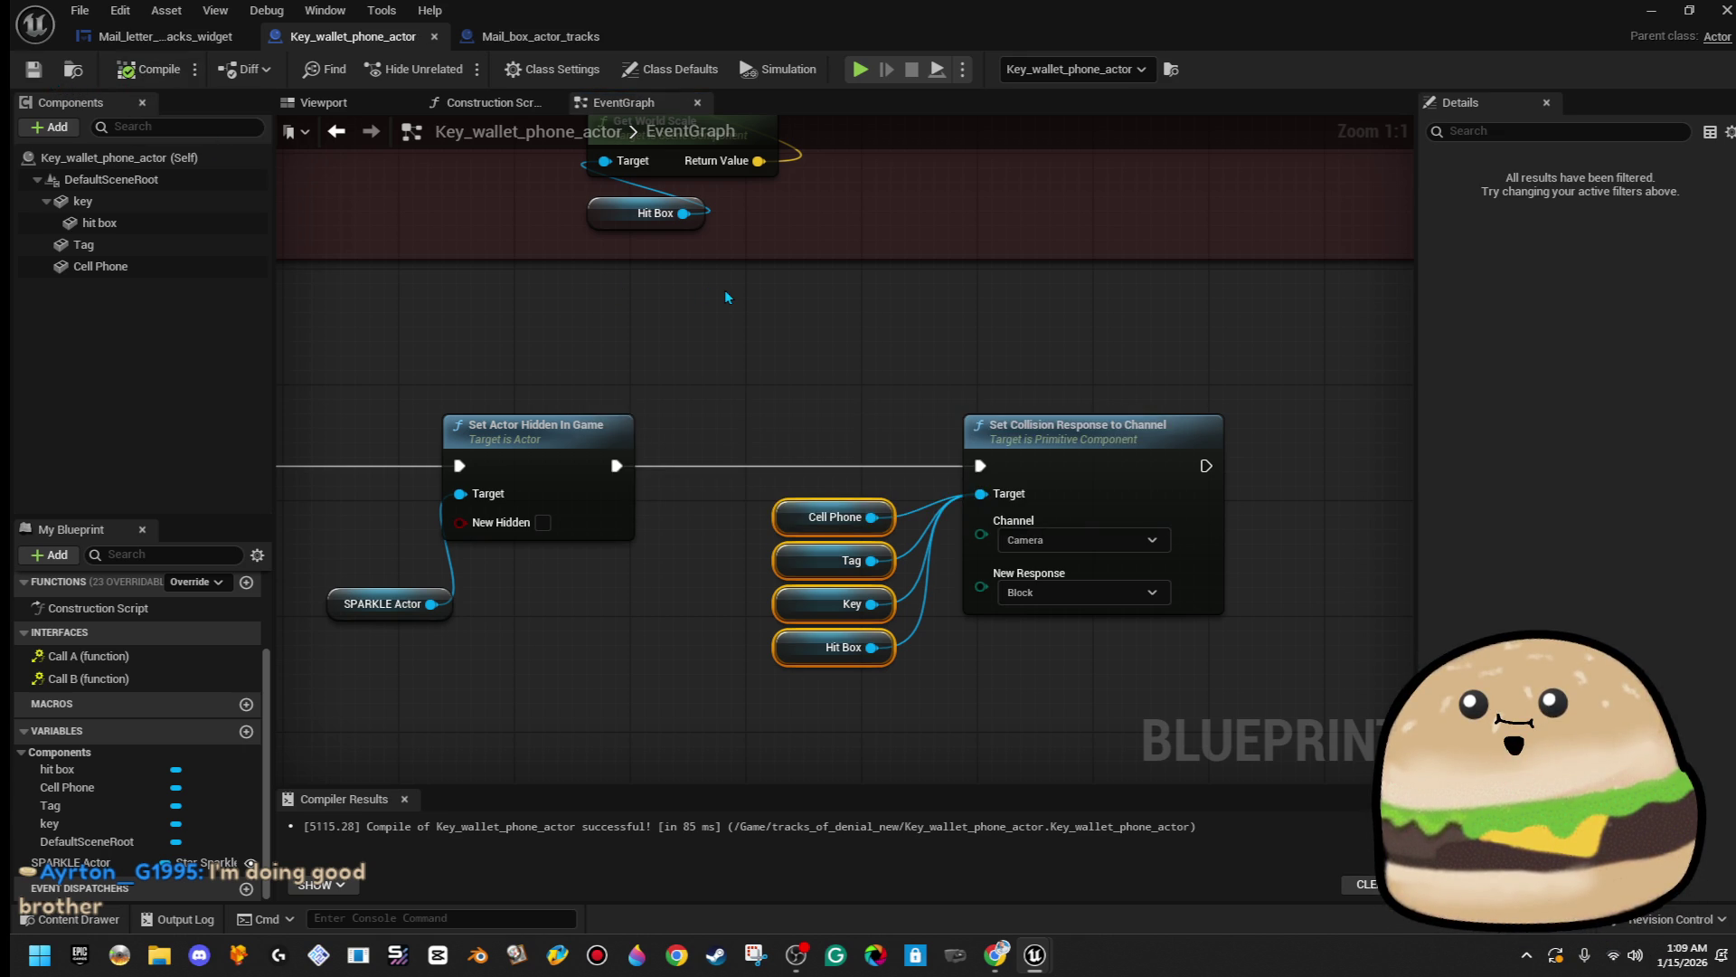
# - In Class Settings, search the Implemented Interfaces list for 'w'
pyautogui.scroll(-3, 1124, 332)
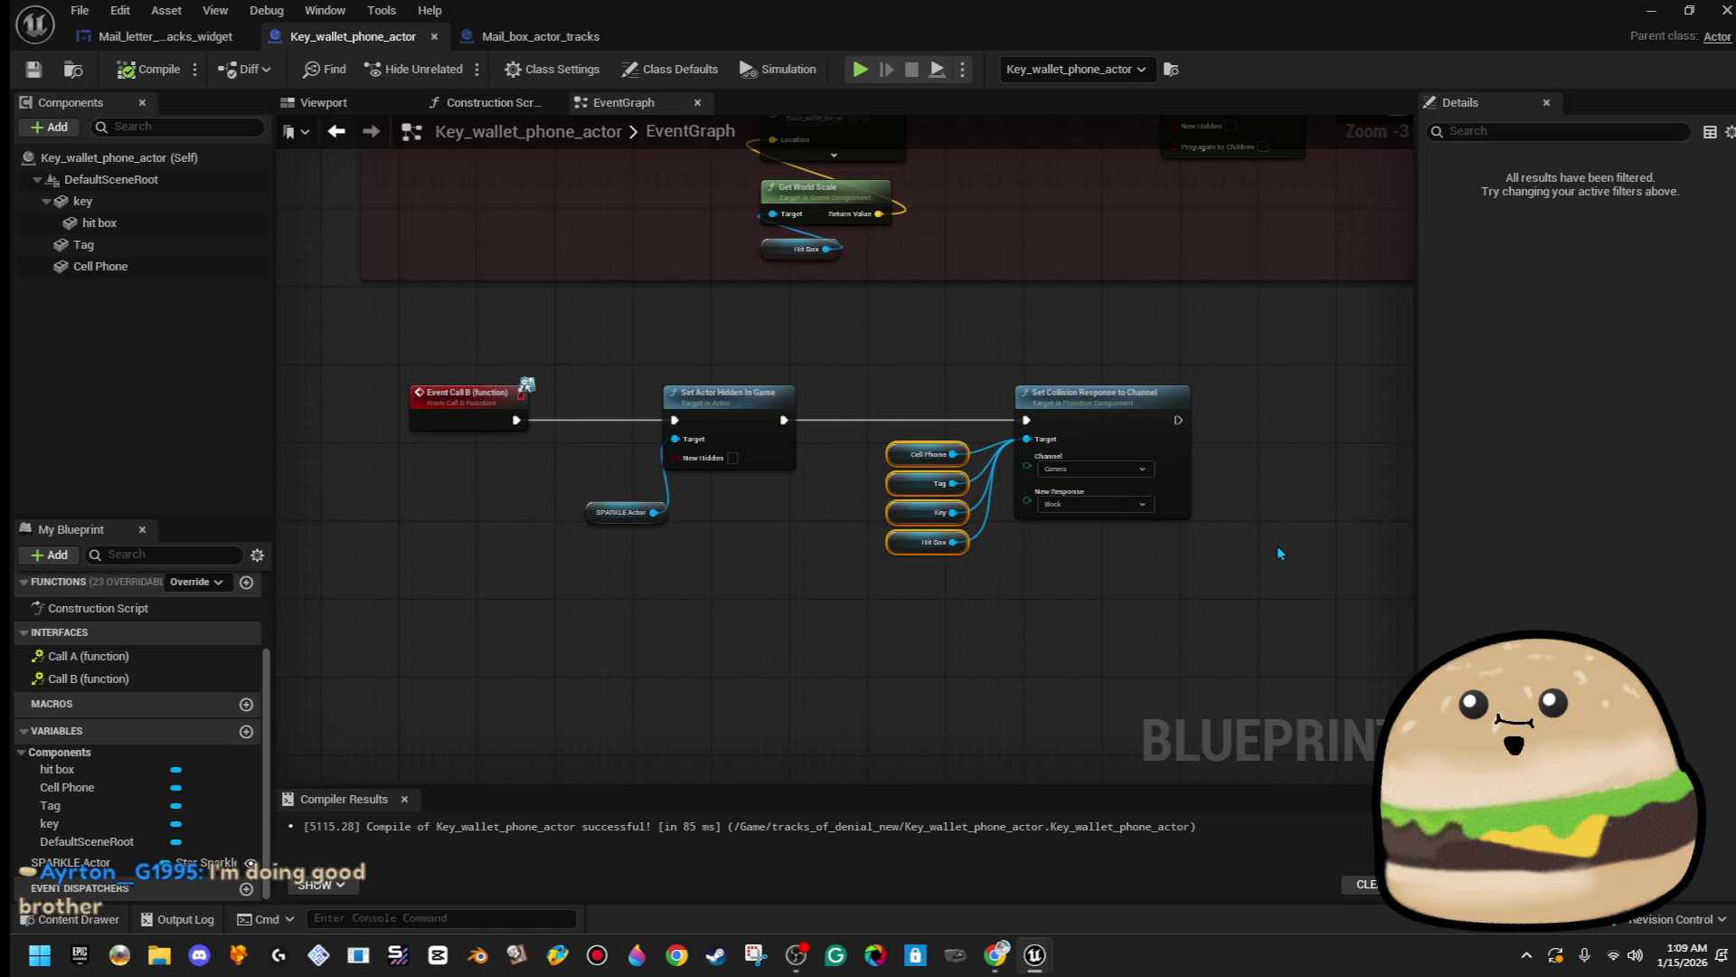
pyautogui.click(572, 78)
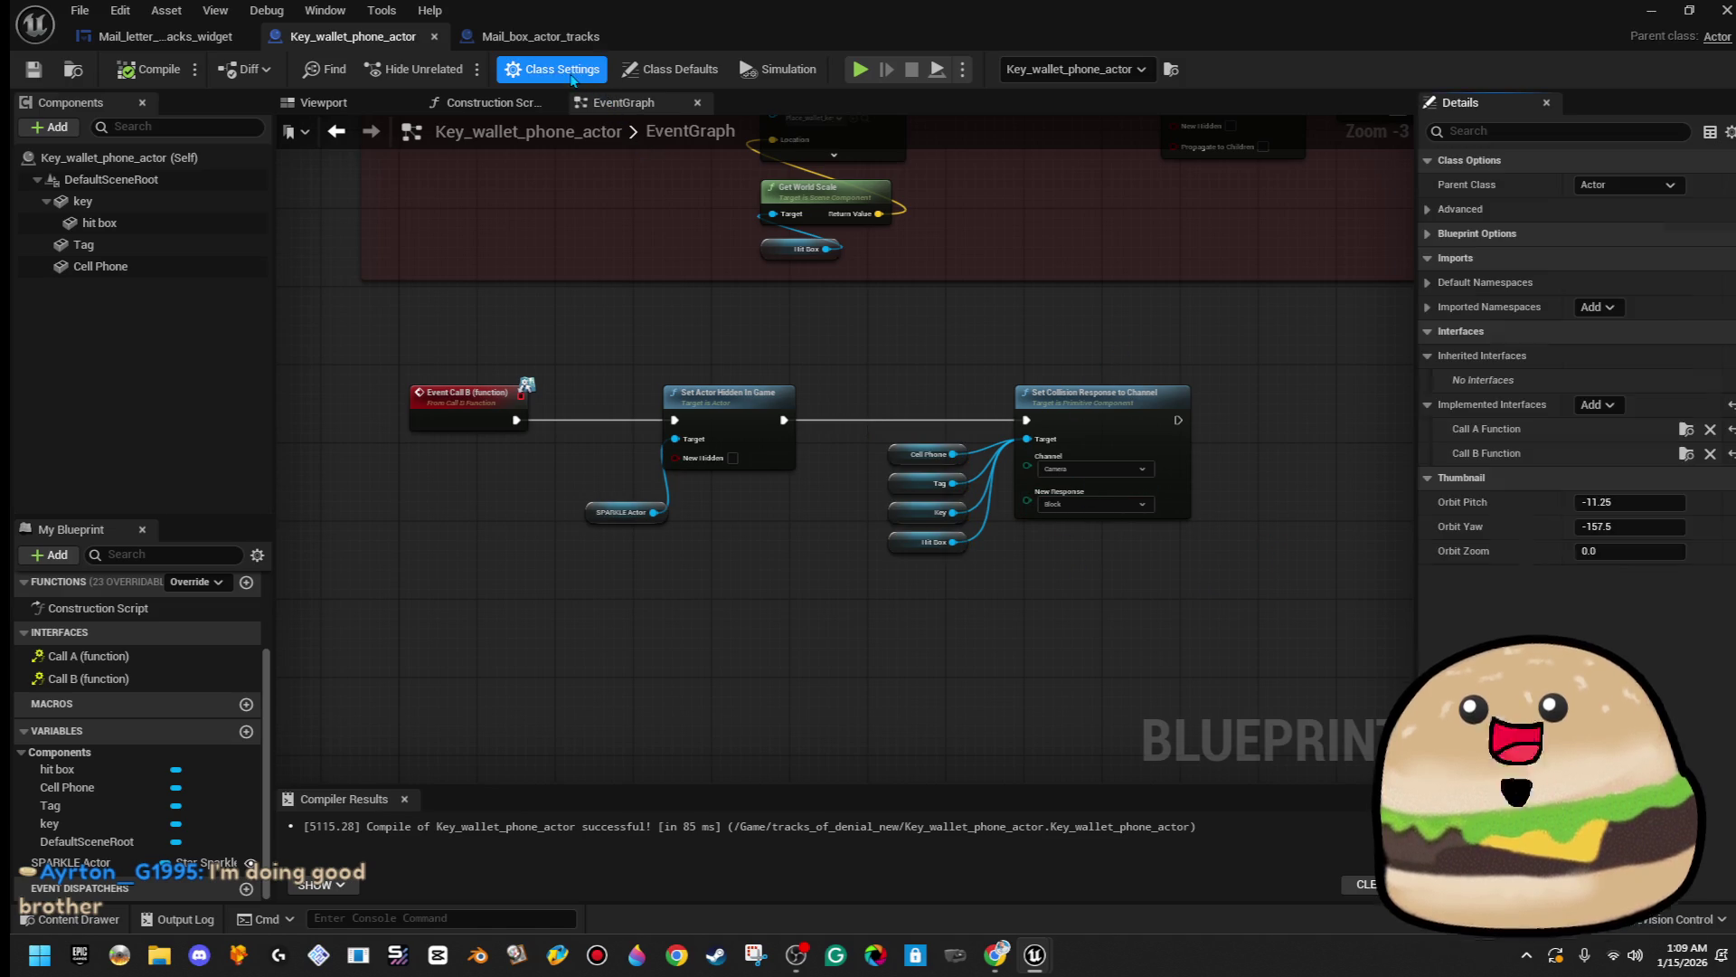
pyautogui.click(1612, 406)
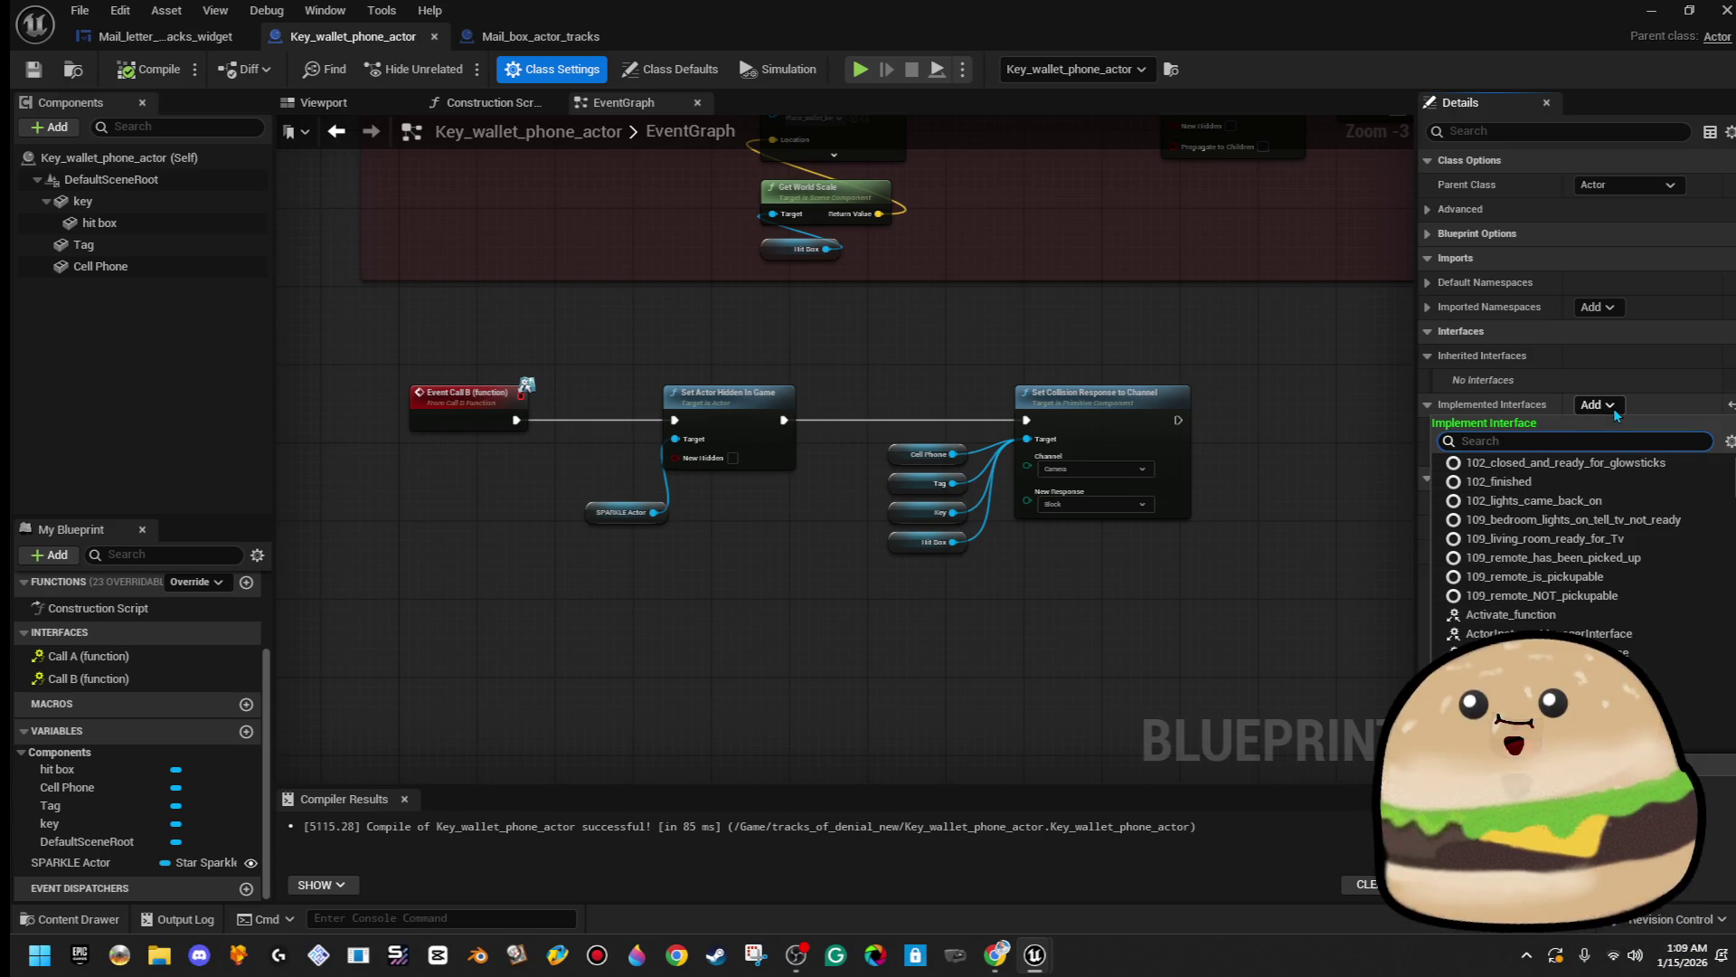
pyautogui.write('w line')
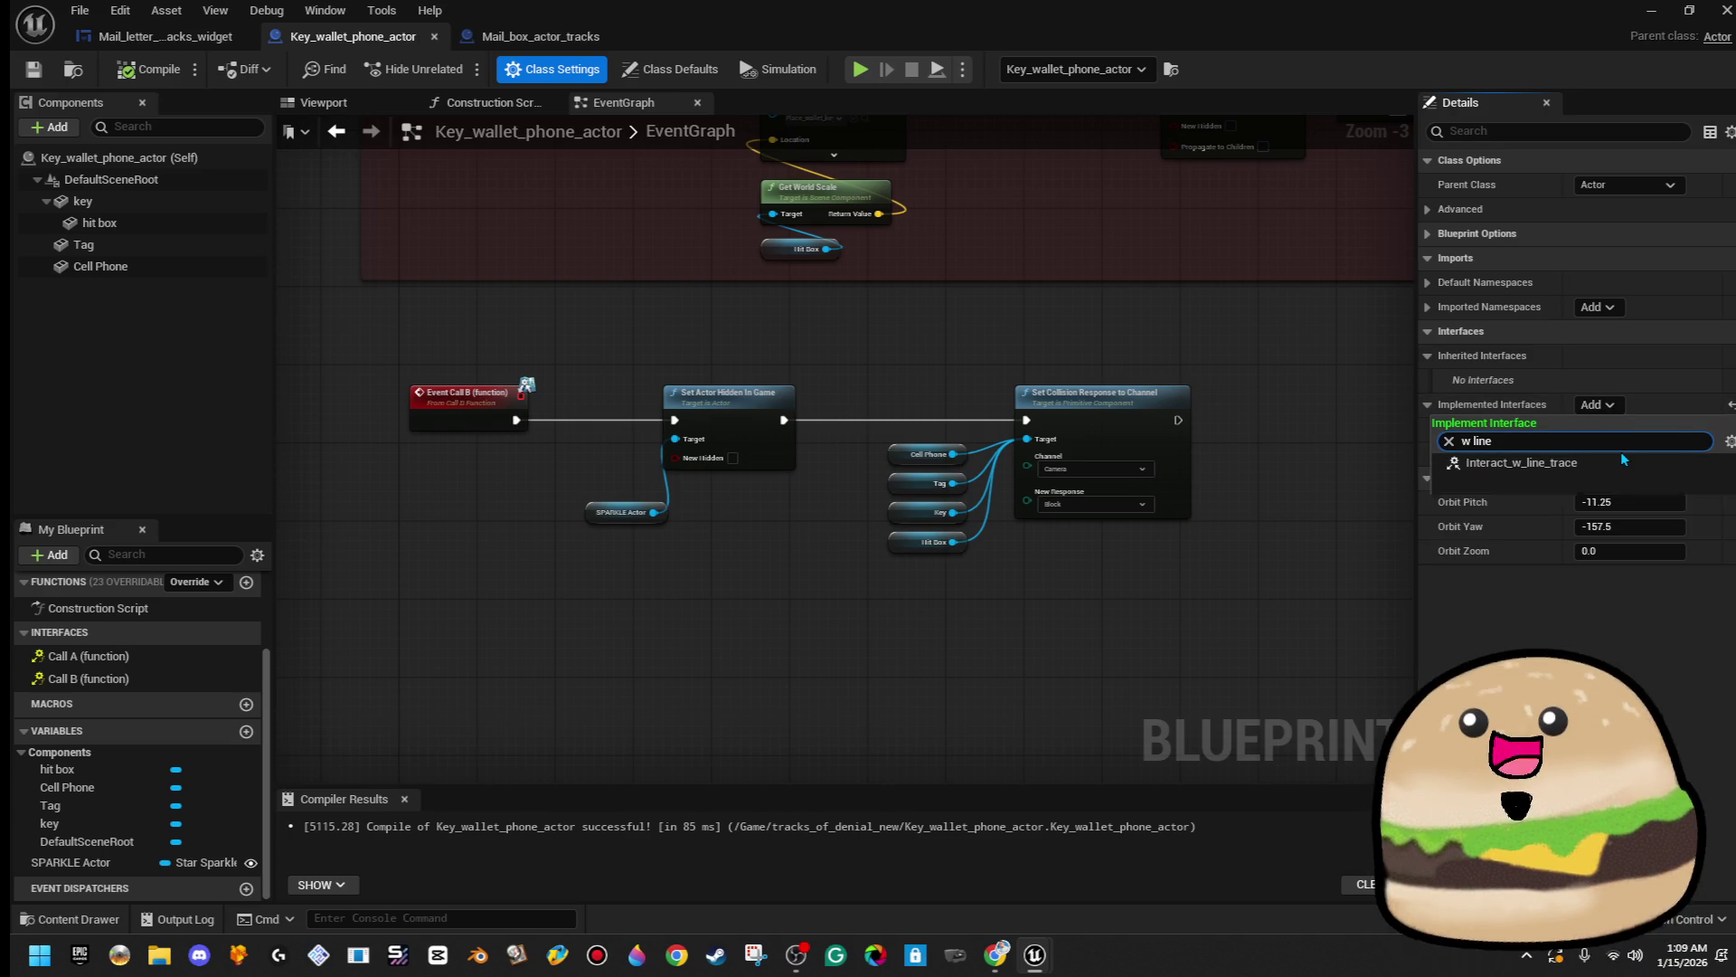
# - Add the Interact_w_line_trace interface and place its interact_w_line_trace event in the graph
pyautogui.click(1642, 463)
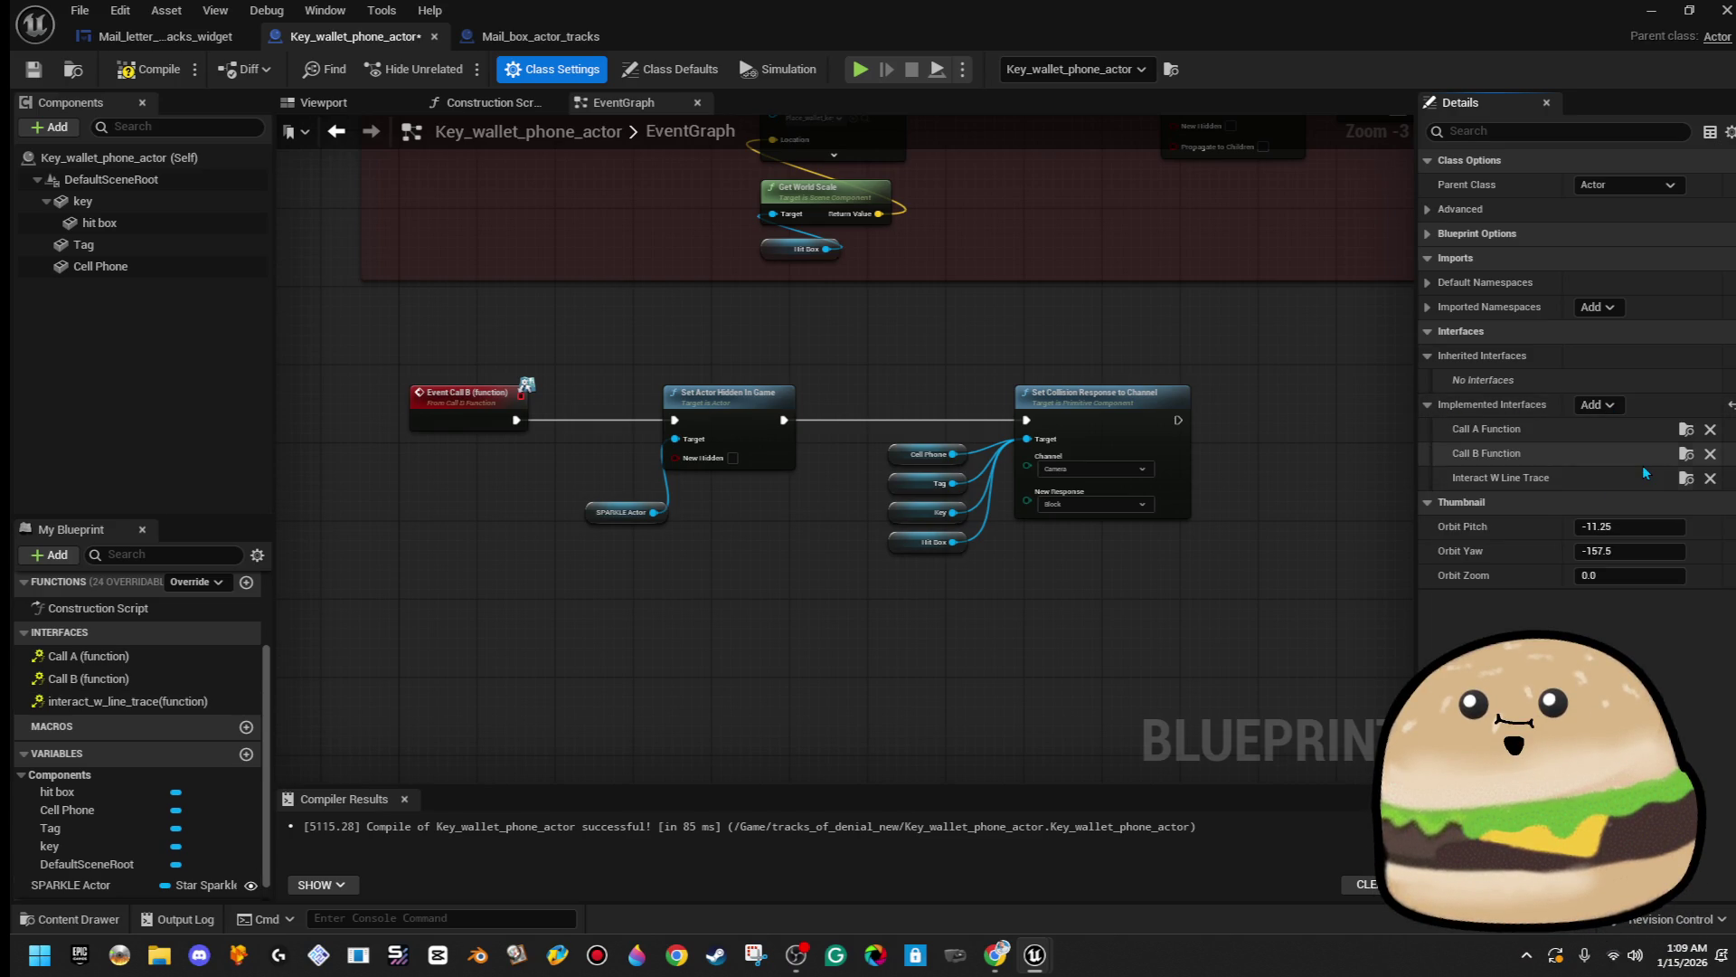
pyautogui.doubleClick(147, 700)
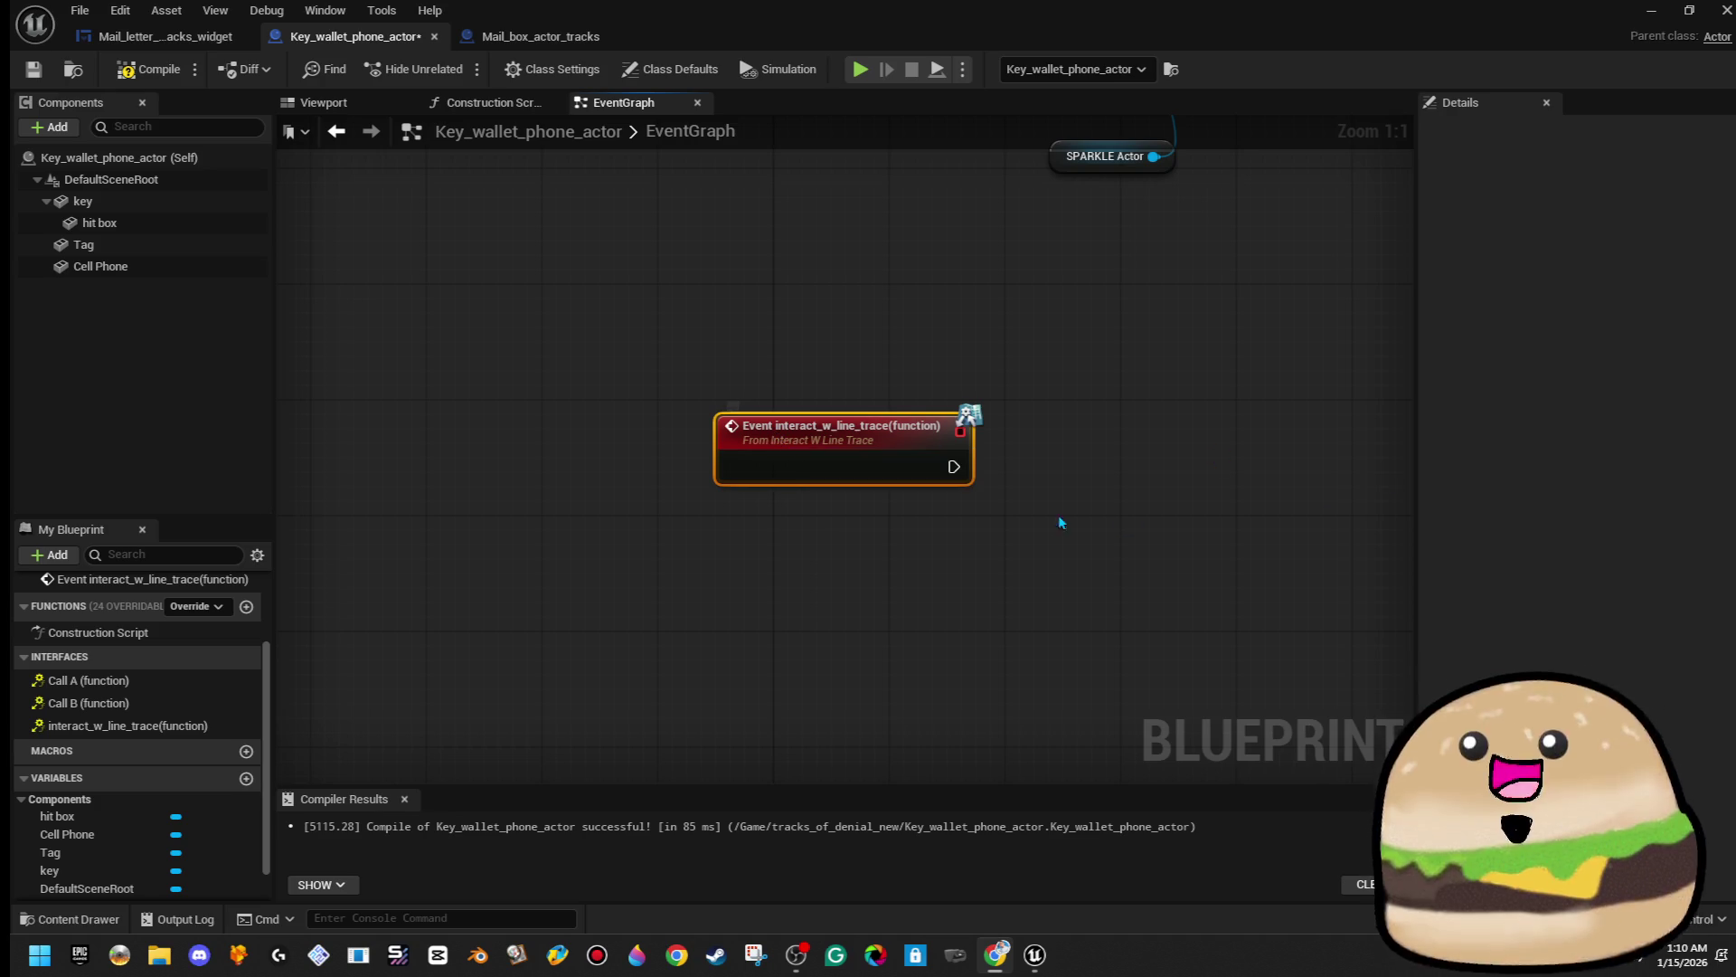
pyautogui.scroll(-4, 1038, 513)
pyautogui.moveTo(974, 374)
pyautogui.mouseDown()
pyautogui.moveTo(936, 589)
pyautogui.moveTo(690, 609)
pyautogui.mouseUp()
pyautogui.hotkey('alt', 'Tab')
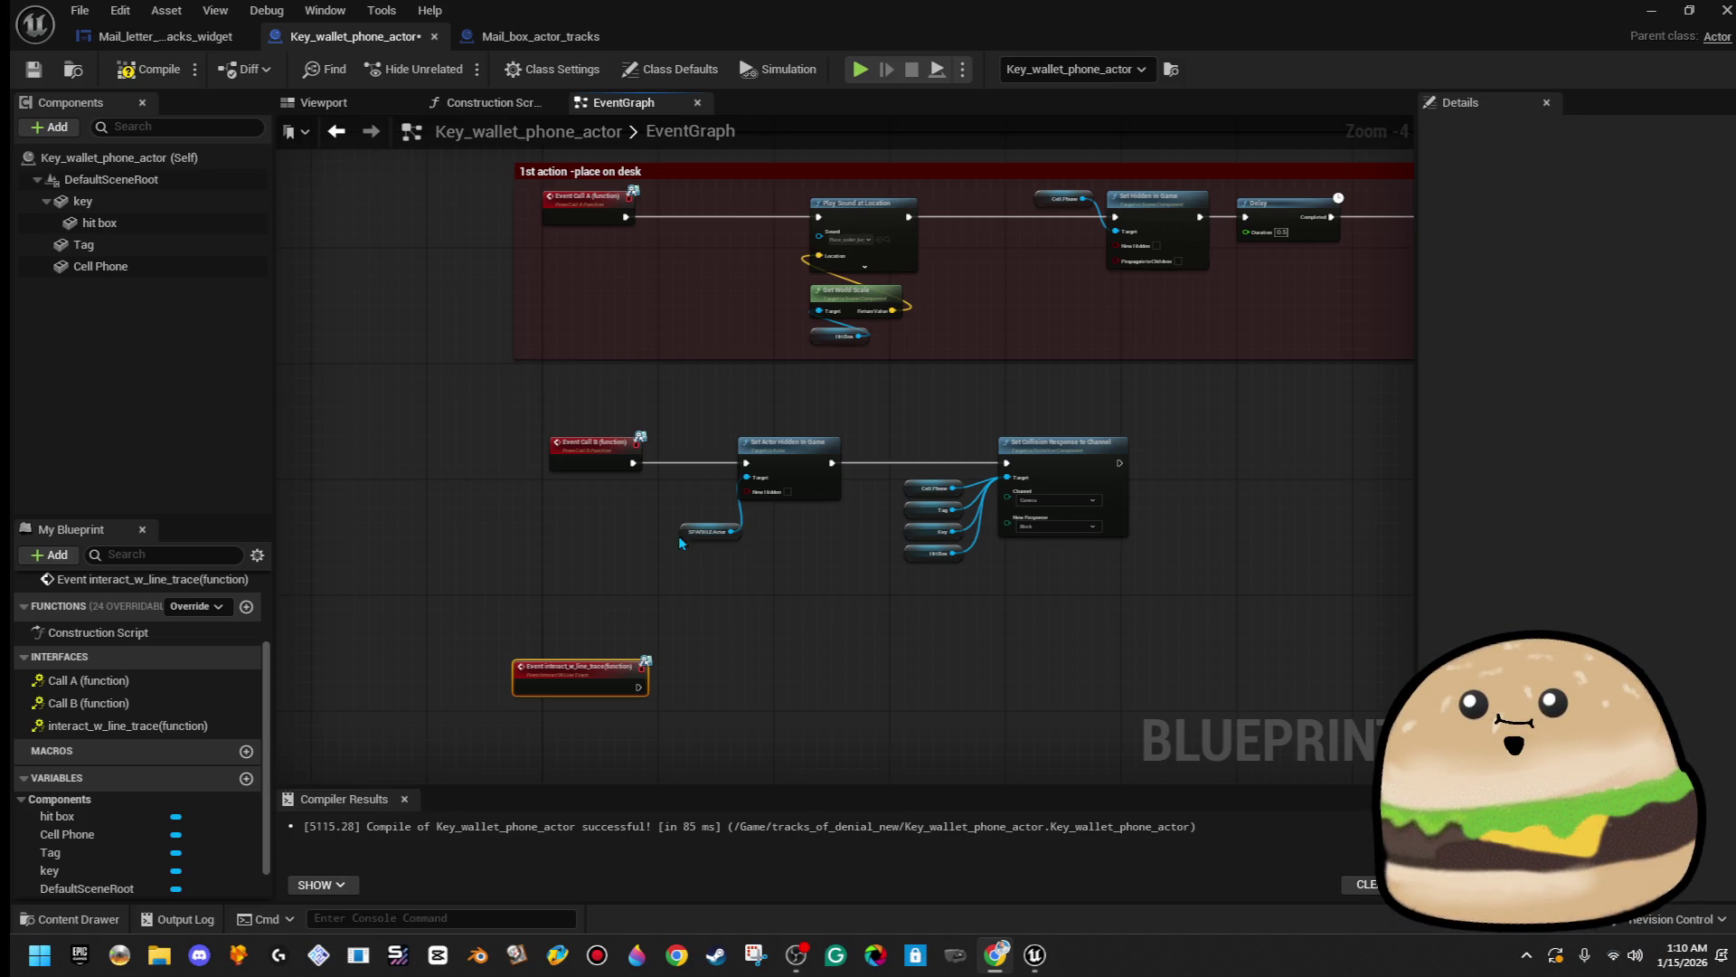
pyautogui.scroll(5, 631, 572)
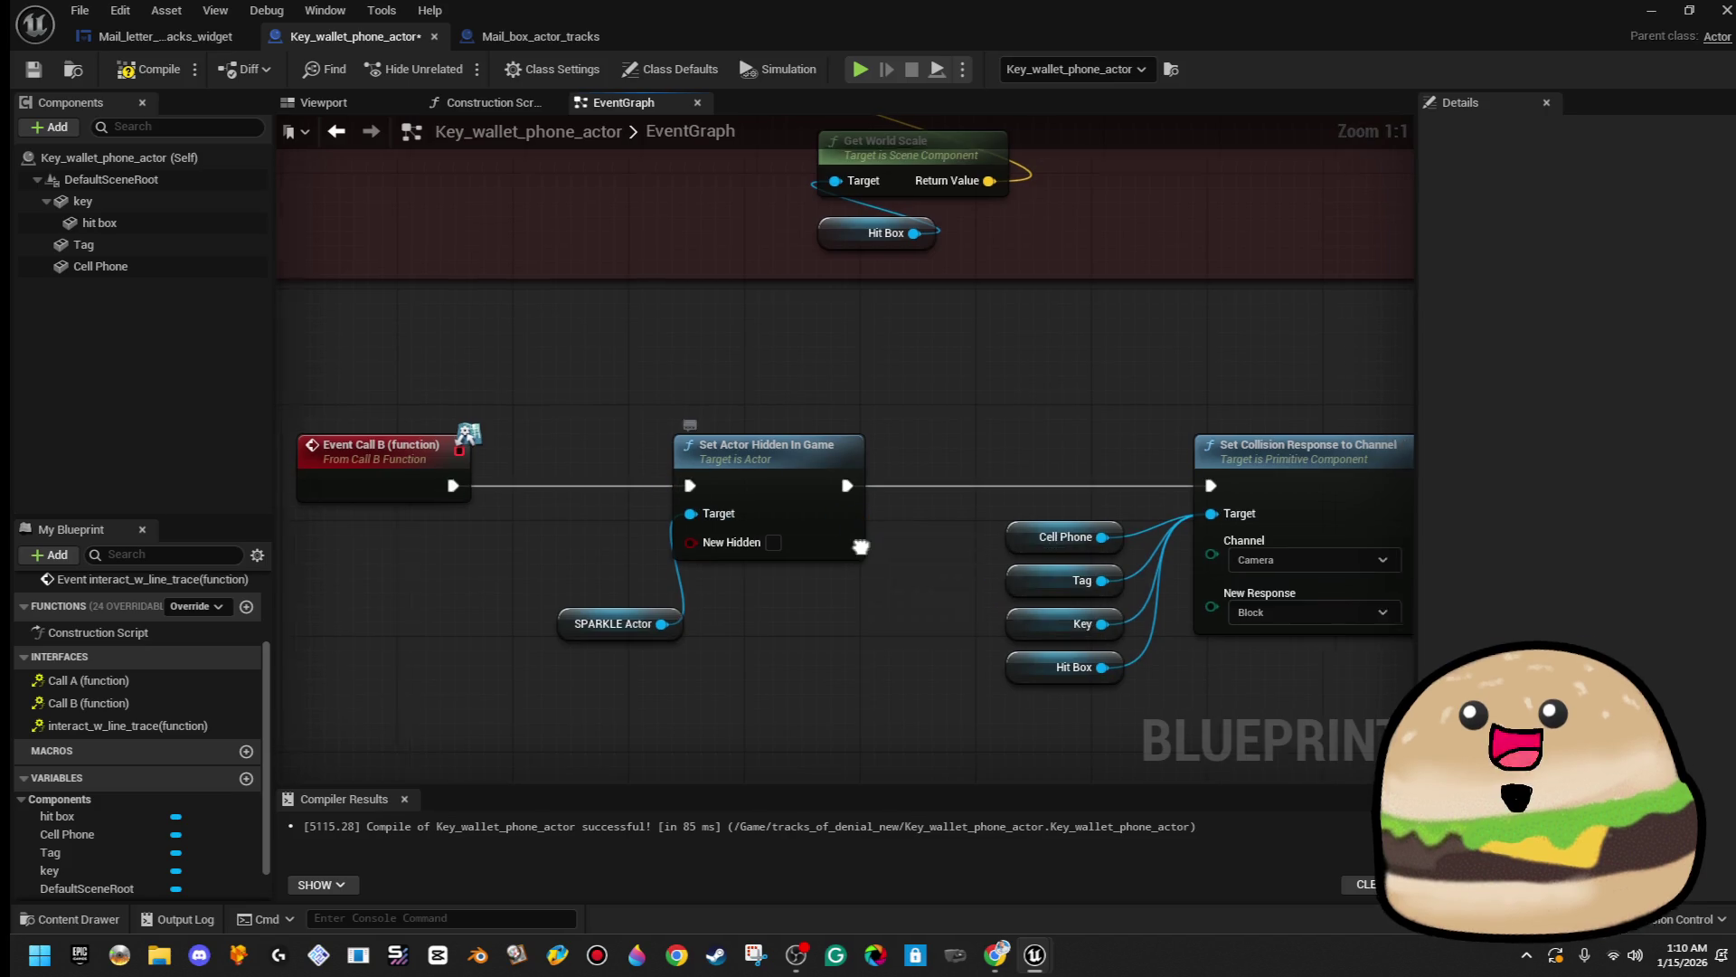
pyautogui.scroll(-1, 860, 546)
pyautogui.moveTo(860, 547); pyautogui.dragTo(800, 358)
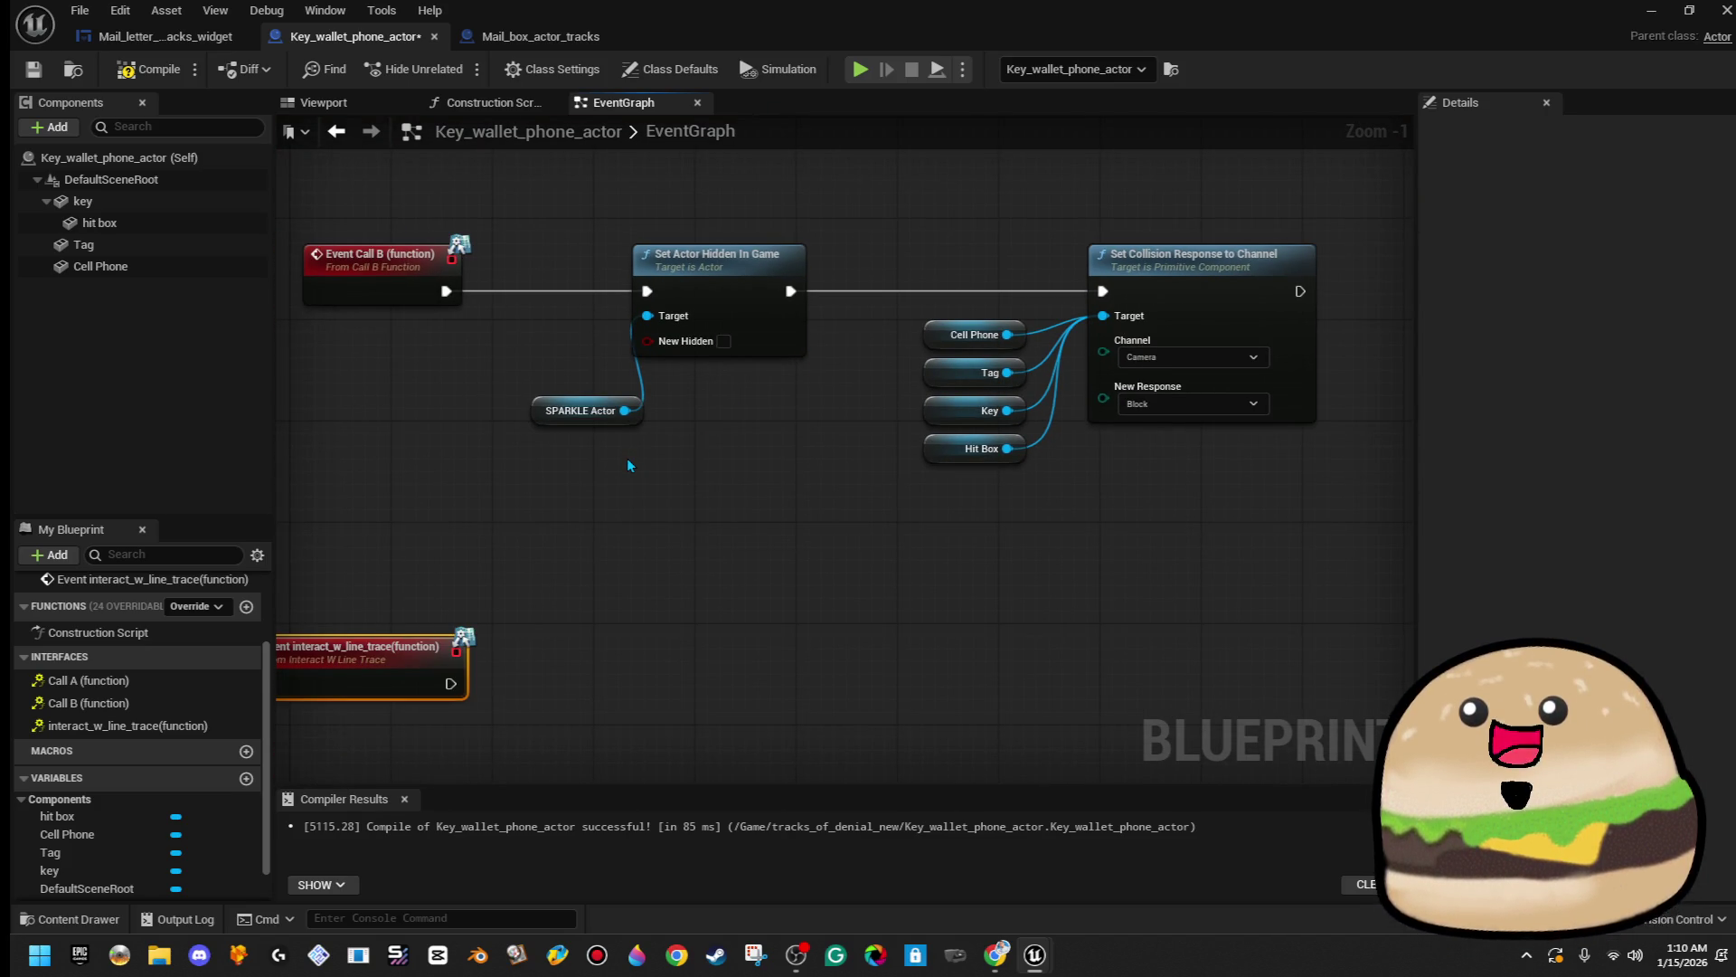
pyautogui.scroll(-2, 630, 465)
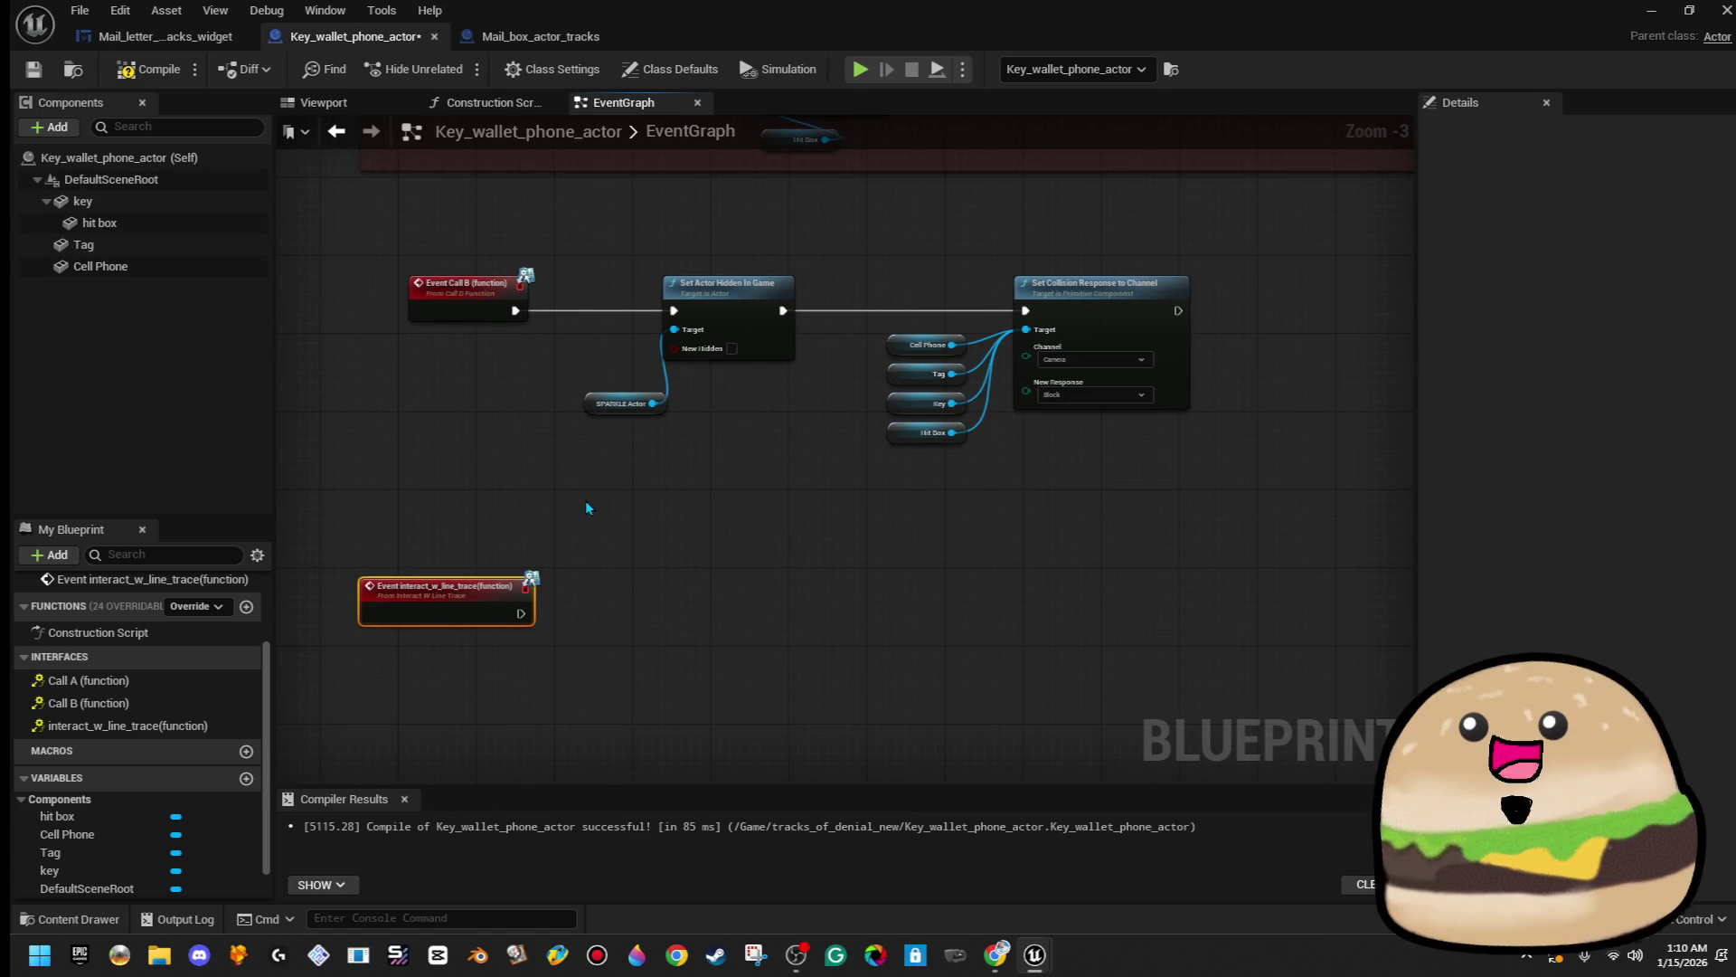
pyautogui.scroll(-1, 586, 507)
# - Wrap the Call B nodes in a comment titled 'Mail box picked up - tells sparkle to show and enable click on'
pyautogui.moveTo(427, 315)
pyautogui.mouseDown()
pyautogui.moveTo(1121, 512)
pyautogui.moveTo(1103, 524)
pyautogui.mouseUp()
pyautogui.write('c')
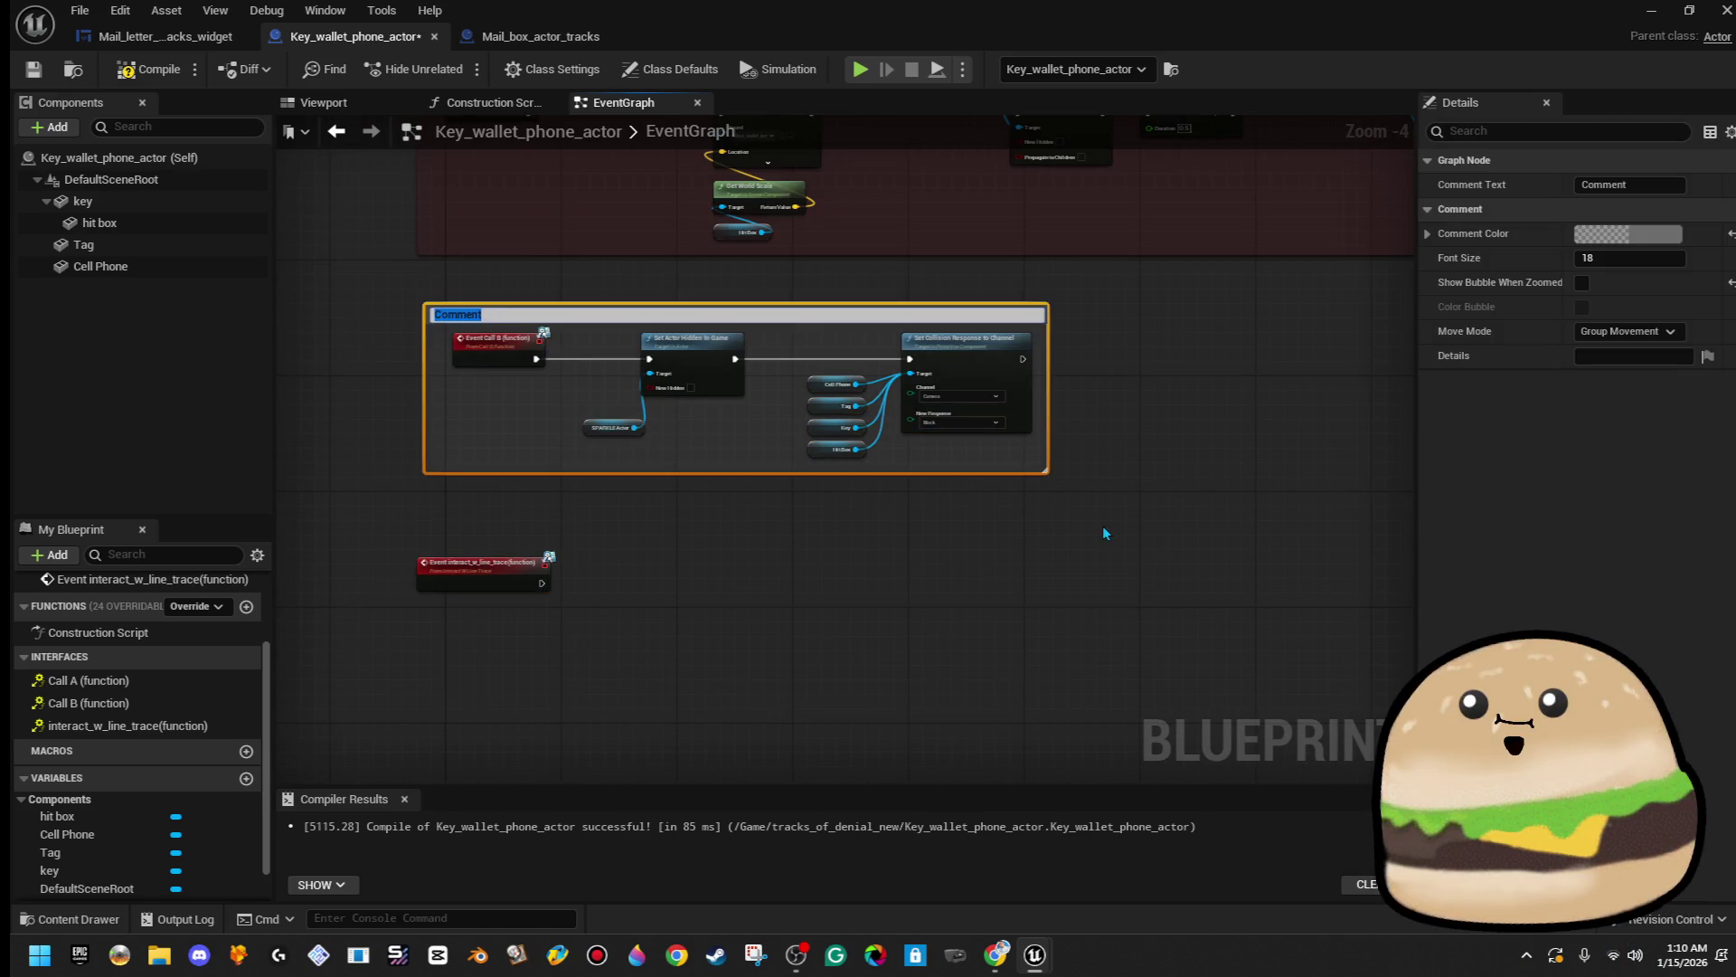
pyautogui.write('Mail box')
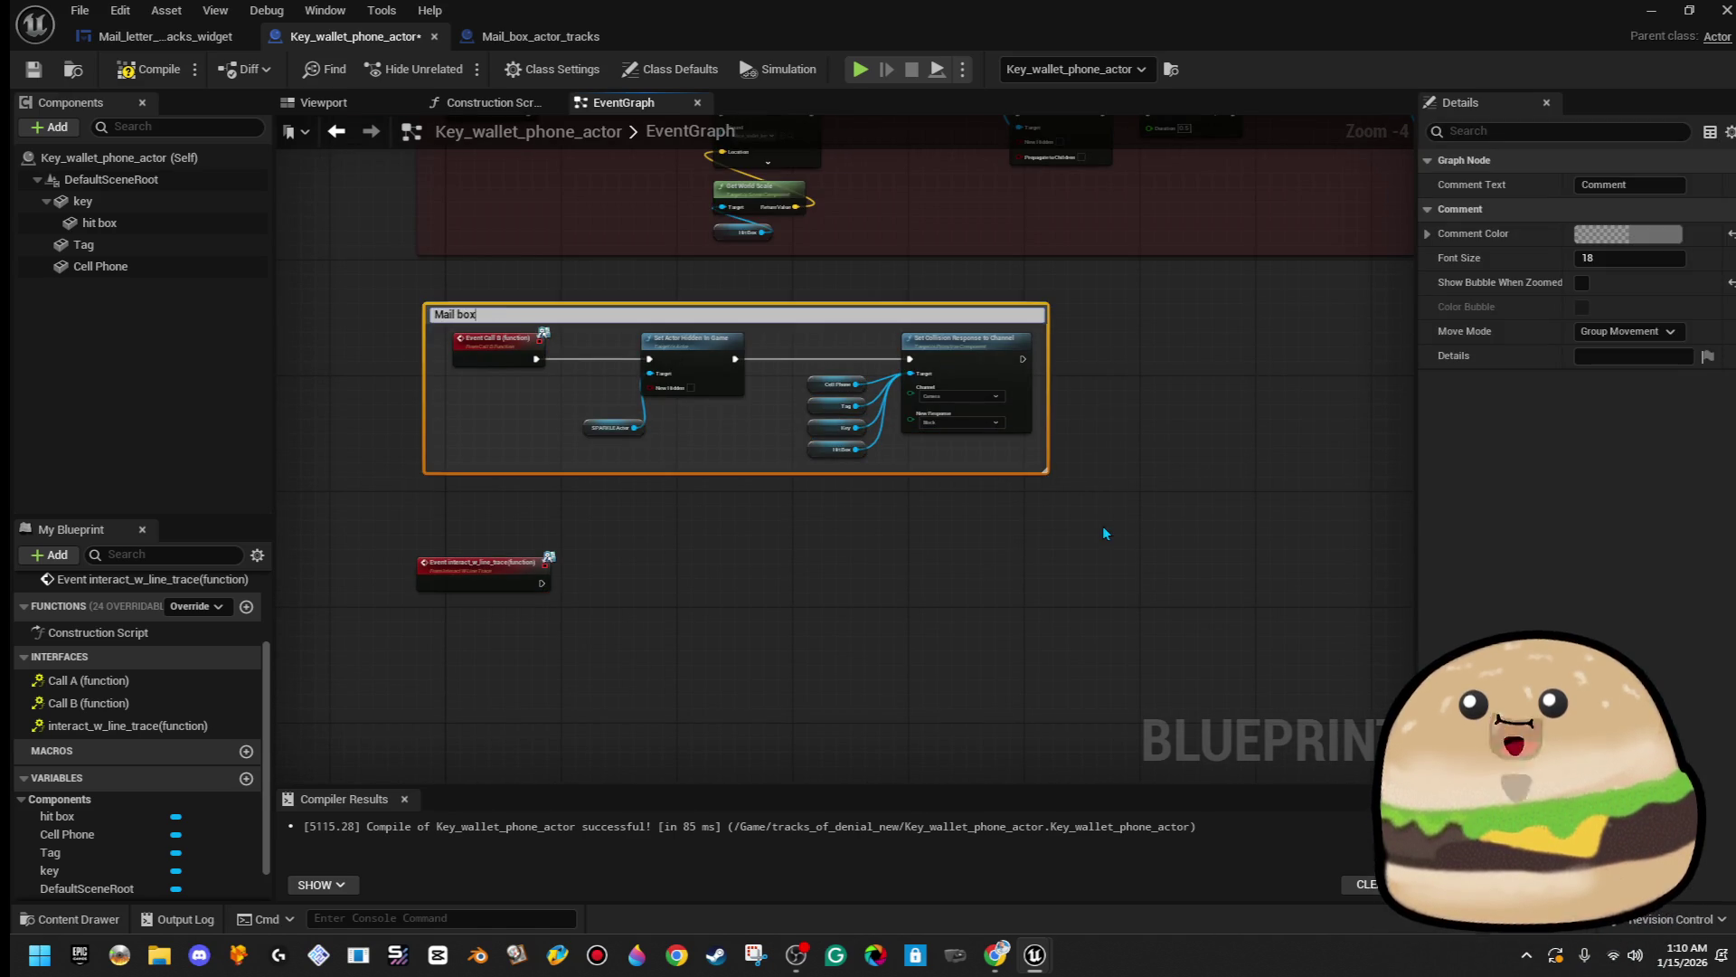
pyautogui.write(' picked up -')
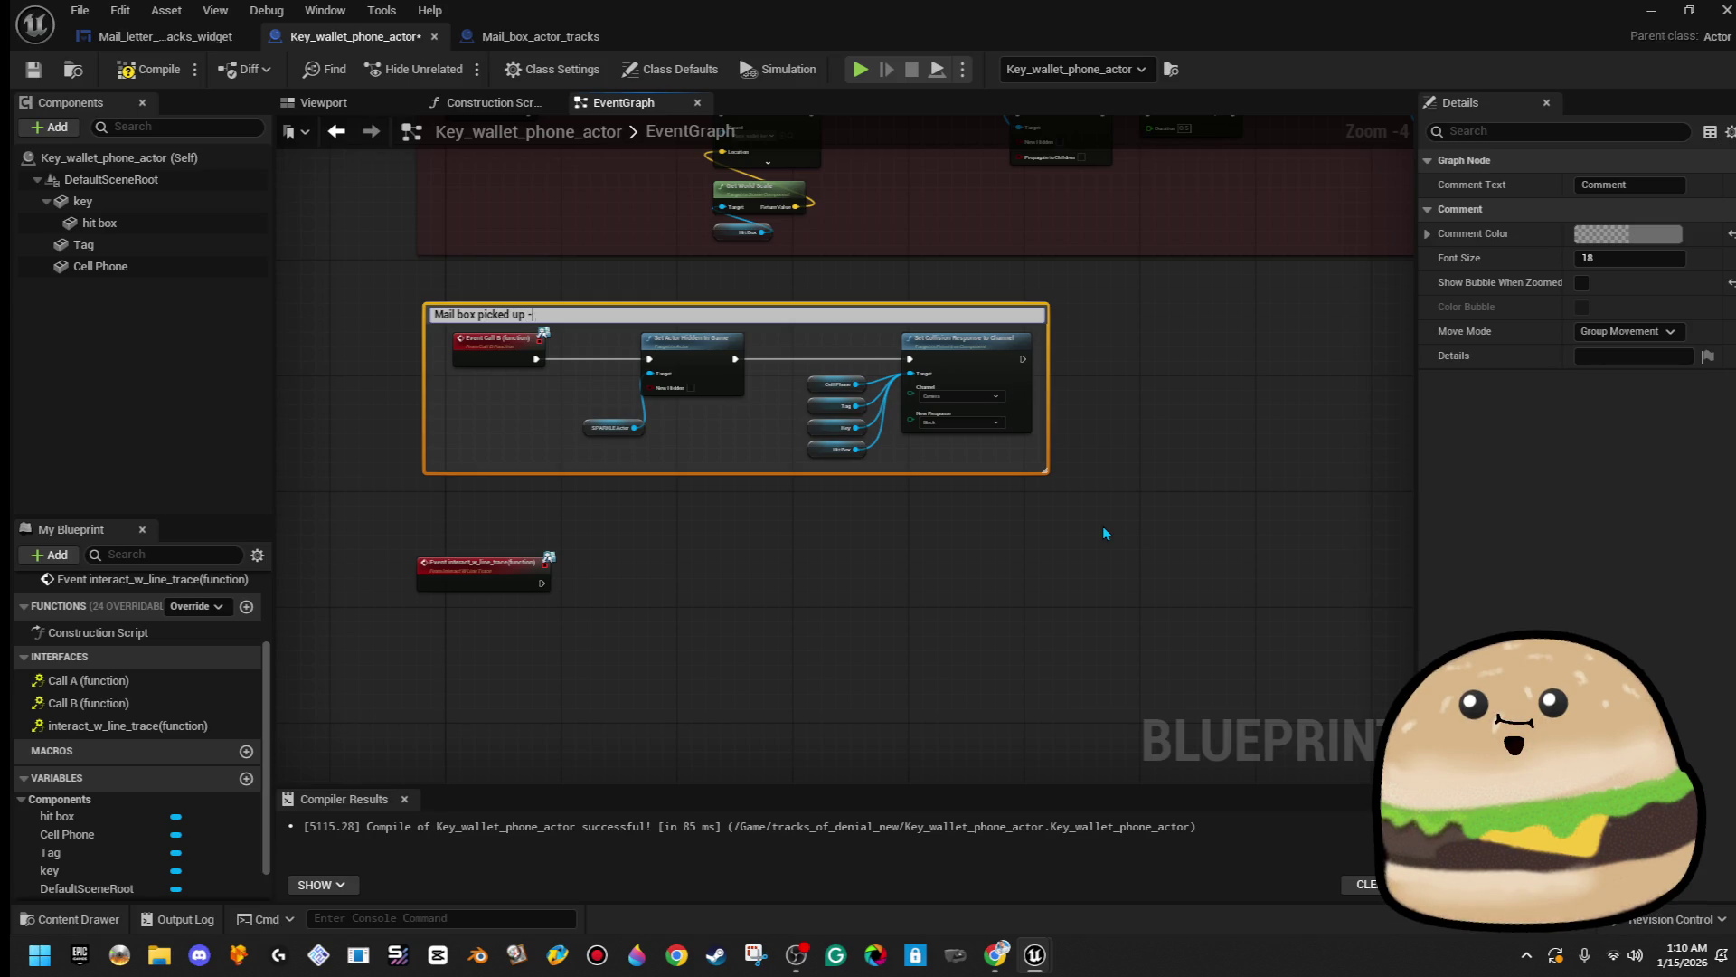
pyautogui.write(' tells sparking to')
pyautogui.press('BackSpace')
pyautogui.press('BackSpace')
pyautogui.press('BackSpace')
pyautogui.write('le to show a')
pyautogui.write('nd en')
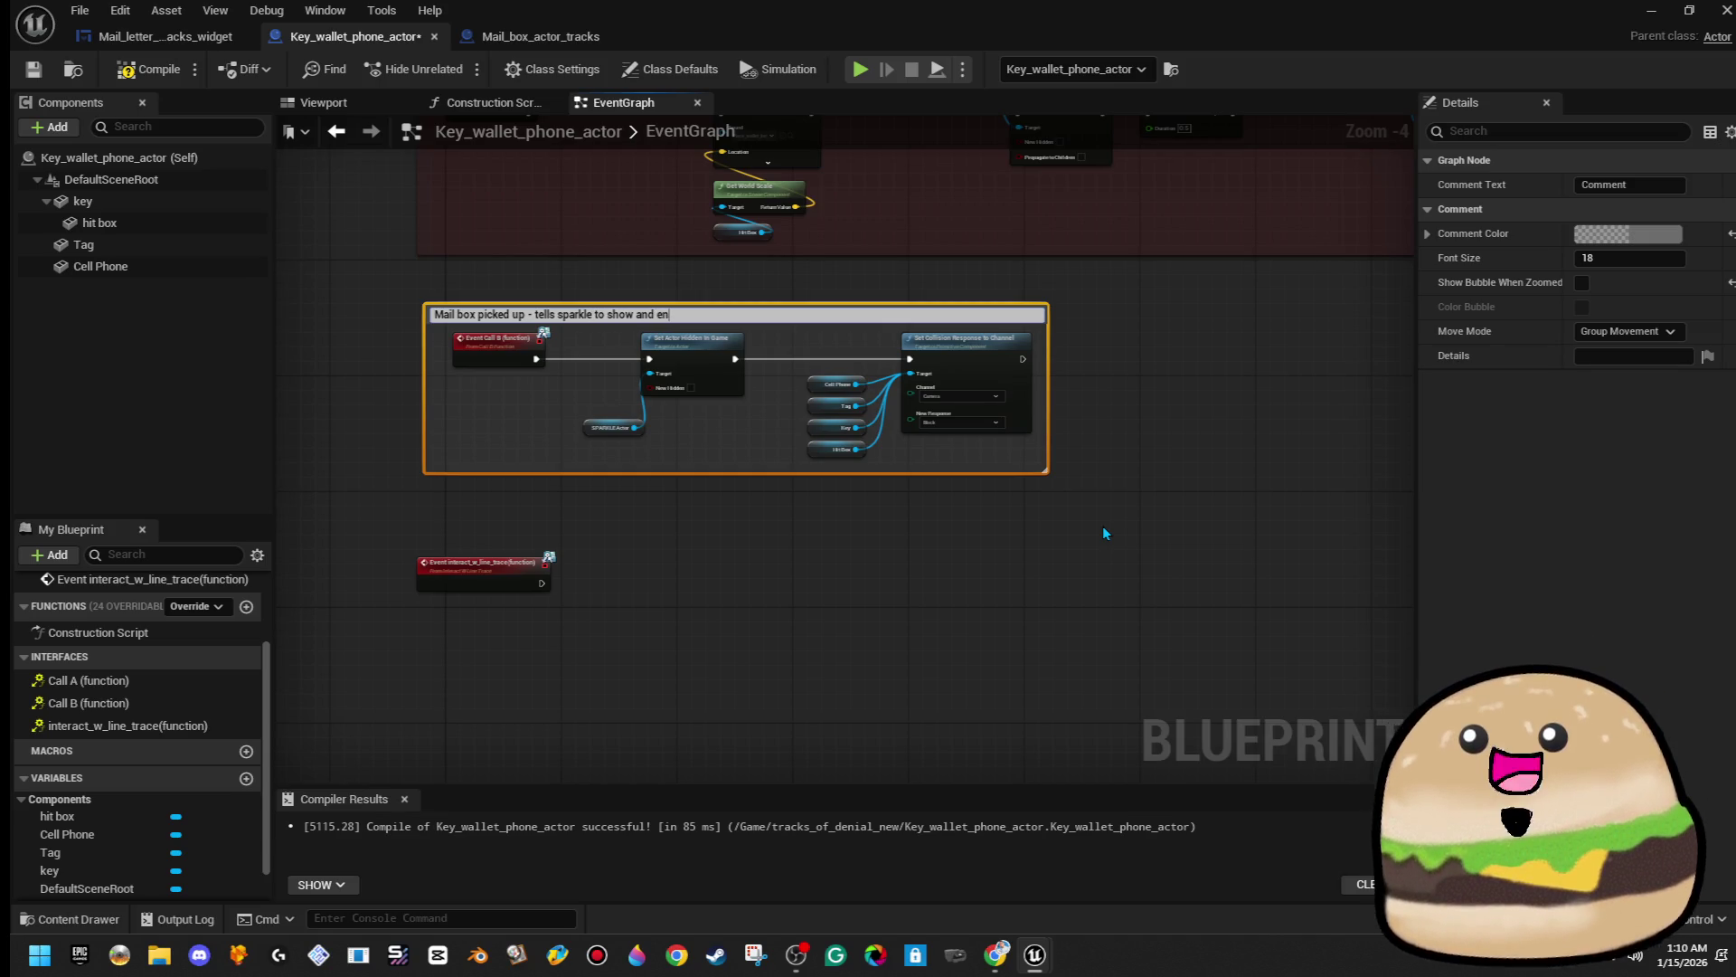
pyautogui.write('able click on')
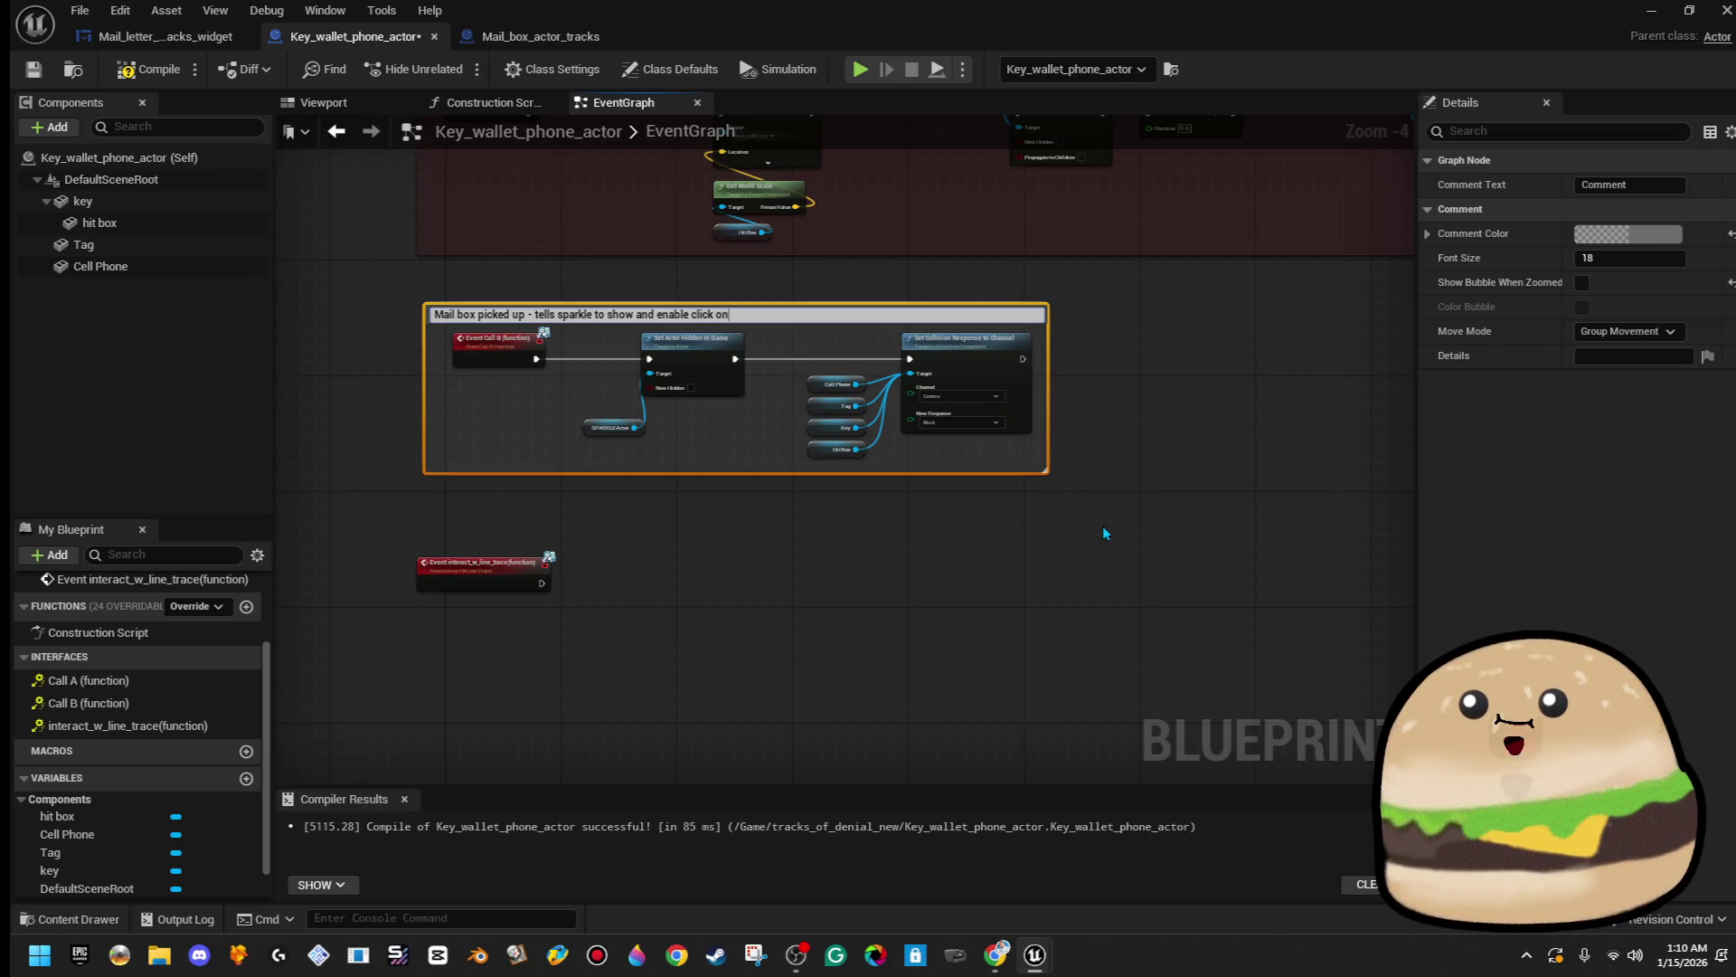
pyautogui.press('Return')
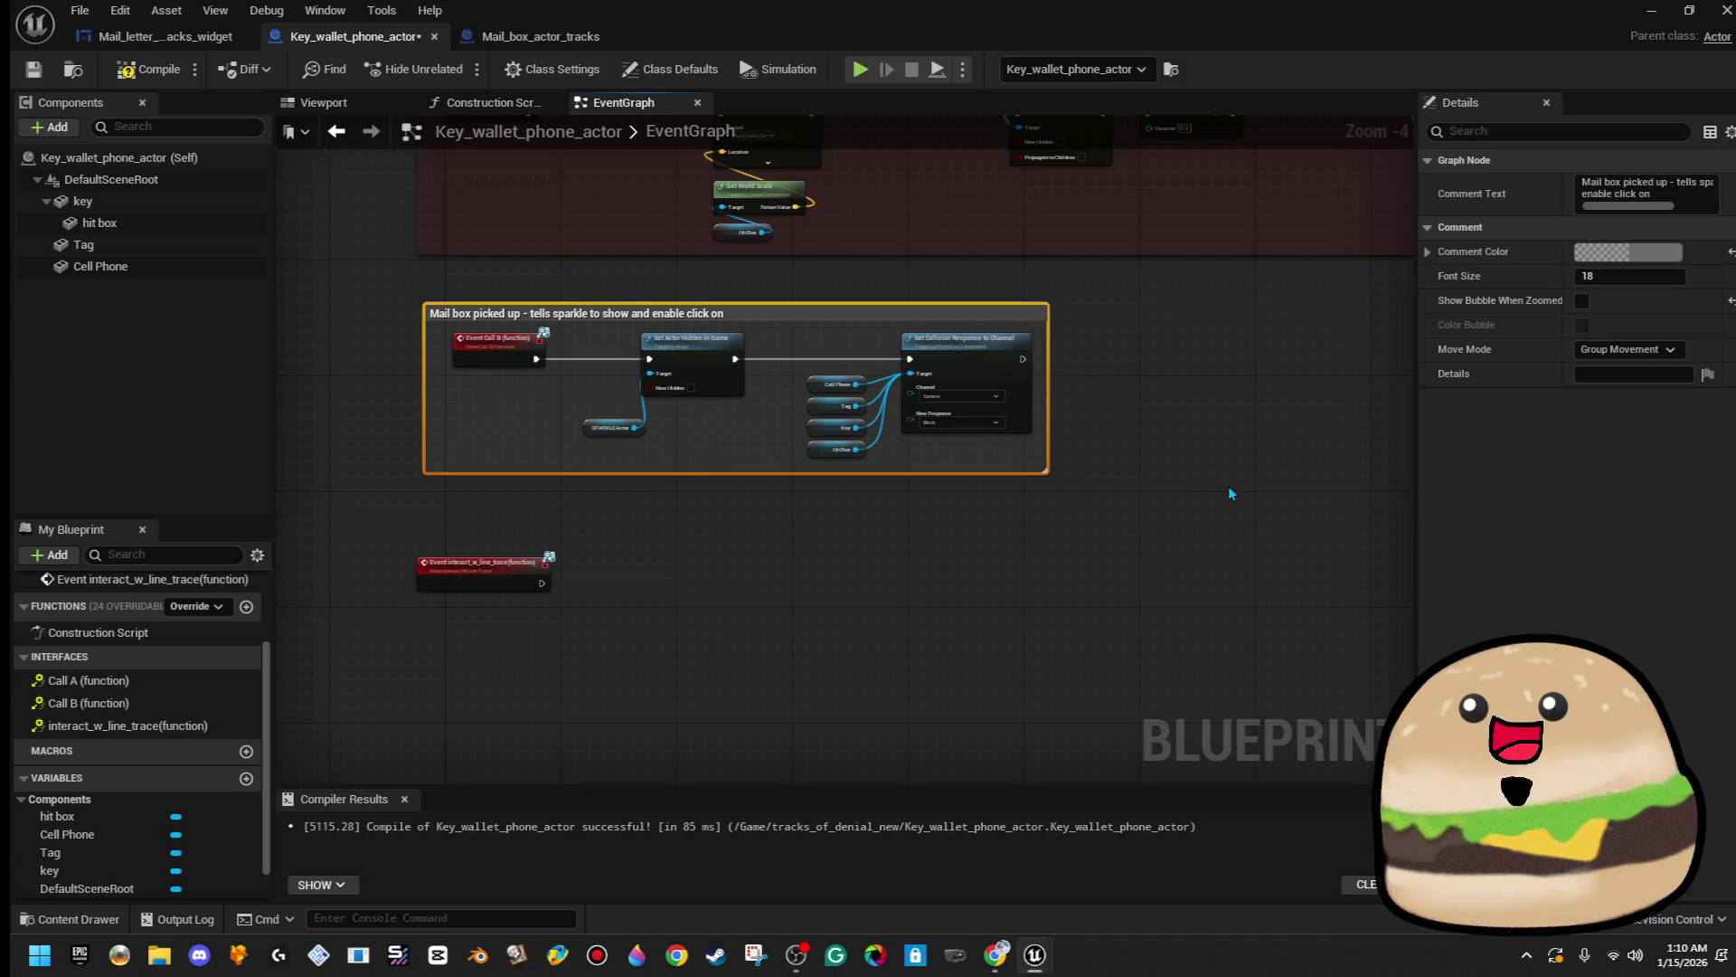
# - Widen the Mail box picked up comment box and stretch it lower
pyautogui.scroll(-4, 843, 546)
pyautogui.moveTo(1003, 517); pyautogui.dragTo(1164, 525)
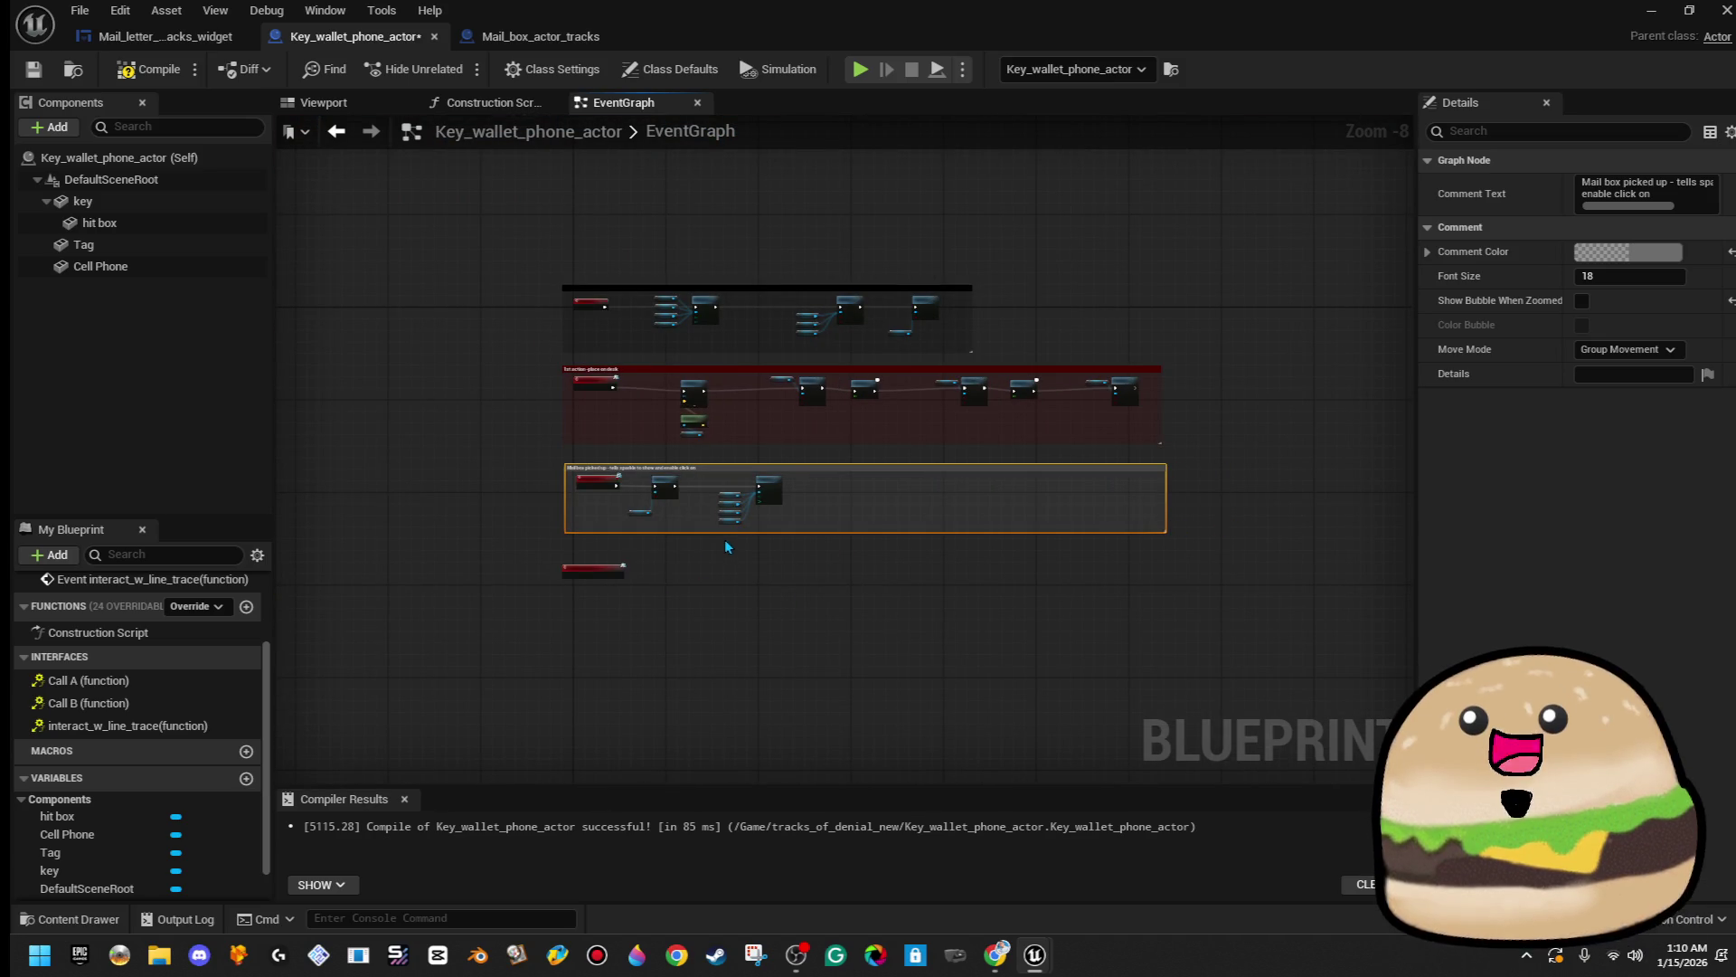
pyautogui.moveTo(734, 534)
pyautogui.mouseDown()
pyautogui.moveTo(742, 570)
pyautogui.moveTo(751, 552)
pyautogui.mouseUp()
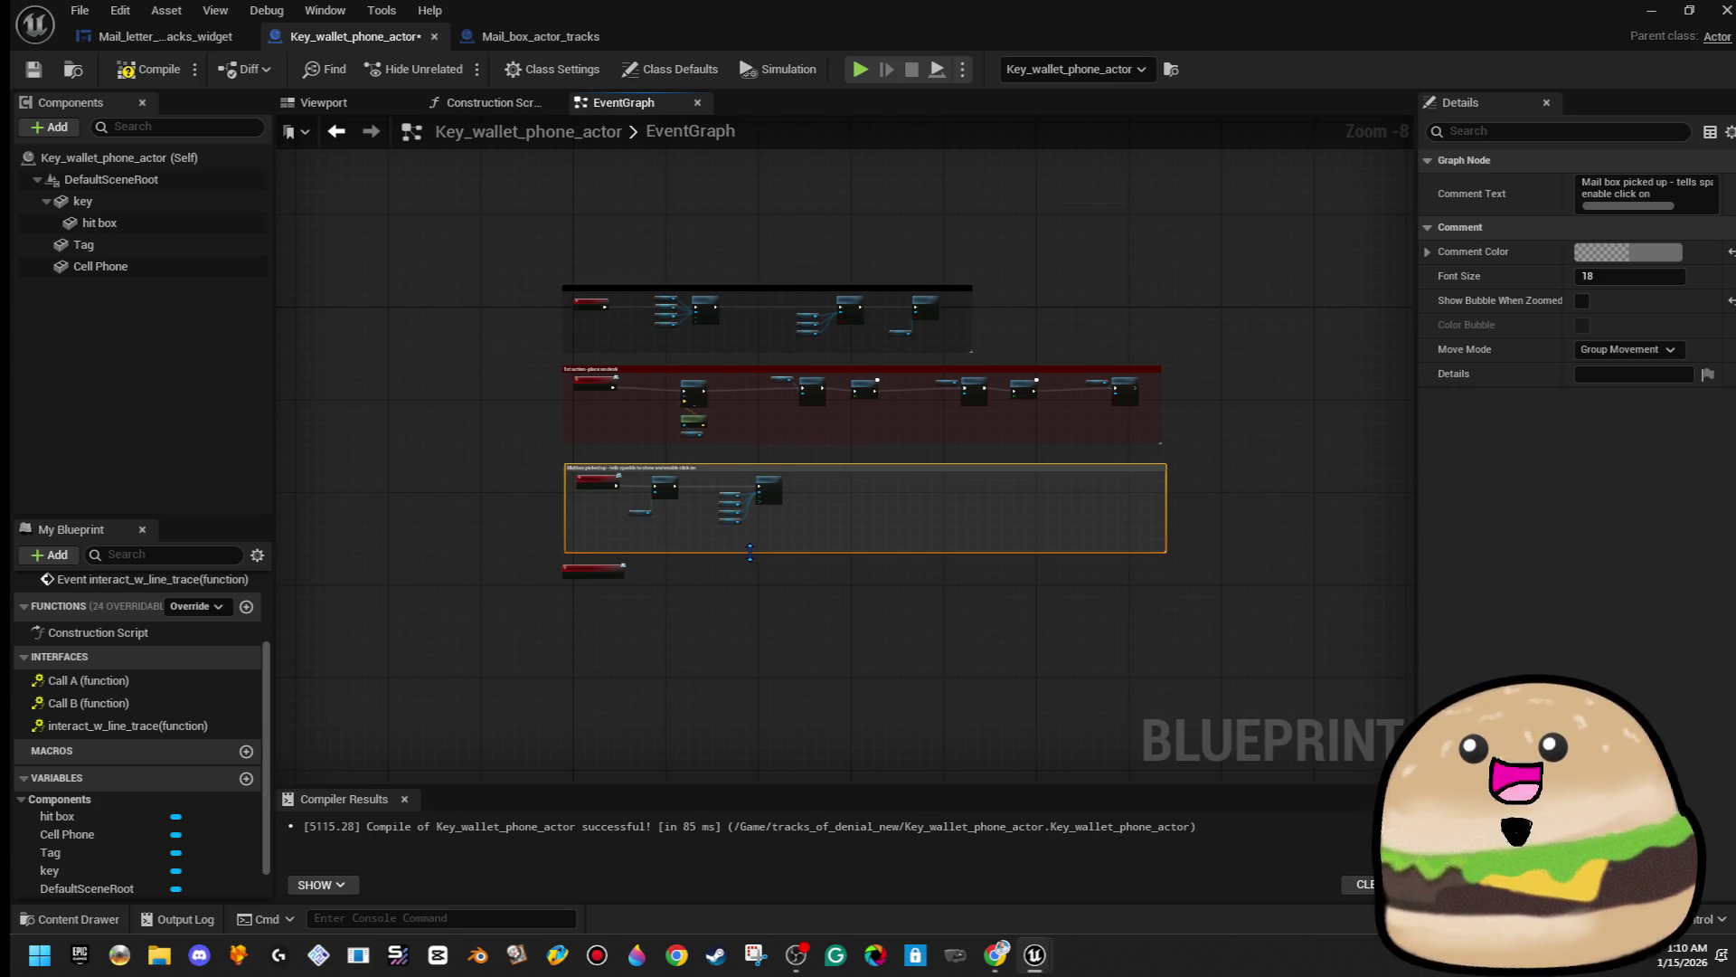
pyautogui.click(597, 602)
pyautogui.scroll(4, 597, 602)
pyautogui.click(582, 564)
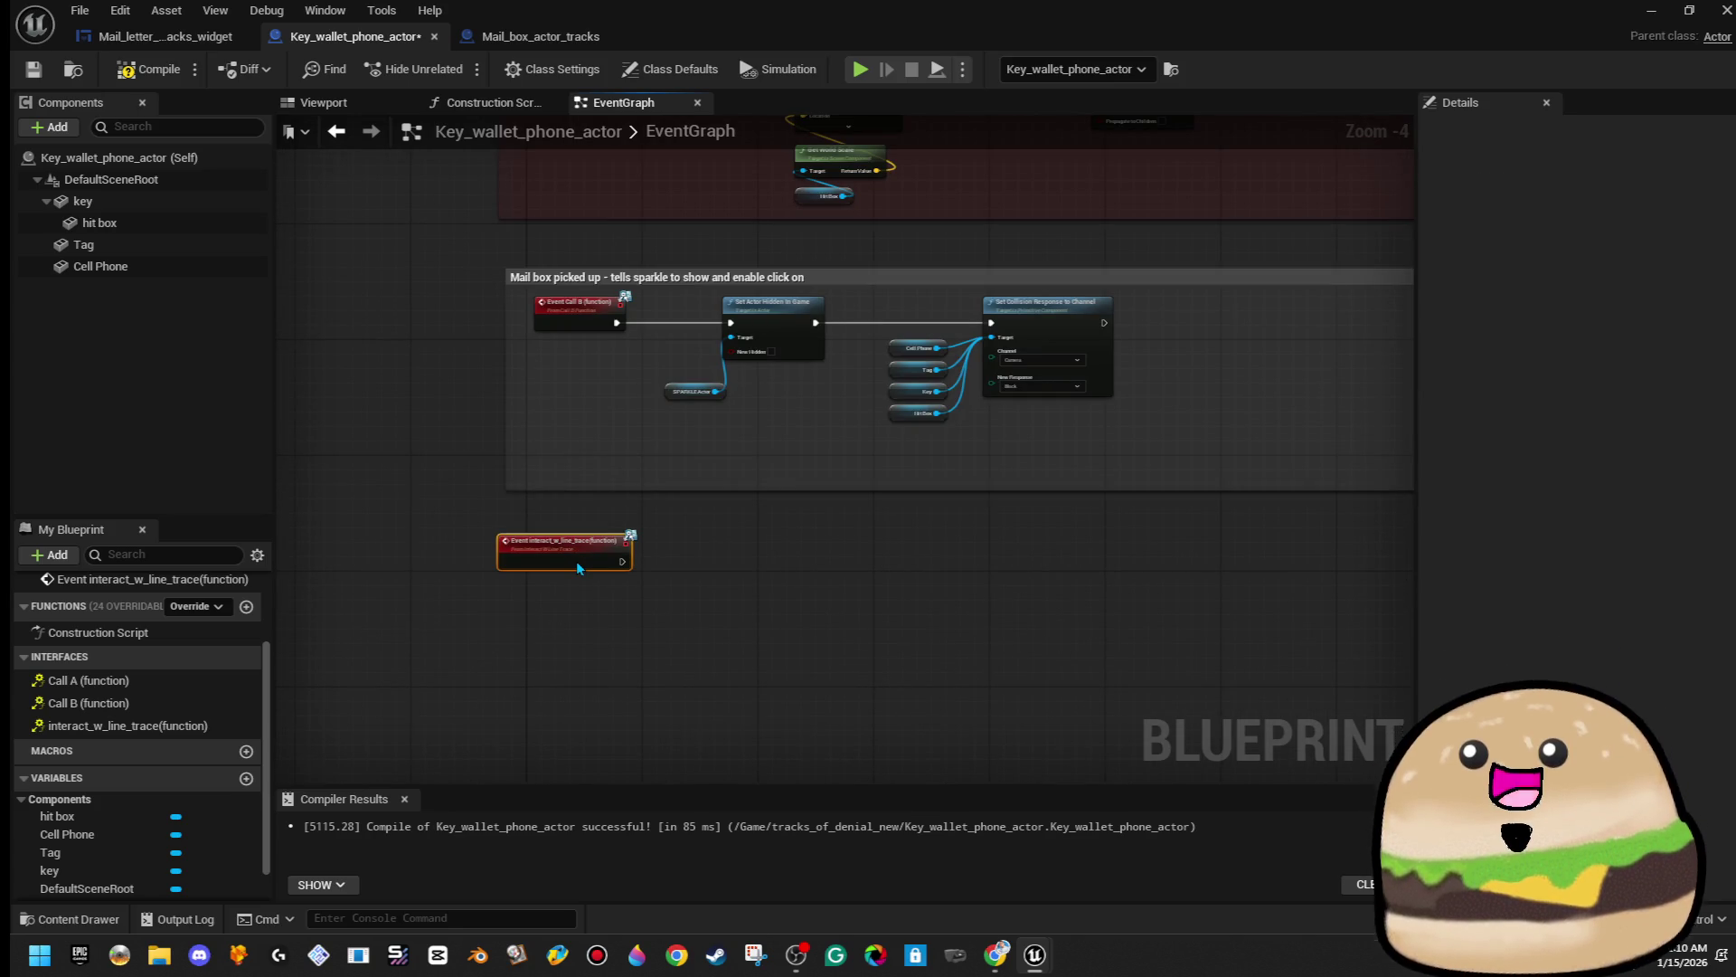
pyautogui.moveTo(707, 492); pyautogui.dragTo(710, 504)
pyautogui.click(756, 486)
# - Compile and save Key_wallet_phone_actor, then nudge the interact_w_line_trace event node down slightly
pyautogui.click(147, 69)
pyautogui.click(36, 72)
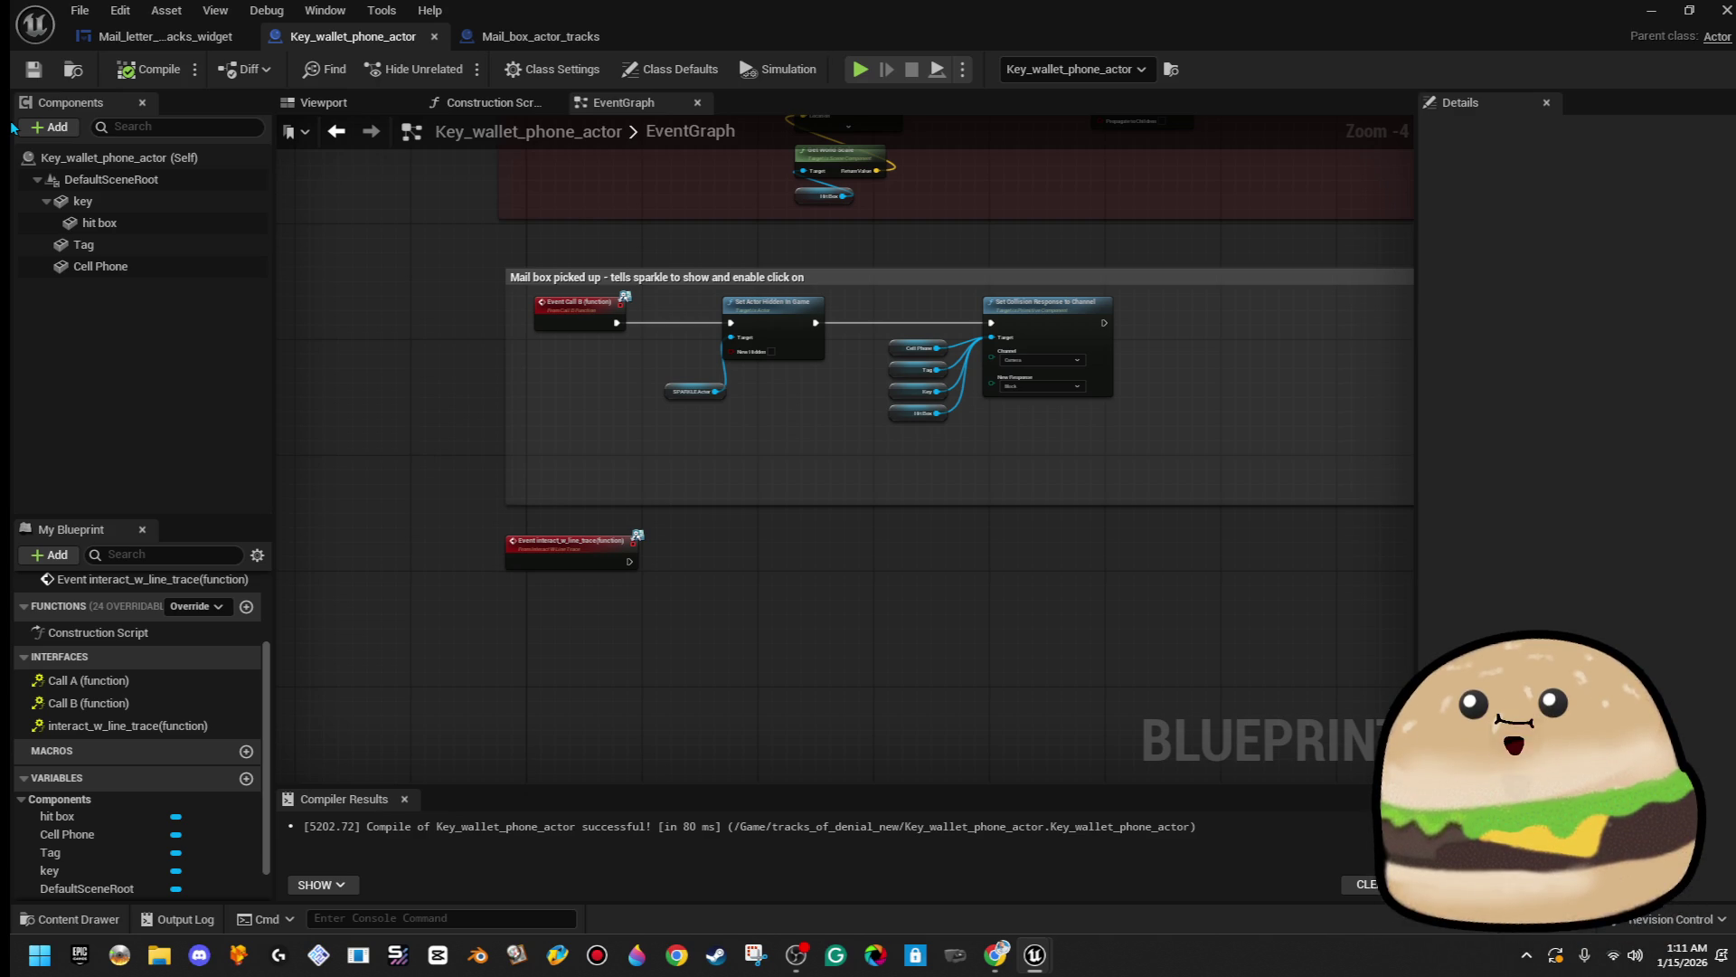
pyautogui.scroll(1, 628, 599)
pyautogui.moveTo(816, 339)
pyautogui.mouseDown()
pyautogui.moveTo(508, 605)
pyautogui.moveTo(490, 666)
pyautogui.moveTo(554, 435)
pyautogui.moveTo(872, 252)
pyautogui.moveTo(776, 499)
pyautogui.mouseUp()
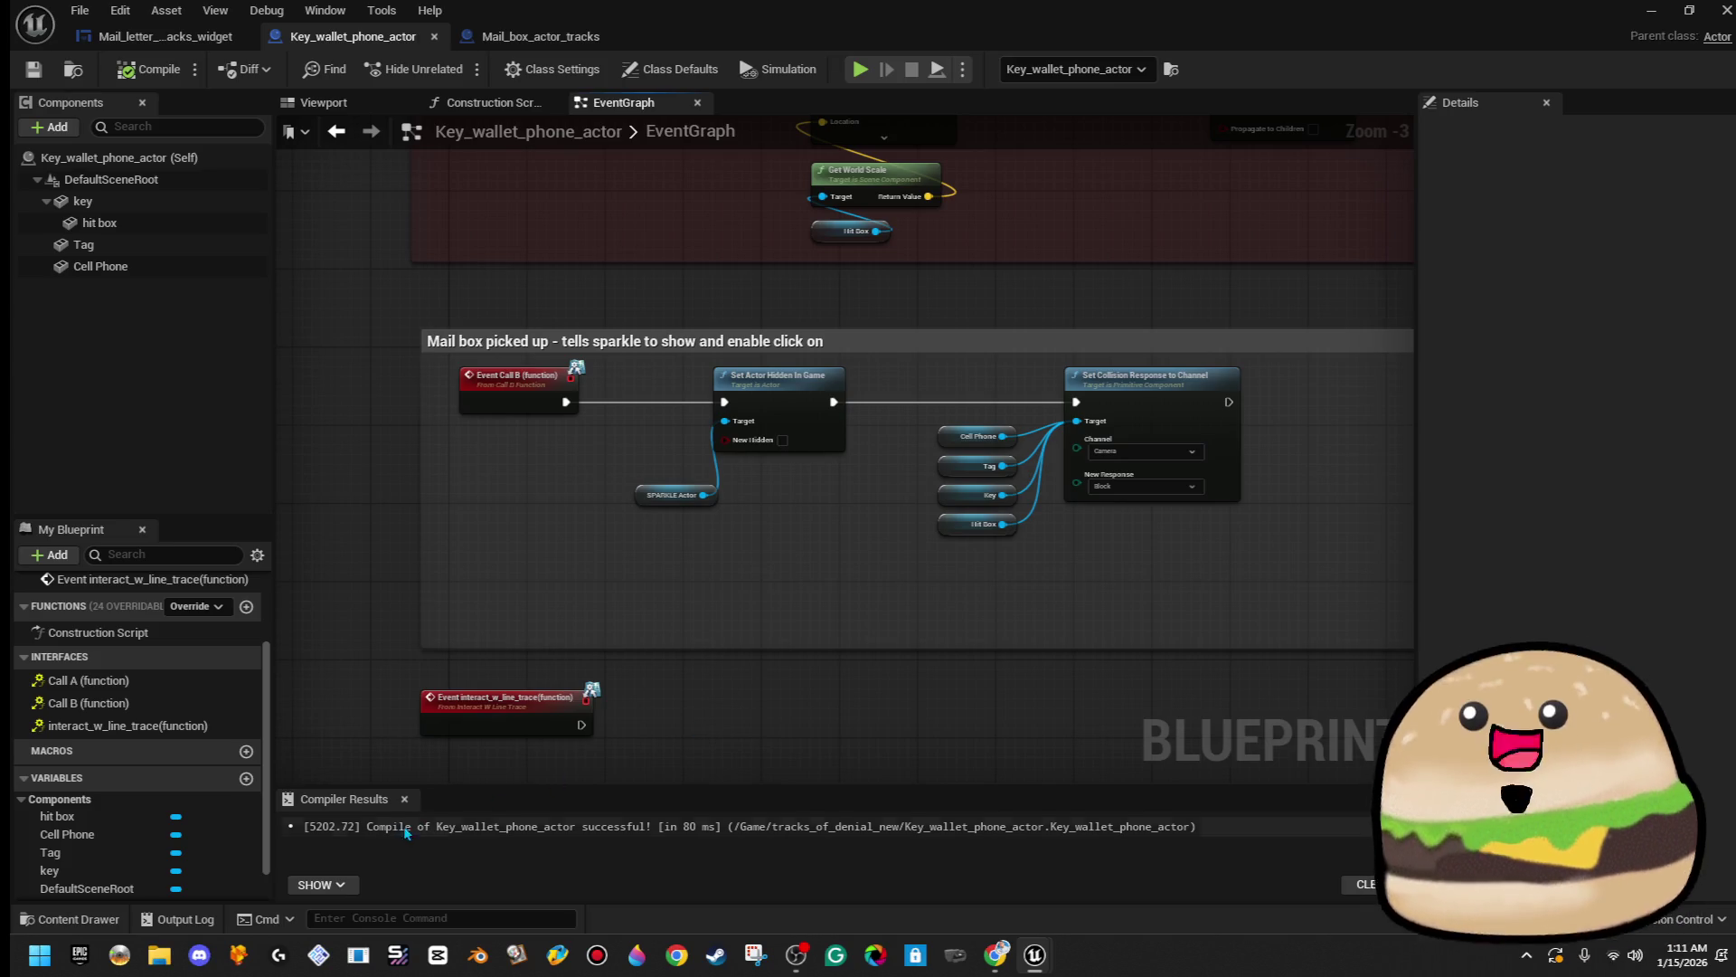
pyautogui.moveTo(416, 674); pyautogui.dragTo(375, 490)
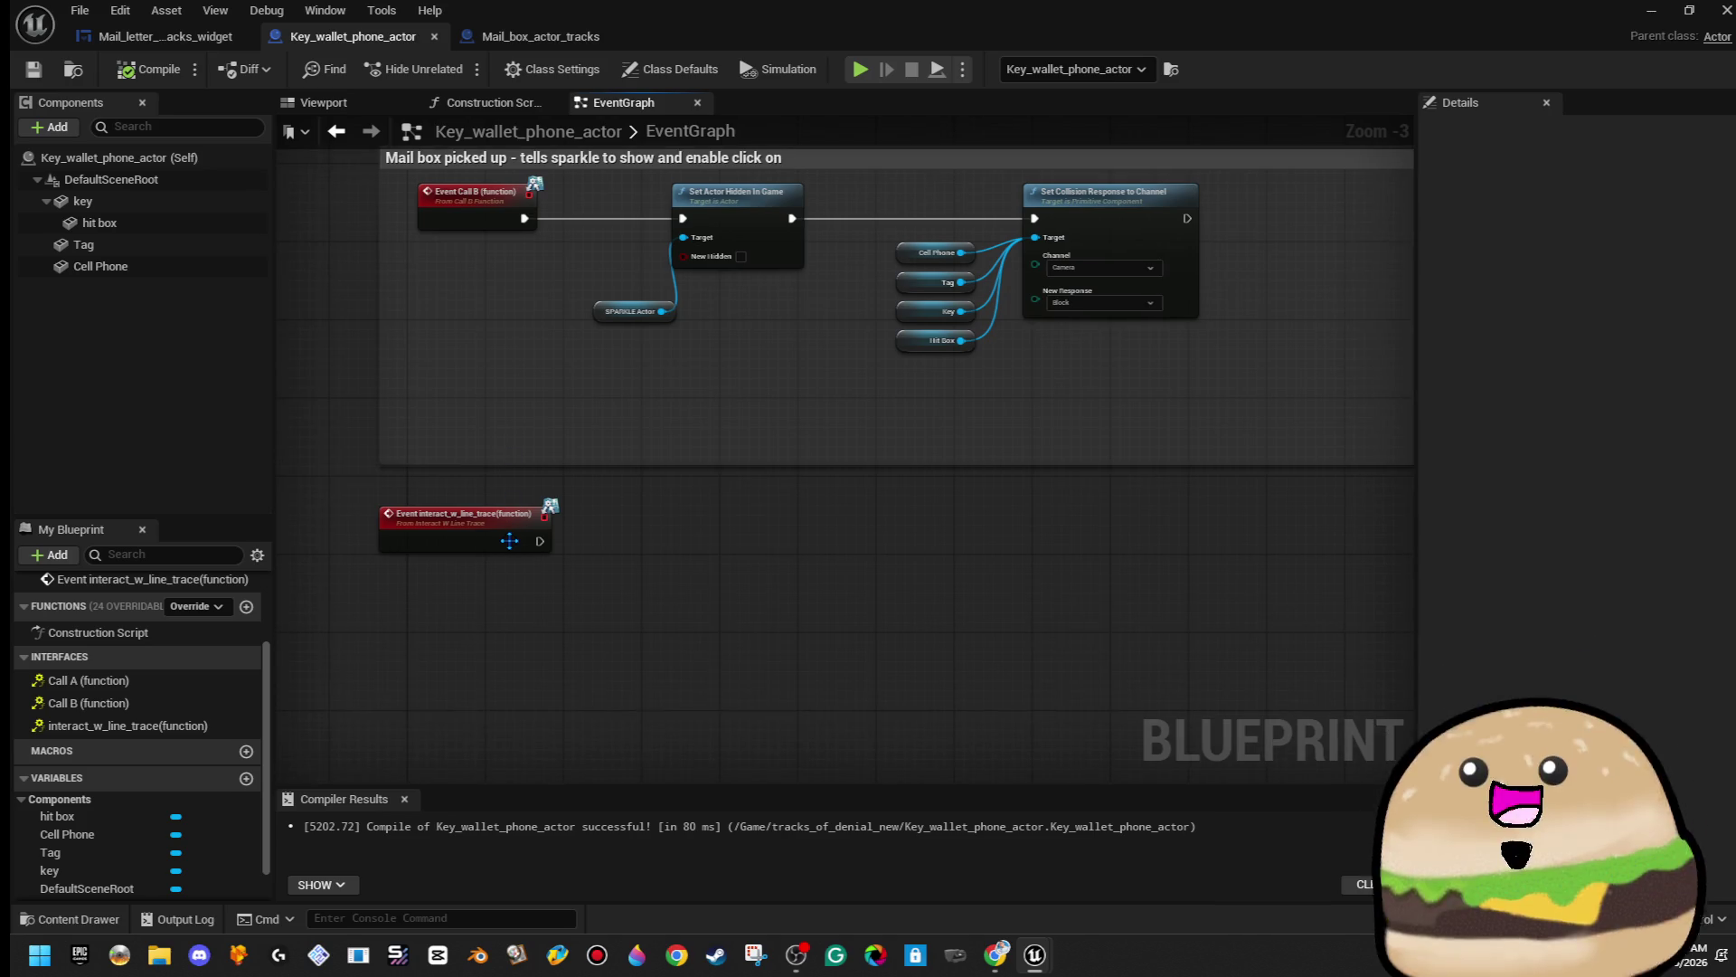
pyautogui.moveTo(504, 541)
pyautogui.mouseDown()
pyautogui.moveTo(506, 577)
pyautogui.moveTo(510, 544)
pyautogui.mouseUp()
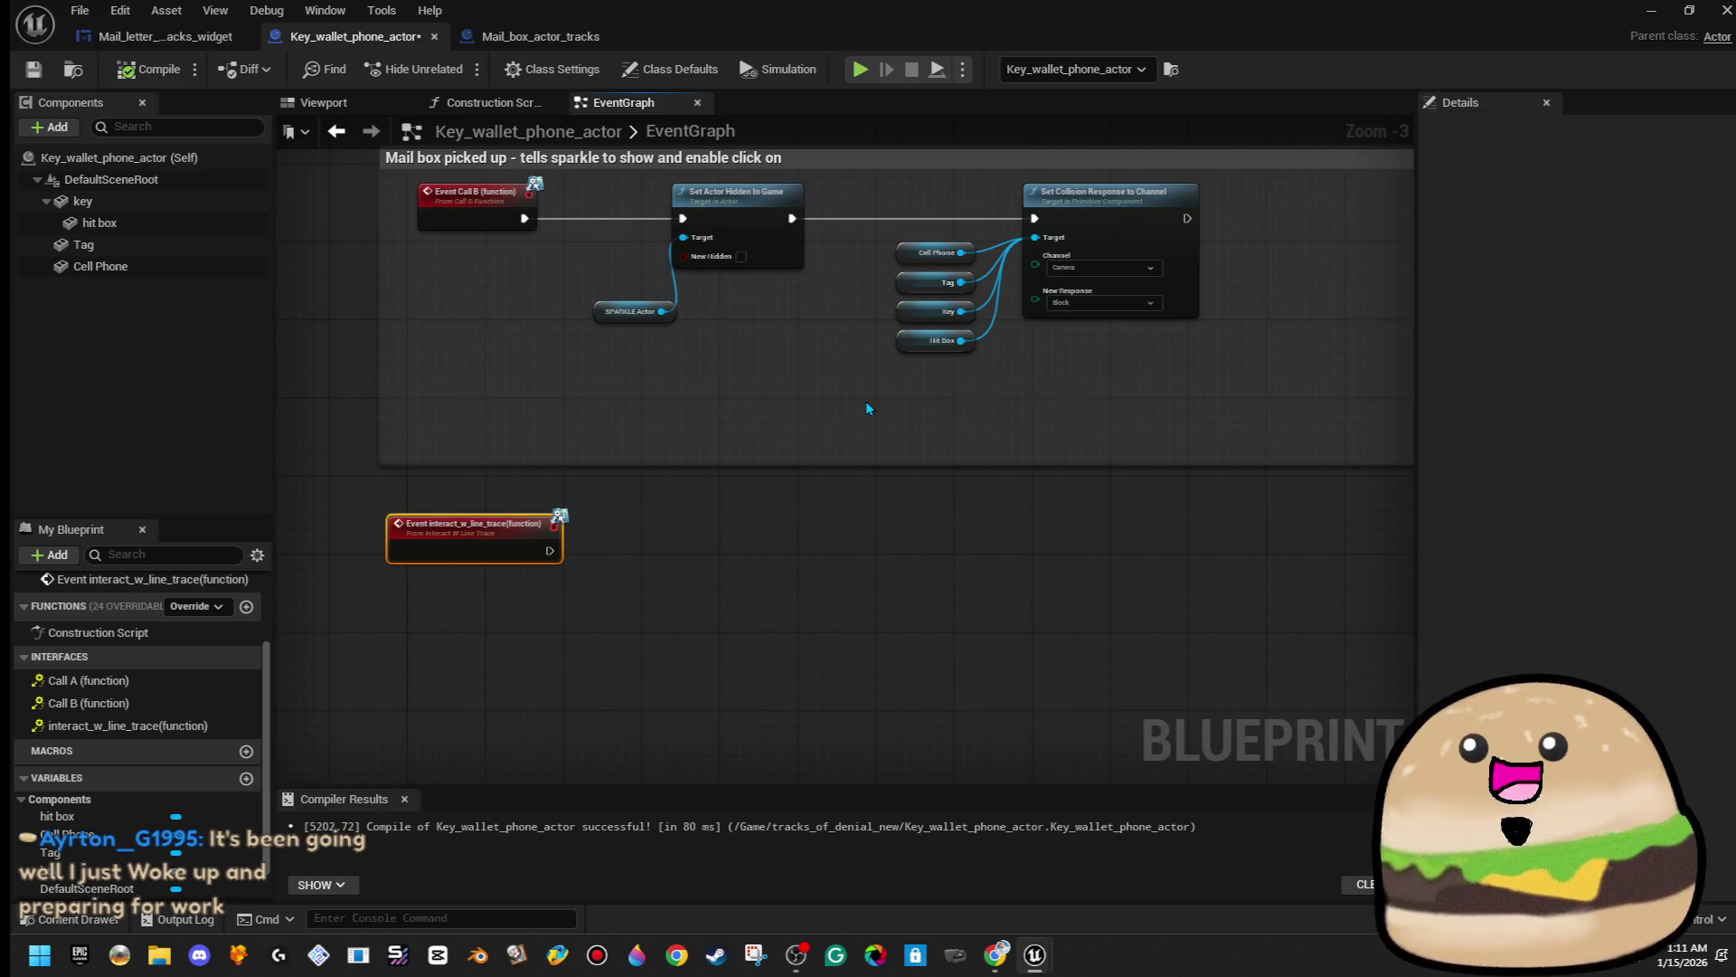
# - Frame the whole Mail box picked up comment and pull a new node off the event's execution output
pyautogui.moveTo(1314, 256)
pyautogui.mouseDown()
pyautogui.moveTo(1232, 310)
pyautogui.moveTo(1090, 477)
pyautogui.mouseUp()
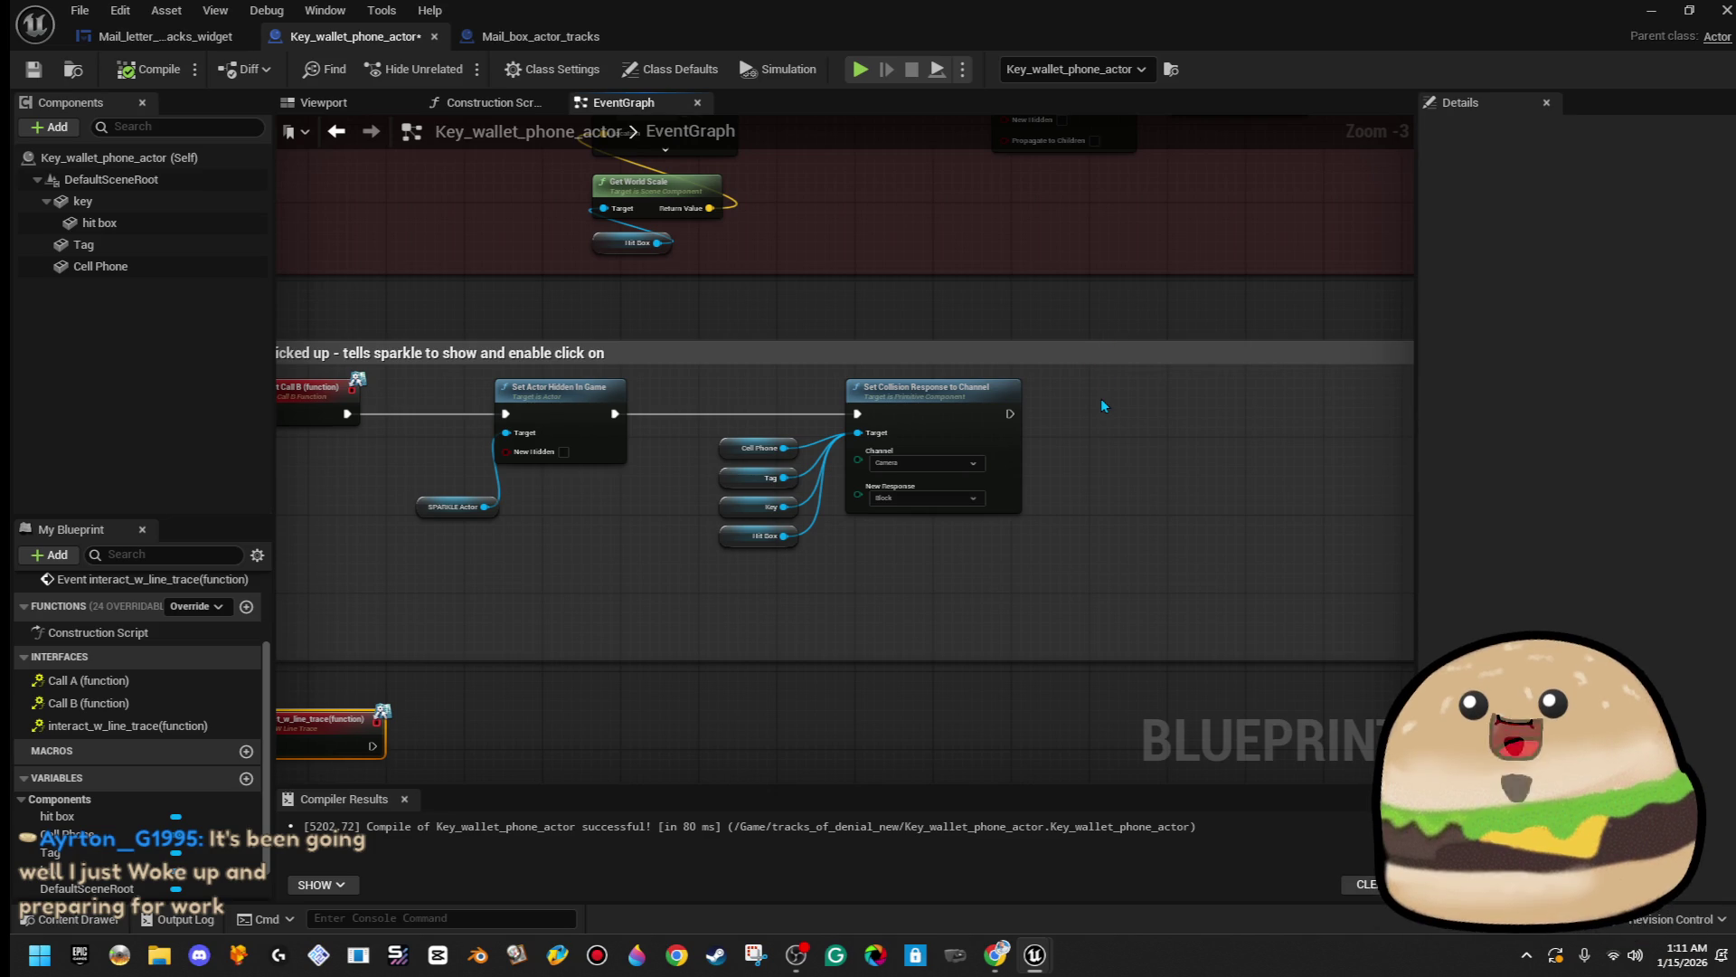
pyautogui.scroll(-4, 1162, 490)
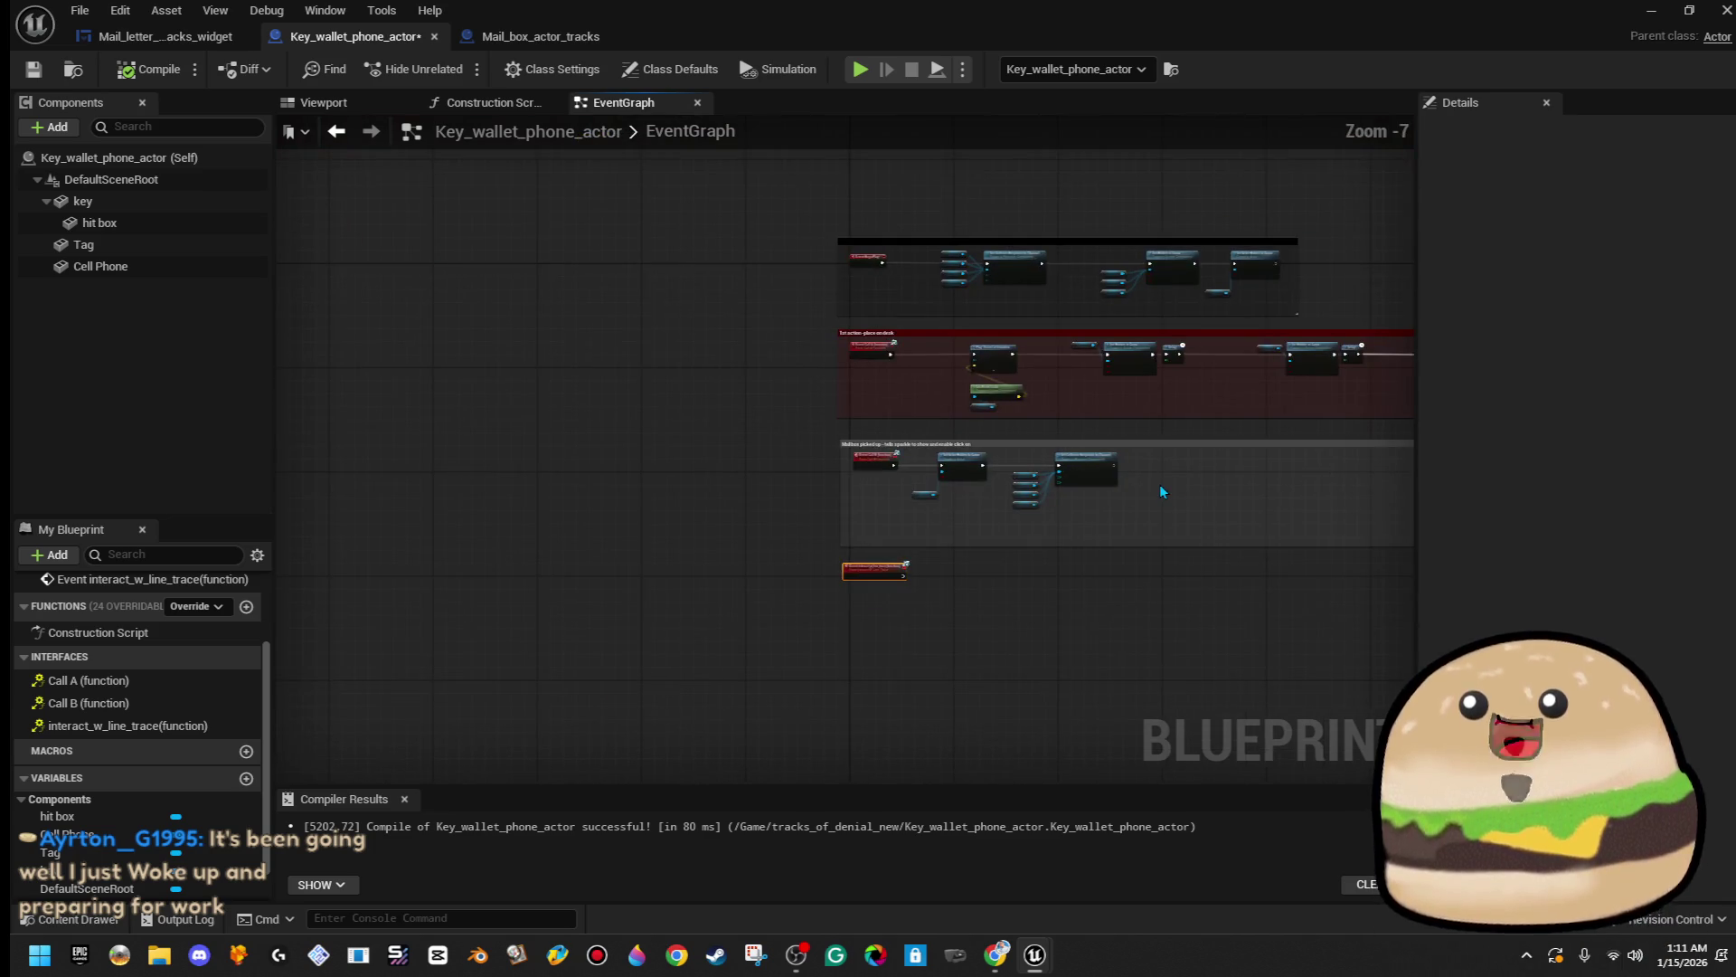
pyautogui.scroll(3, 1160, 485)
pyautogui.scroll(4, 1160, 484)
pyautogui.scroll(-4, 1148, 485)
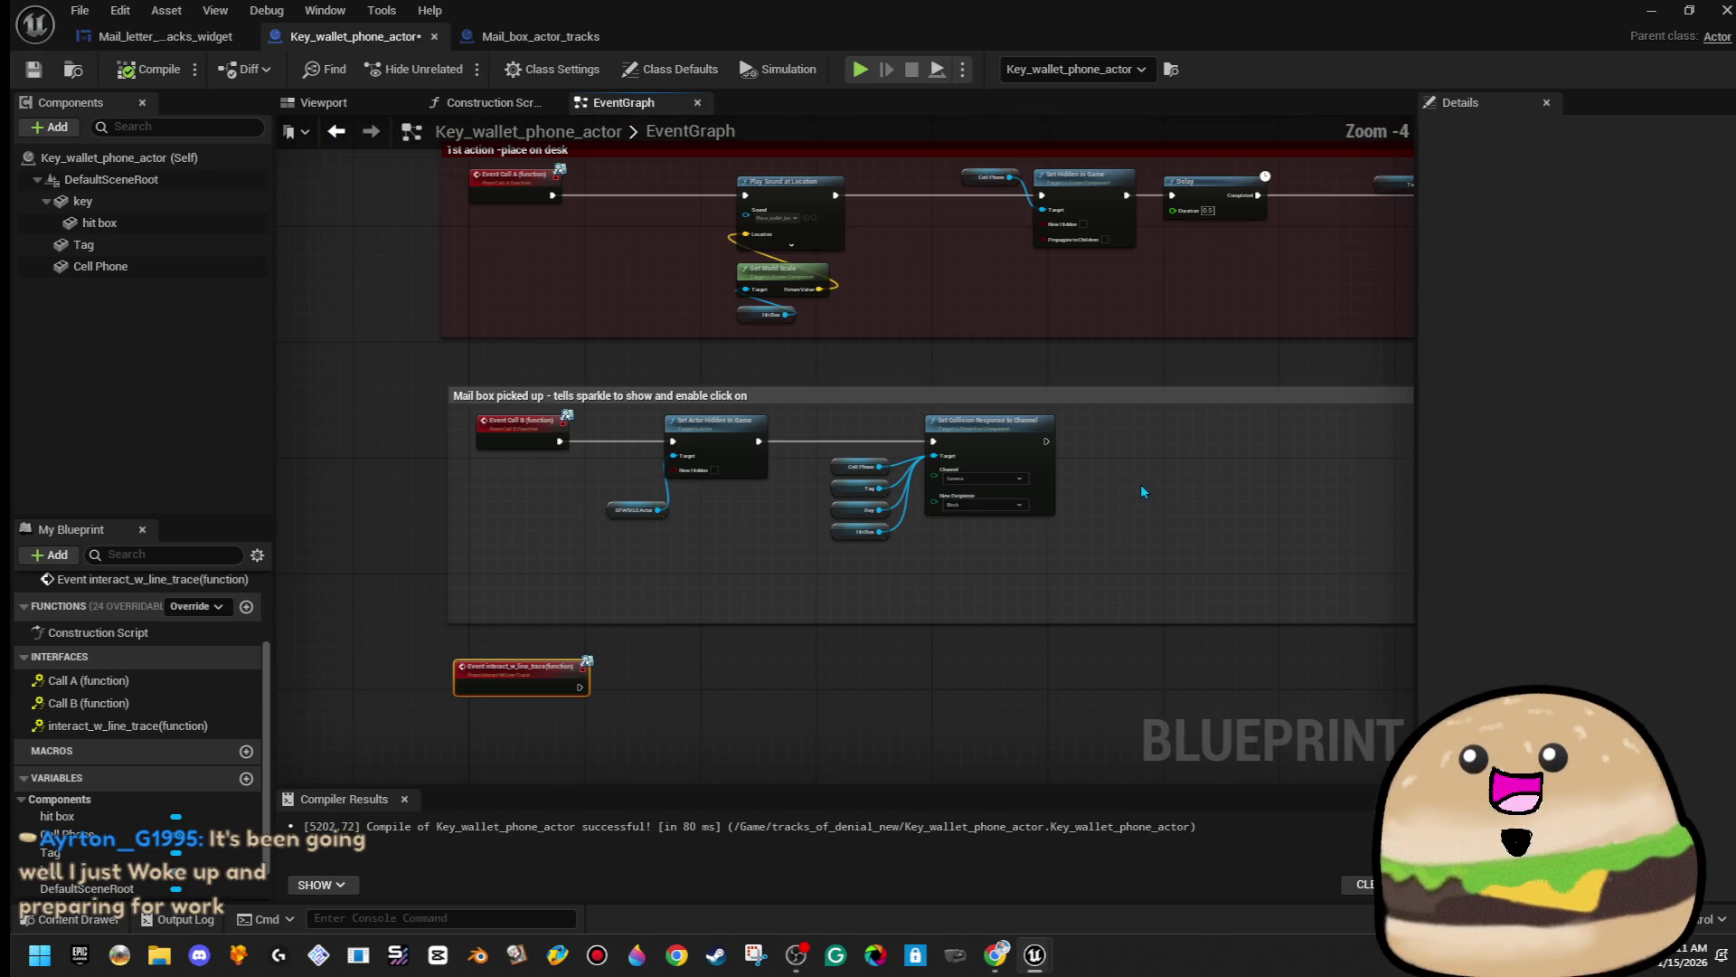
pyautogui.scroll(1, 1138, 481)
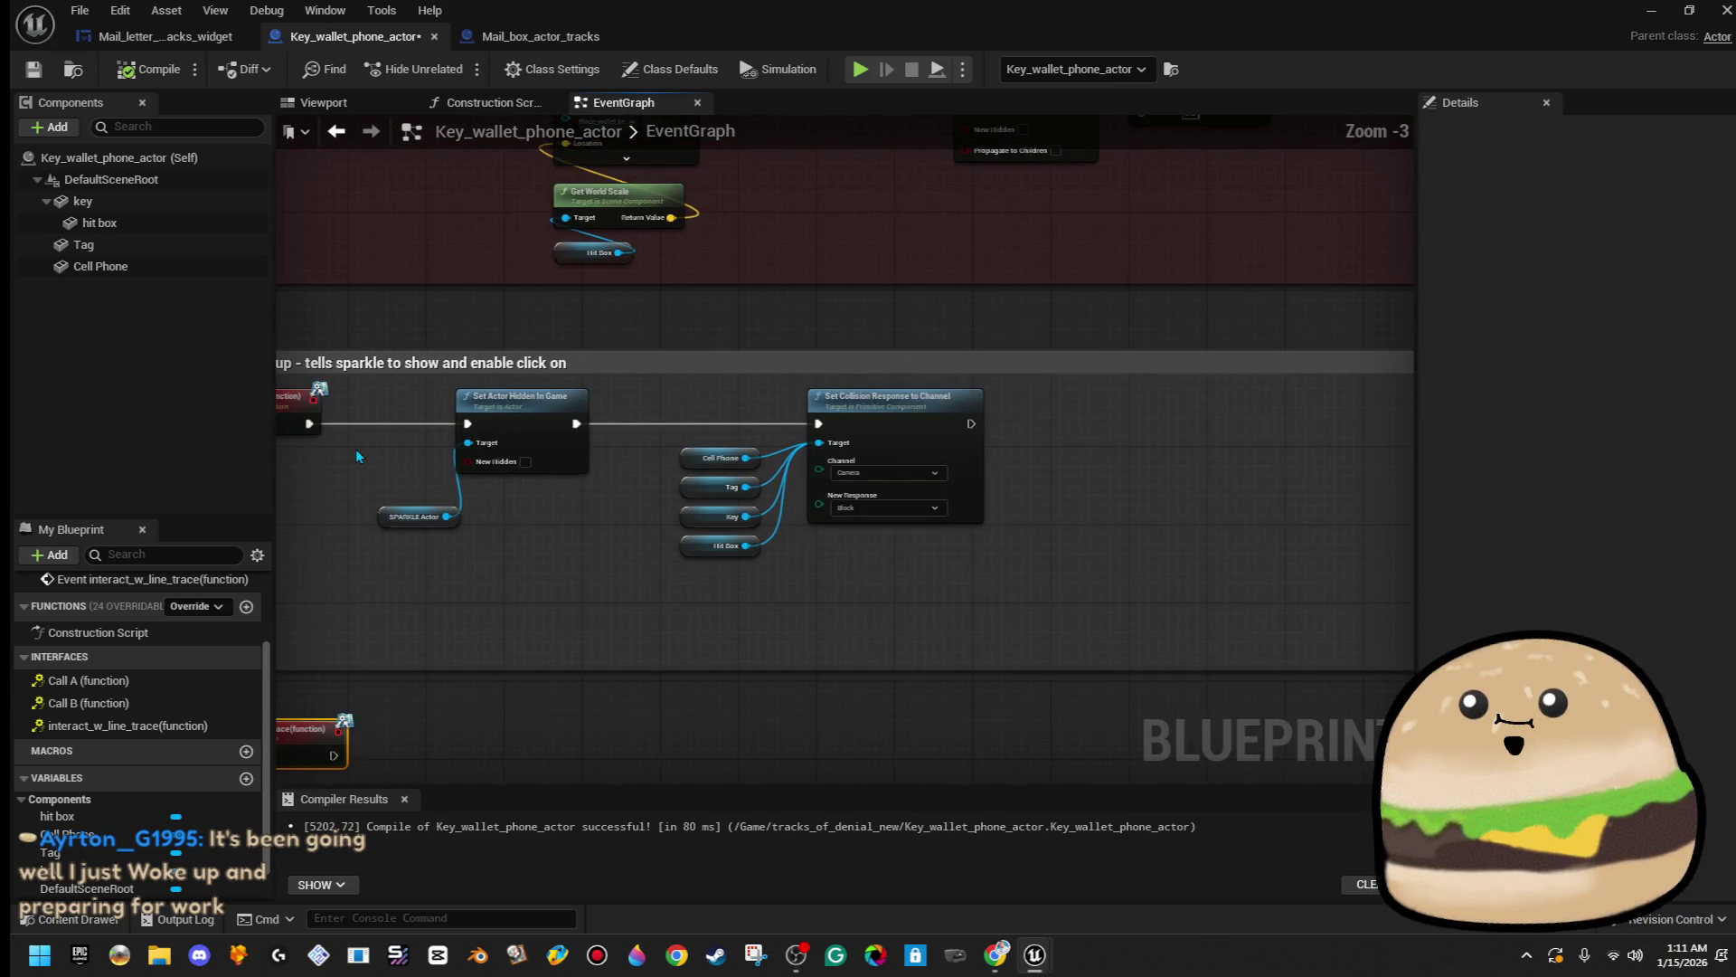
pyautogui.scroll(-1, 352, 455)
pyautogui.scroll(2, 312, 496)
pyautogui.moveTo(426, 562)
pyautogui.mouseDown()
pyautogui.moveTo(568, 544)
pyautogui.moveTo(480, 458)
pyautogui.moveTo(508, 369)
pyautogui.mouseUp()
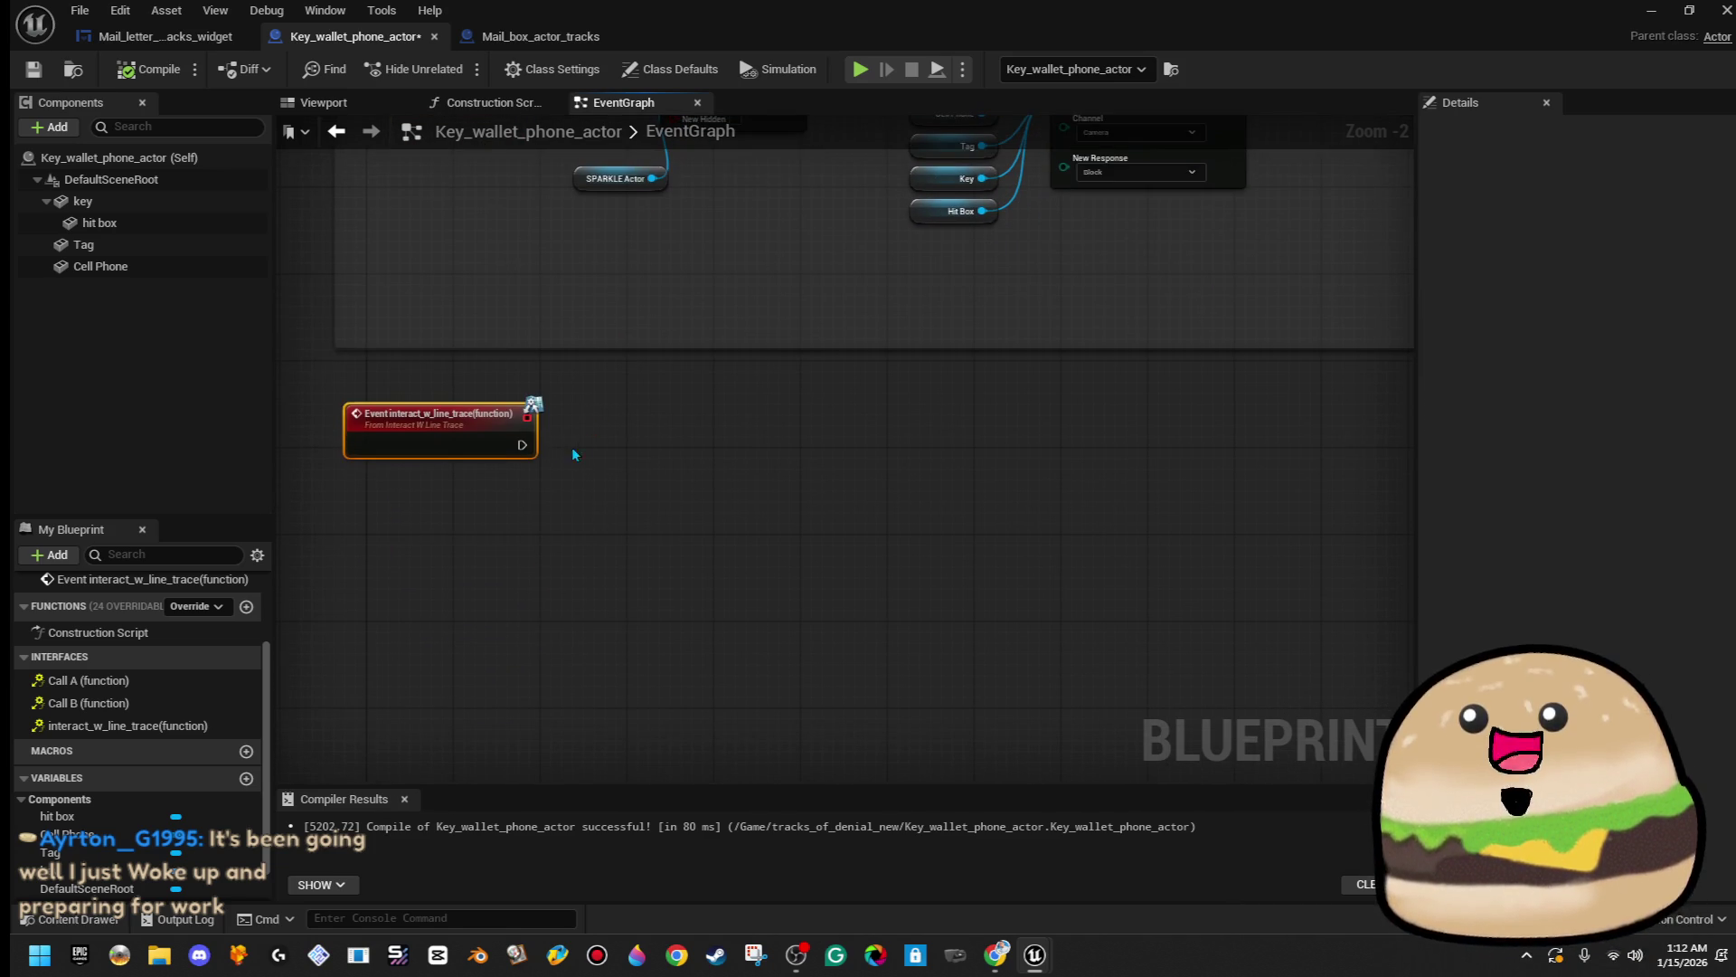
pyautogui.moveTo(522, 445); pyautogui.dragTo(713, 446)
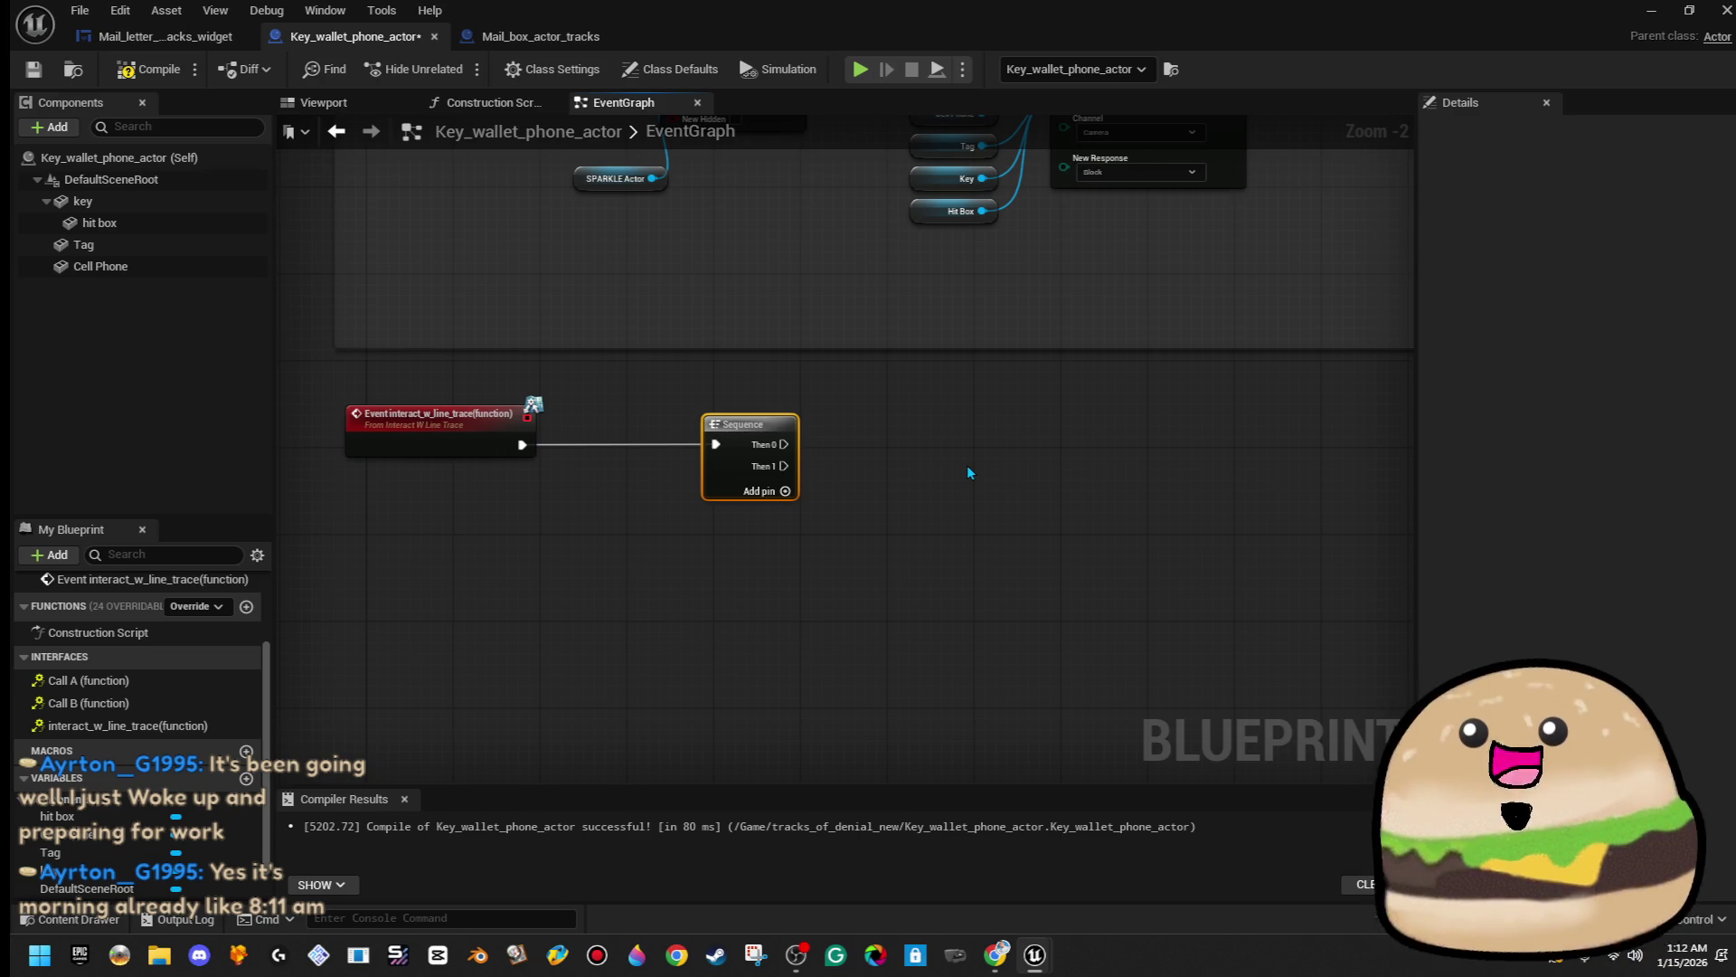
# - With the Sequence following the interact event, branch a new action off its Then 0 output
pyautogui.scroll(-2, 967, 465)
pyautogui.moveTo(968, 465)
pyautogui.mouseDown()
pyautogui.moveTo(907, 609)
pyautogui.moveTo(761, 759)
pyautogui.moveTo(798, 709)
pyautogui.mouseUp()
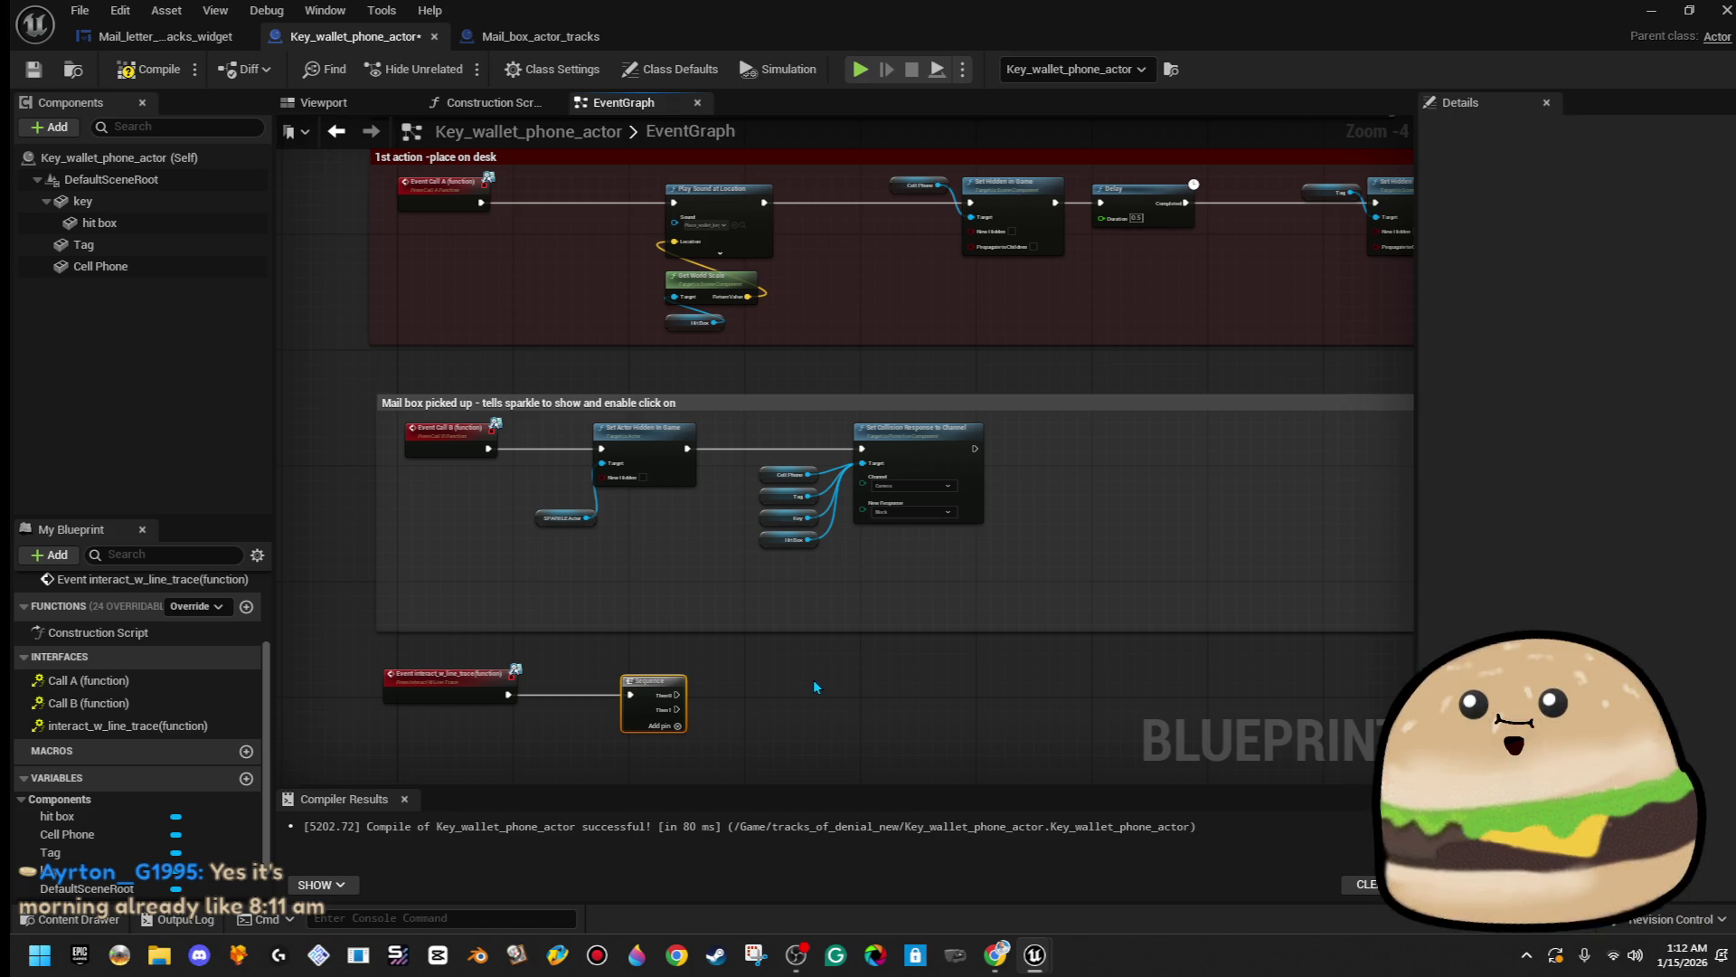
pyautogui.scroll(2, 757, 710)
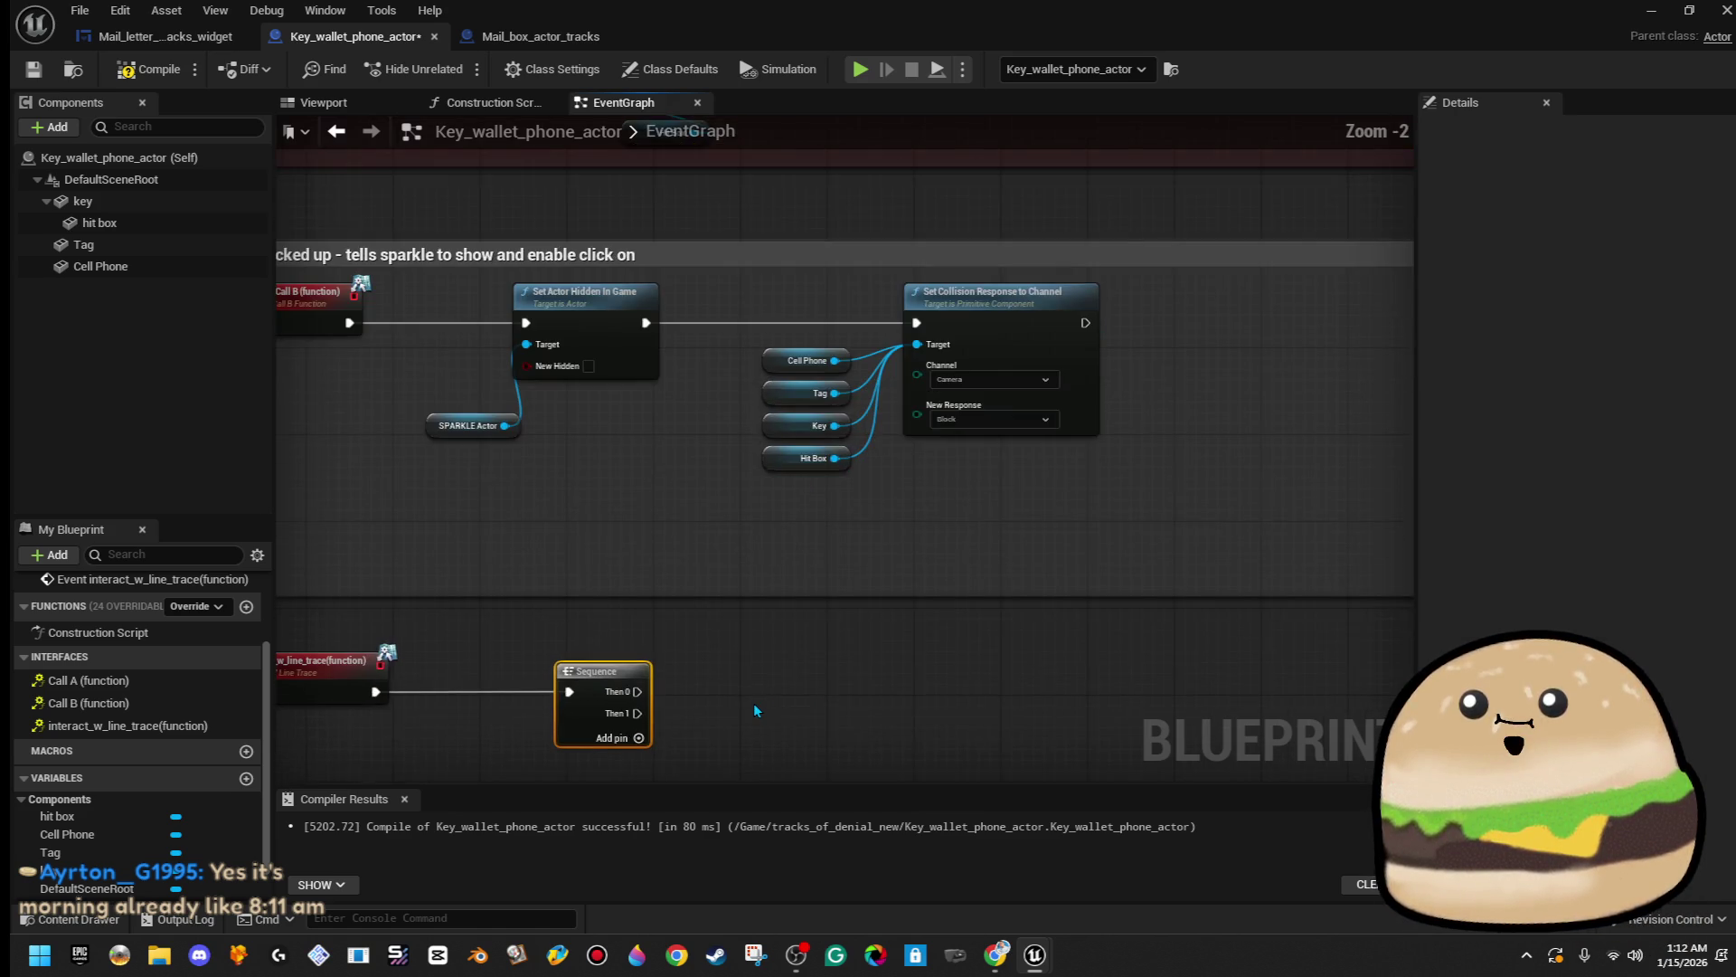
pyautogui.moveTo(632, 705); pyautogui.dragTo(745, 694)
# - Add a Play Sound at Location node from the 'playsound' search and reposition it
pyautogui.write('playsound')
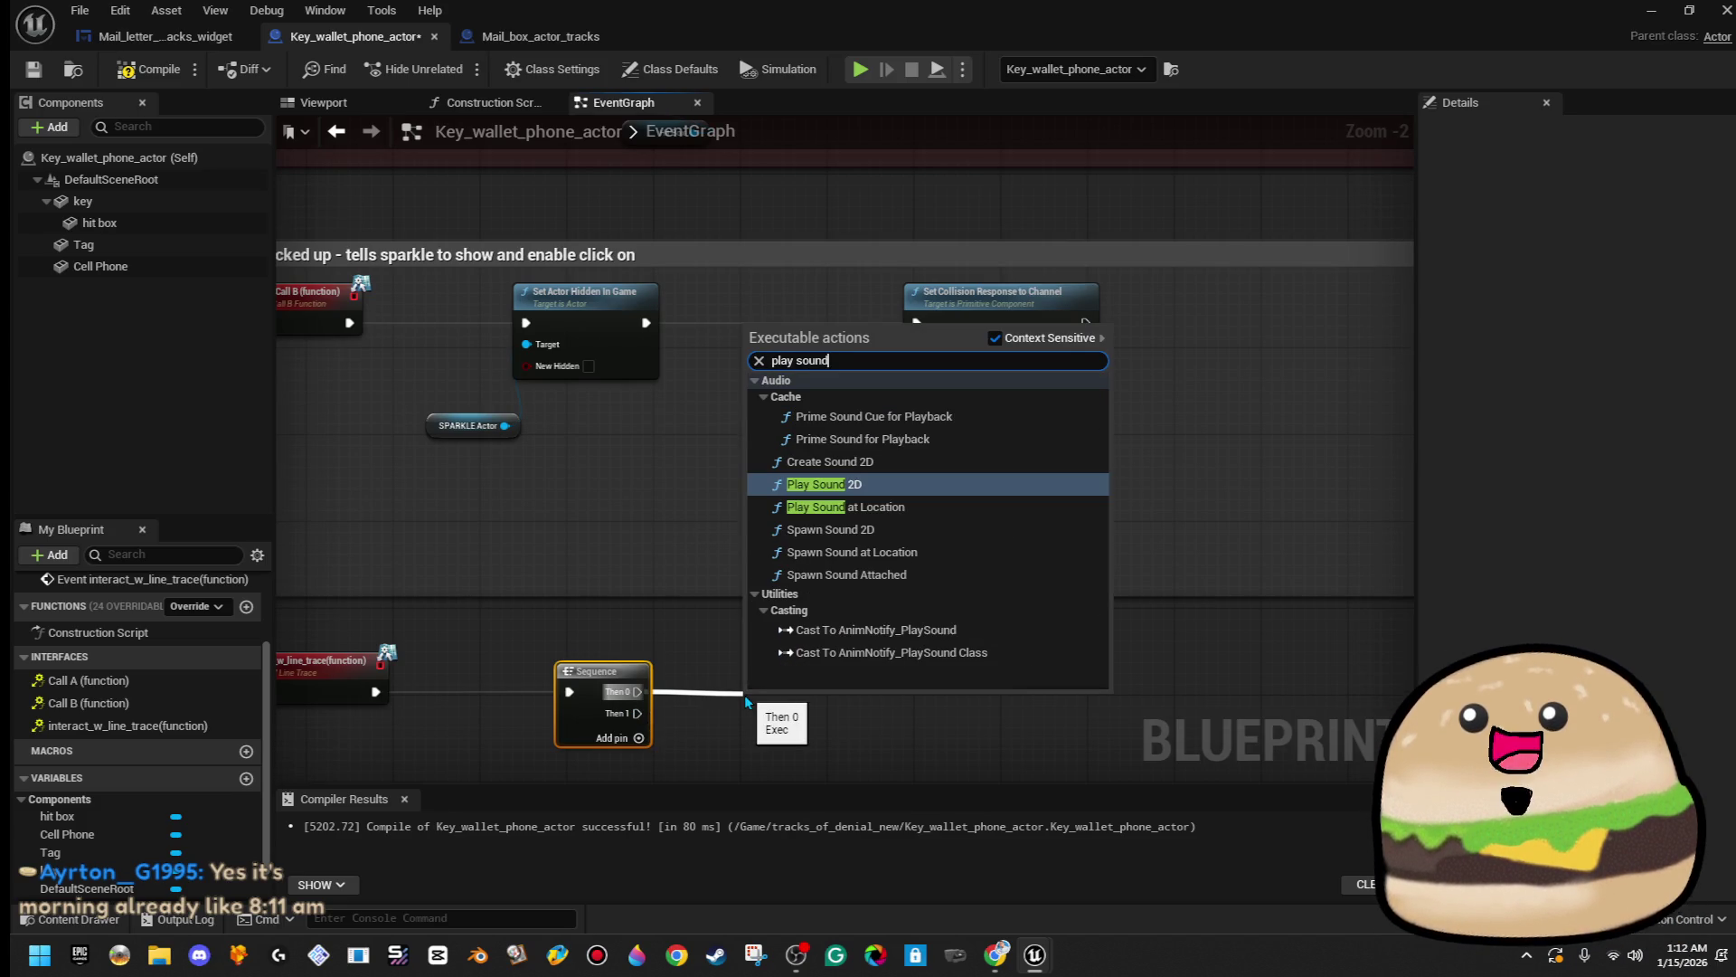
pyautogui.press('Down')
pyautogui.press('Return')
pyautogui.scroll(2, 745, 694)
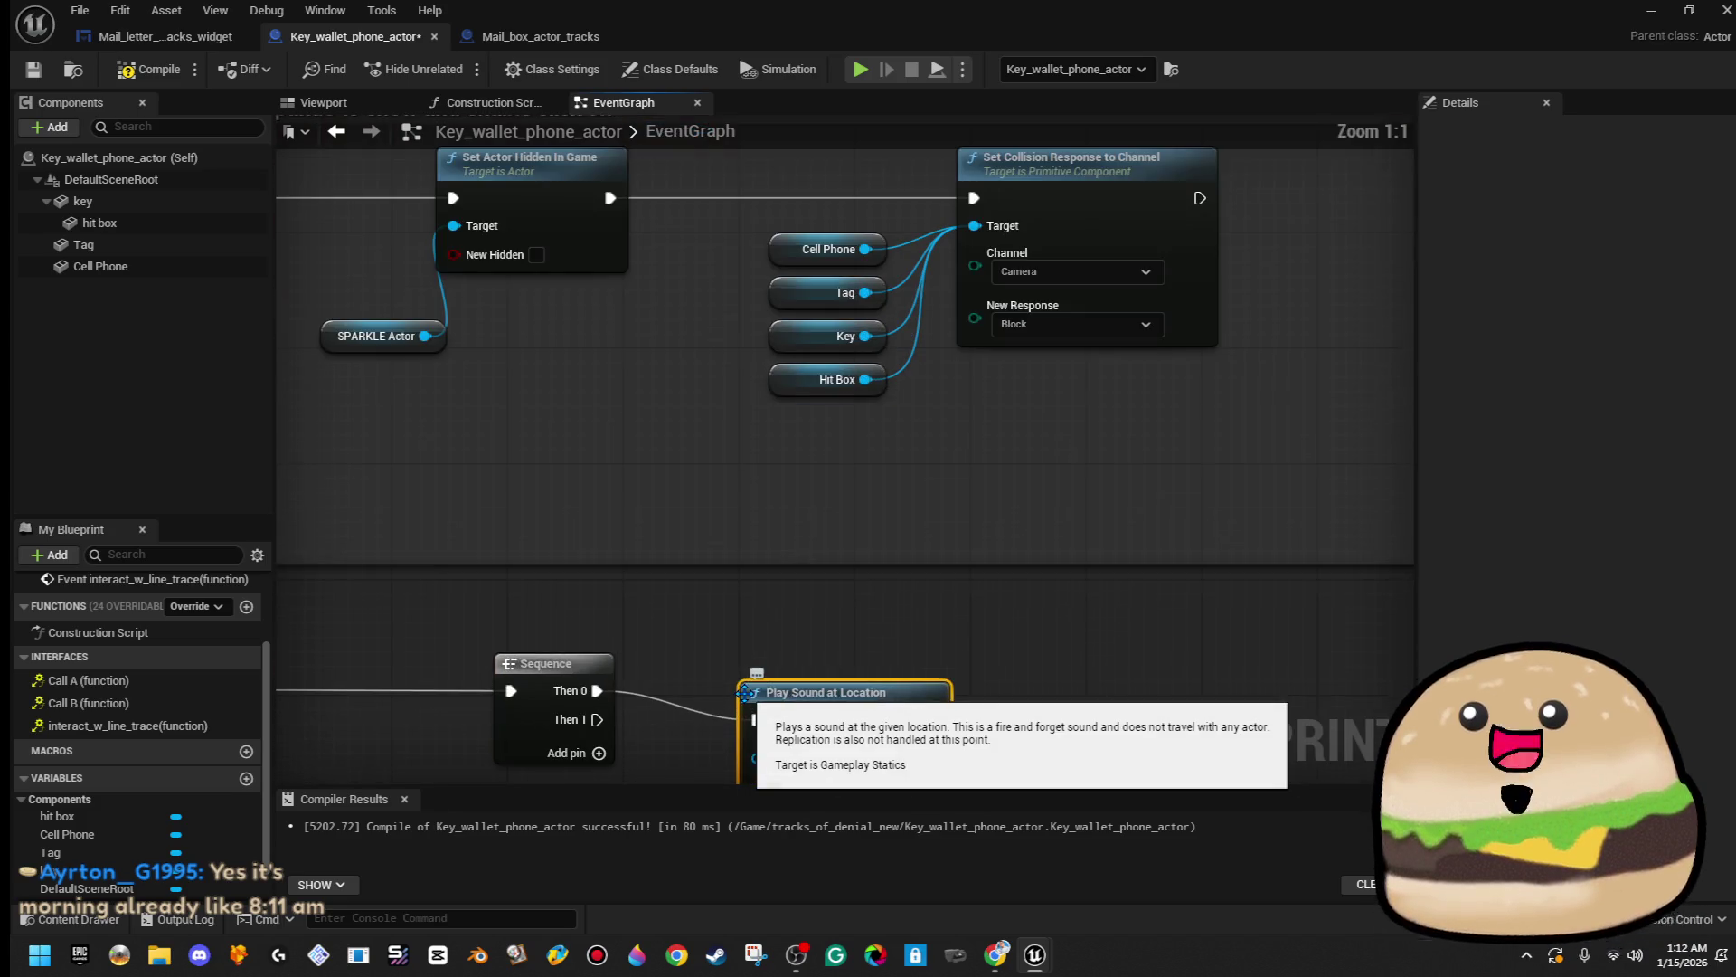
pyautogui.scroll(-2, 984, 376)
pyautogui.moveTo(984, 375)
pyautogui.mouseDown()
pyautogui.moveTo(973, 647)
pyautogui.moveTo(1343, 287)
pyautogui.moveTo(1226, 380)
pyautogui.moveTo(1075, 364)
pyautogui.mouseUp()
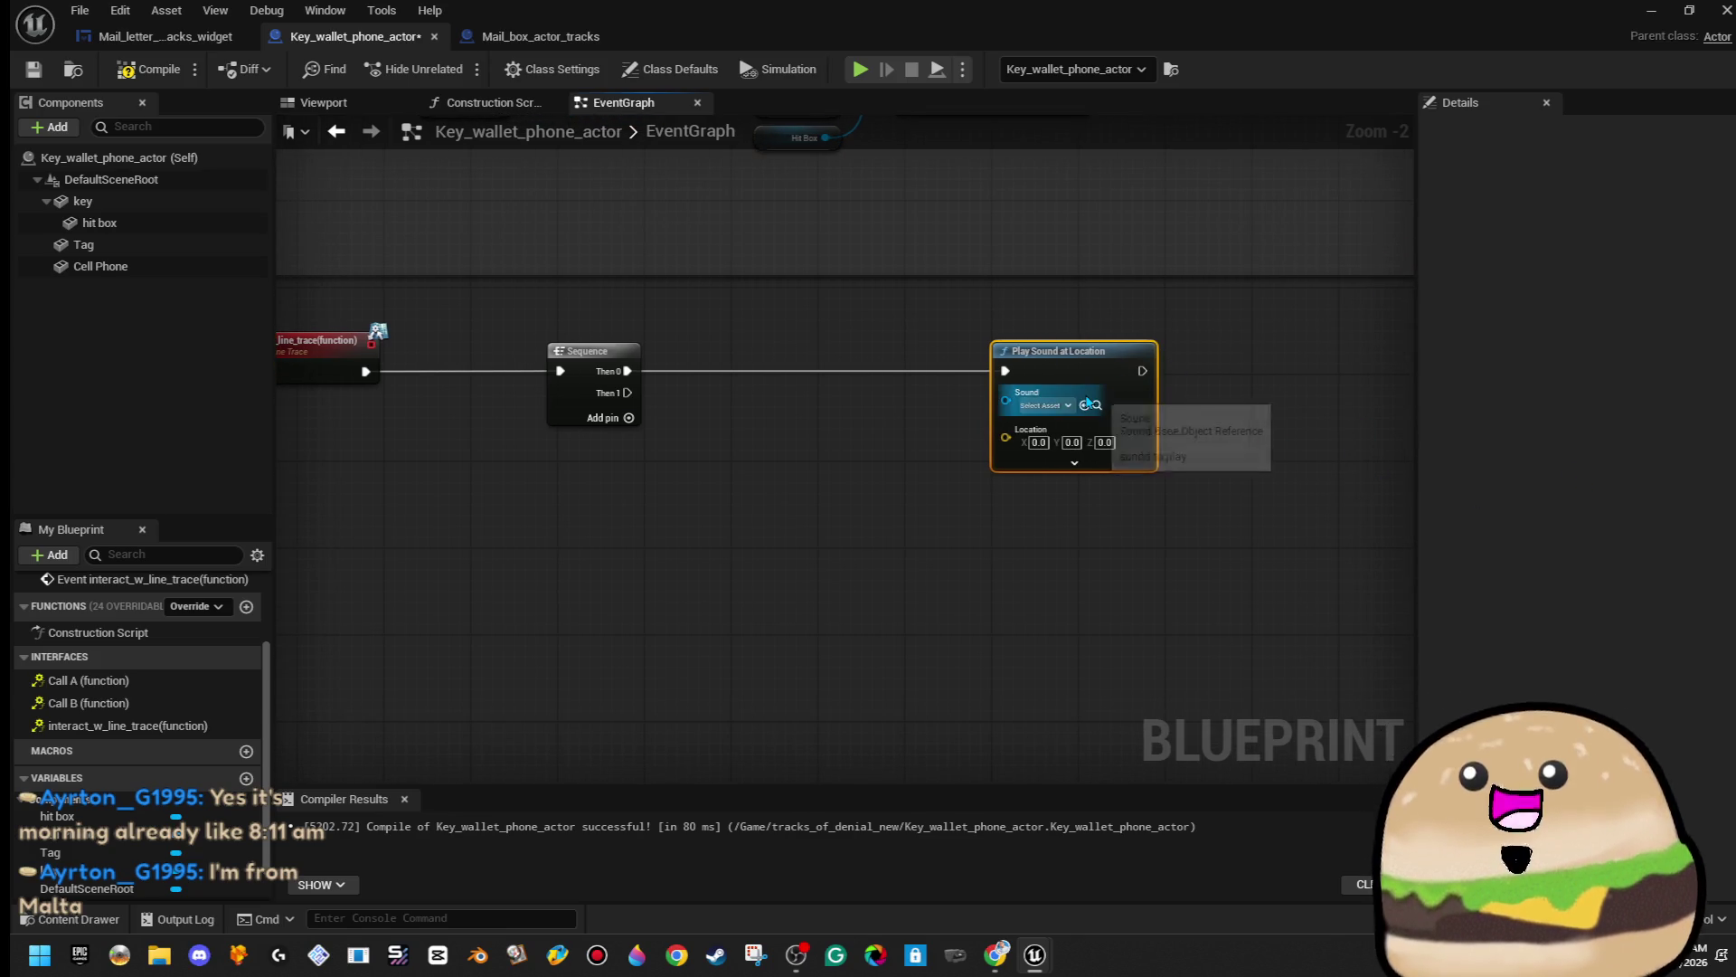
pyautogui.scroll(2, 1085, 415)
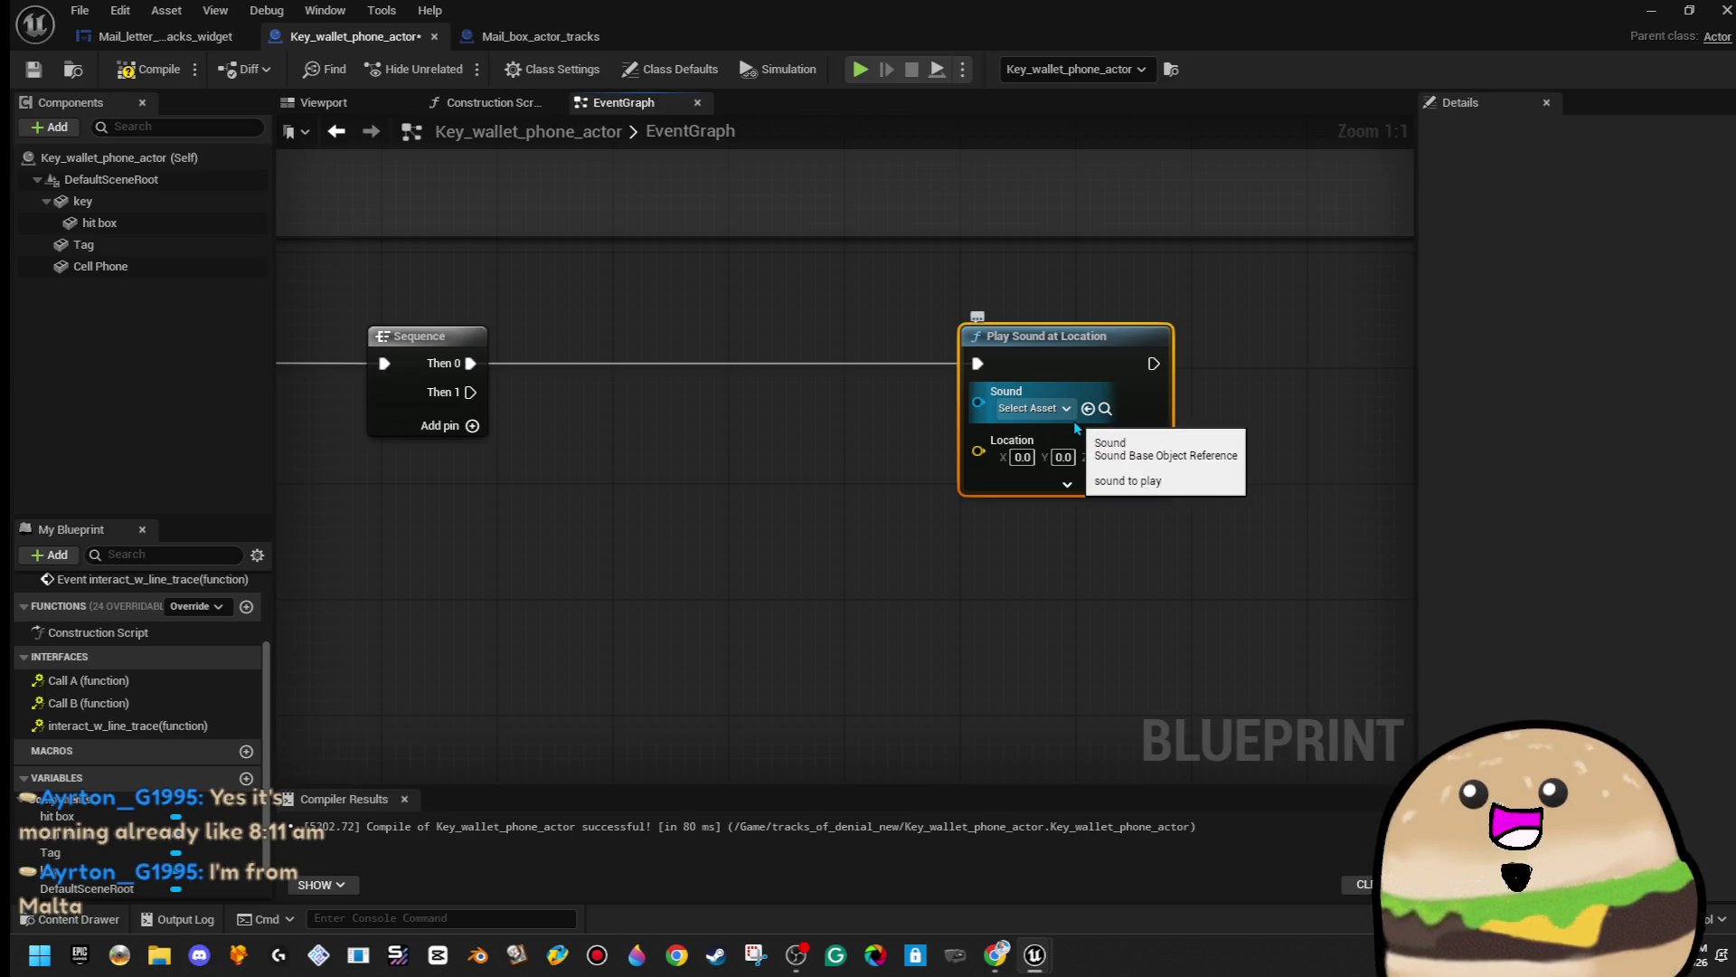
# - Search the node's sound assets for 'box' and preview open_mail_box_sound
pyautogui.click(1063, 414)
pyautogui.write('box')
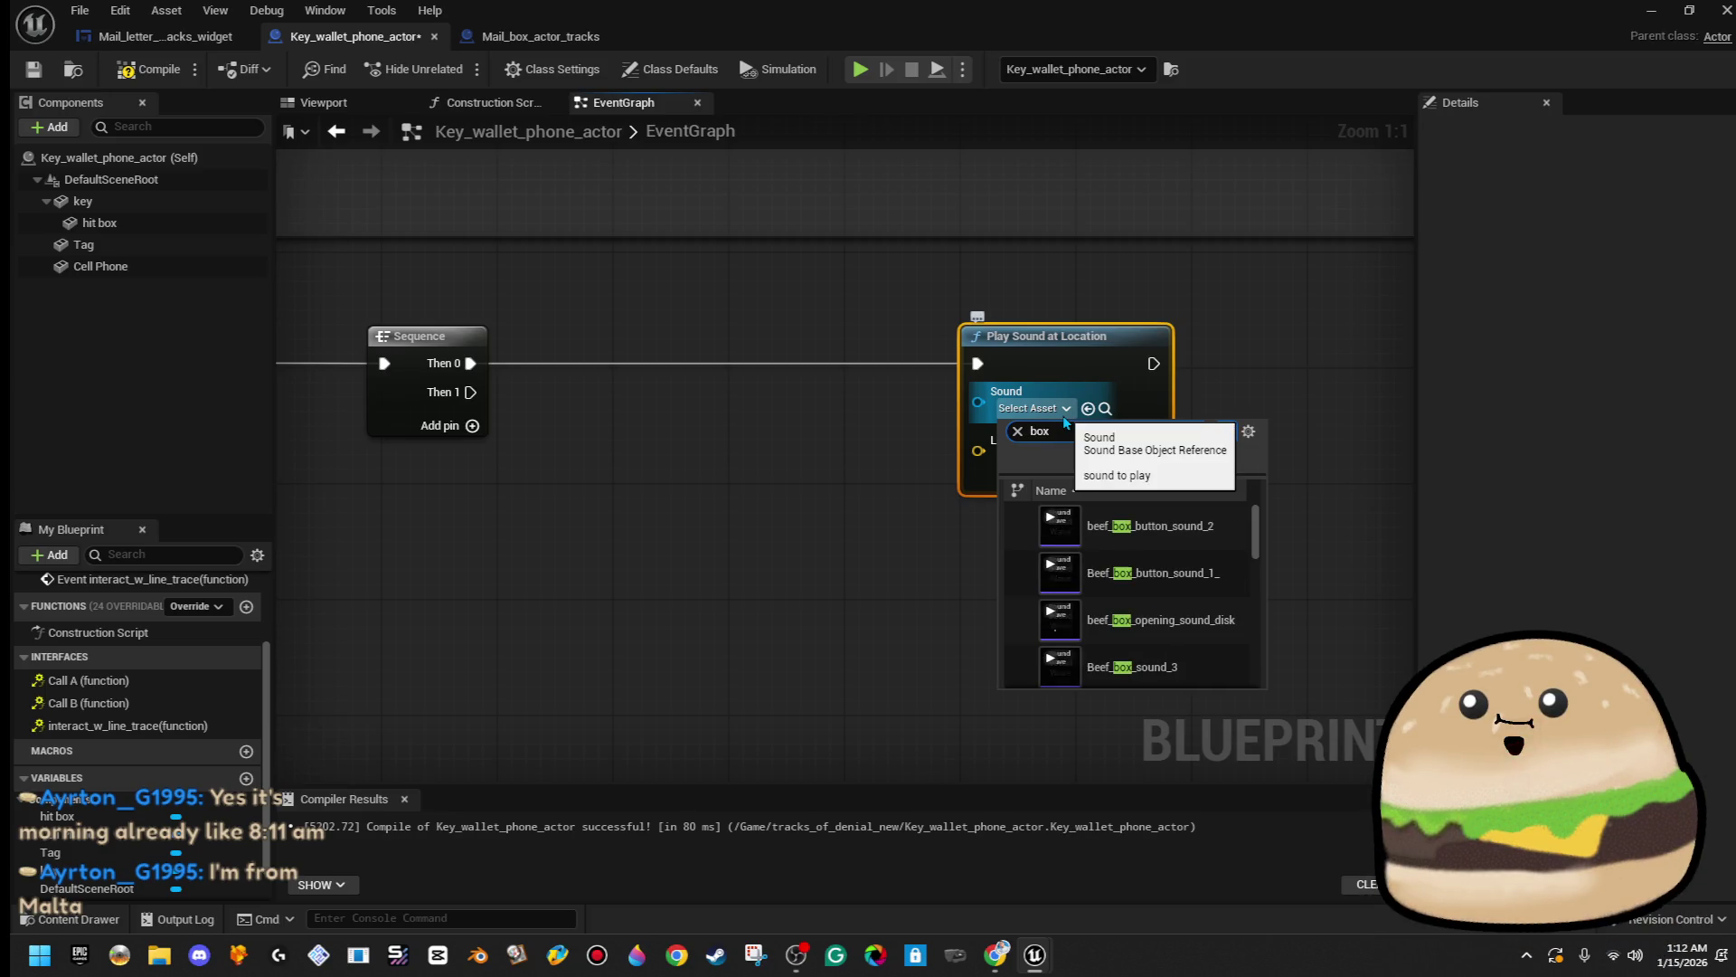
pyautogui.scroll(-5, 1058, 666)
pyautogui.scroll(-5, 1085, 651)
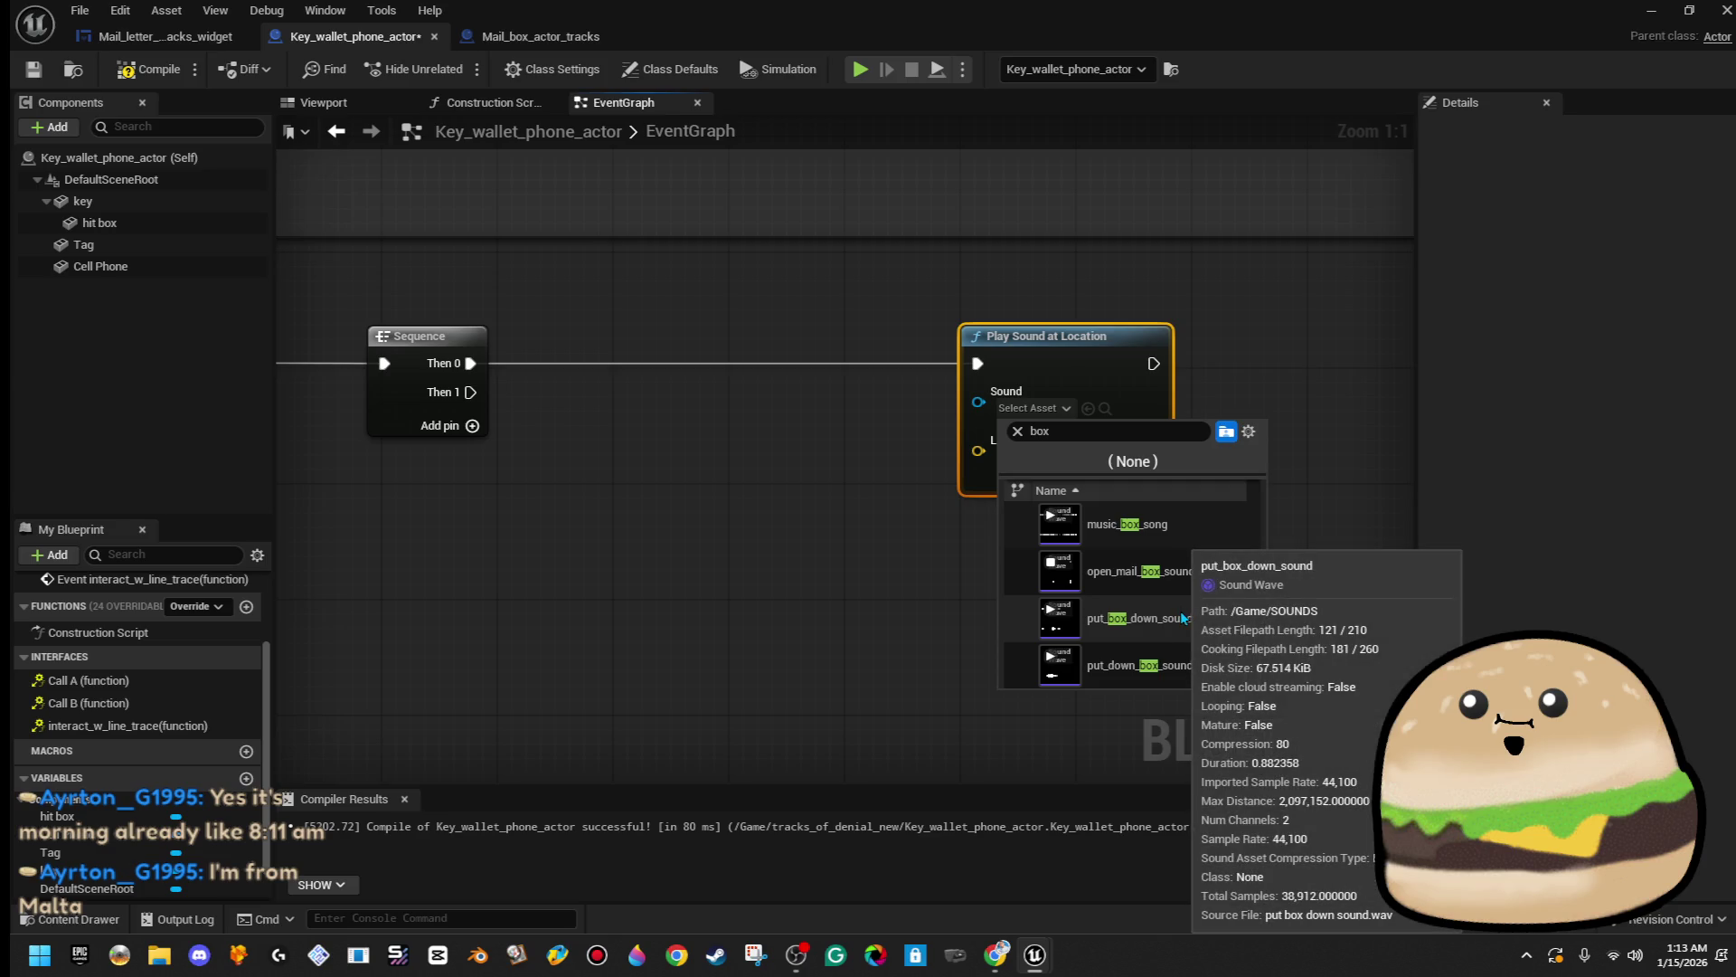
pyautogui.click(1071, 582)
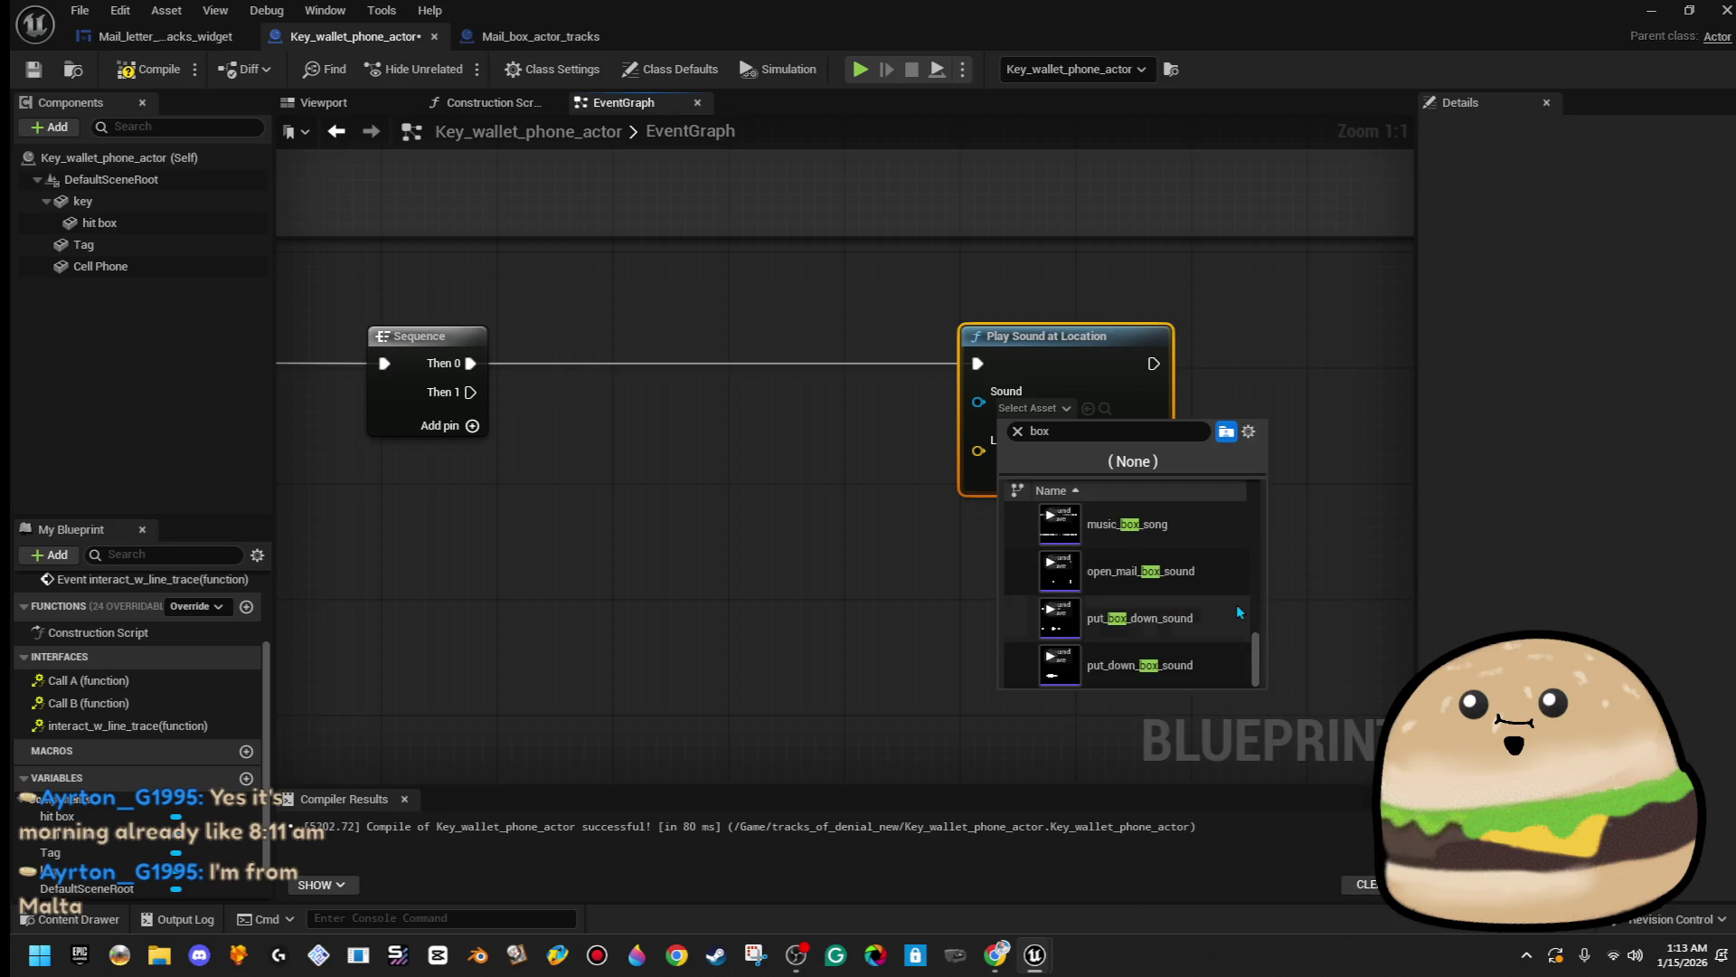
pyautogui.scroll(1, 1069, 562)
pyautogui.scroll(5, 1110, 558)
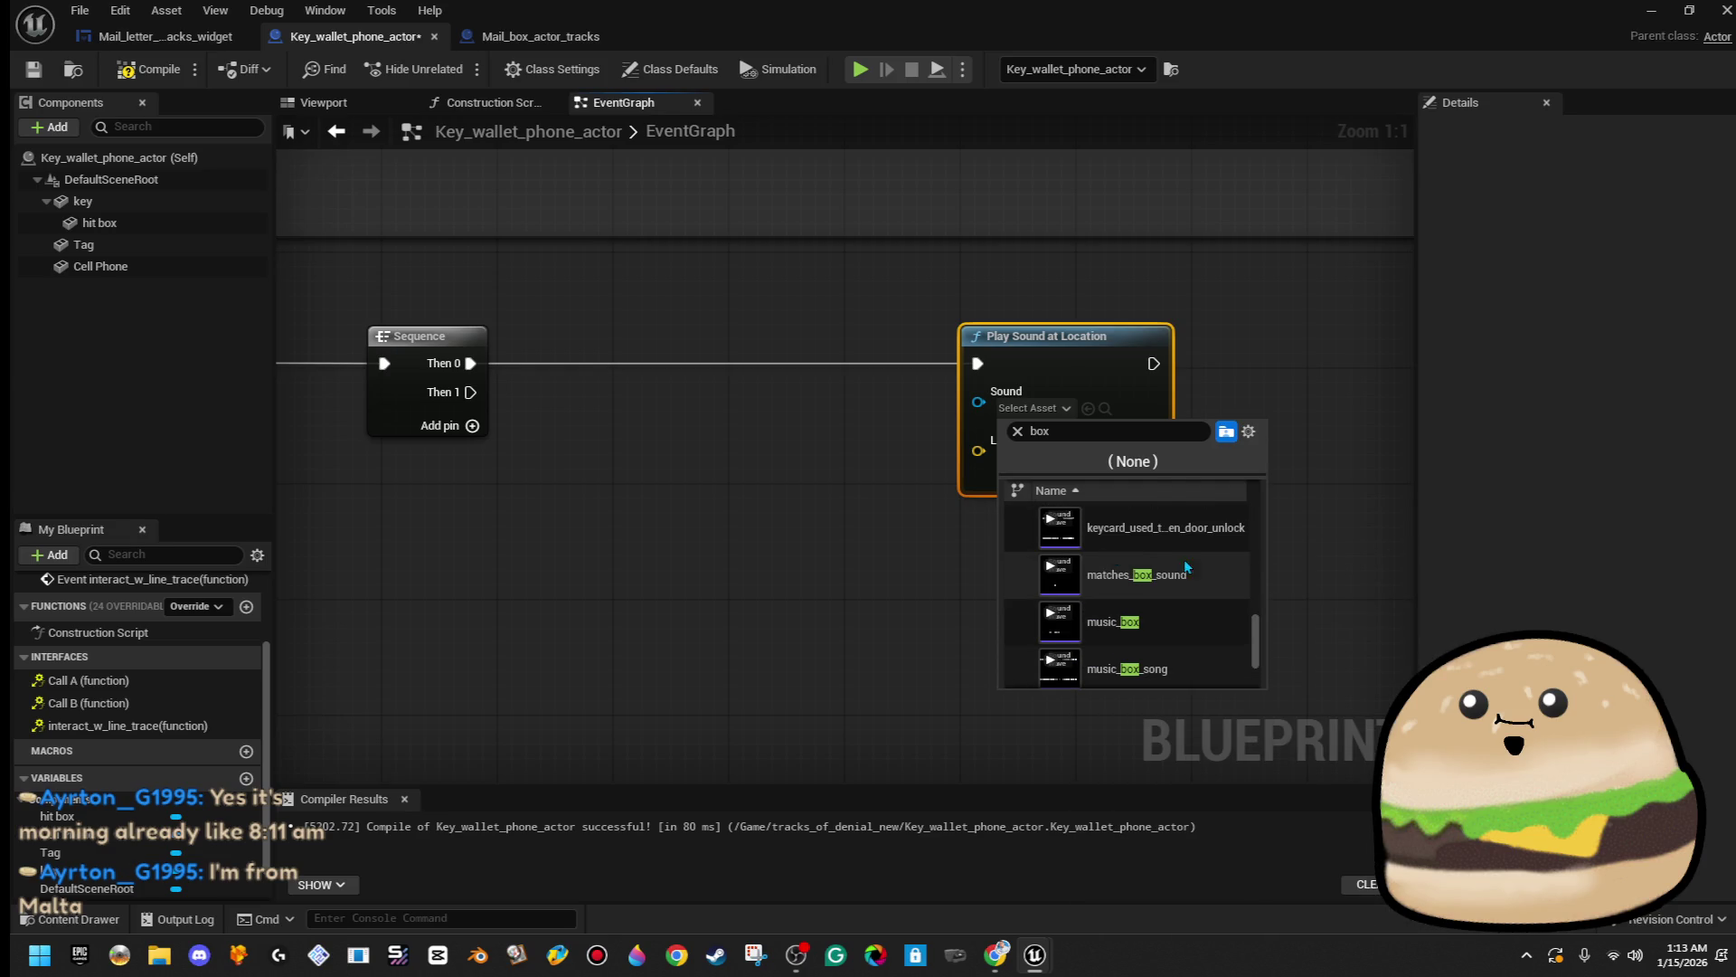
pyautogui.scroll(3, 1217, 570)
pyautogui.scroll(3, 1227, 568)
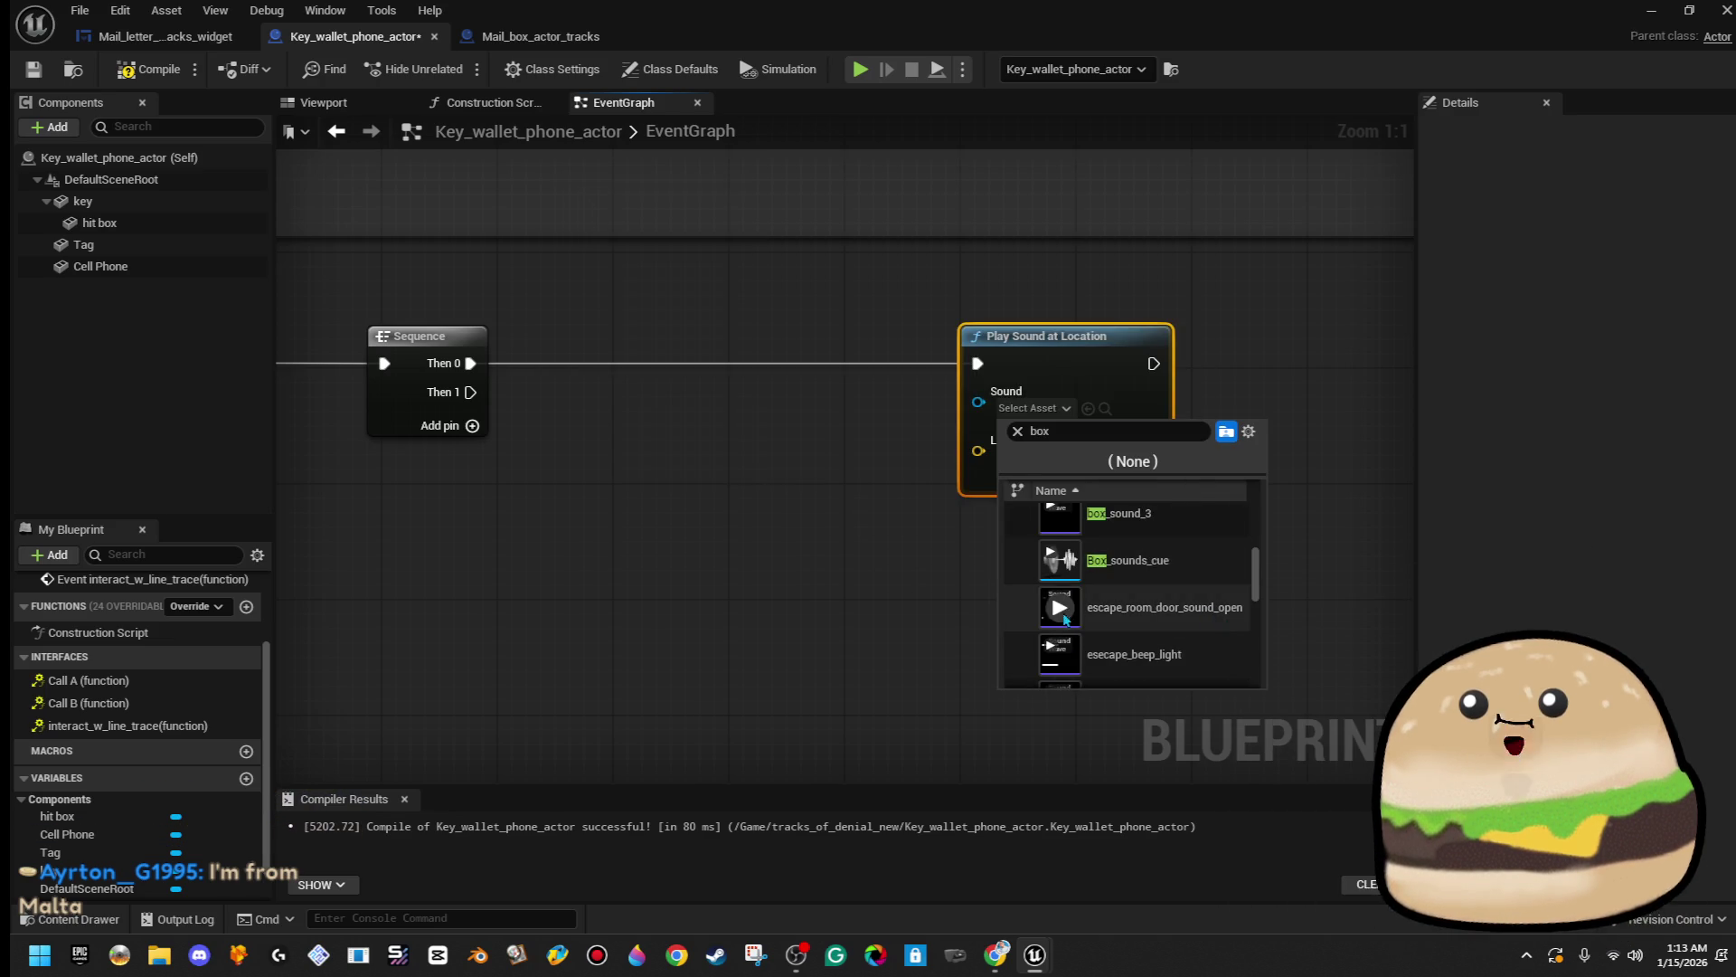
# - Preview box_sound_2 and box_sound_3, then choose box_sound_1 as the sound
pyautogui.moveTo(1070, 539)
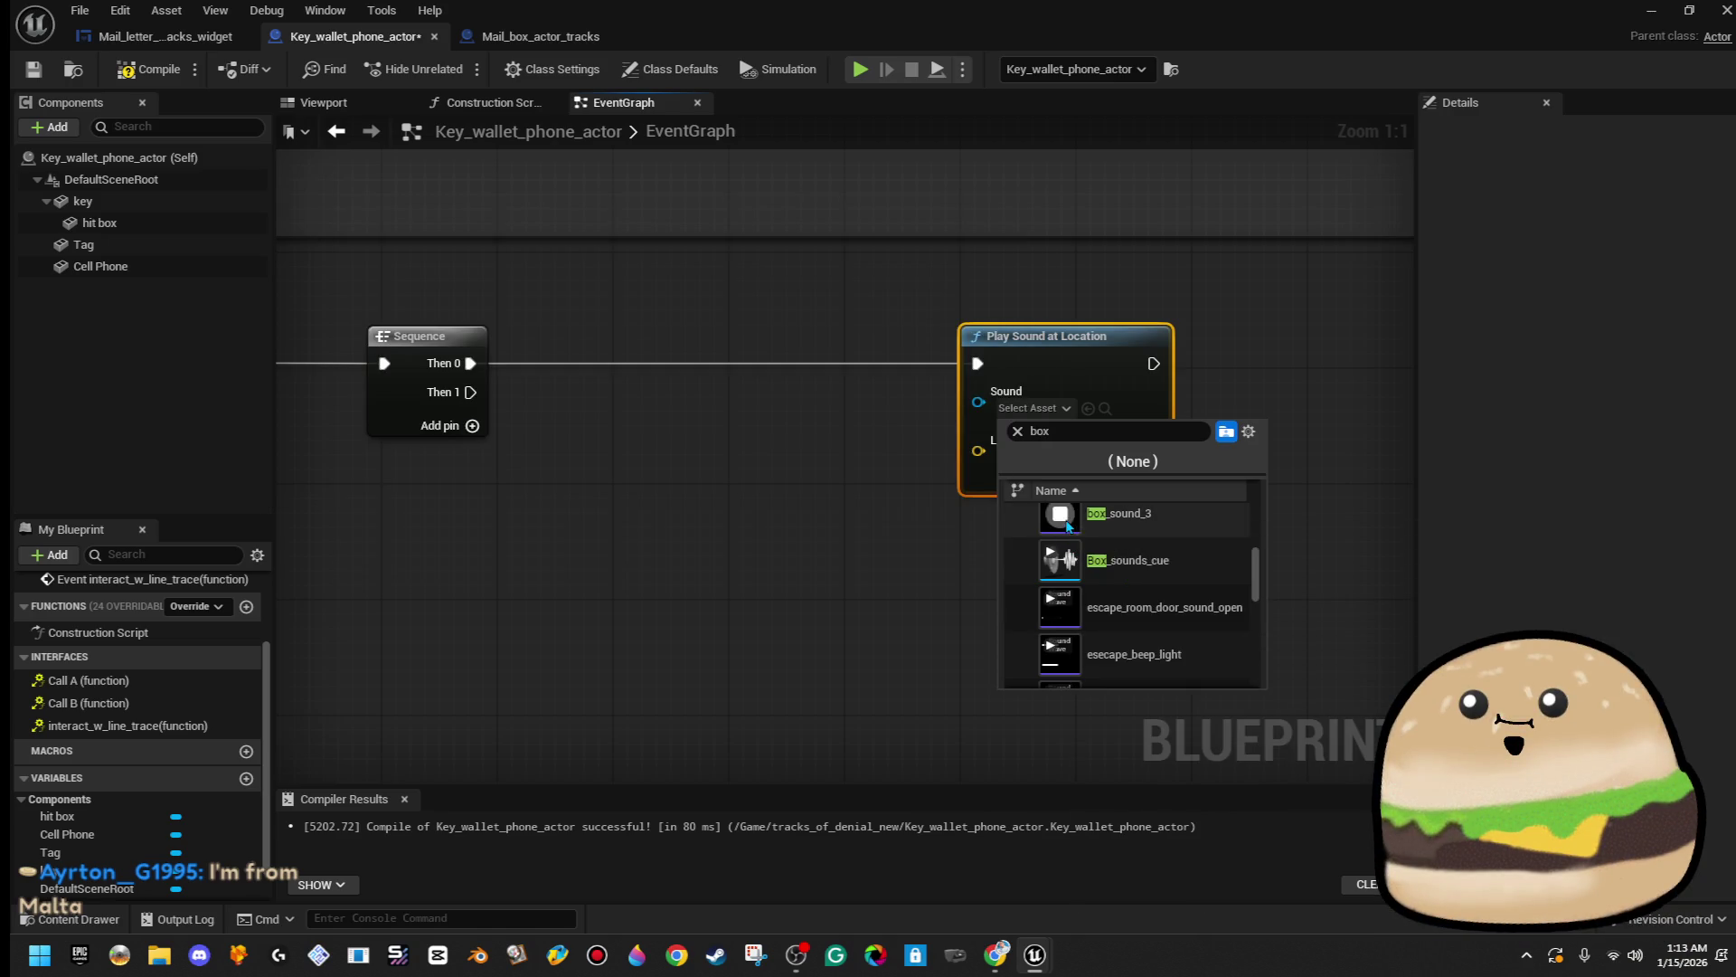
pyautogui.scroll(2, 1164, 571)
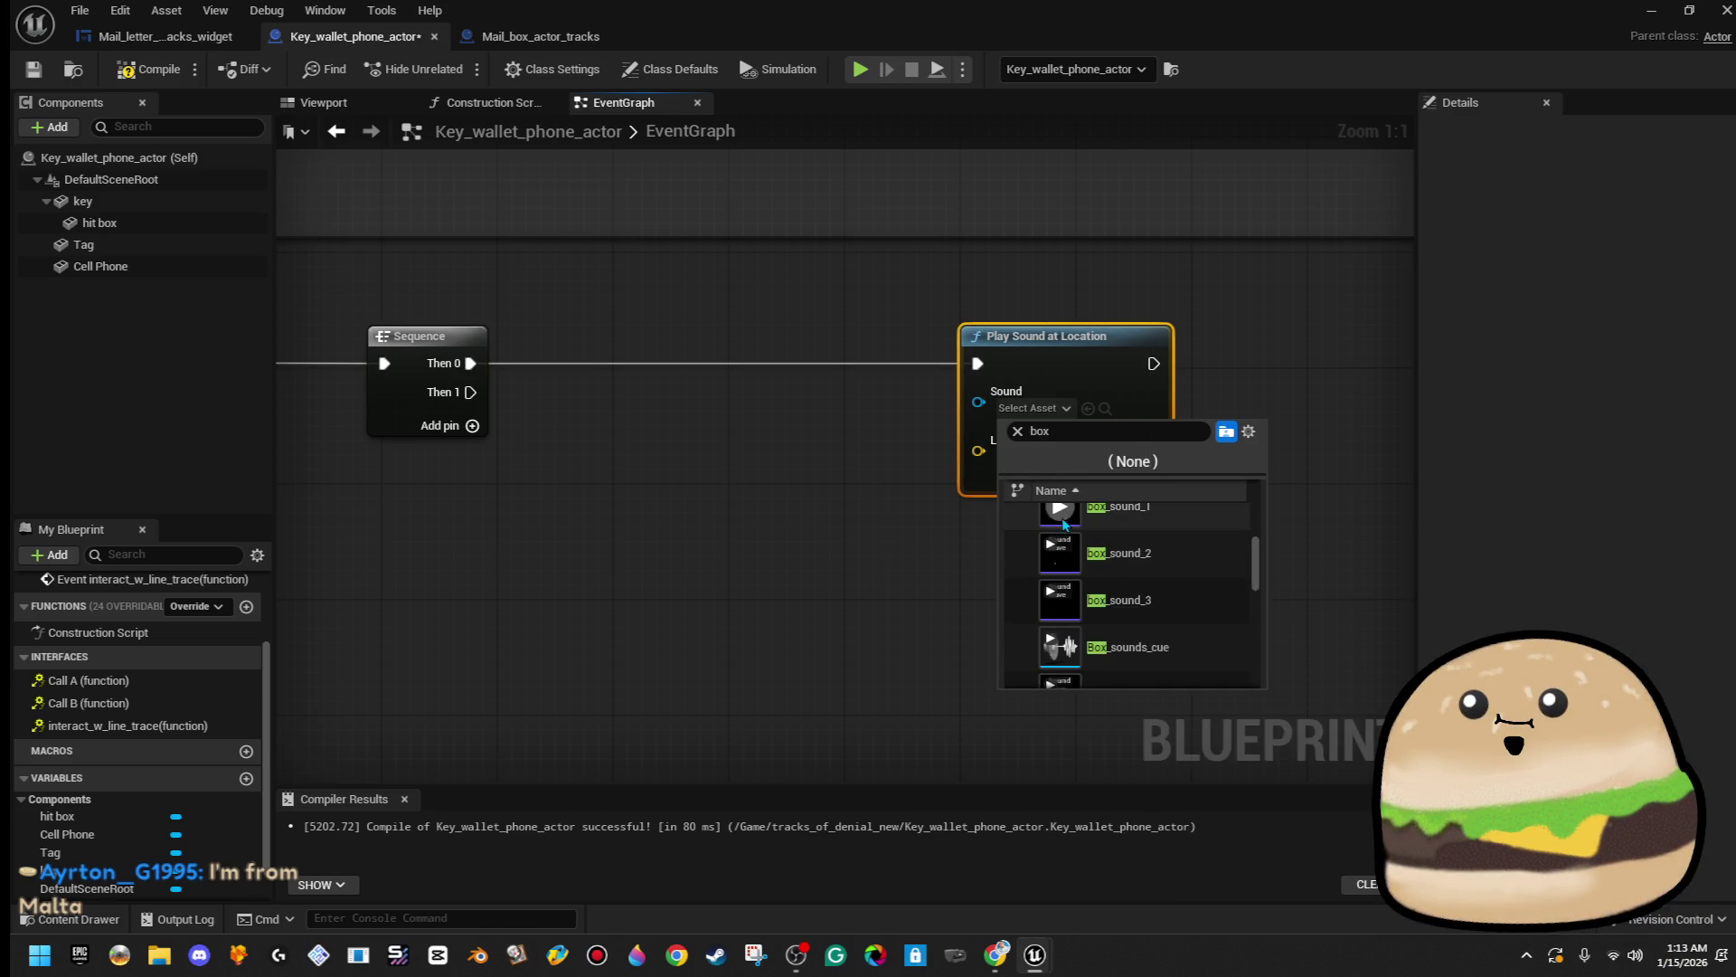
pyautogui.scroll(1, 1105, 559)
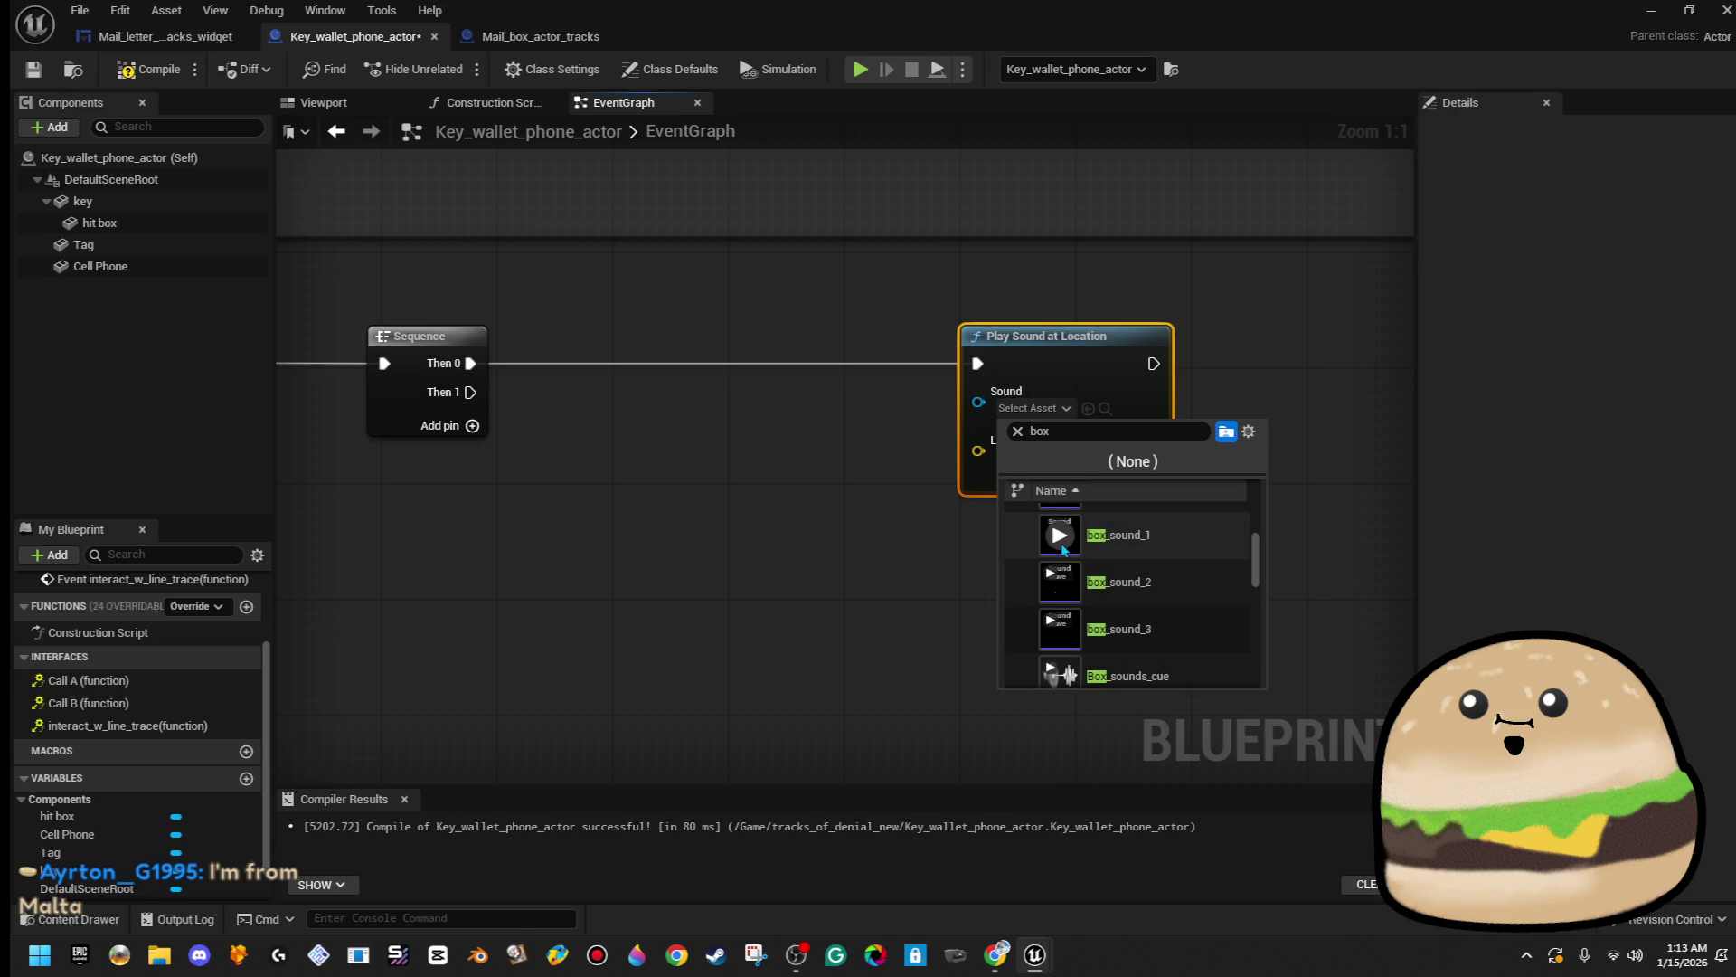
pyautogui.scroll(1, 1062, 546)
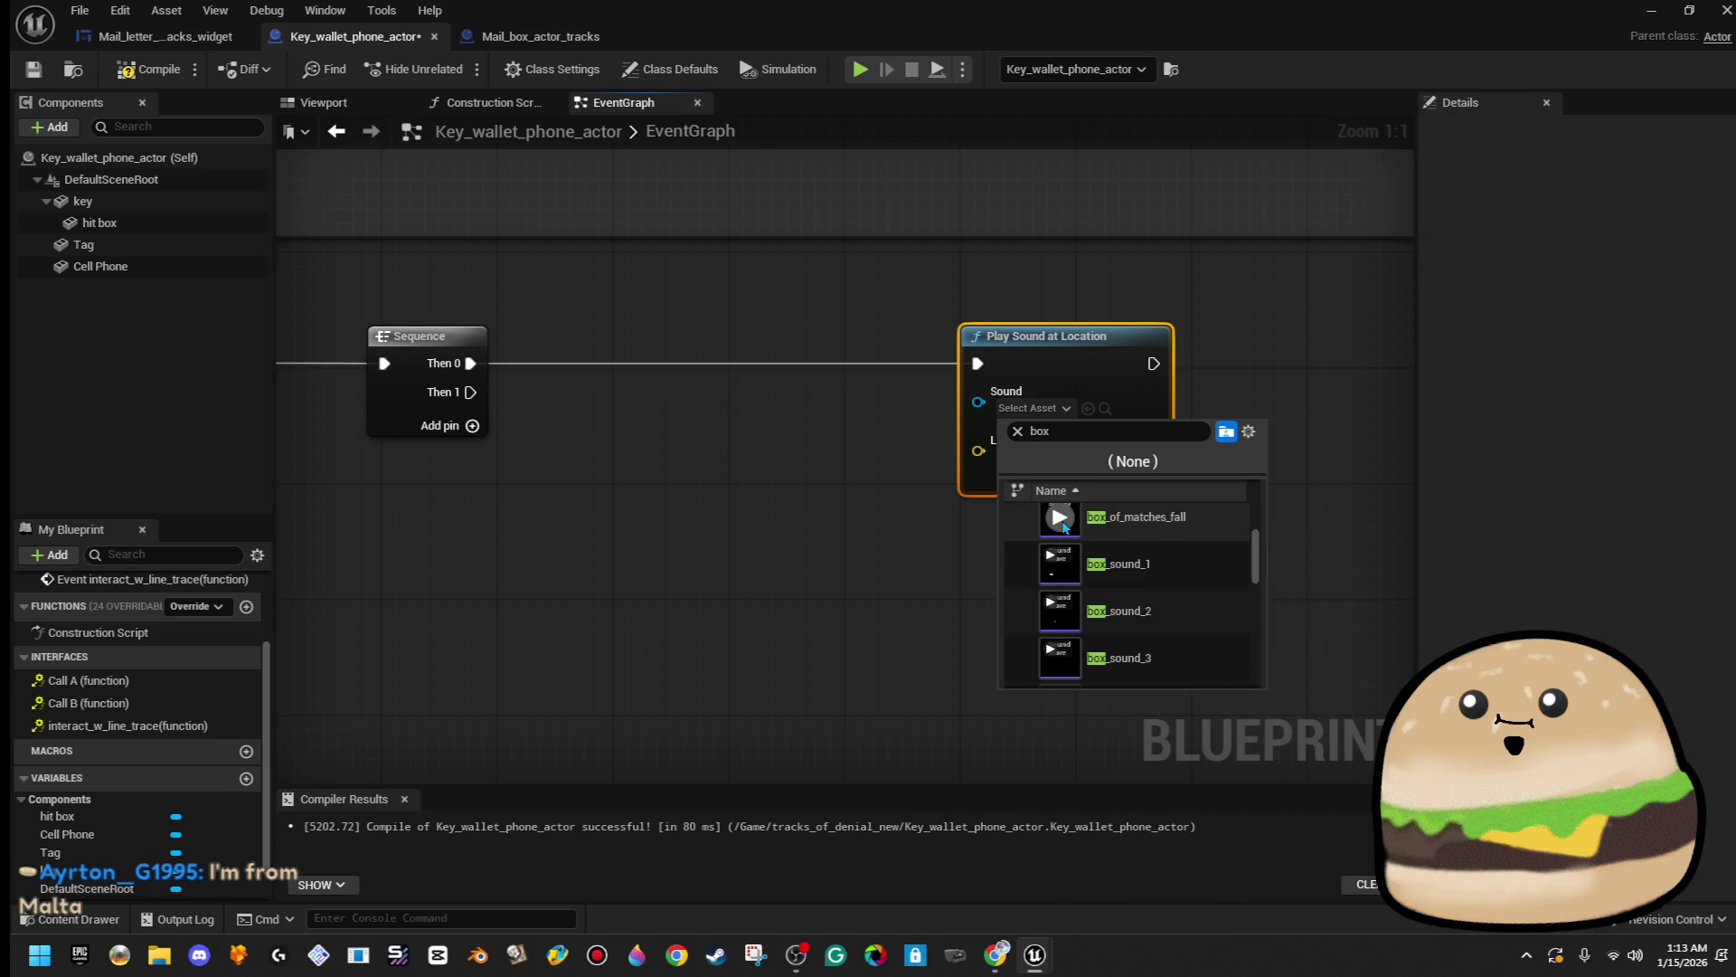
pyautogui.click(1062, 606)
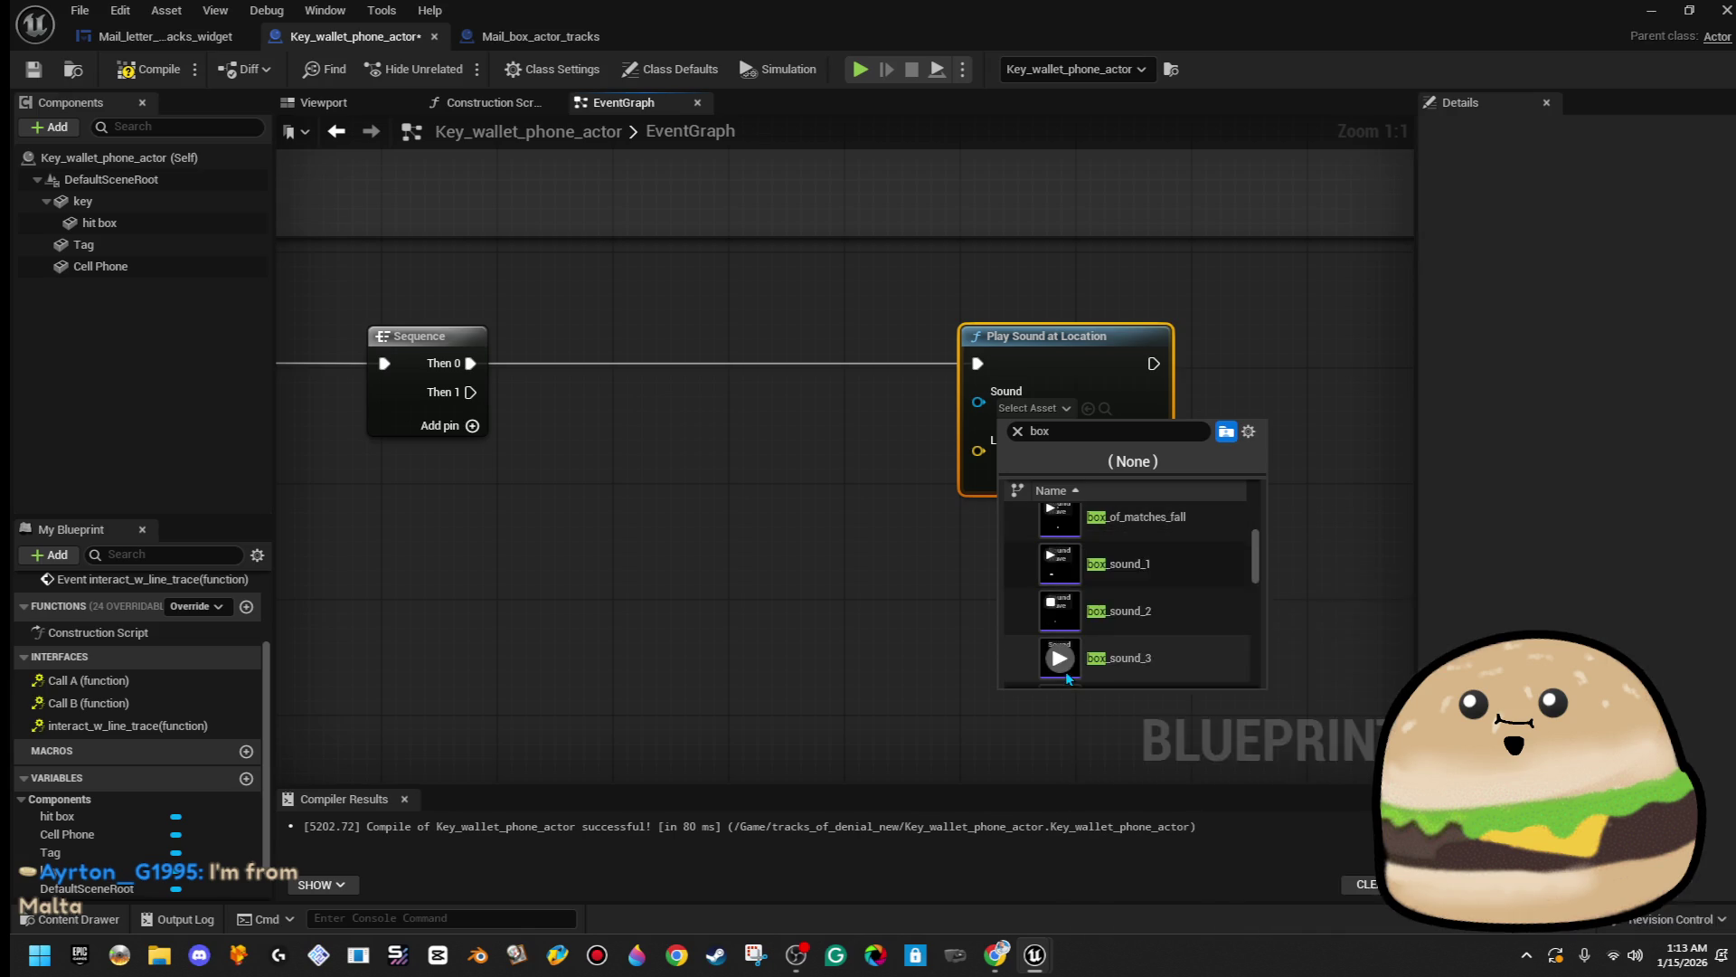
pyautogui.click(1067, 666)
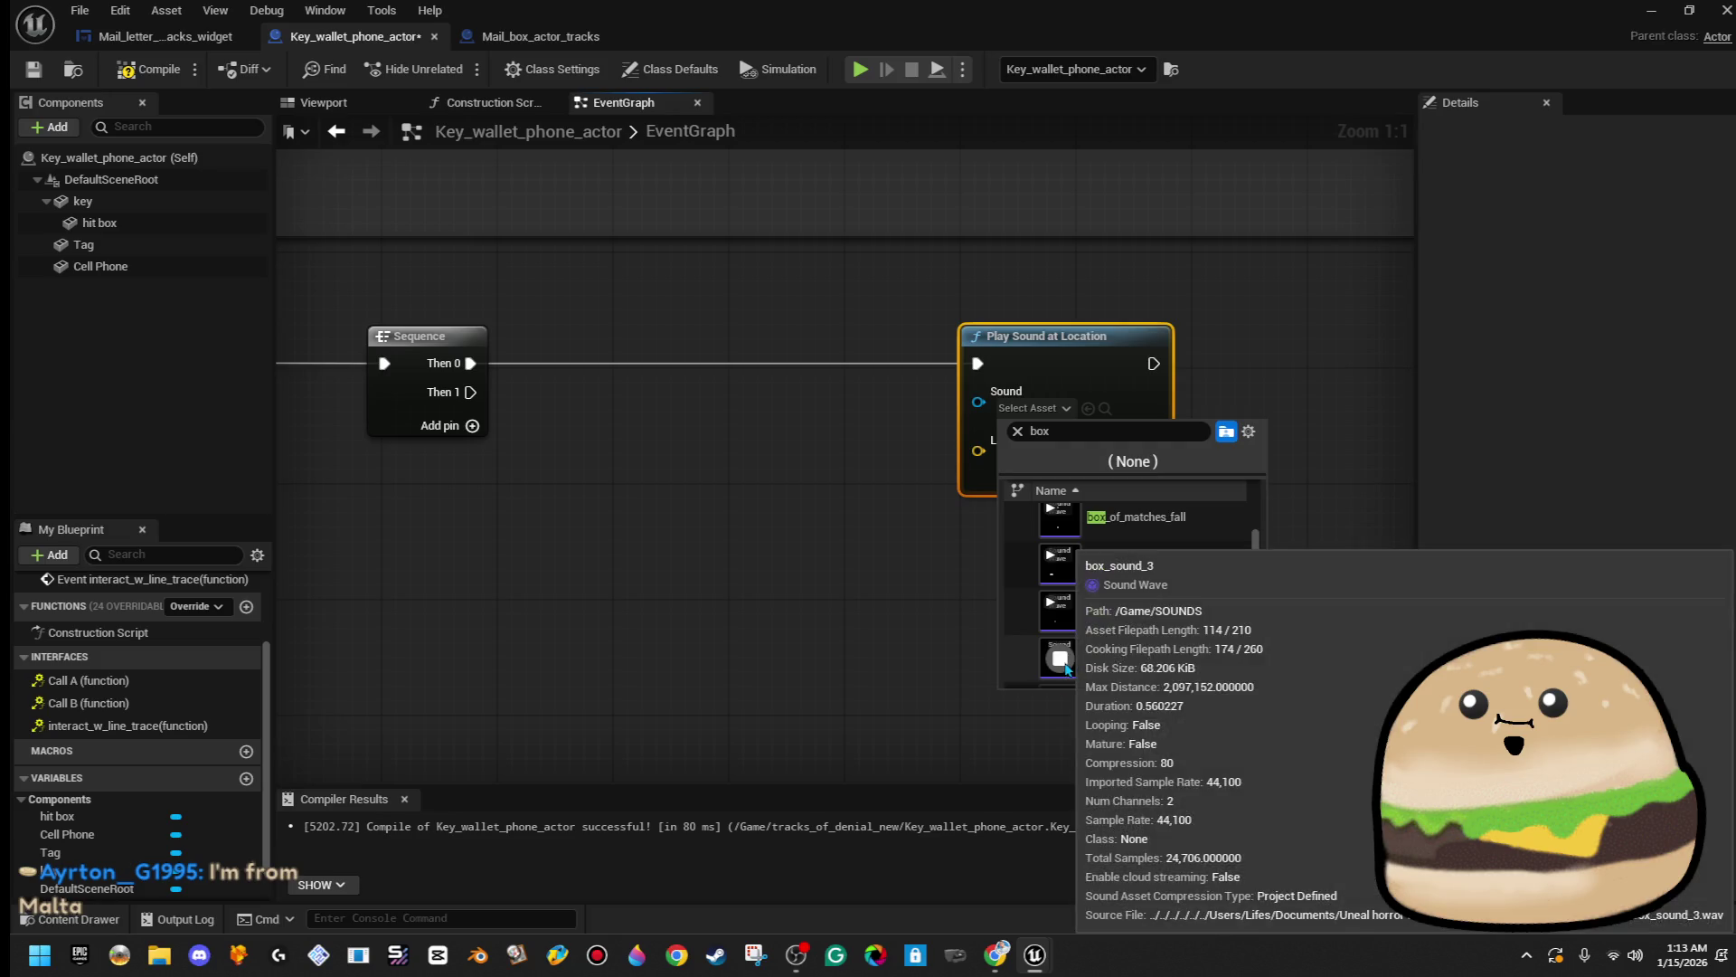
pyautogui.click(1076, 568)
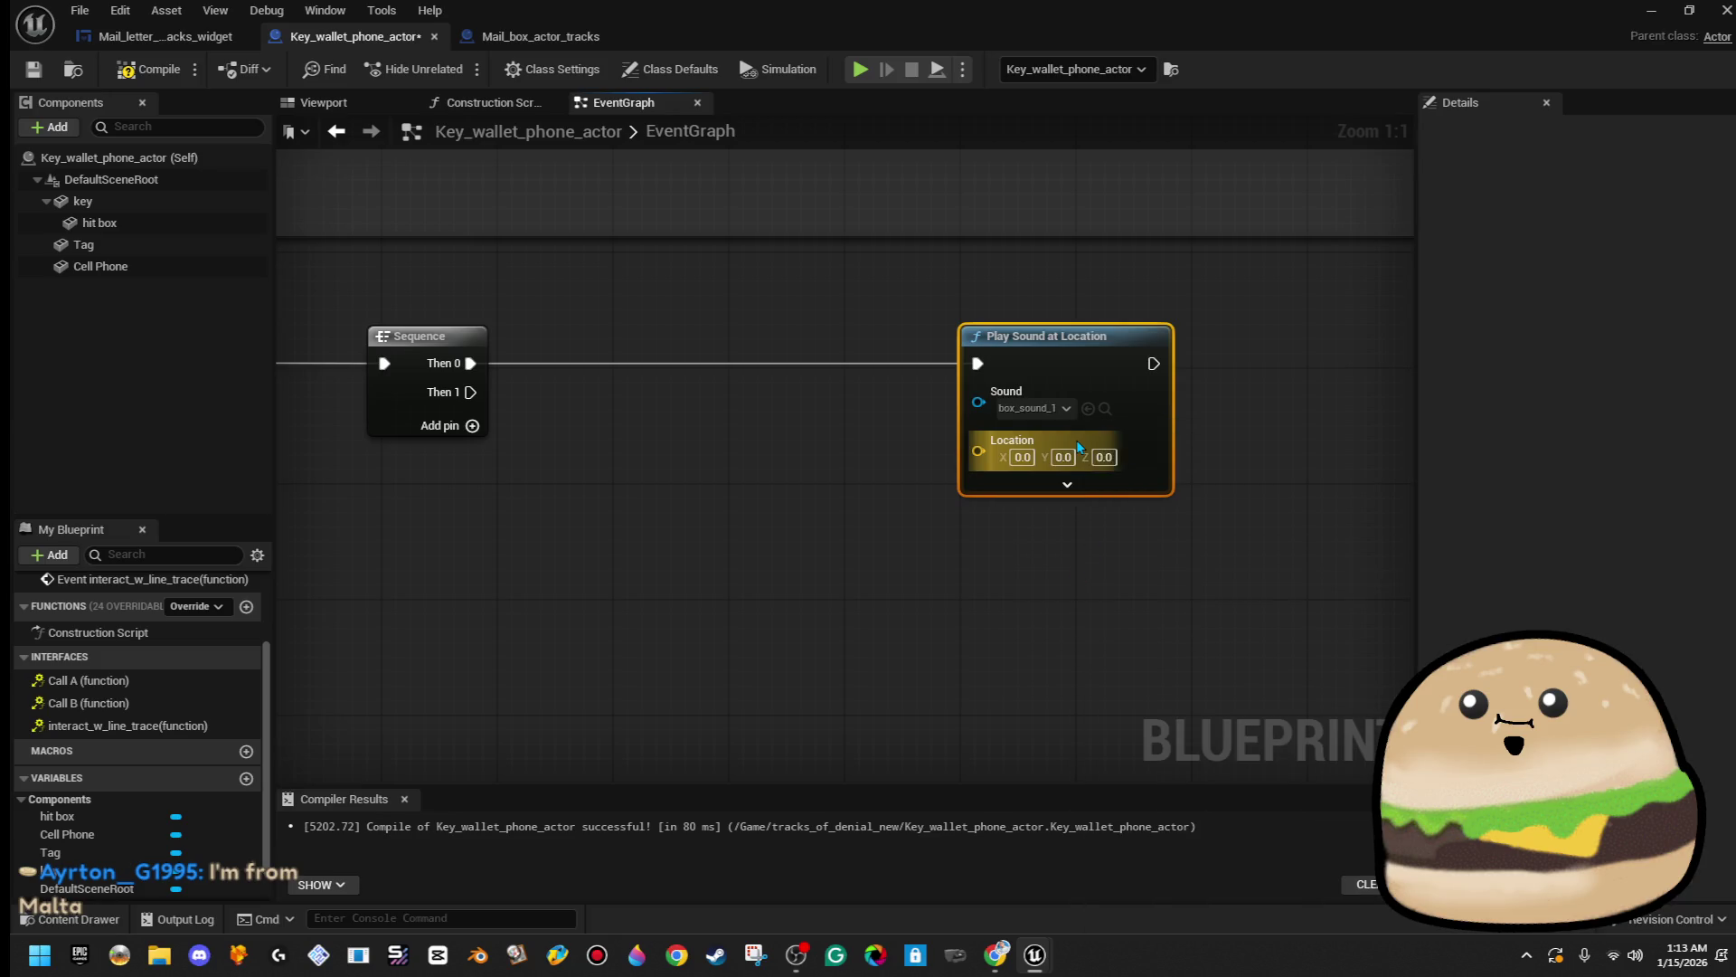
# - Feed a world location into the sound node, then view the actor's Viewport and save
pyautogui.moveTo(963, 462)
pyautogui.mouseDown()
pyautogui.moveTo(995, 488)
pyautogui.moveTo(962, 447)
pyautogui.moveTo(949, 466)
pyautogui.moveTo(1063, 548)
pyautogui.mouseUp()
pyautogui.press('Up')
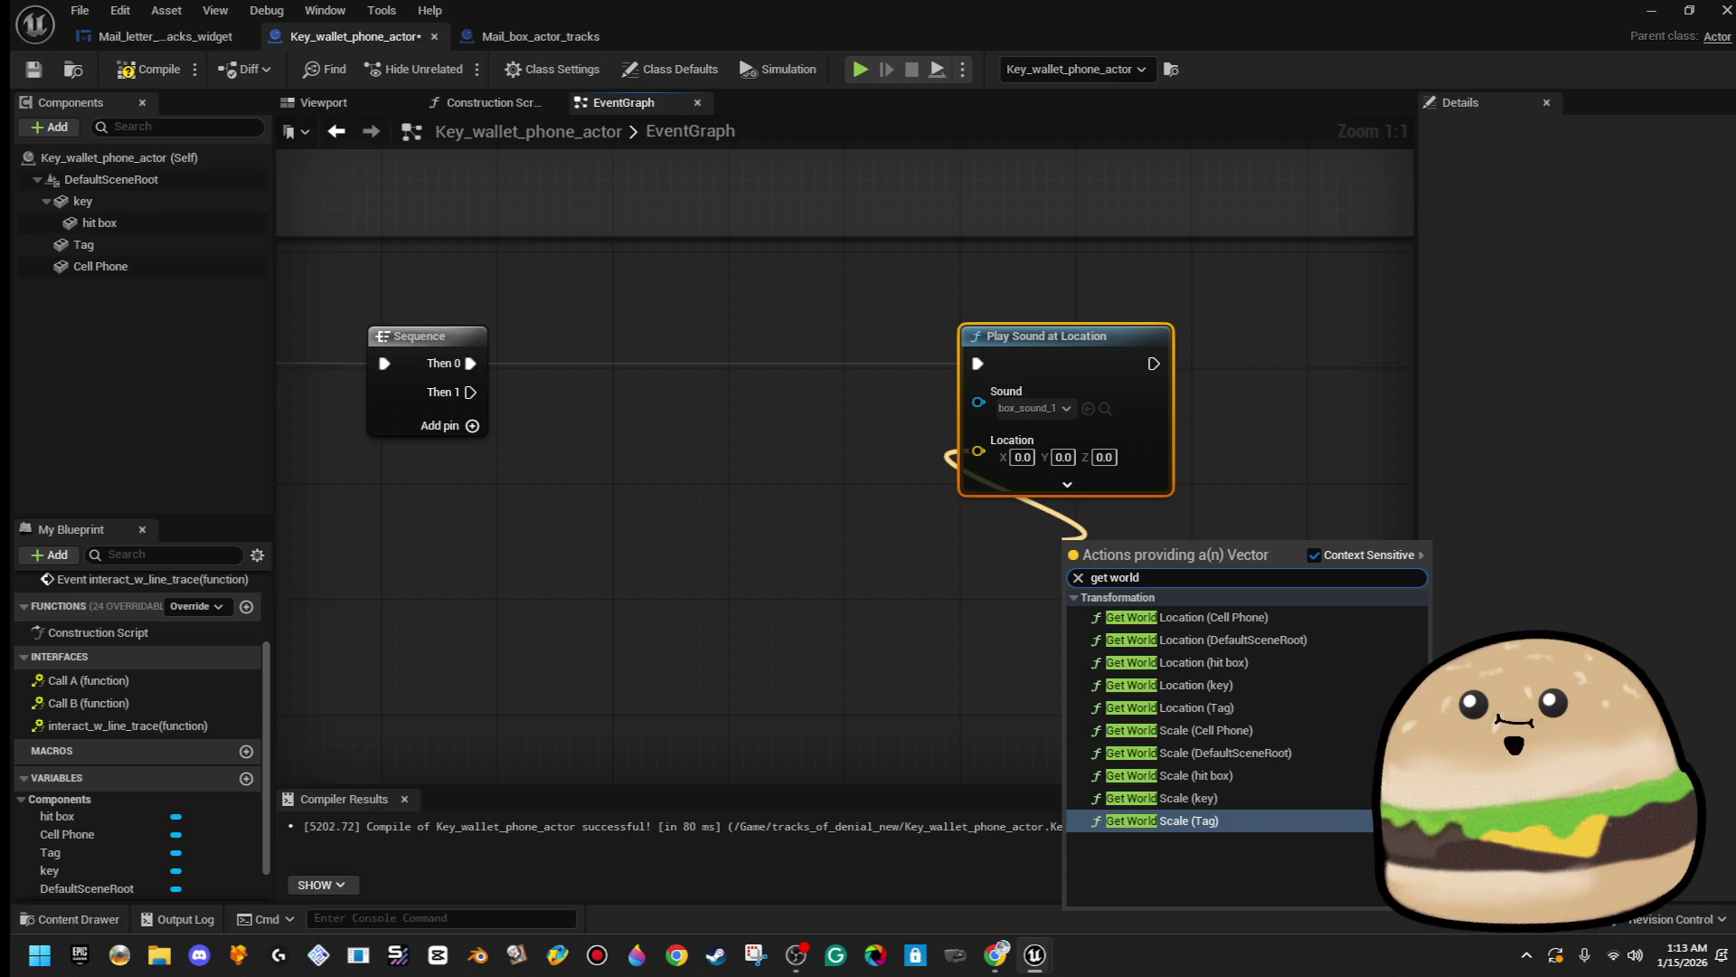
pyautogui.click(323, 102)
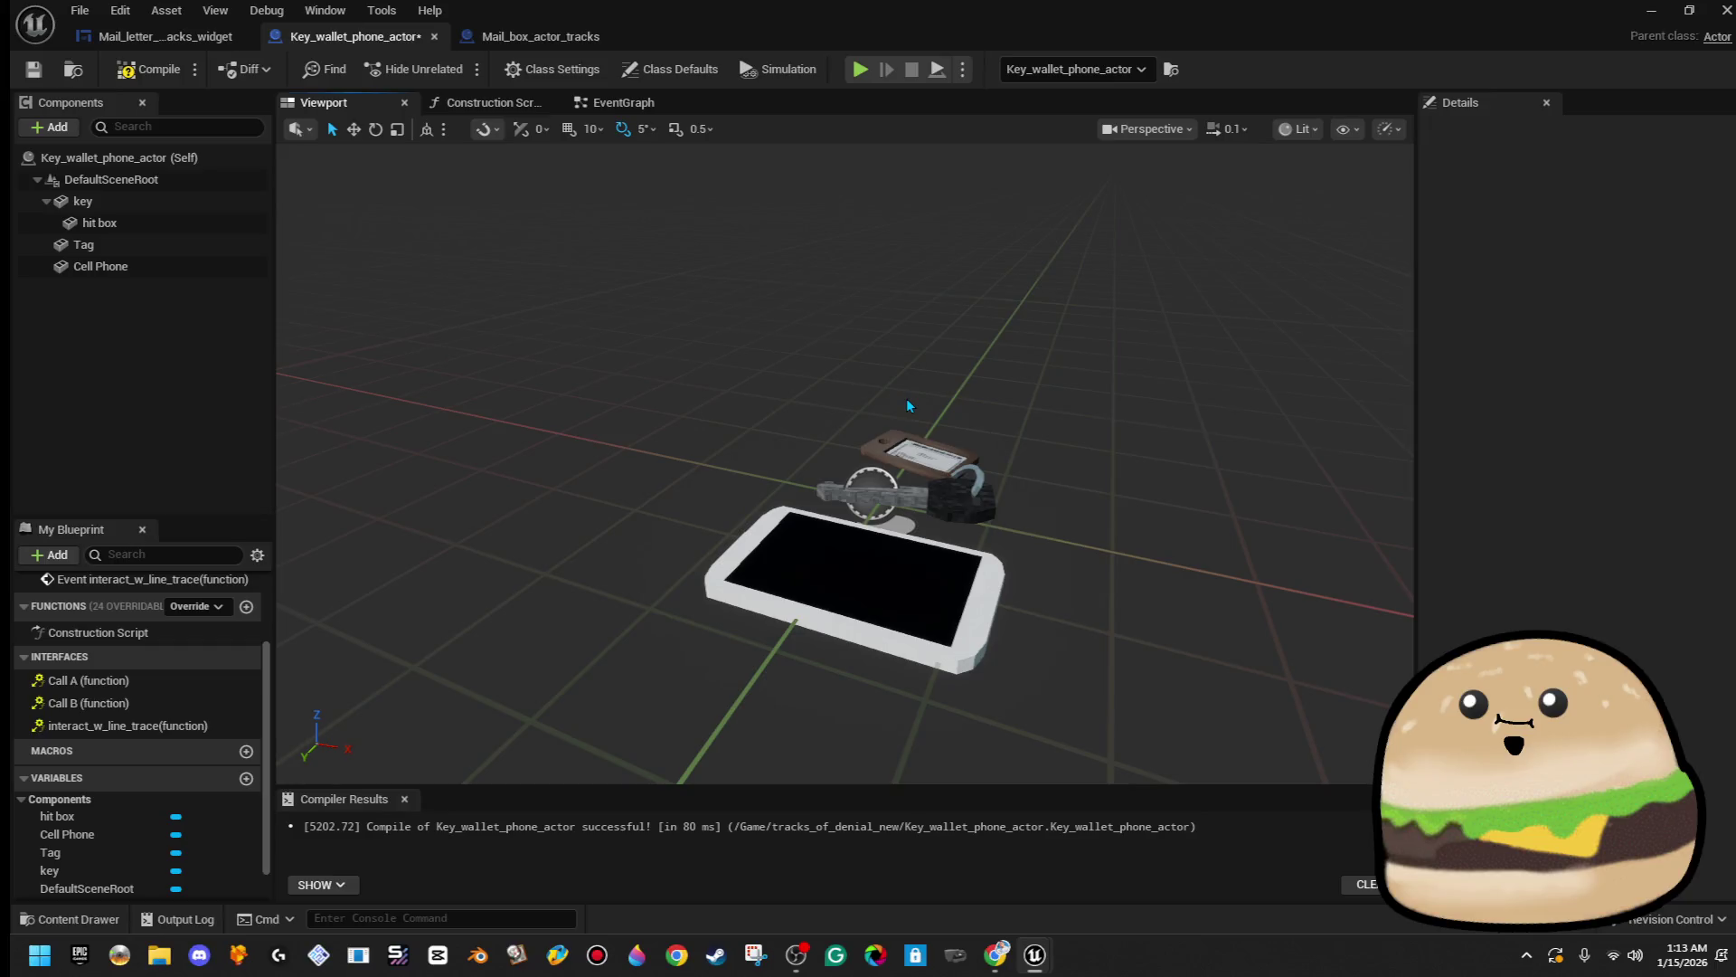
pyautogui.moveTo(908, 398)
pyautogui.mouseDown()
pyautogui.moveTo(908, 471)
pyautogui.moveTo(907, 362)
pyautogui.moveTo(910, 452)
pyautogui.moveTo(910, 406)
pyautogui.mouseUp()
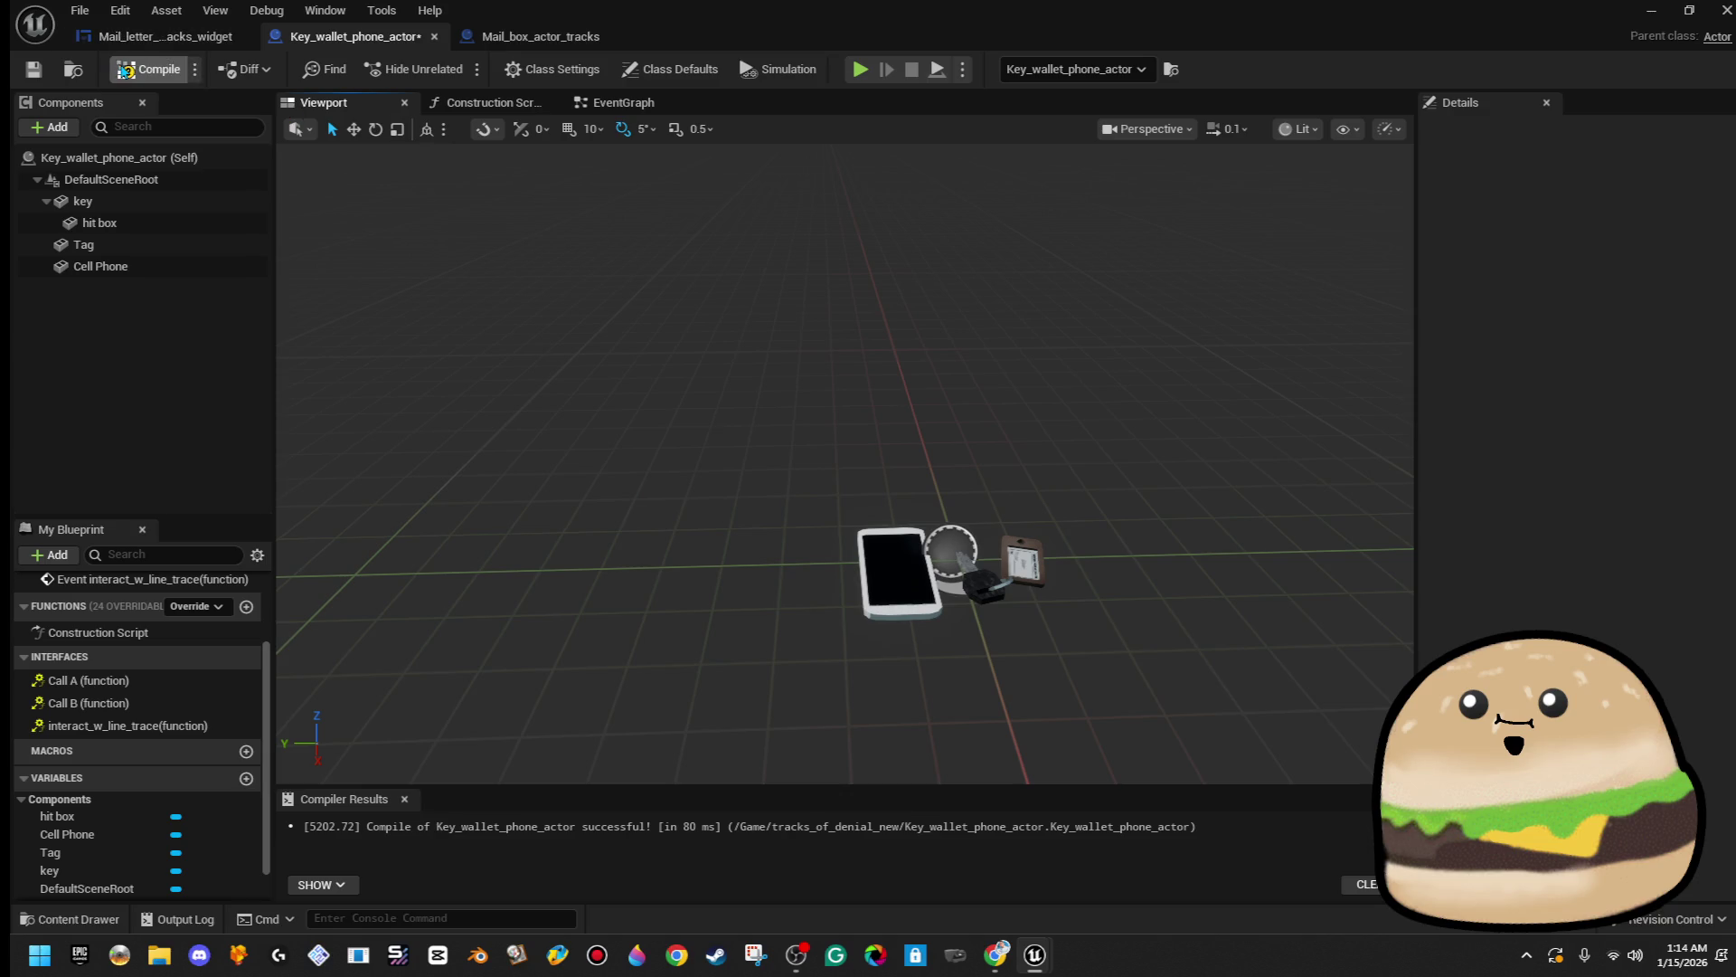
pyautogui.click(30, 74)
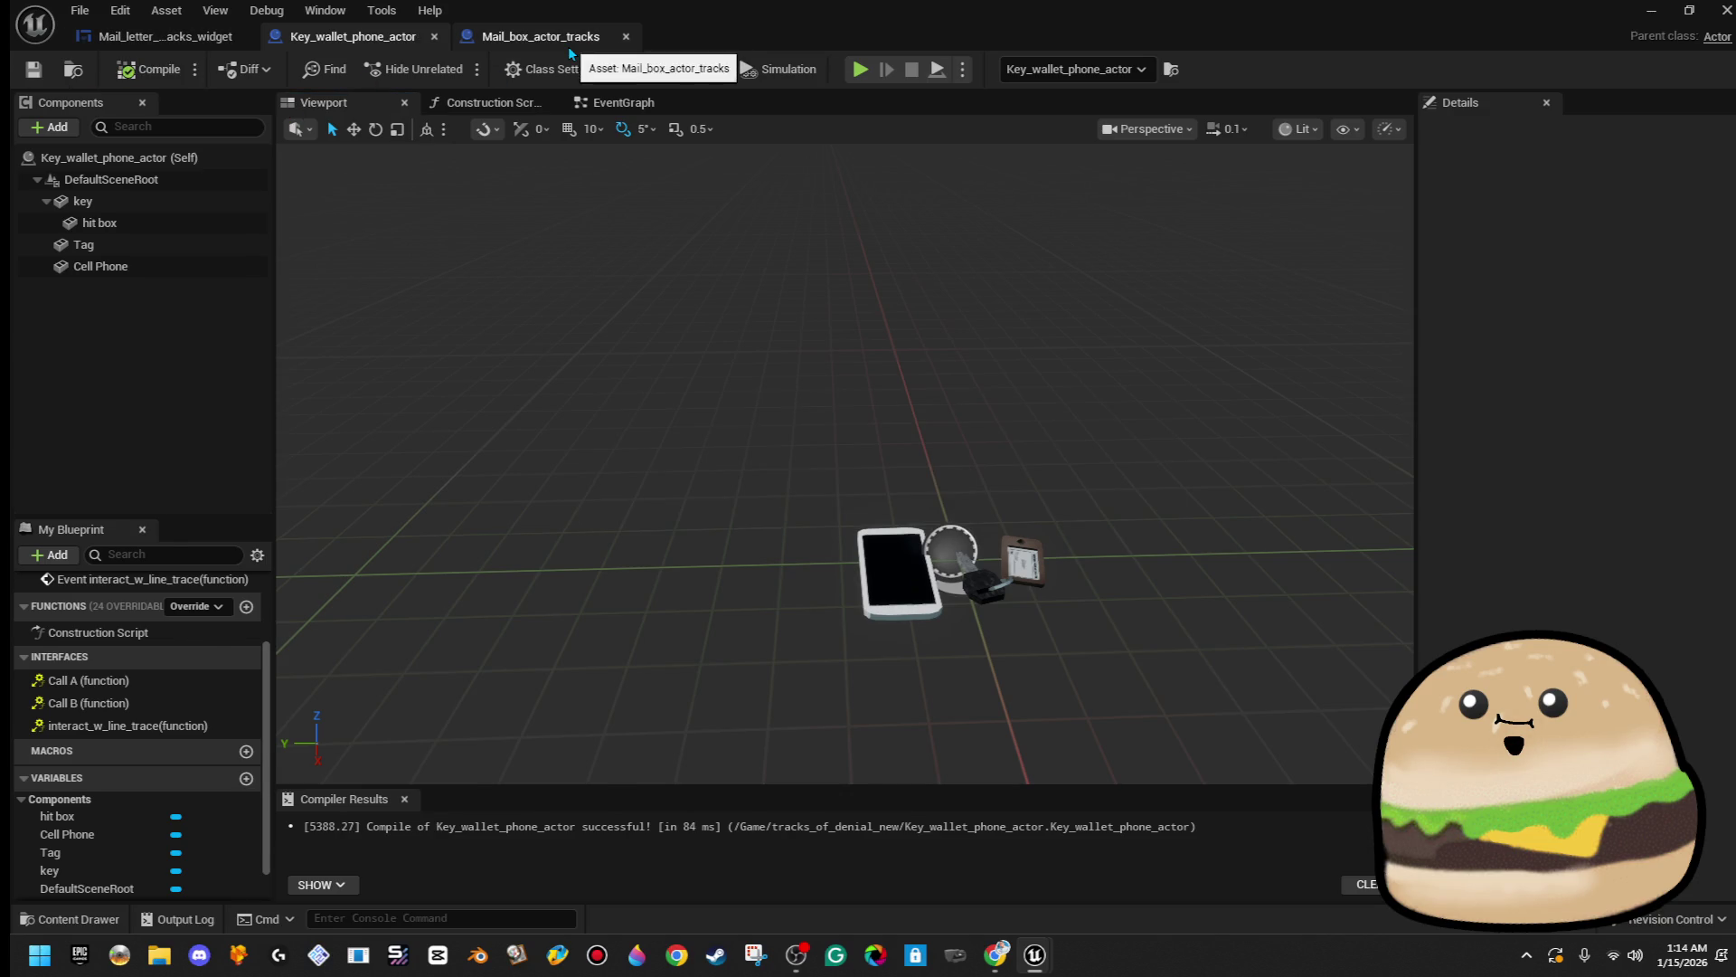
pyautogui.click(569, 51)
pyautogui.scroll(-2, 1001, 321)
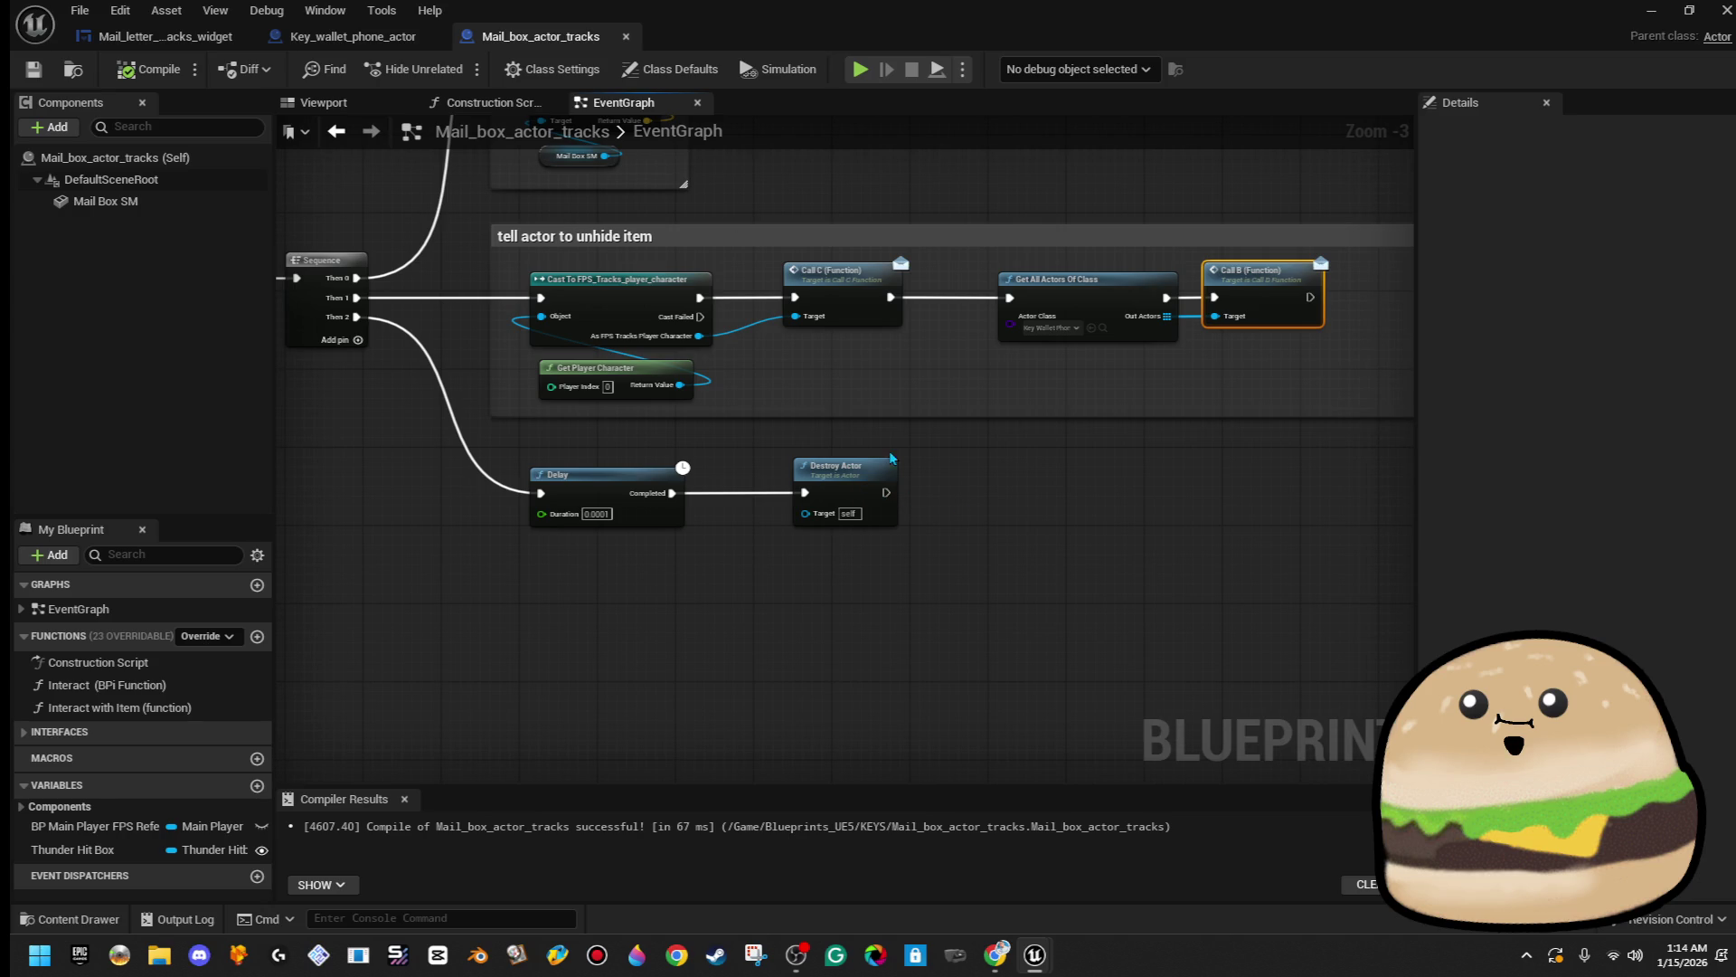
pyautogui.click(124, 43)
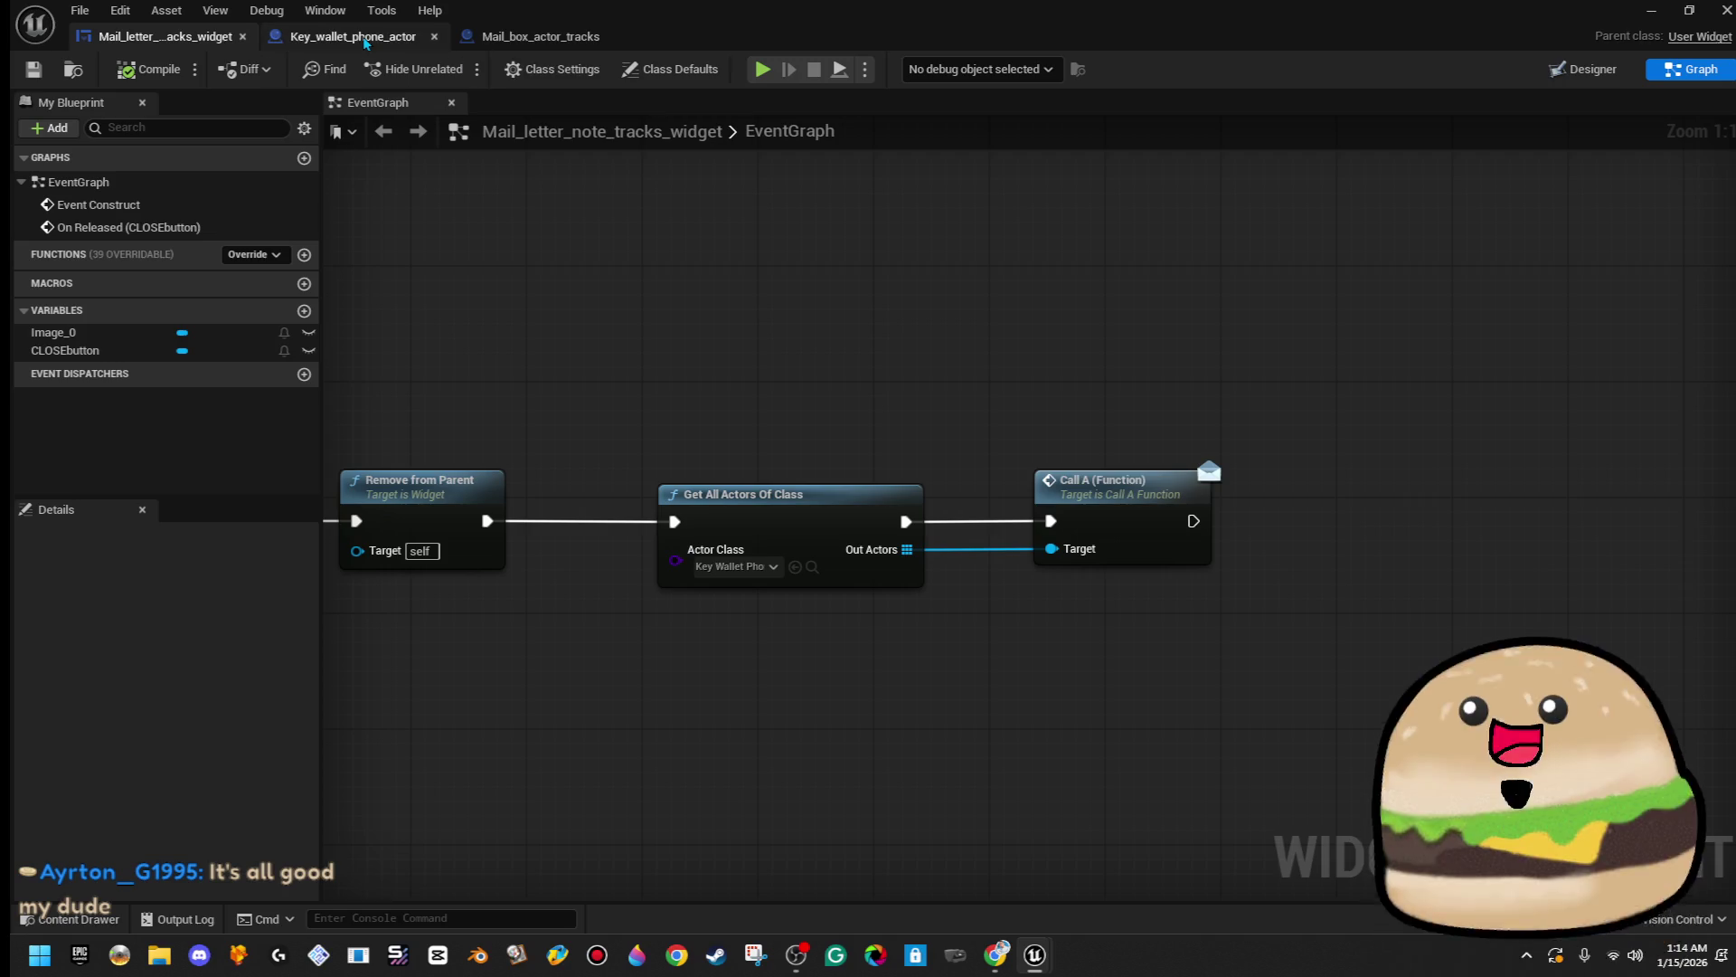
pyautogui.click(364, 38)
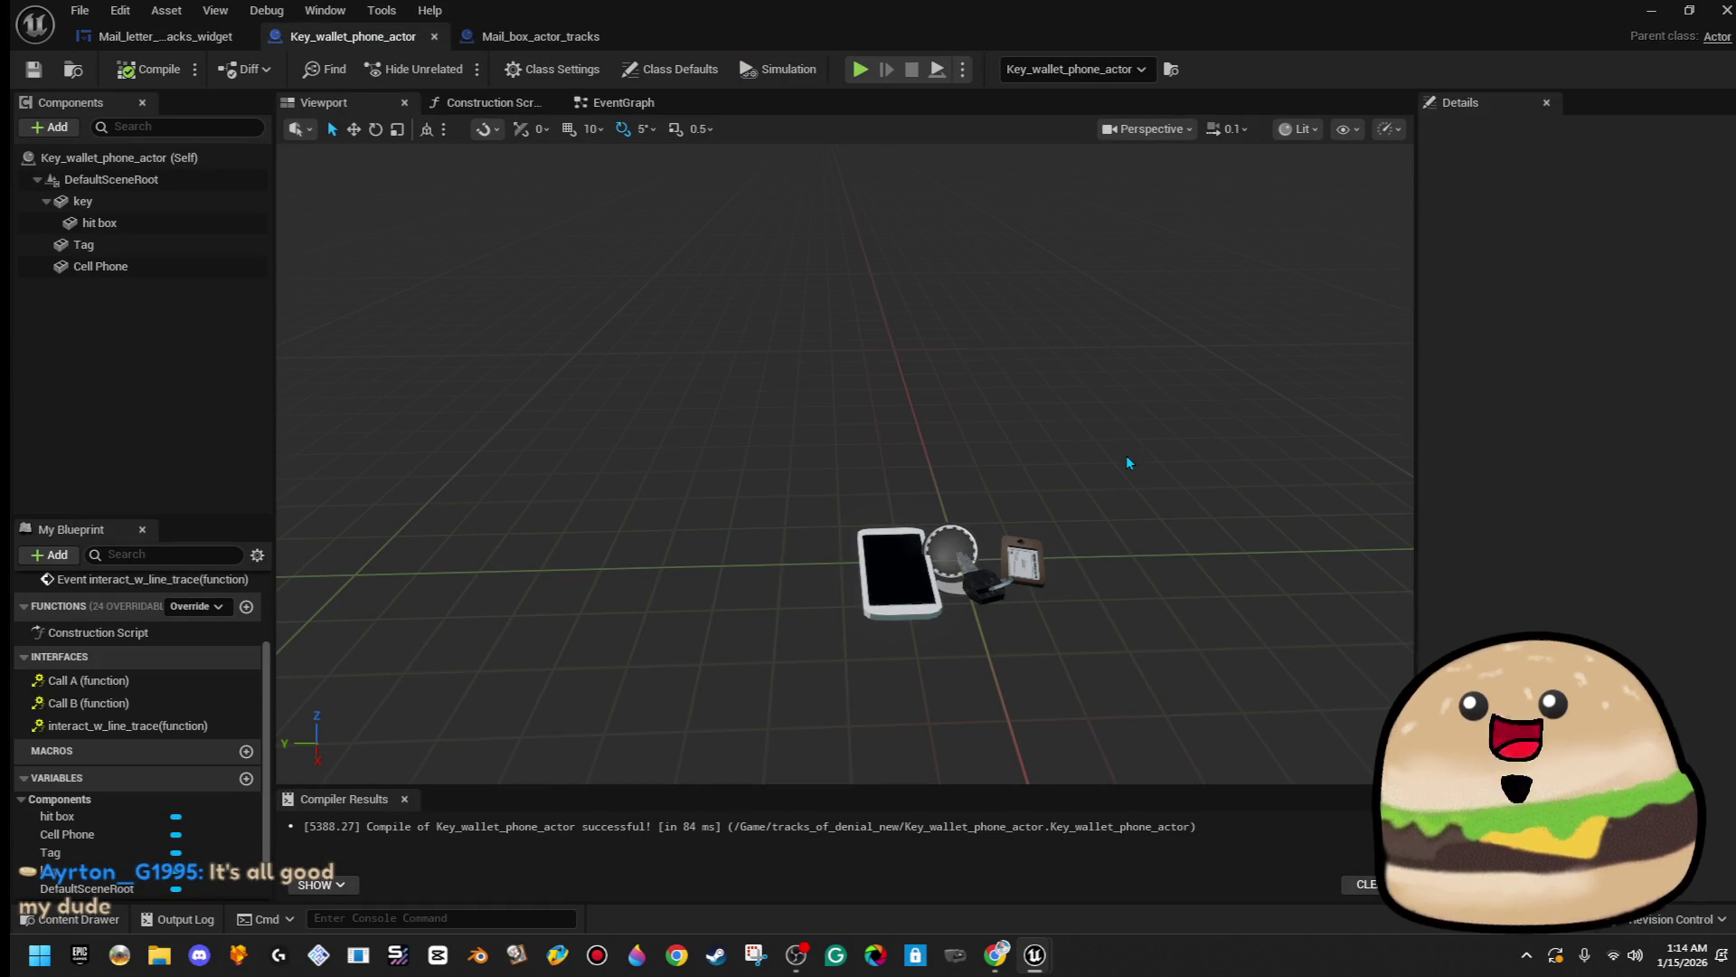
pyautogui.click(916, 533)
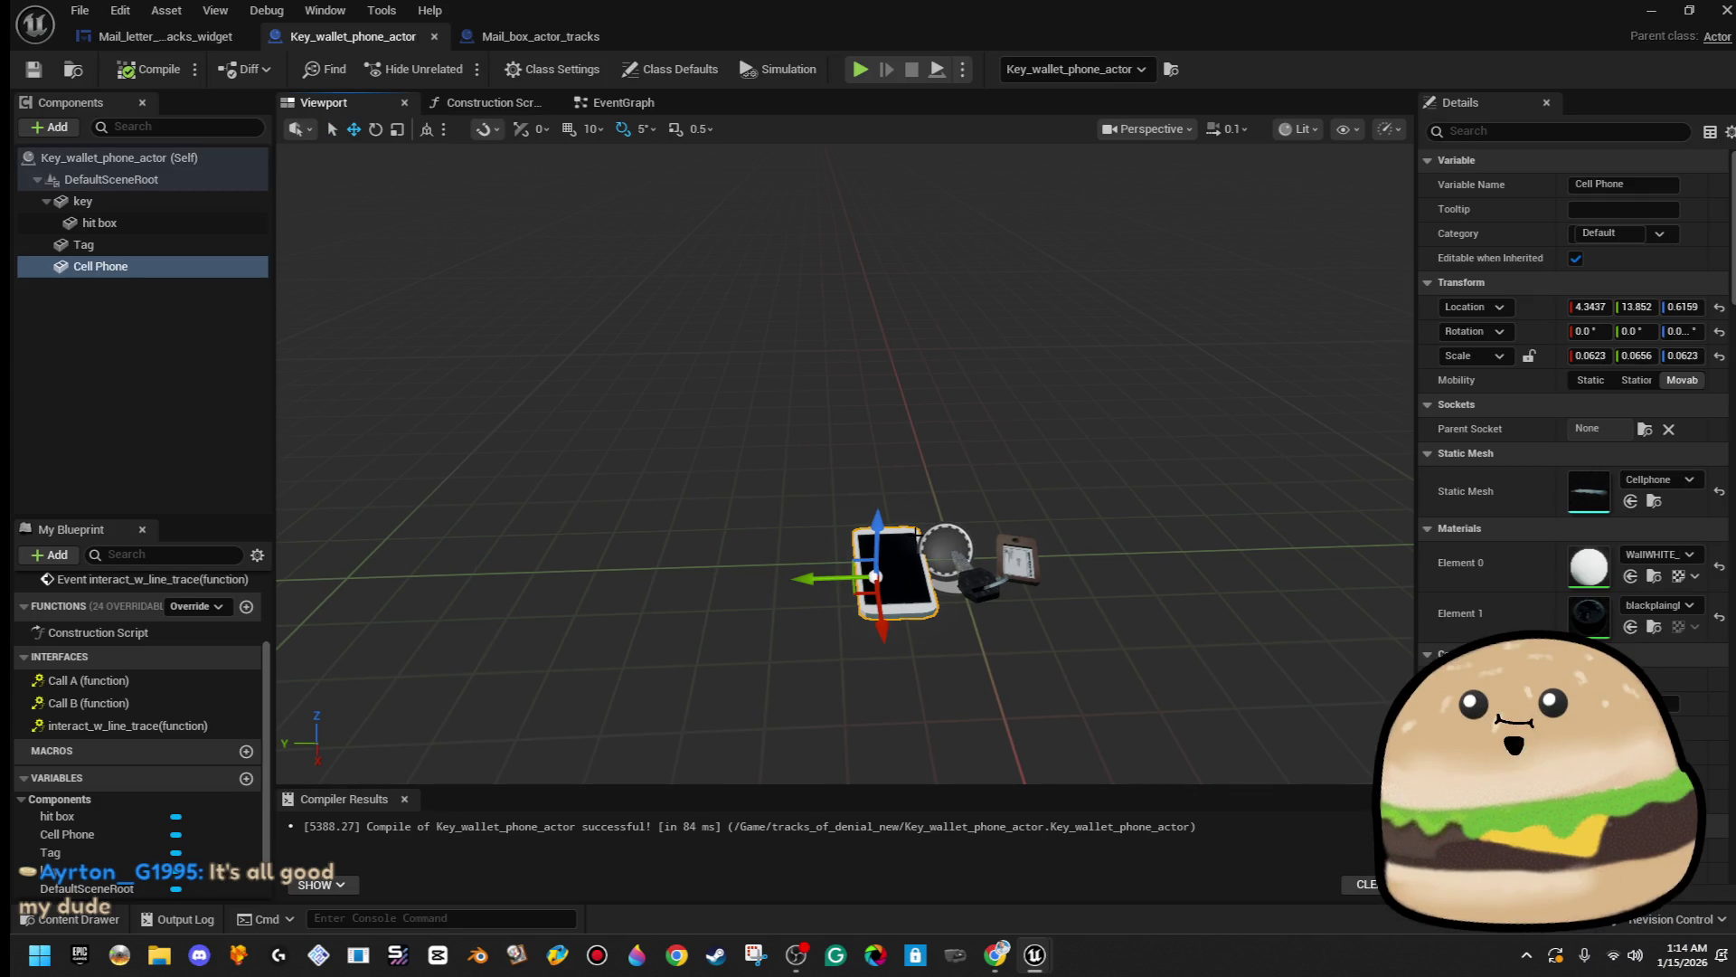
pyautogui.click(637, 107)
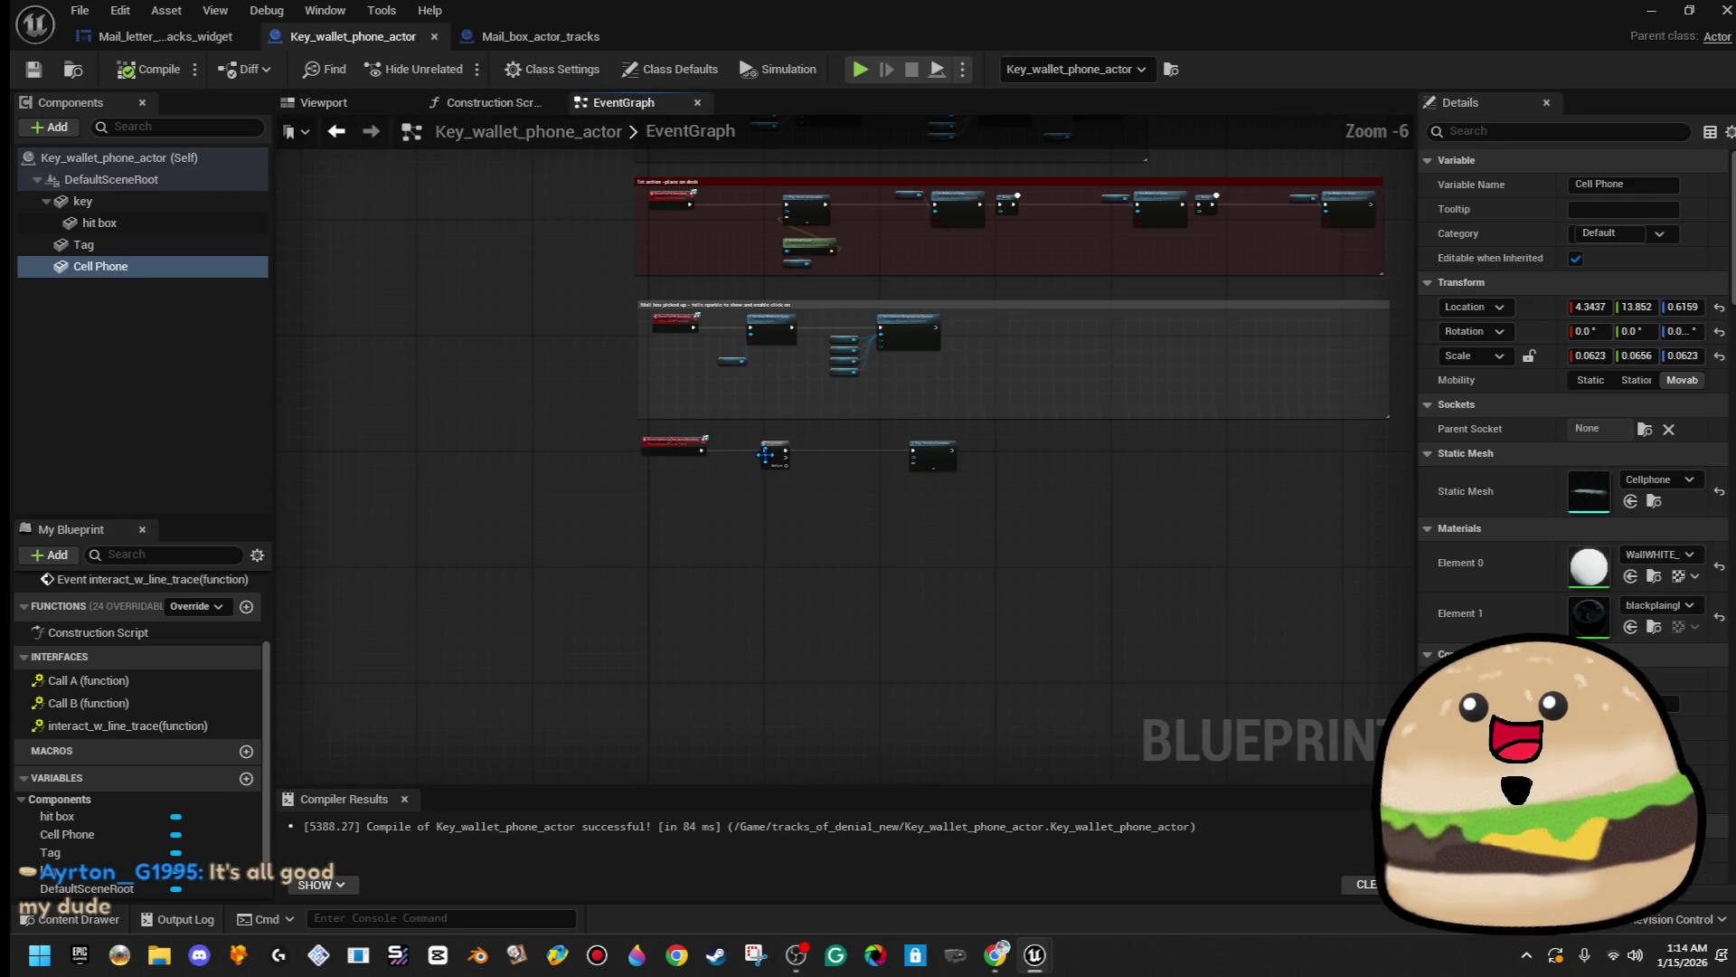
# - Break the old link and rewire Sequence Then 0 into Play Sound at Location beside it
pyautogui.scroll(3, 865, 460)
pyautogui.moveTo(1275, 432)
pyautogui.mouseDown()
pyautogui.moveTo(1058, 560)
pyautogui.moveTo(990, 560)
pyautogui.mouseUp()
pyautogui.rightClick(920, 572)
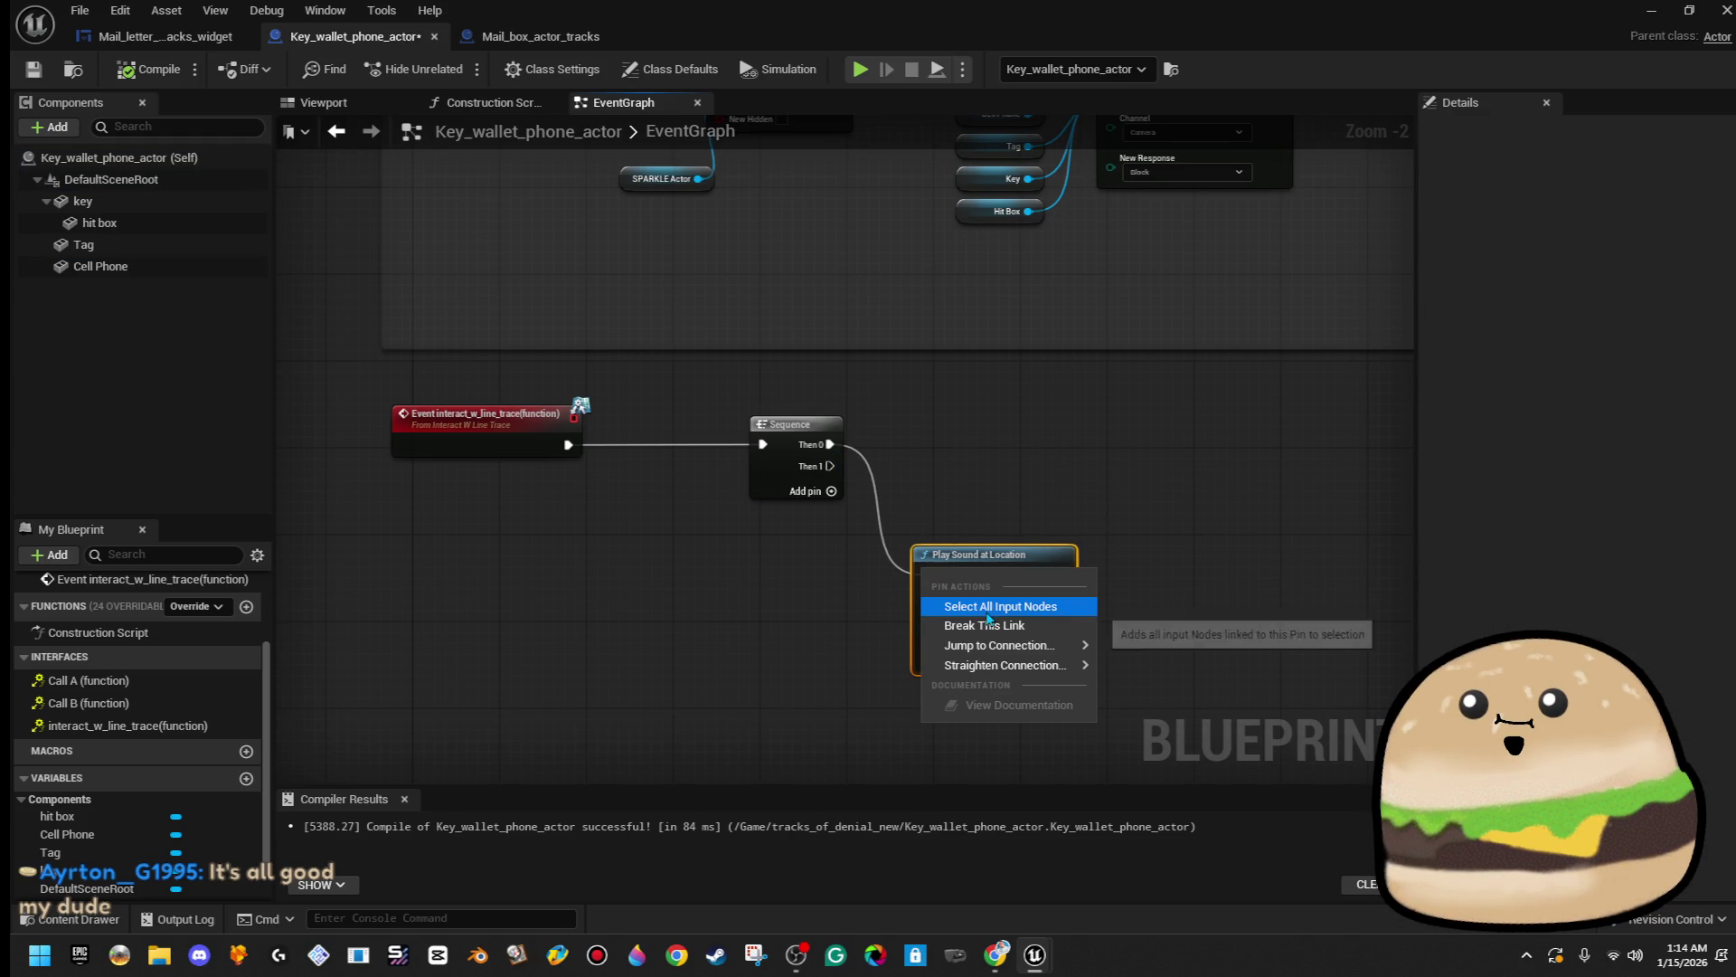
pyautogui.click(993, 625)
pyautogui.moveTo(998, 578); pyautogui.dragTo(998, 623)
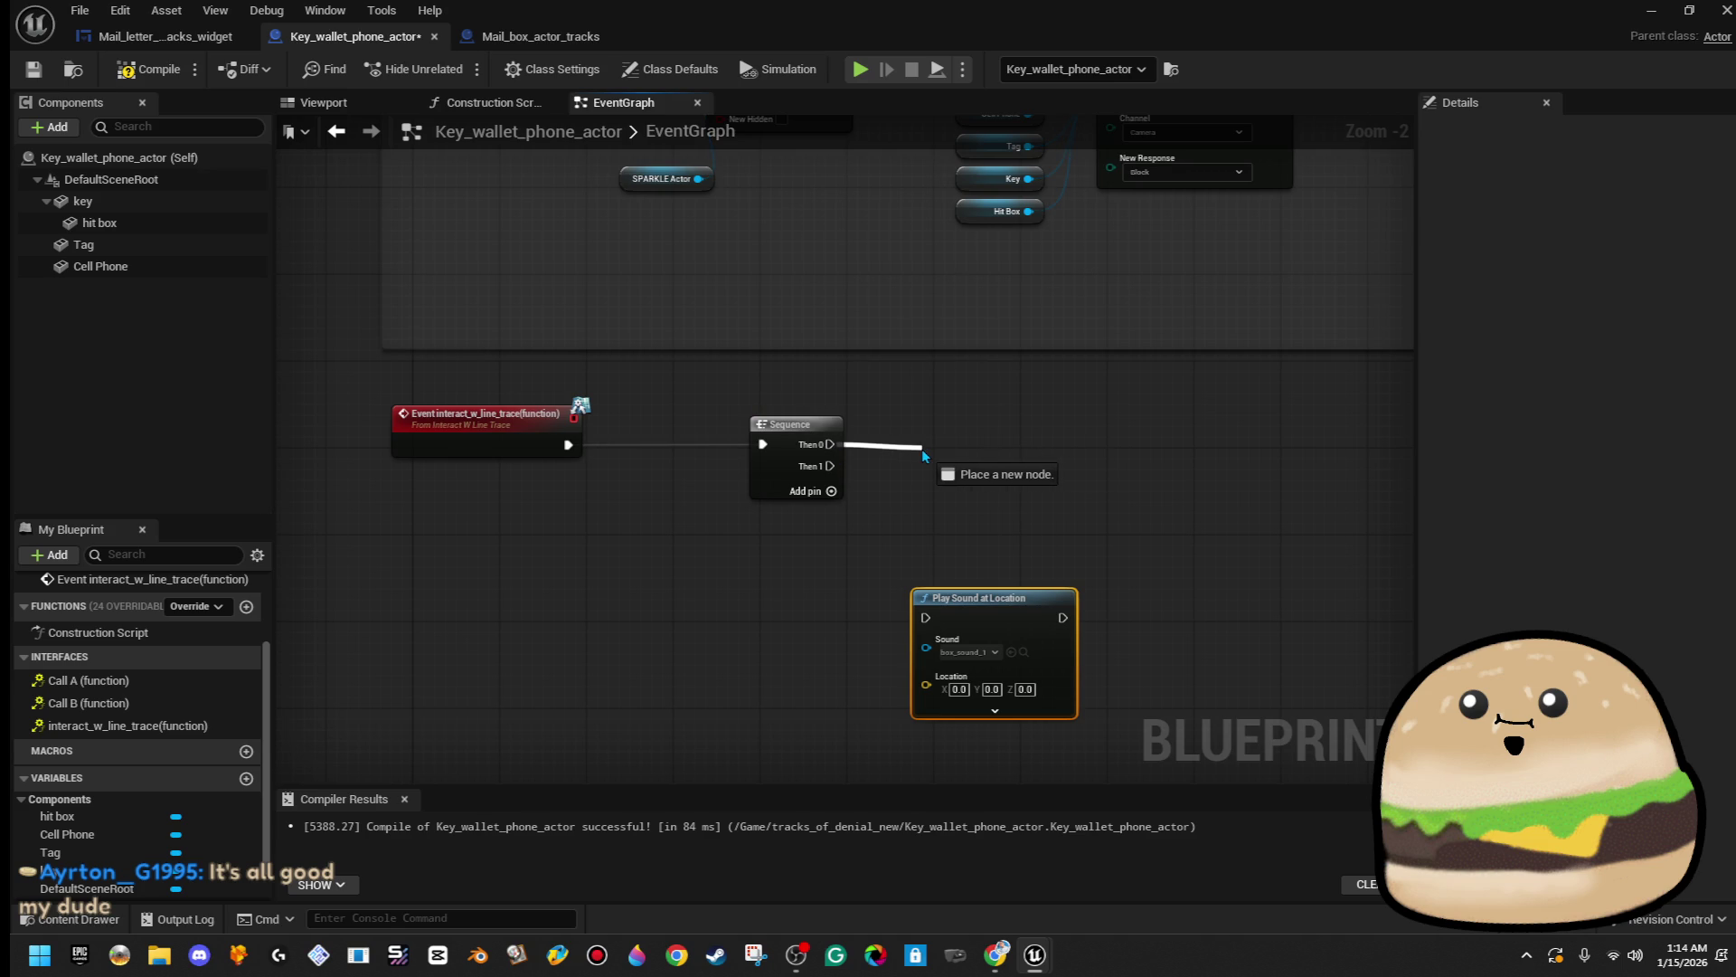
pyautogui.moveTo(925, 455); pyautogui.dragTo(904, 447)
pyautogui.click(856, 624)
pyautogui.moveTo(986, 626)
pyautogui.mouseDown()
pyautogui.moveTo(998, 452)
pyautogui.moveTo(825, 444)
pyautogui.moveTo(1011, 449)
pyautogui.mouseUp()
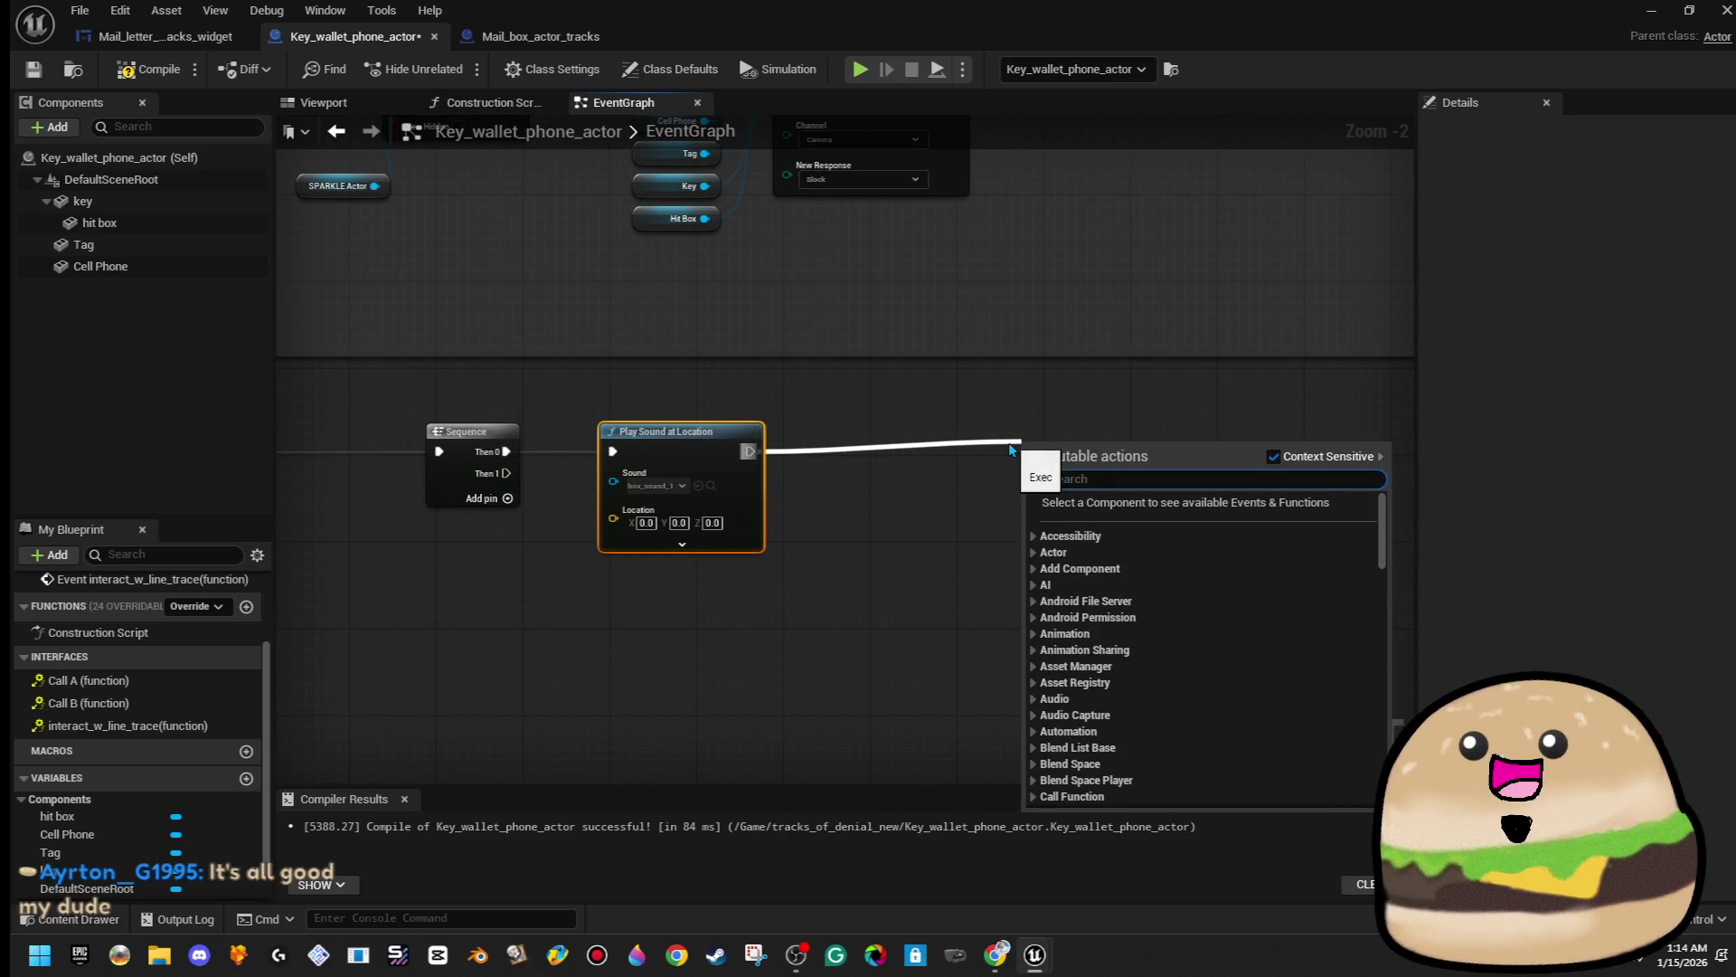
# - Add a Cast To FPS_Tracks_player_character fed by Get Player Character, then open the mail letter widget
pyautogui.write('call')
pyautogui.press('BackSpace')
pyautogui.press('BackSpace')
pyautogui.press('BackSpace')
pyautogui.write('cast to')
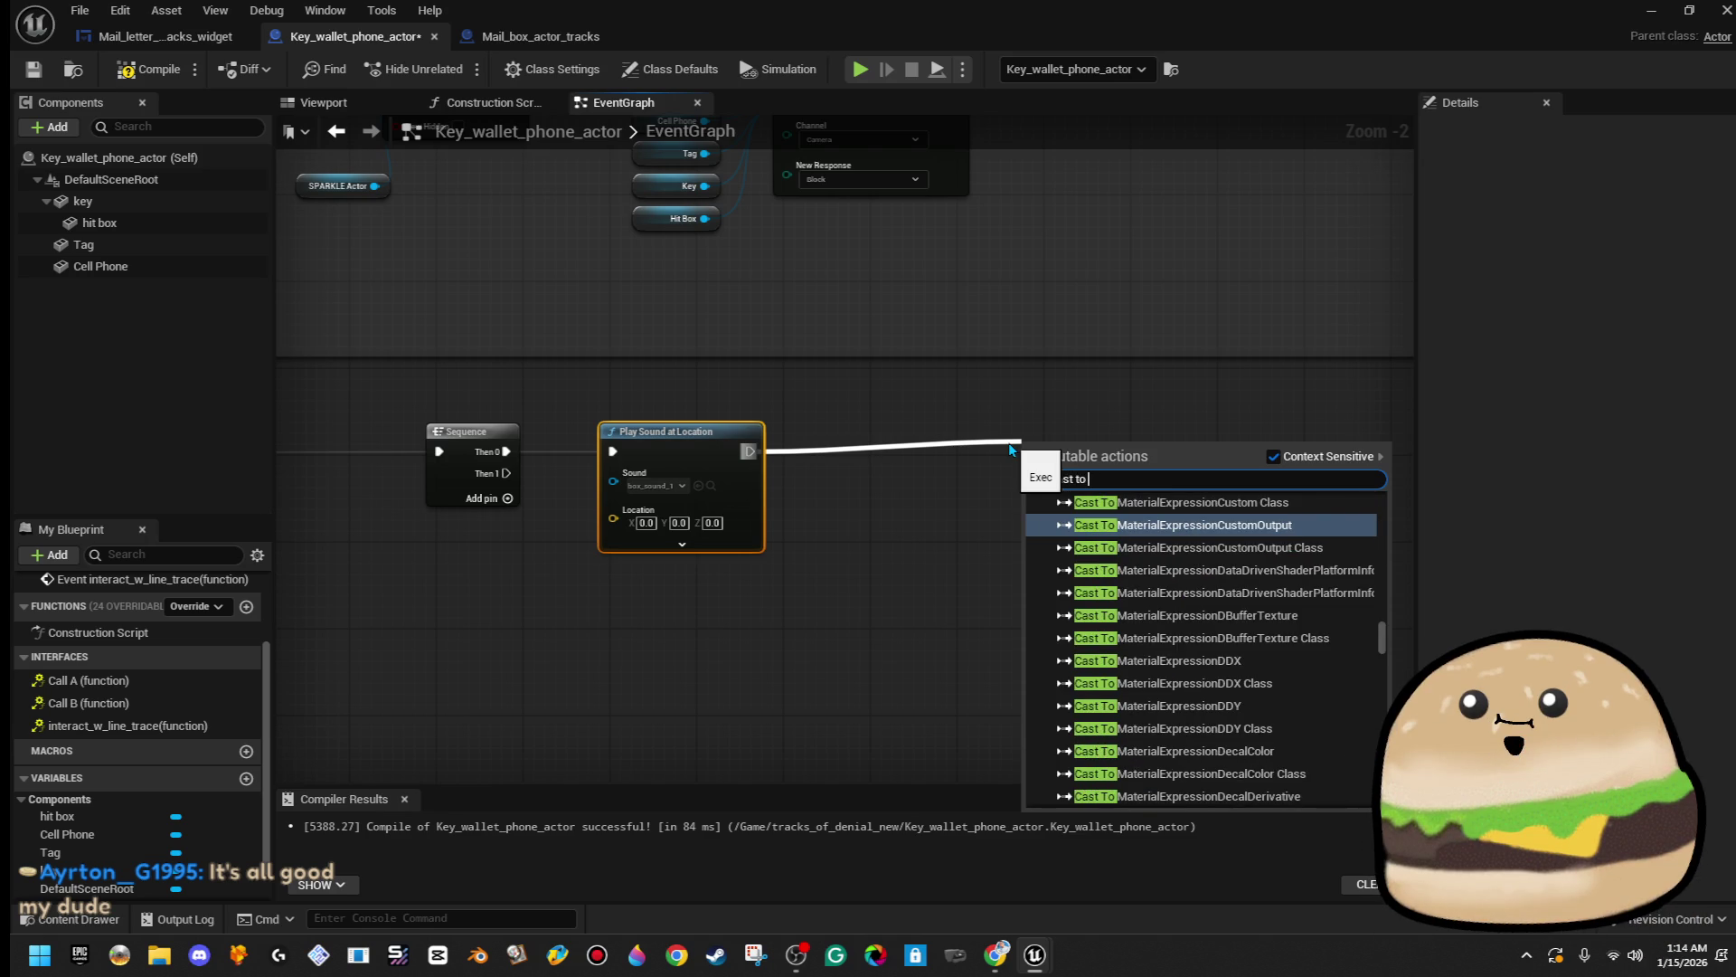
pyautogui.write('tracks fps')
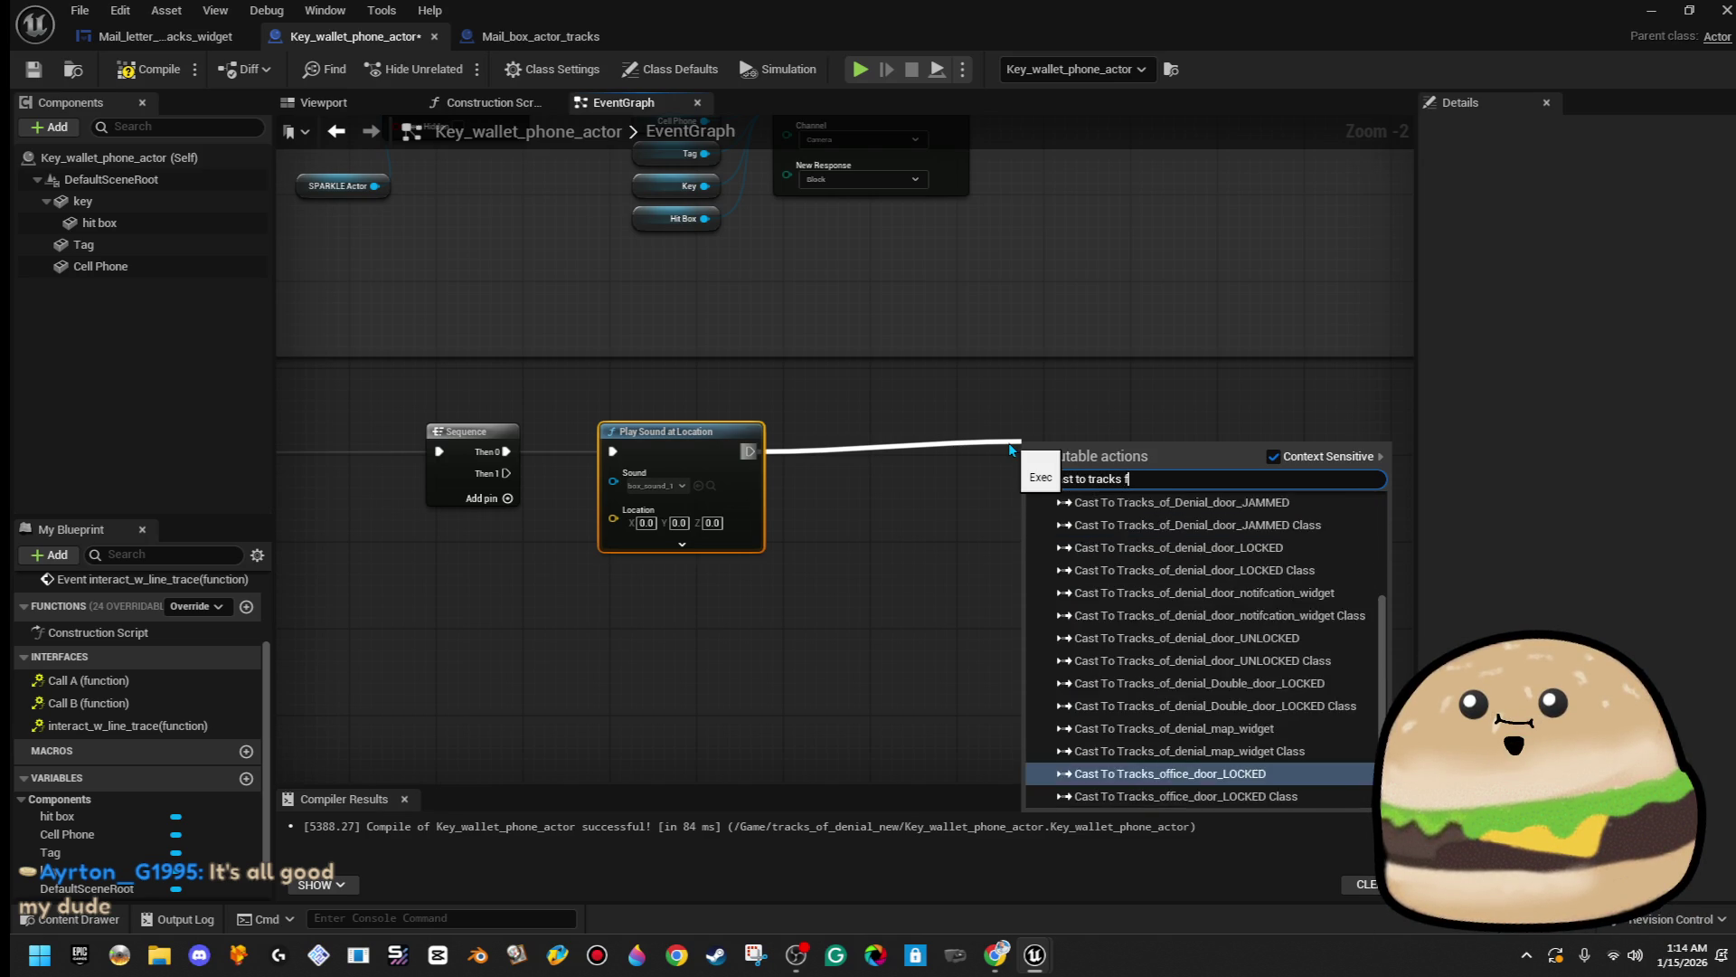
pyautogui.press('Return')
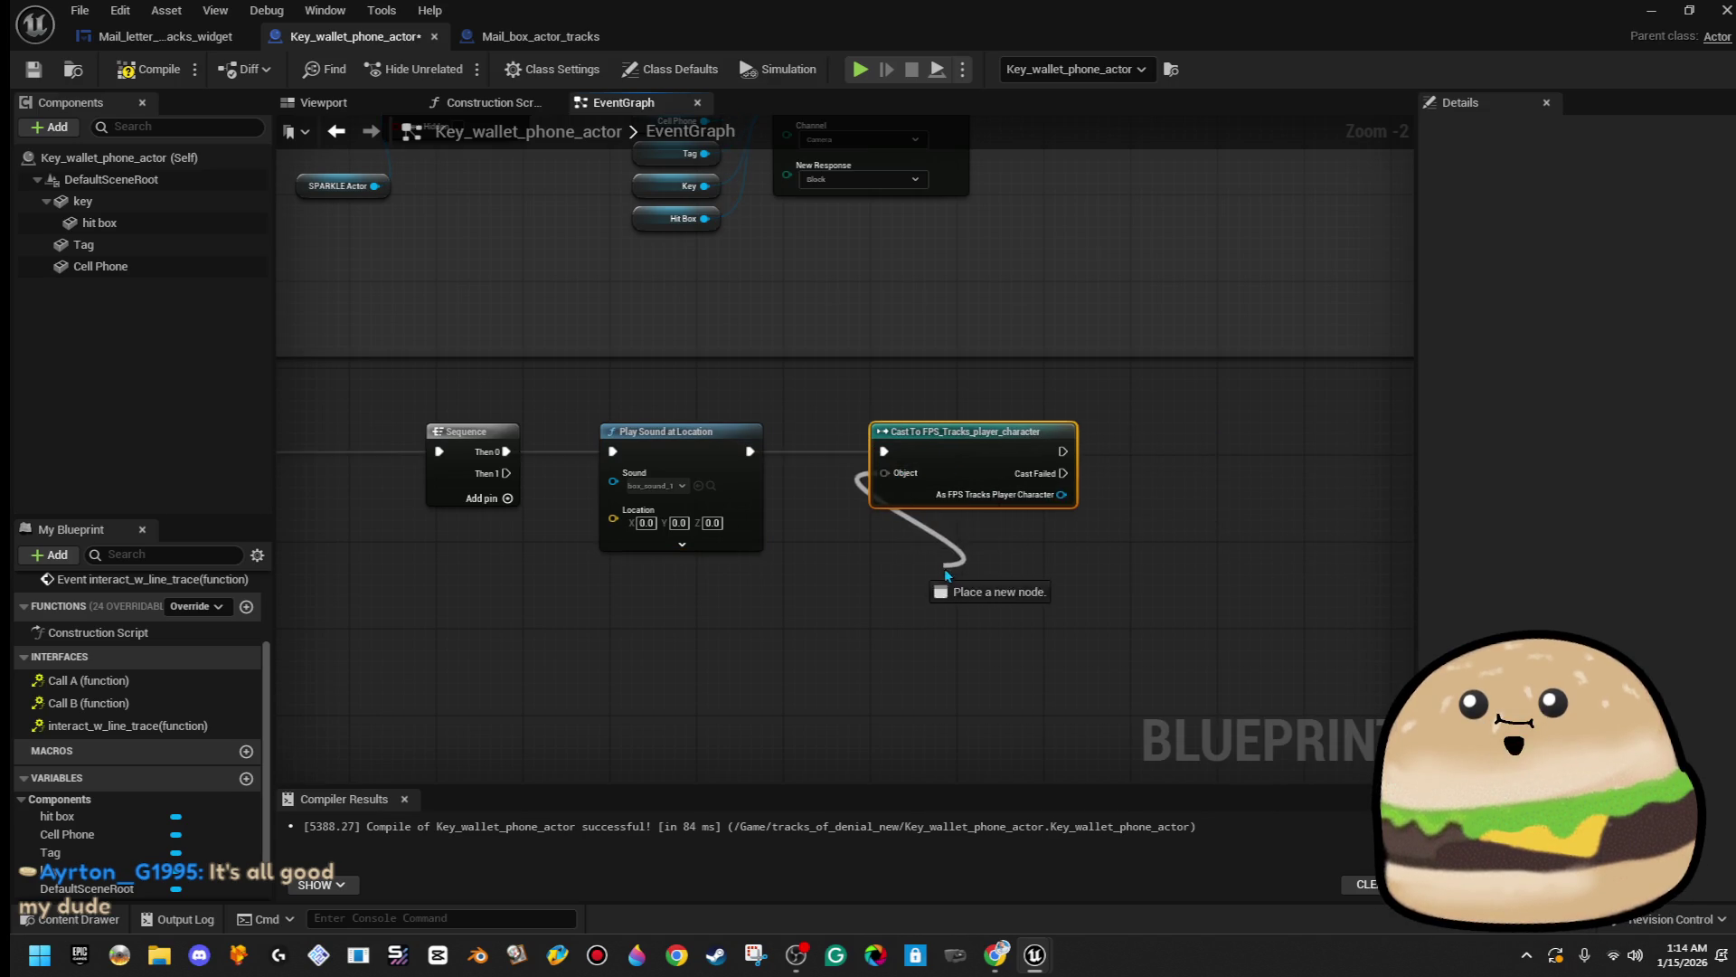
pyautogui.moveTo(948, 575); pyautogui.dragTo(950, 574)
pyautogui.write('get play')
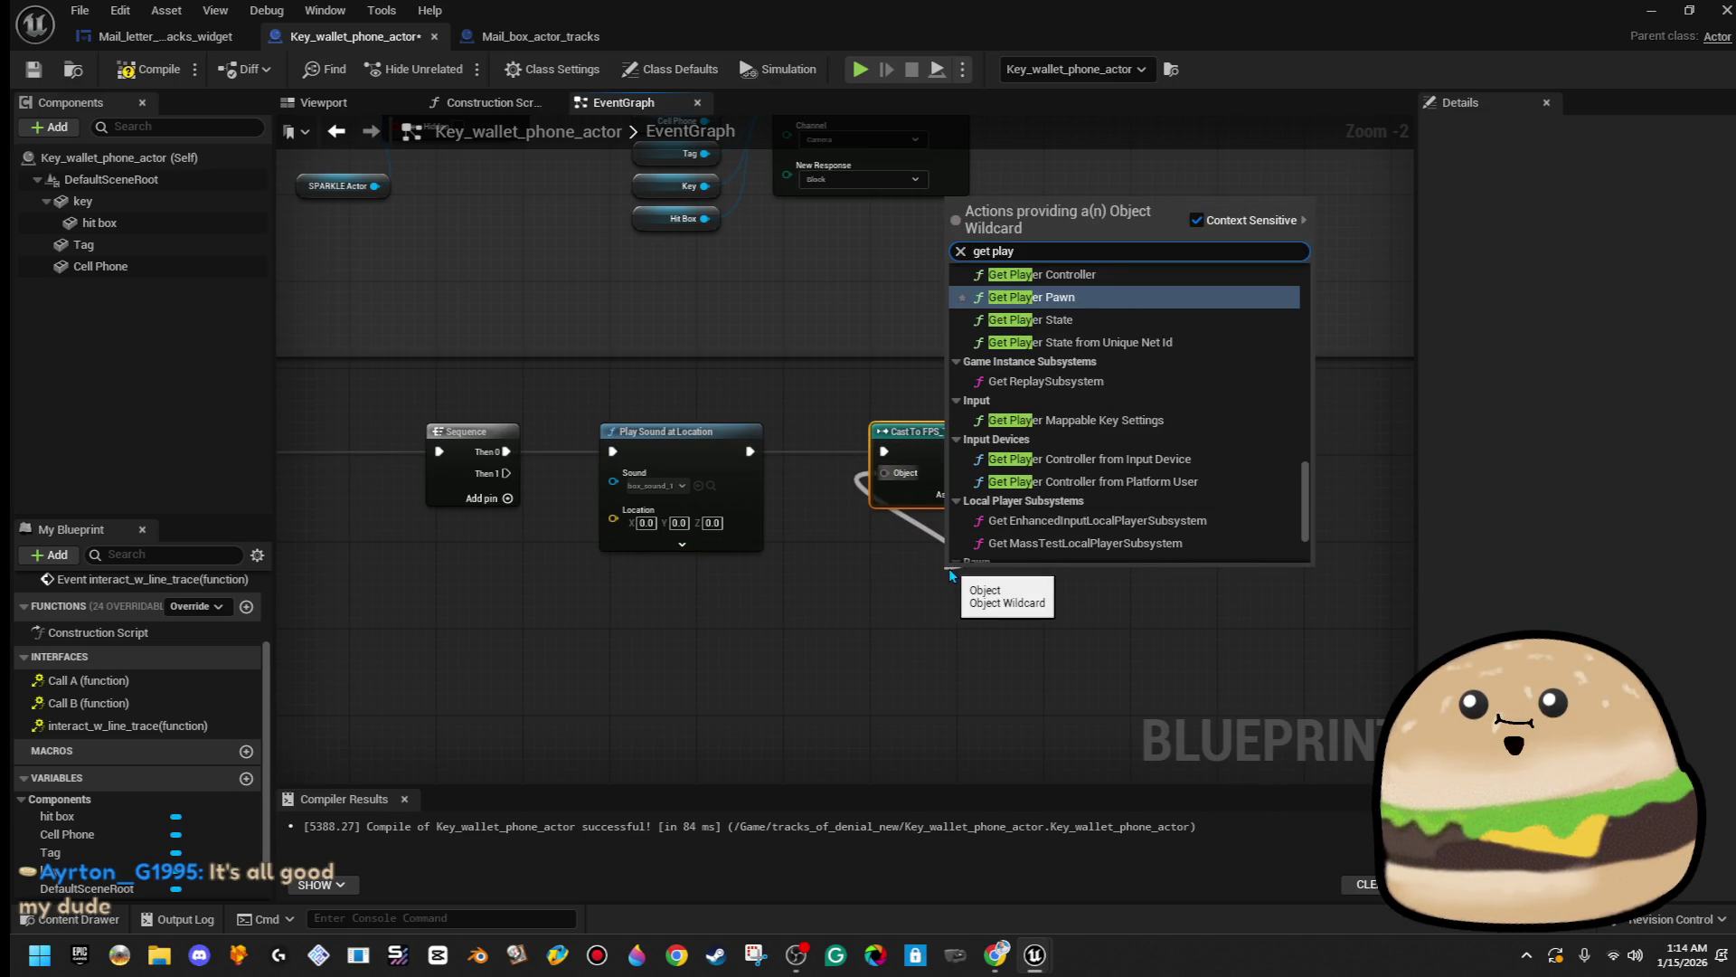
pyautogui.write('er')
pyautogui.press('Up')
pyautogui.press('Return')
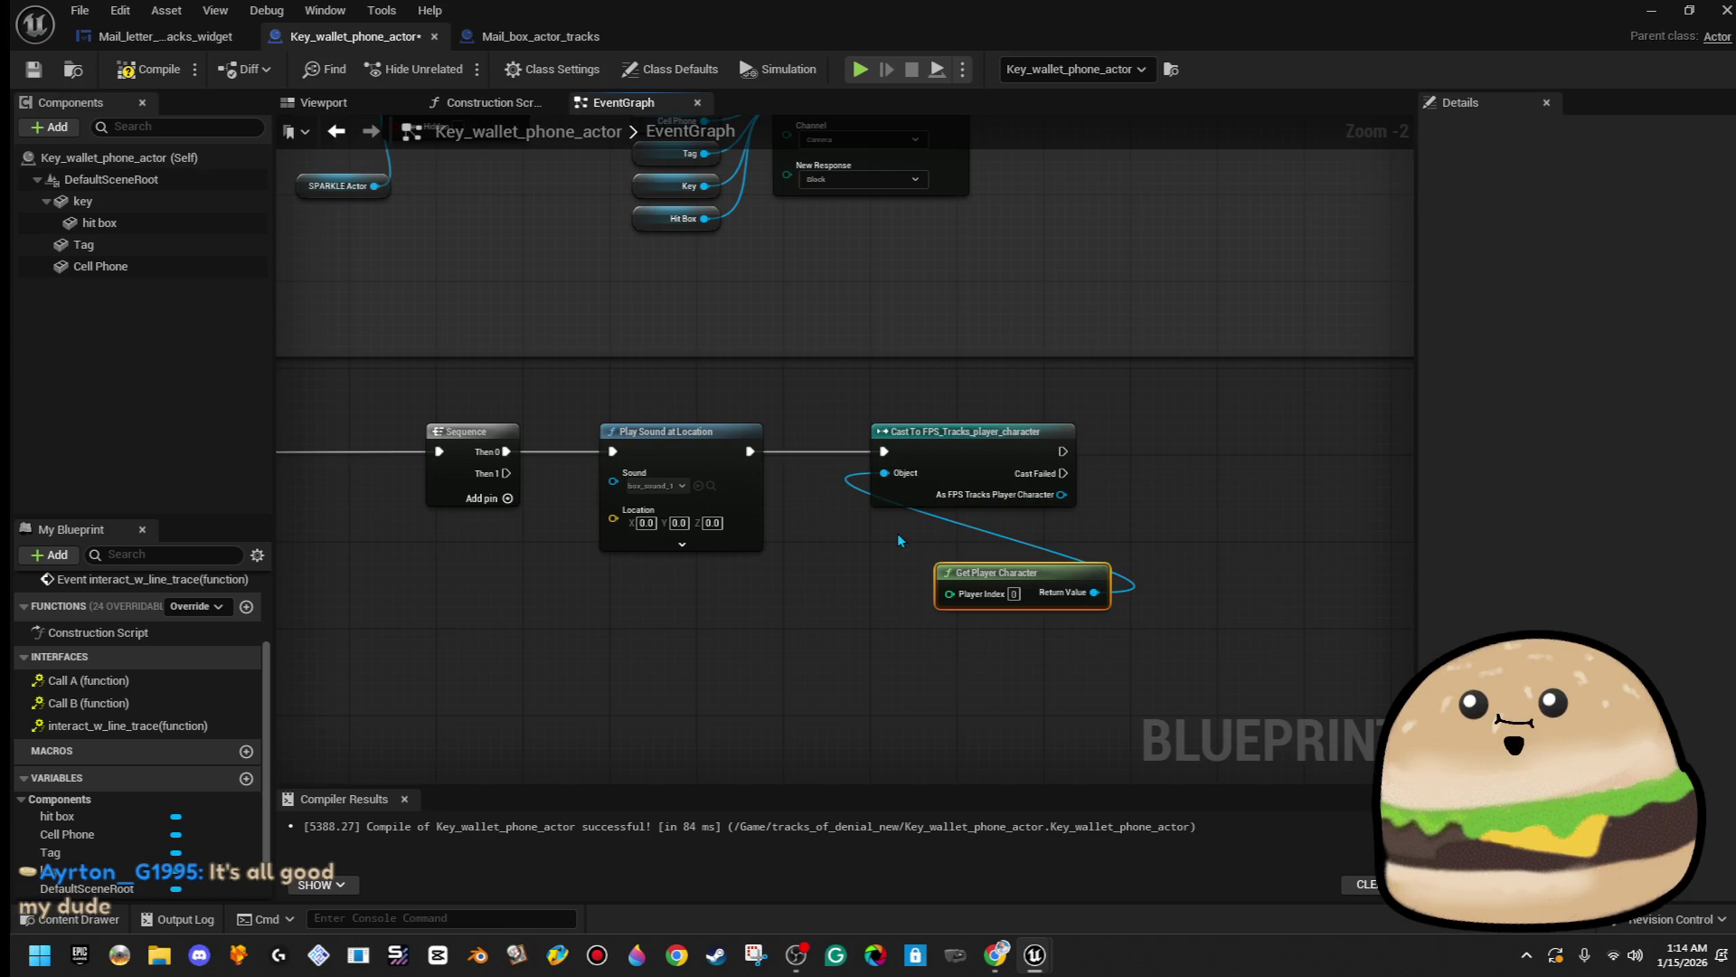
pyautogui.moveTo(1003, 583); pyautogui.dragTo(937, 560)
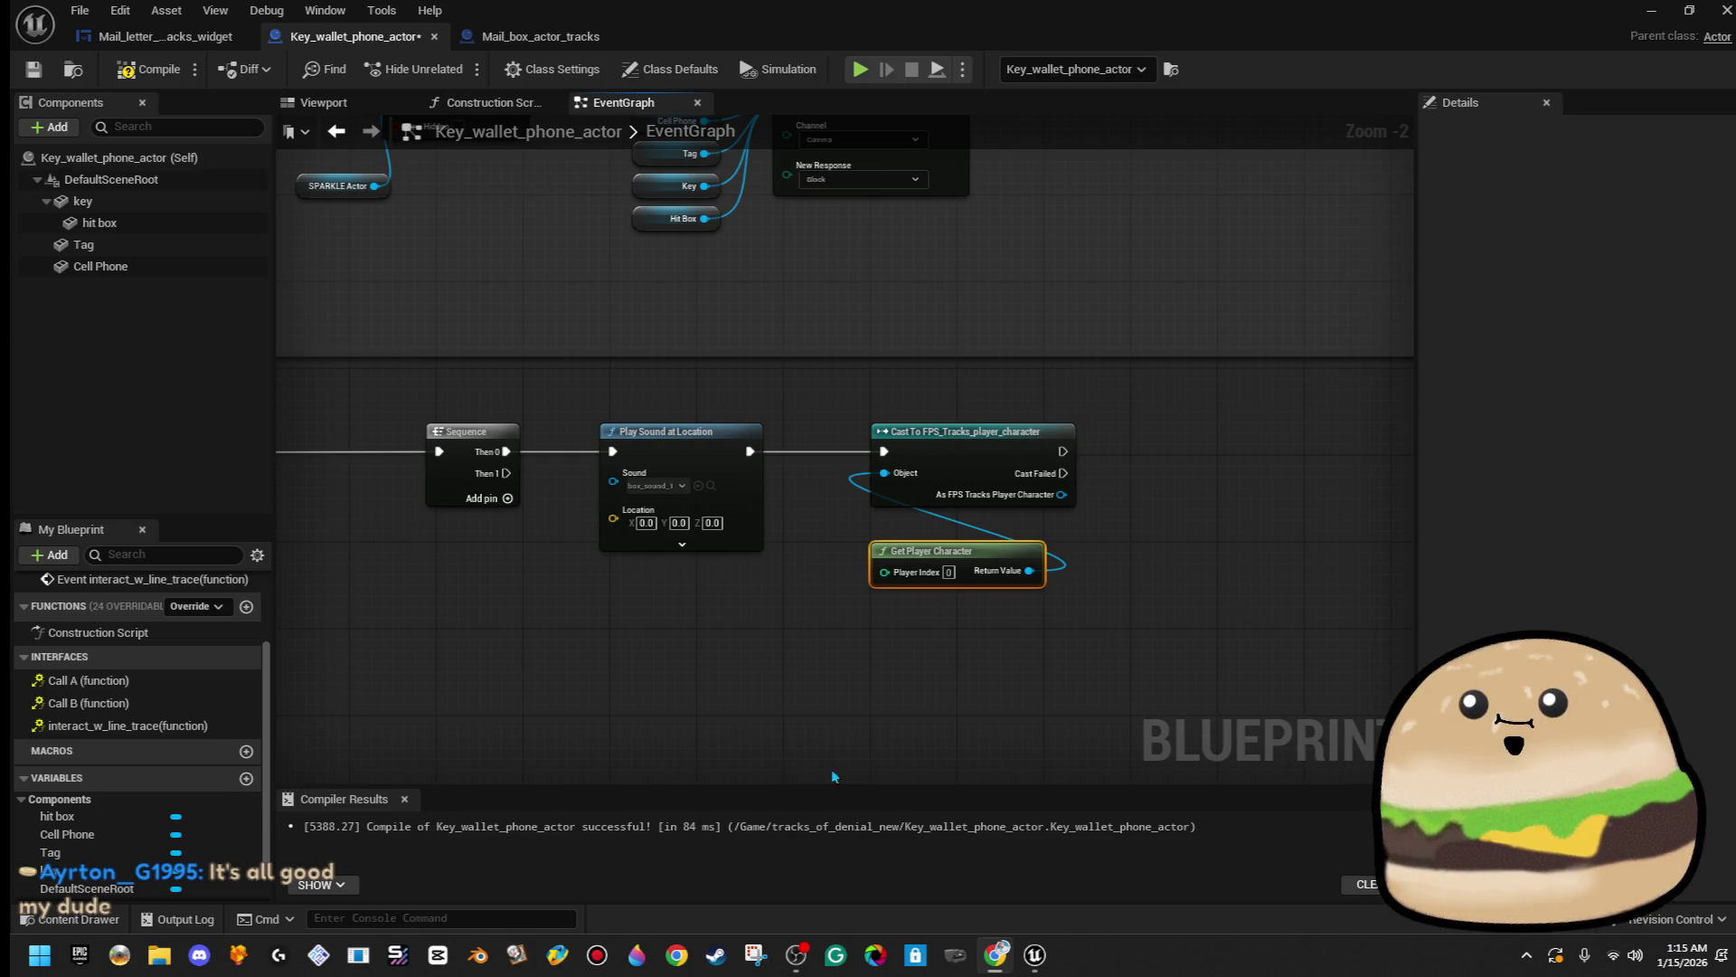
pyautogui.click(155, 37)
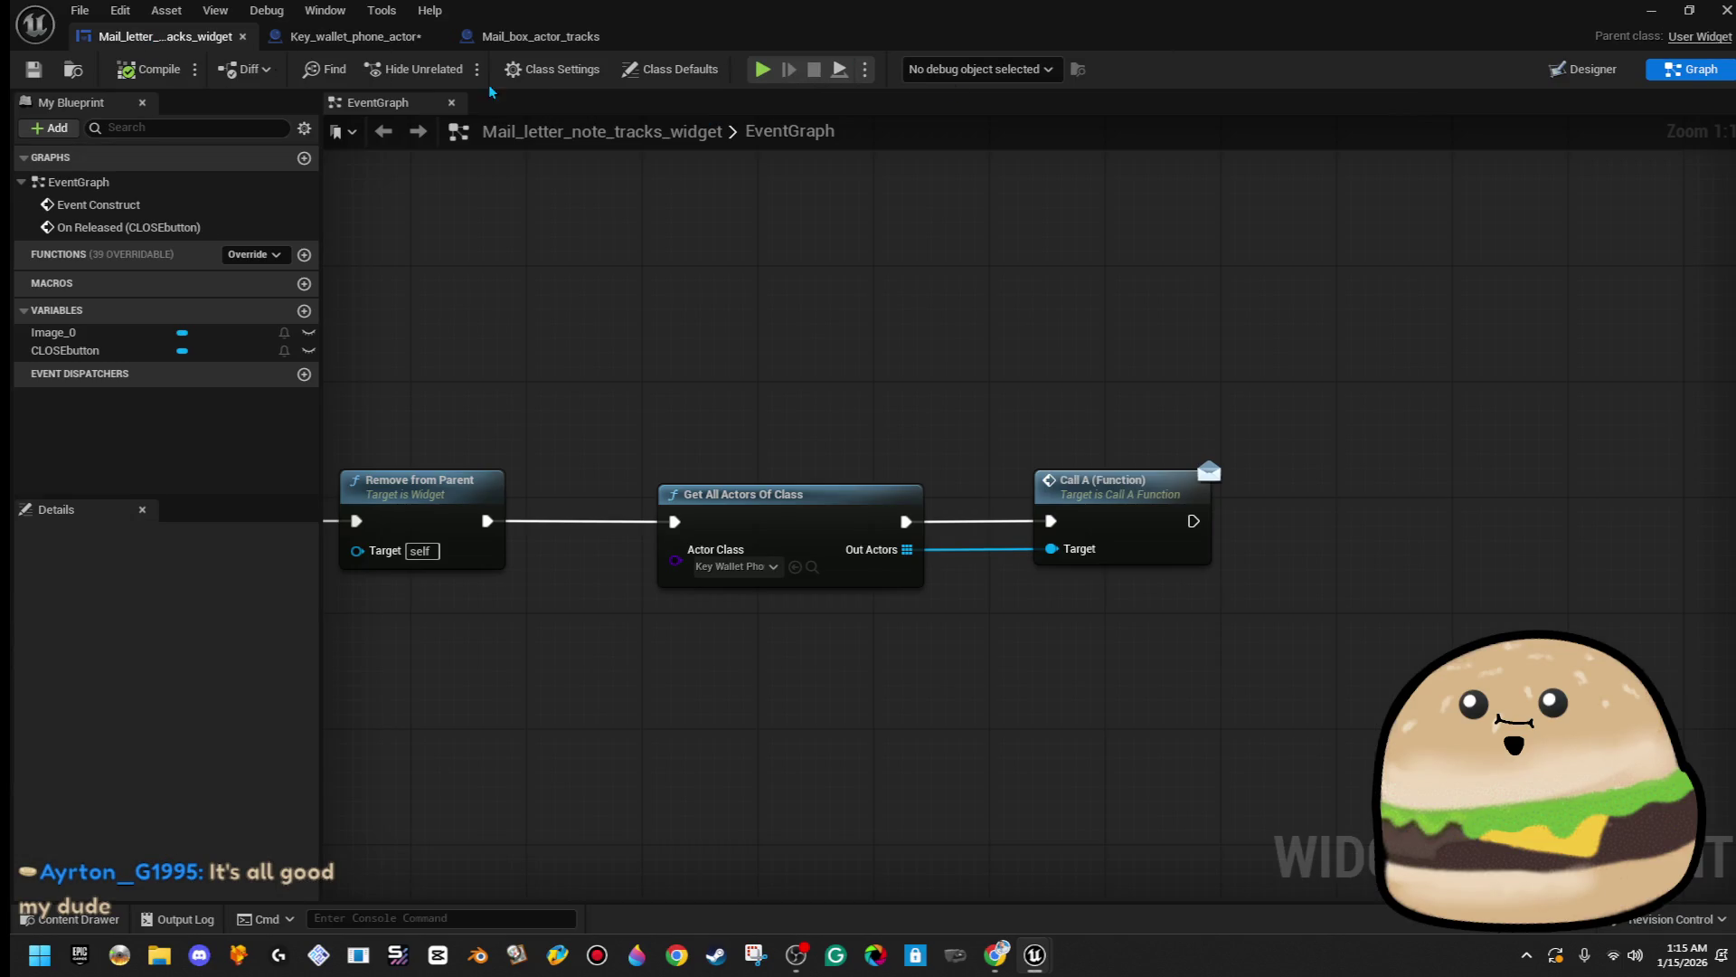
# - Search 'fps', open the FPS_Tracks_player_character blueprint and select its Mail_Box mesh
pyautogui.hotkey('alt', 'Tab')
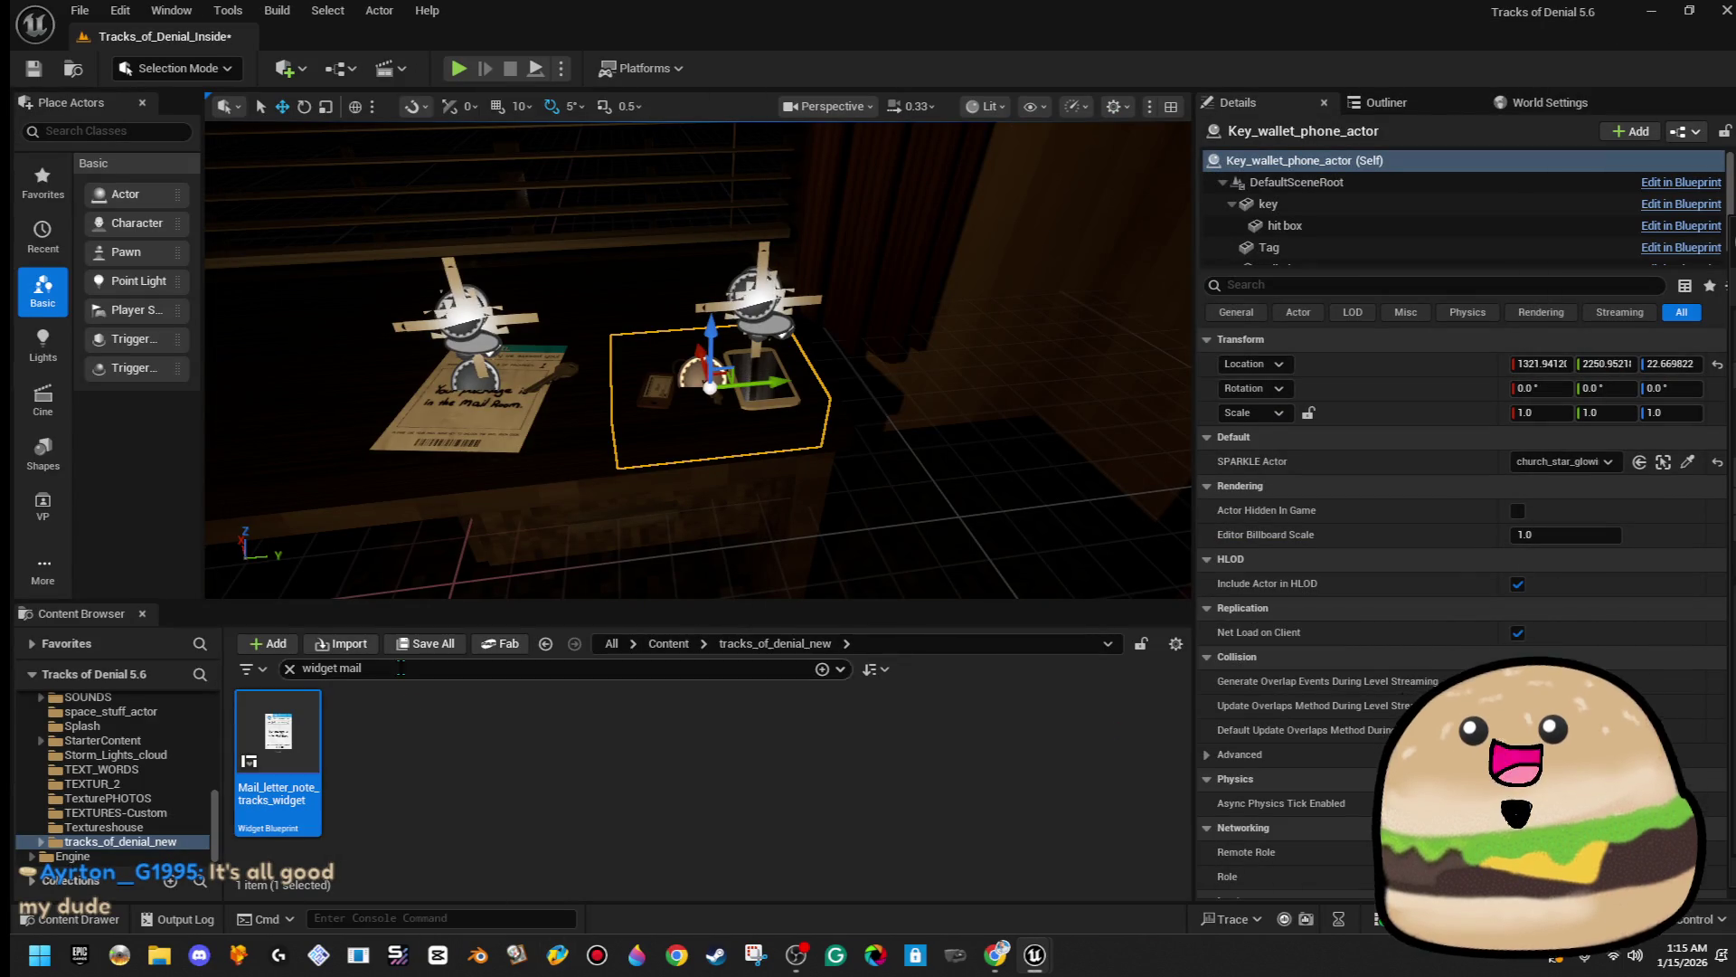
pyautogui.hotkey('ctrl', 'f')
pyautogui.write('fps')
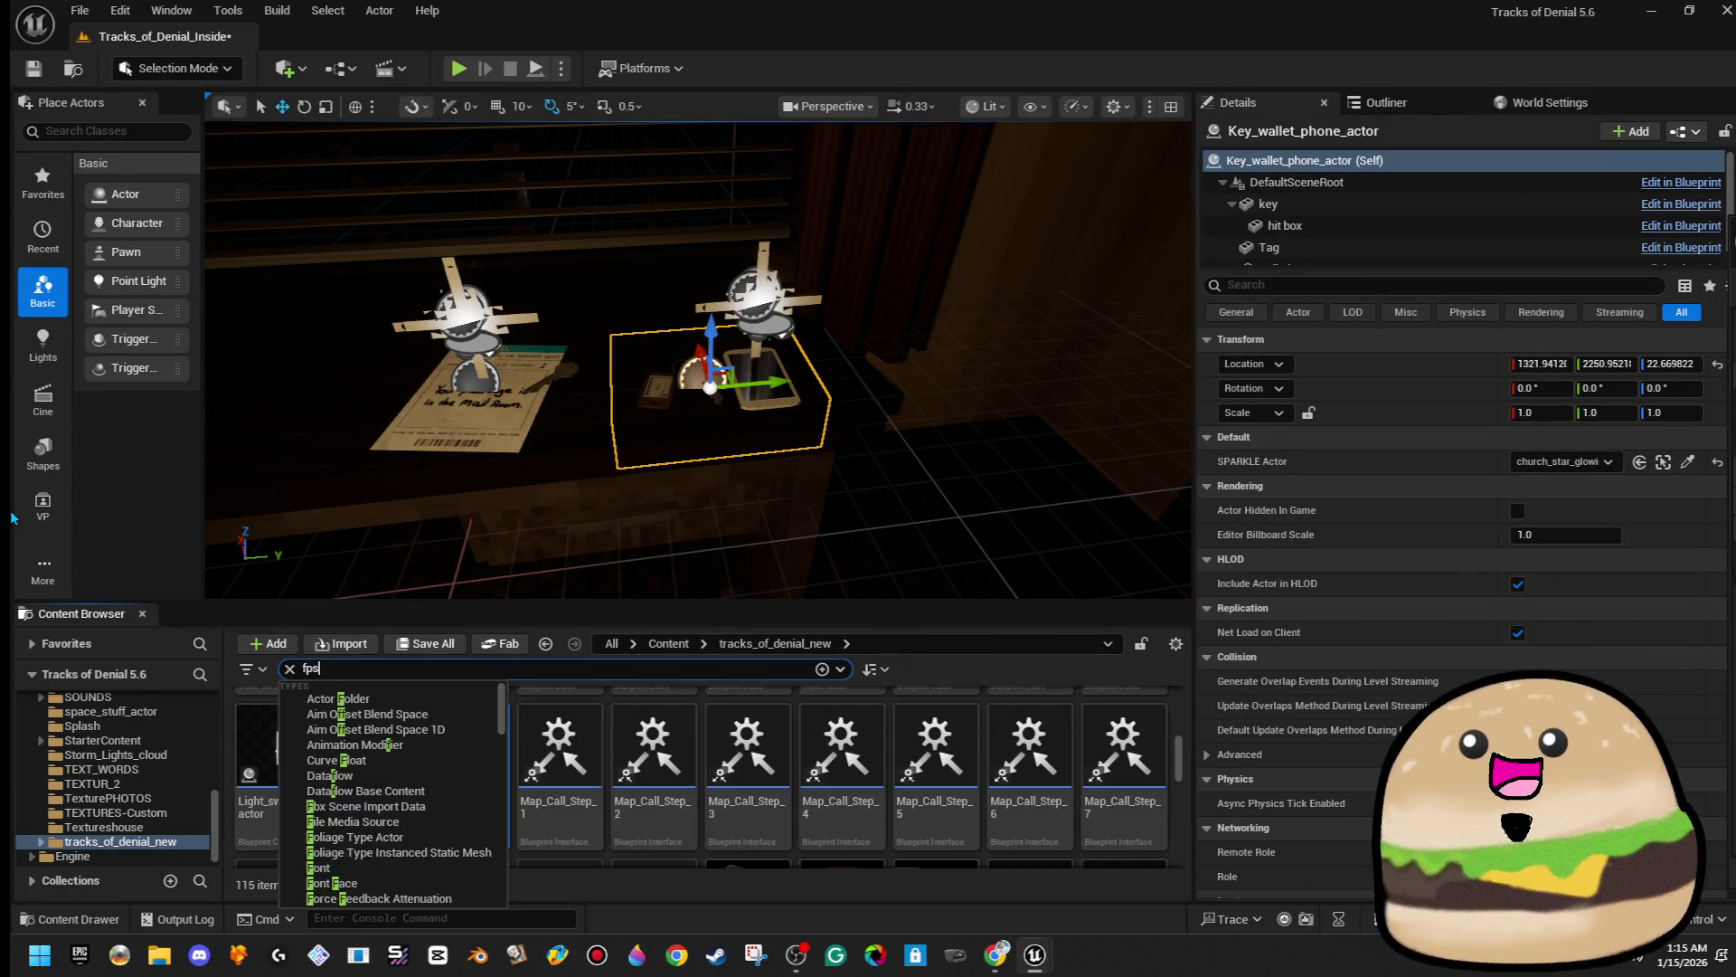
pyautogui.click(288, 719)
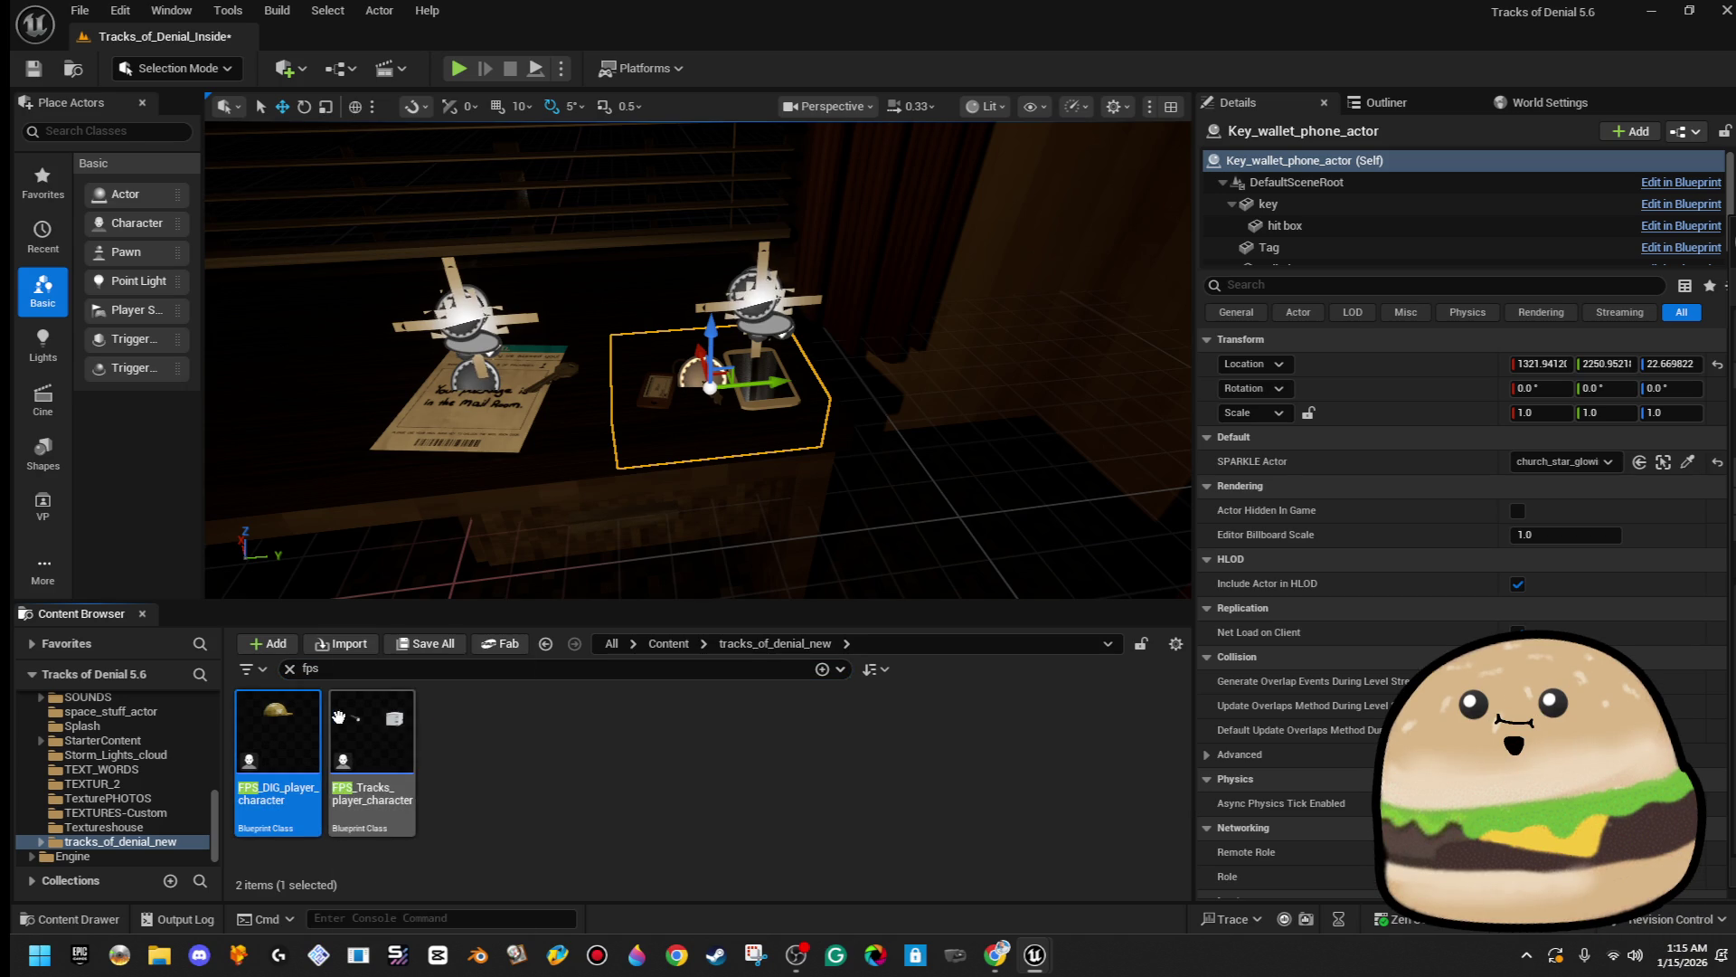
pyautogui.click(391, 724)
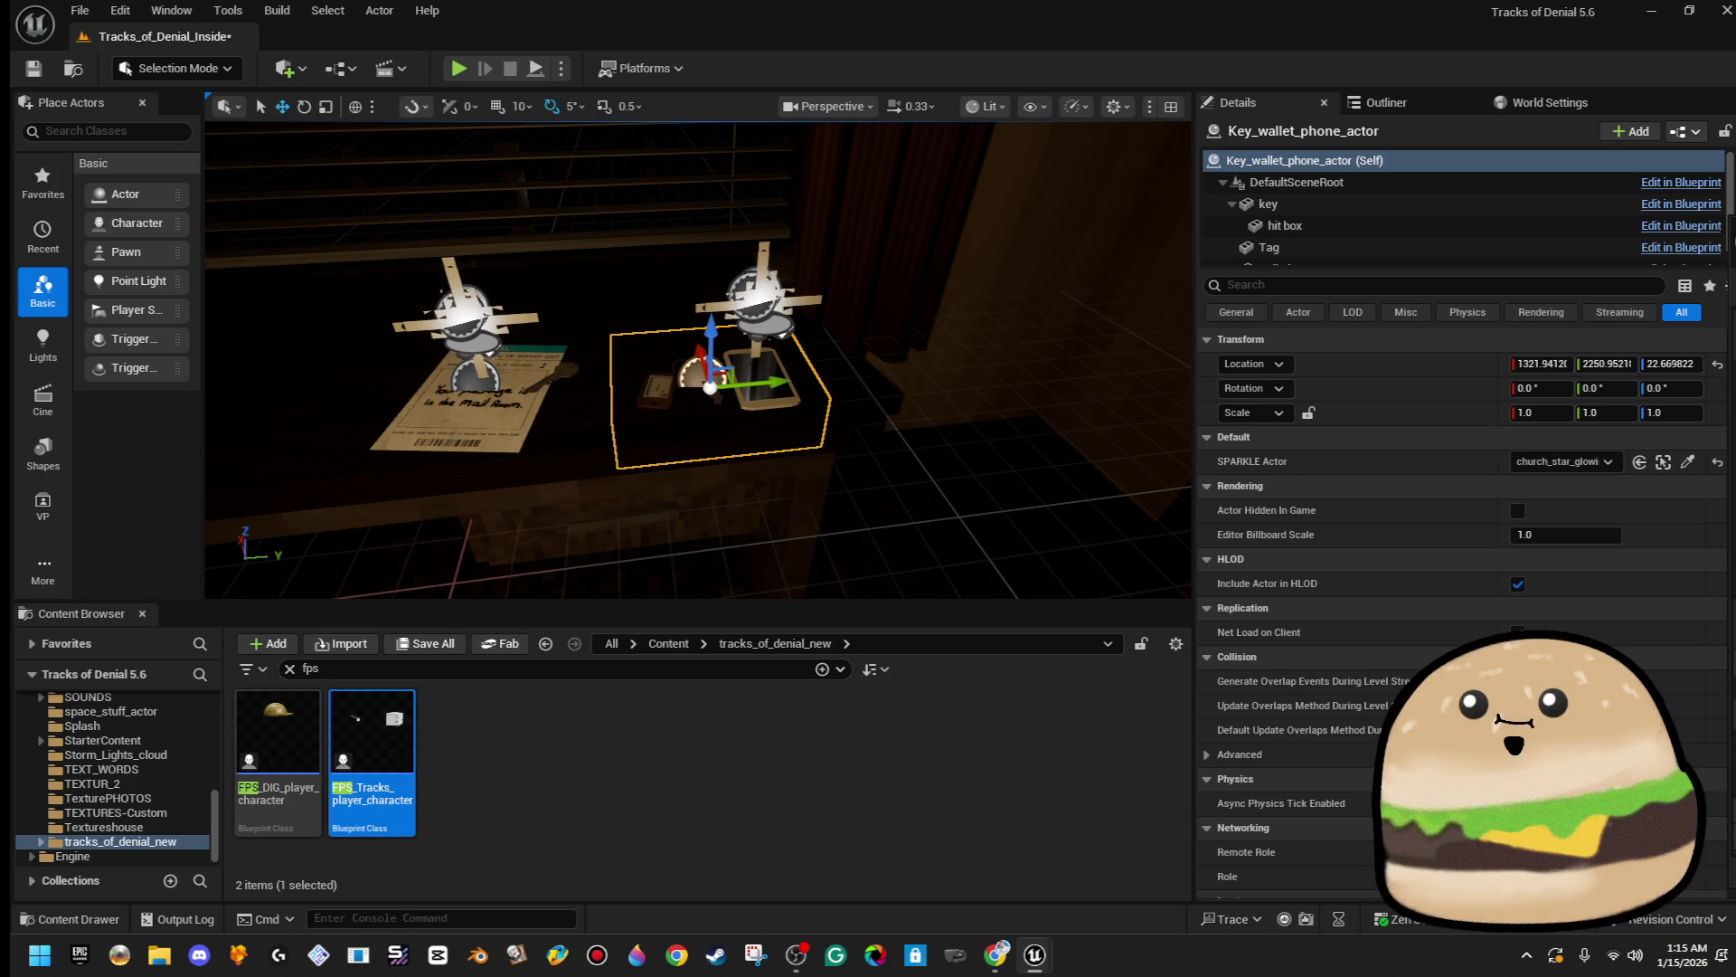
pyautogui.doubleClick(372, 737)
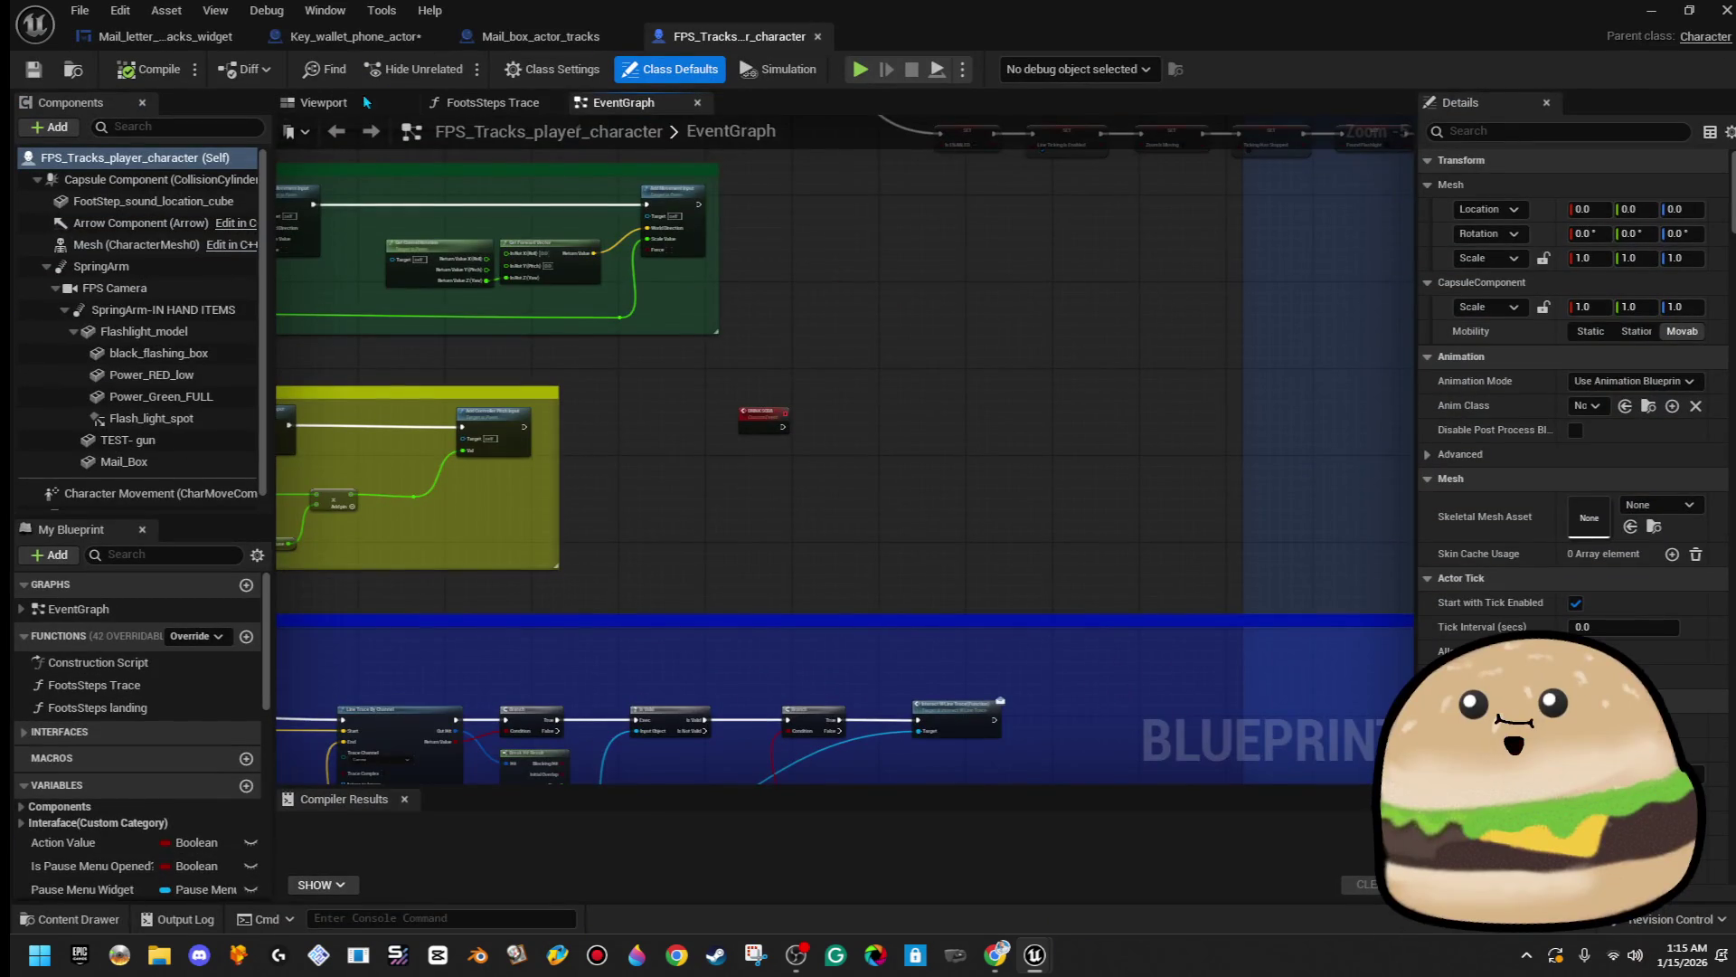
pyautogui.click(366, 102)
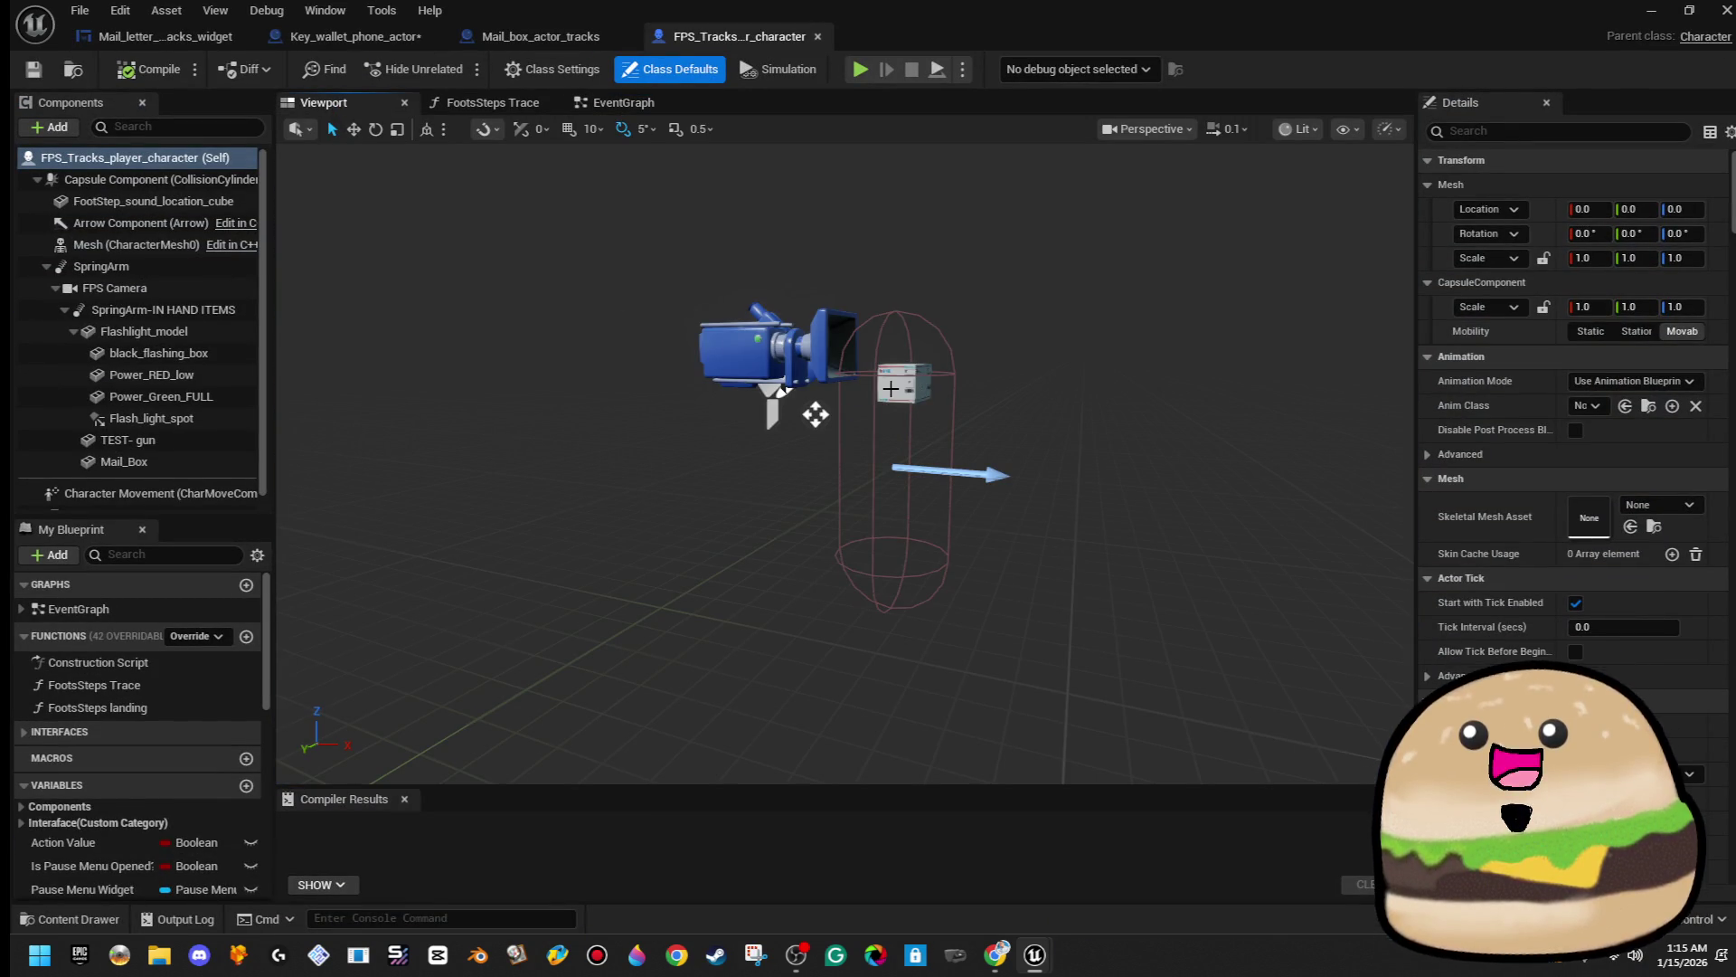
pyautogui.click(891, 385)
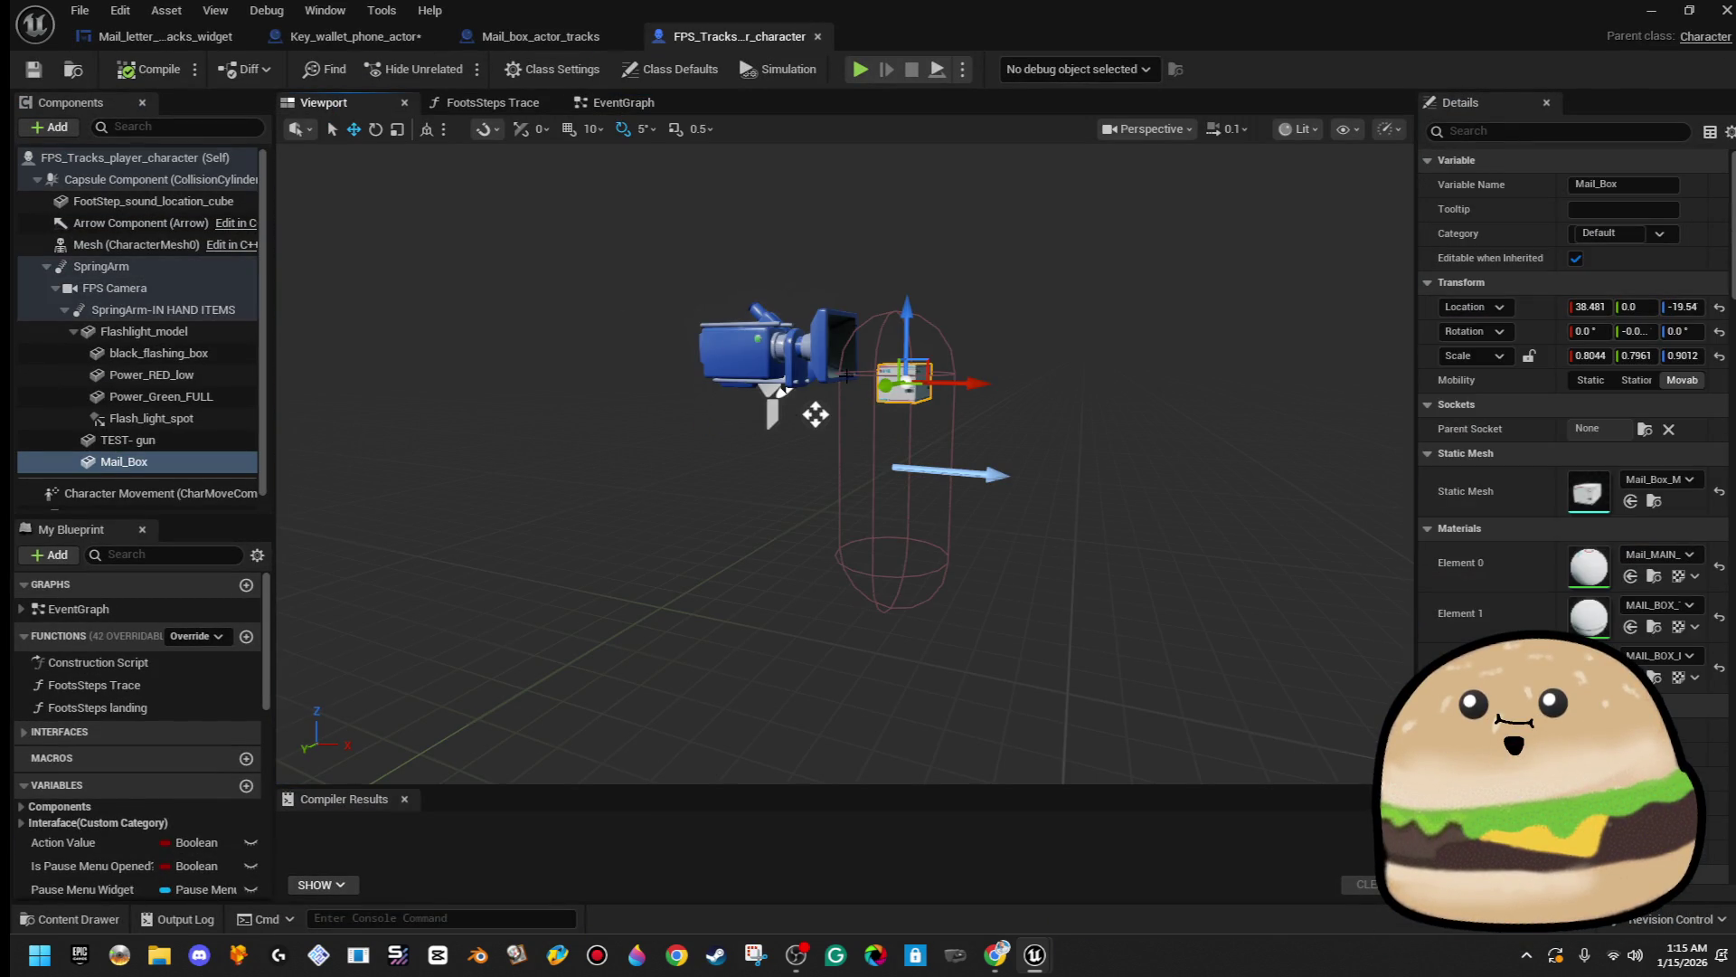
# - Show the character's event graph, then delete and restore the Mail_Box component
pyautogui.click(601, 106)
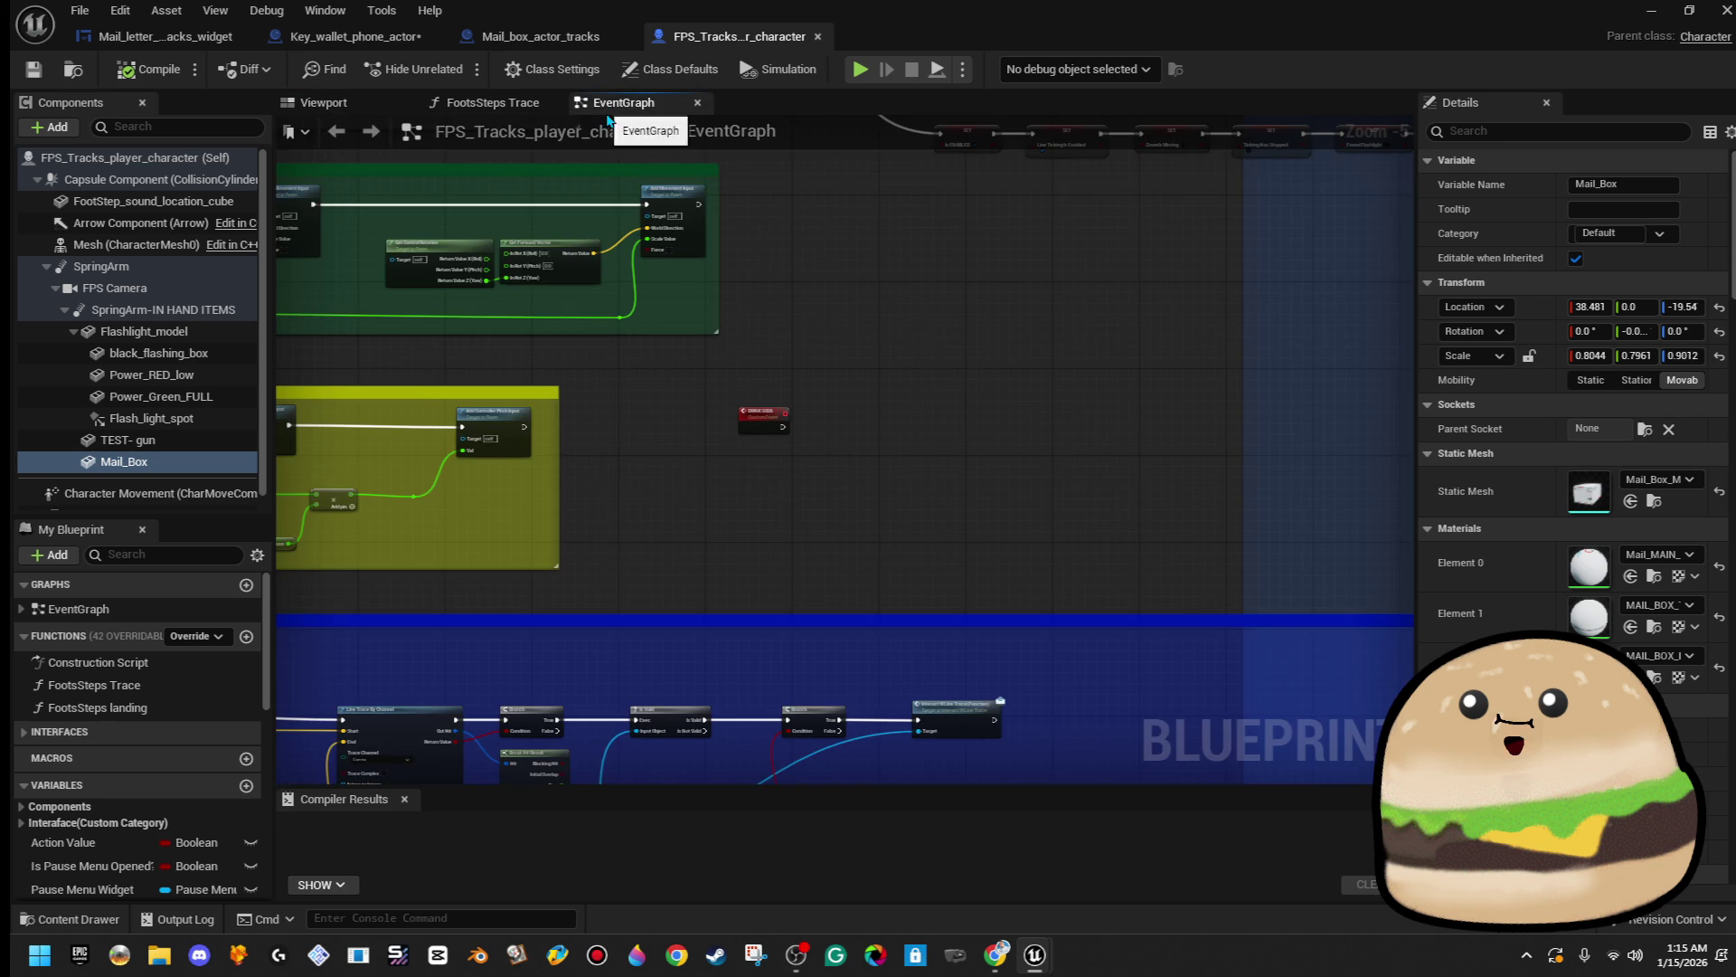
pyautogui.scroll(3, 789, 441)
pyautogui.scroll(-3, 790, 440)
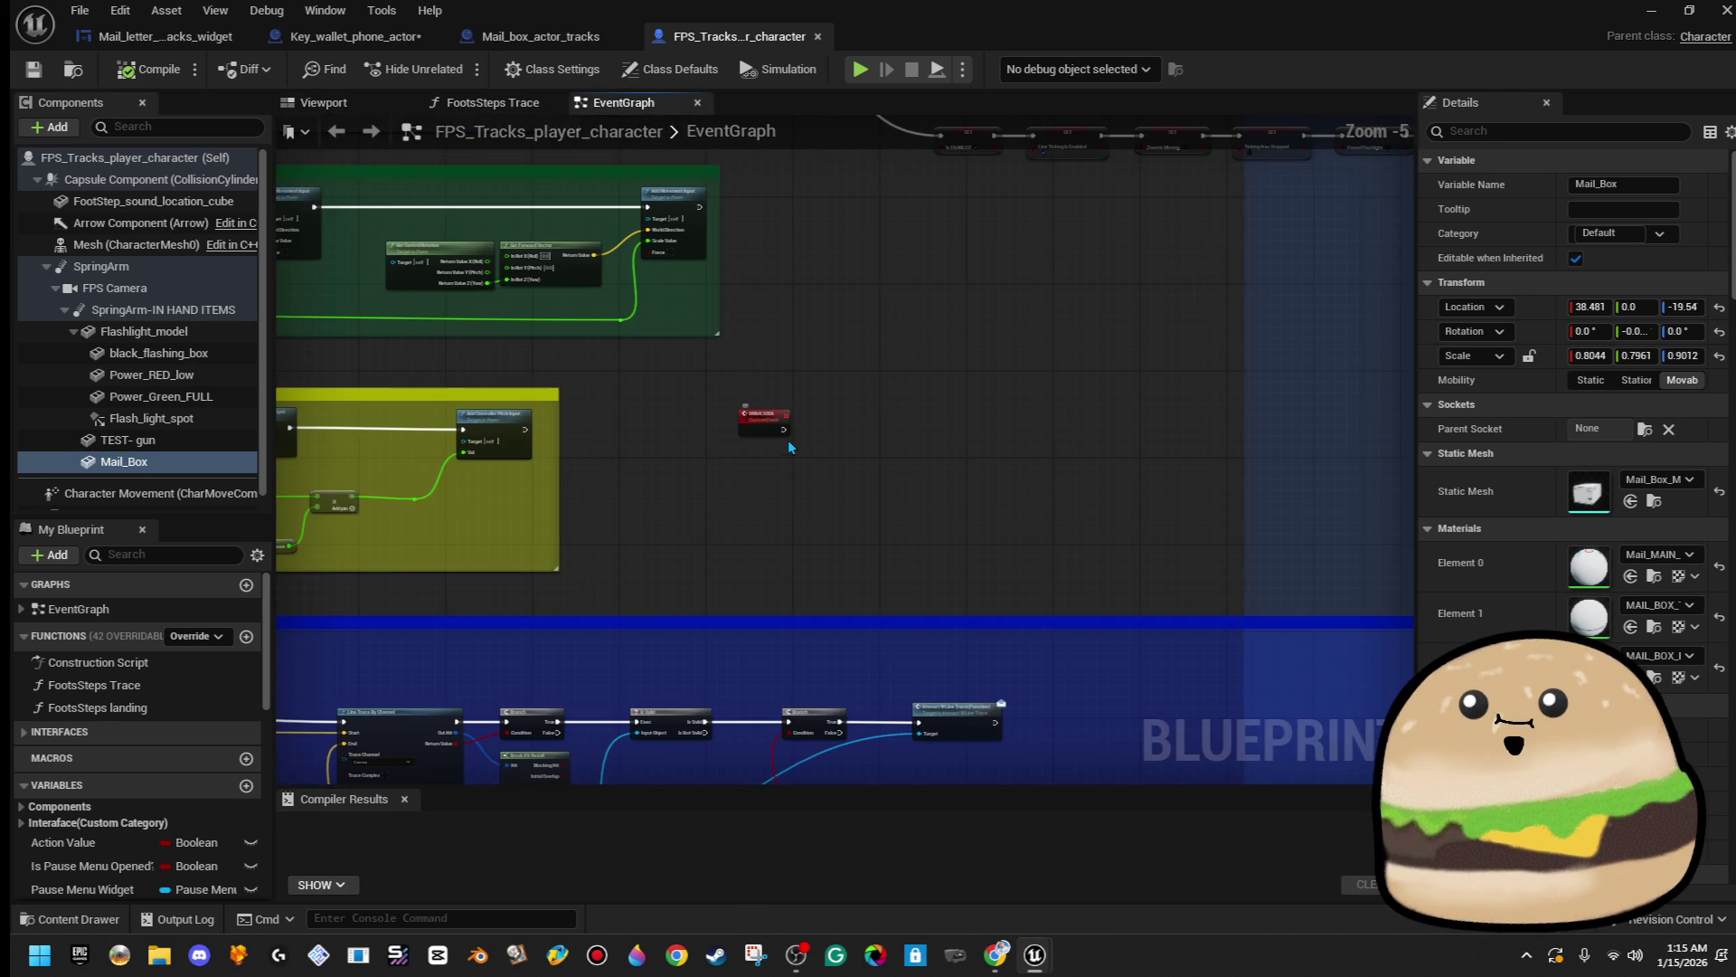
pyautogui.moveTo(671, 552)
pyautogui.mouseDown()
pyautogui.moveTo(1282, 424)
pyautogui.moveTo(1412, 374)
pyautogui.mouseUp()
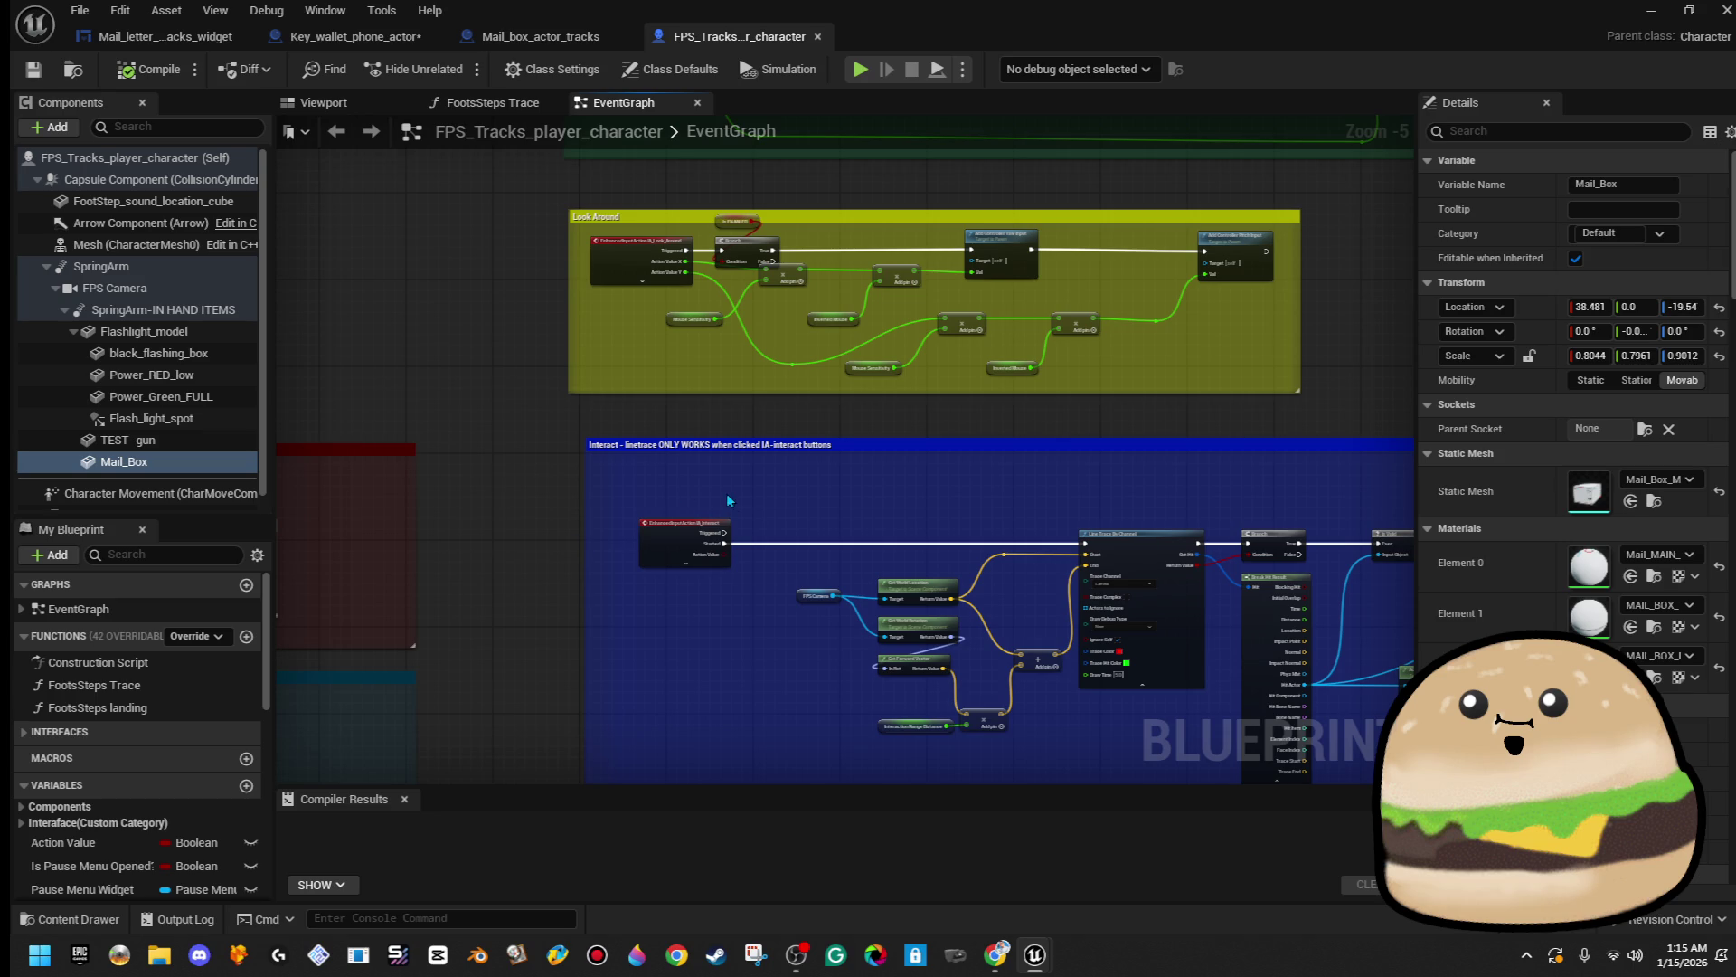
pyautogui.scroll(-5, 780, 643)
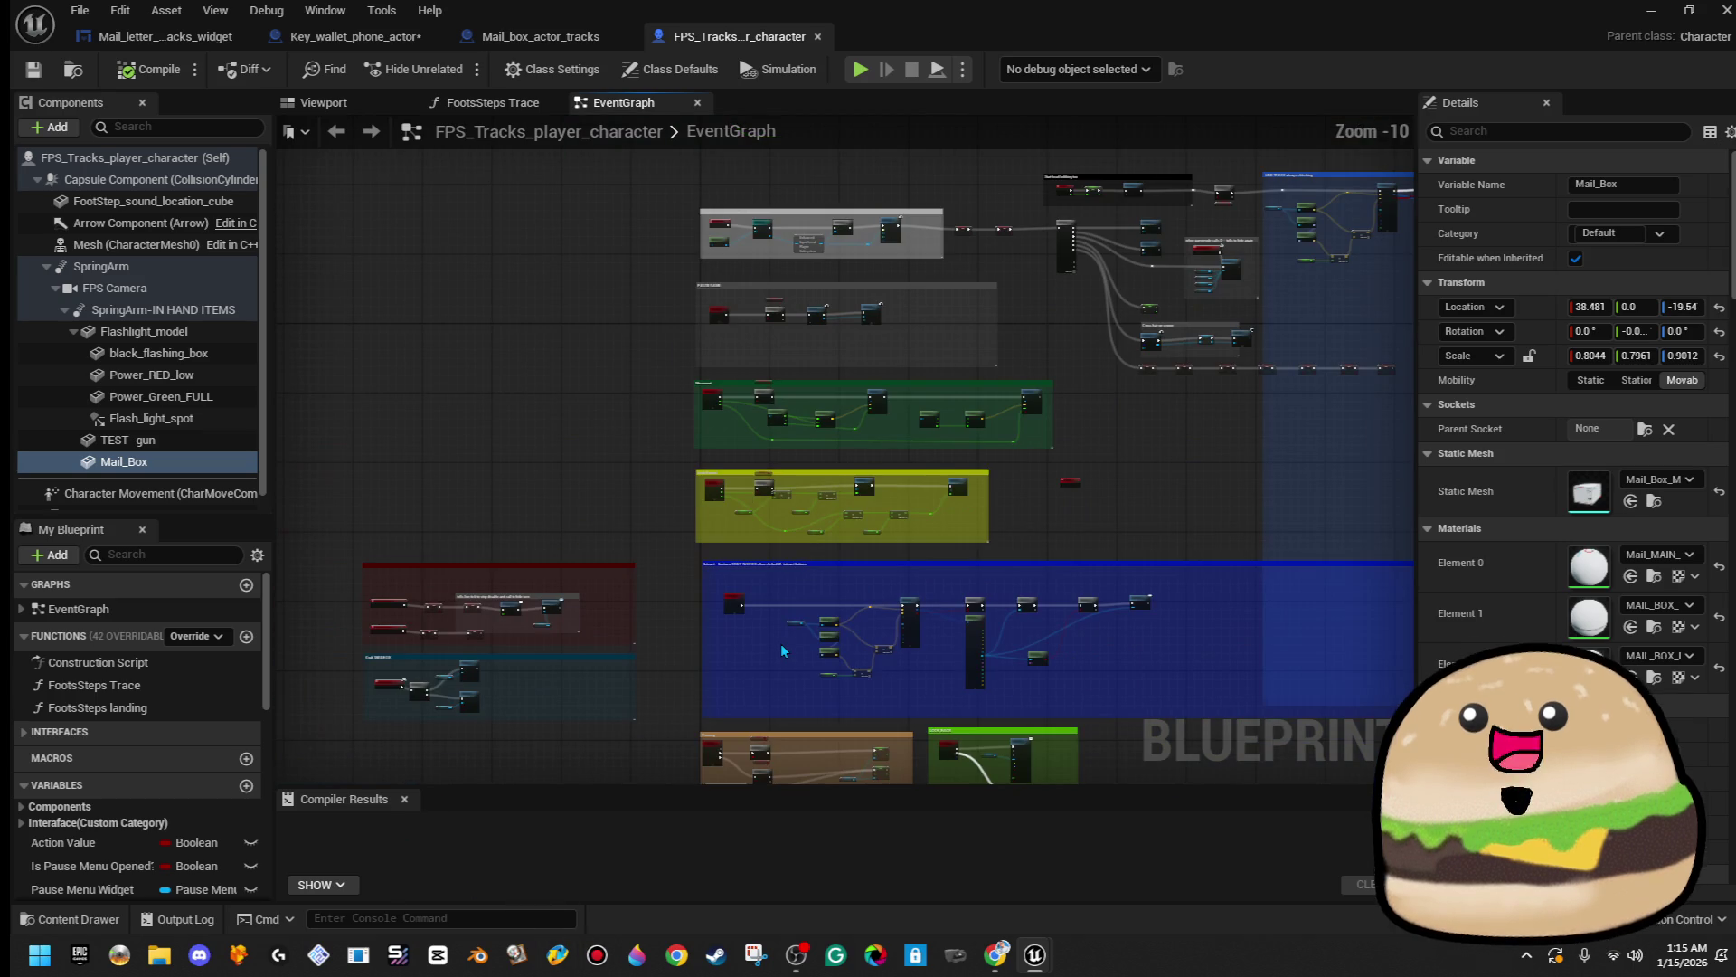
pyautogui.click(188, 474)
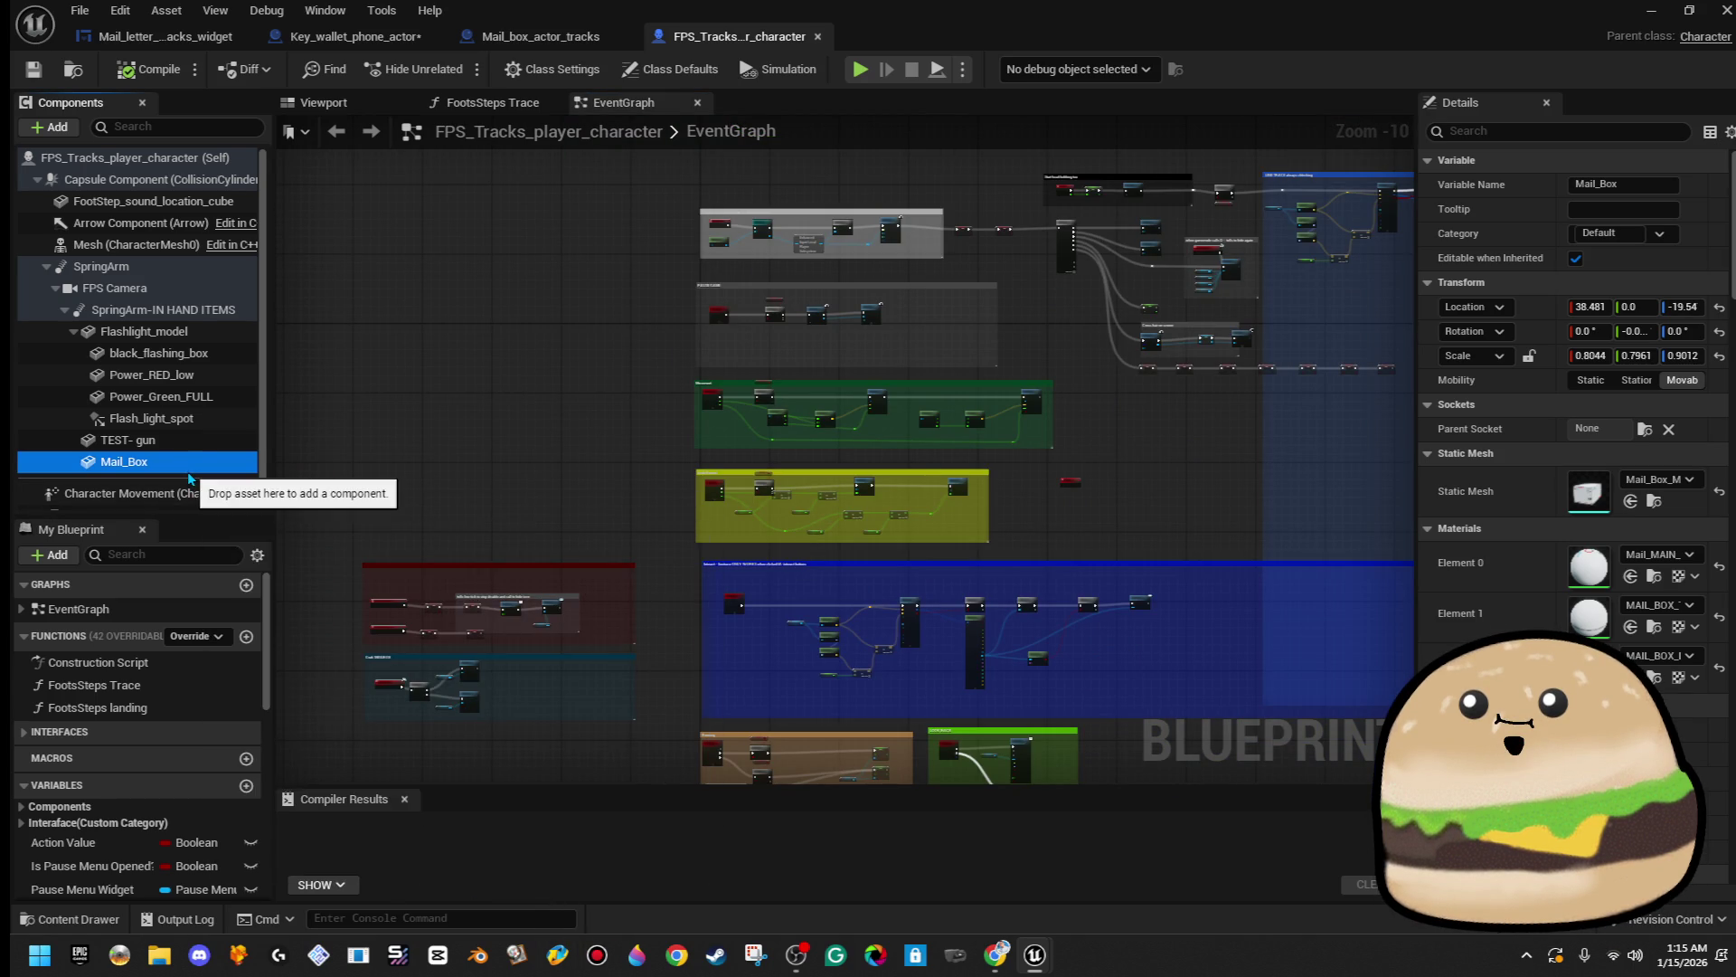
pyautogui.press('Delete')
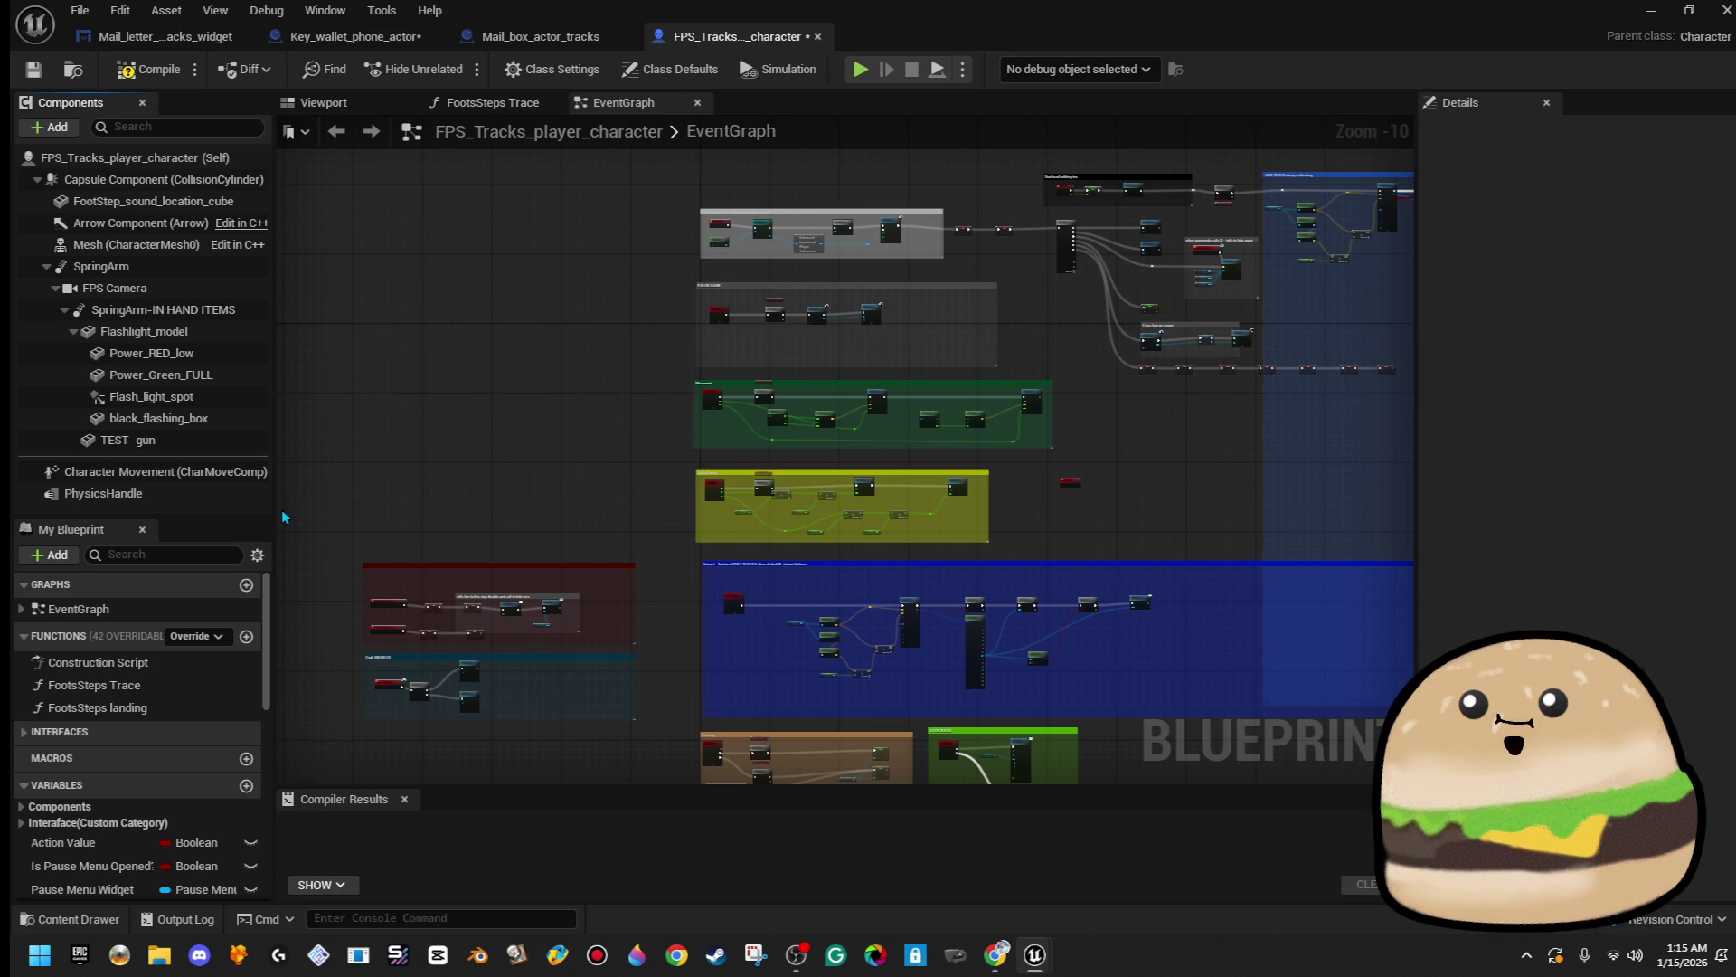
pyautogui.hotkey('ctrl', 'z')
# - Pan through the lower and upper comment groups to centre the large teal group
pyautogui.scroll(-2, 546, 533)
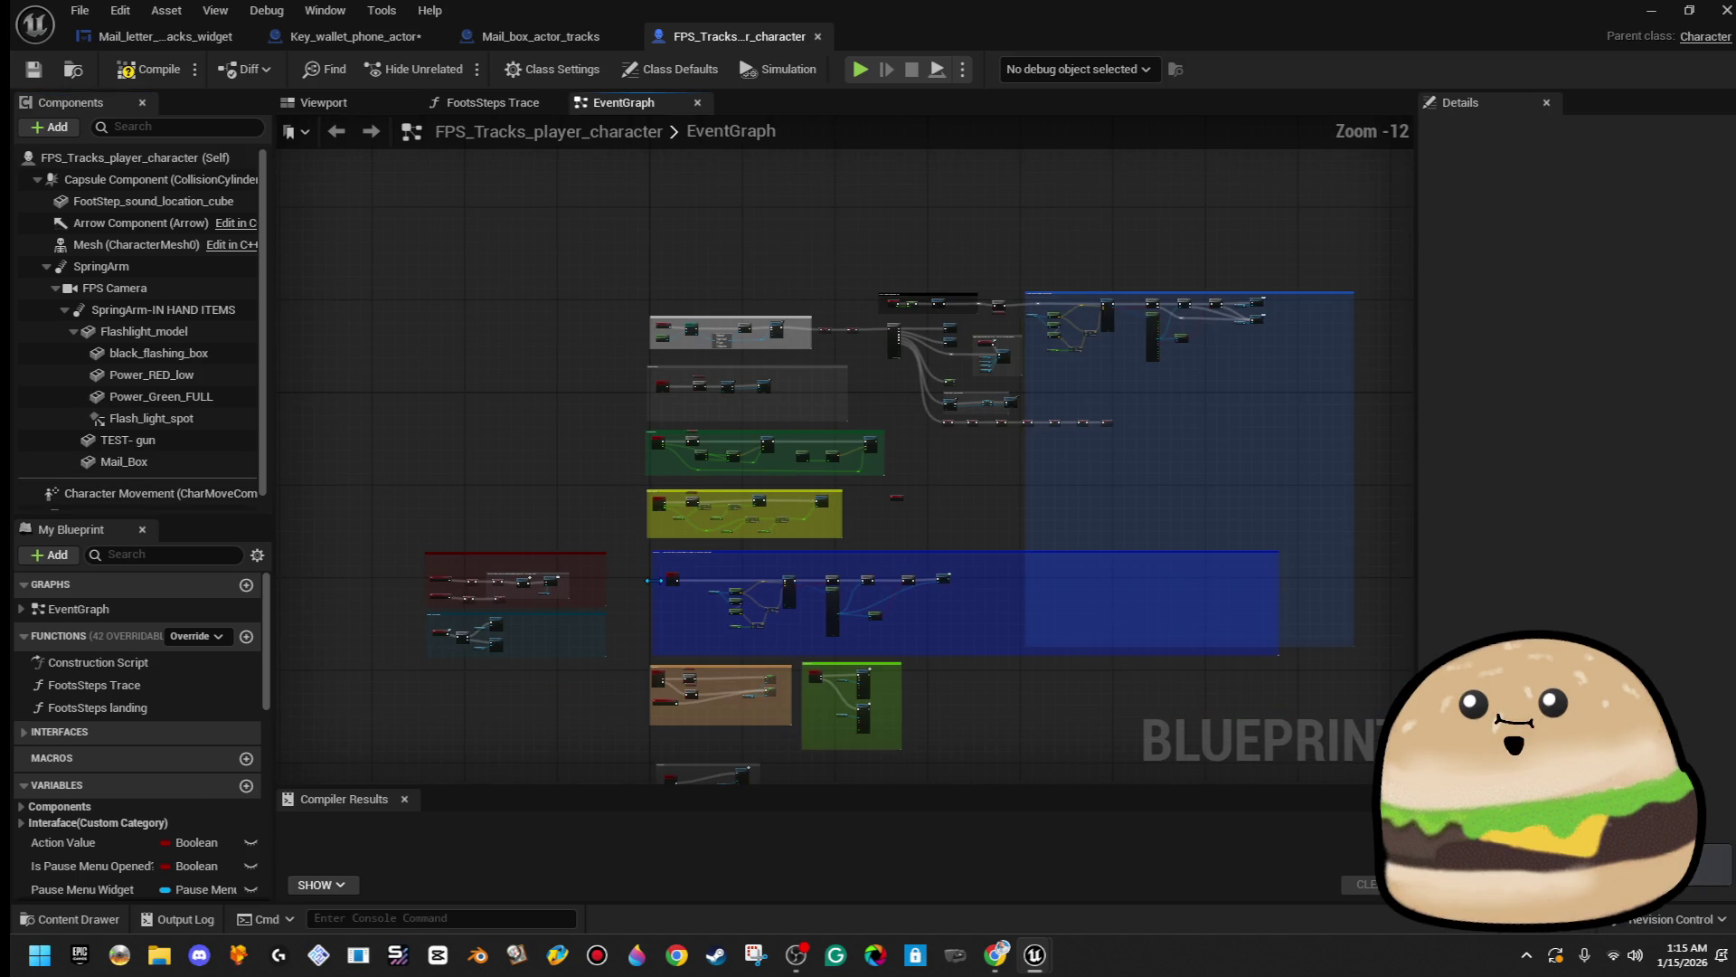
pyautogui.moveTo(596, 675)
pyautogui.mouseDown()
pyautogui.moveTo(476, 286)
pyautogui.moveTo(451, 354)
pyautogui.mouseUp()
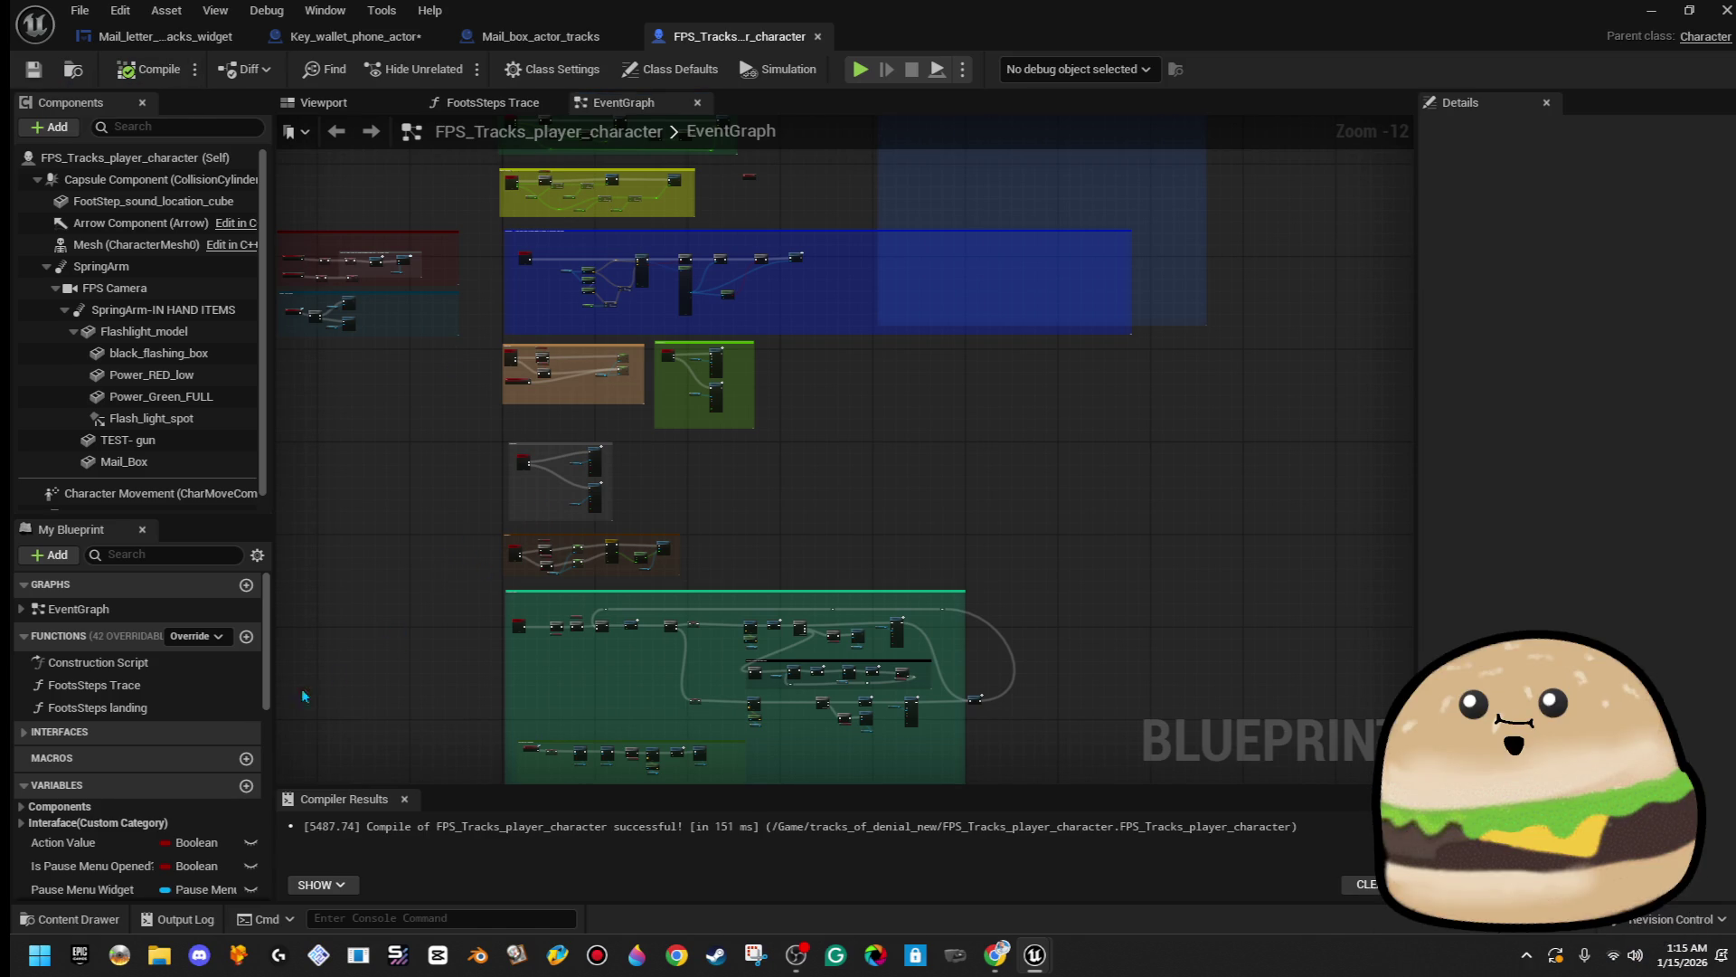
pyautogui.scroll(-10, 181, 768)
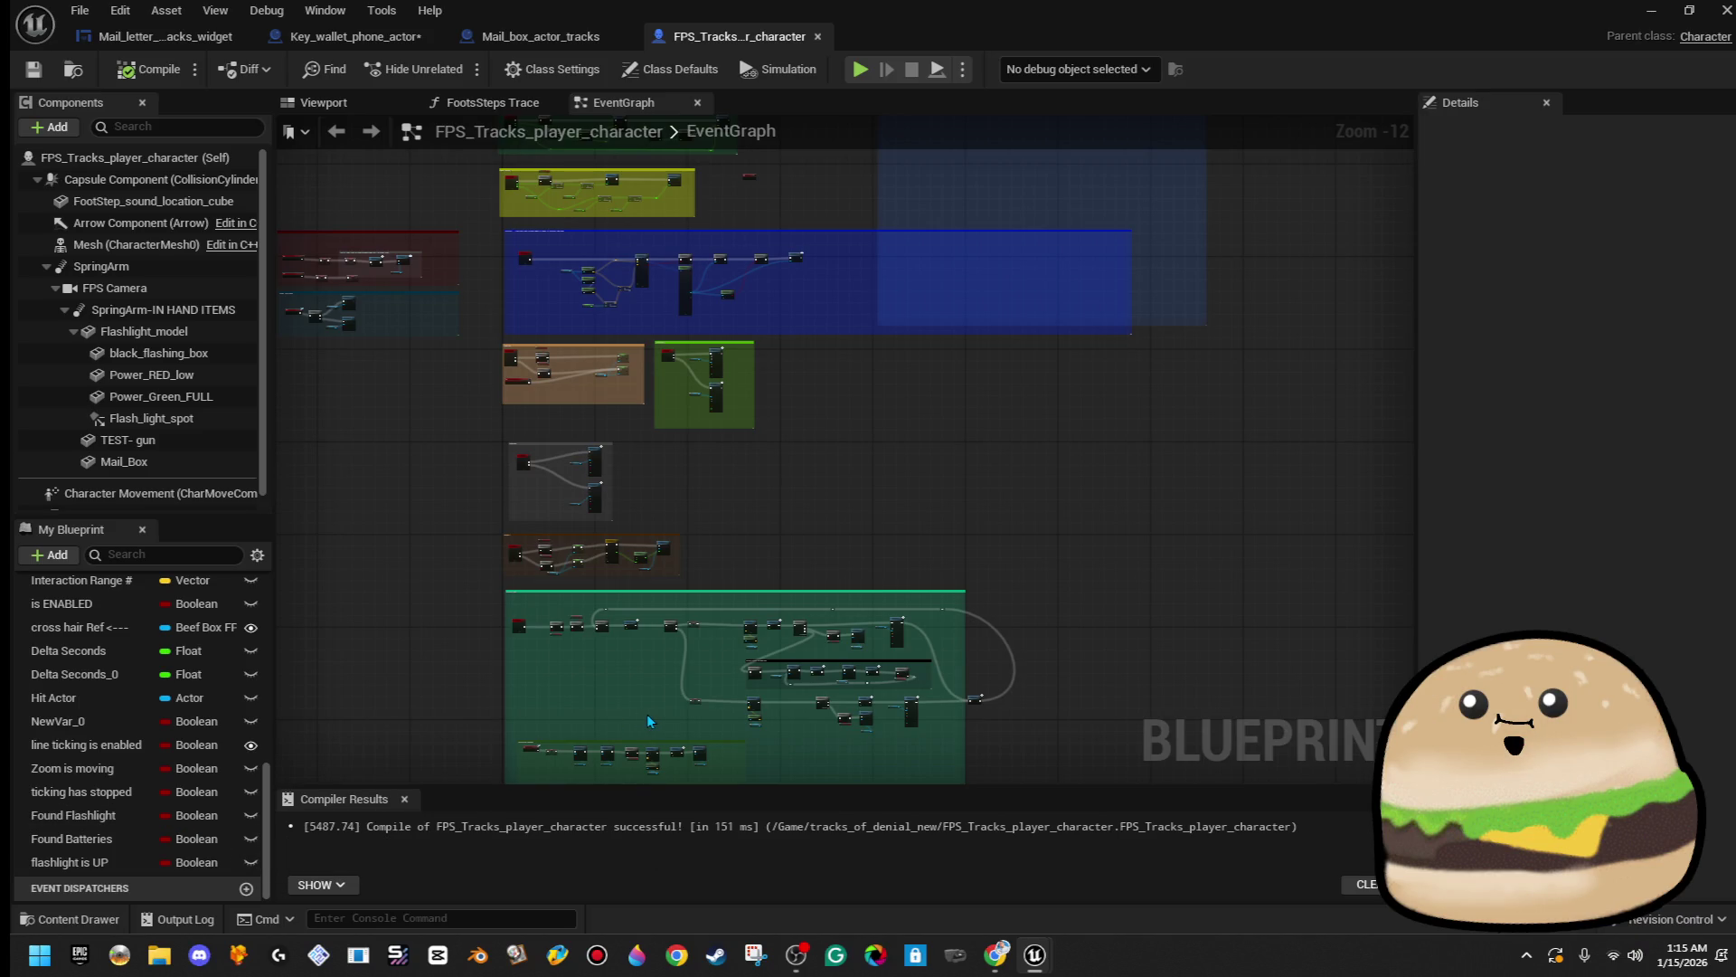
pyautogui.moveTo(788, 201); pyautogui.dragTo(790, 561)
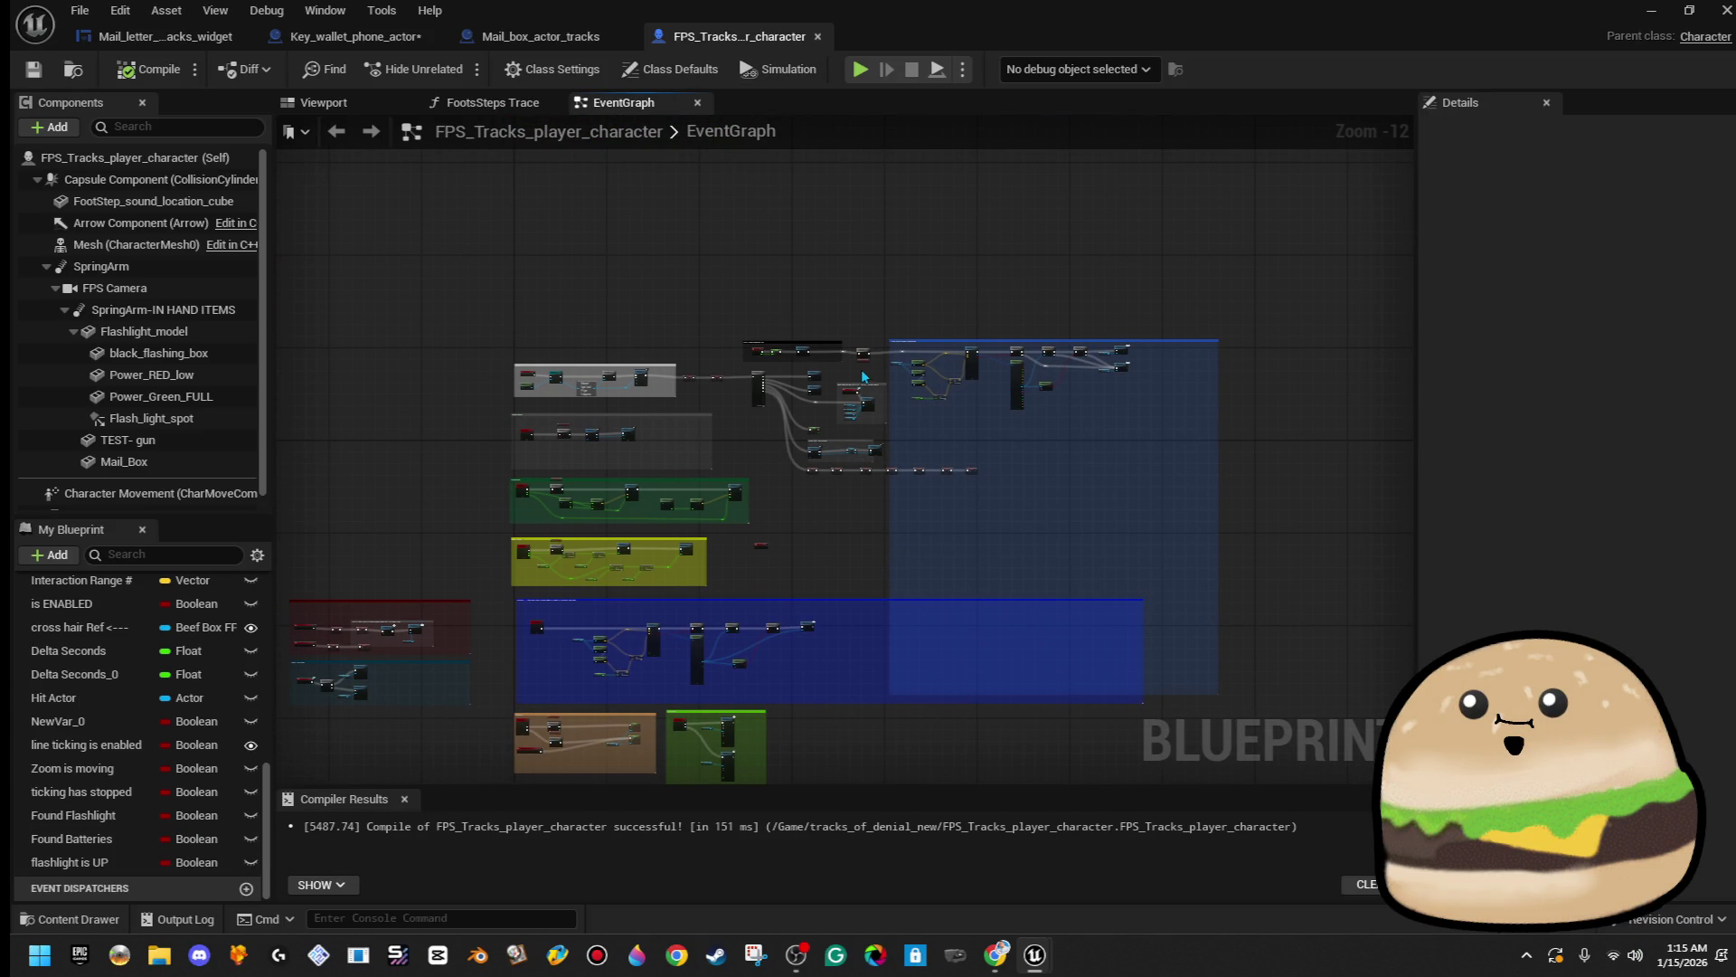
pyautogui.moveTo(760, 585)
pyautogui.mouseDown()
pyautogui.moveTo(877, 202)
pyautogui.moveTo(849, 328)
pyautogui.moveTo(838, 310)
pyautogui.mouseUp()
pyautogui.moveTo(778, 714)
pyautogui.mouseDown()
pyautogui.moveTo(733, 398)
pyautogui.moveTo(700, 350)
pyautogui.mouseUp()
pyautogui.scroll(5, 519, 682)
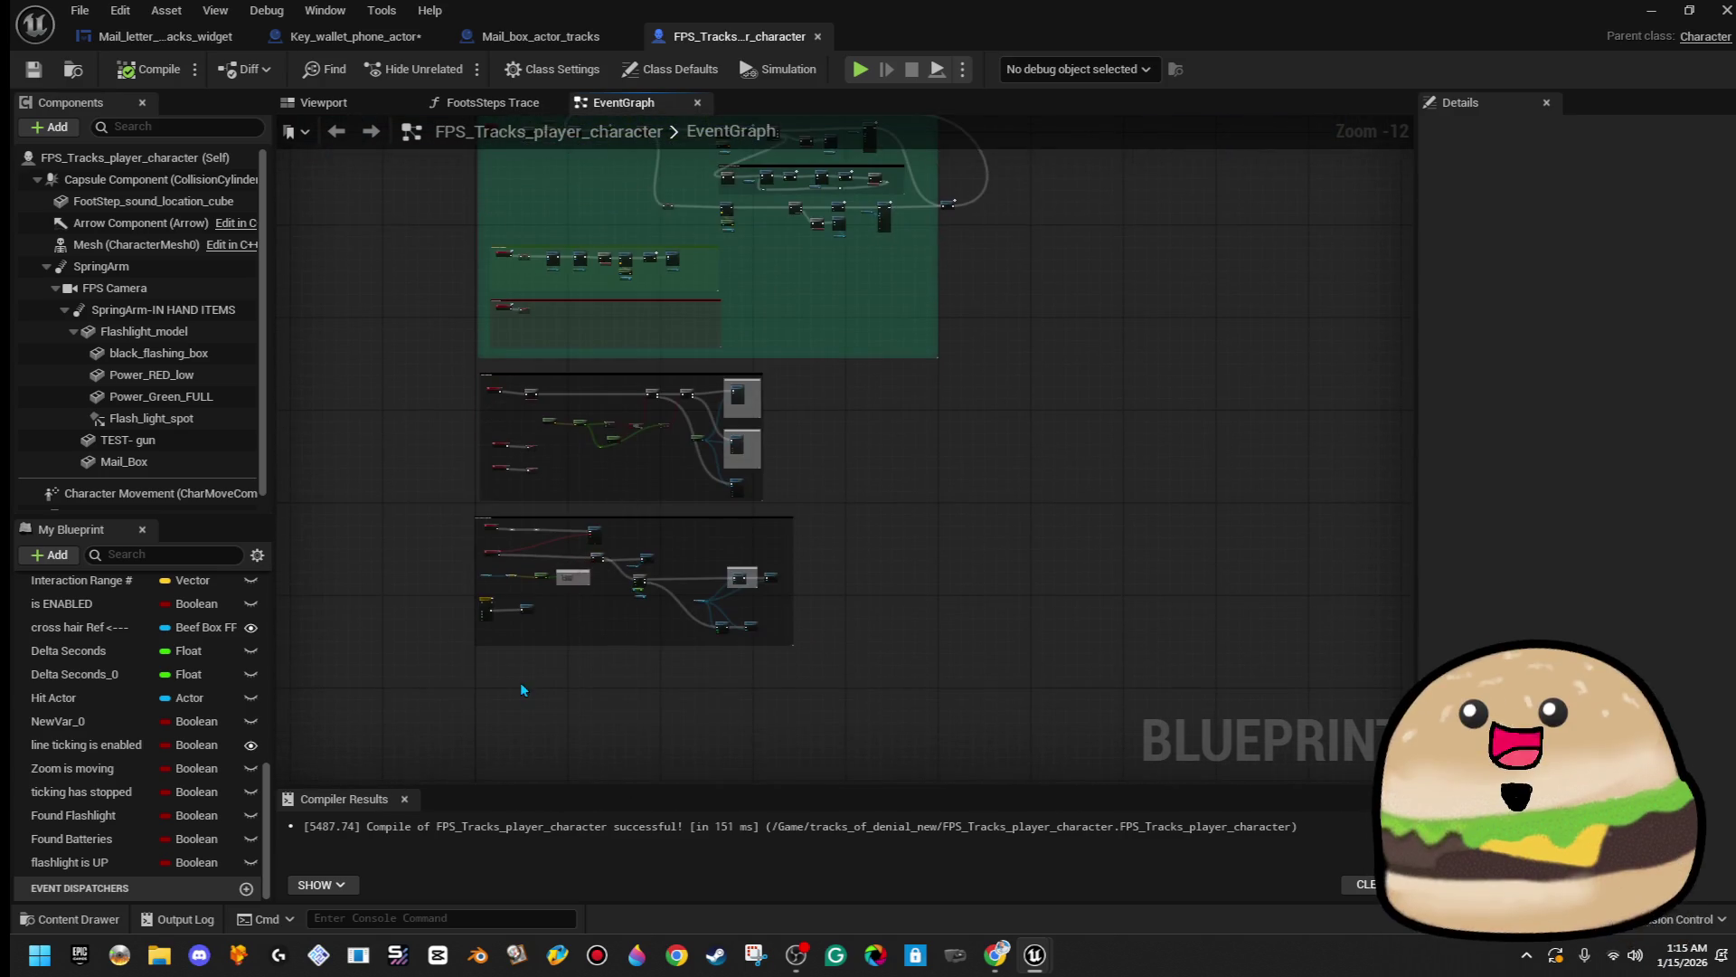
# - Pan past the HeadBobbing, FLASHLIGHT and BATTERIES ENABLE groups to the IA_ZOOM group
pyautogui.moveTo(667, 491); pyautogui.dragTo(680, 633)
pyautogui.moveTo(719, 389); pyautogui.dragTo(737, 602)
pyautogui.scroll(5, 568, 299)
pyautogui.moveTo(550, 356)
pyautogui.mouseDown()
pyautogui.moveTo(698, 434)
pyautogui.moveTo(830, 570)
pyautogui.mouseUp()
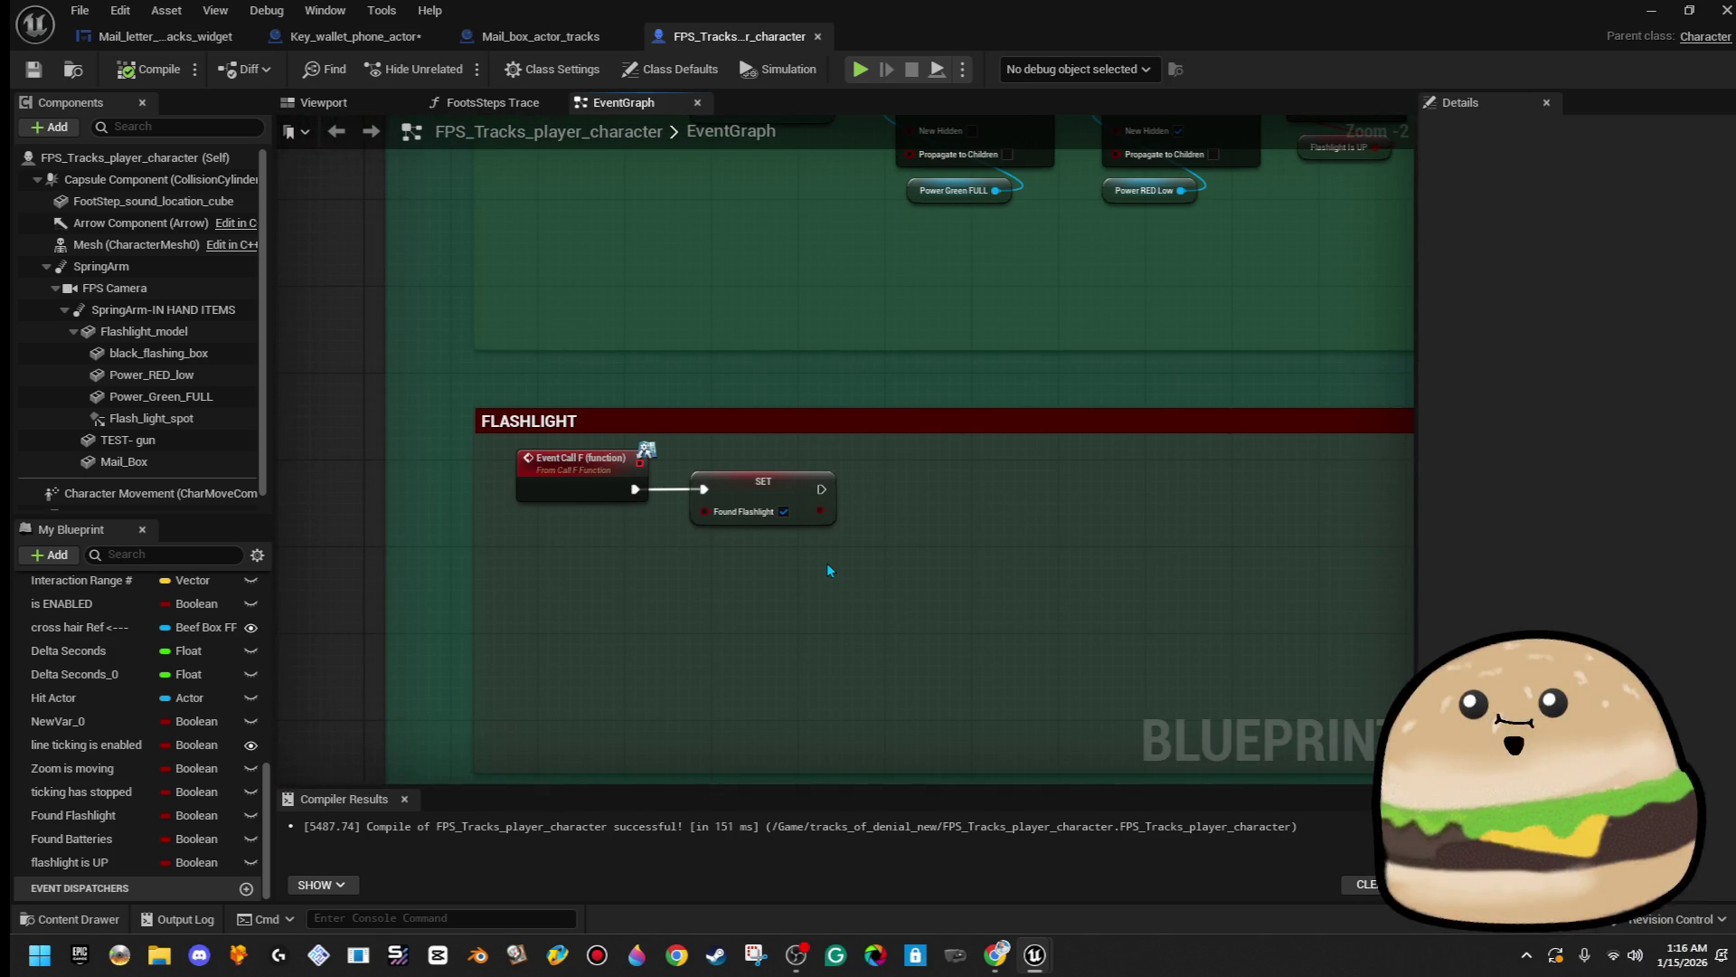
pyautogui.scroll(-2, 827, 569)
pyautogui.moveTo(784, 371)
pyautogui.mouseDown()
pyautogui.moveTo(664, 731)
pyautogui.moveTo(669, 127)
pyautogui.mouseUp()
pyautogui.moveTo(718, 387)
pyautogui.mouseDown()
pyautogui.moveTo(667, 648)
pyautogui.moveTo(670, 738)
pyautogui.mouseUp()
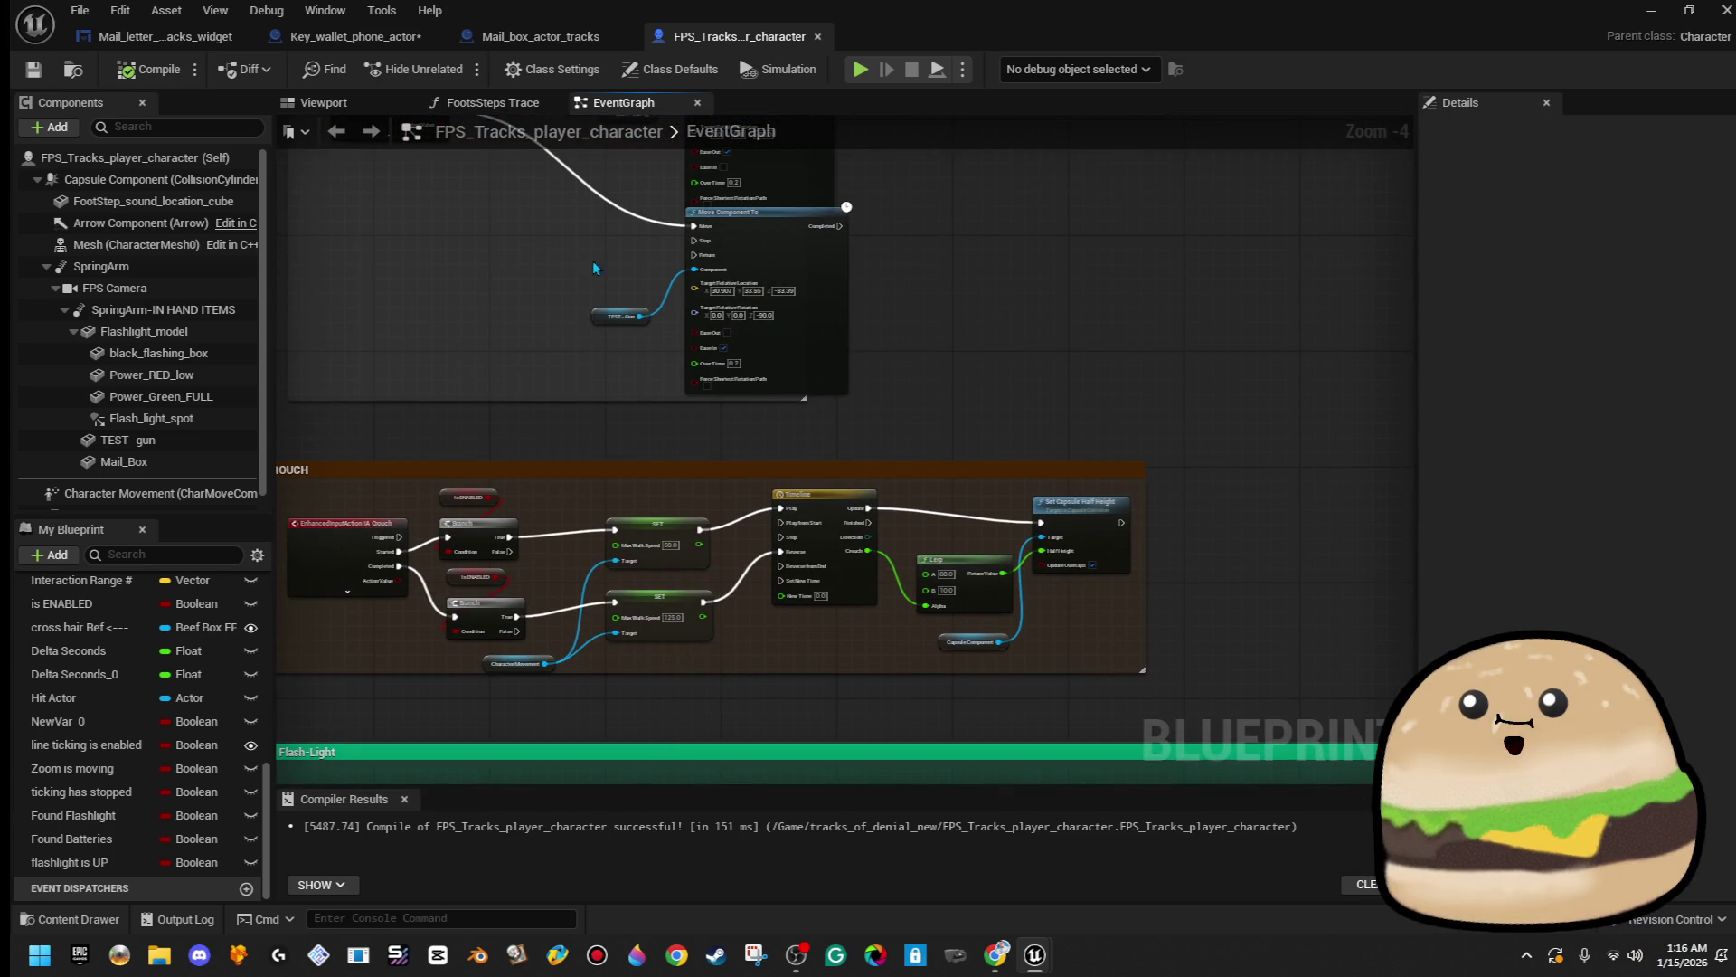
pyautogui.moveTo(594, 267); pyautogui.dragTo(633, 642)
pyautogui.scroll(1, 649, 617)
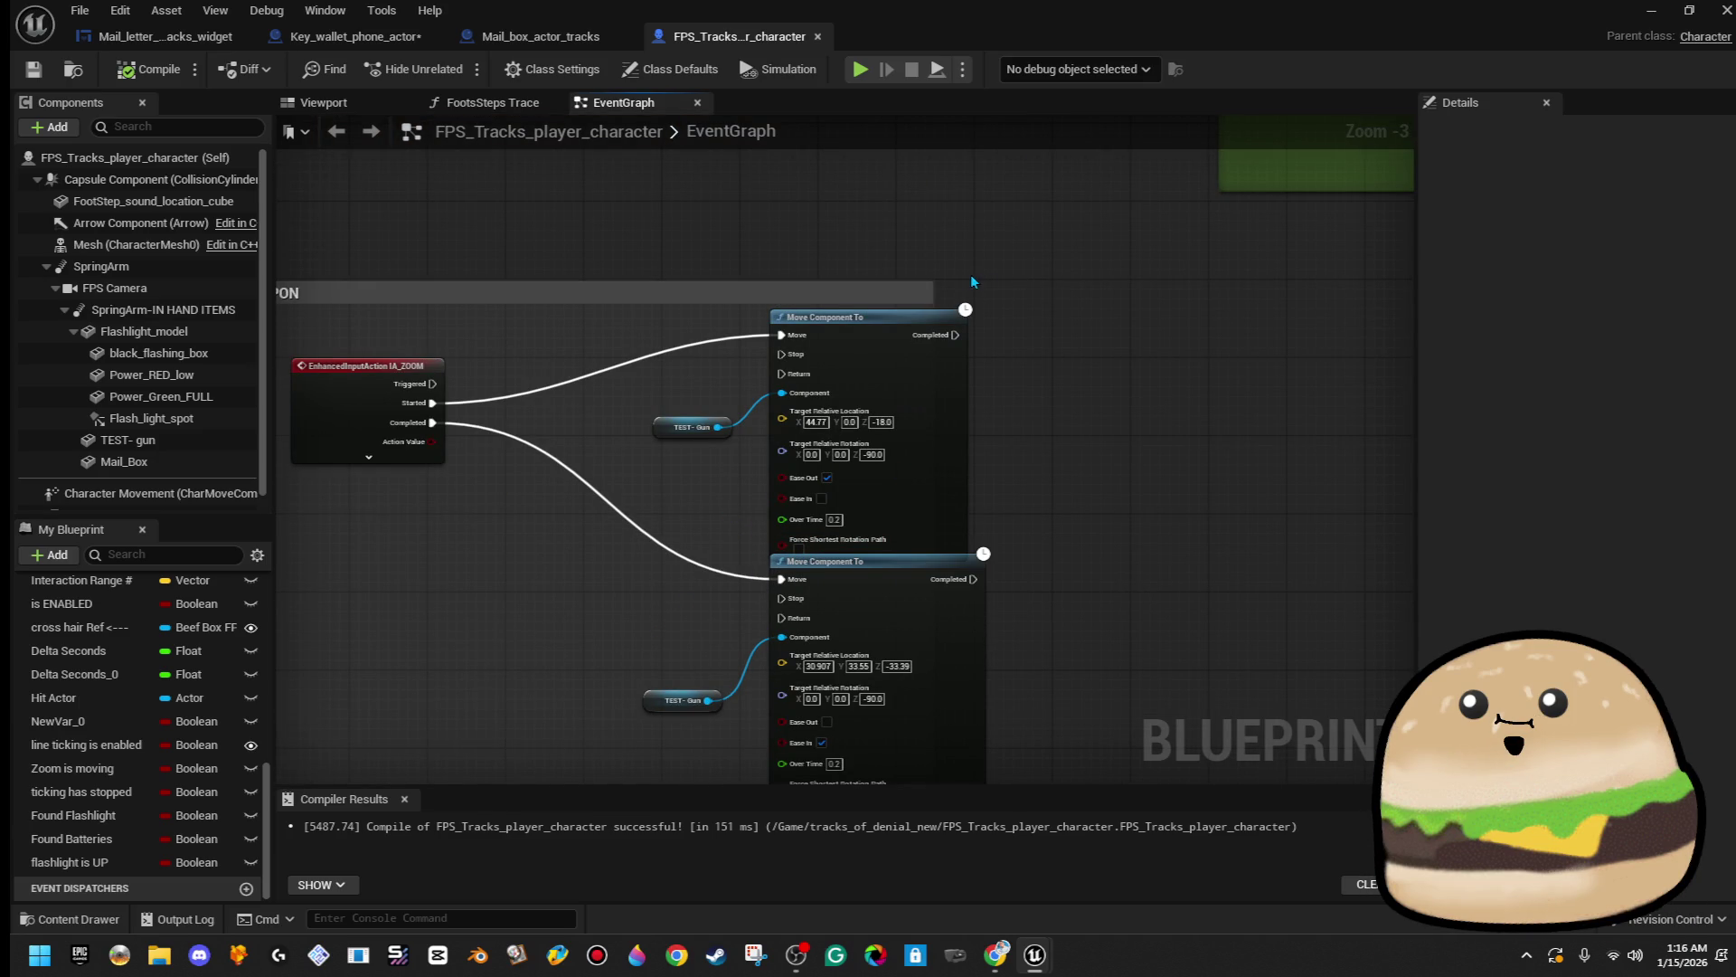
# - Enlarge the IA_ZOOM comment box, then pan across to the Grab: MAILBOX comments
pyautogui.moveTo(931, 283); pyautogui.dragTo(1100, 264)
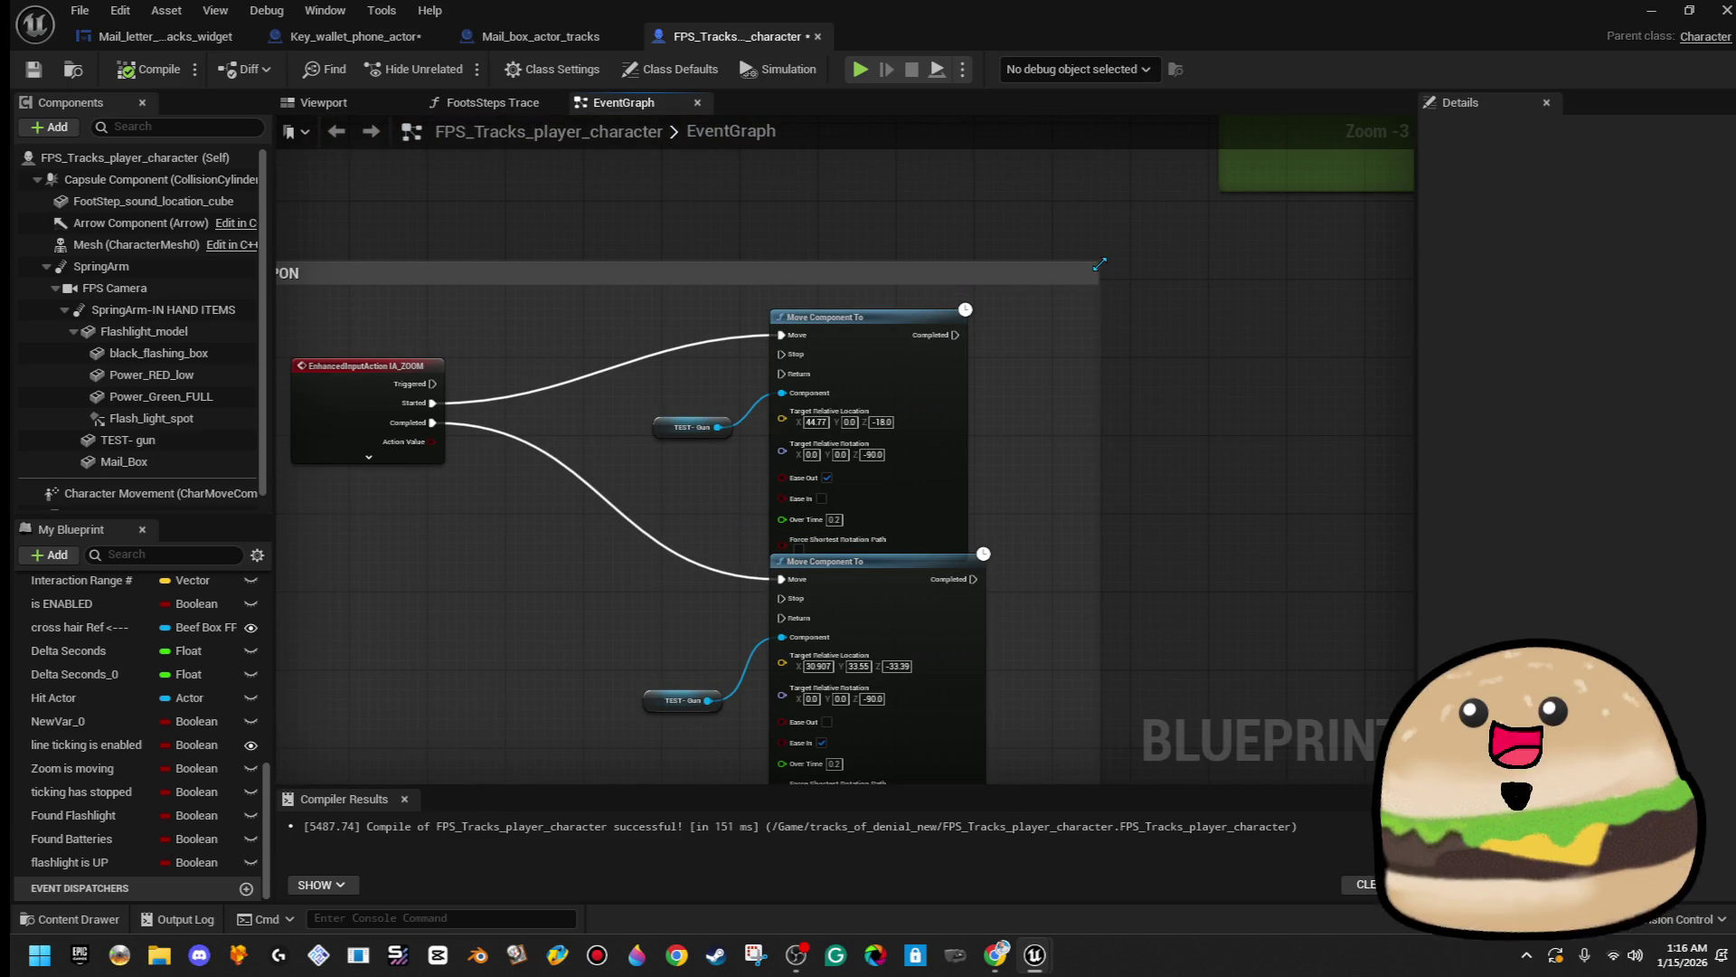
pyautogui.moveTo(803, 191); pyautogui.dragTo(633, 778)
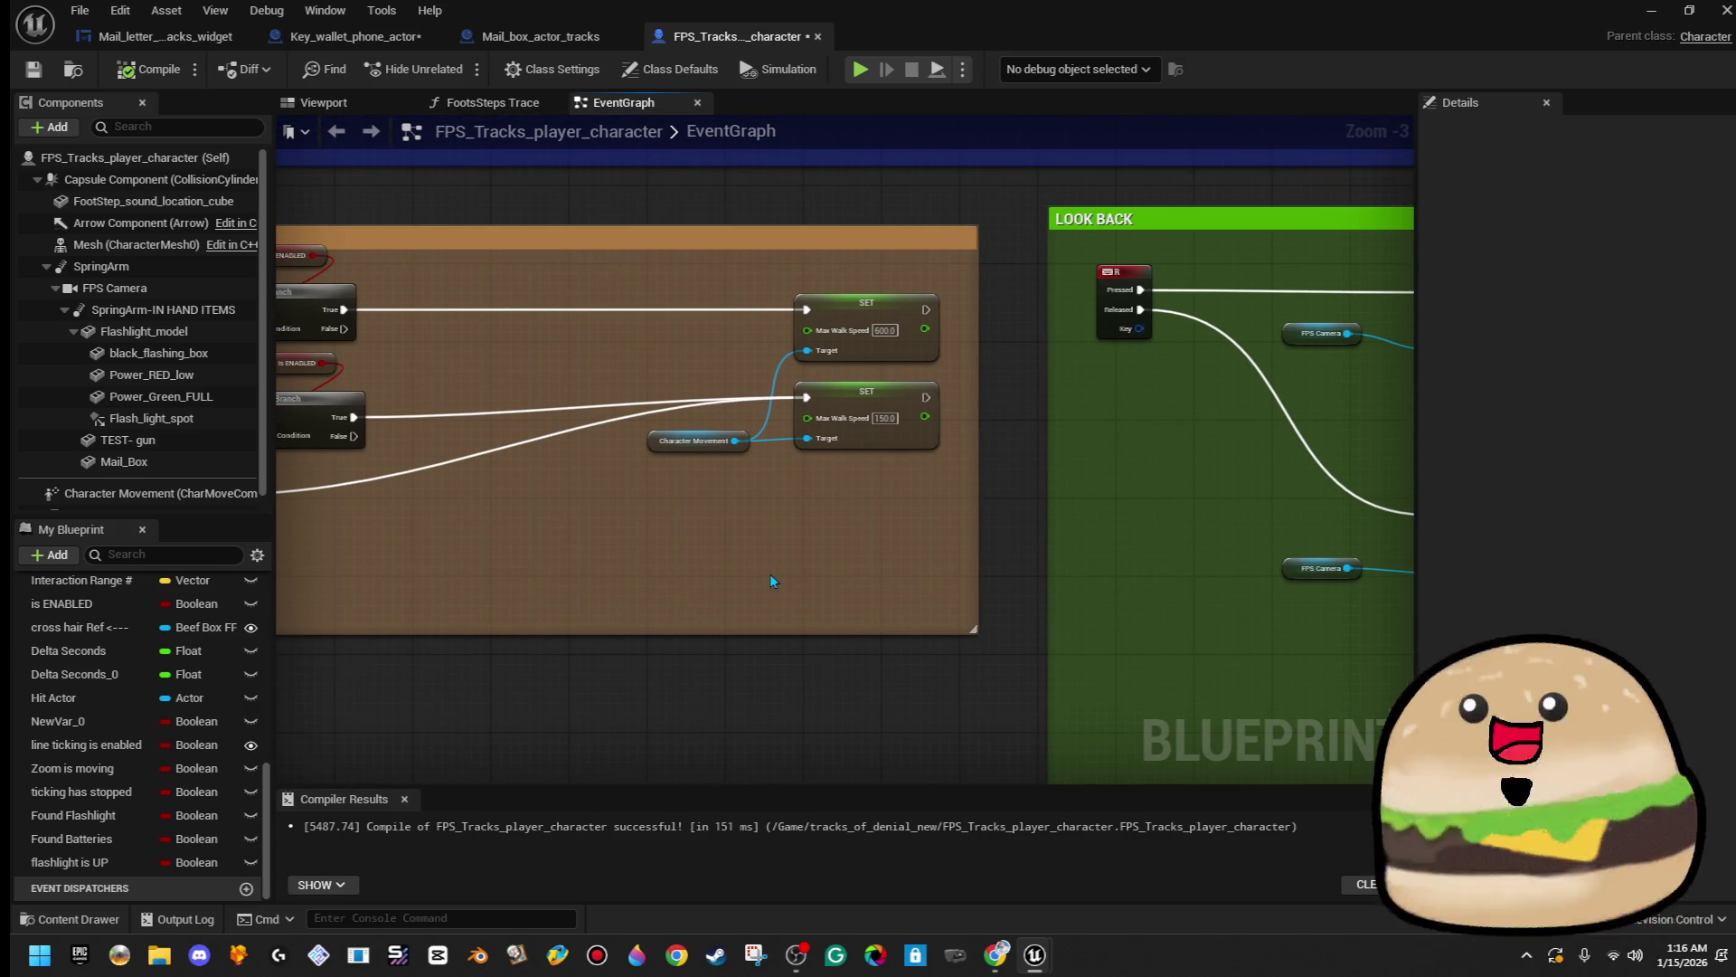
pyautogui.scroll(-1, 797, 556)
pyautogui.moveTo(759, 443)
pyautogui.mouseDown()
pyautogui.moveTo(792, 556)
pyautogui.moveTo(982, 606)
pyautogui.mouseUp()
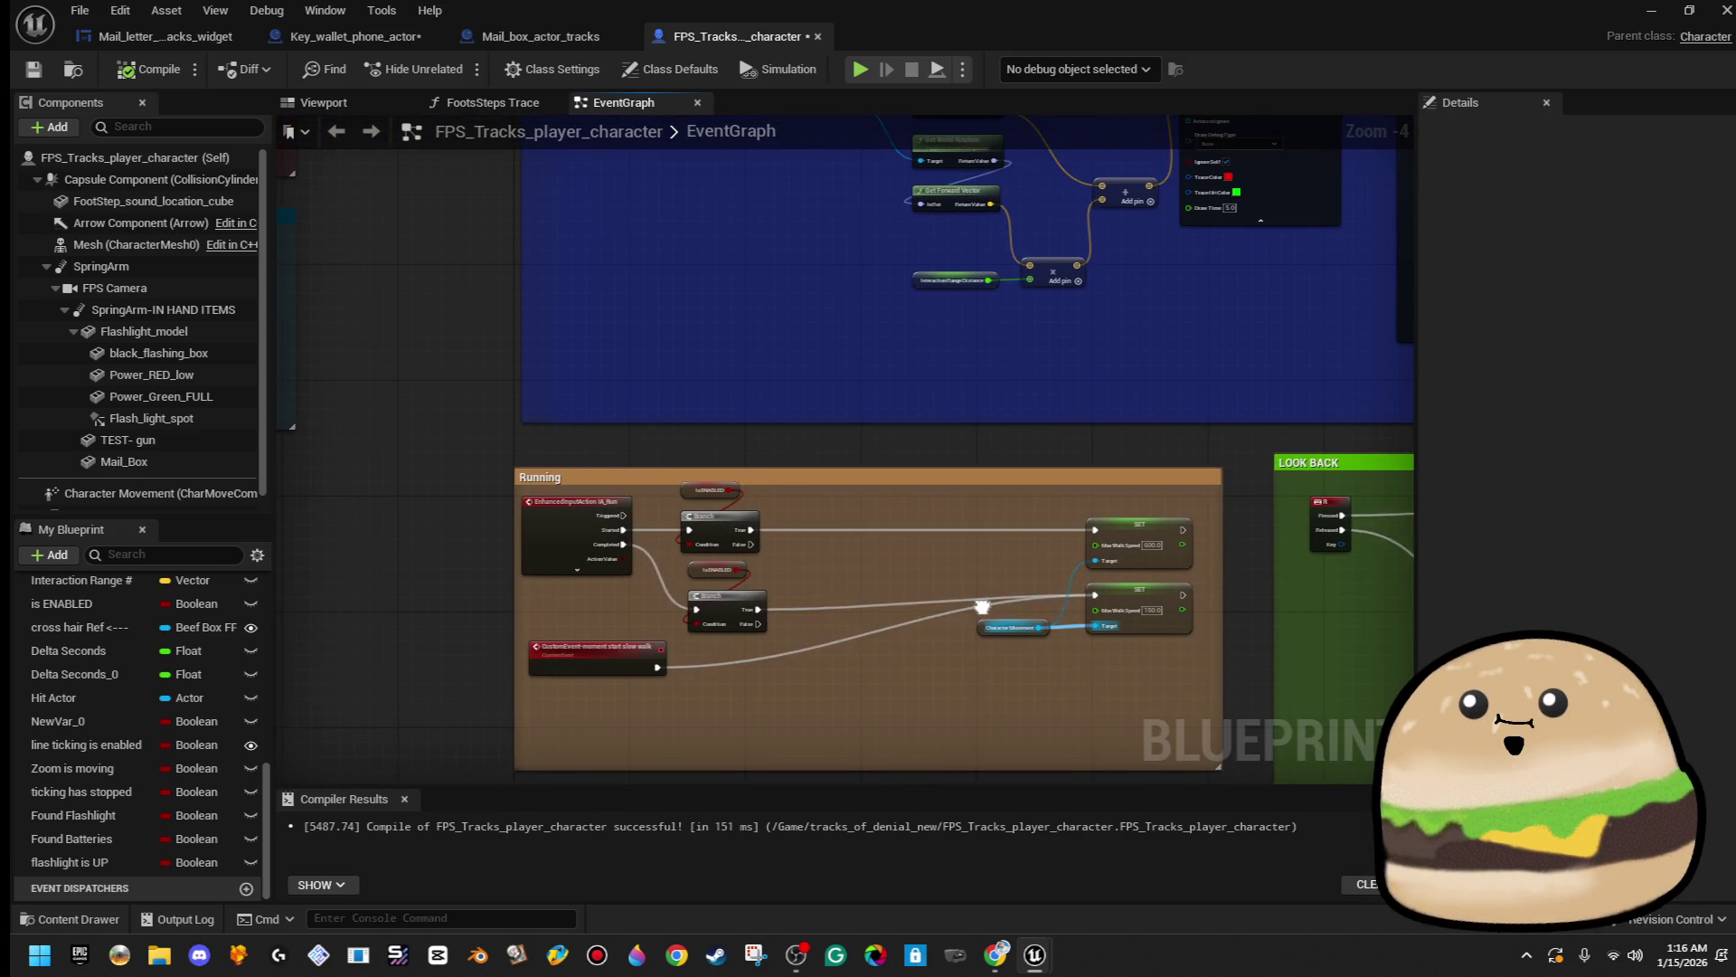
pyautogui.scroll(2, 568, 592)
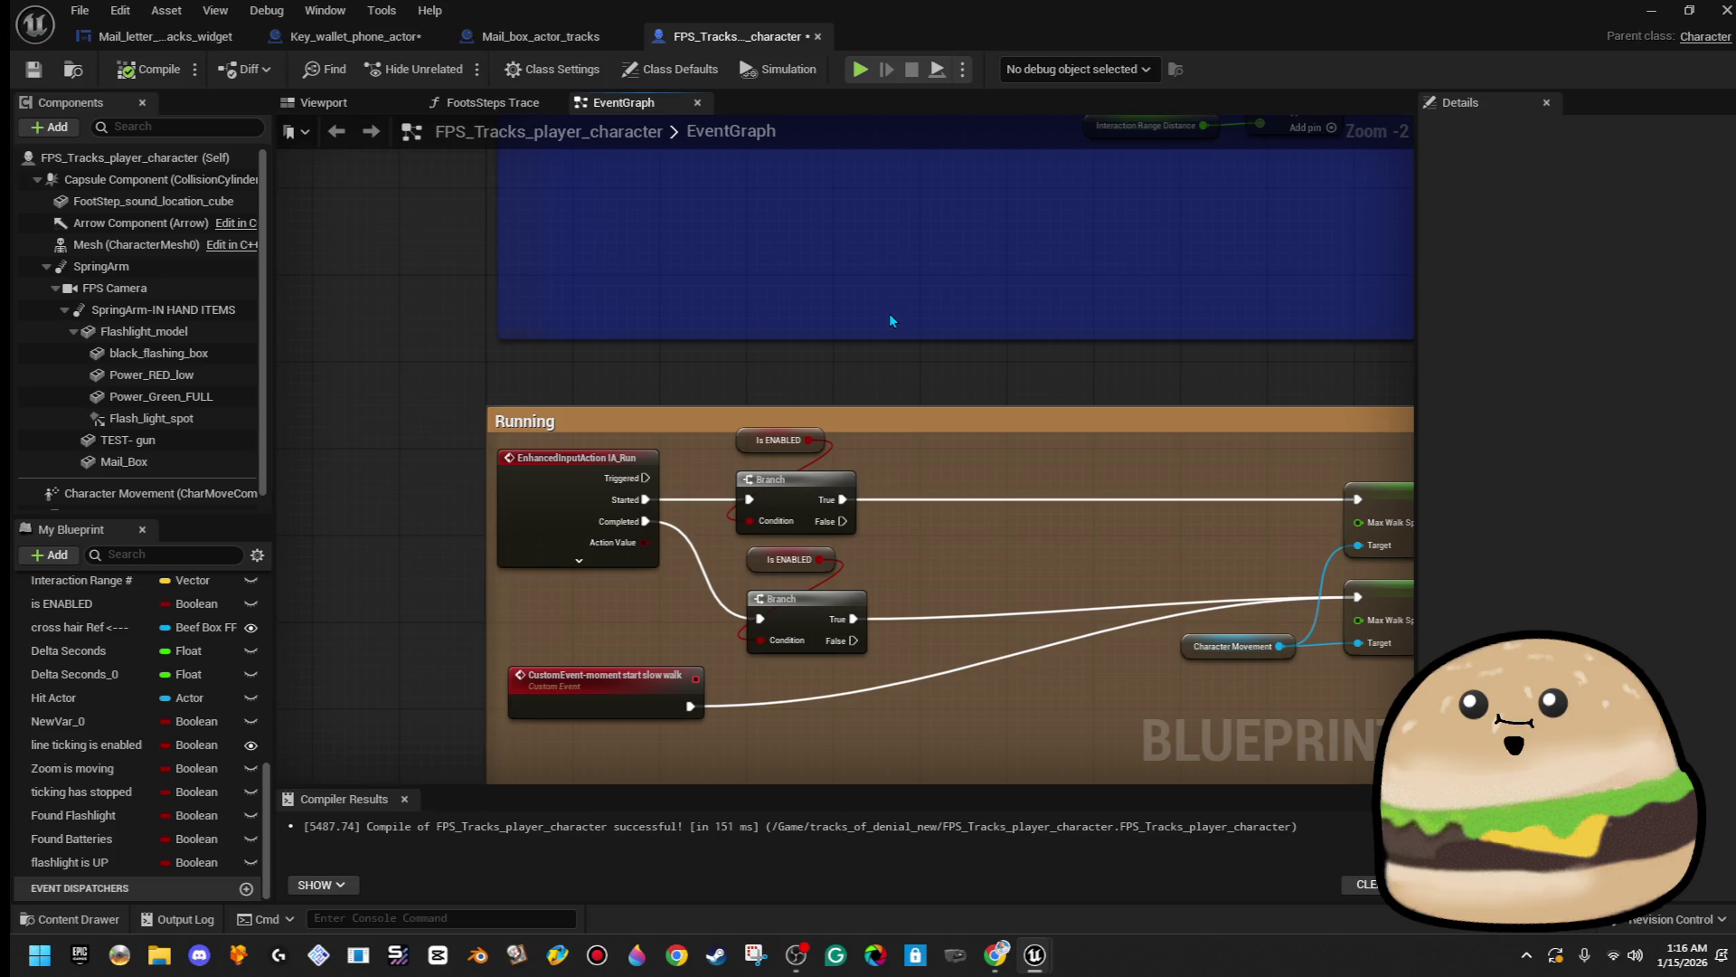
pyautogui.moveTo(901, 301)
pyautogui.mouseDown()
pyautogui.moveTo(868, 392)
pyautogui.moveTo(720, 627)
pyautogui.moveTo(594, 719)
pyautogui.mouseUp()
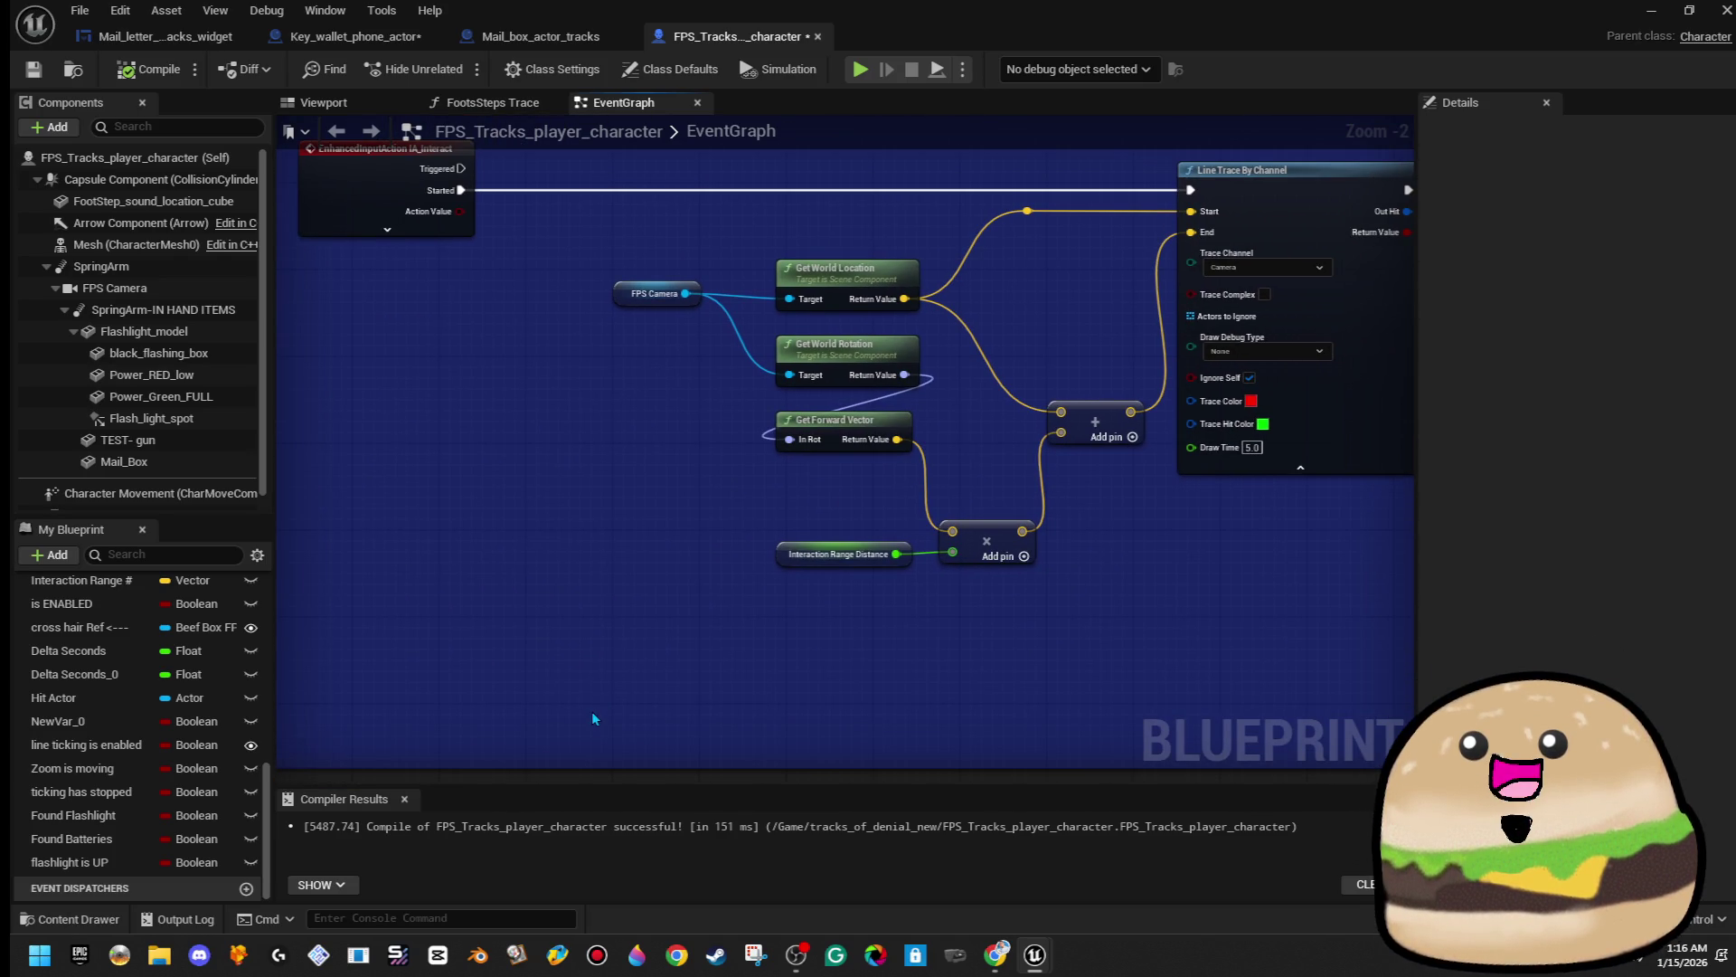
pyautogui.scroll(-1, 601, 603)
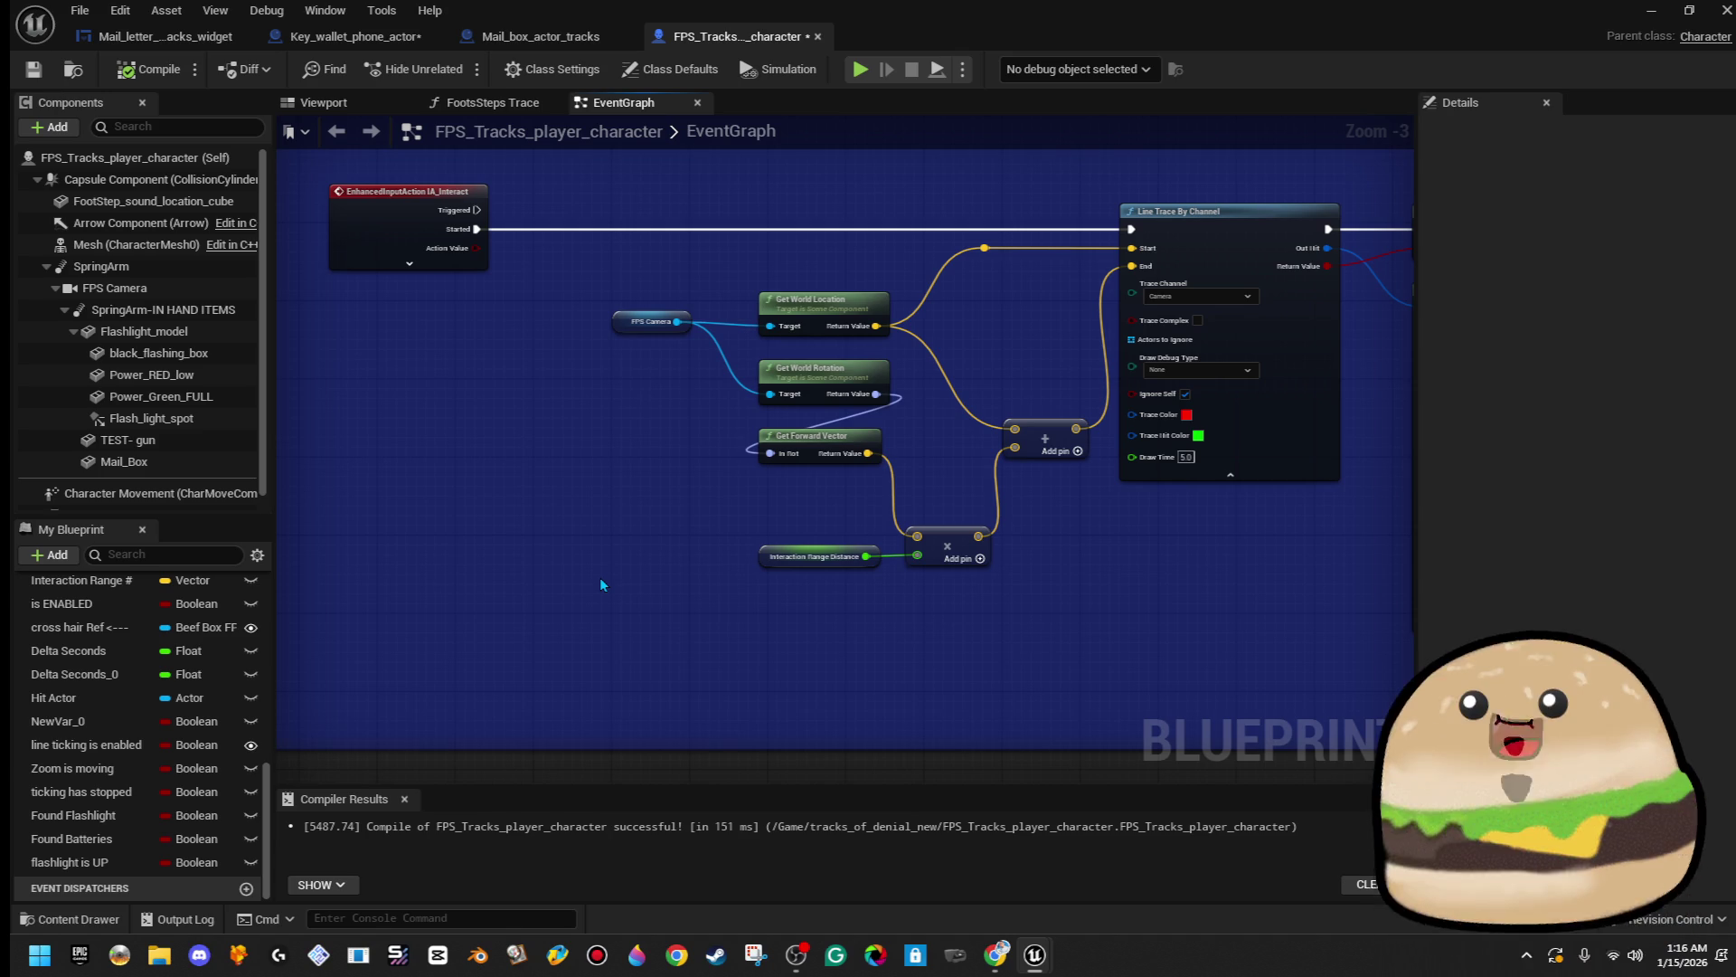
pyautogui.scroll(-2, 600, 577)
pyautogui.moveTo(586, 437); pyautogui.dragTo(553, 533)
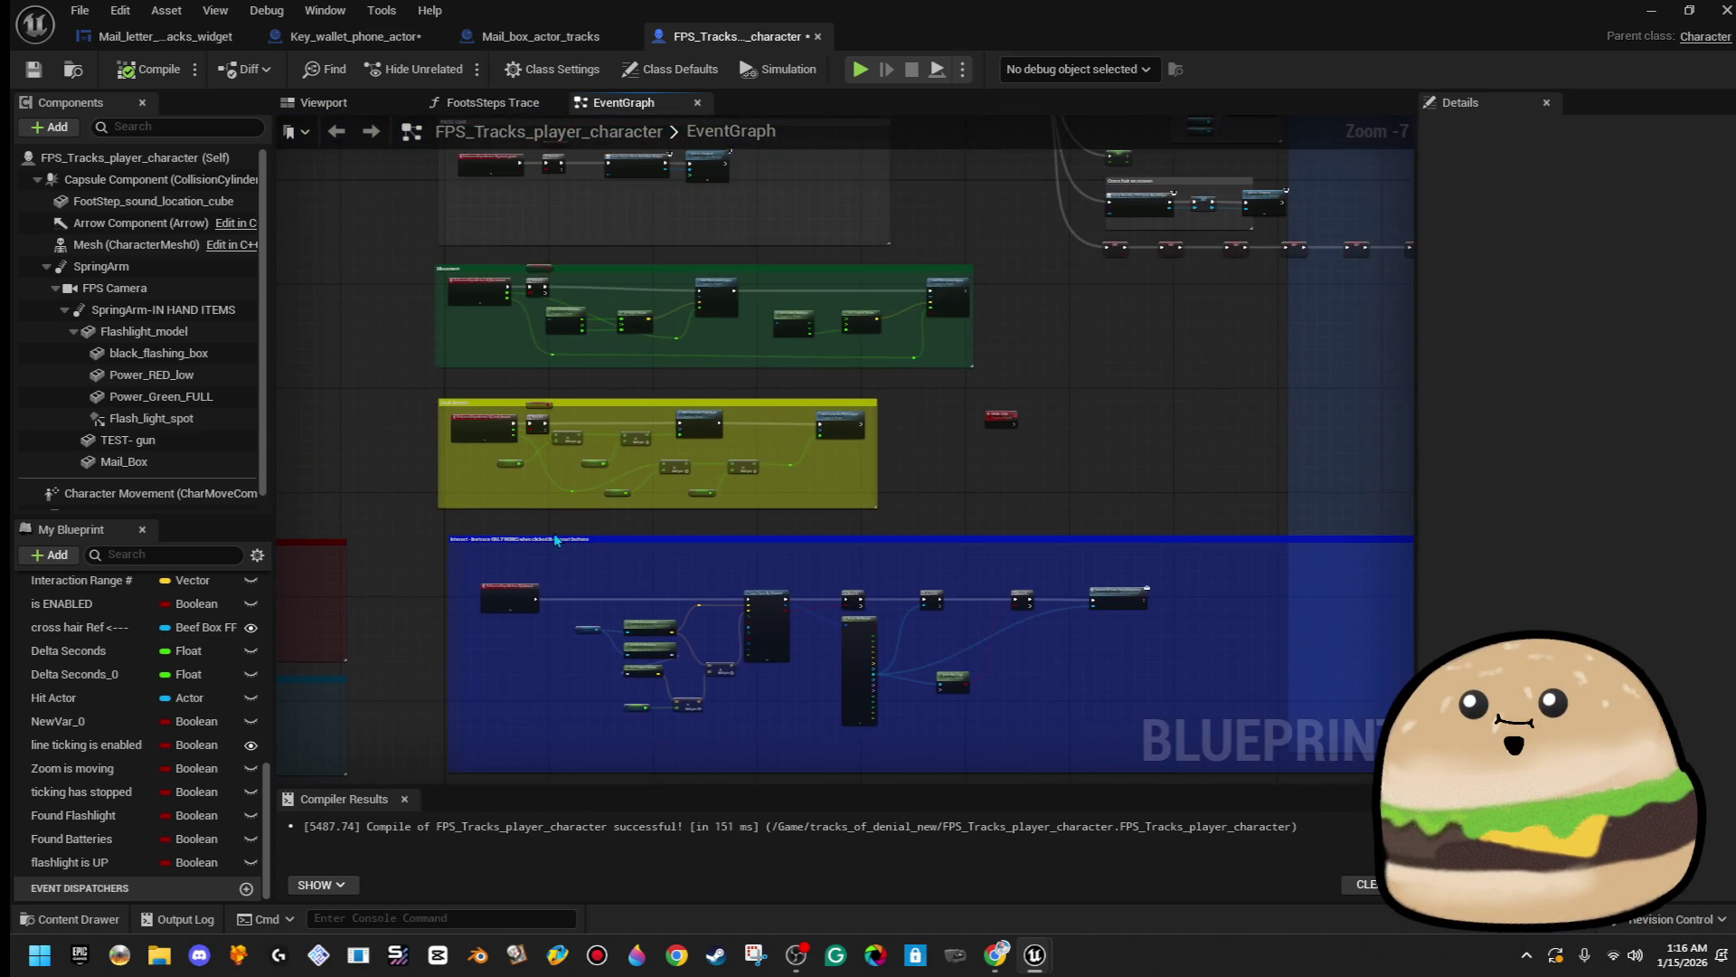
pyautogui.scroll(2, 496, 418)
pyautogui.scroll(-2, 588, 375)
pyautogui.moveTo(465, 453); pyautogui.dragTo(1316, 232)
pyautogui.scroll(5, 564, 429)
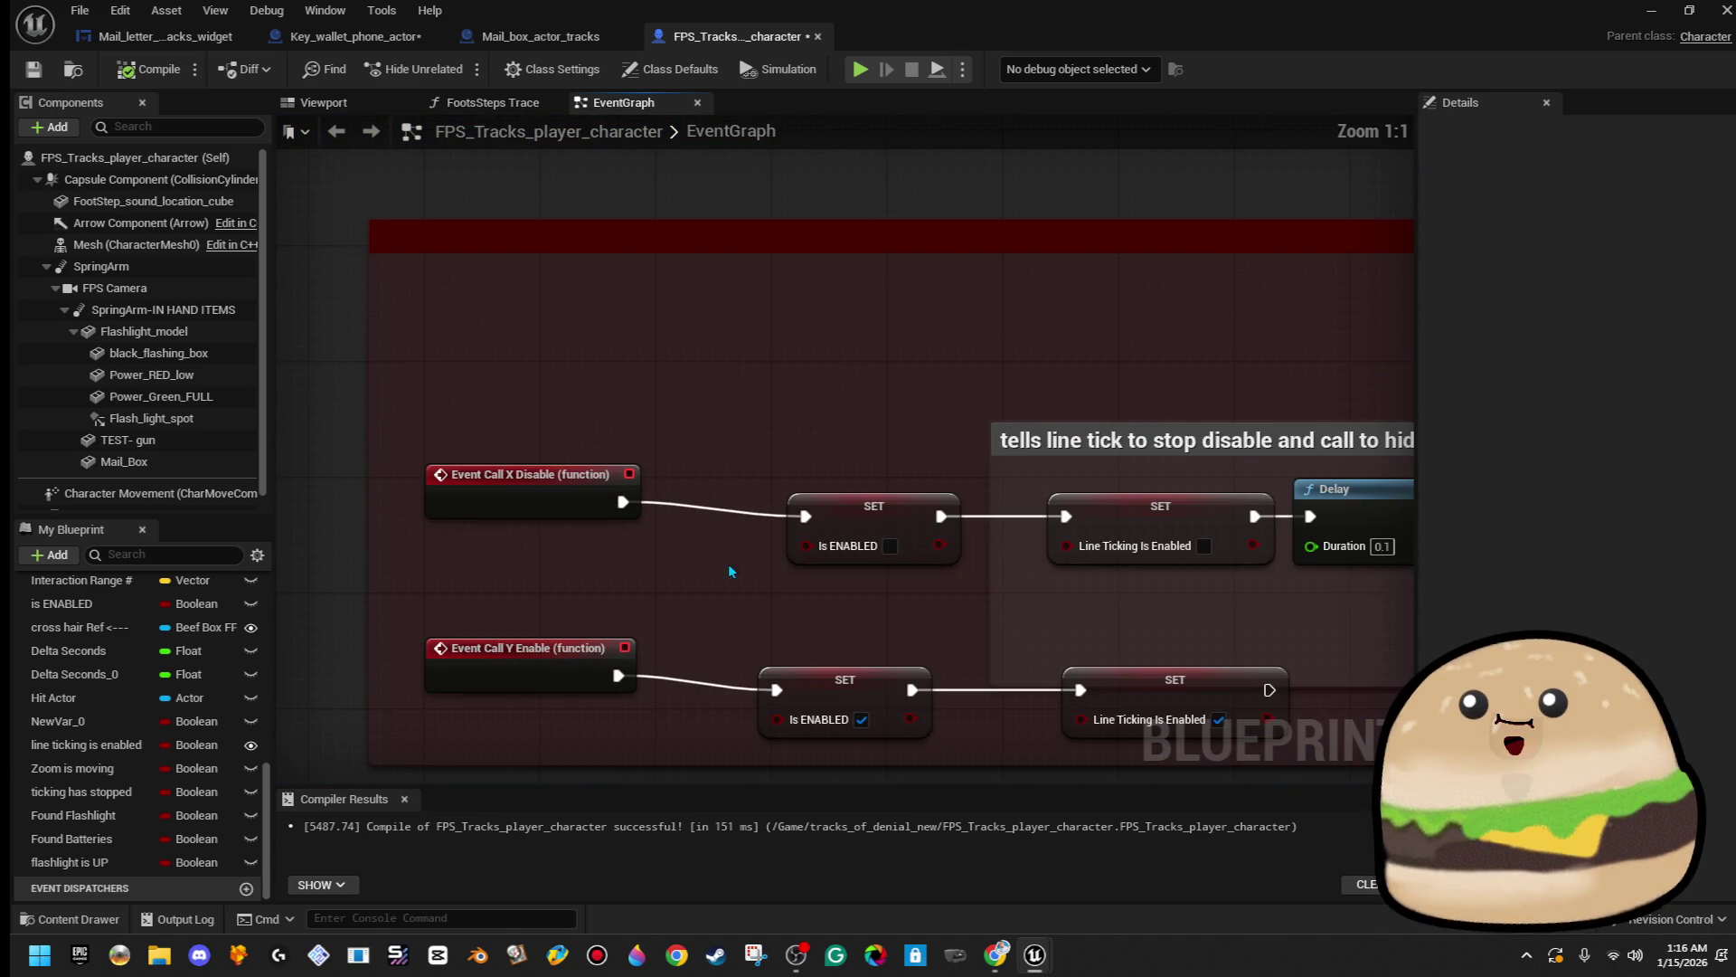
# - Select Event Call C in the Grab: MAILBOX group, then switch to Mail_box_actor_tracks
pyautogui.moveTo(756, 566)
pyautogui.mouseDown()
pyautogui.moveTo(621, 512)
pyautogui.moveTo(606, 452)
pyautogui.moveTo(560, 397)
pyautogui.mouseUp()
pyautogui.scroll(-4, 665, 519)
pyautogui.scroll(4, 558, 452)
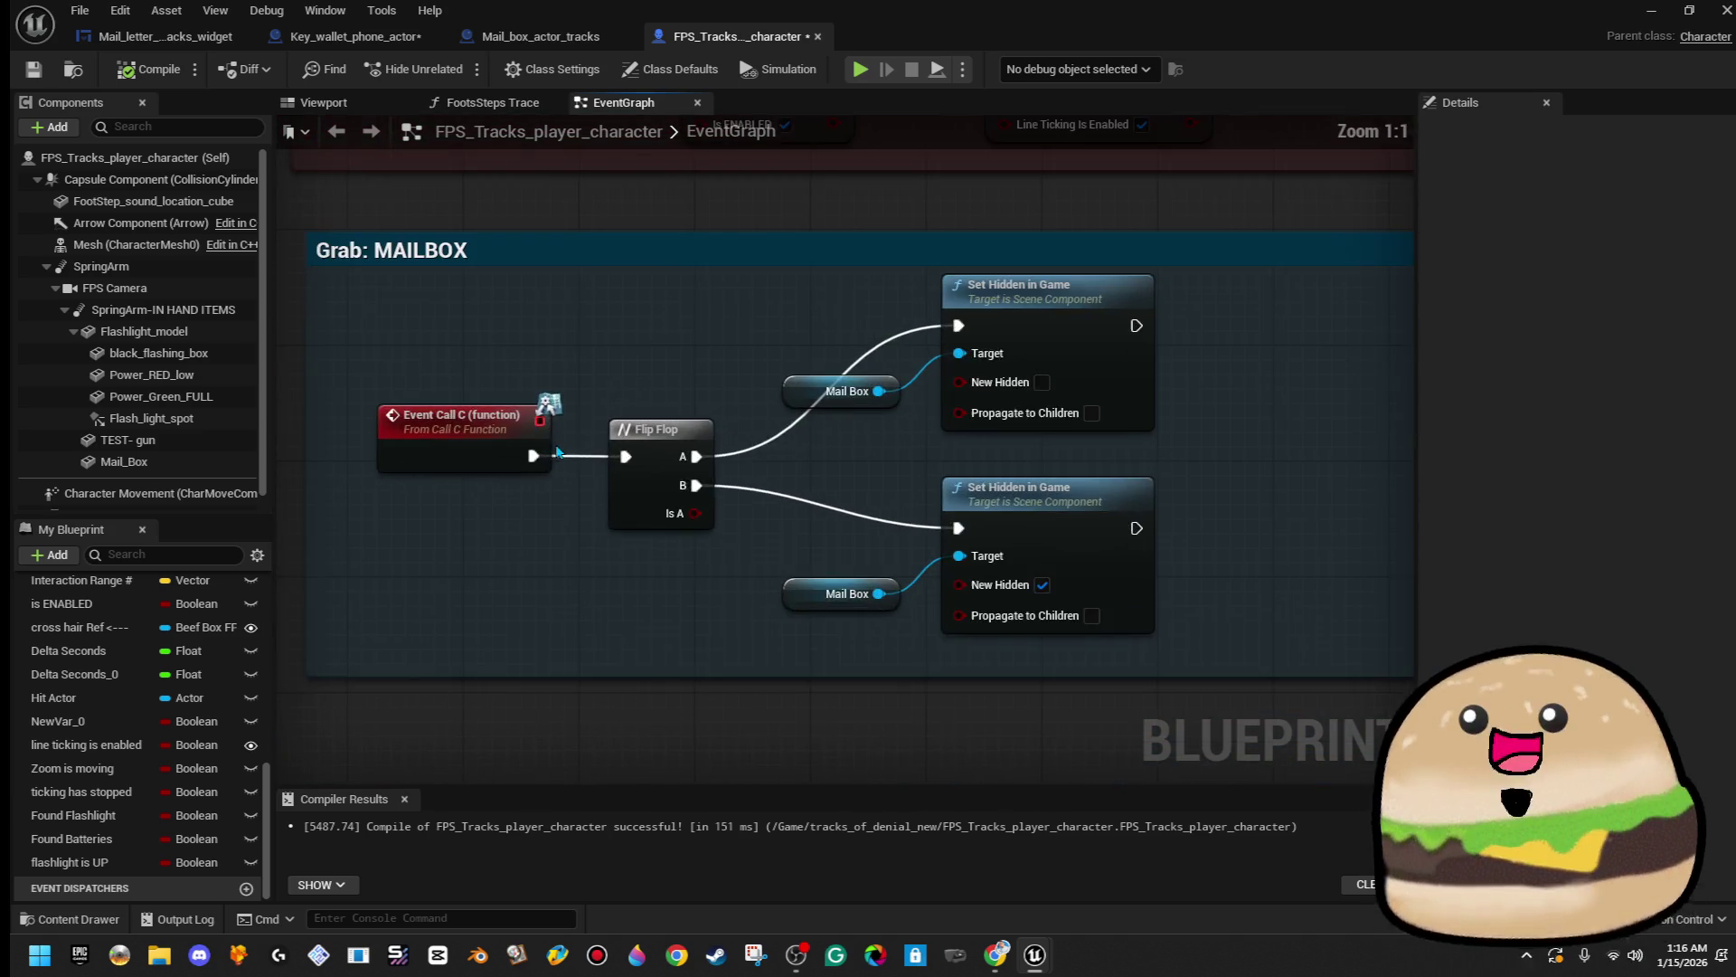
pyautogui.scroll(-1, 629, 592)
pyautogui.moveTo(681, 593)
pyautogui.mouseDown()
pyautogui.moveTo(522, 517)
pyautogui.moveTo(626, 492)
pyautogui.moveTo(699, 507)
pyautogui.mouseUp()
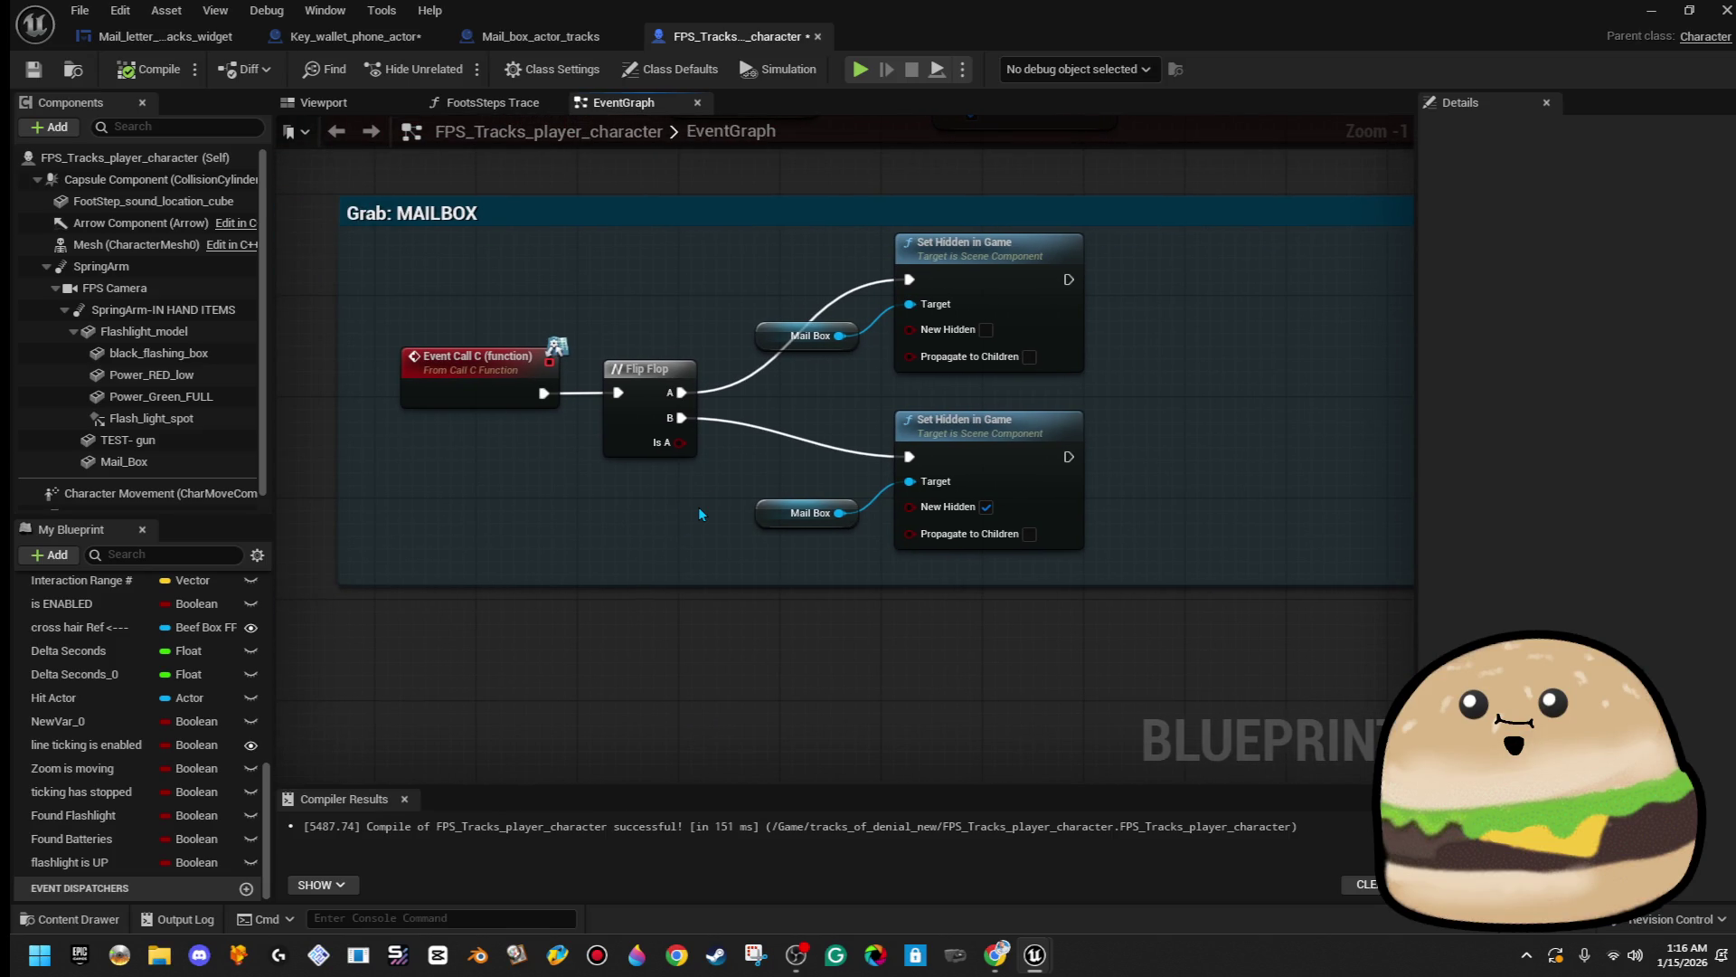
pyautogui.click(469, 387)
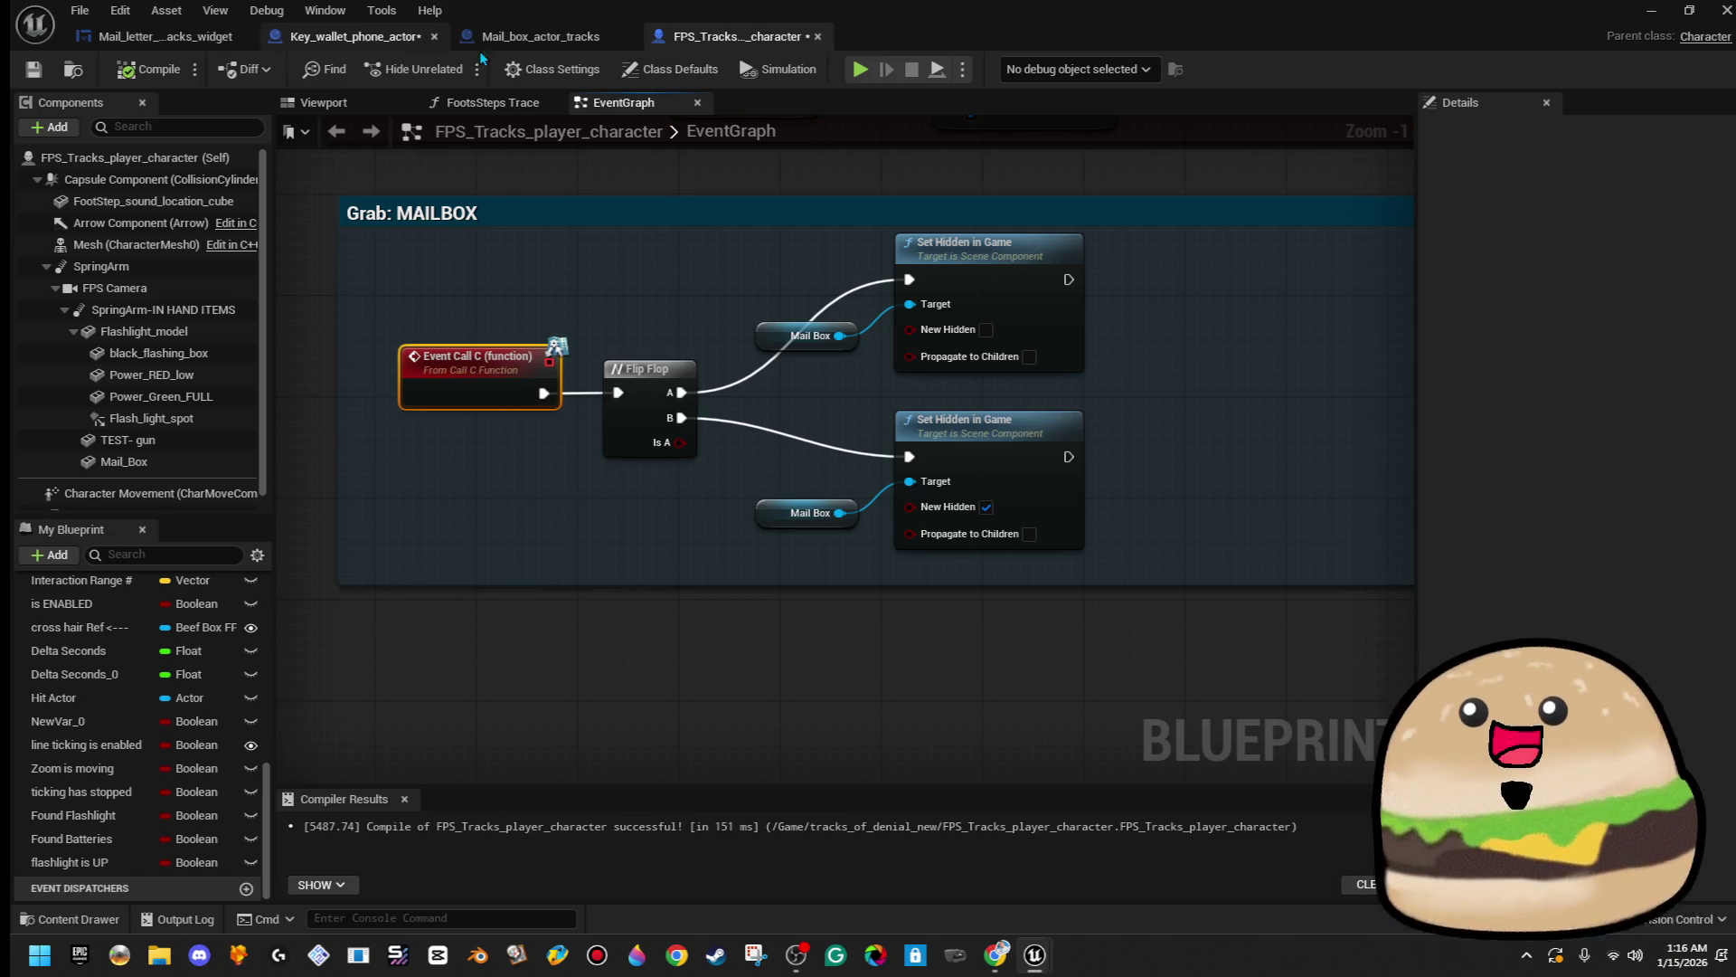
pyautogui.click(539, 38)
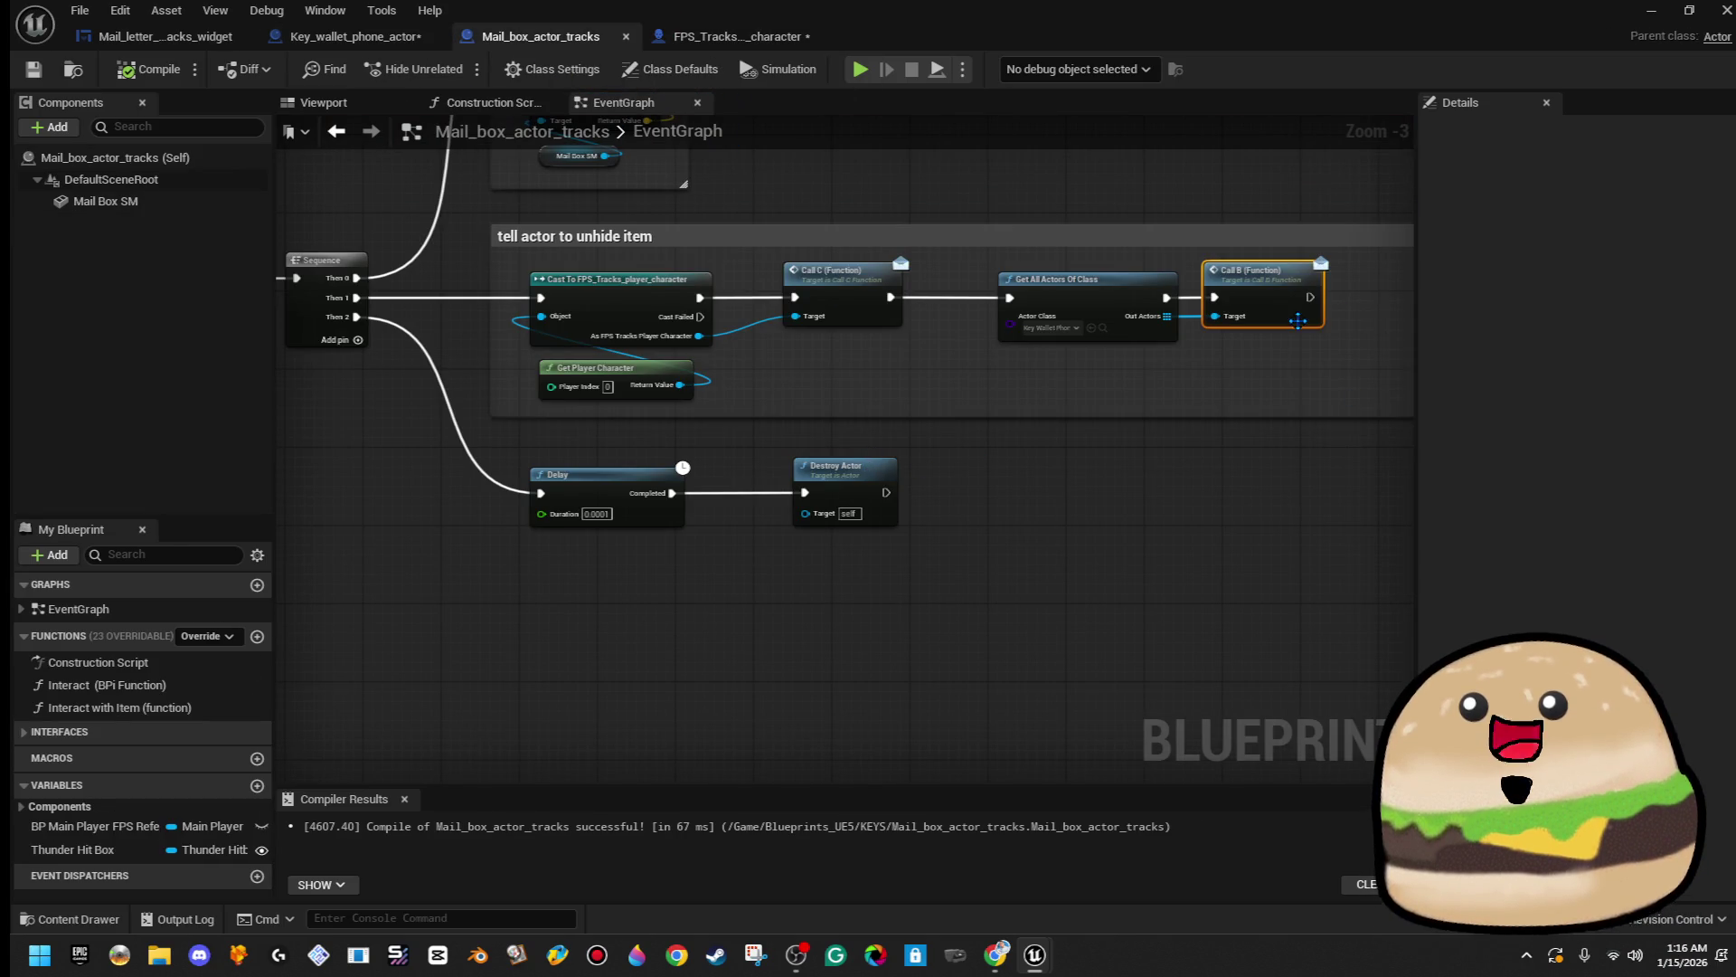
# - In Key_wallet_phone_actor, add a Call C (Message) node after the cast, with As FPS Tracks Player Character as Target
pyautogui.click(405, 41)
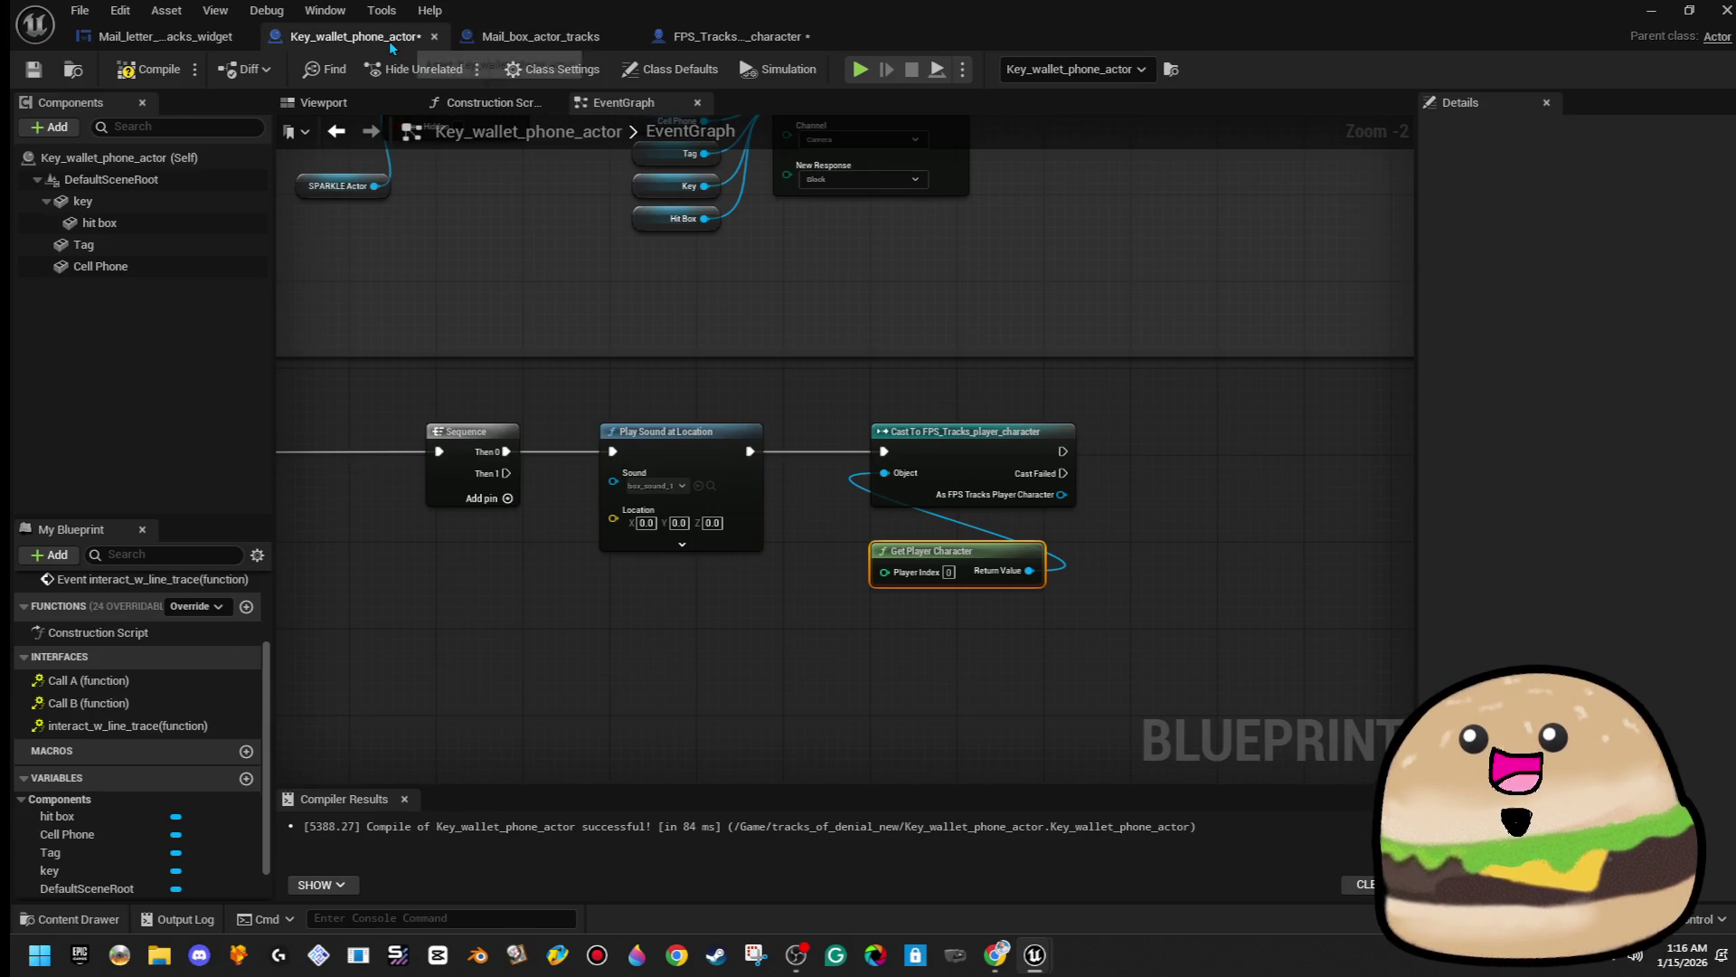
pyautogui.moveTo(1061, 451); pyautogui.dragTo(1119, 455)
pyautogui.write('call')
pyautogui.write(' cce')
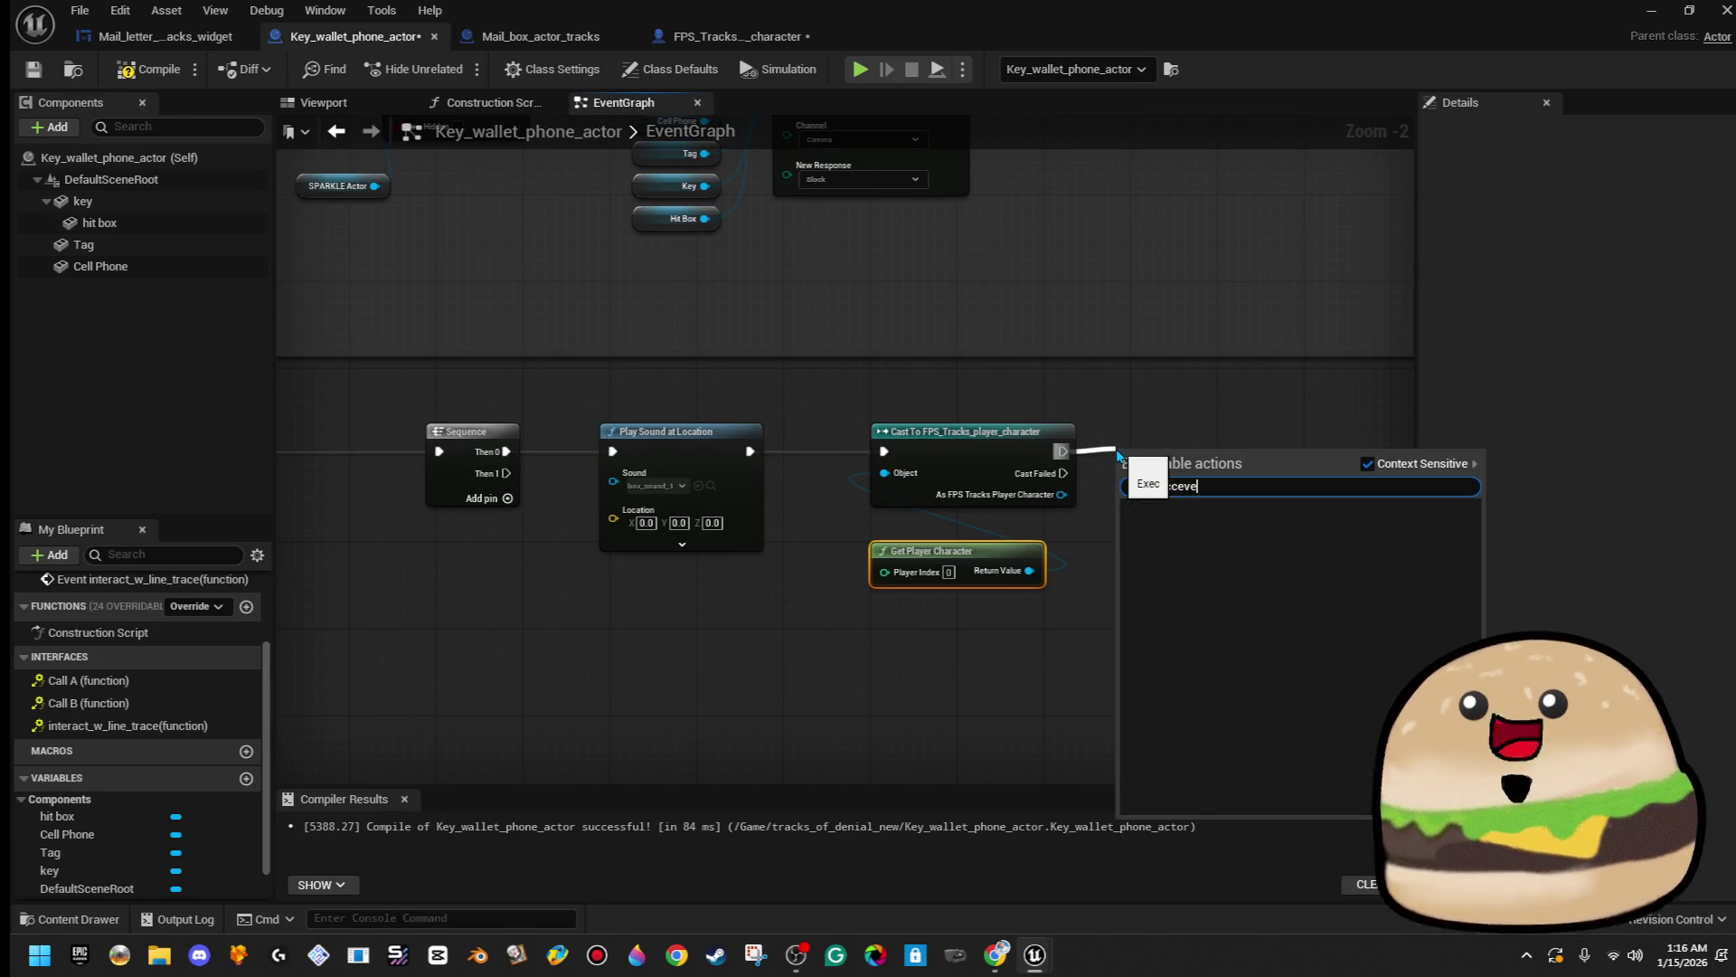
pyautogui.press('BackSpace')
pyautogui.press('BackSpace')
pyautogui.press('BackSpace')
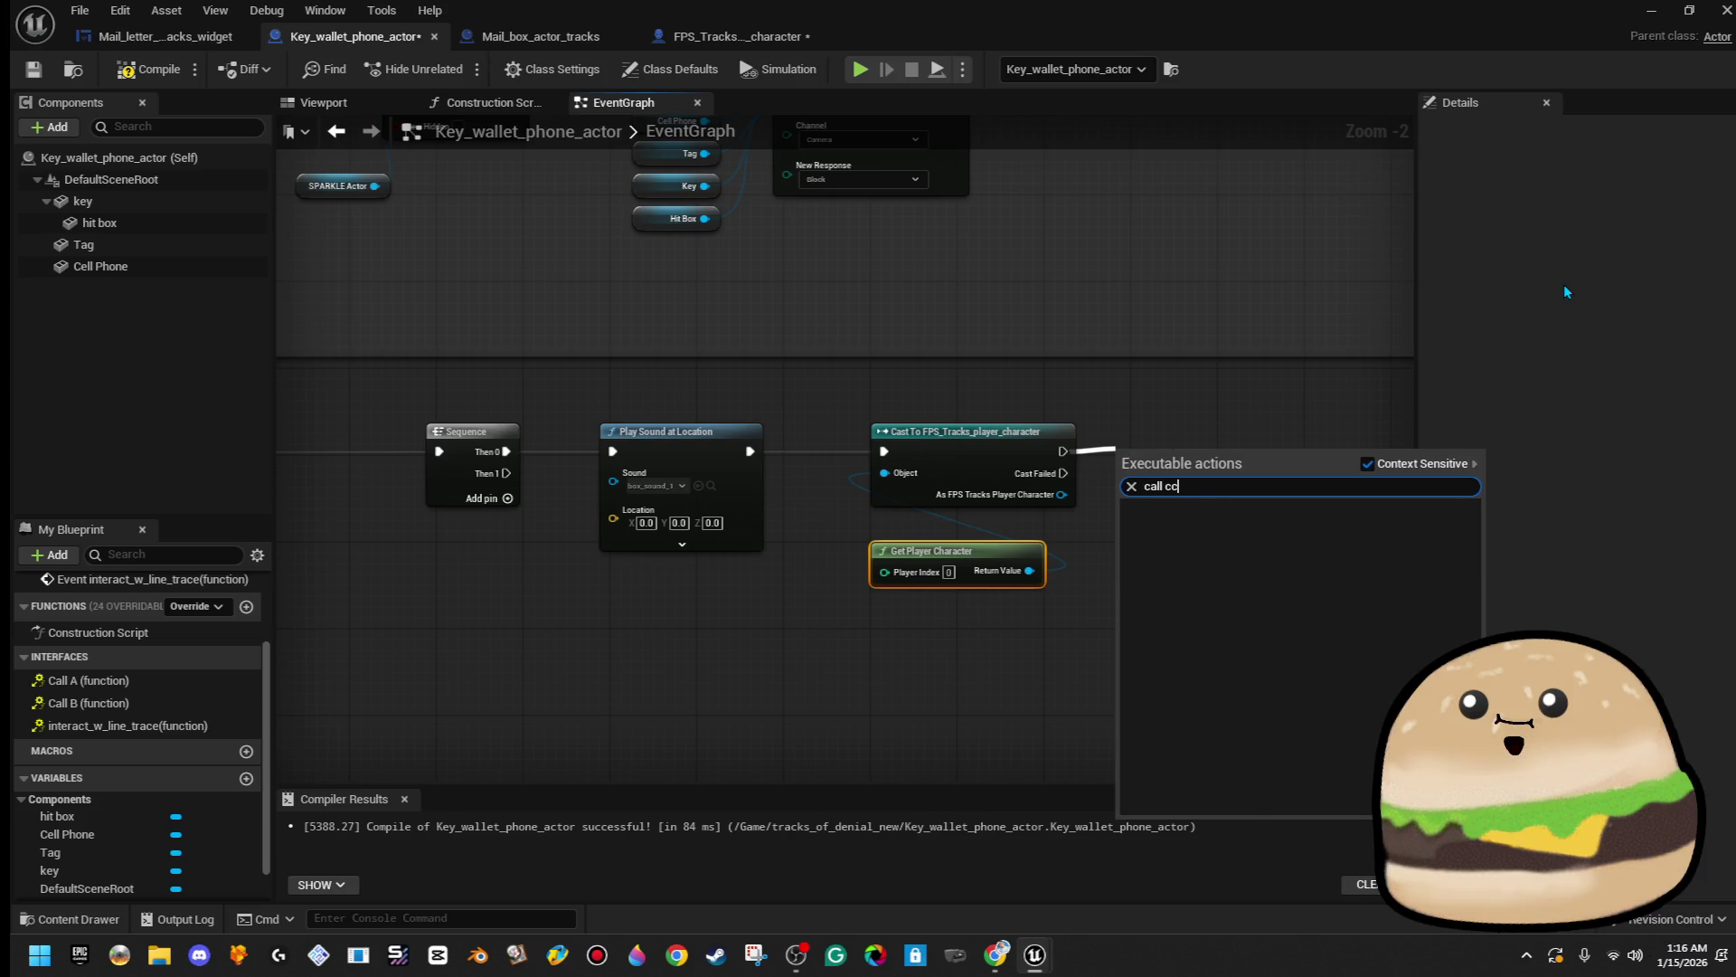
pyautogui.write('ev')
pyautogui.press('BackSpace')
pyautogui.press('BackSpace')
pyautogui.press('BackSpace')
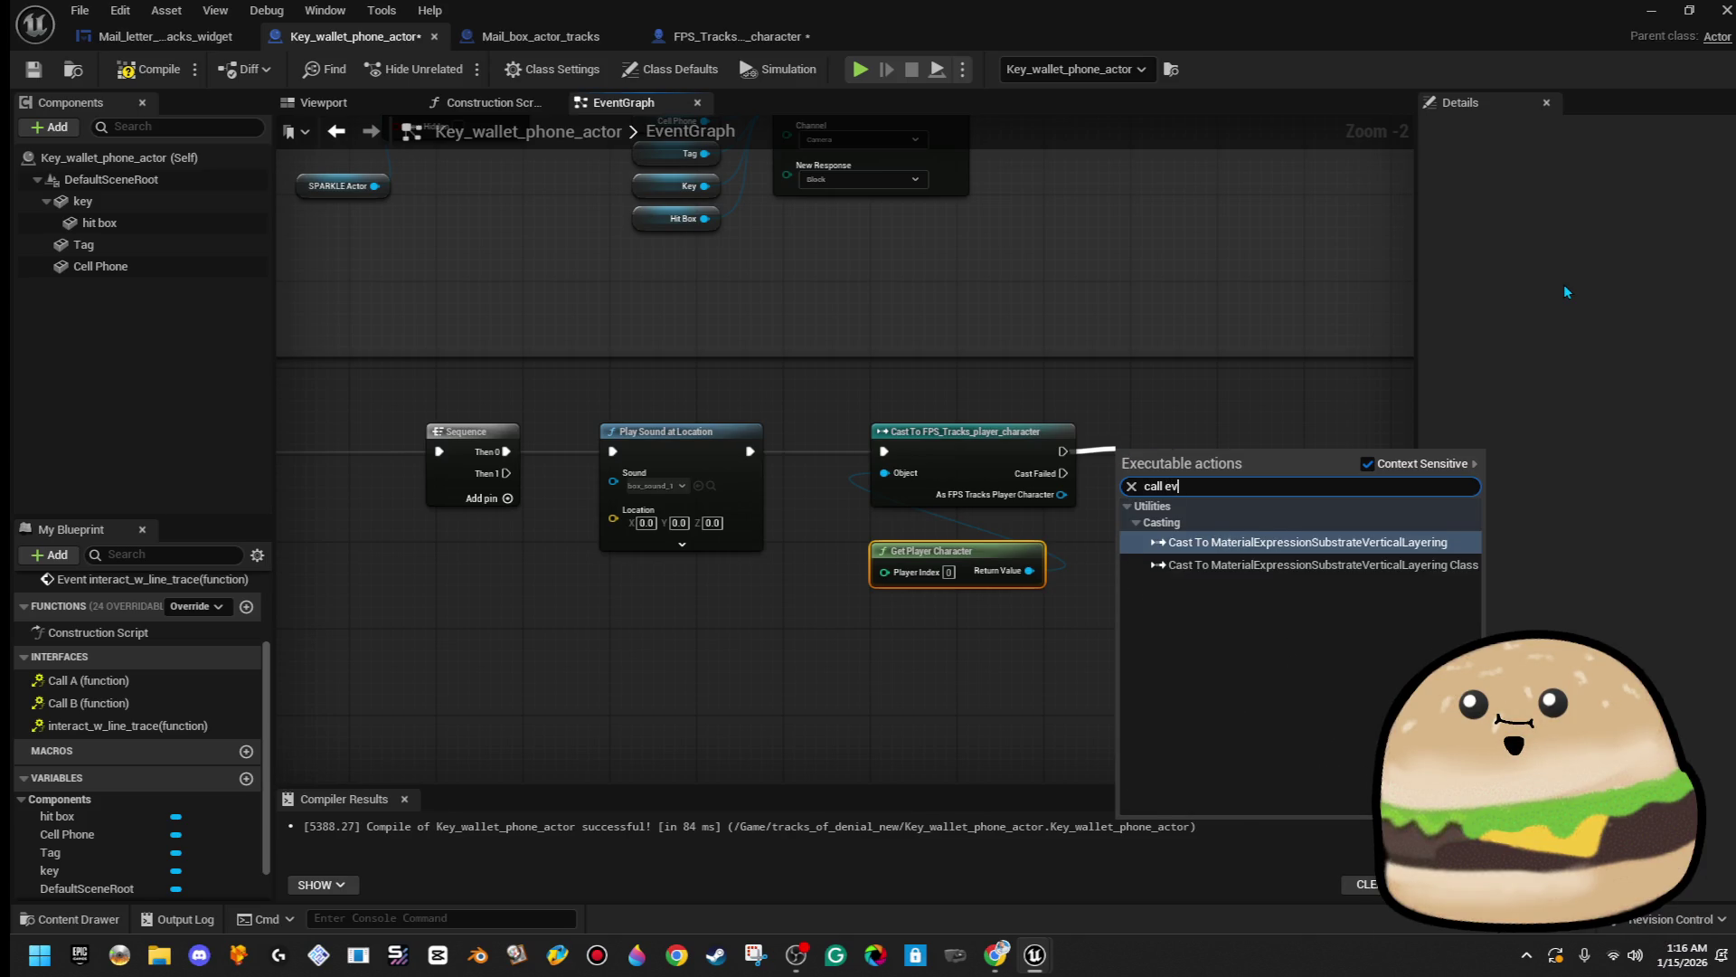
pyautogui.write('cal')
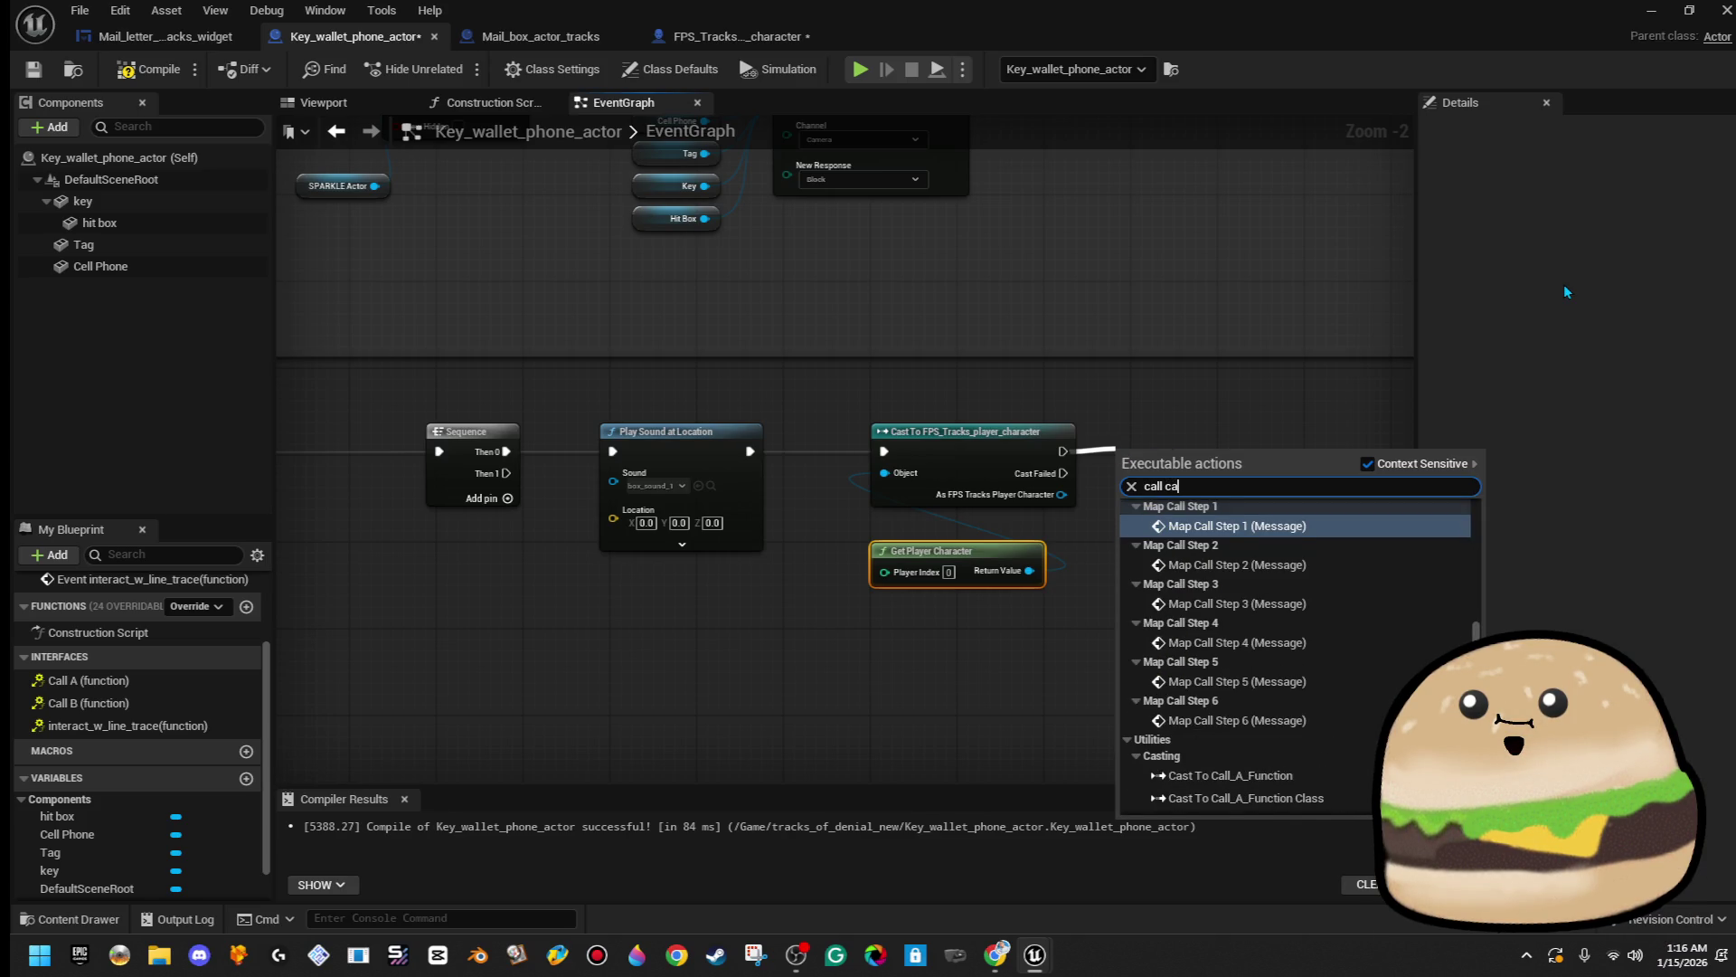
pyautogui.press('BackSpace')
pyautogui.press('Down')
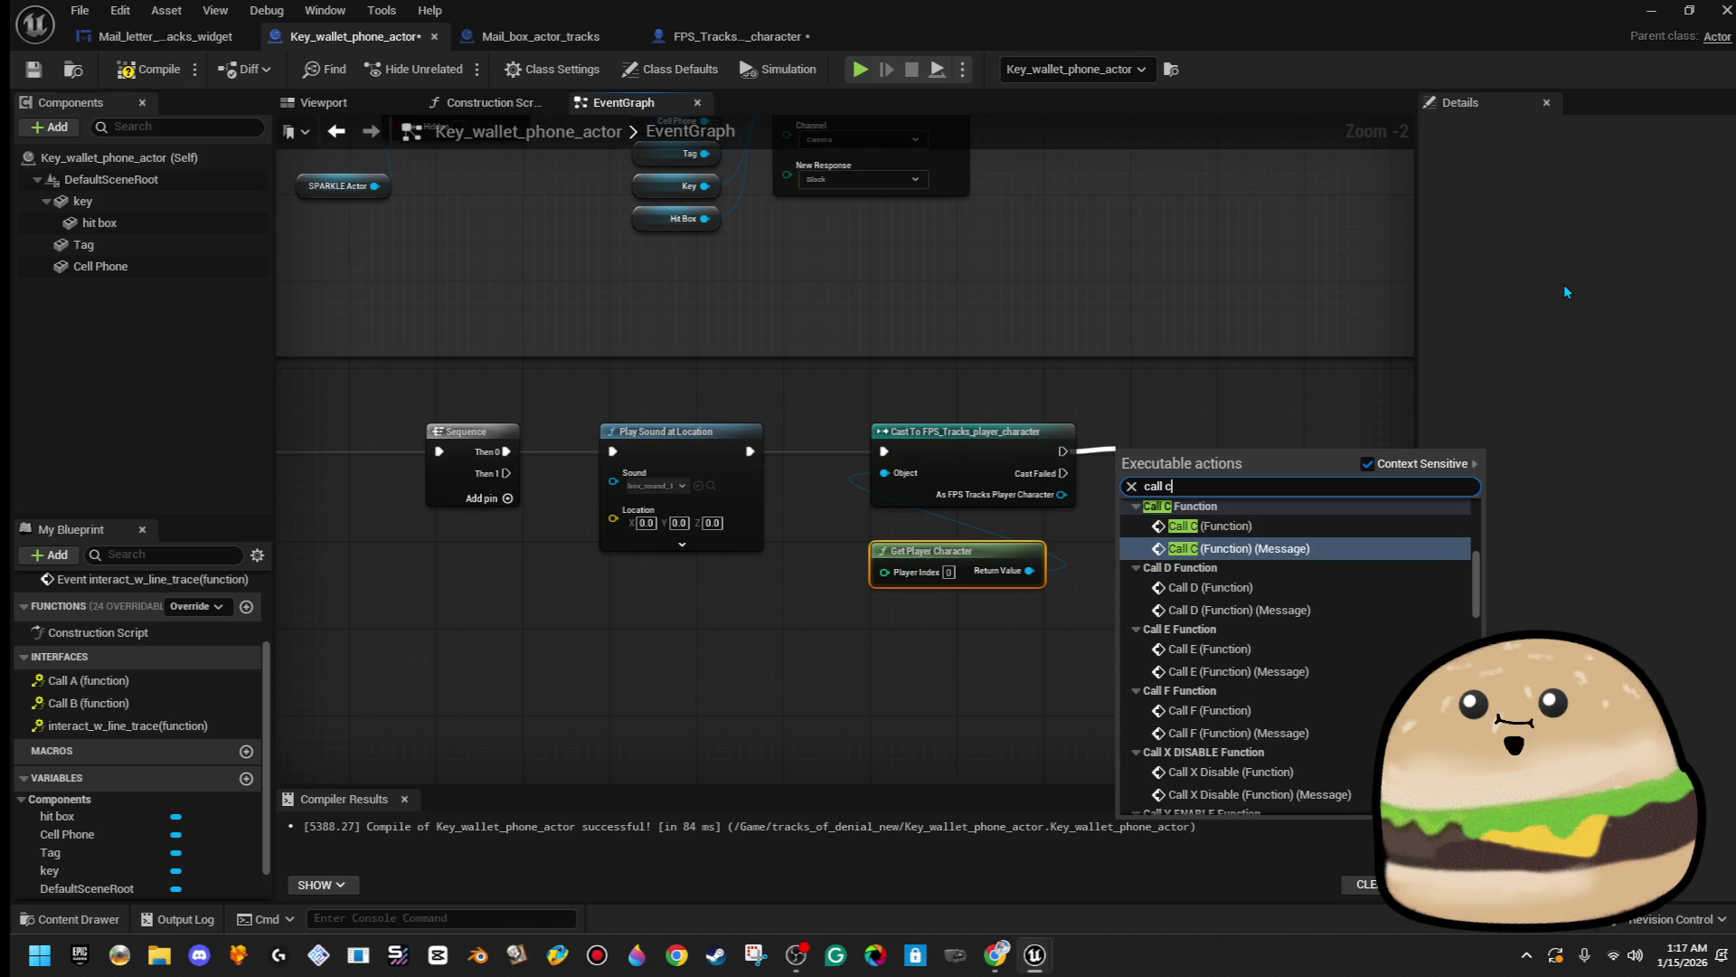
pyautogui.press('Return')
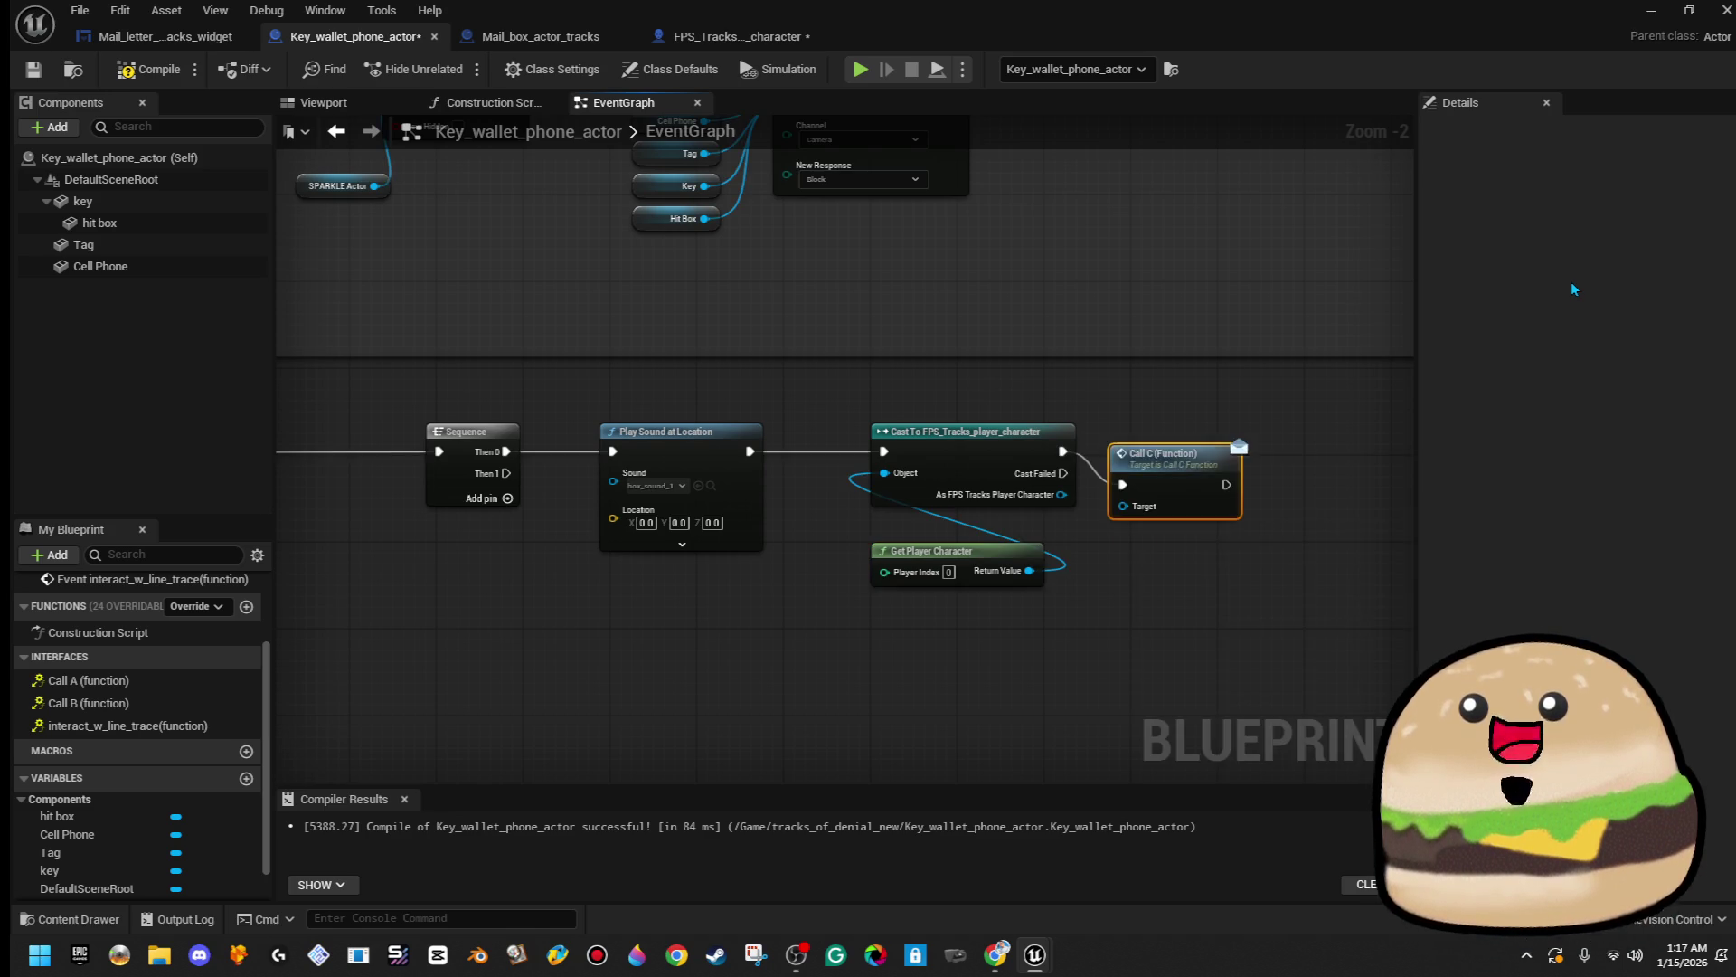
pyautogui.moveTo(1131, 514); pyautogui.dragTo(1074, 500)
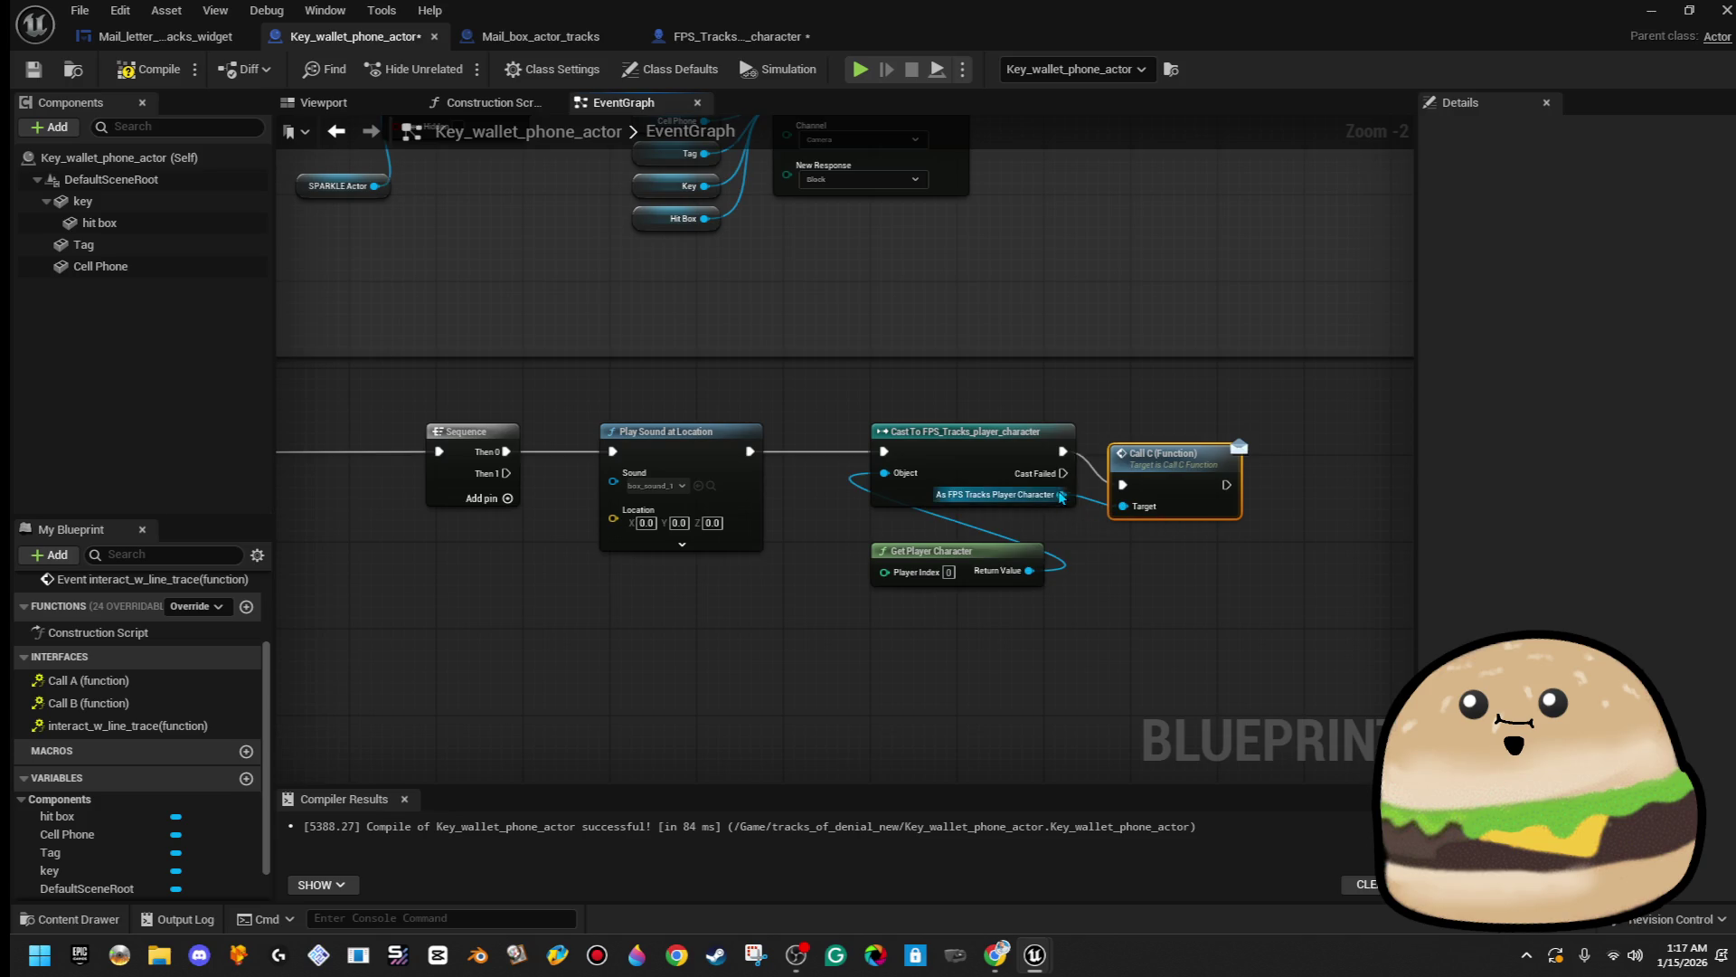
pyautogui.click(167, 36)
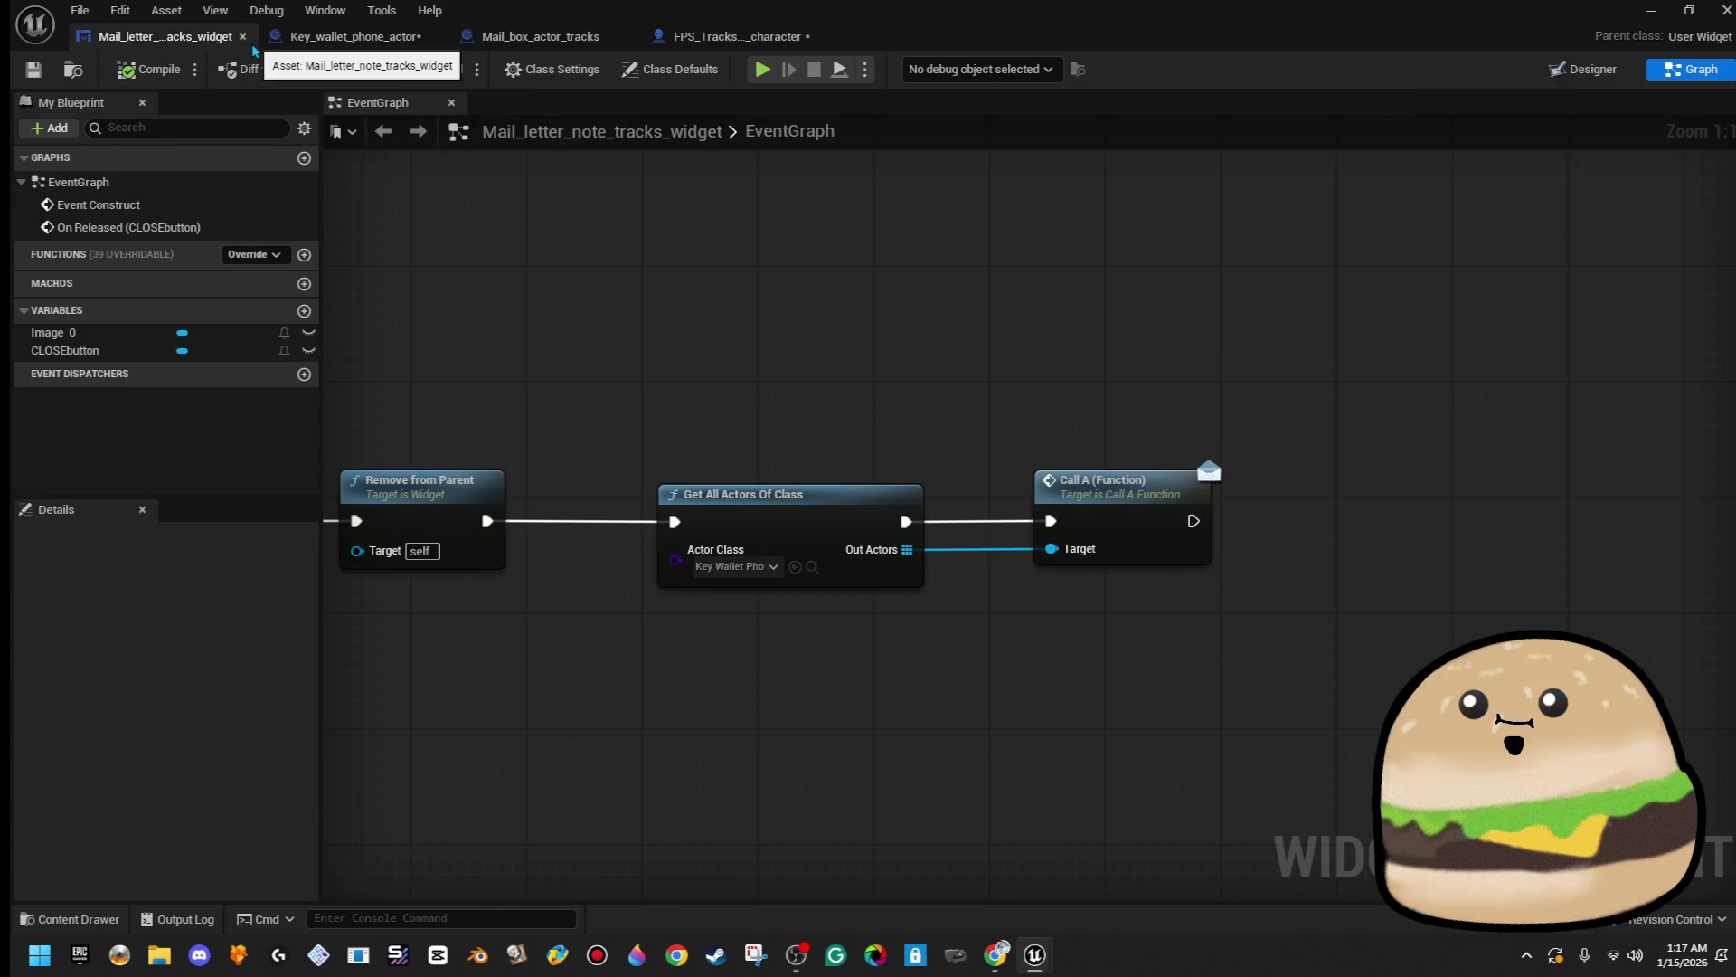
# - Review the Mail_box_actor_tracks and FPS_Tracks_player_character graphs, then save and compile Key_wallet_phone_actor
pyautogui.click(497, 37)
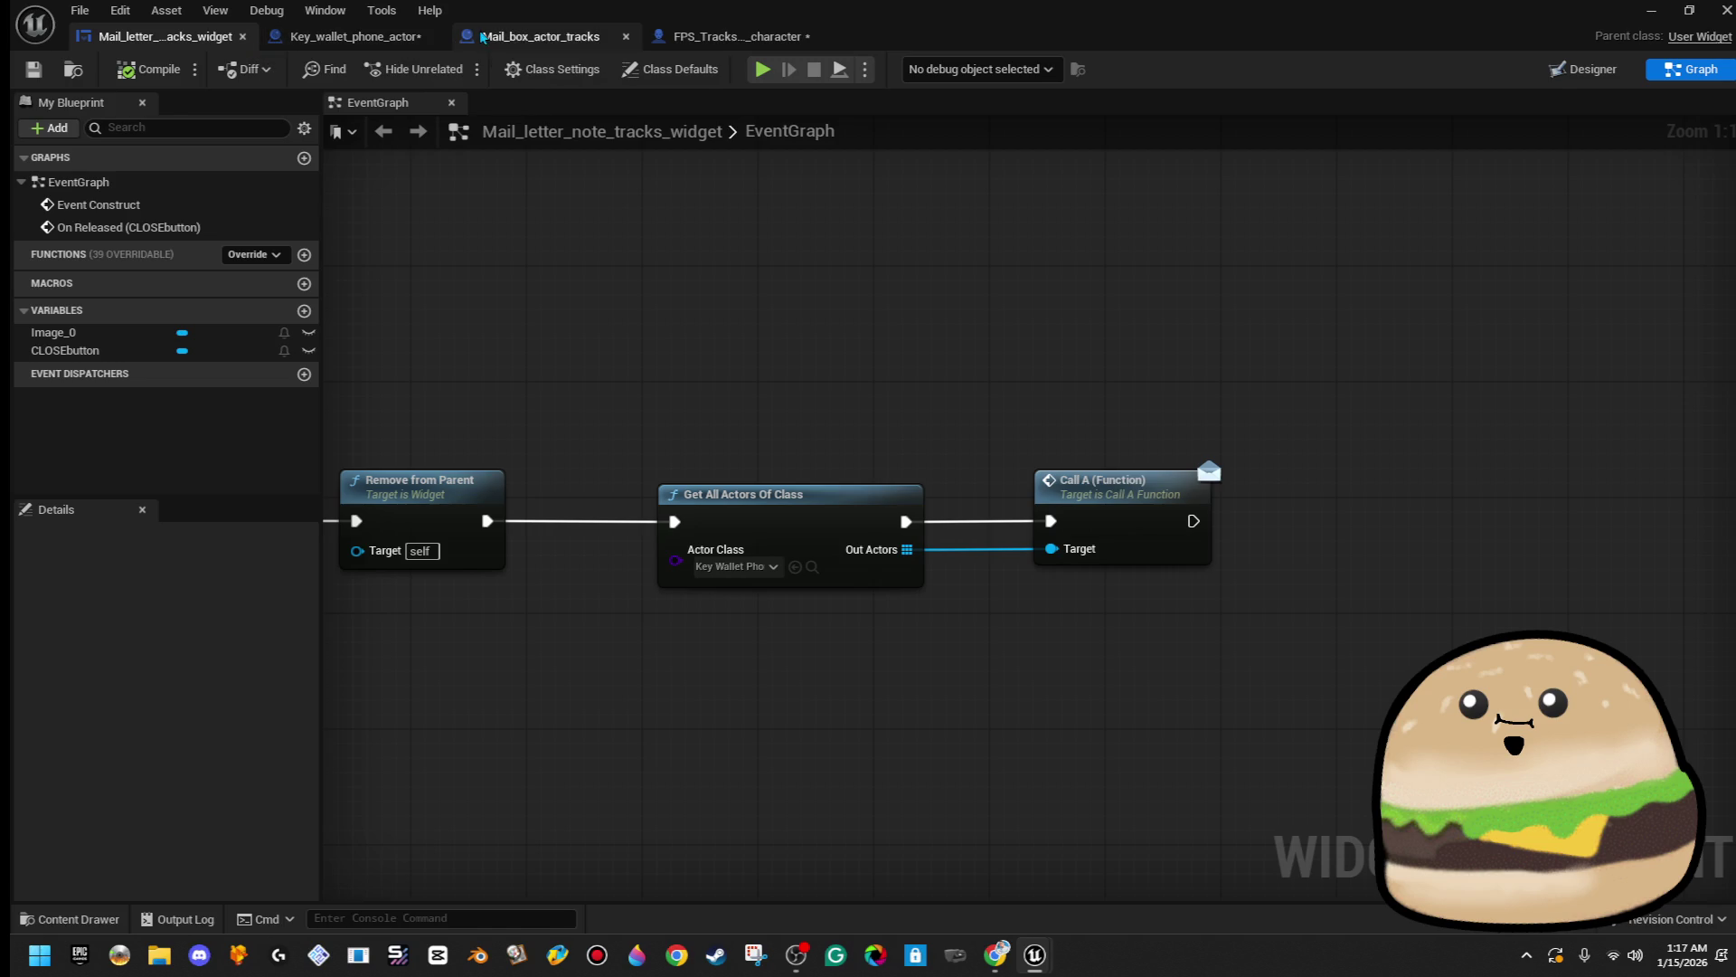
pyautogui.click(706, 39)
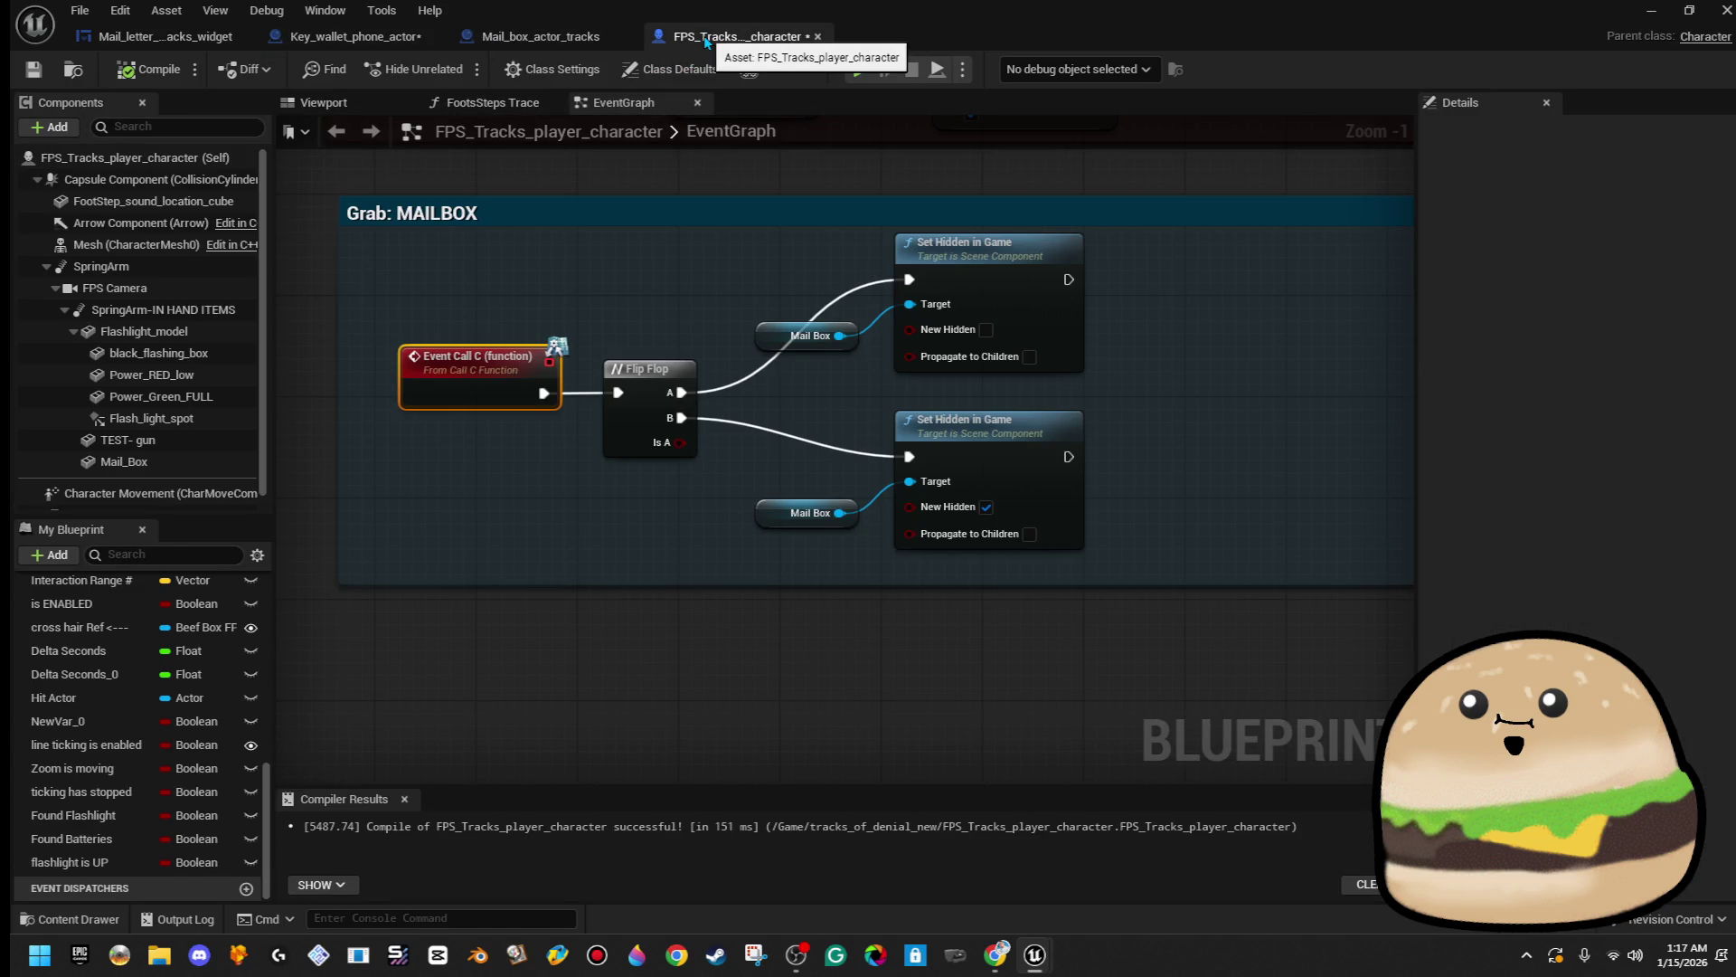
pyautogui.click(372, 38)
pyautogui.hotkey('ctrl', 's')
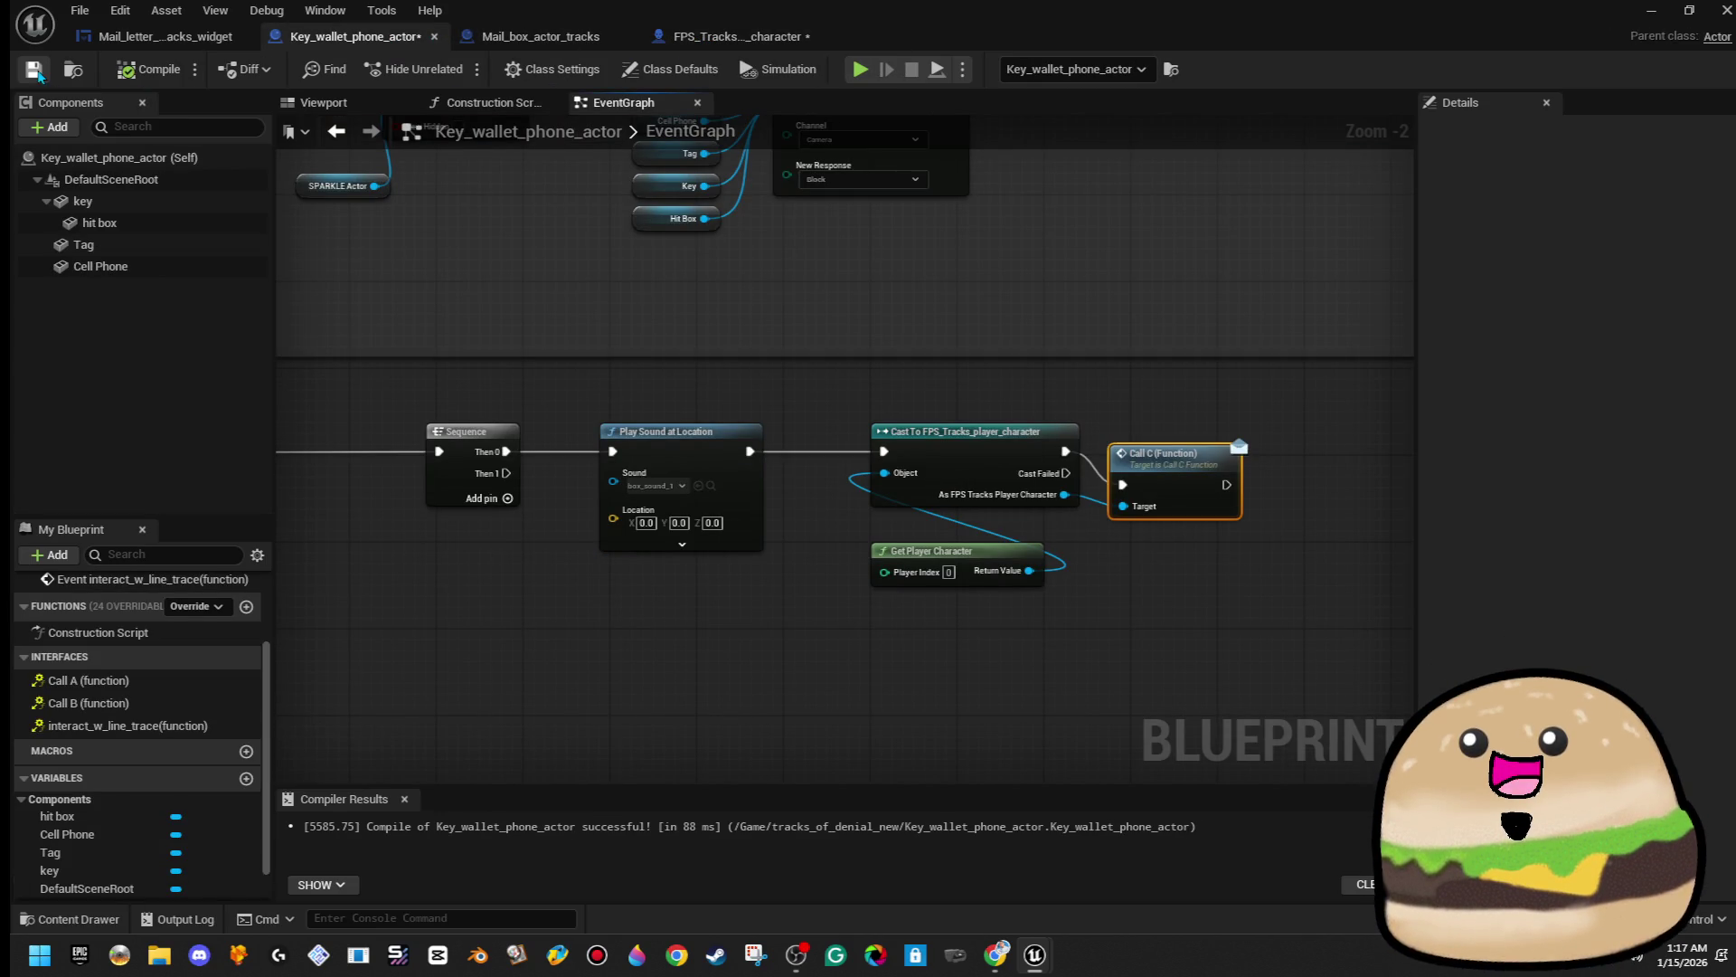
# - Minimize the Blueprint editor, pull back to an overhead room view and select the desk mailbox
pyautogui.click(211, 41)
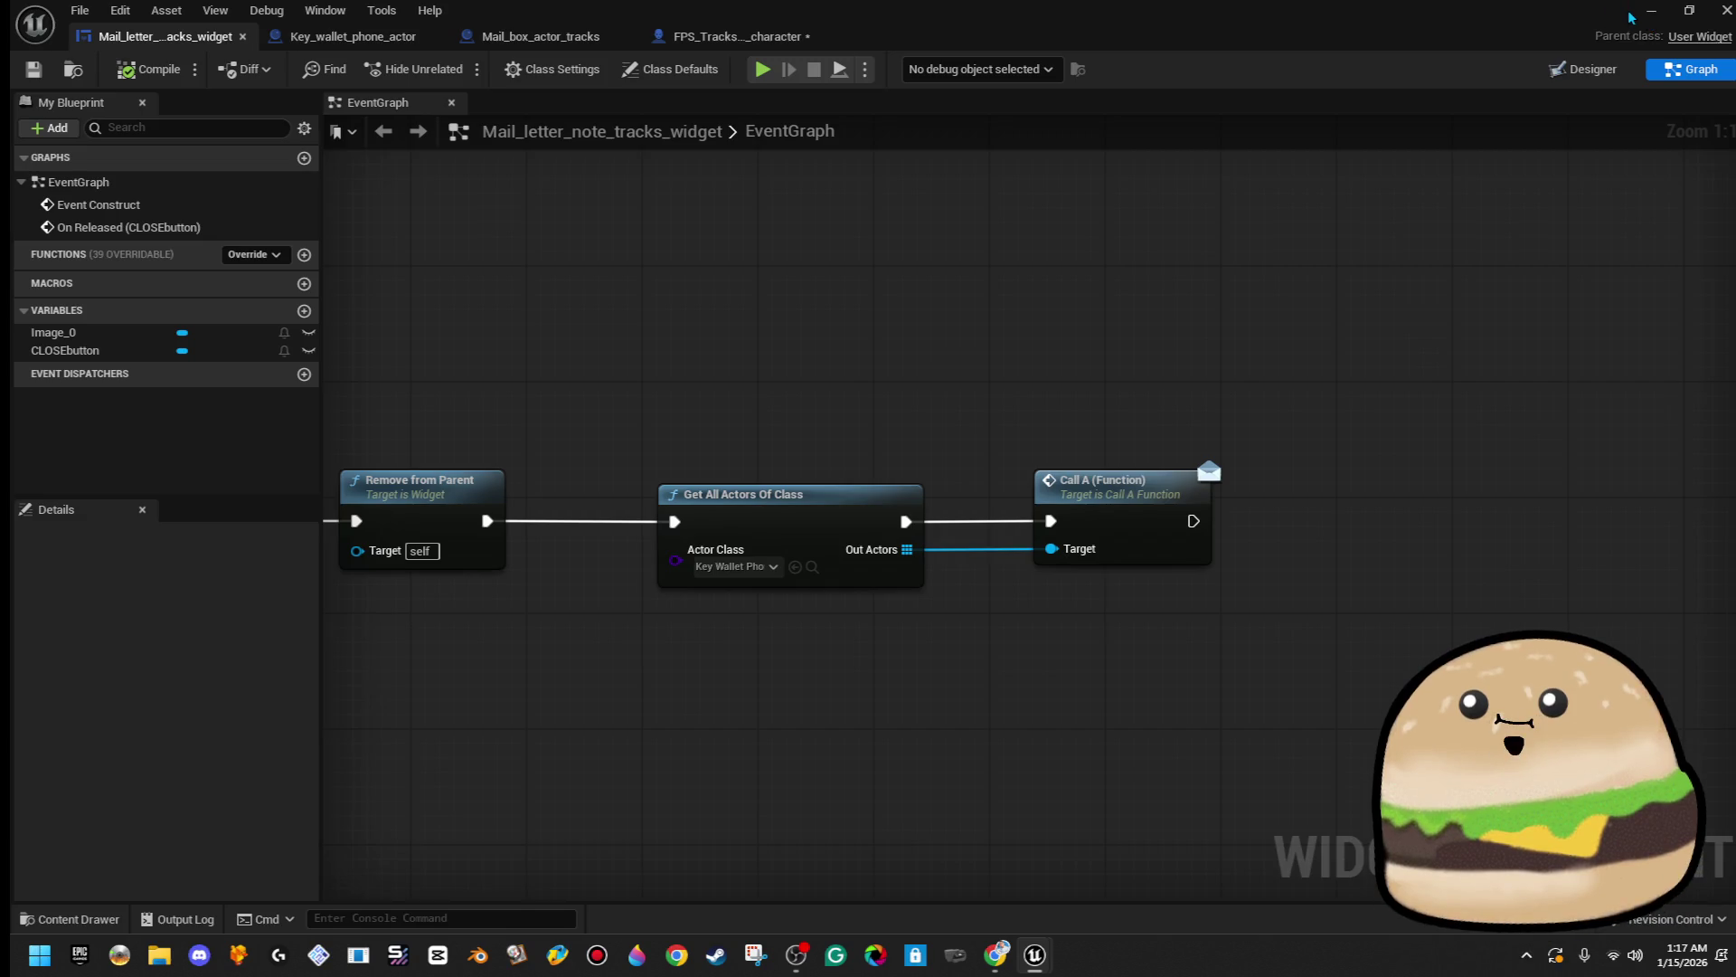
pyautogui.click(1651, 10)
pyautogui.moveTo(696, 361); pyautogui.dragTo(588, 276)
pyautogui.click(360, 382)
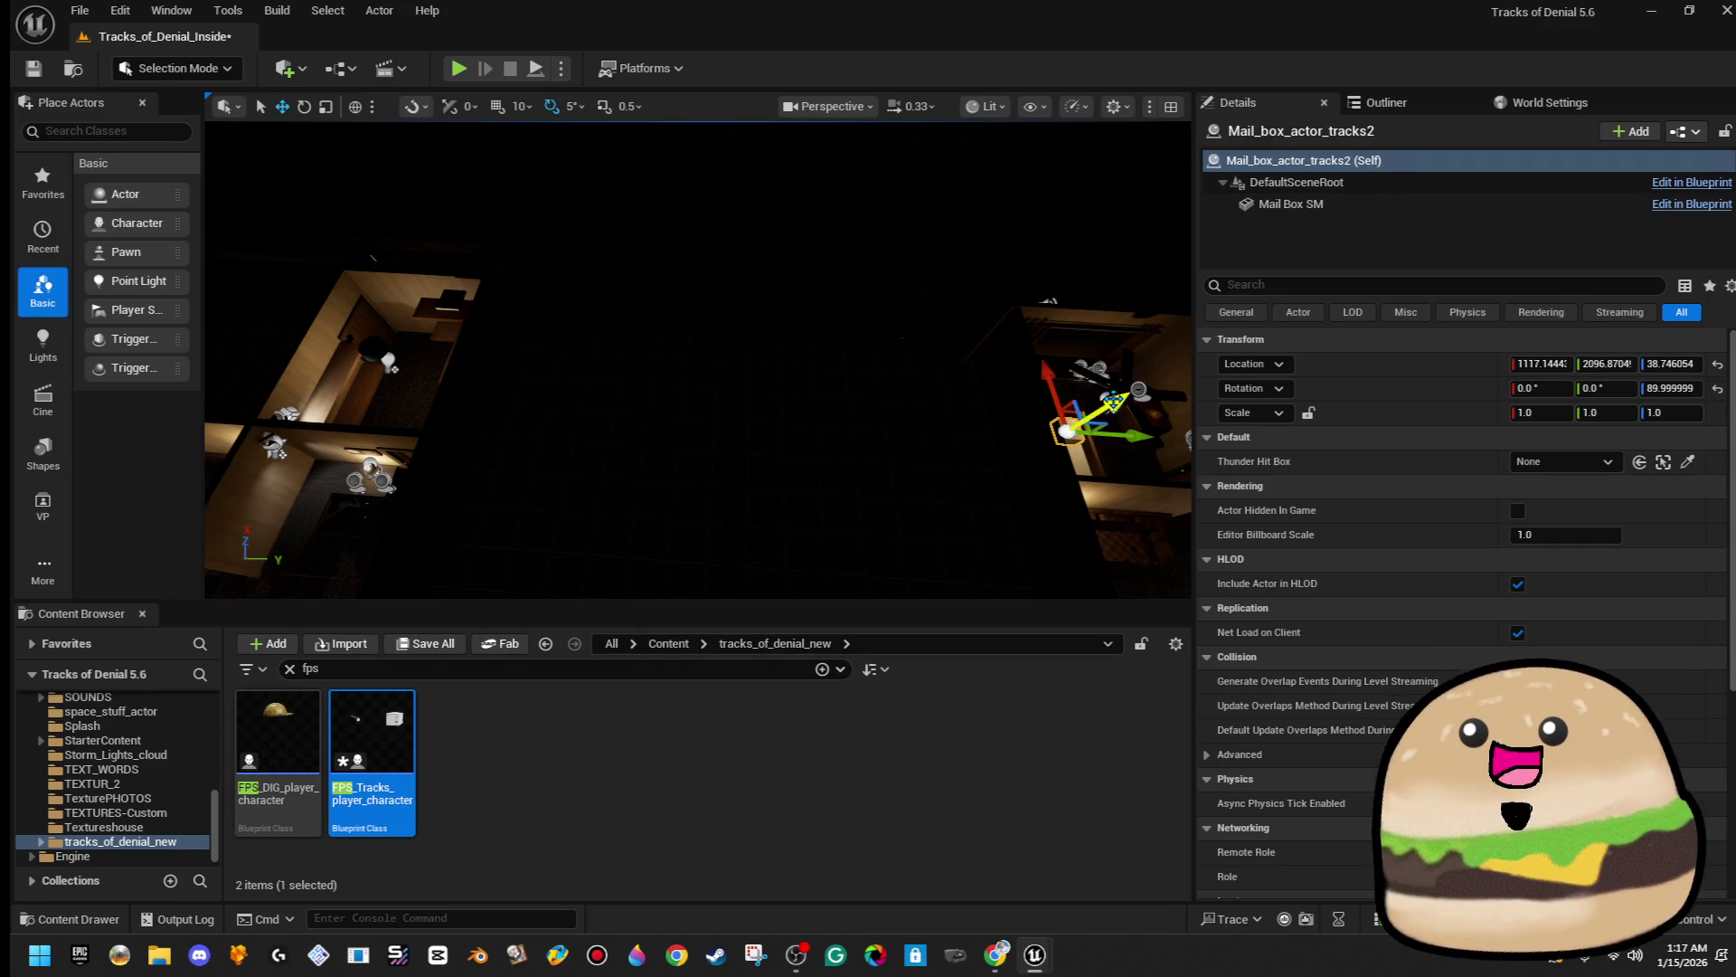
# - Frame the selected mailbox and start Play From Here at a spot in the room
pyautogui.press('f')
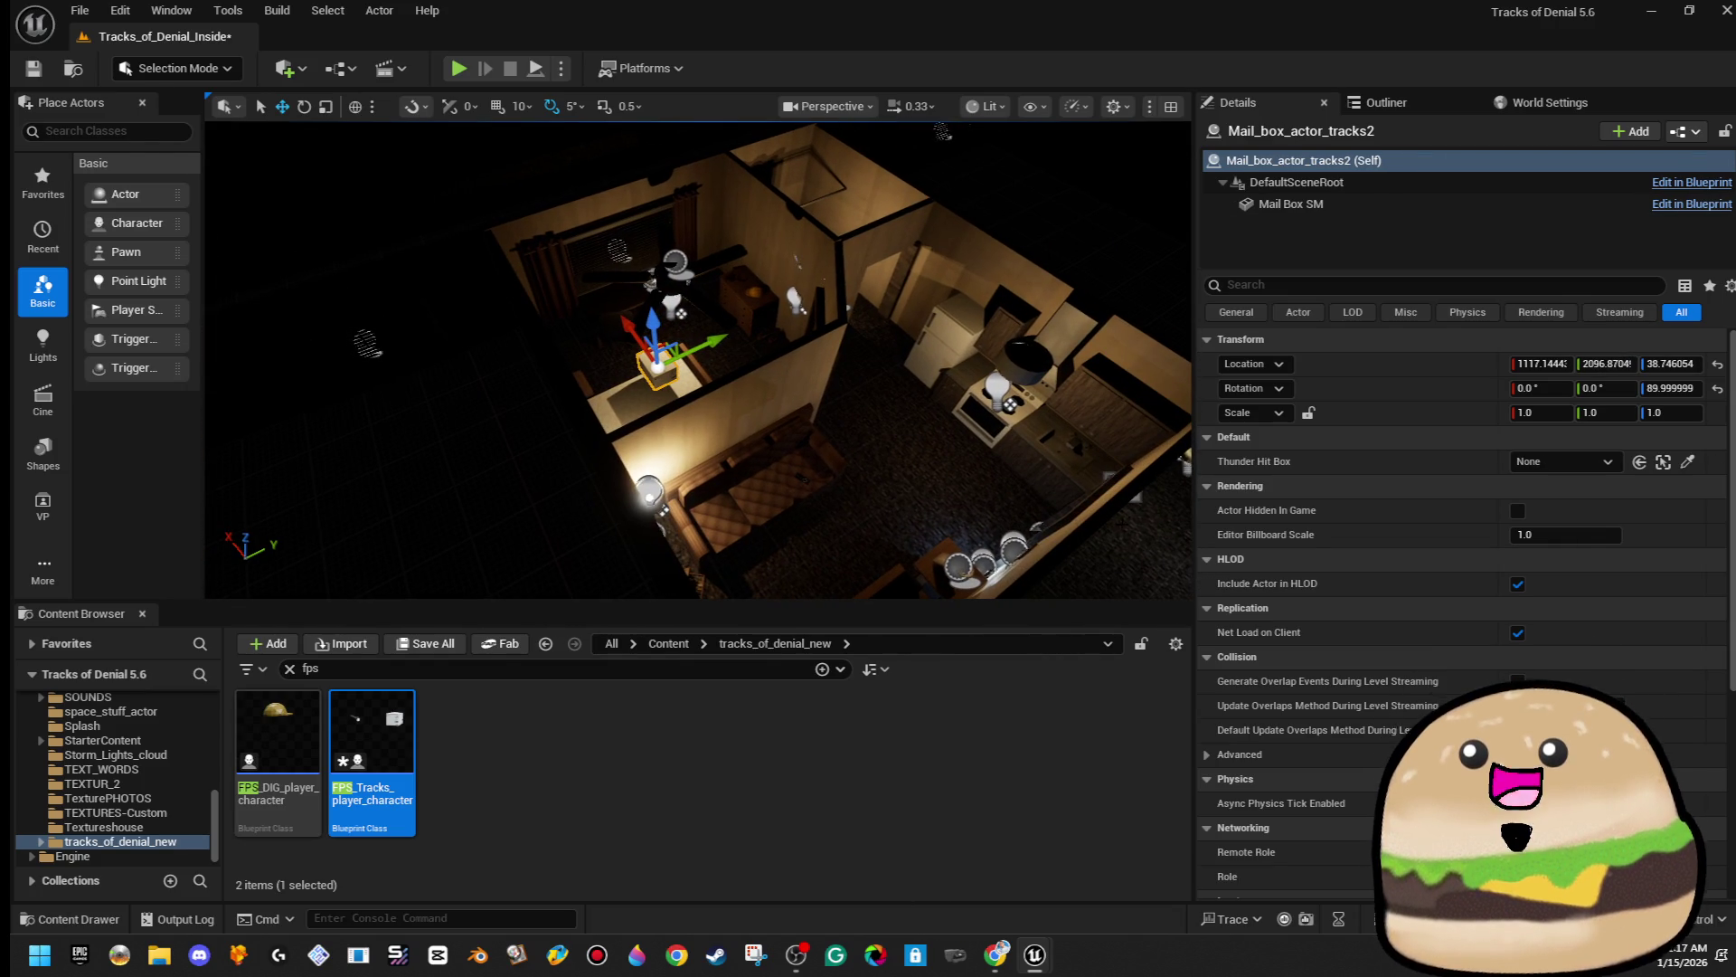
pyautogui.rightClick(932, 432)
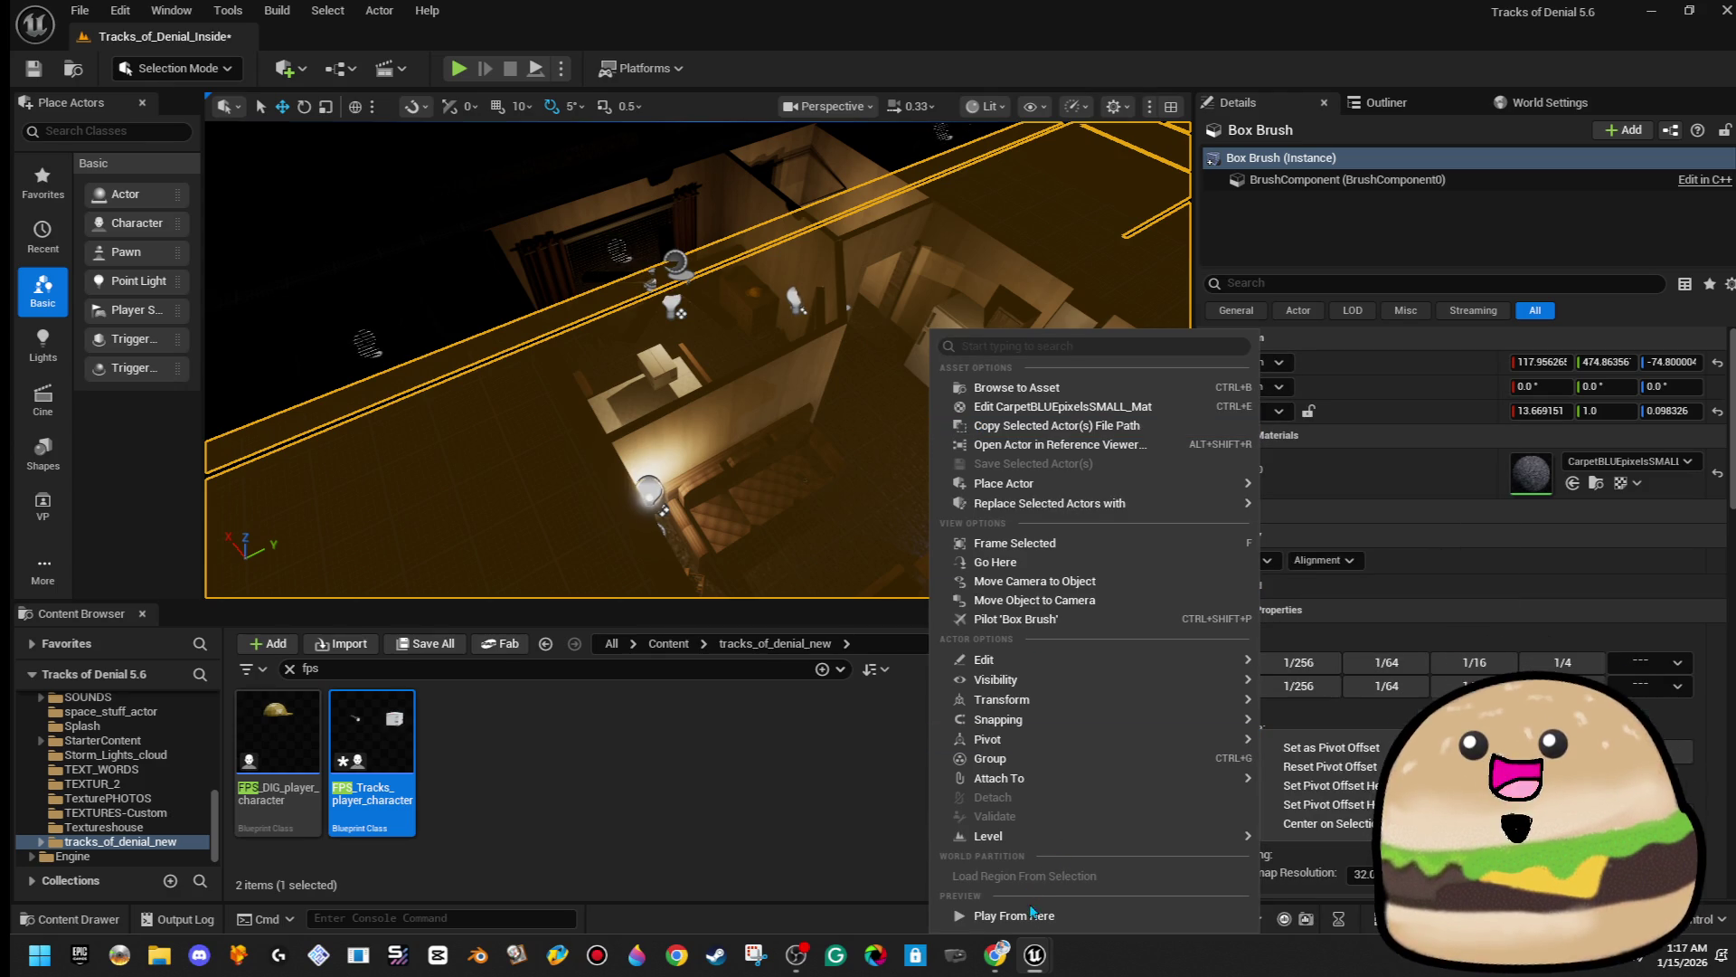
pyautogui.click(1032, 915)
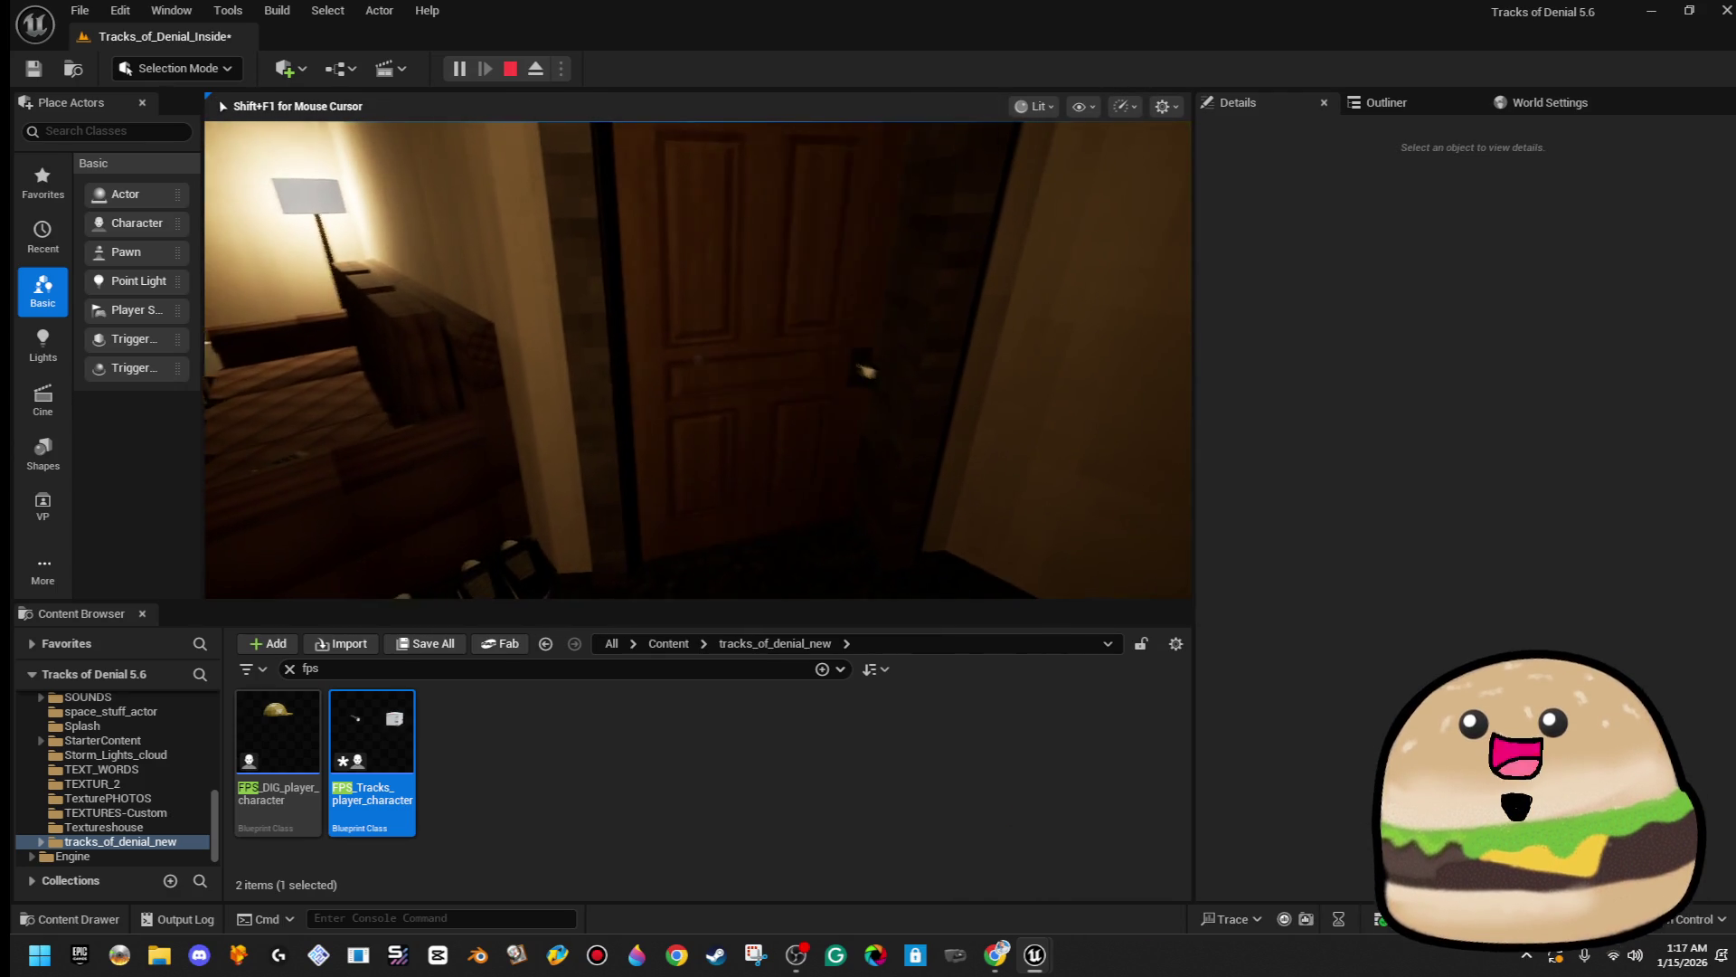
# - Read and close the mail note, walk into the kitchen, then stop the session
pyautogui.press('e')
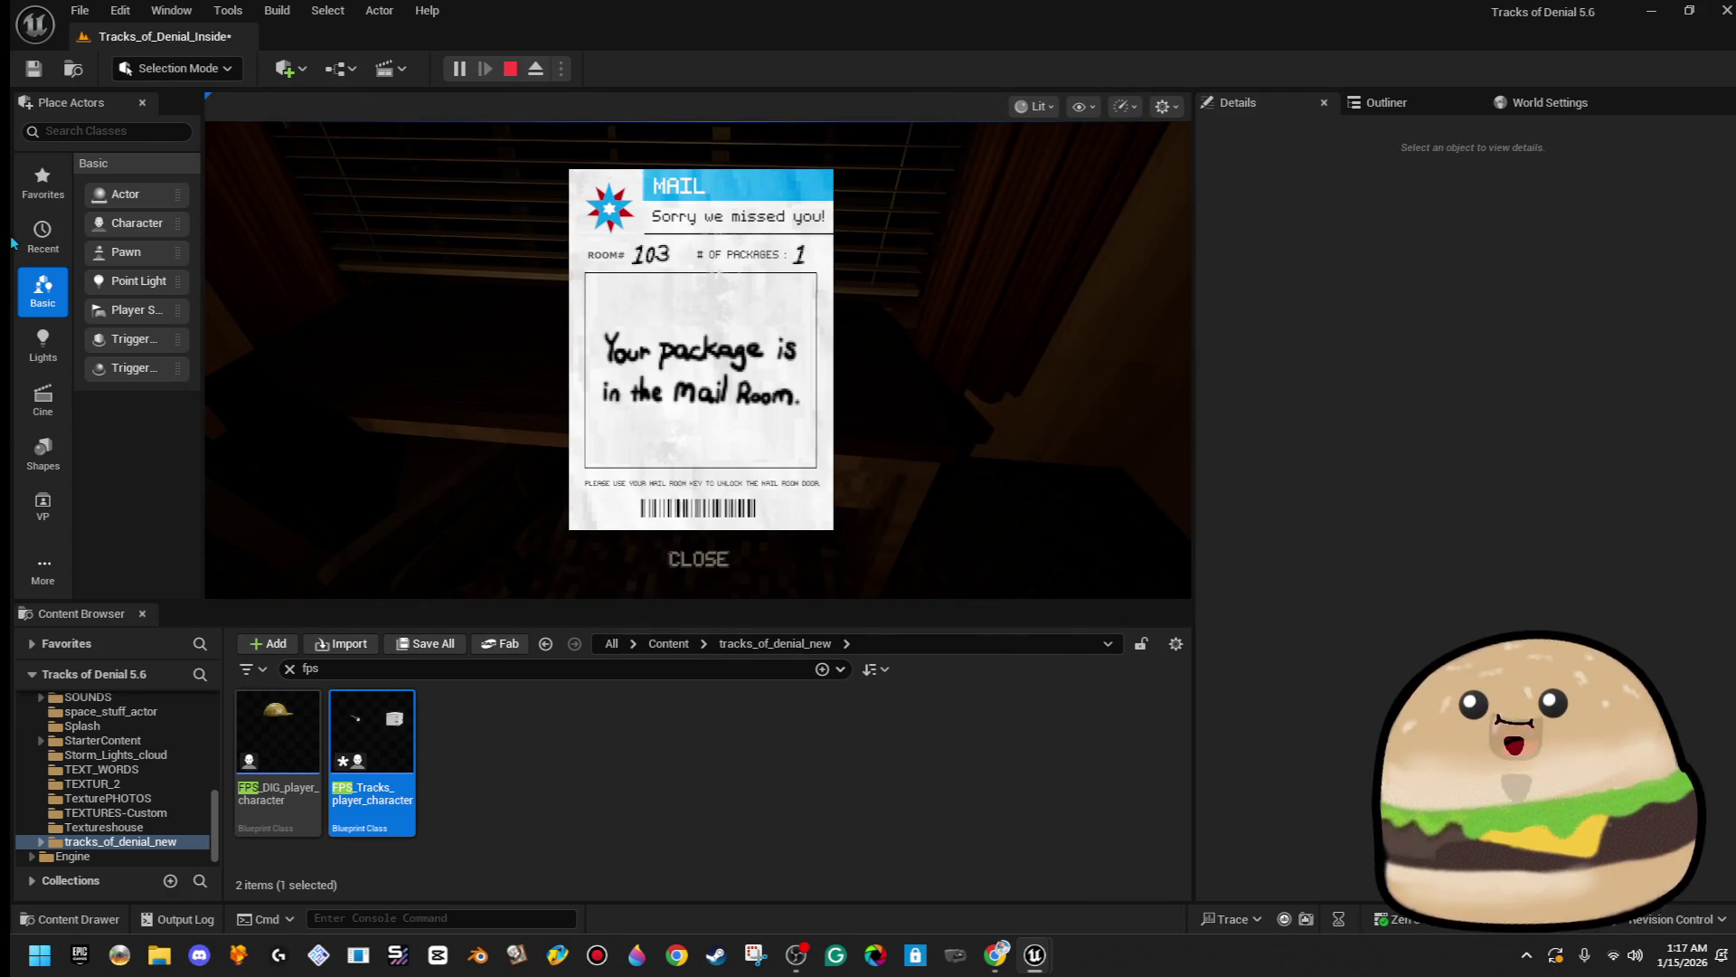
pyautogui.click(728, 556)
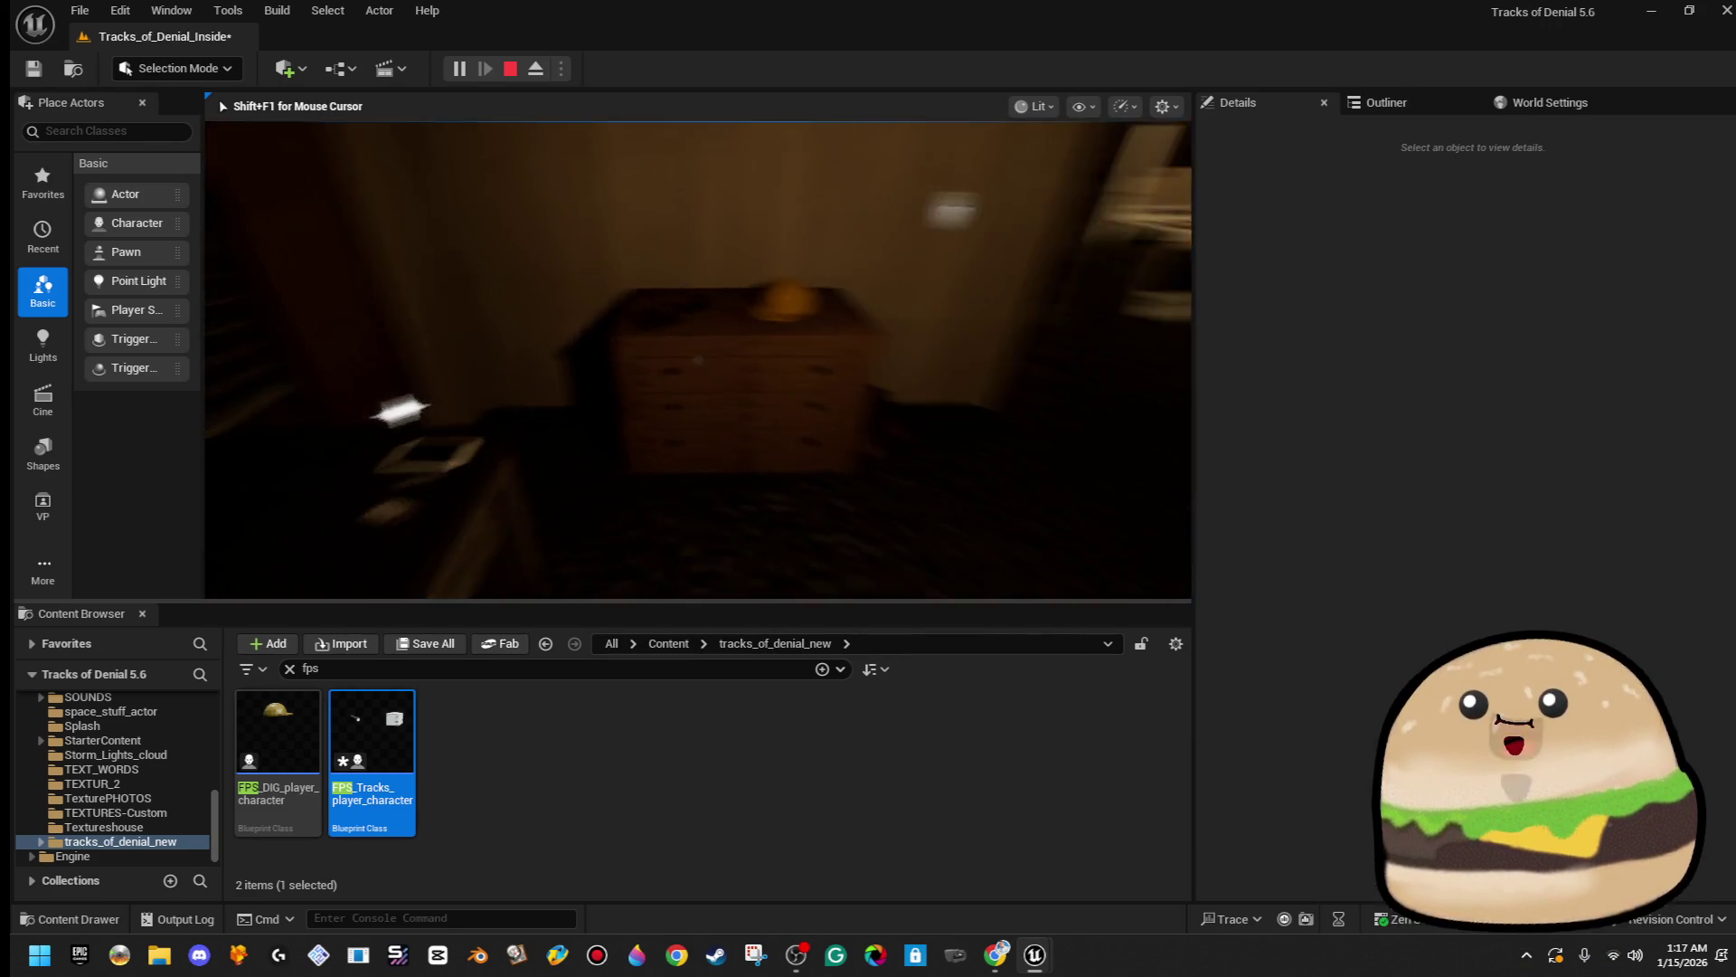
pyautogui.press('w')
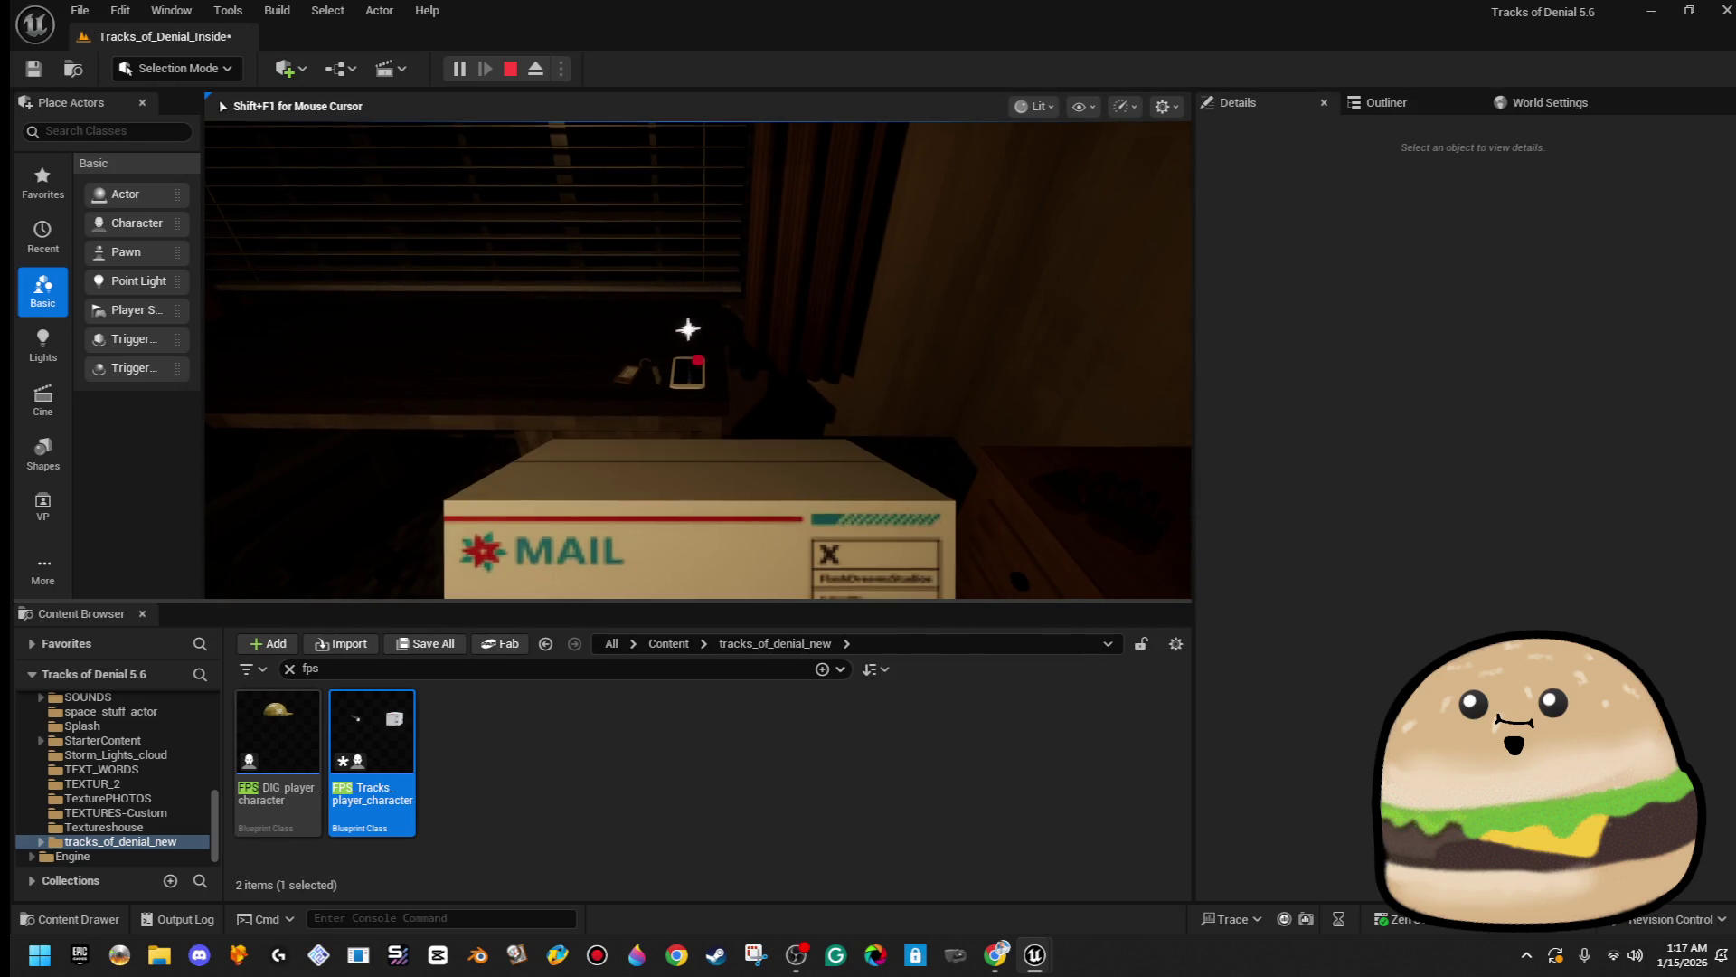
pyautogui.press('Escape')
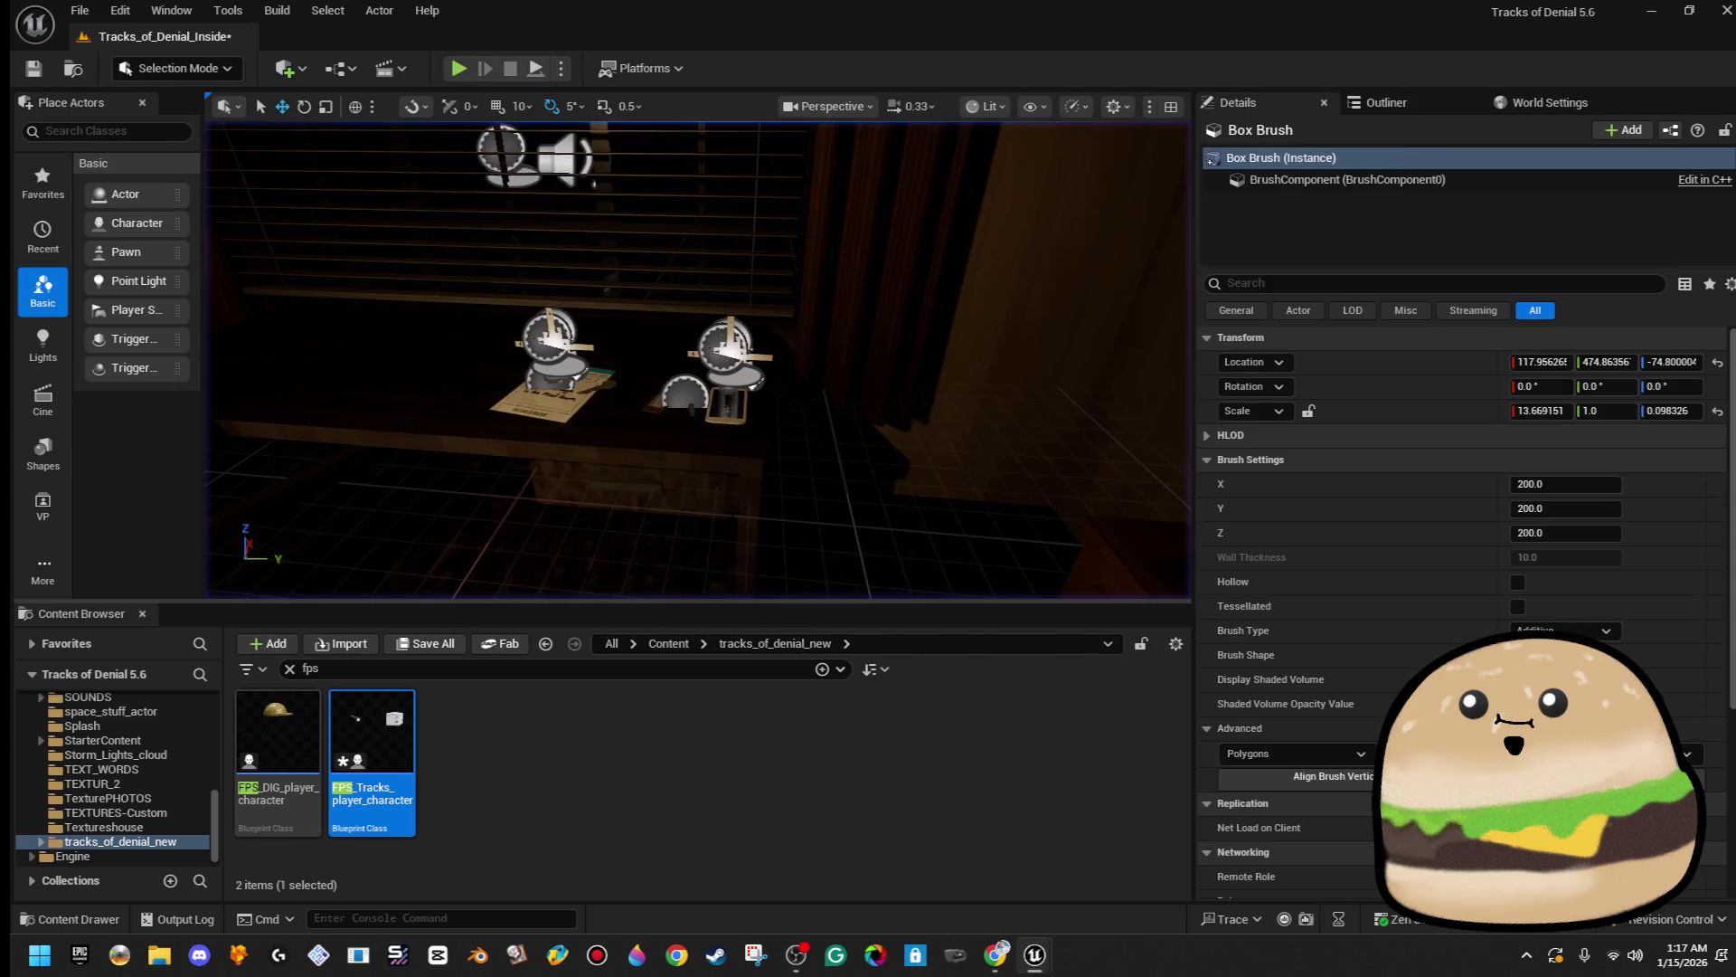
# - Open the star_sparkle_glowing_actor blueprint and switch to the FPS_Tracks_player_character blueprint
pyautogui.rightClick(734, 342)
pyautogui.click(918, 405)
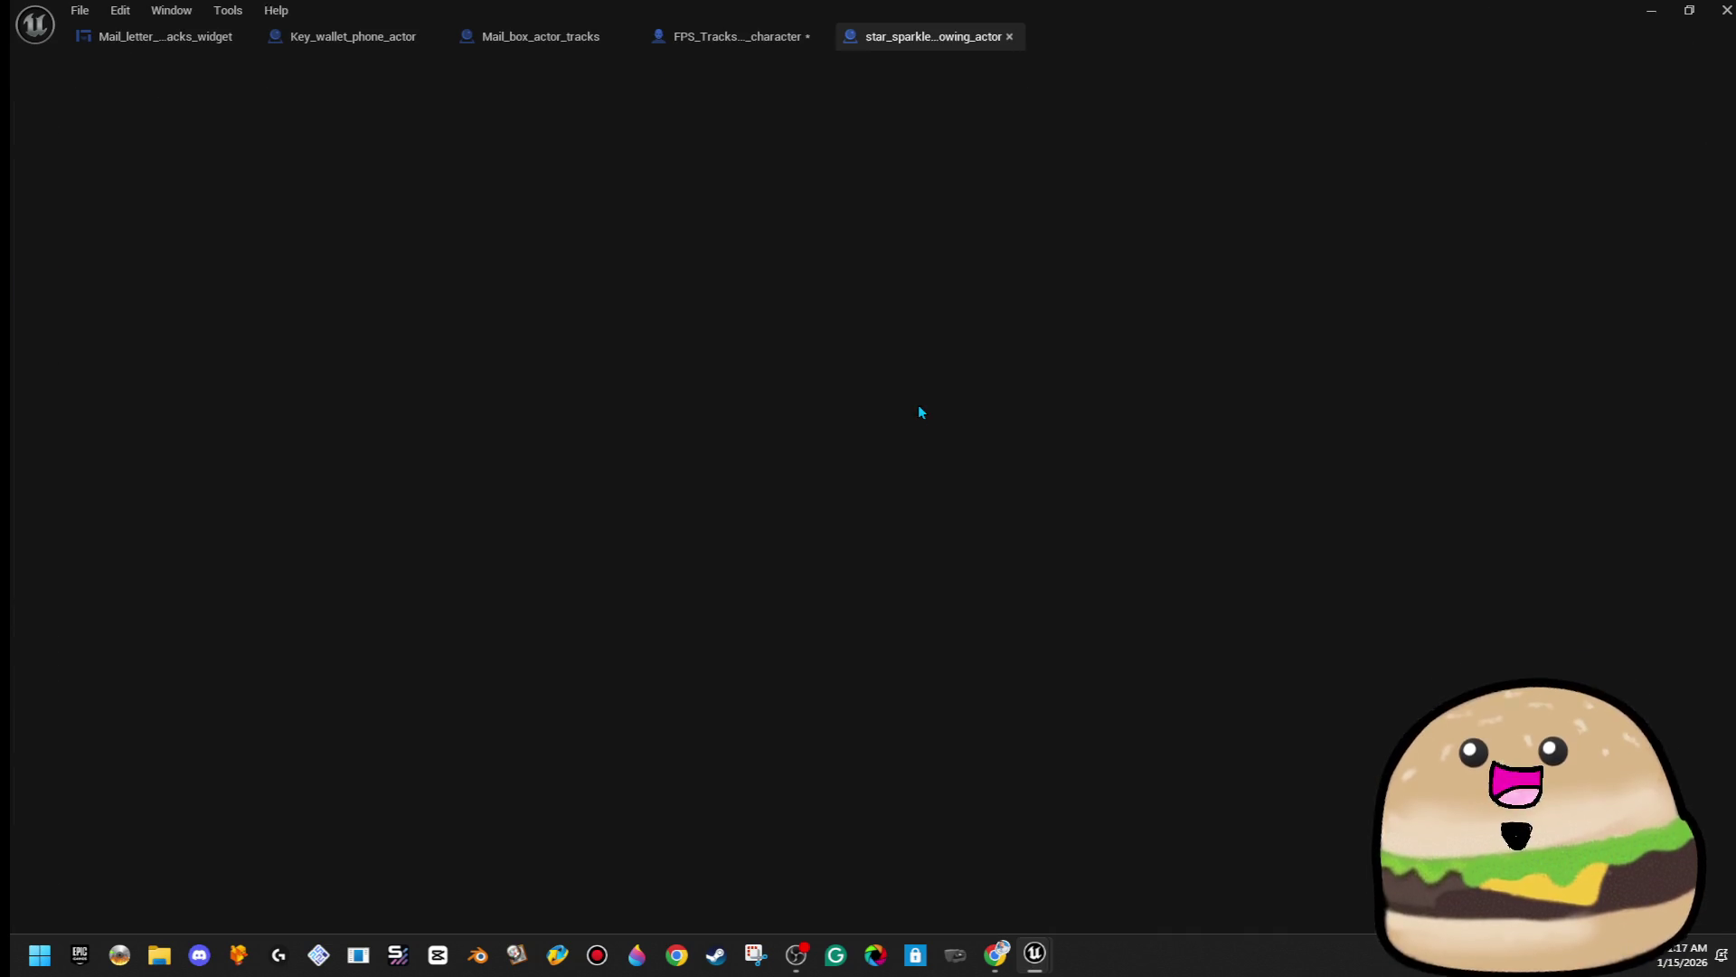
pyautogui.click(538, 36)
pyautogui.click(734, 37)
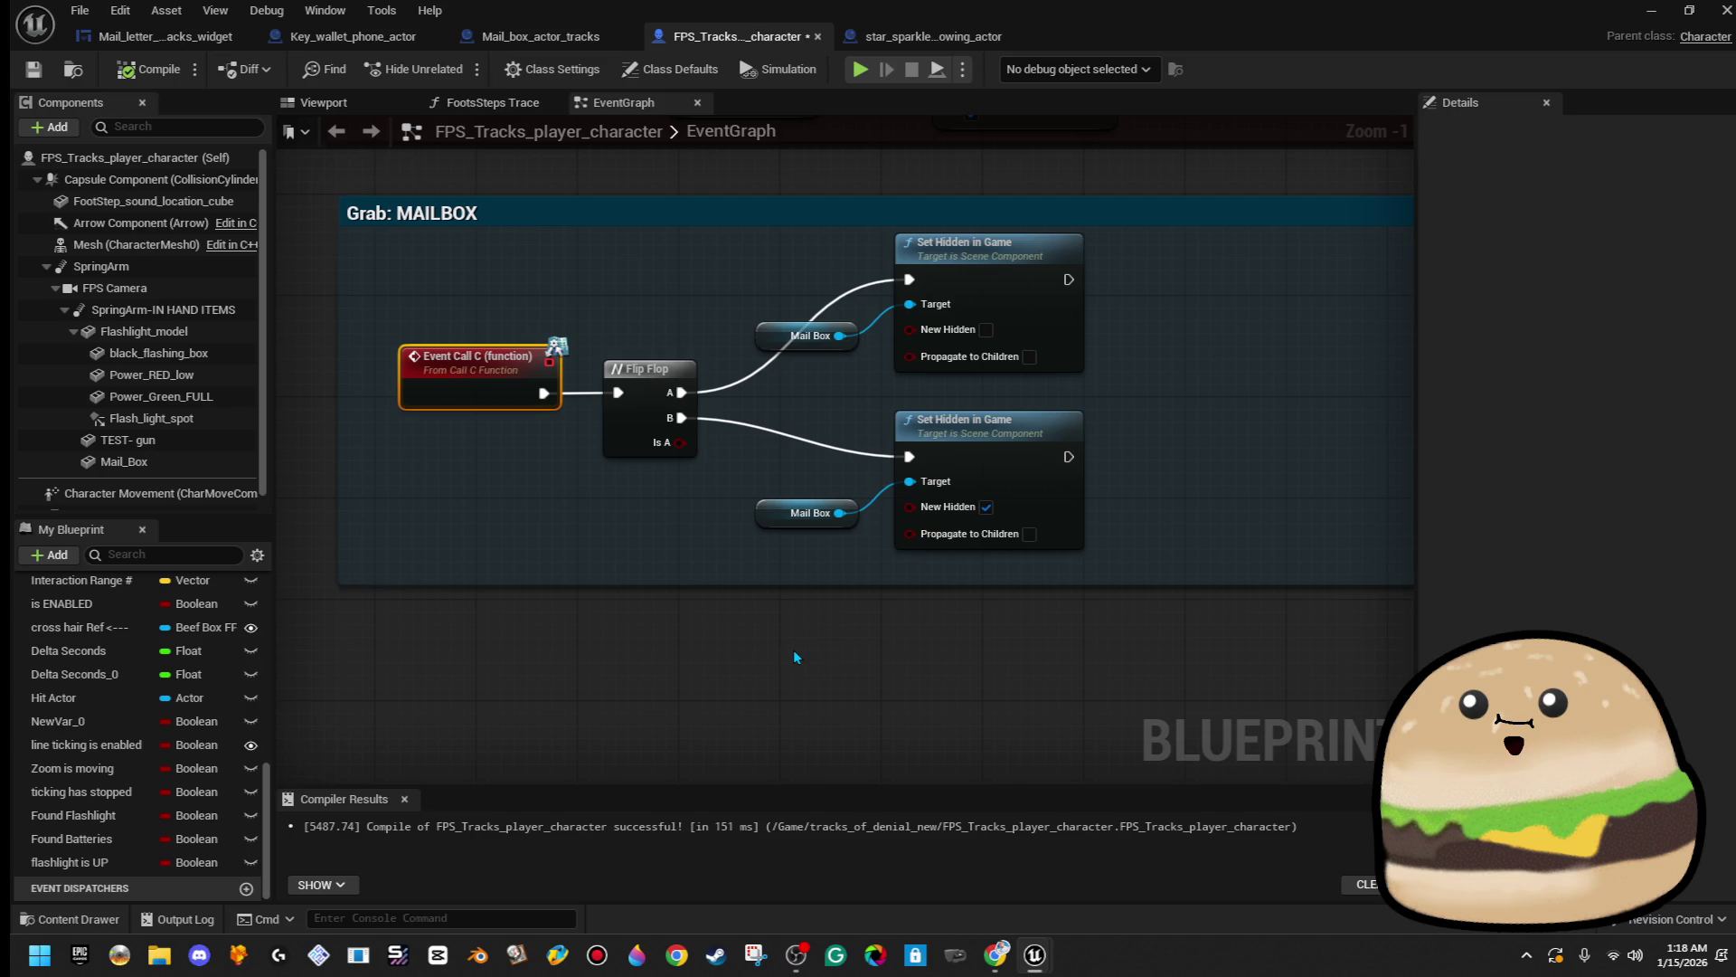
# - Replace the Flip Flop with a MultiGate node fed by Event Call C
pyautogui.click(637, 398)
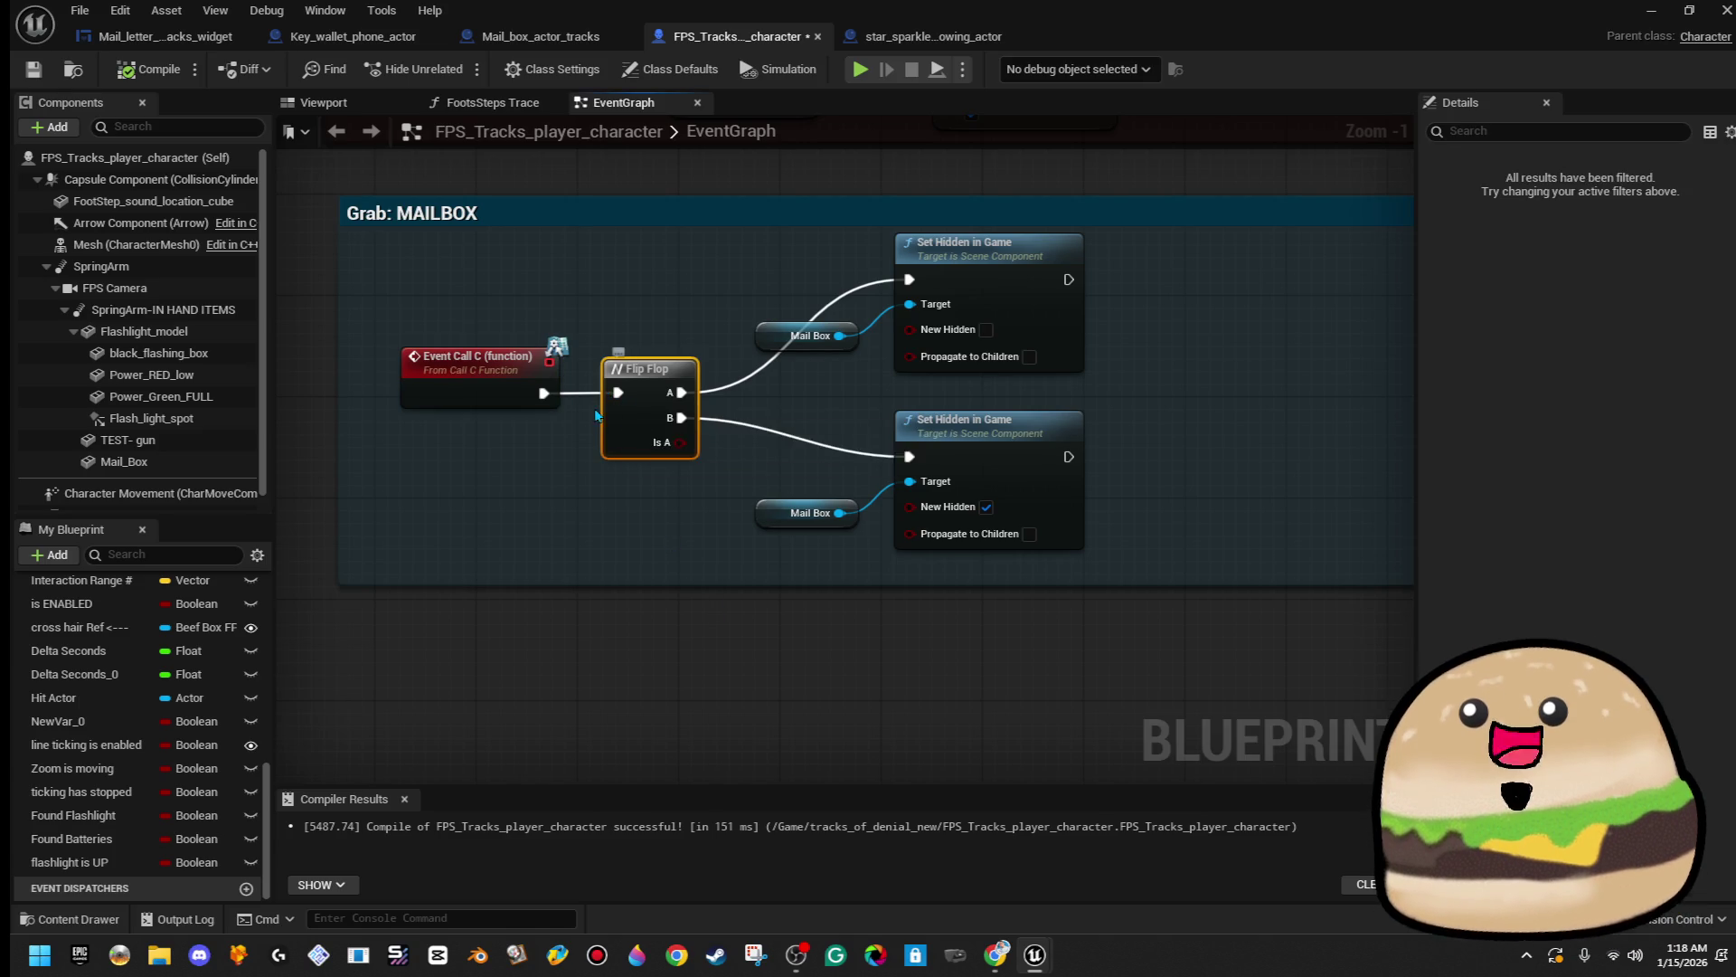
pyautogui.press('Delete')
pyautogui.moveTo(549, 397); pyautogui.dragTo(581, 399)
pyautogui.write('multi')
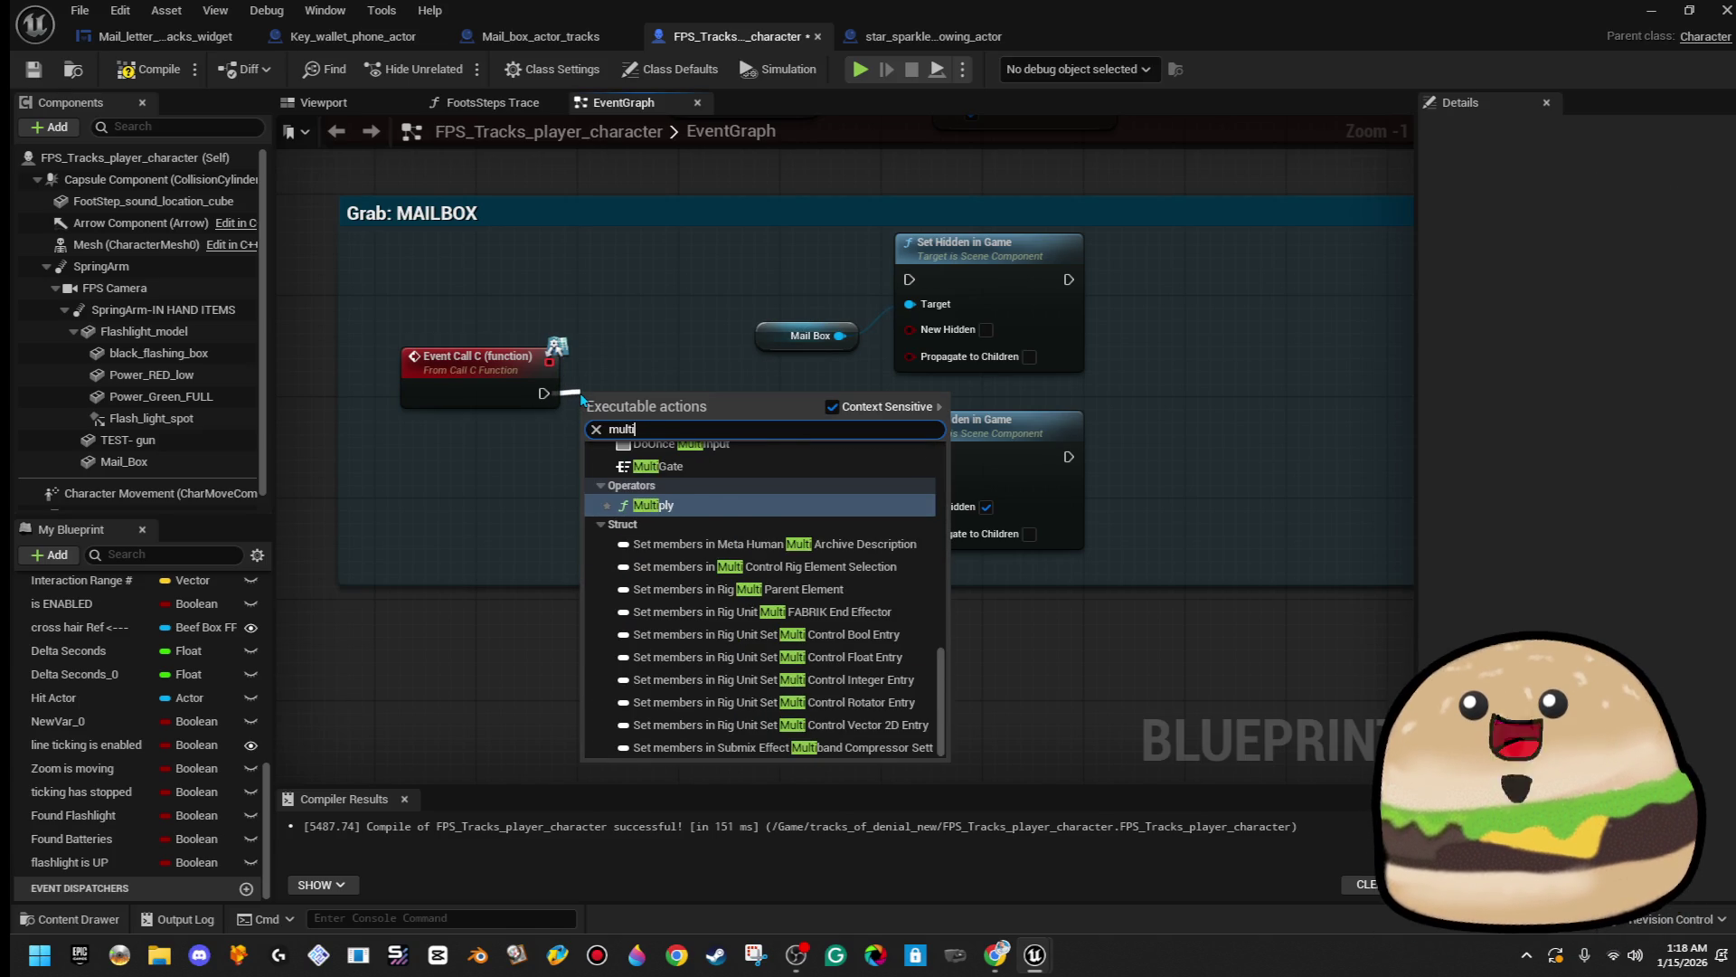
pyautogui.press('Up')
pyautogui.press('Return')
pyautogui.moveTo(629, 401)
pyautogui.mouseDown()
pyautogui.moveTo(642, 364)
pyautogui.moveTo(644, 384)
pyautogui.mouseUp()
# - Wire MultiGate Out 0 and Out 1 to the two Set Hidden in Game nodes, set Start Index 0, and save
pyautogui.moveTo(810, 292)
pyautogui.mouseDown()
pyautogui.moveTo(987, 537)
pyautogui.moveTo(1164, 537)
pyautogui.mouseUp()
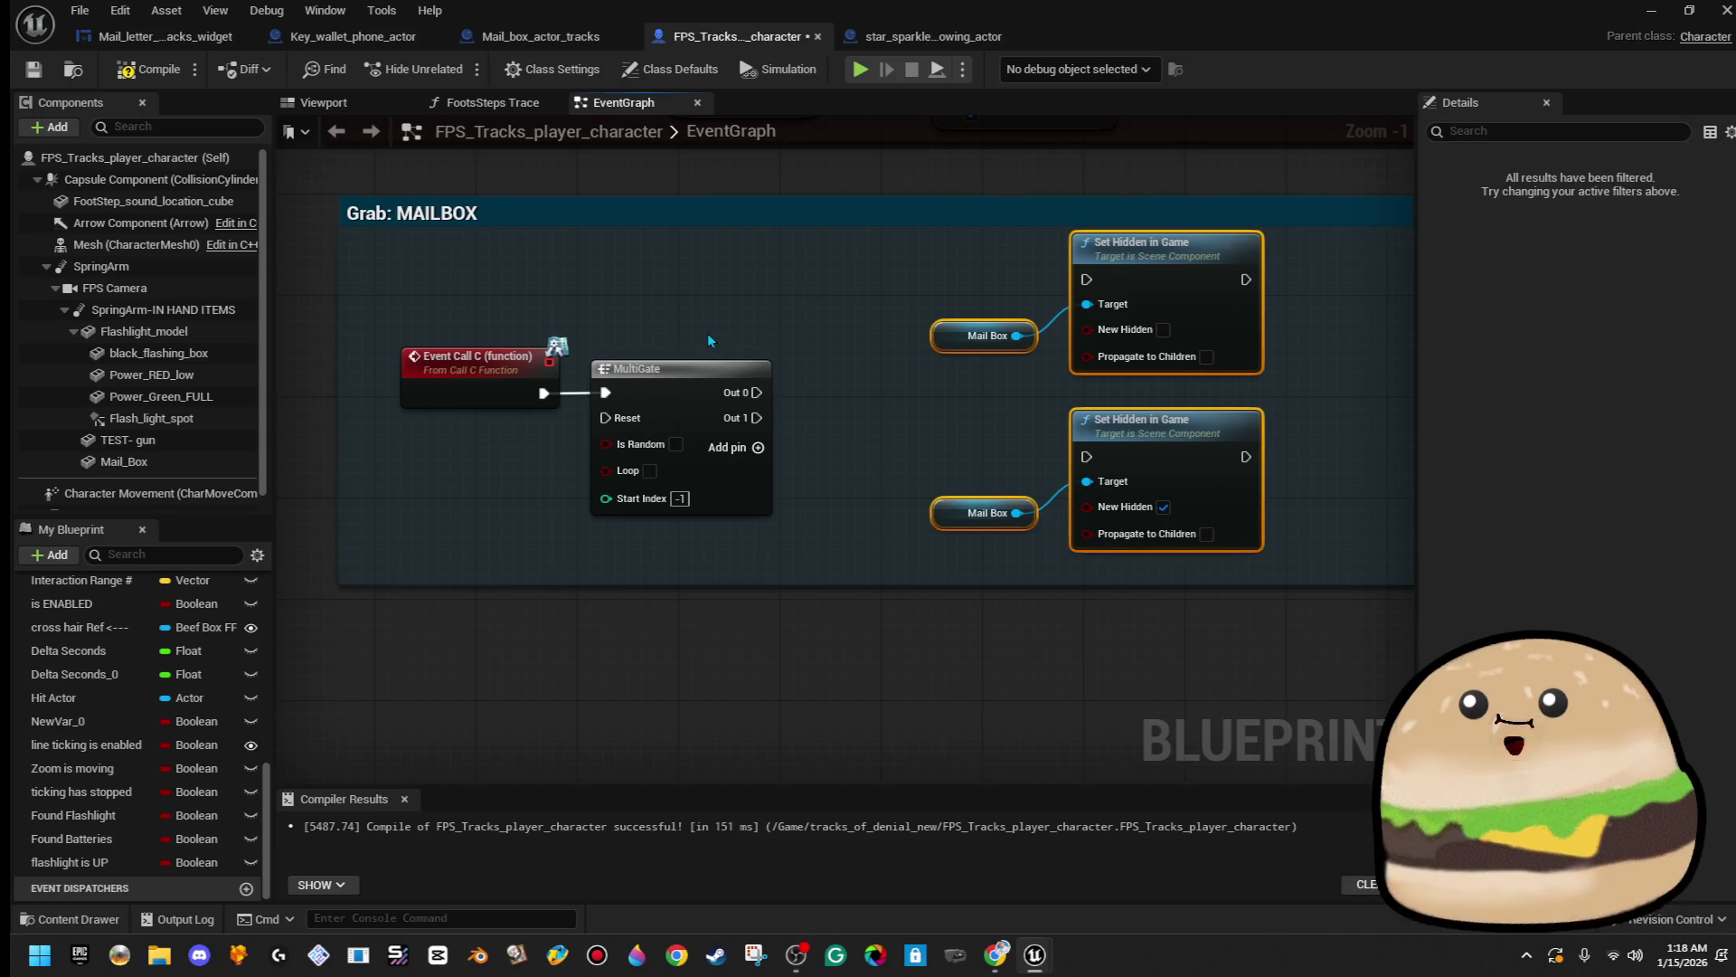
pyautogui.click(707, 332)
pyautogui.moveTo(756, 393)
pyautogui.mouseDown()
pyautogui.moveTo(1115, 294)
pyautogui.moveTo(1088, 279)
pyautogui.mouseUp()
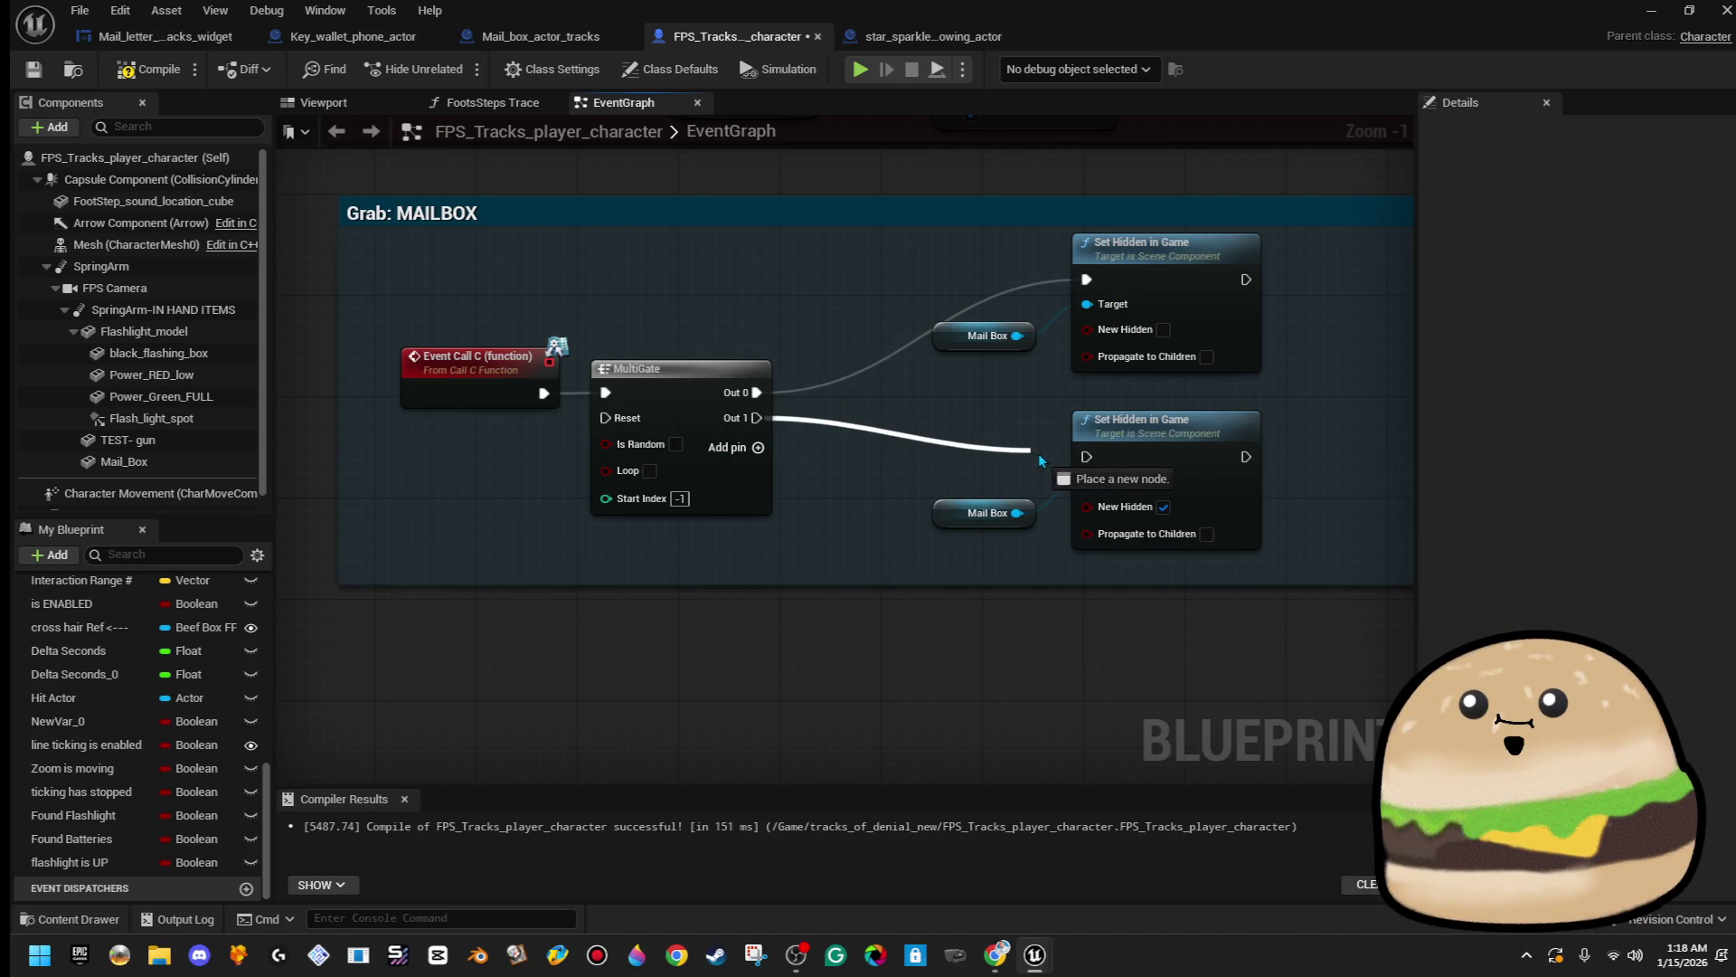
pyautogui.moveTo(1089, 459); pyautogui.dragTo(1088, 456)
pyautogui.click(679, 498)
pyautogui.write('0')
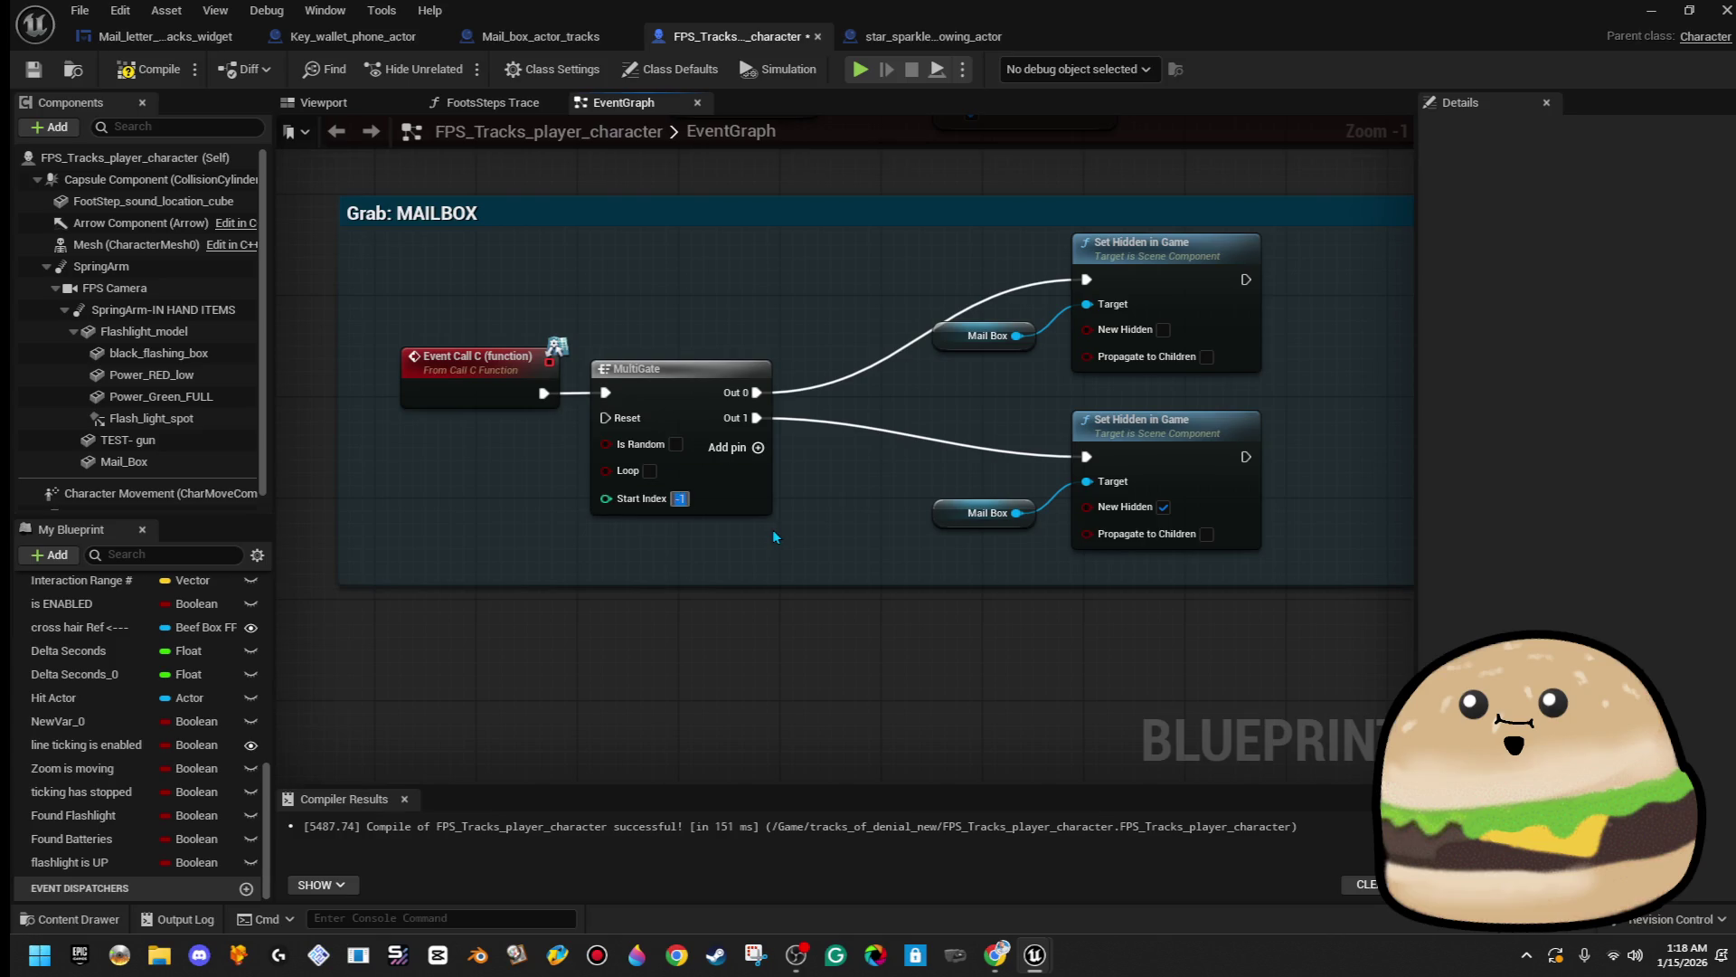
pyautogui.click(758, 266)
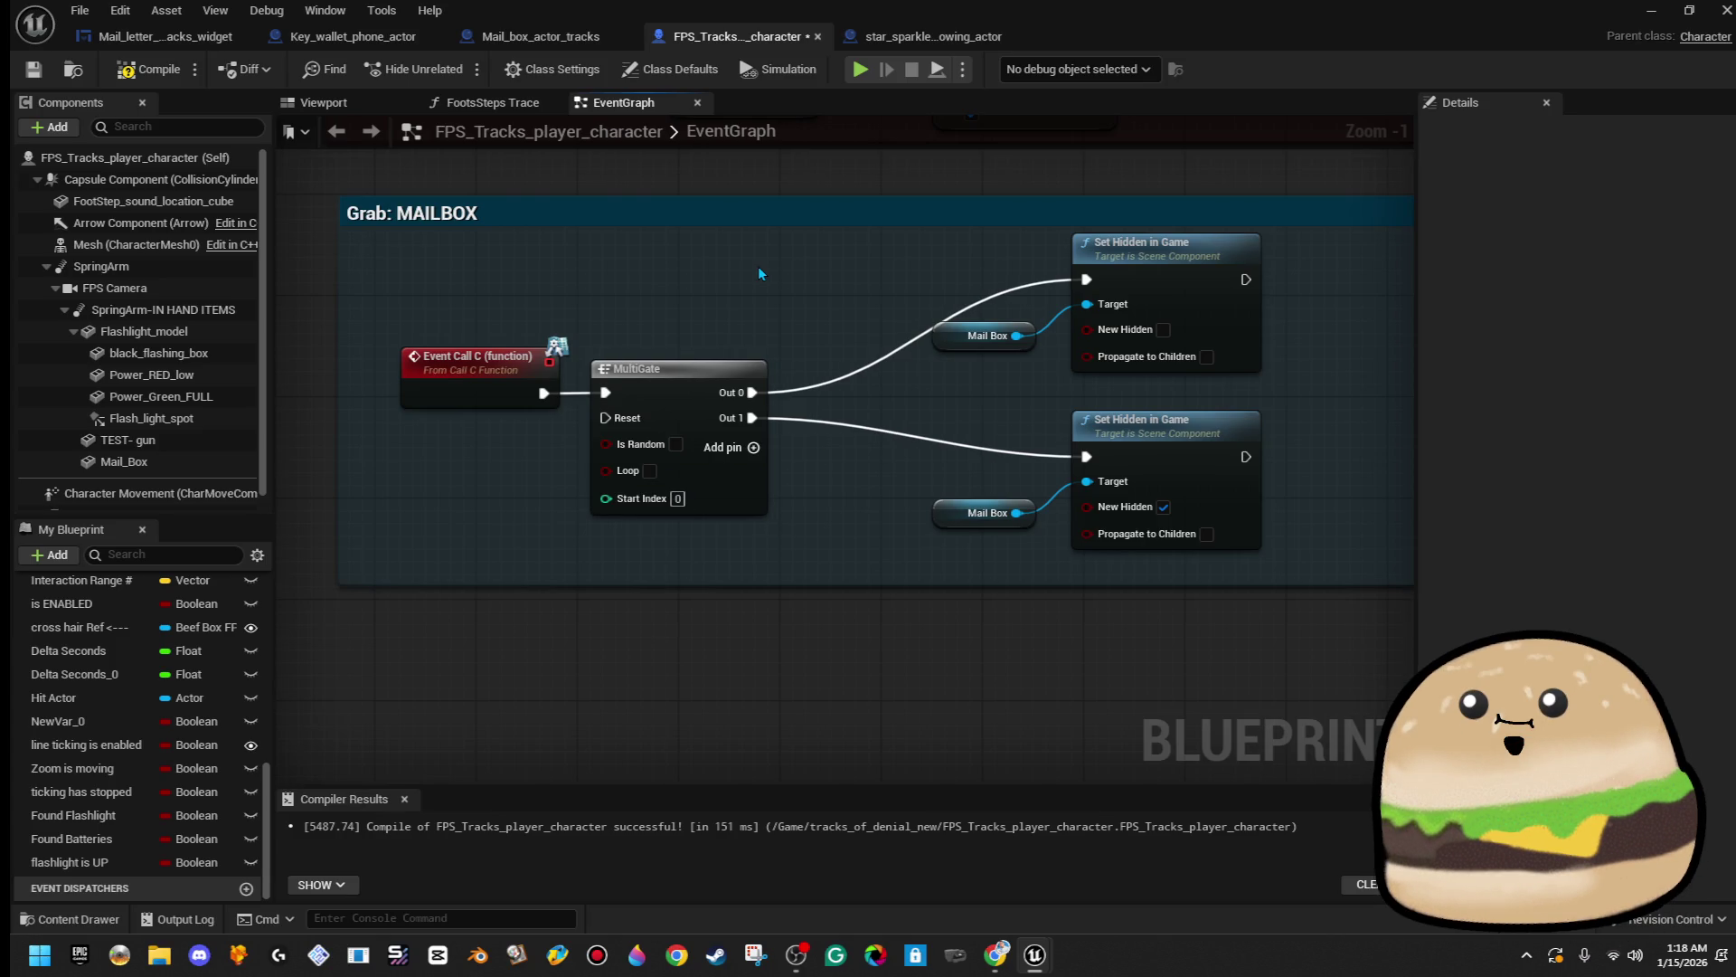
pyautogui.click(38, 76)
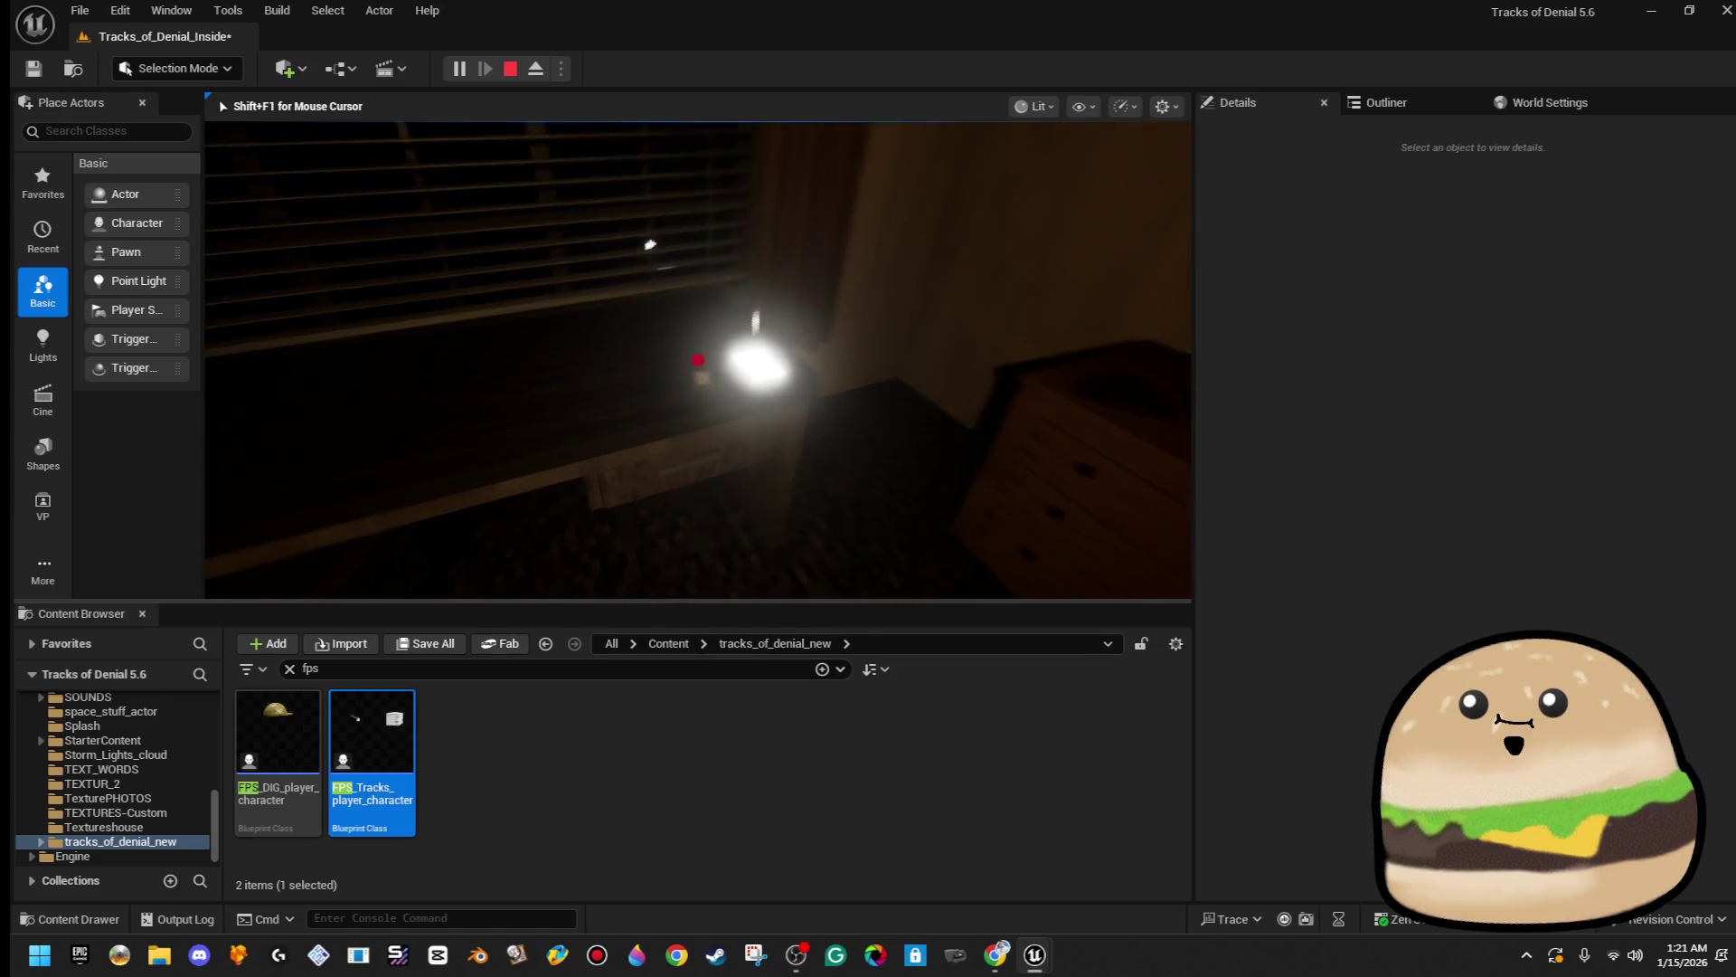
# - End the mailbox-toggle playtest and return to level editing
pyautogui.press('Escape')
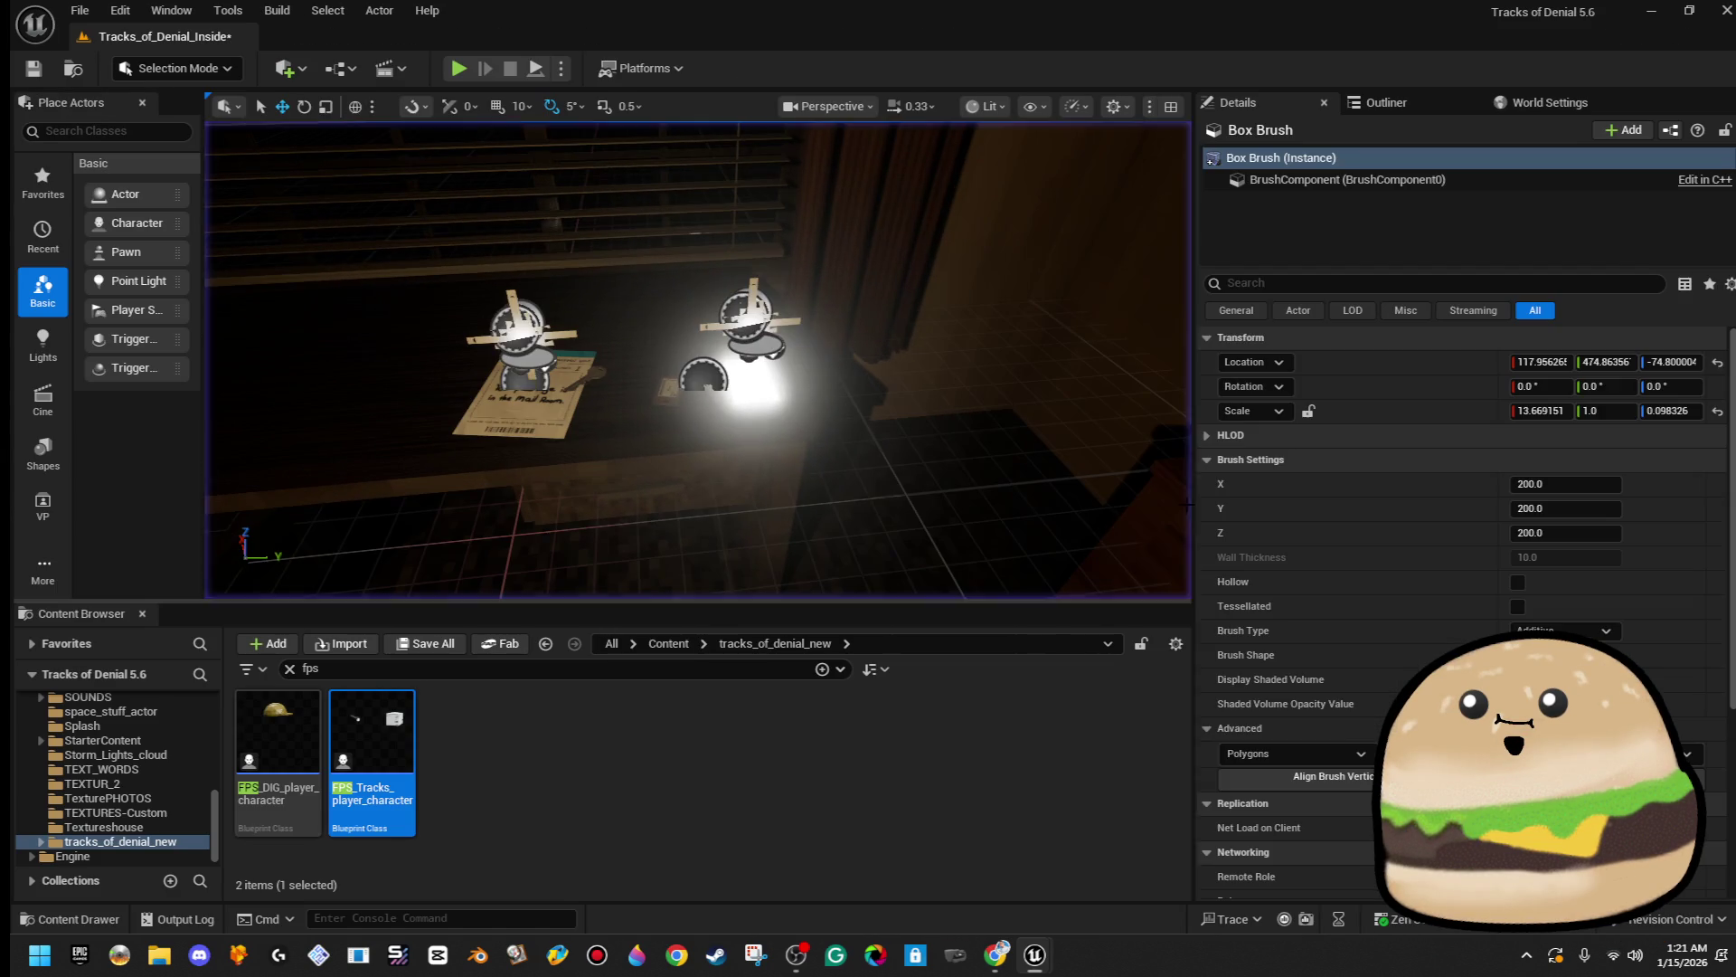
# - Open the star actor's blueprint, then bring up Key_wallet_phone_actor's event graph maximized
pyautogui.rightClick(768, 361)
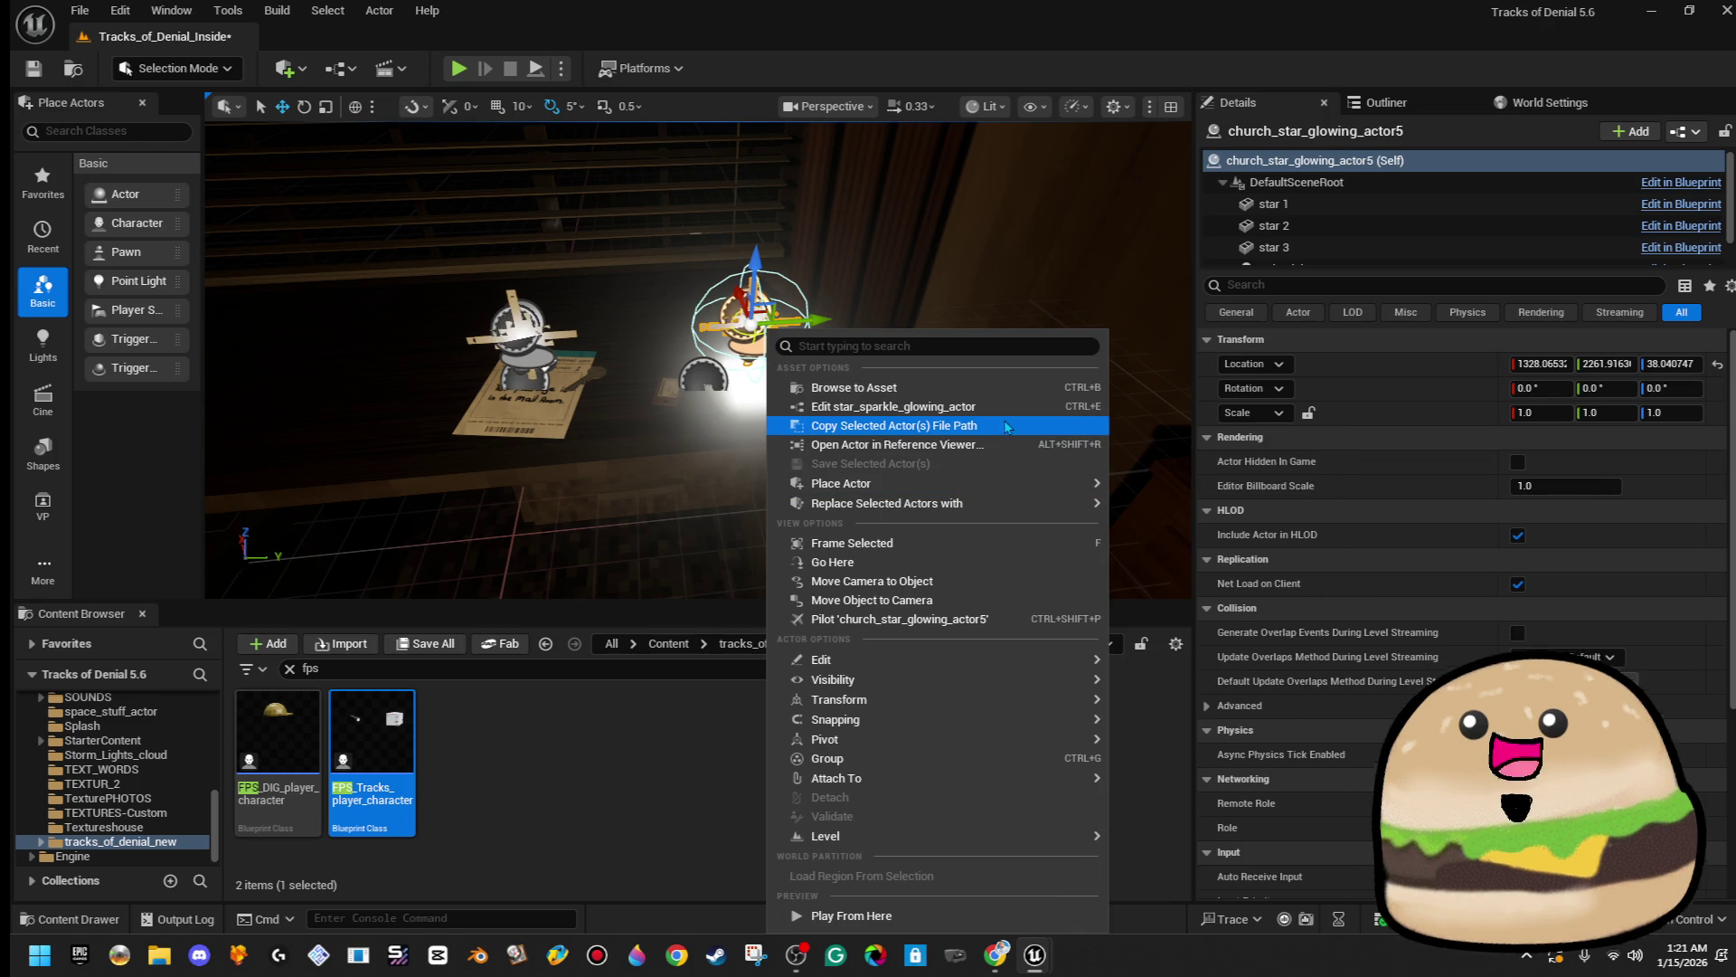
pyautogui.click(995, 406)
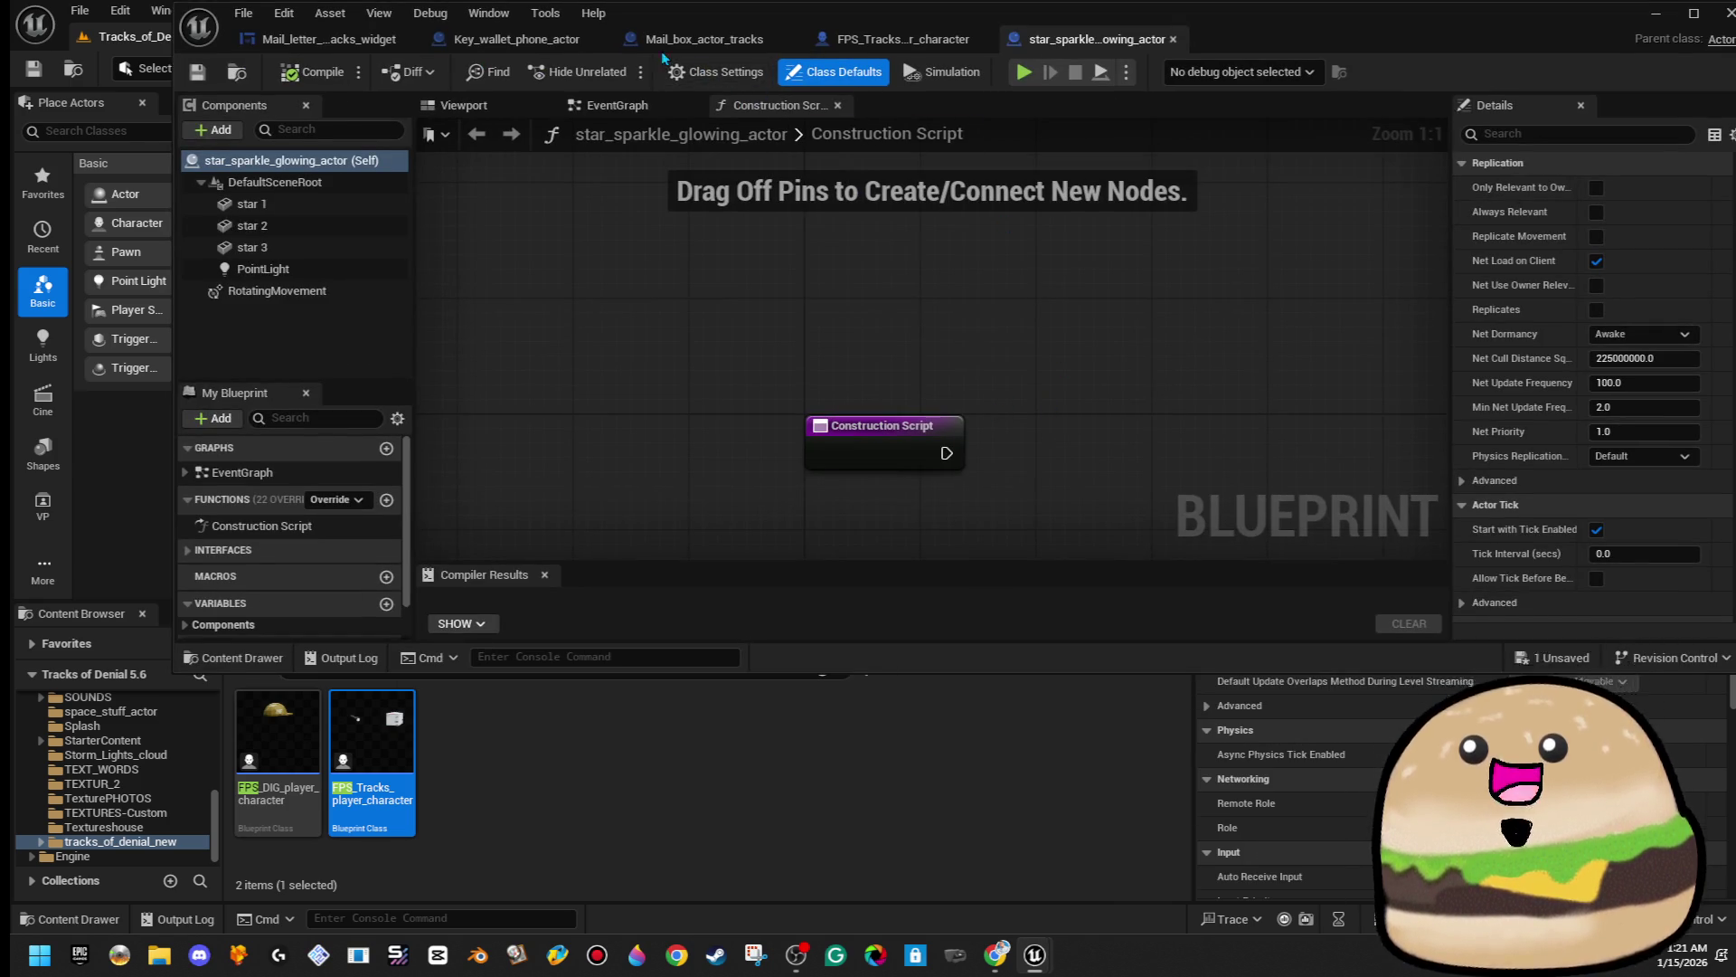
pyautogui.click(516, 39)
pyautogui.doubleClick(1183, 15)
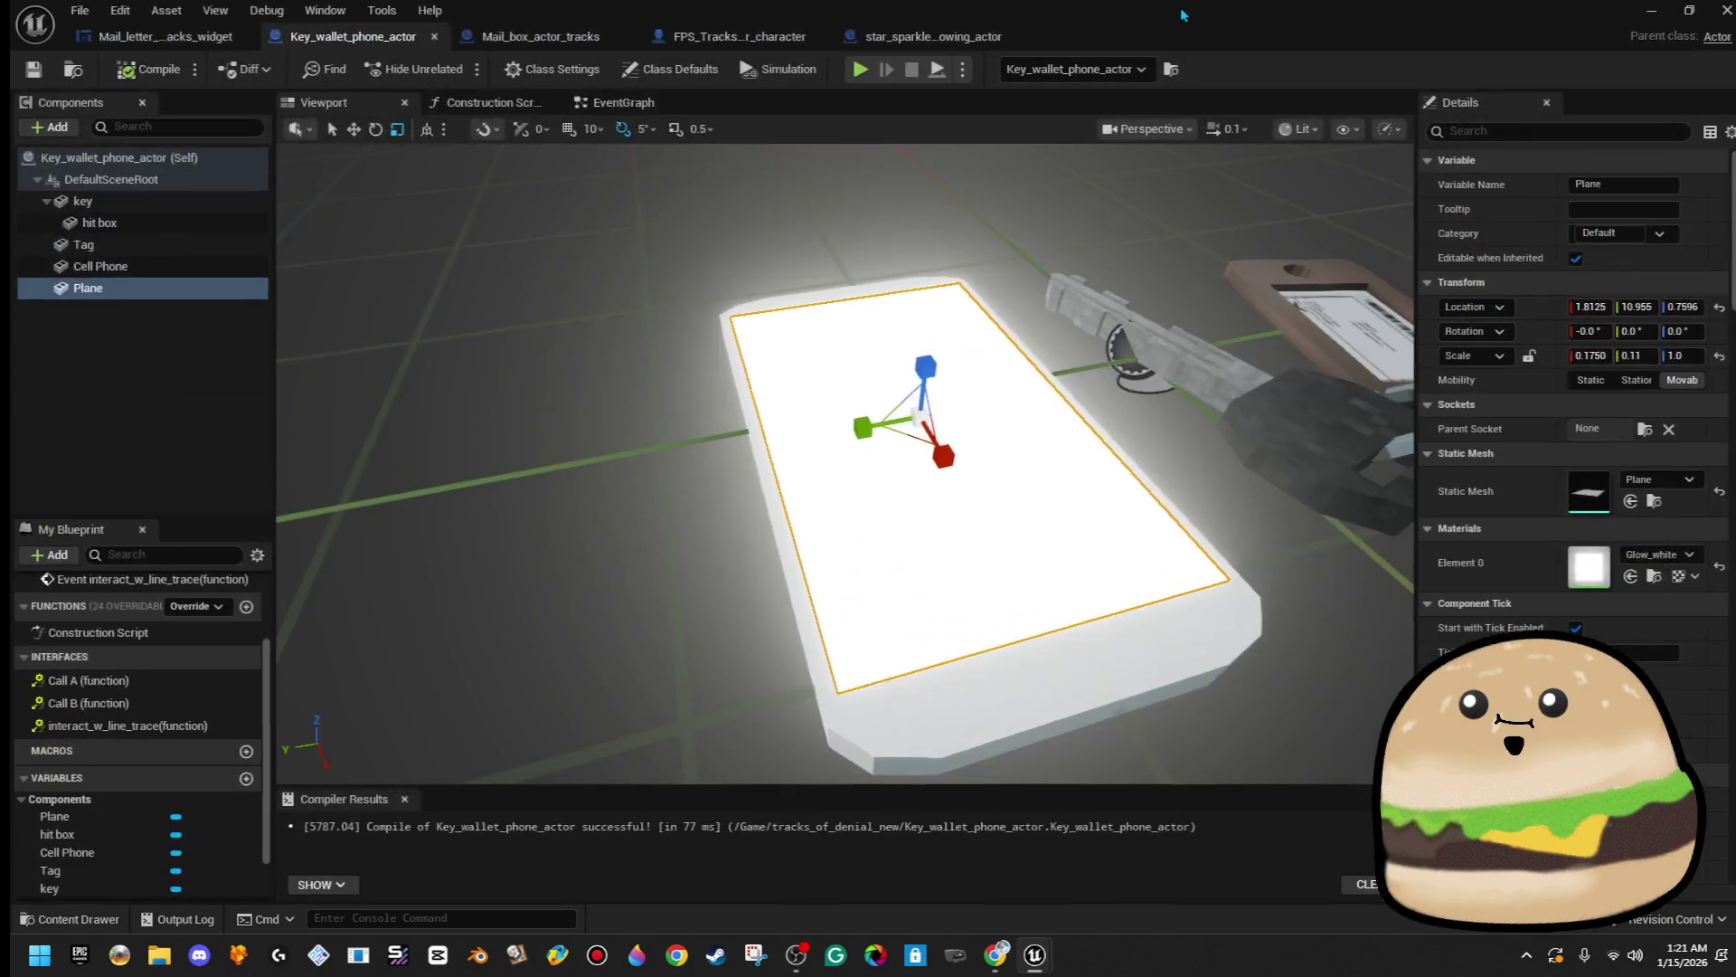
pyautogui.click(623, 102)
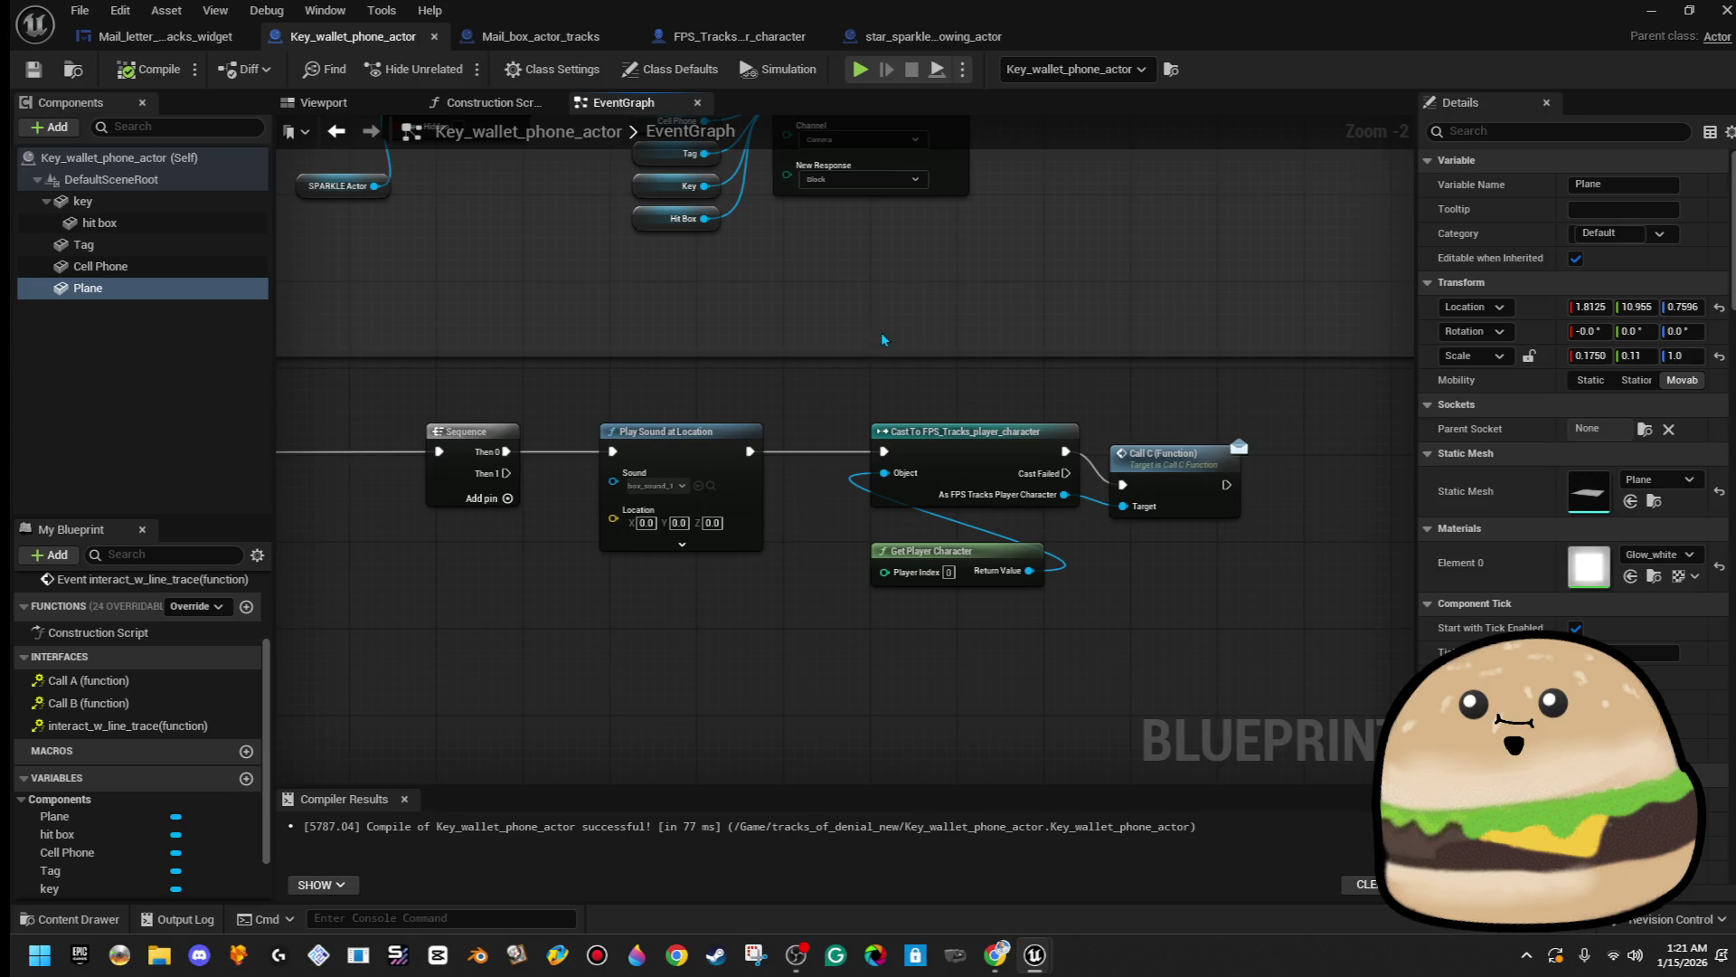
pyautogui.scroll(4, 702, 416)
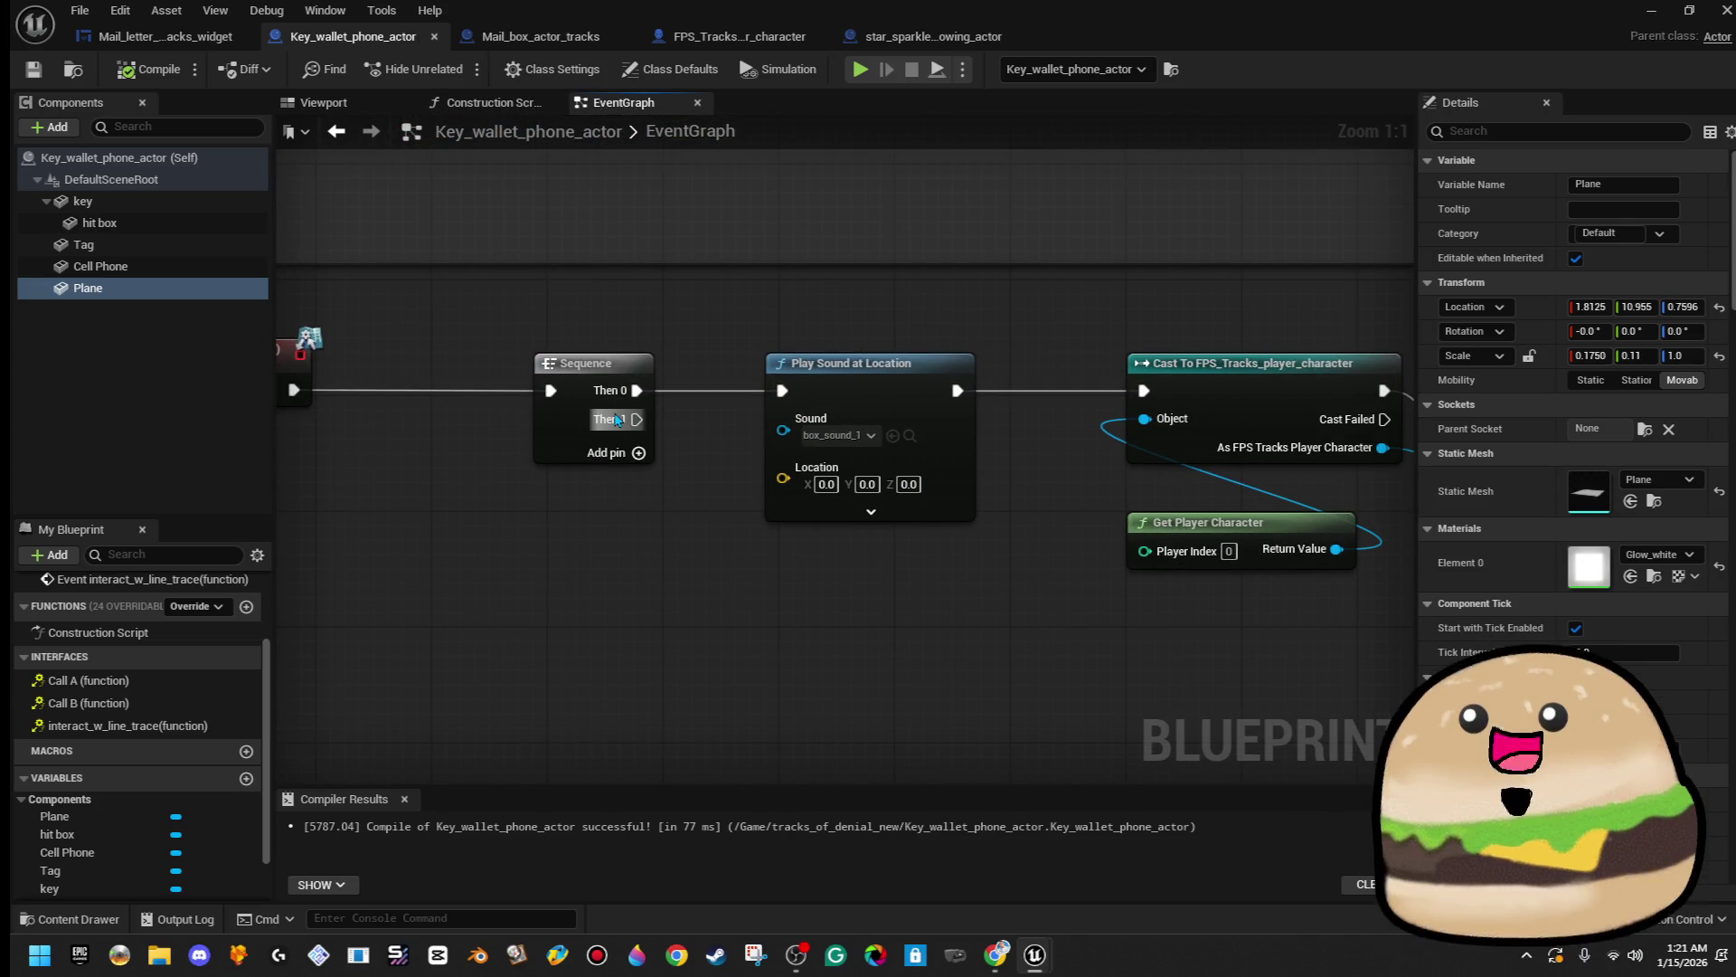
pyautogui.scroll(-2, 1072, 433)
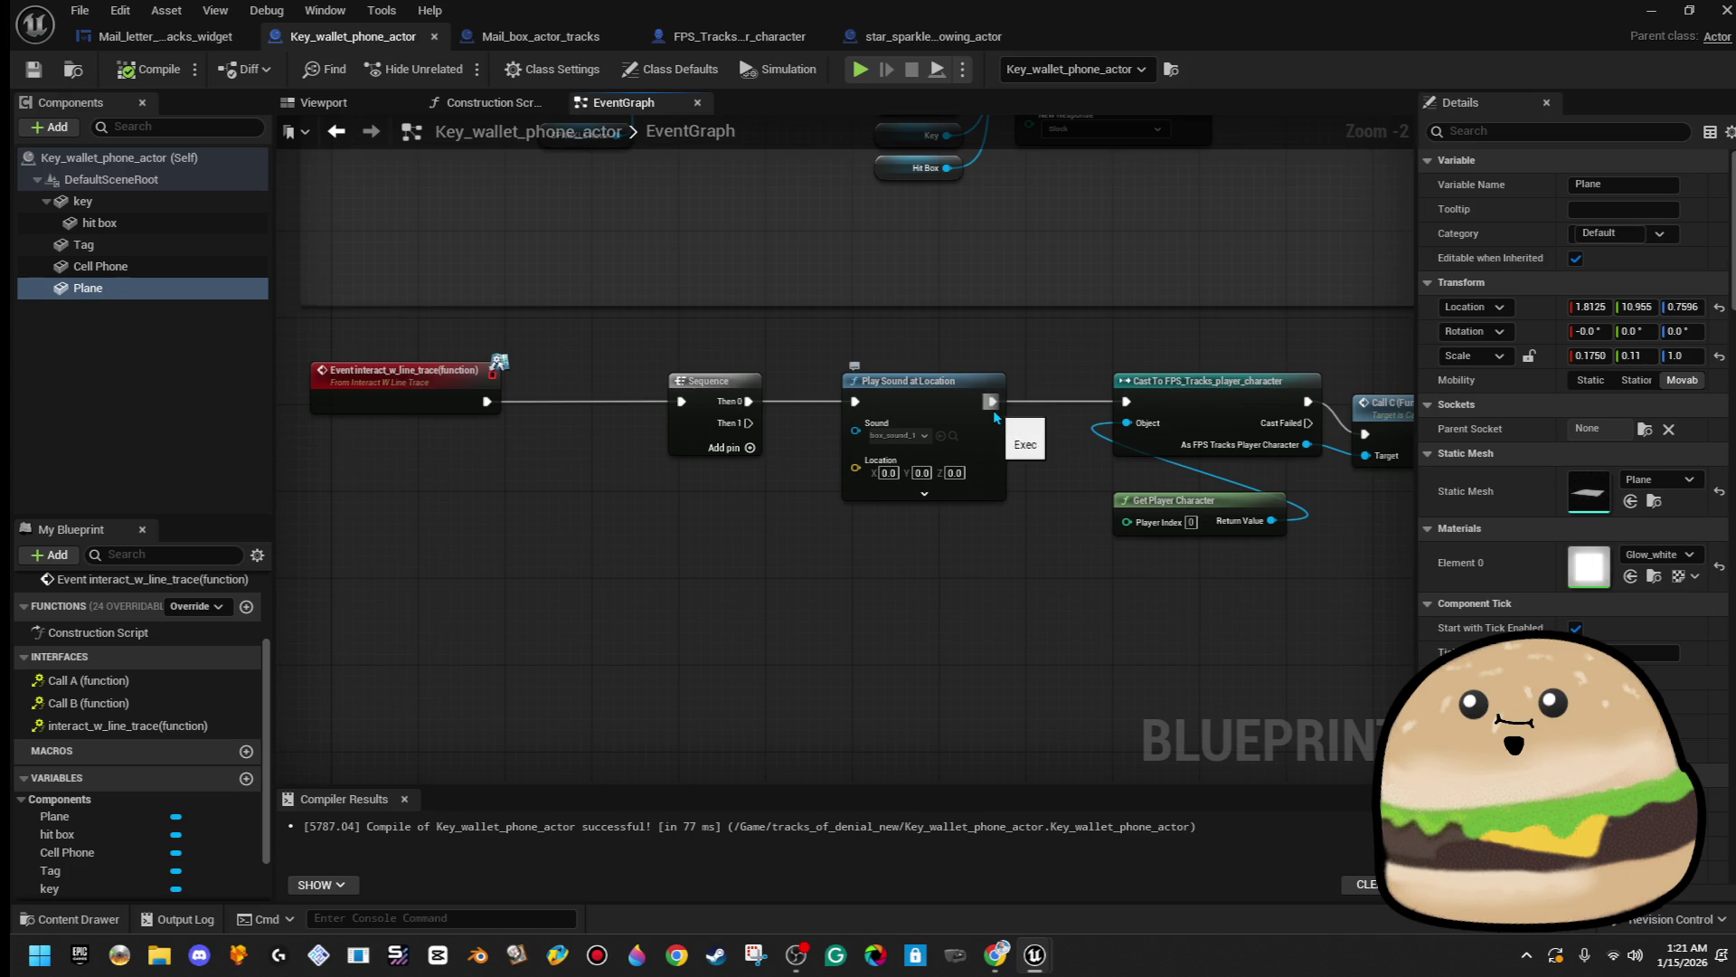
# - Delete Play Sound at Location and connect Sequence Then 0 directly to the player-character cast
pyautogui.click(933, 388)
pyautogui.press('Delete')
pyautogui.moveTo(1126, 400)
pyautogui.mouseDown()
pyautogui.moveTo(732, 398)
pyautogui.moveTo(749, 401)
pyautogui.mouseUp()
pyautogui.moveTo(1028, 354)
pyautogui.mouseDown()
pyautogui.moveTo(737, 354)
pyautogui.moveTo(1232, 486)
pyautogui.mouseUp()
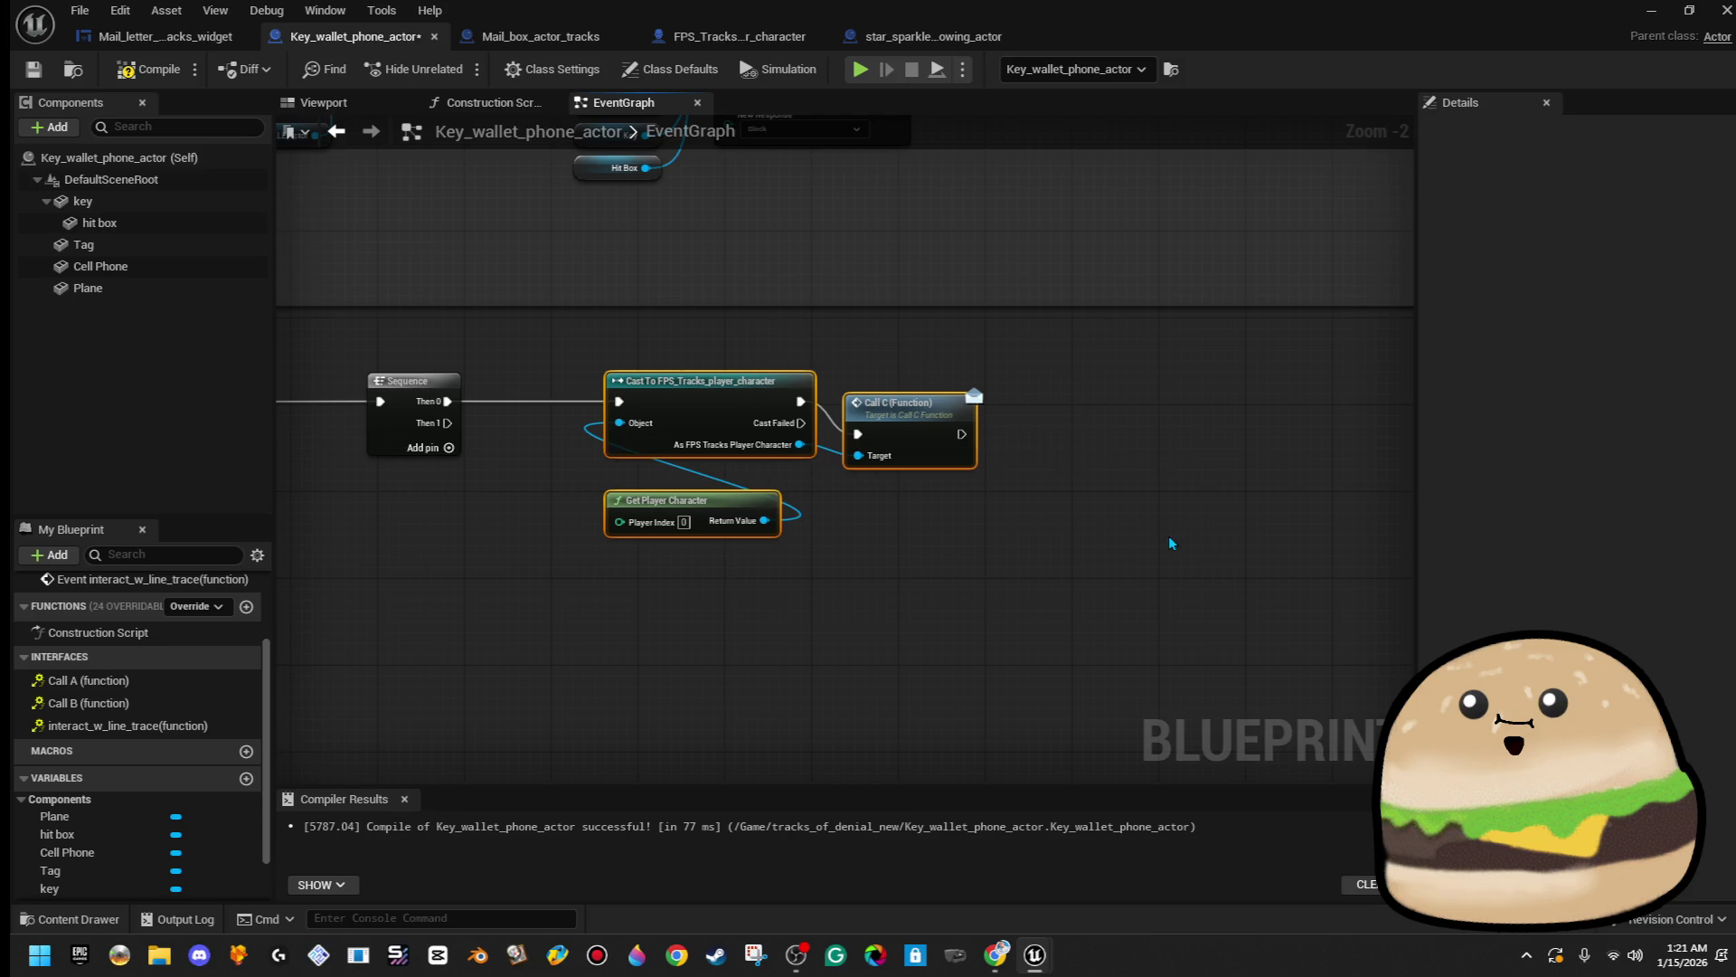
# - Add a comment titled 'Tells FPS to remove box' around the selected cast nodes
pyautogui.write('cTells FP')
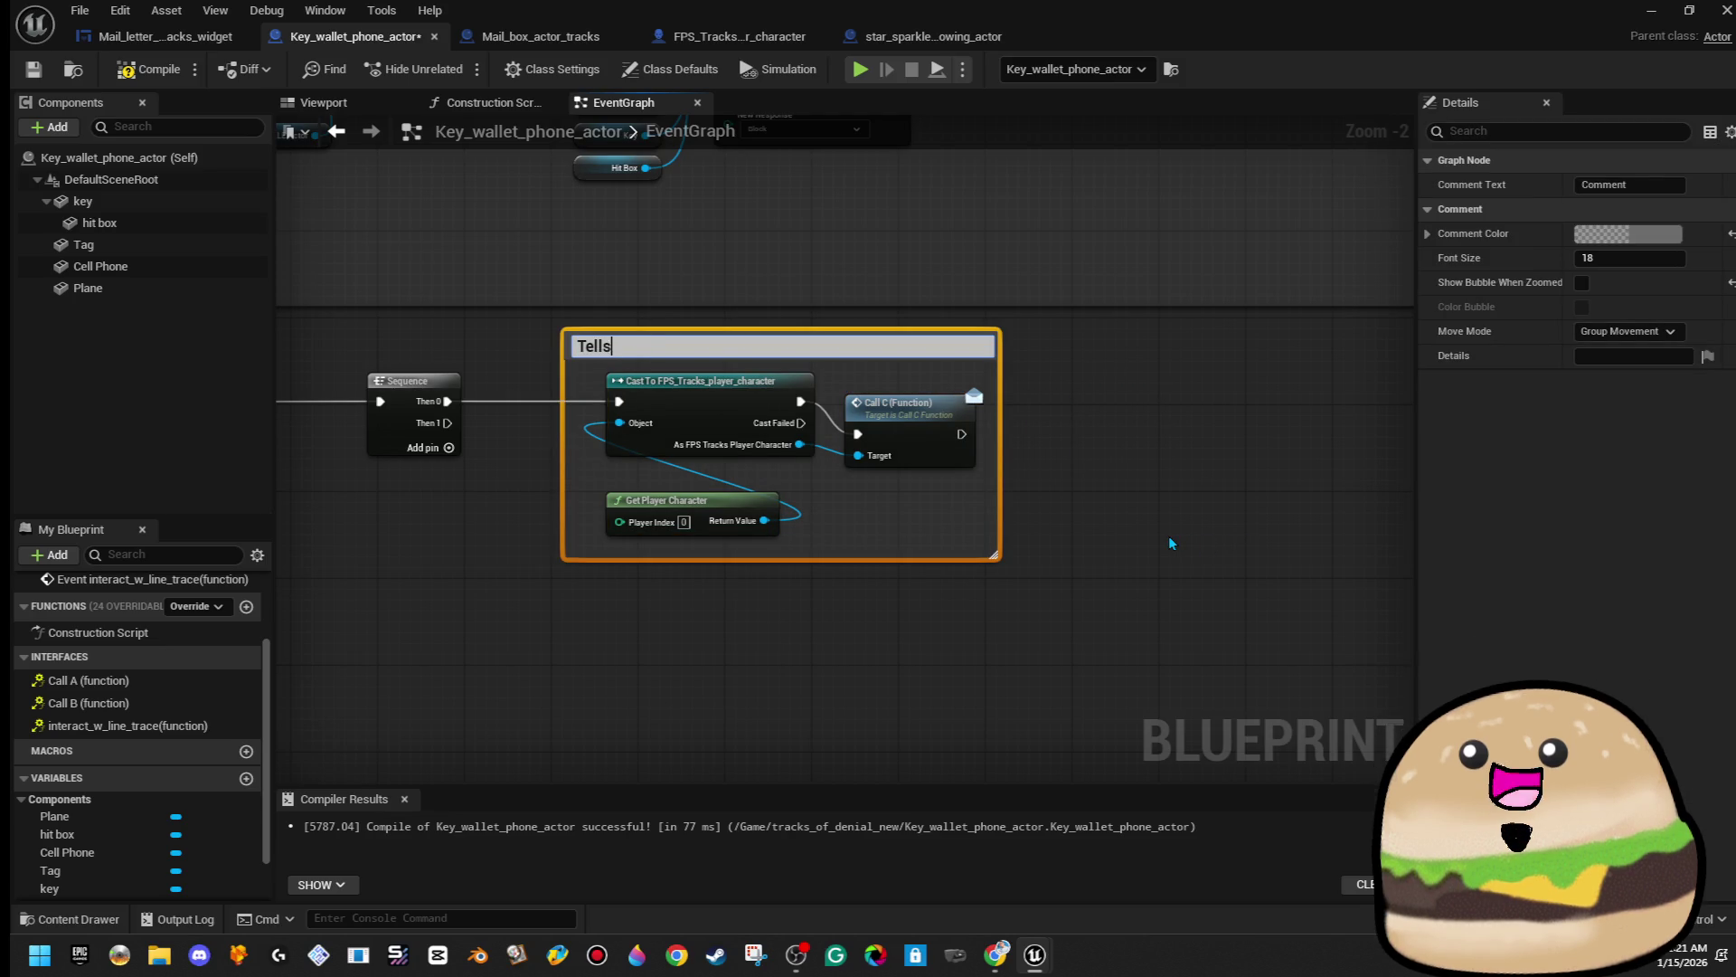
pyautogui.write('S to remove v')
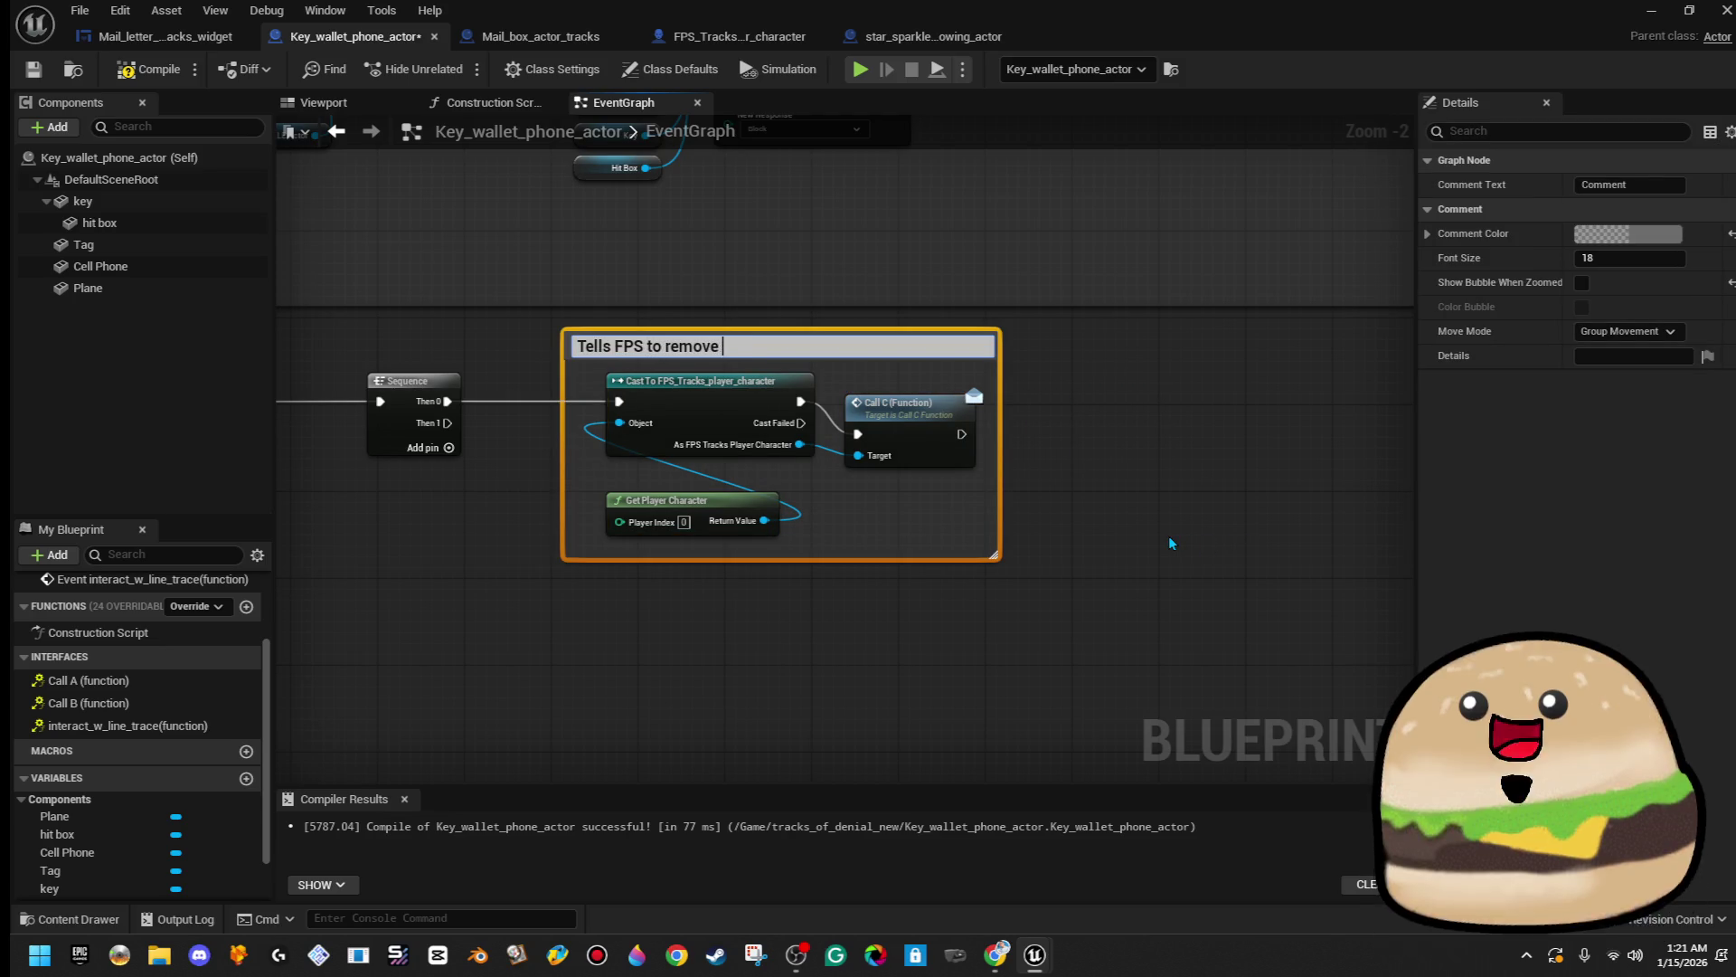
pyautogui.press('BackSpace')
pyautogui.write('box')
pyautogui.press('Return')
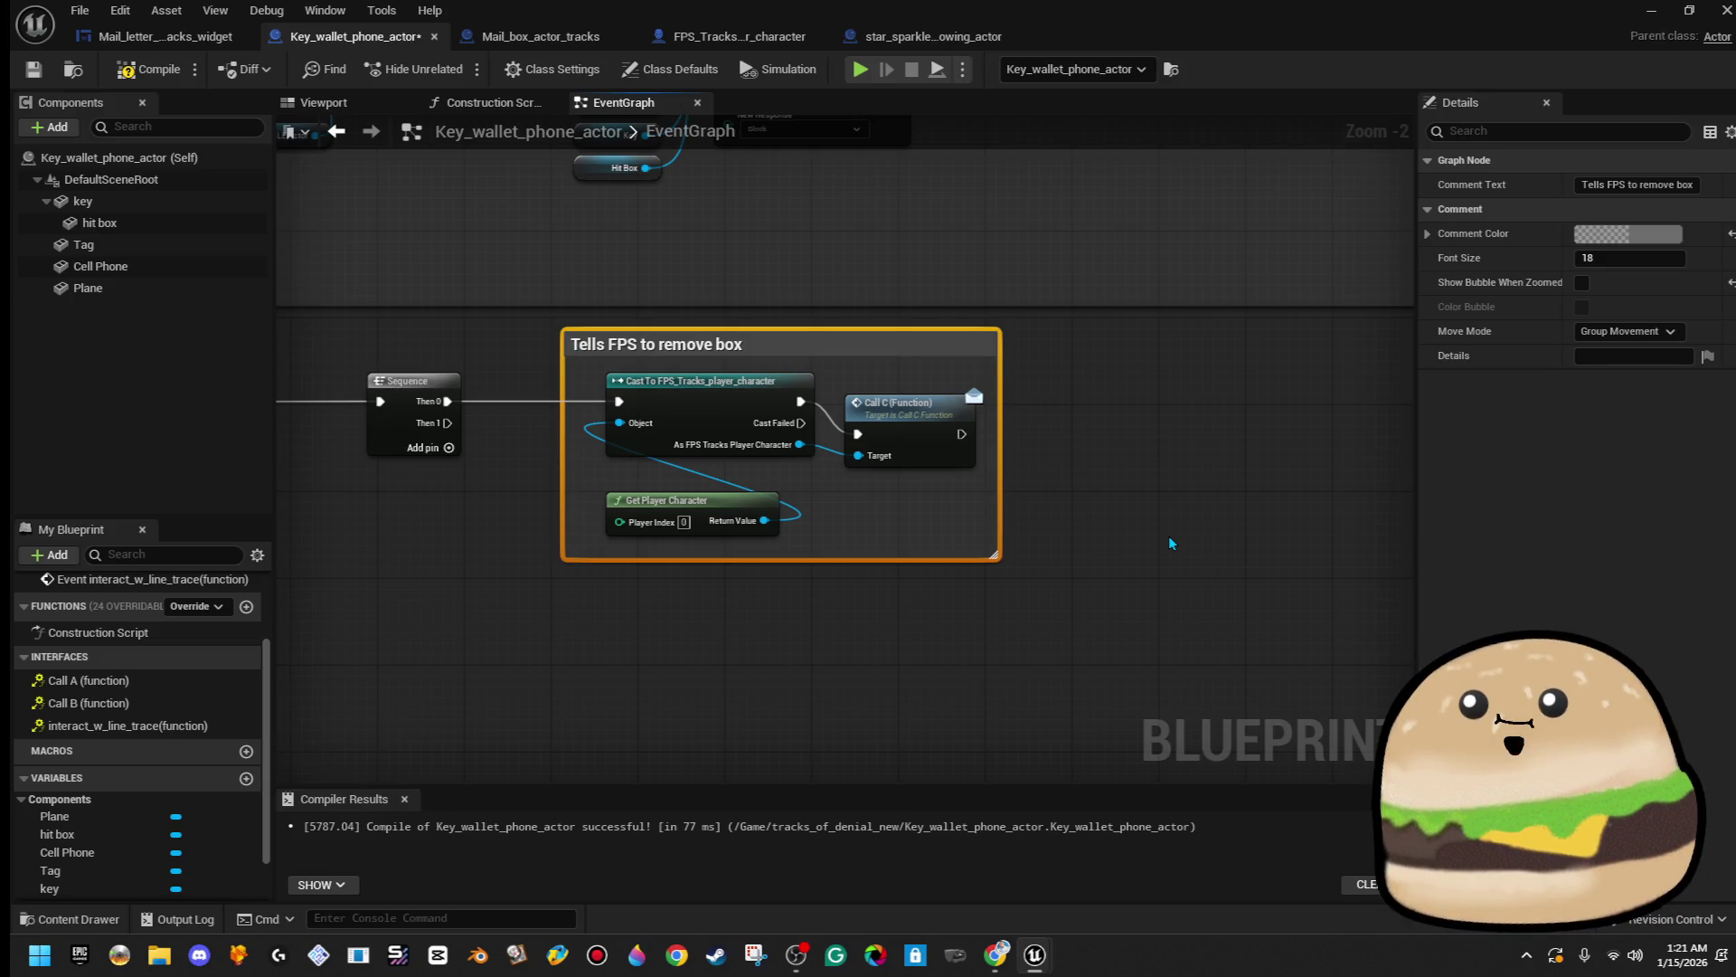
# - Add a Then 1 output to the Sequence and drop the unused wire from it
pyautogui.scroll(-1, 1026, 462)
pyautogui.scroll(-1, 1027, 467)
pyautogui.click(651, 352)
pyautogui.moveTo(649, 351); pyautogui.dragTo(659, 364)
pyautogui.moveTo(793, 512); pyautogui.dragTo(789, 497)
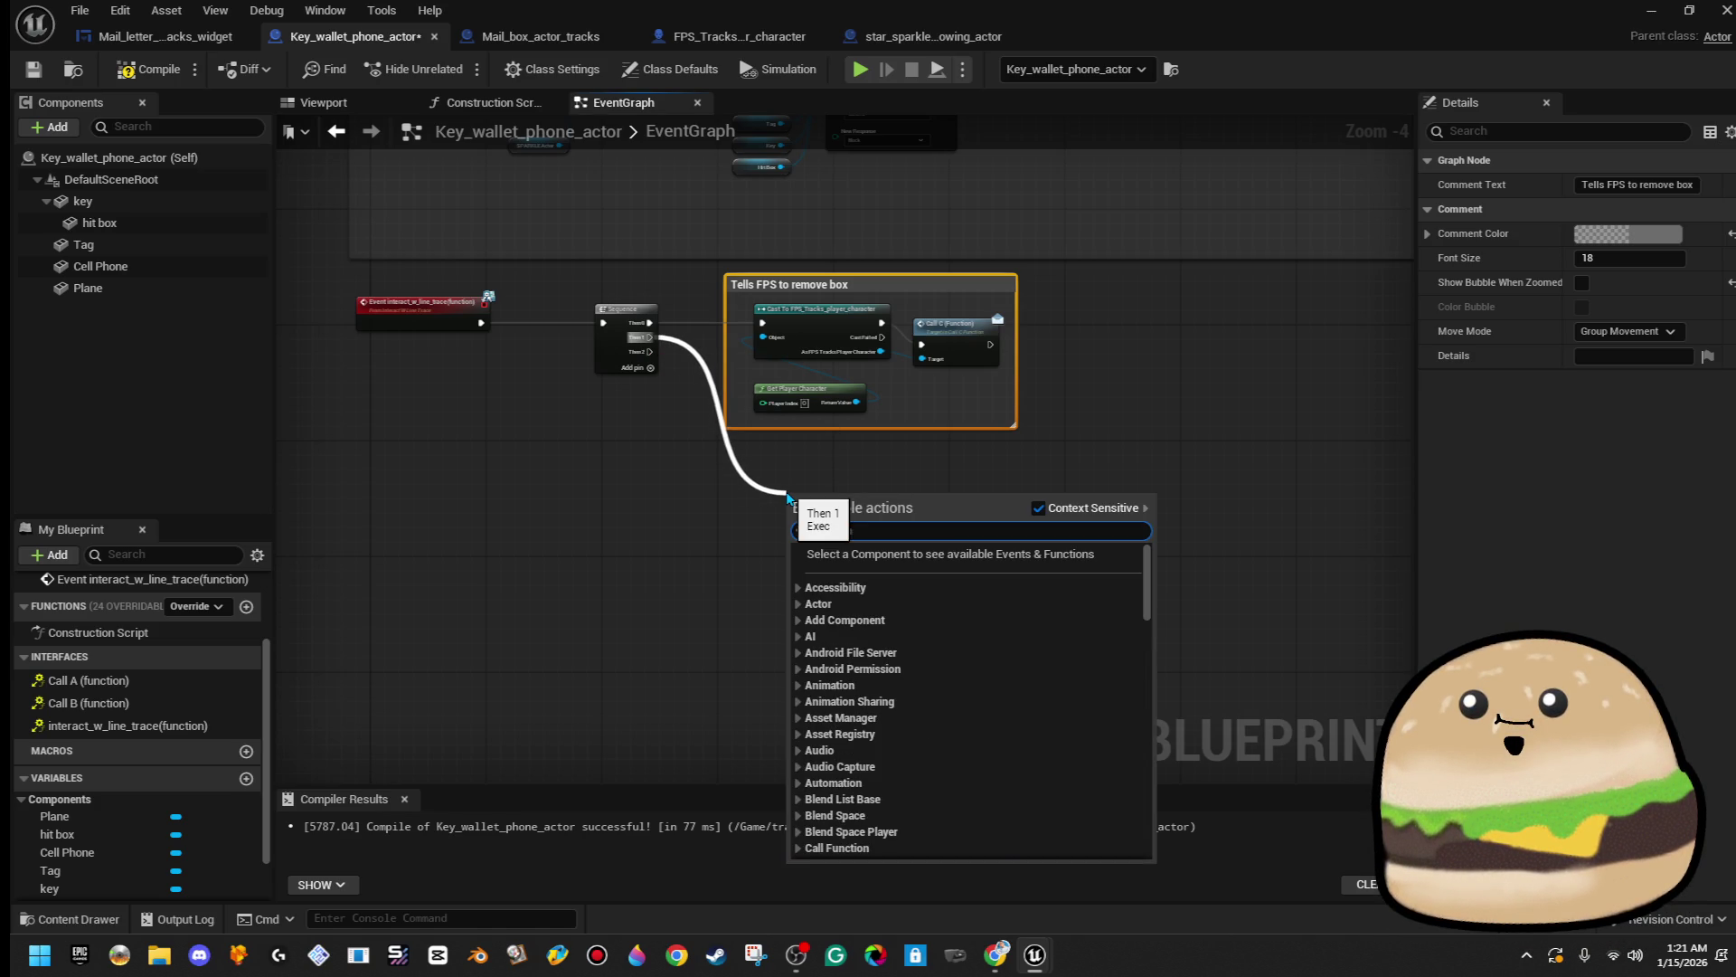
pyautogui.click(1002, 344)
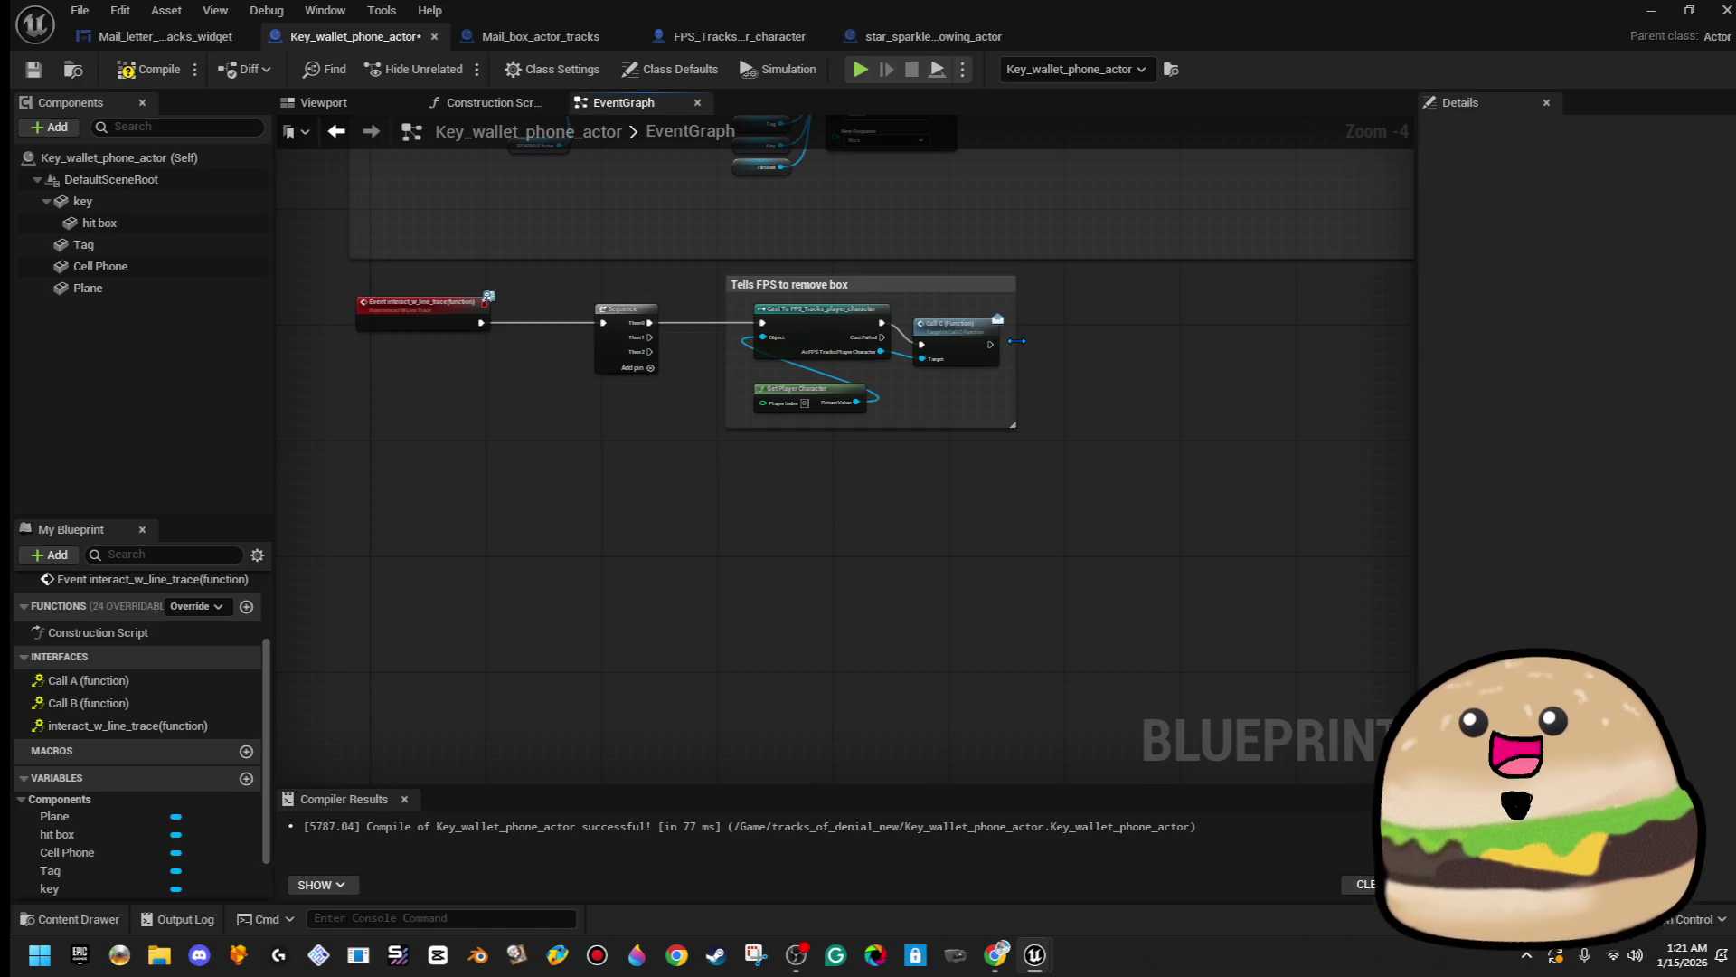
# - Widen the comment and retitle it 'Tells FPS to remove box + Play sound'
pyautogui.moveTo(1017, 342); pyautogui.dragTo(1297, 332)
pyautogui.rightClick(879, 287)
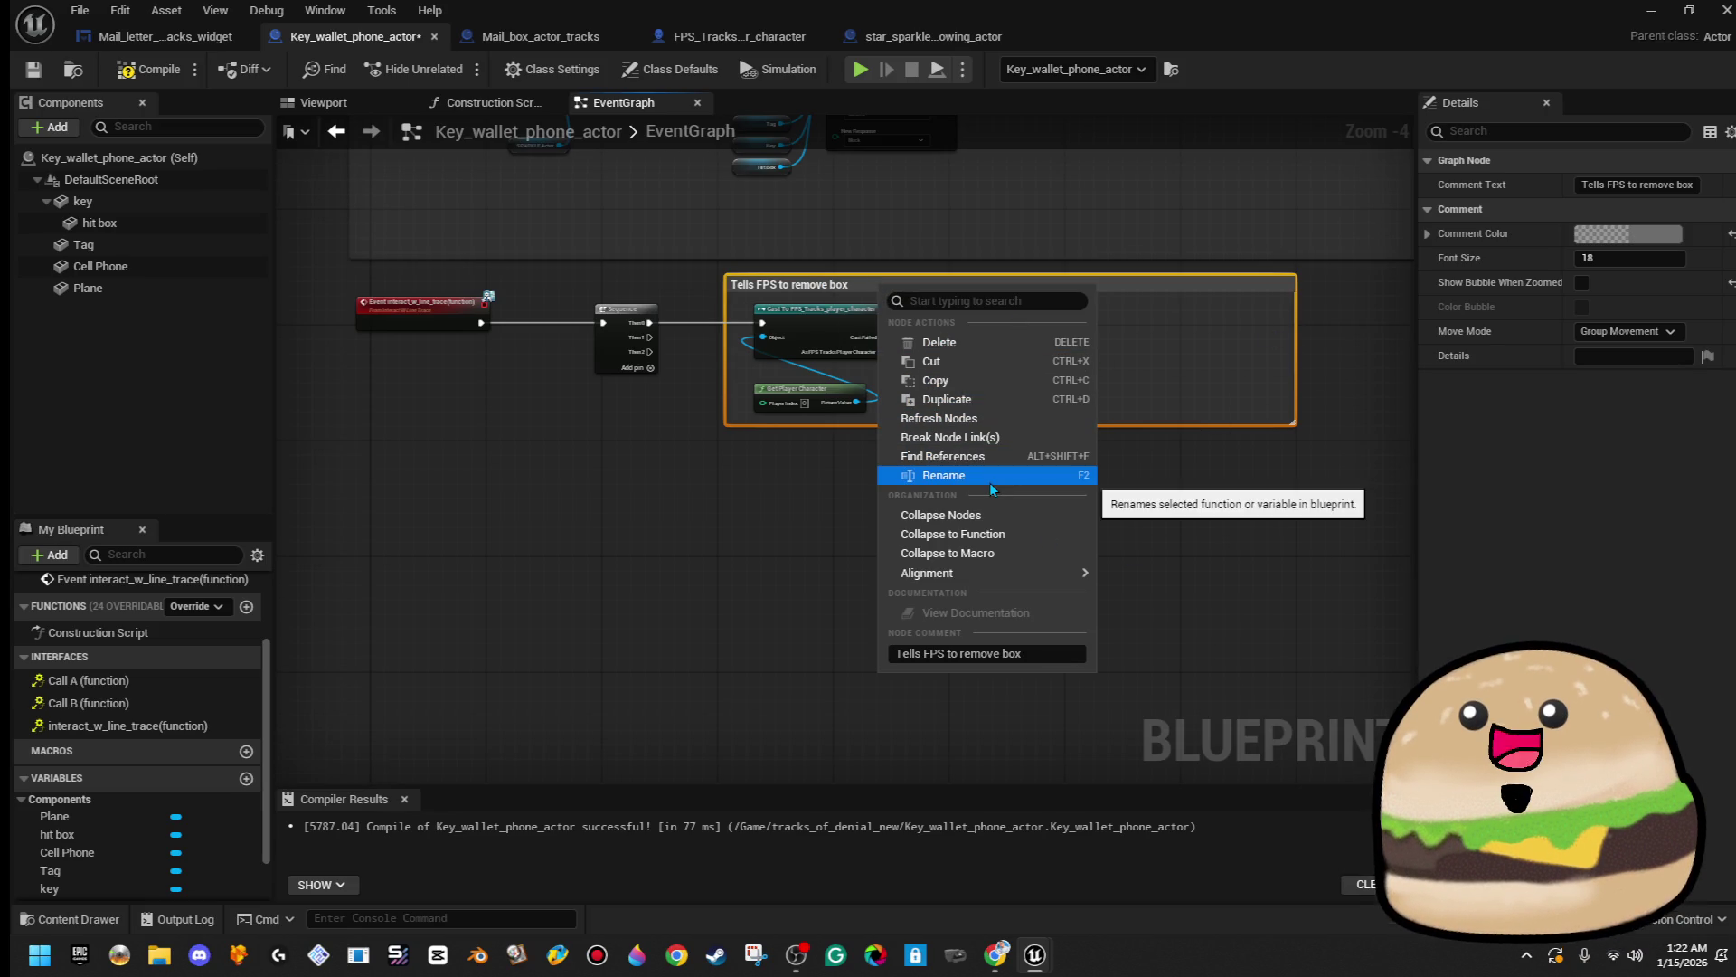
pyautogui.click(990, 479)
pyautogui.click(878, 283)
pyautogui.write('+')
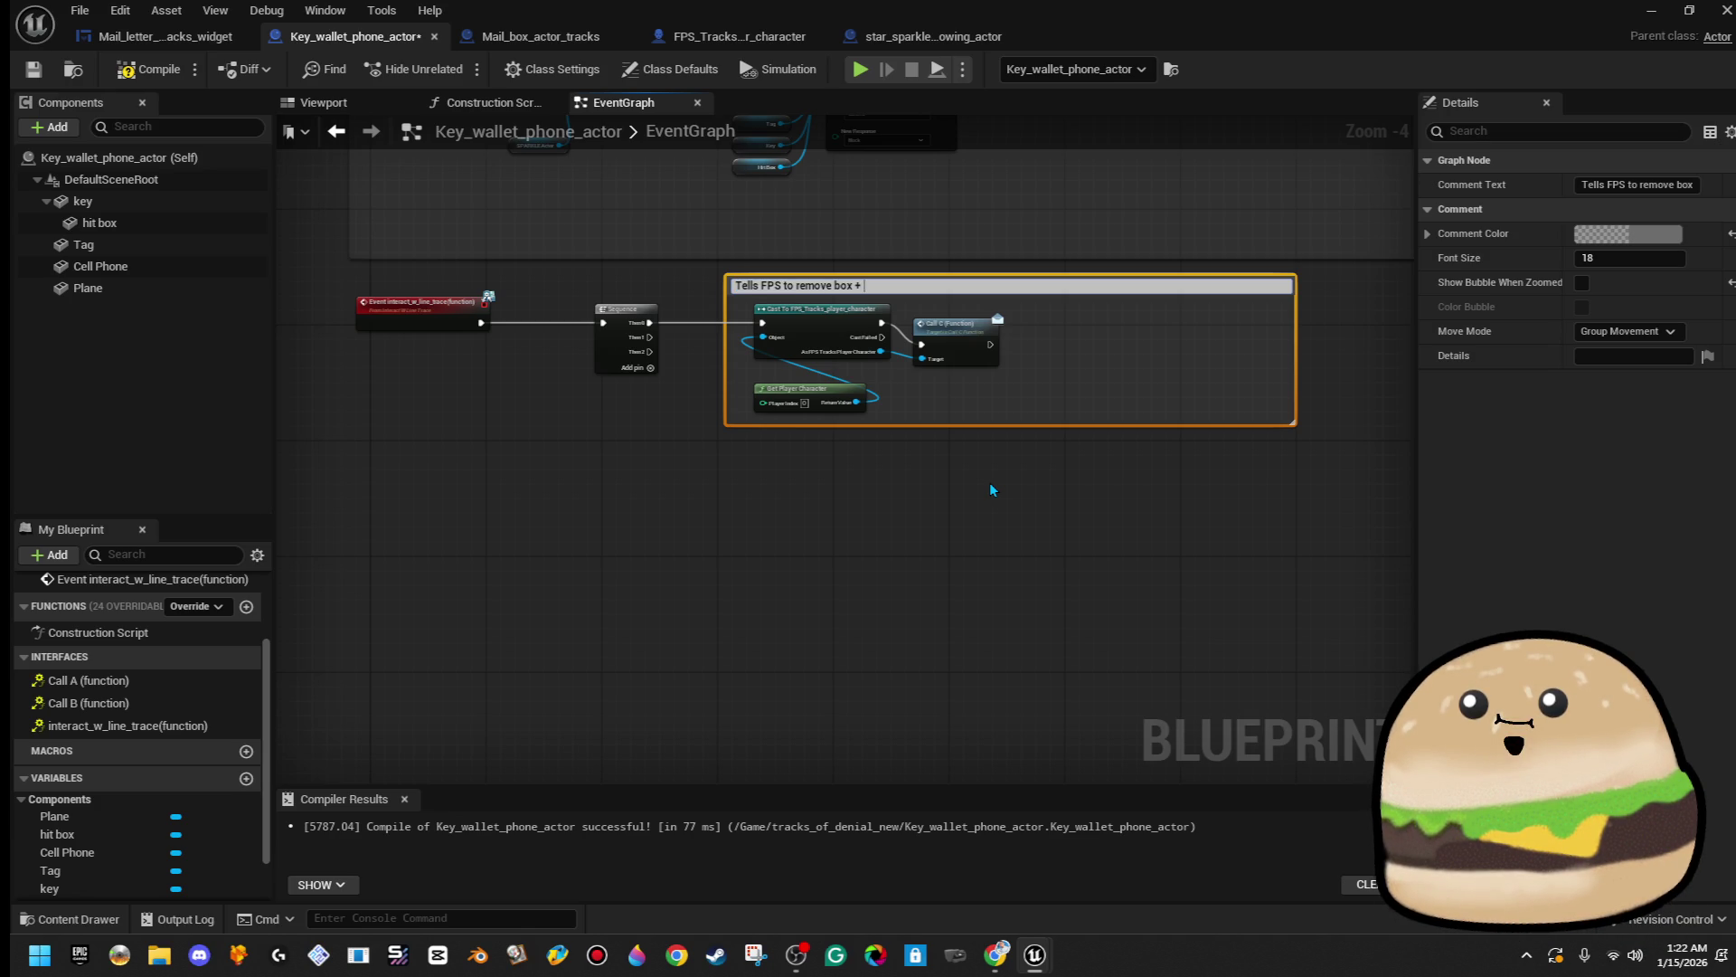
pyautogui.write('Play sound')
pyautogui.press('Return')
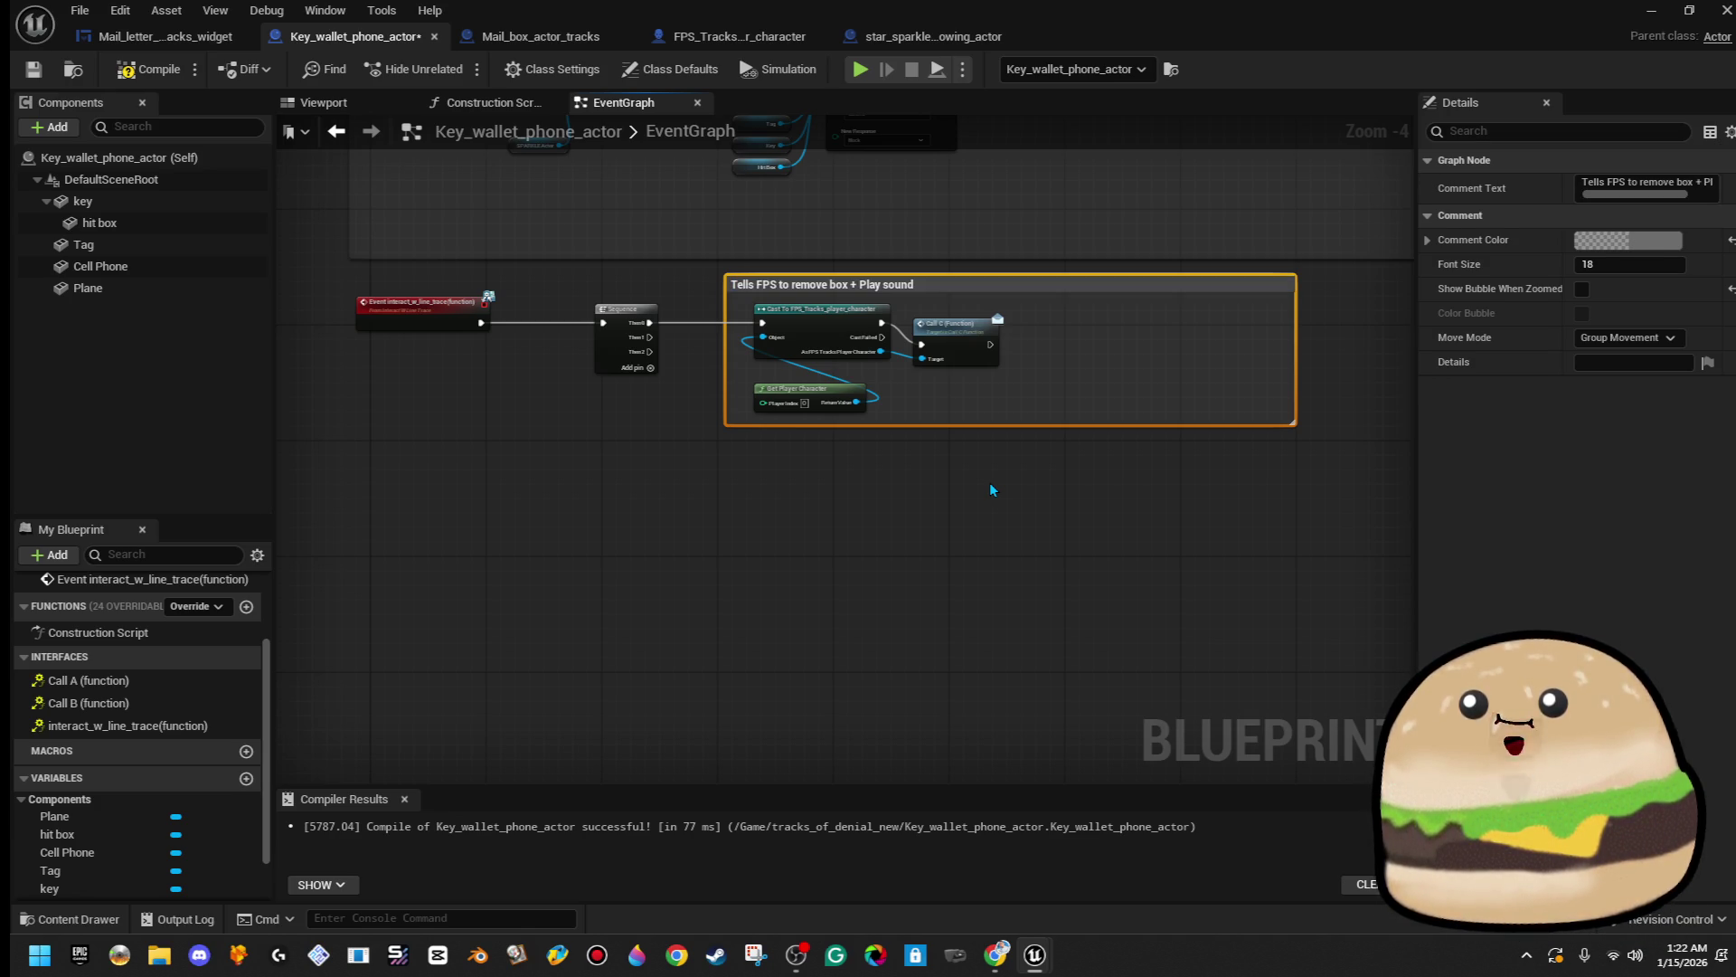
pyautogui.moveTo(992, 346); pyautogui.dragTo(1076, 336)
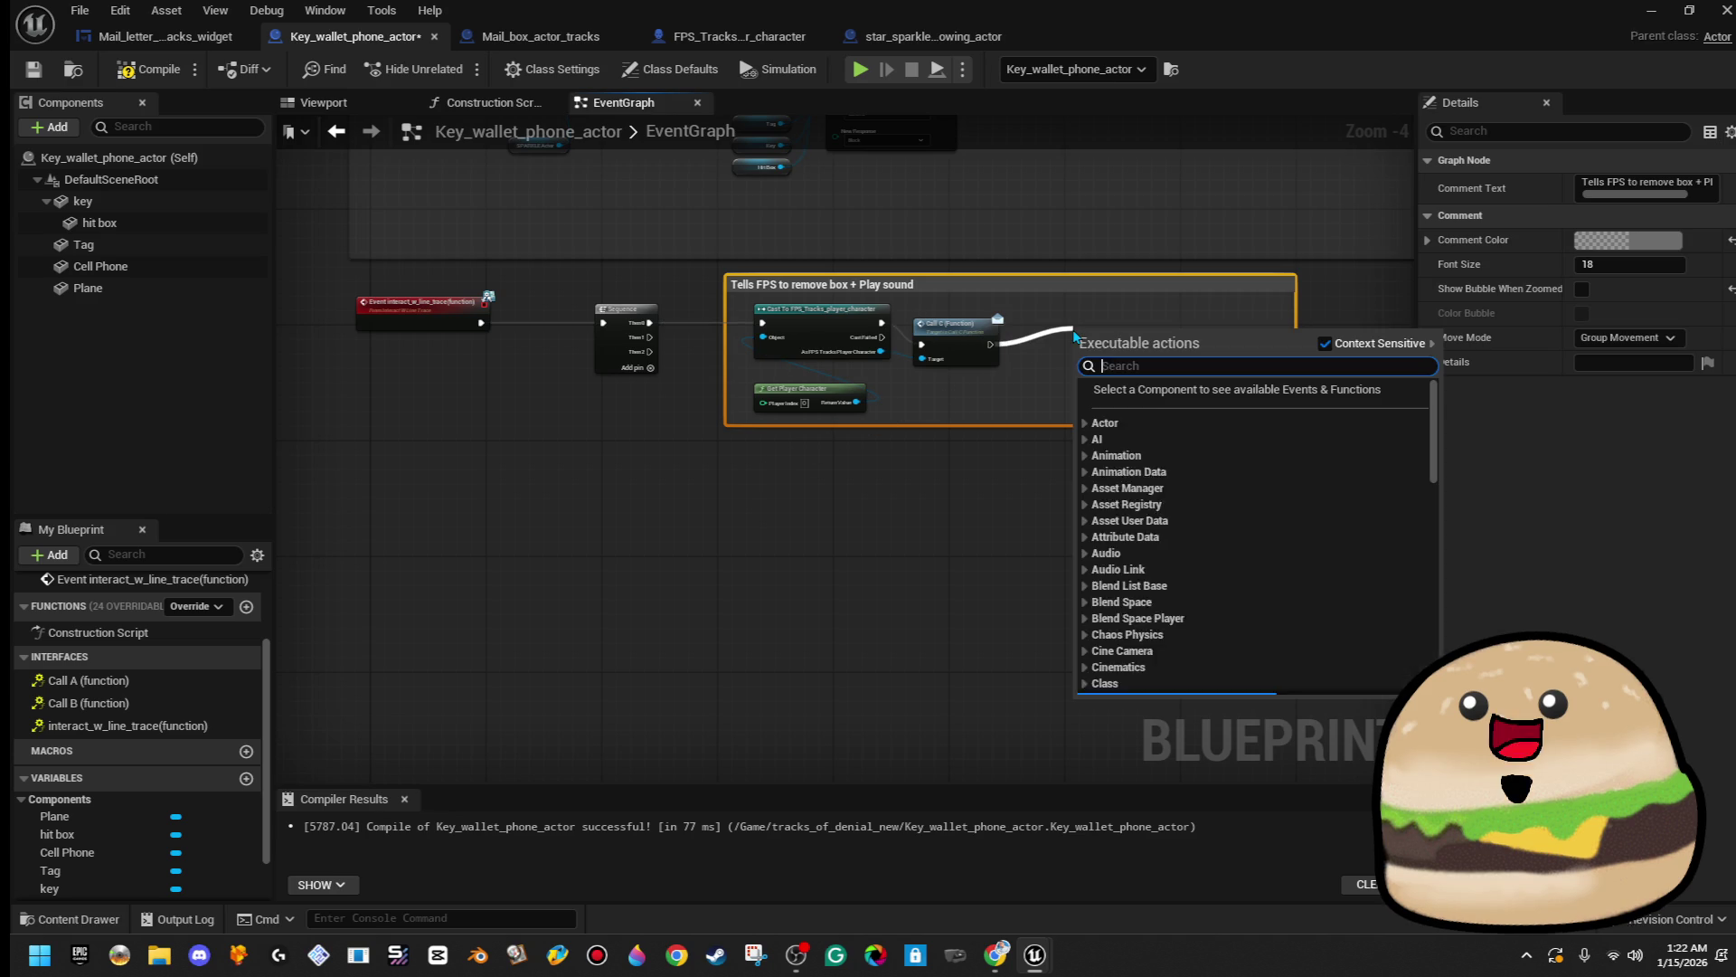
# - Add a Play Sound at Location node after Call C and align the two nodes
pyautogui.write('play os')
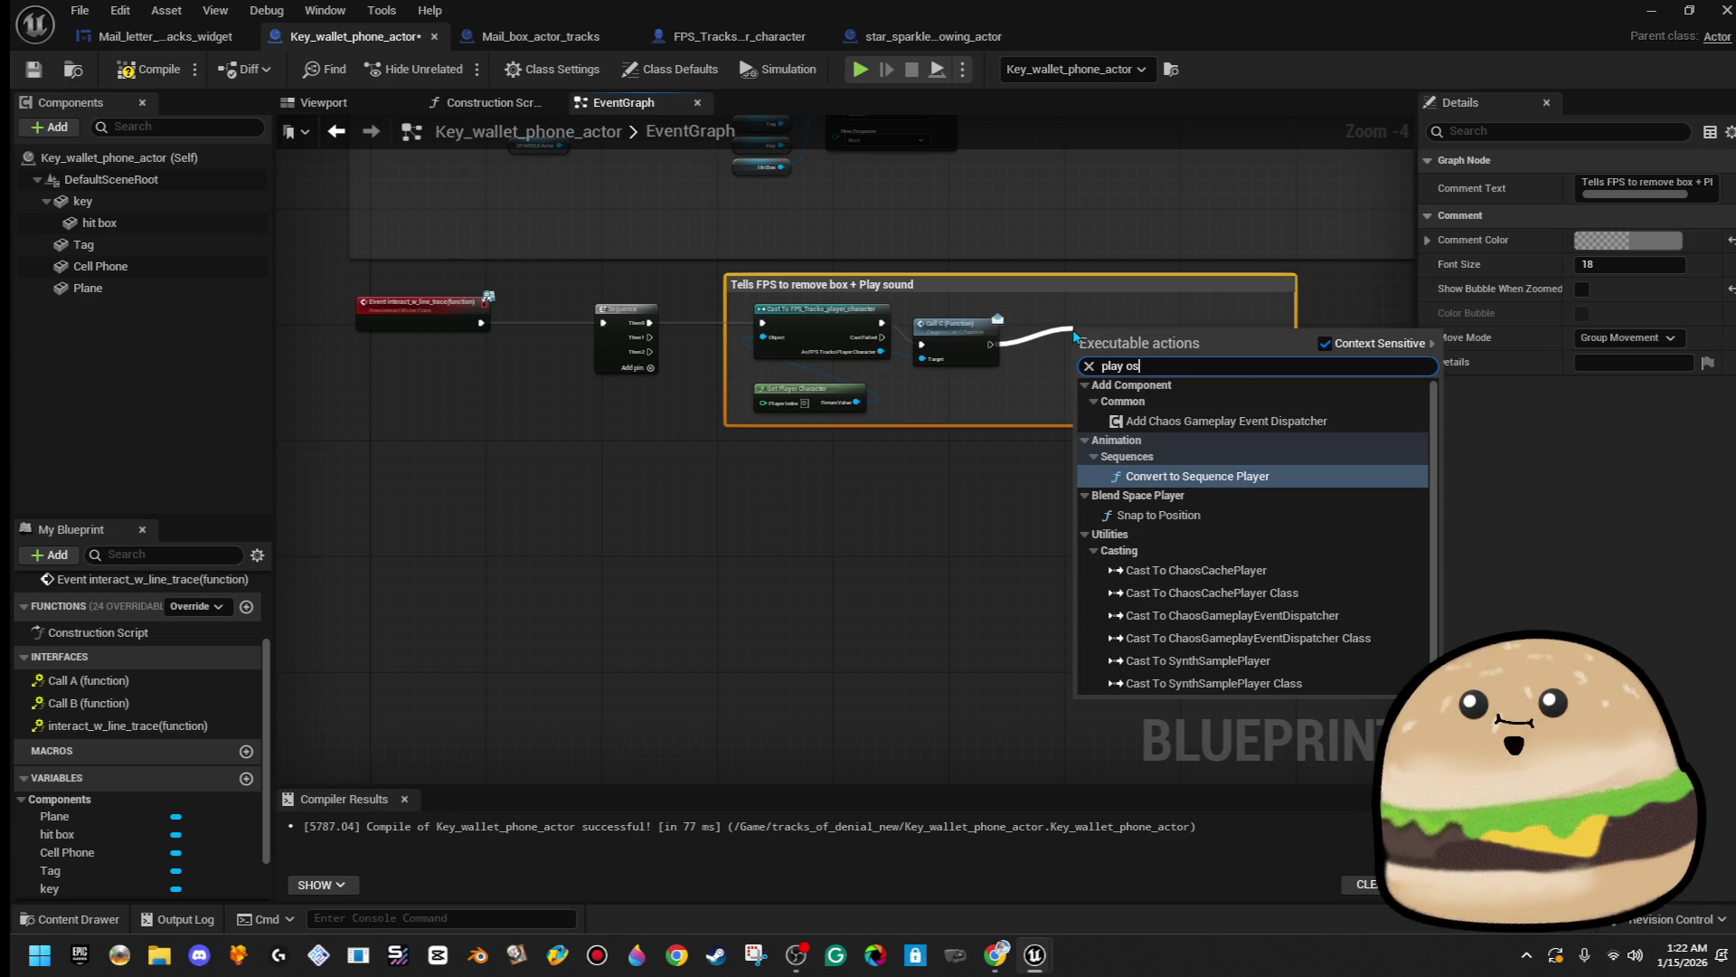
pyautogui.press('BackSpace')
pyautogui.press('BackSpace')
pyautogui.write('sound')
pyautogui.press('Down')
pyautogui.press('Return')
pyautogui.scroll(4, 1084, 319)
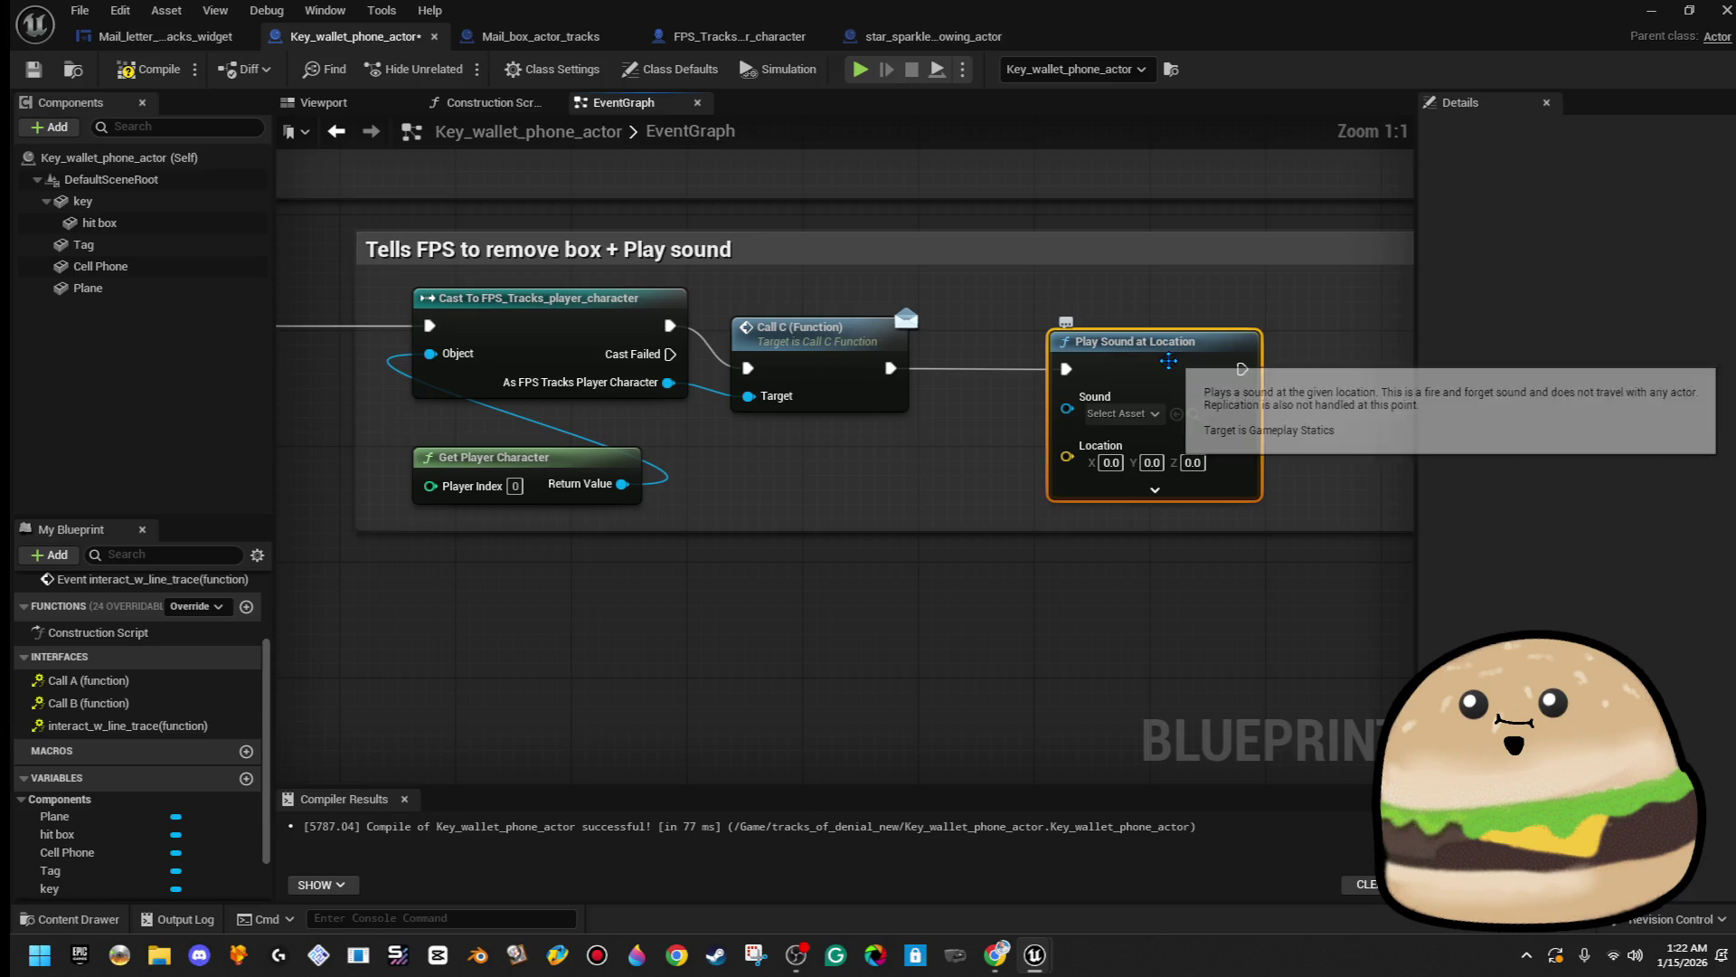
pyautogui.scroll(-2, 1116, 519)
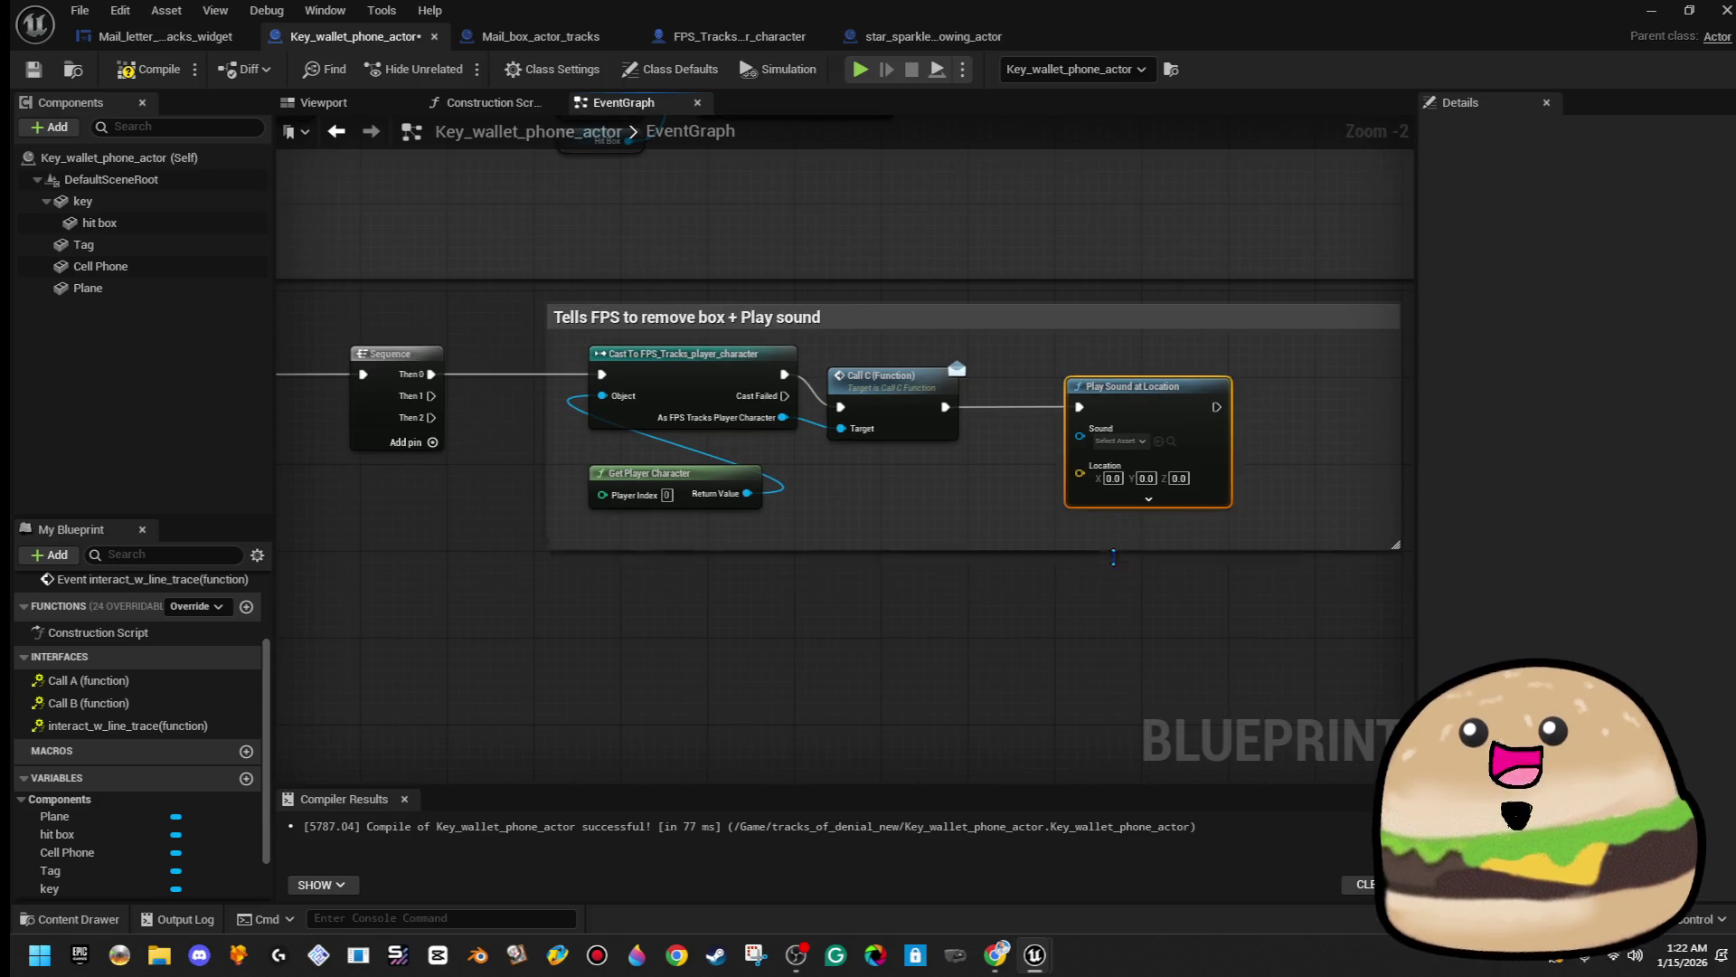
pyautogui.moveTo(907, 425); pyautogui.dragTo(938, 392)
pyautogui.moveTo(1167, 418)
pyautogui.mouseDown()
pyautogui.moveTo(1198, 386)
pyautogui.moveTo(1169, 396)
pyautogui.mouseUp()
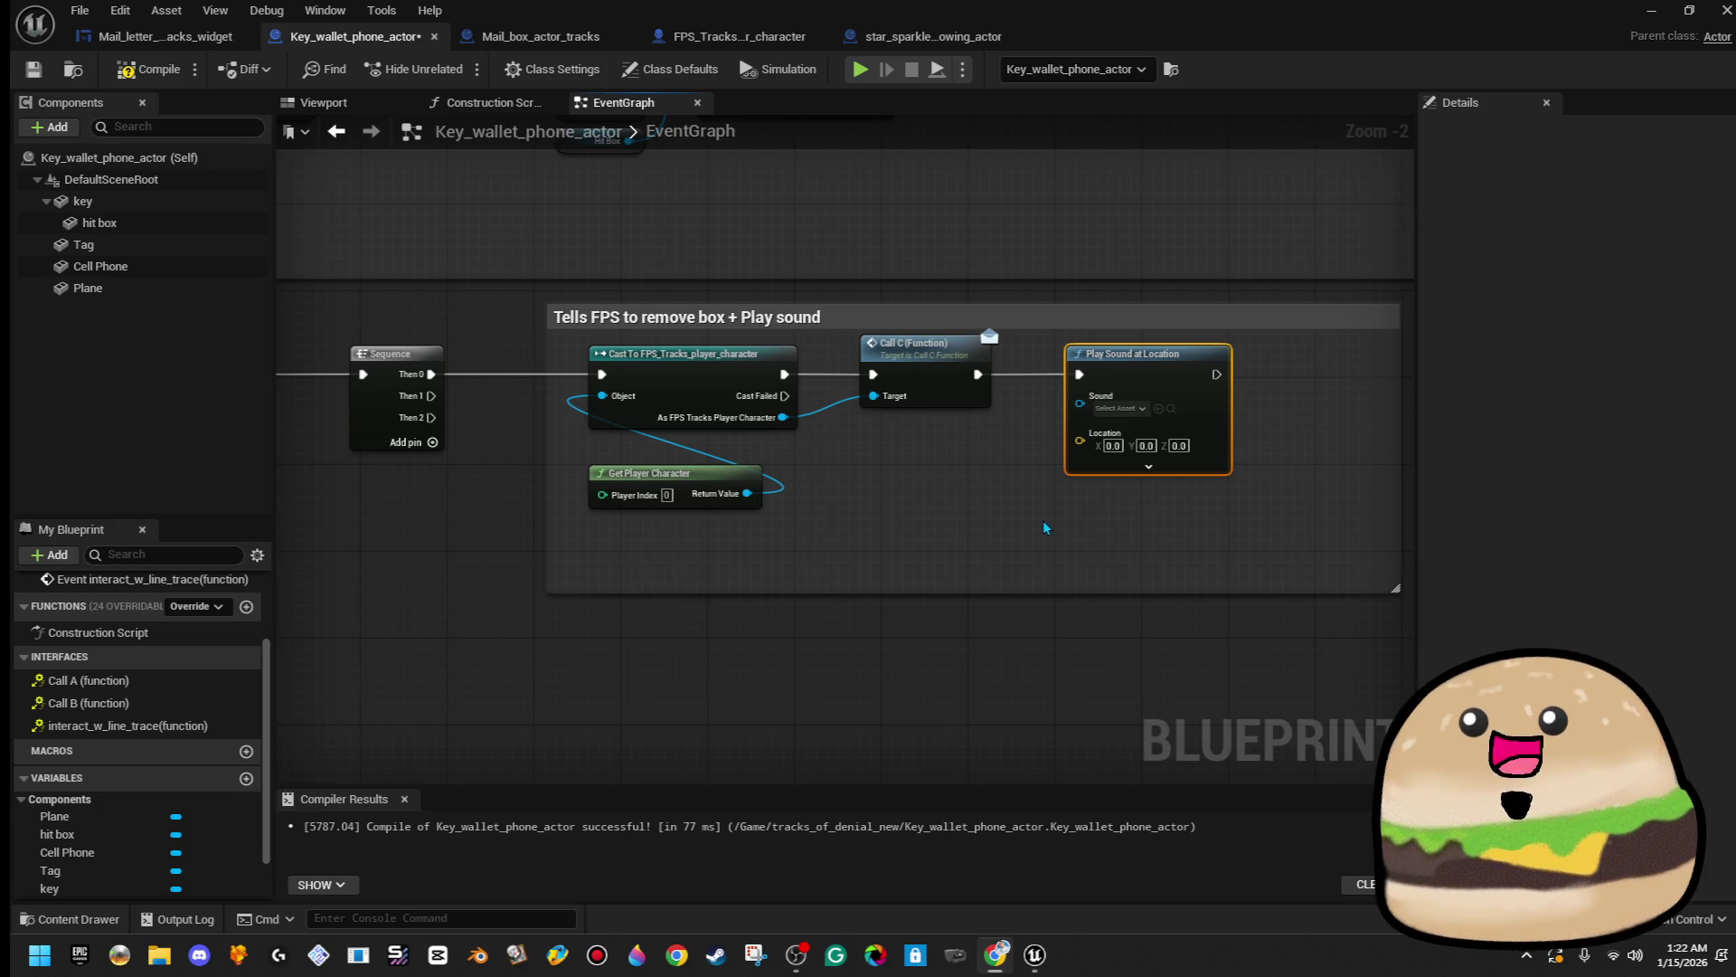
# - Search for a Get World Location node for the Location pin, then cancel
pyautogui.scroll(2, 1085, 461)
pyautogui.moveTo(1080, 436); pyautogui.dragTo(1154, 562)
pyautogui.write('get world')
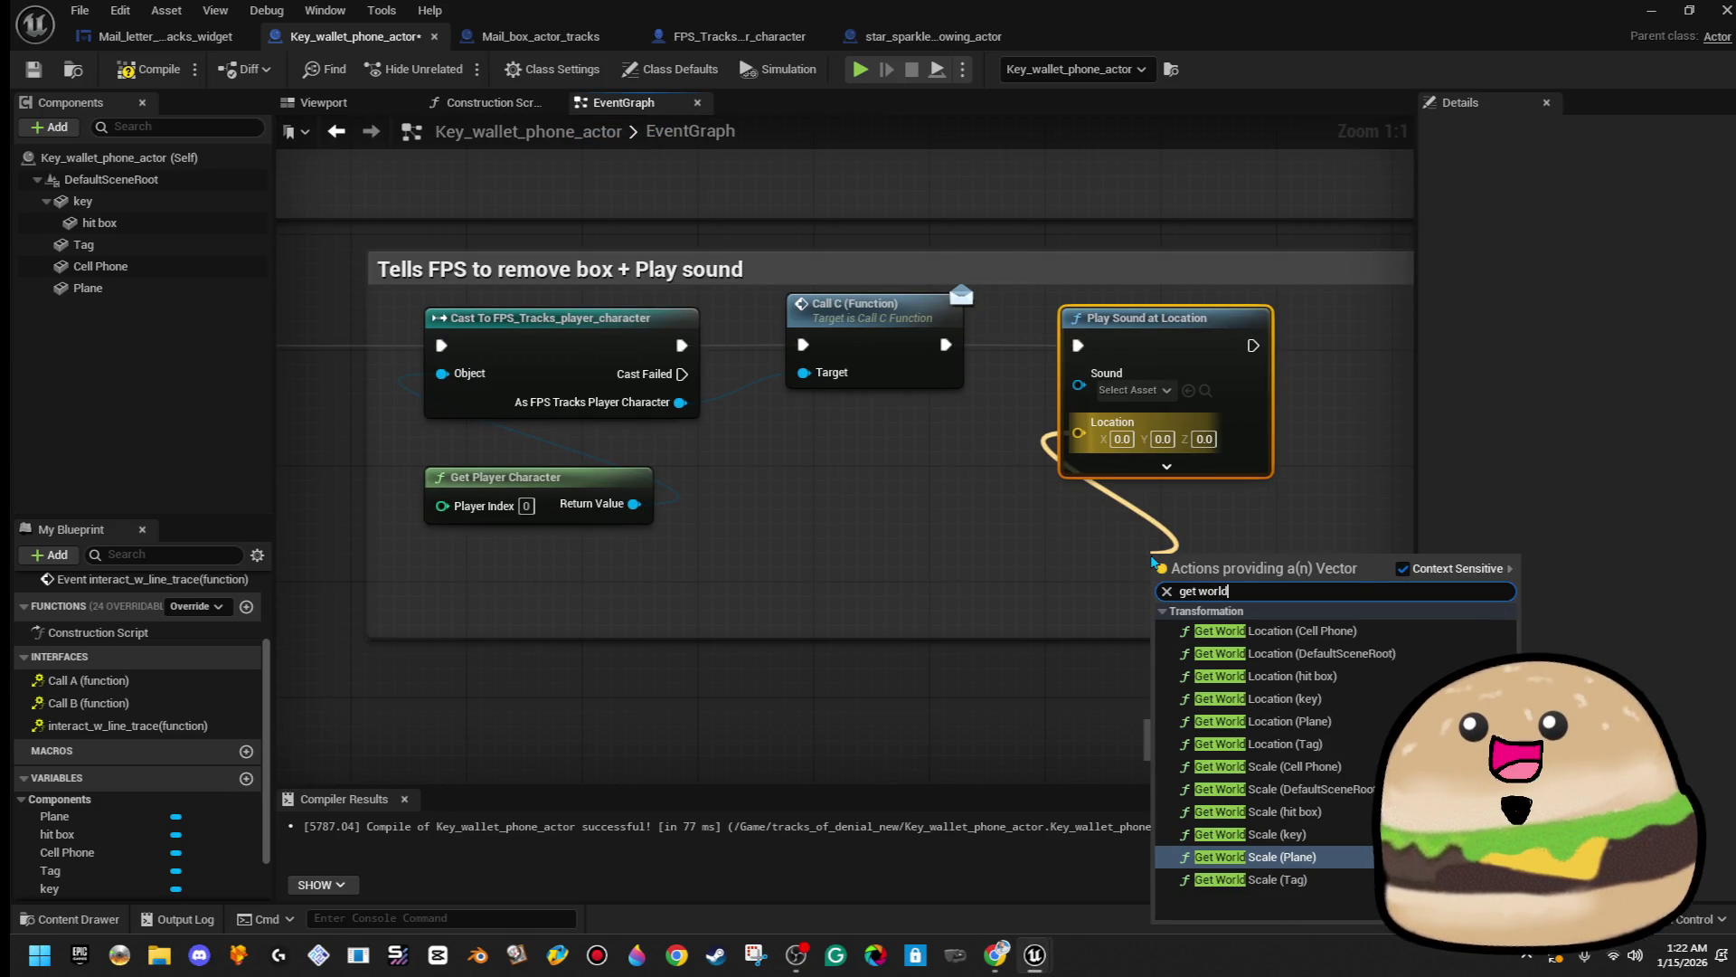
pyautogui.write(' loc')
pyautogui.press('Up')
pyautogui.press('Up')
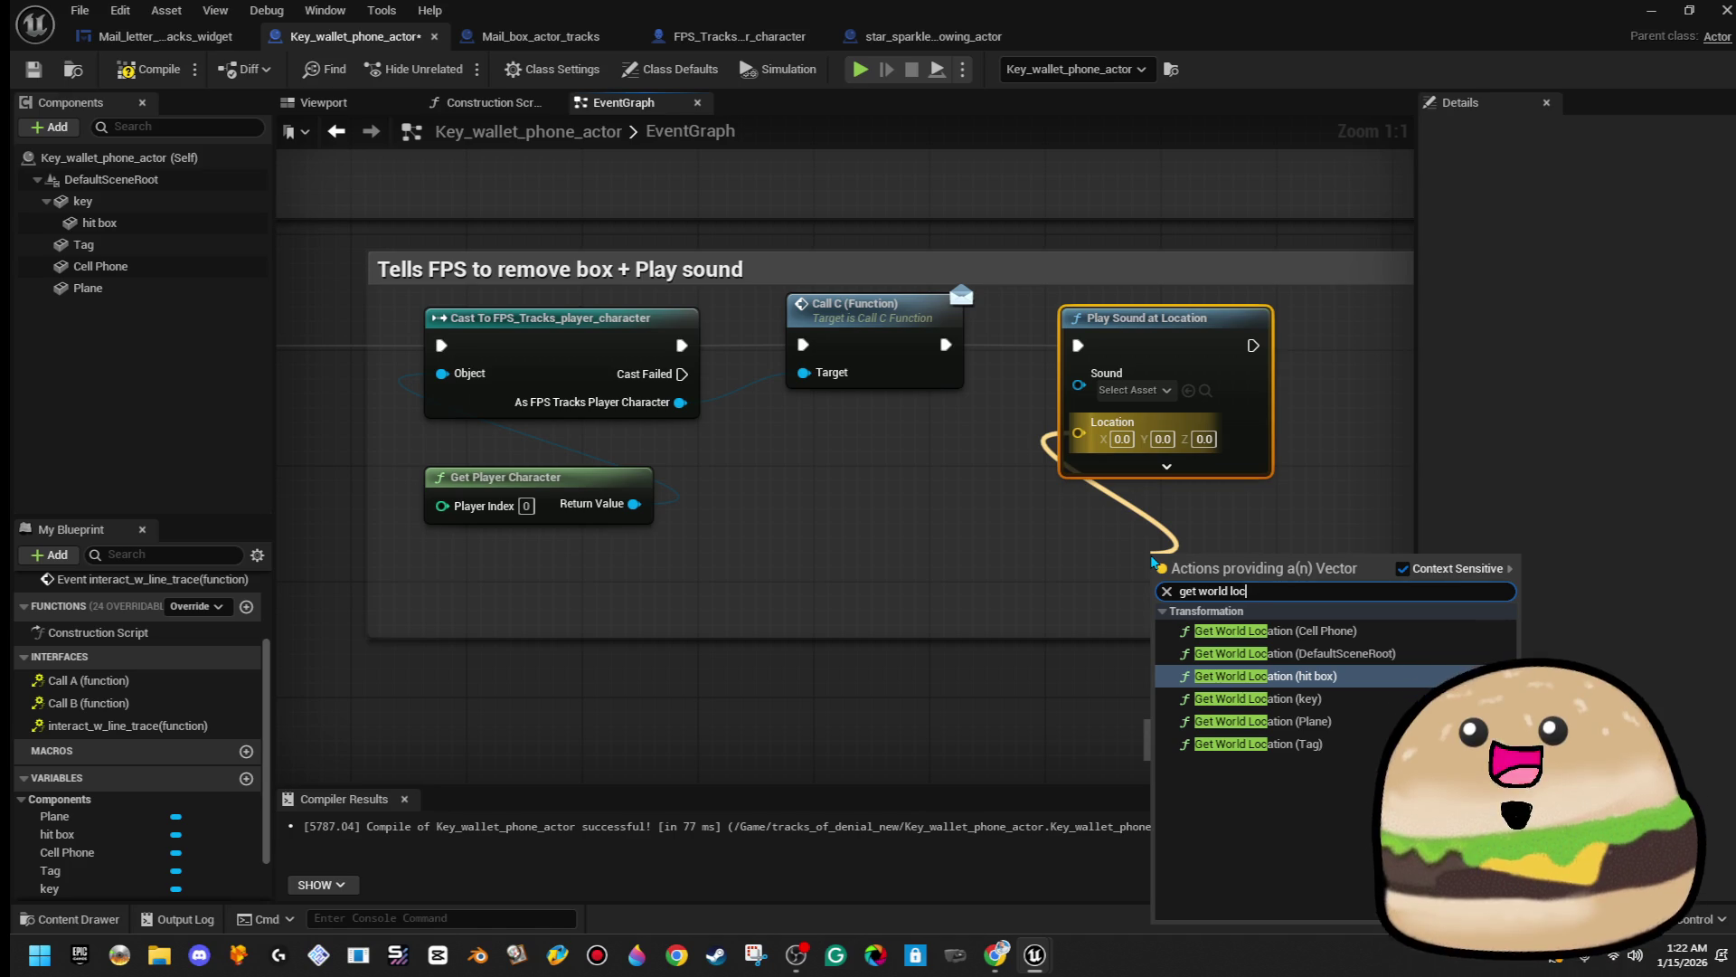
pyautogui.press('Escape')
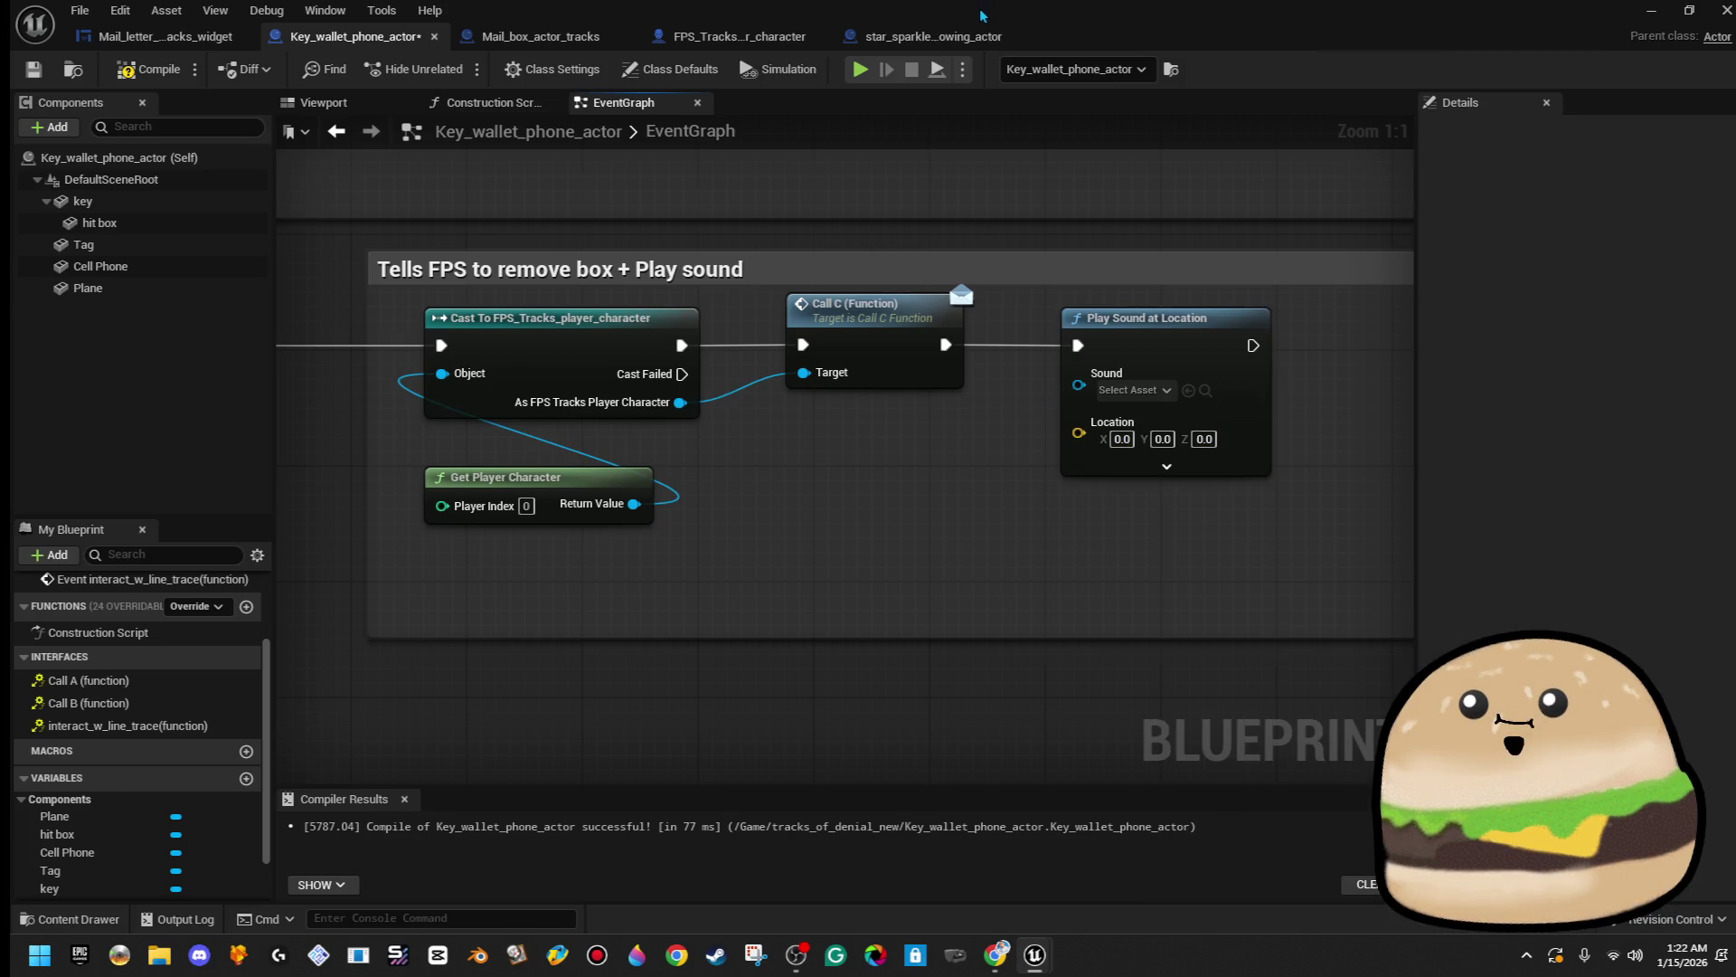
# - Move the Blueprint editor aside and place a Sphere shape in the level beside the desk
pyautogui.moveTo(981, 15); pyautogui.dragTo(1718, 235)
pyautogui.moveTo(697, 362); pyautogui.dragTo(705, 312)
pyautogui.click(42, 453)
pyautogui.moveTo(129, 224)
pyautogui.mouseDown()
pyautogui.moveTo(435, 272)
pyautogui.moveTo(709, 348)
pyautogui.moveTo(667, 312)
pyautogui.moveTo(680, 342)
pyautogui.moveTo(751, 353)
pyautogui.moveTo(737, 380)
pyautogui.mouseUp()
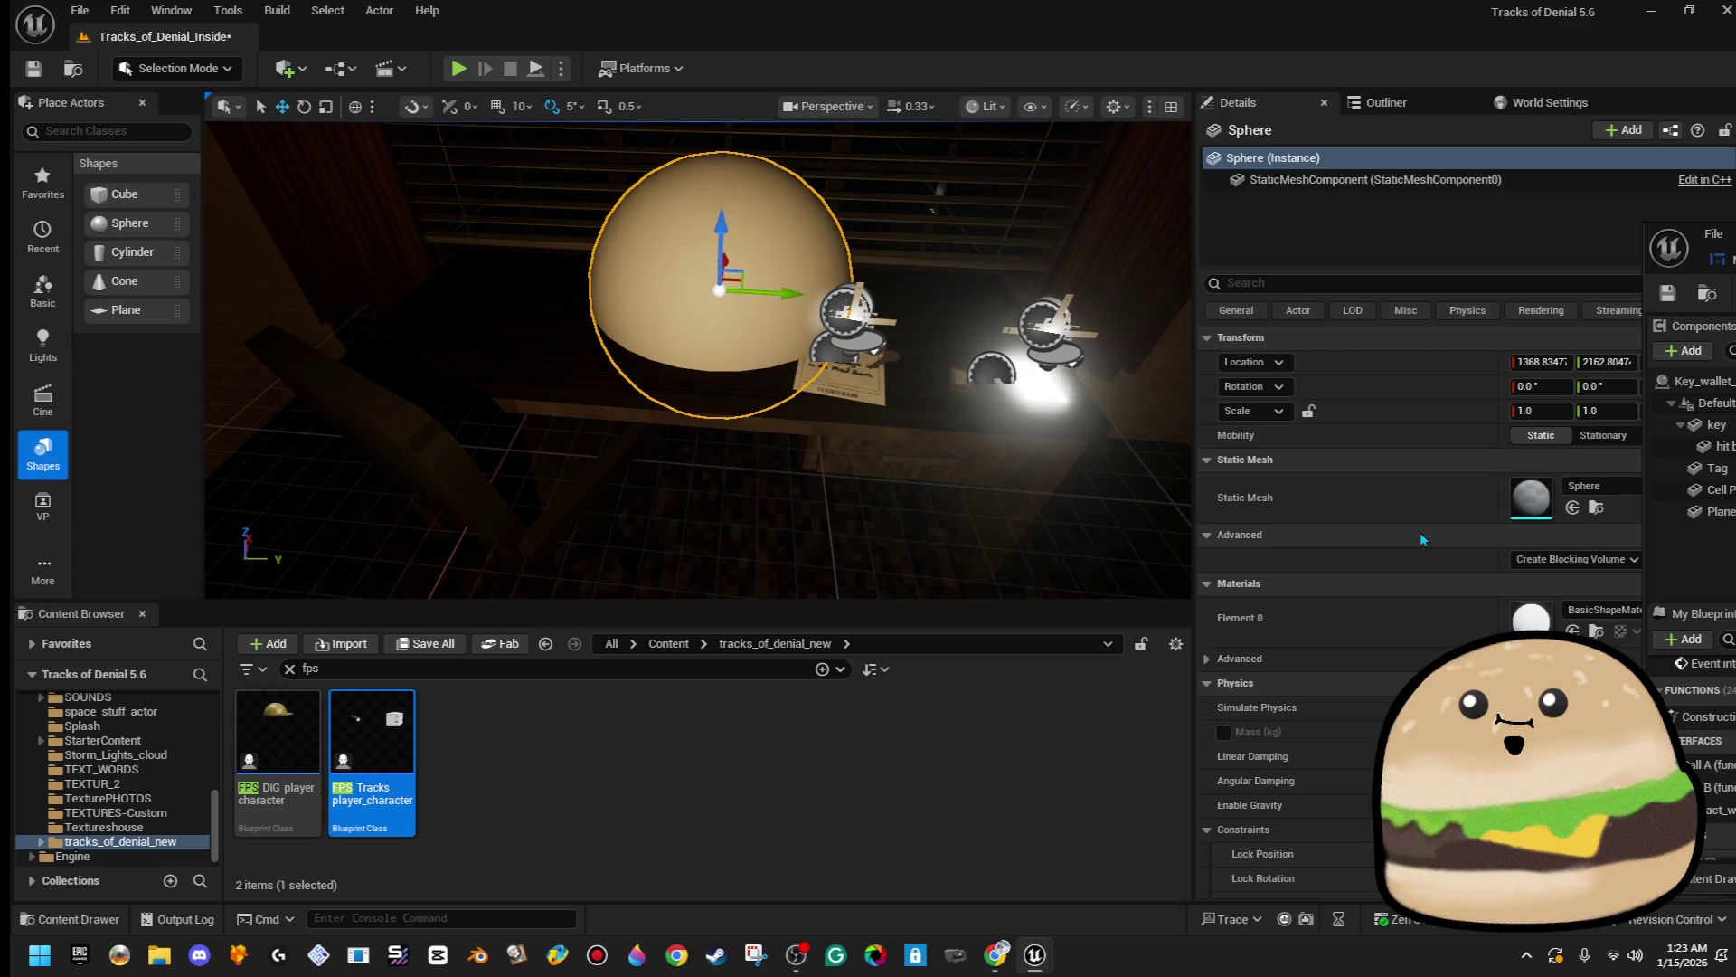
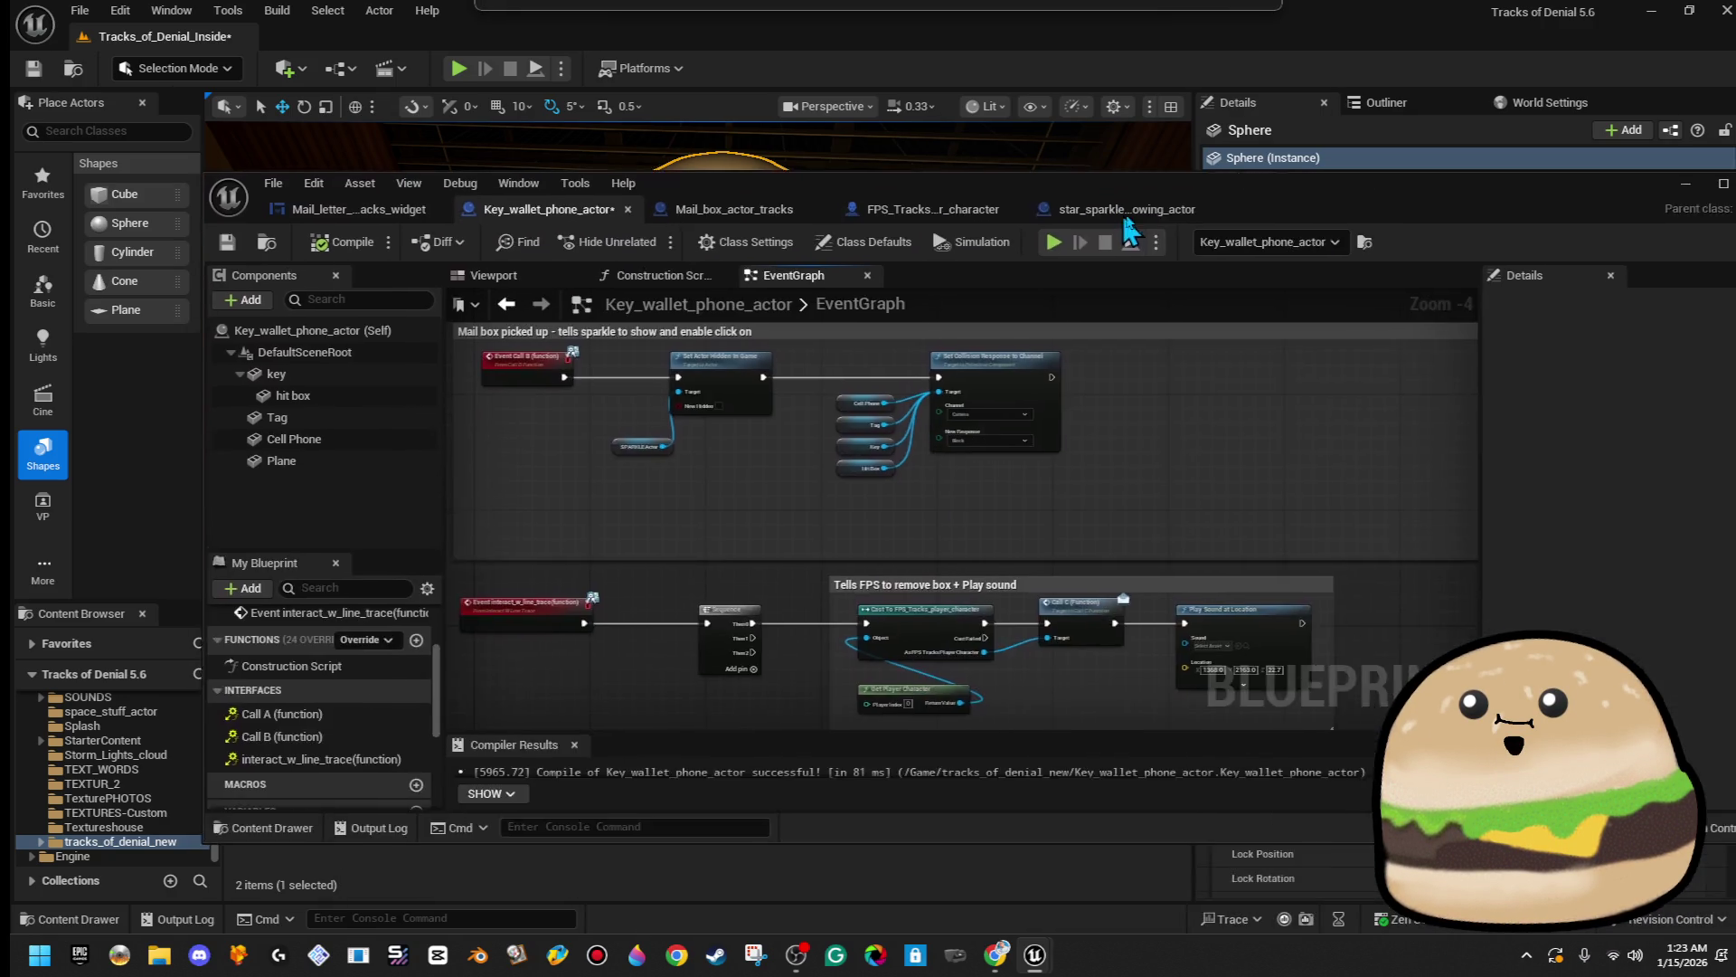
# - Compile and save the Key_wallet_phone_actor Blueprint and maximize its editor window
pyautogui.moveTo(940, 177)
pyautogui.mouseDown()
pyautogui.moveTo(935, 295)
pyautogui.moveTo(976, 308)
pyautogui.mouseUp()
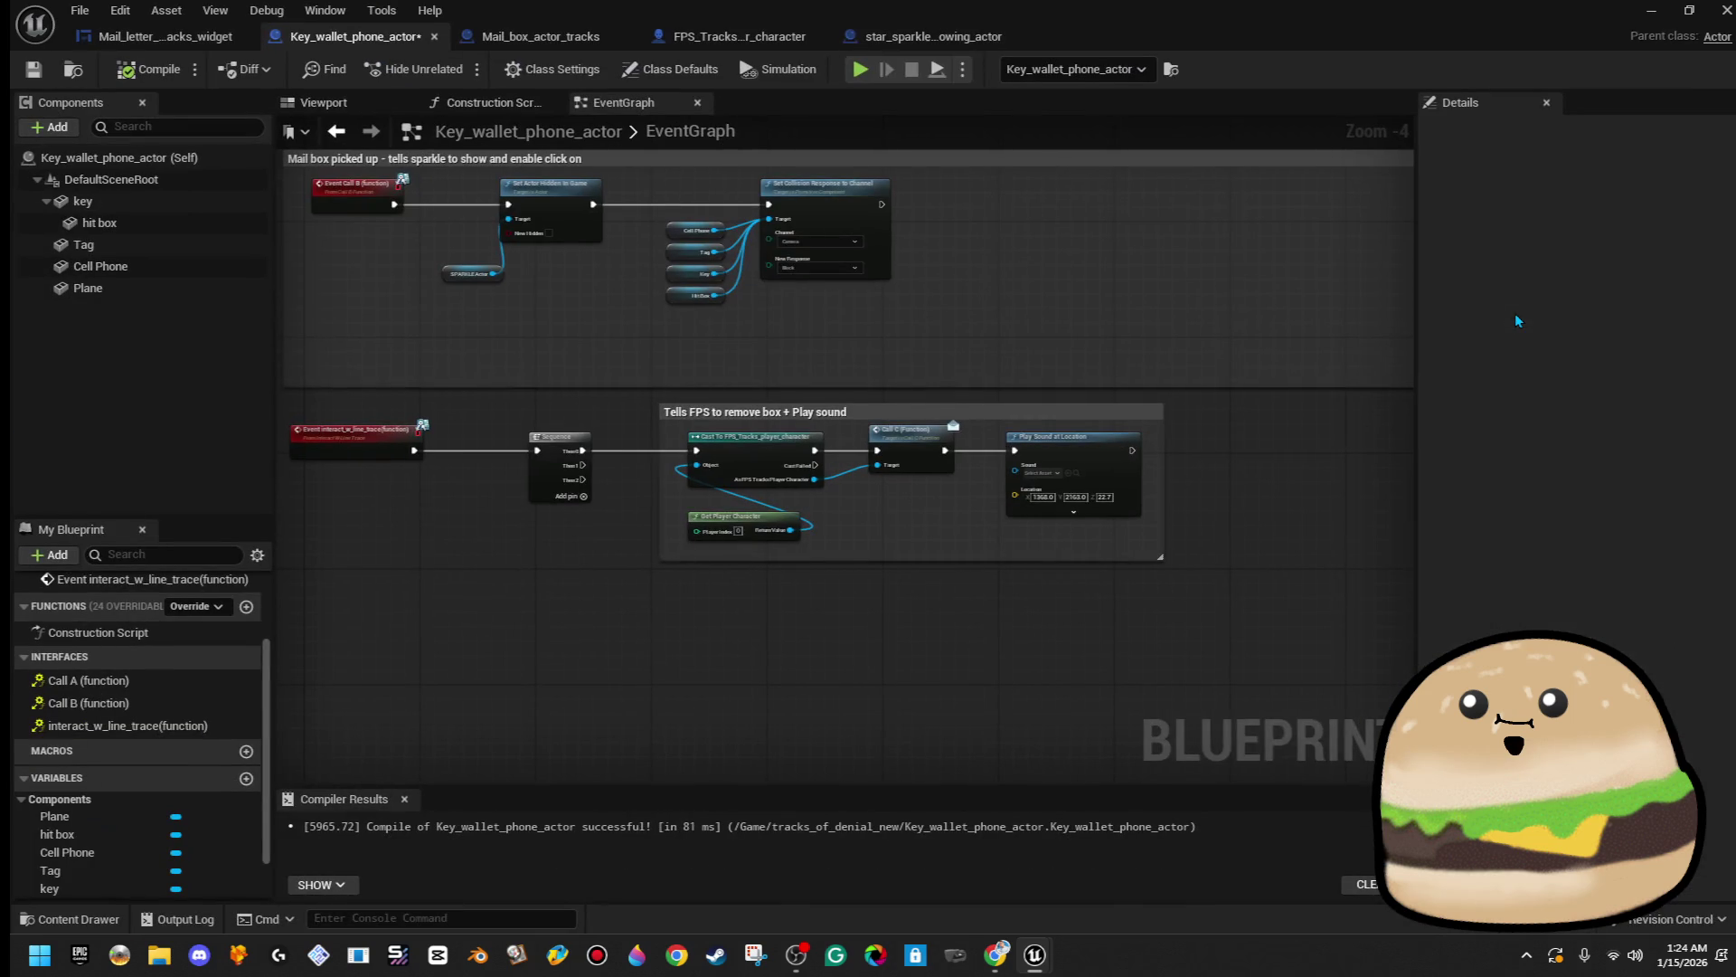
pyautogui.click(147, 70)
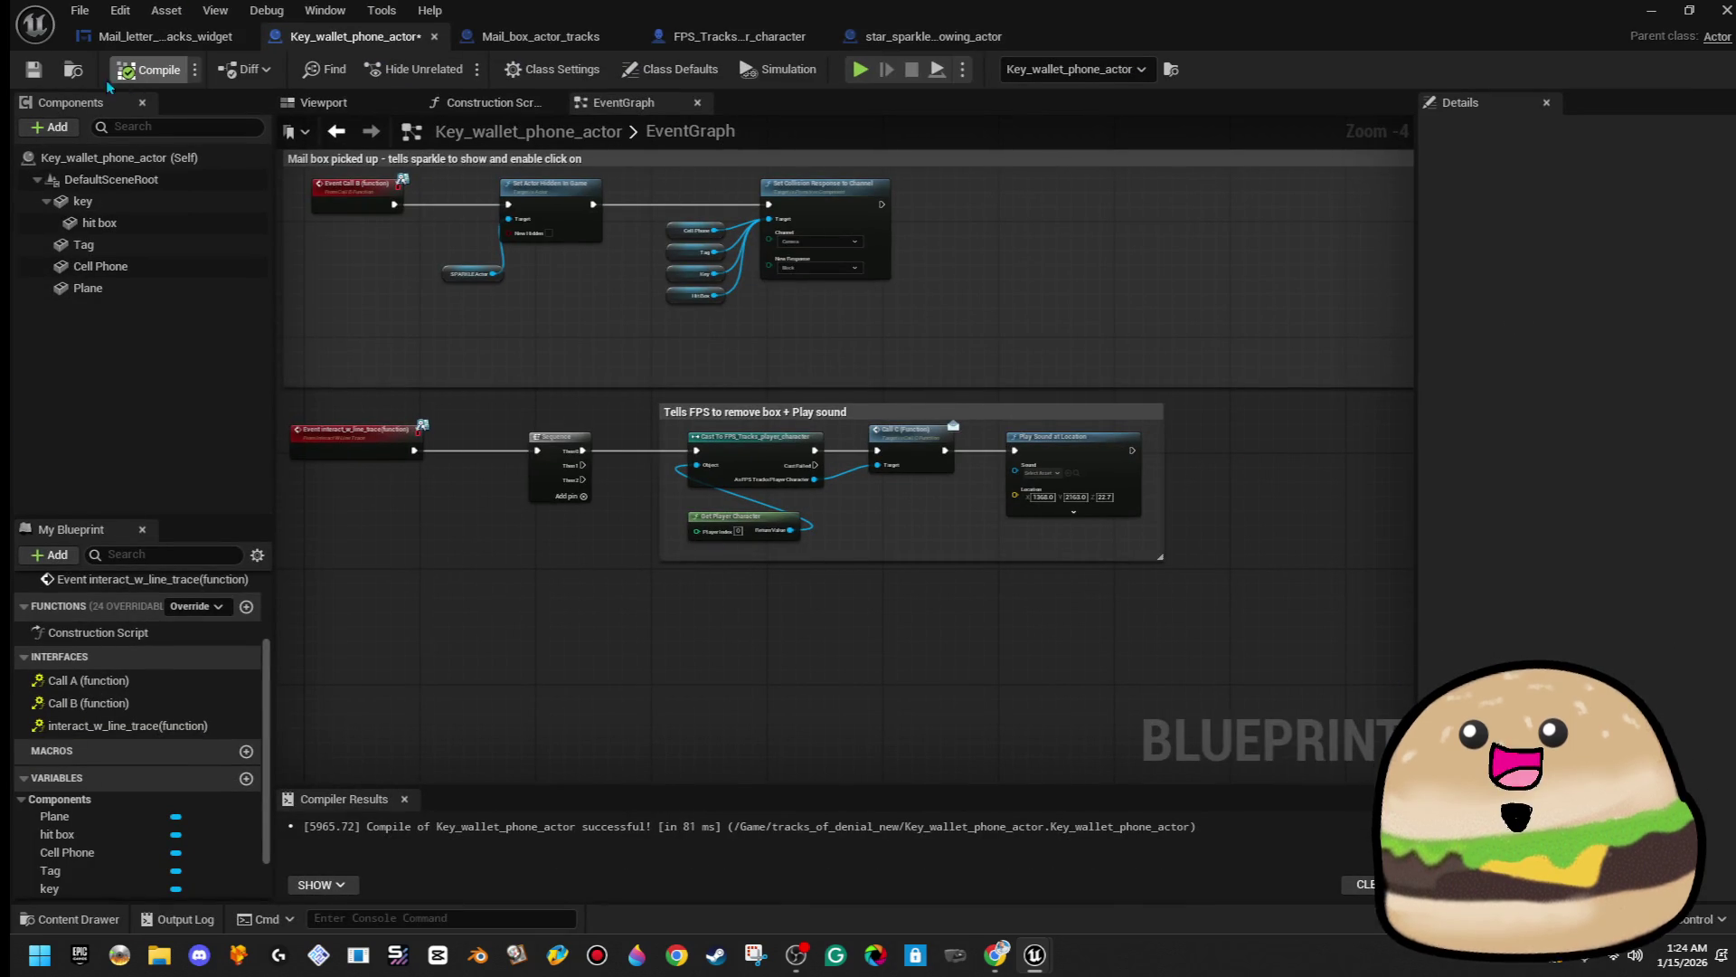
pyautogui.click(34, 69)
pyautogui.scroll(2, 613, 522)
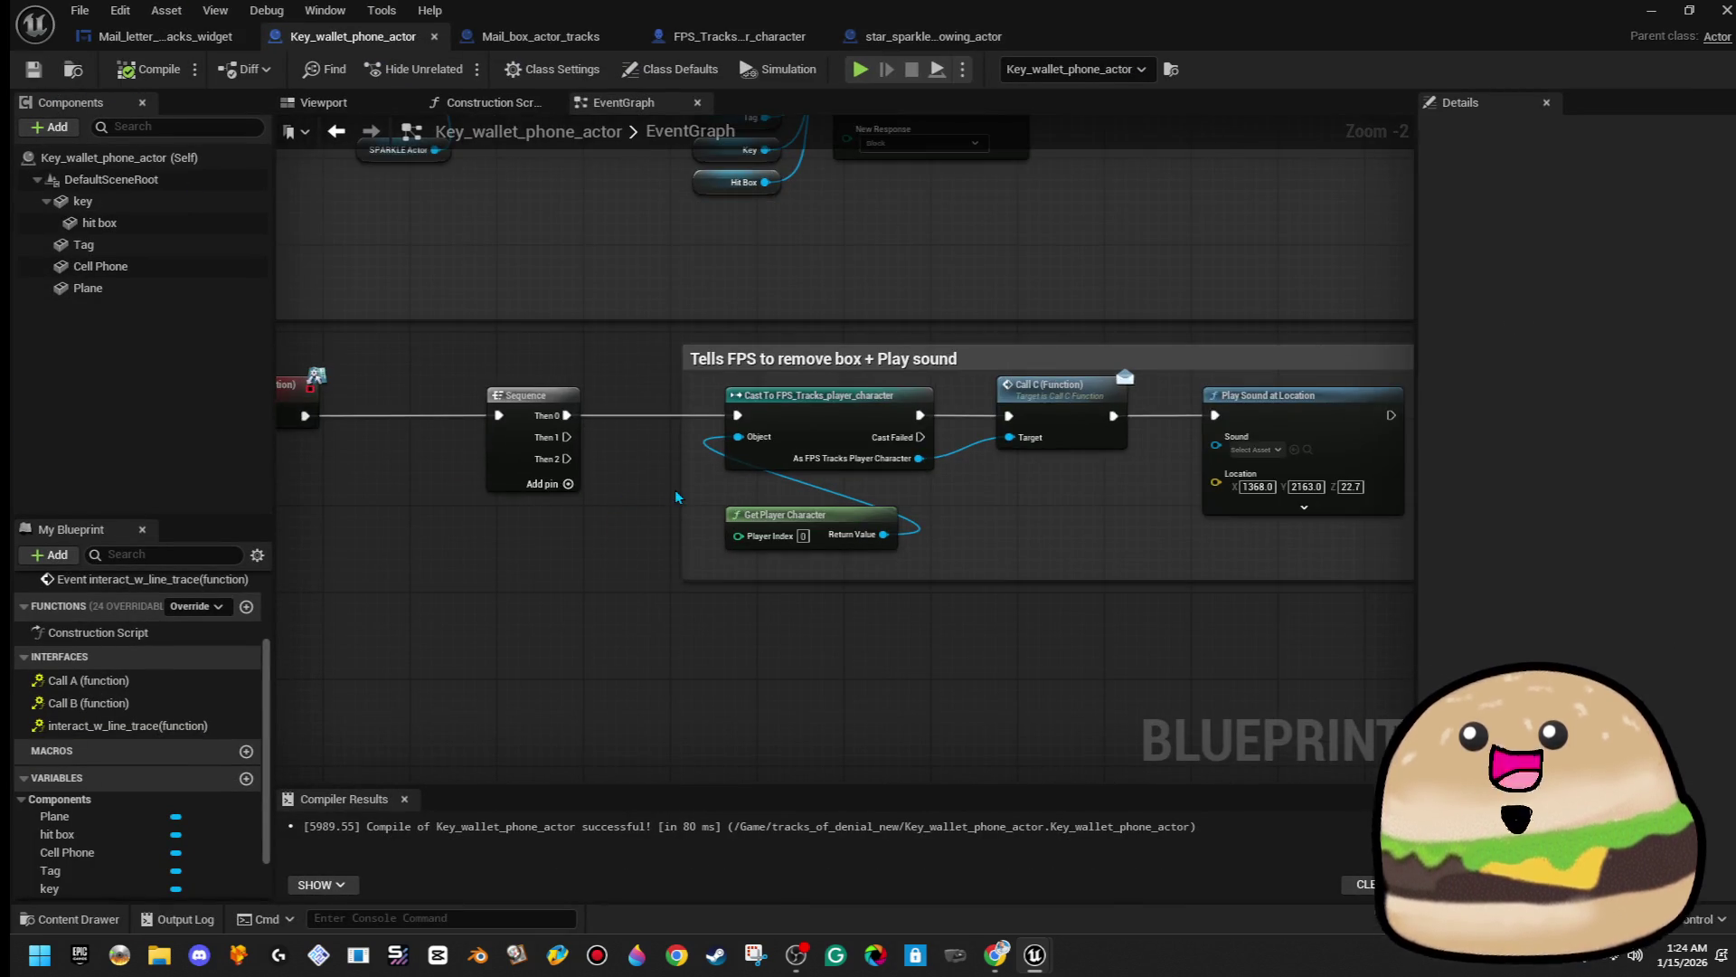
pyautogui.moveTo(1443, 11); pyautogui.dragTo(1443, 209)
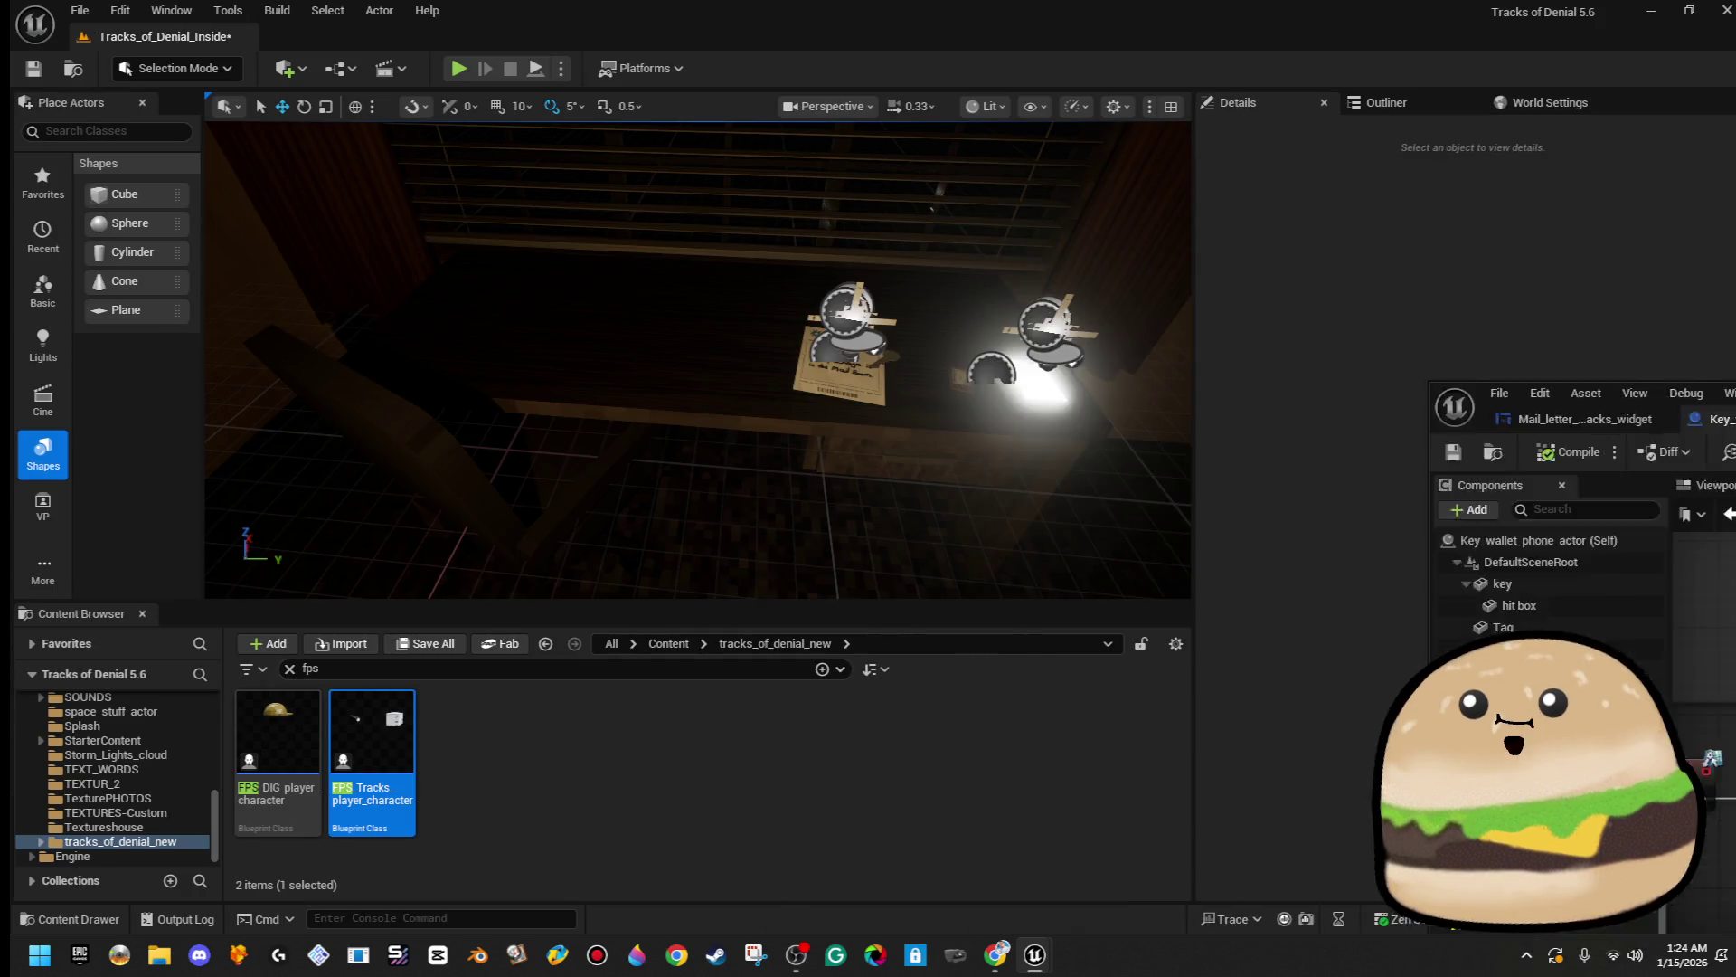
pyautogui.doubleClick(1071, 215)
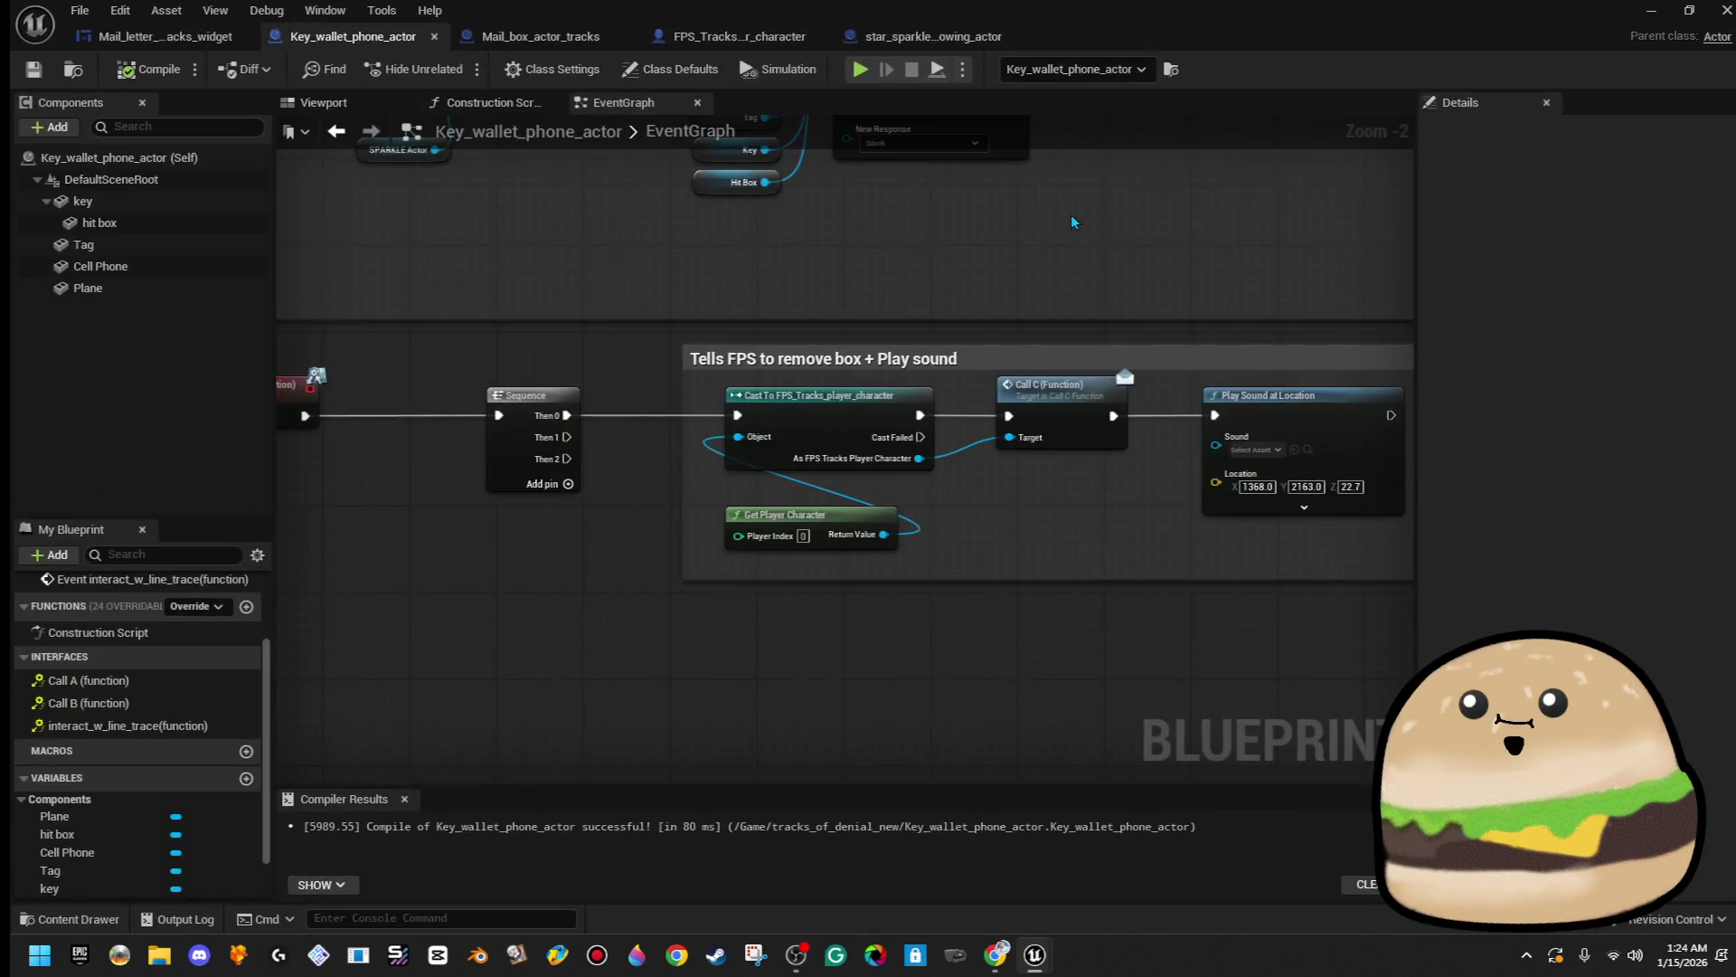
# - From Sequence Then 1, add Set Actor Hidden In Game targeting SPARKLE Actor with New Hidden checked
pyautogui.moveTo(360, 303); pyautogui.dragTo(564, 548)
pyautogui.write('des')
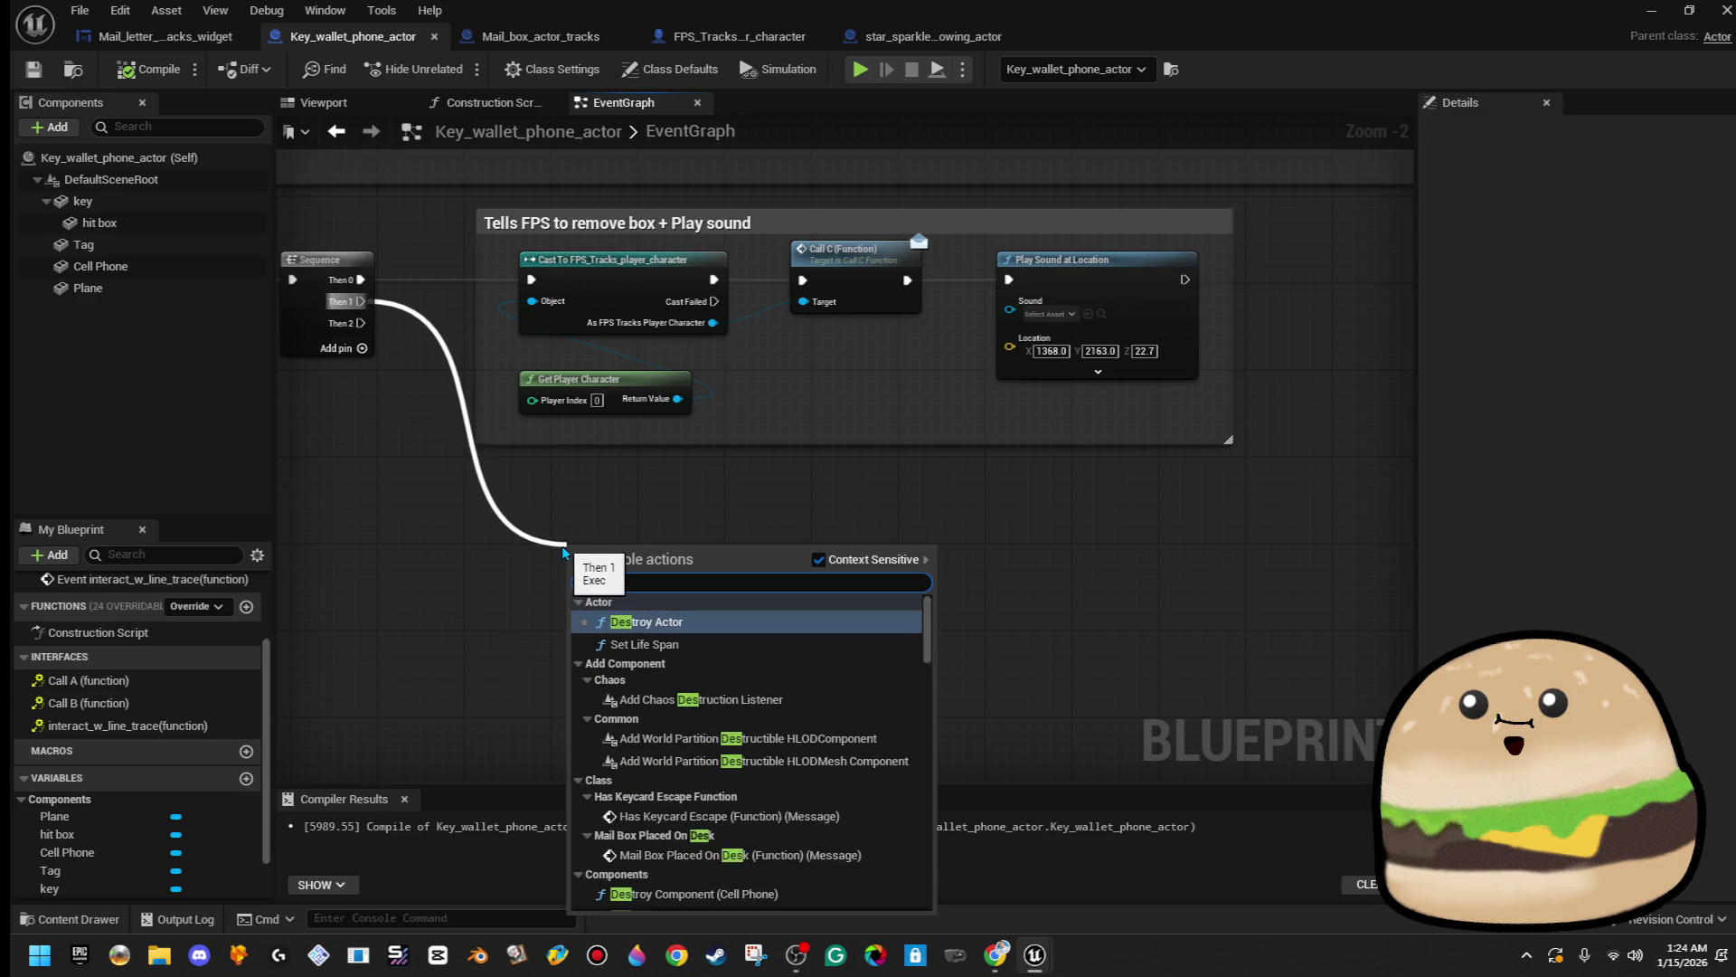
pyautogui.write('troy')
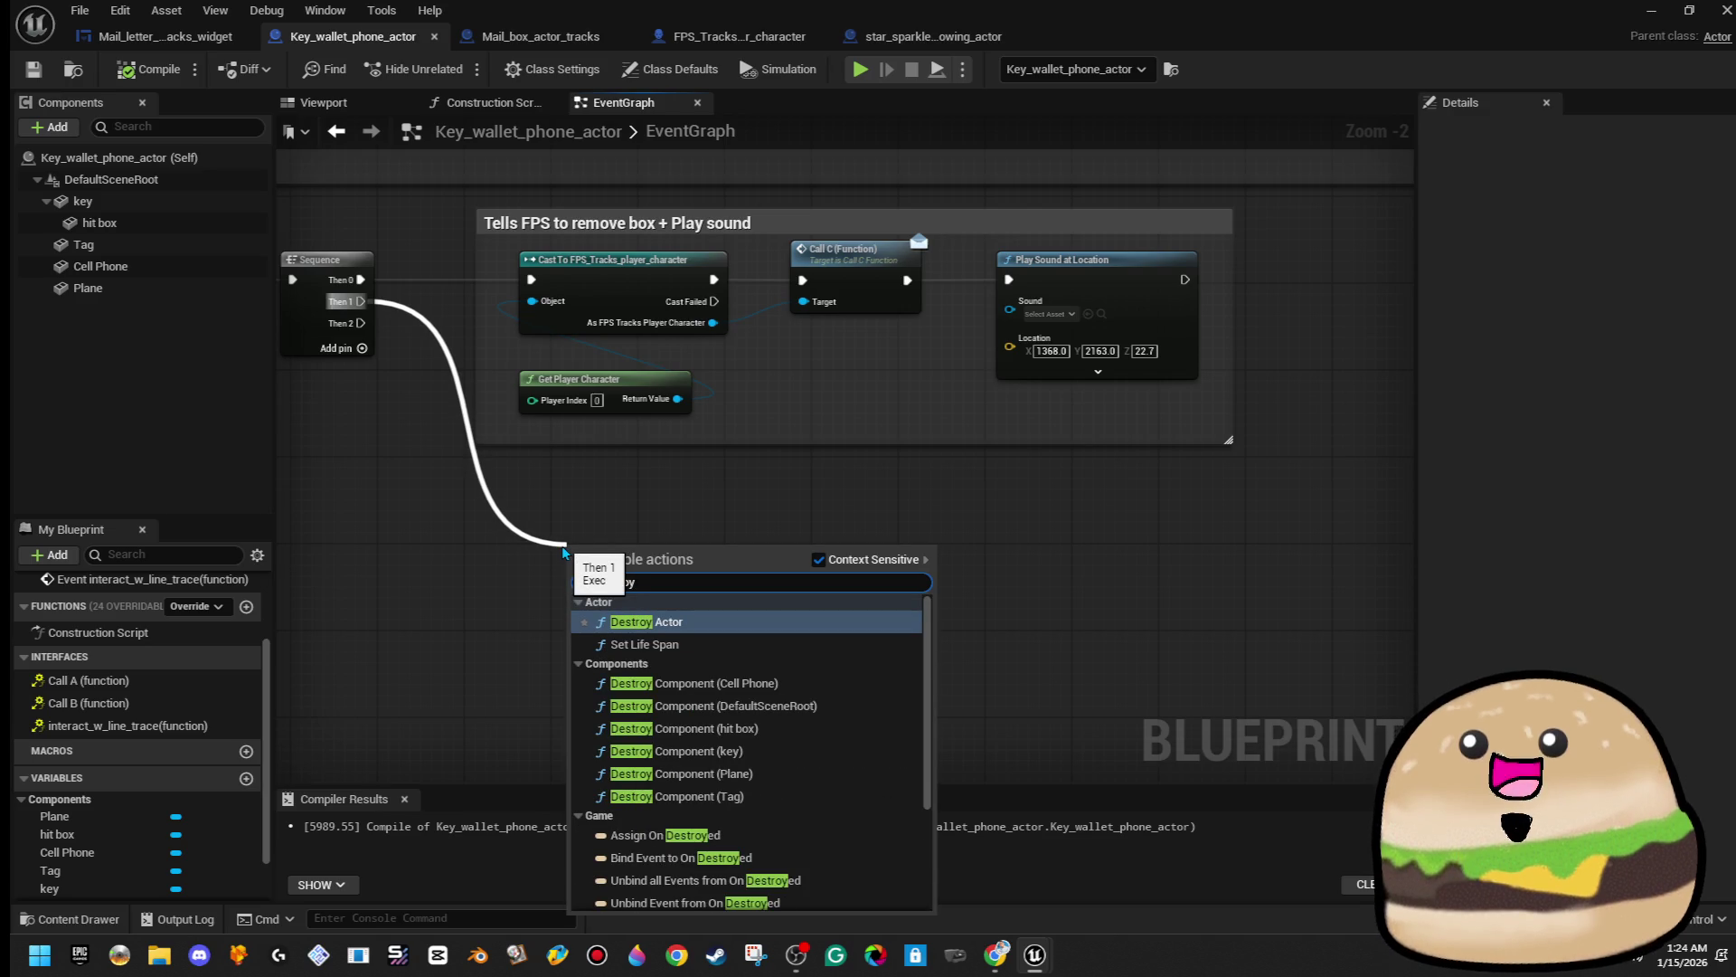
pyautogui.press('BackSpace')
pyautogui.press('BackSpace')
pyautogui.press('BackSpace')
pyautogui.write('hidden')
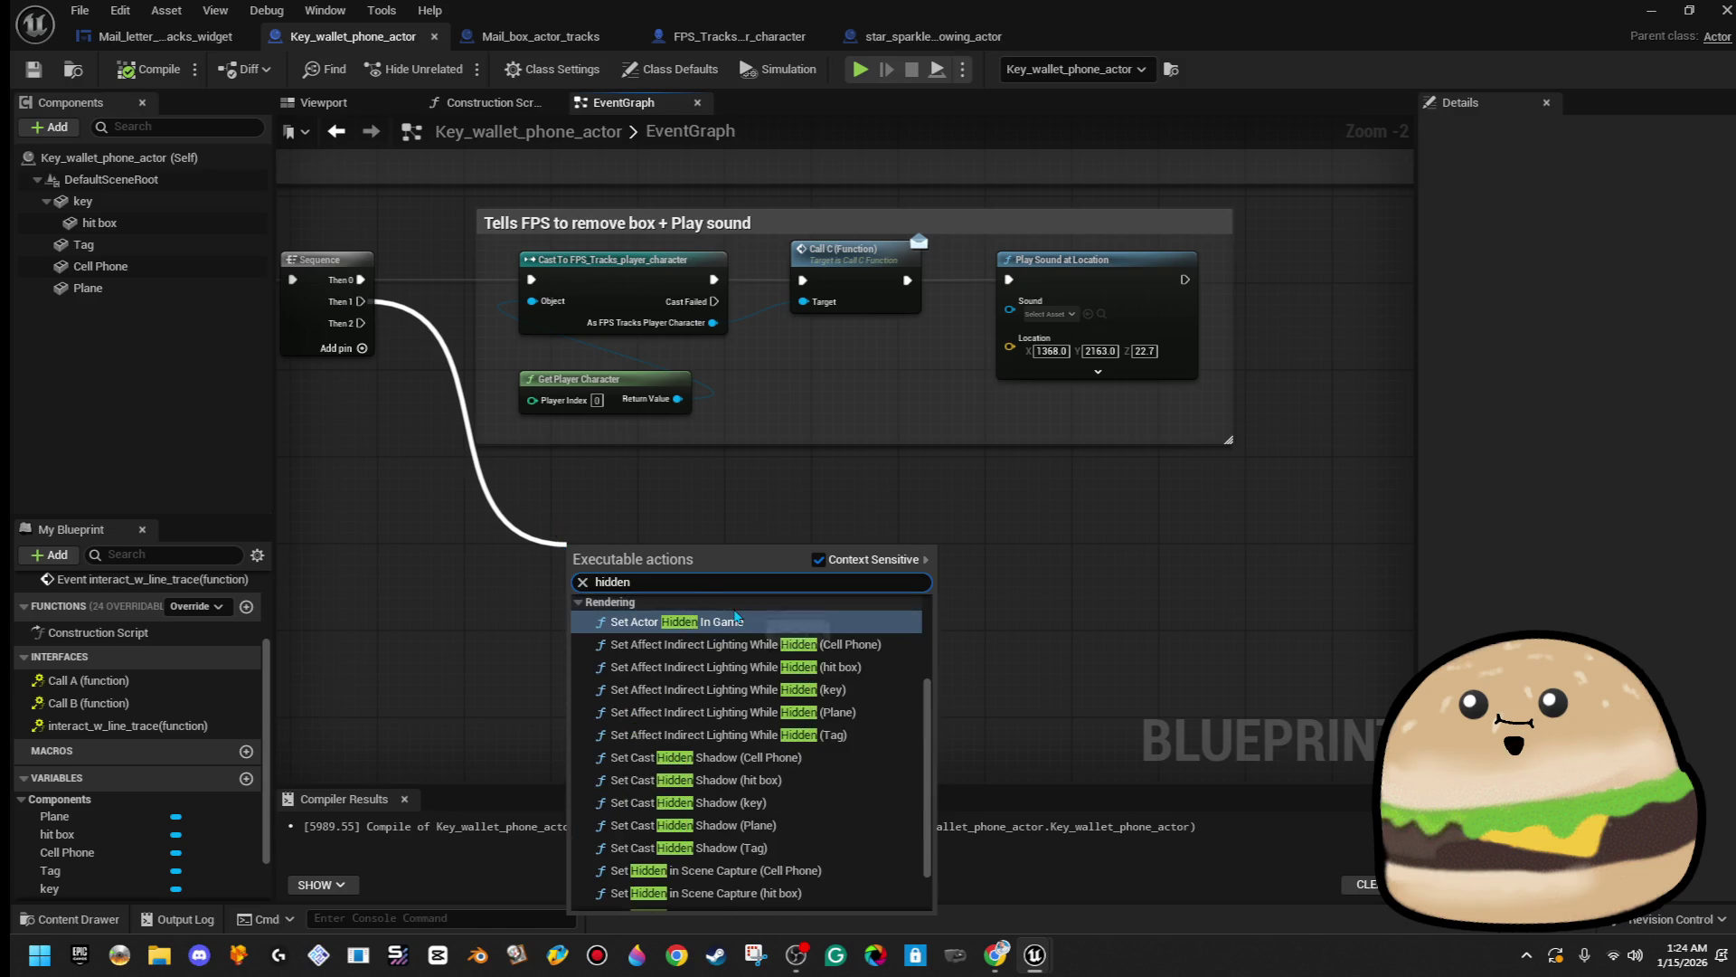
pyautogui.click(723, 621)
pyautogui.moveTo(640, 573); pyautogui.dragTo(642, 496)
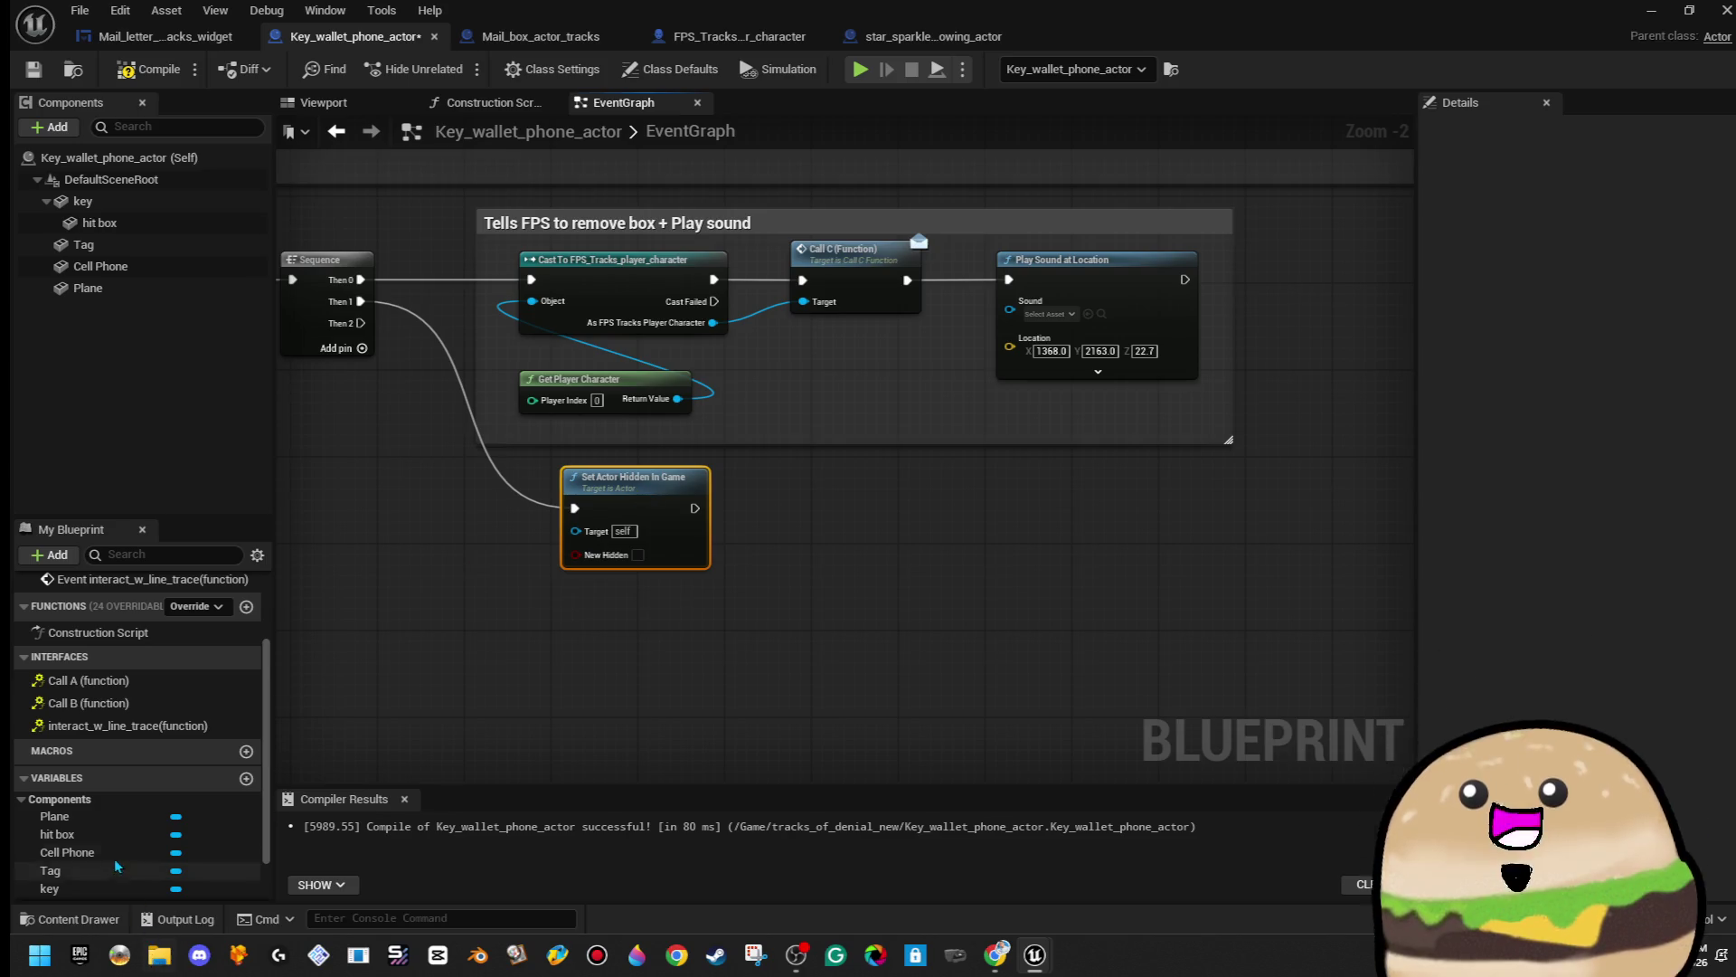
pyautogui.scroll(-3, 115, 855)
pyautogui.moveTo(116, 860)
pyautogui.mouseDown()
pyautogui.moveTo(620, 666)
pyautogui.moveTo(575, 530)
pyautogui.moveTo(549, 603)
pyautogui.moveTo(612, 613)
pyautogui.mouseUp()
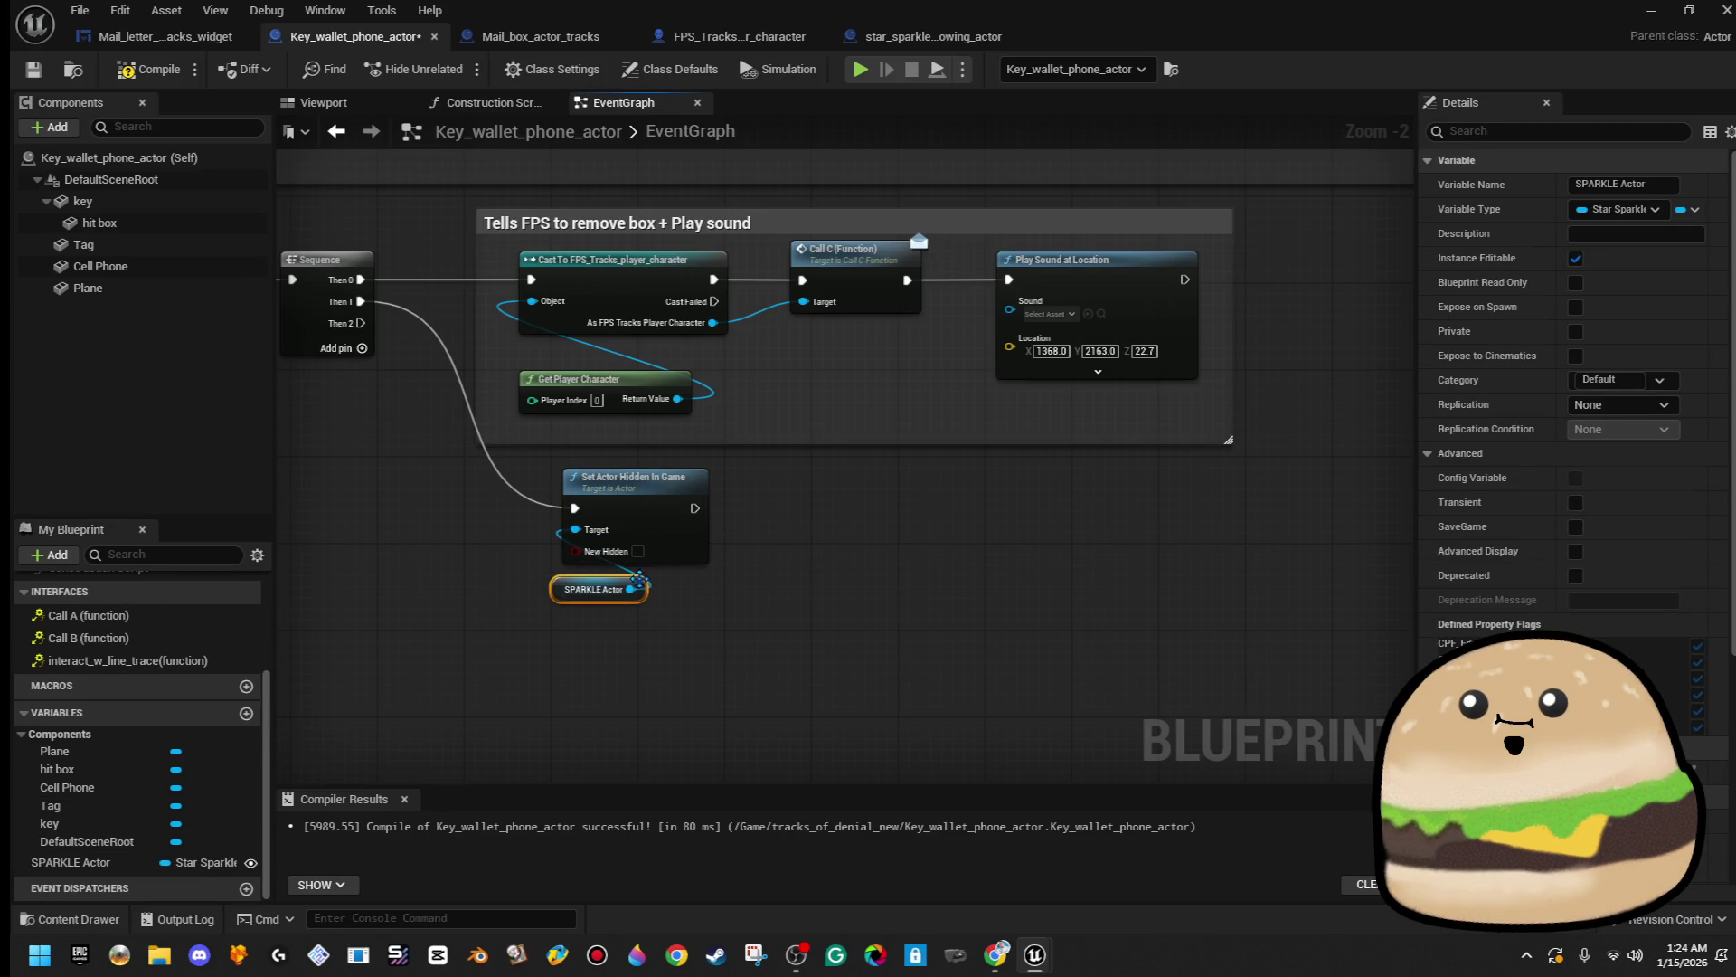
pyautogui.keyDown('shift'); pyautogui.click(626, 541); pyautogui.keyUp('shift')
pyautogui.moveTo(626, 541); pyautogui.dragTo(630, 562)
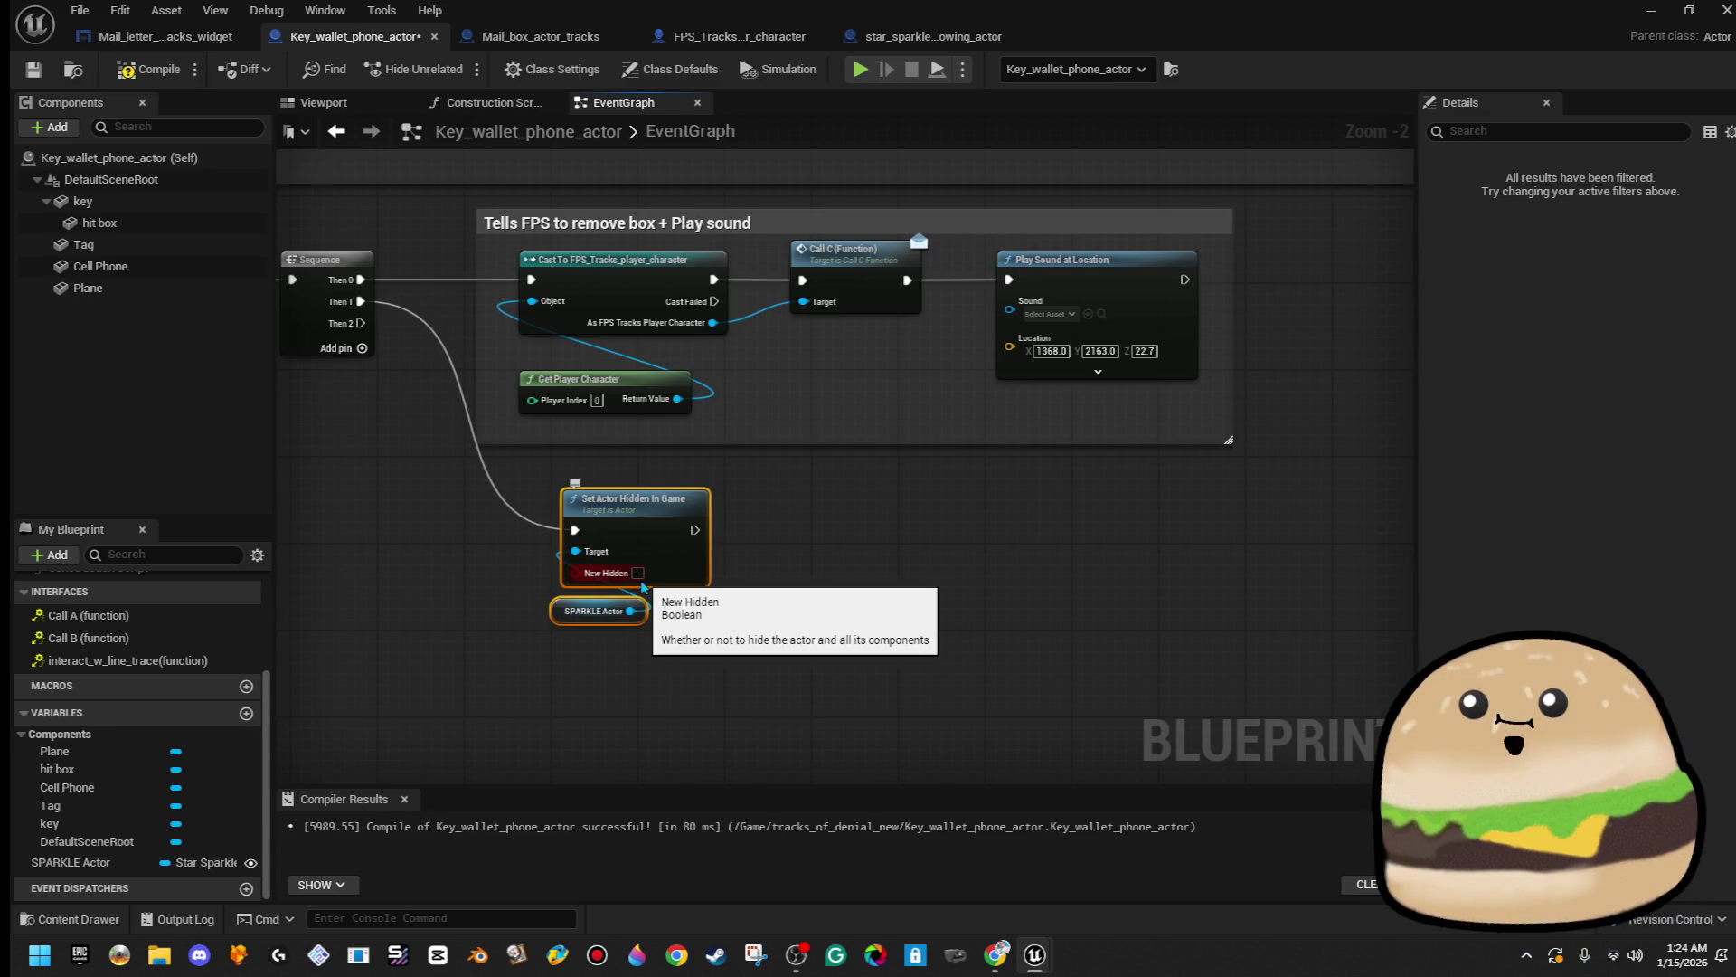
pyautogui.click(638, 572)
pyautogui.click(409, 715)
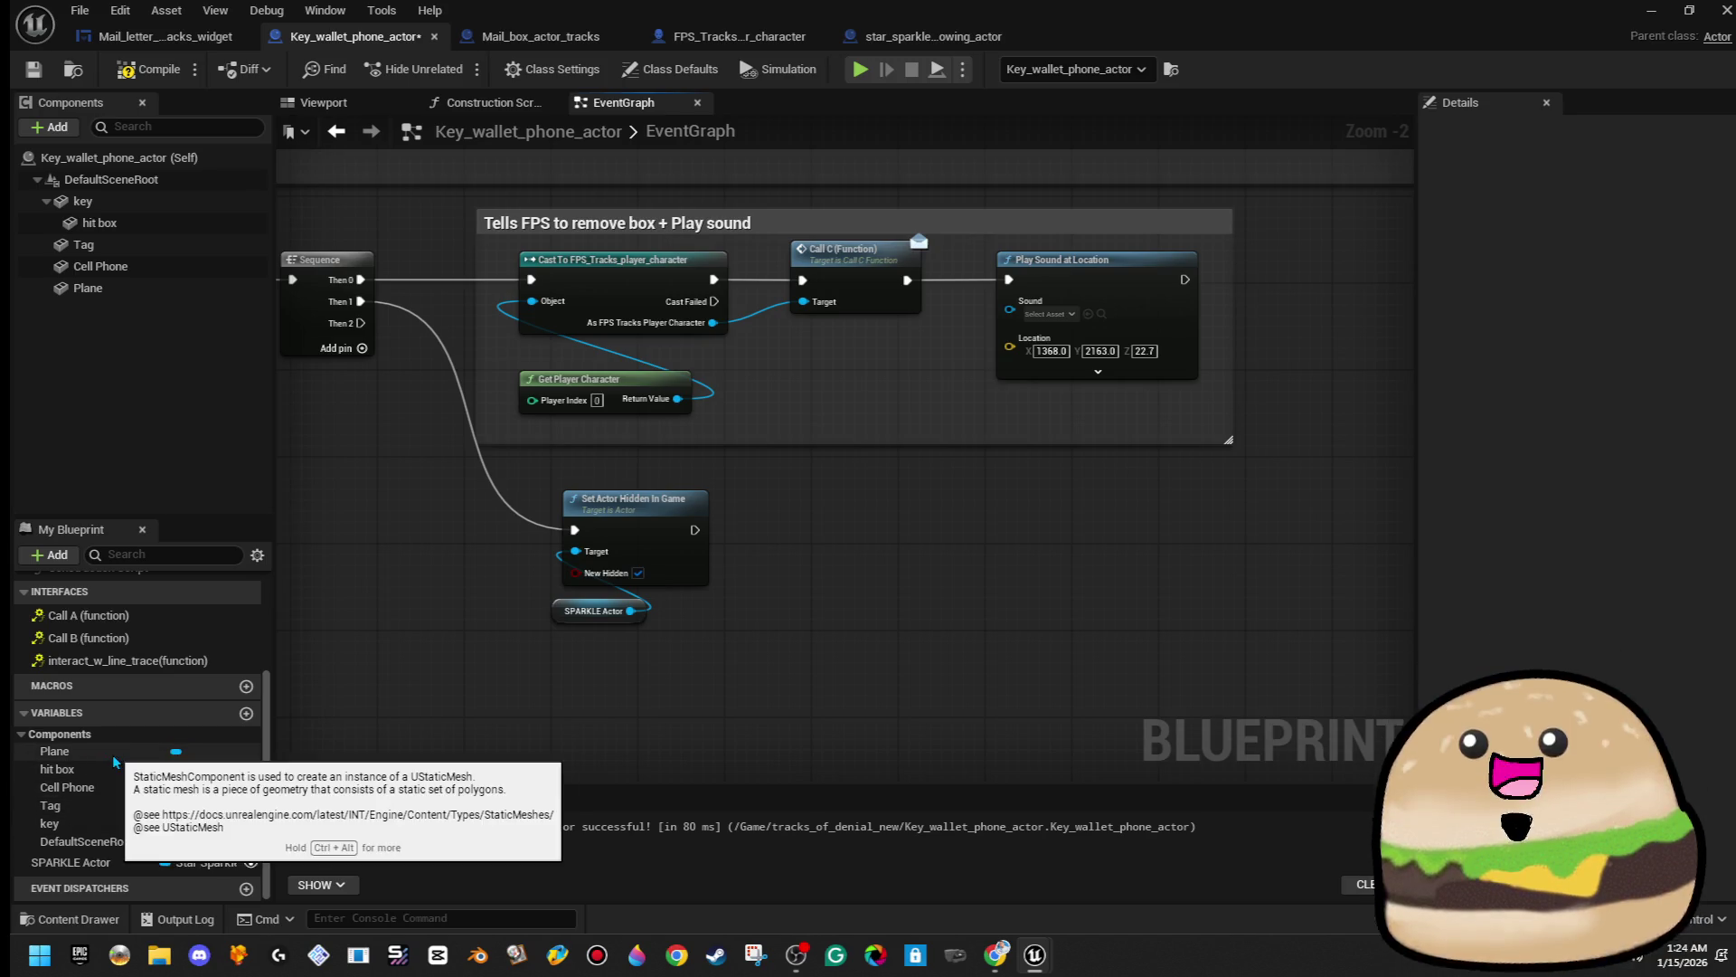
# - Add Set Hidden in Game on Cell Phone with New Hidden true, then compile
pyautogui.moveTo(111, 788)
pyautogui.mouseDown()
pyautogui.moveTo(597, 747)
pyautogui.moveTo(782, 612)
pyautogui.moveTo(932, 553)
pyautogui.moveTo(935, 528)
pyautogui.moveTo(694, 531)
pyautogui.mouseUp()
pyautogui.click(837, 642)
pyautogui.write('hidde')
pyautogui.press('Return')
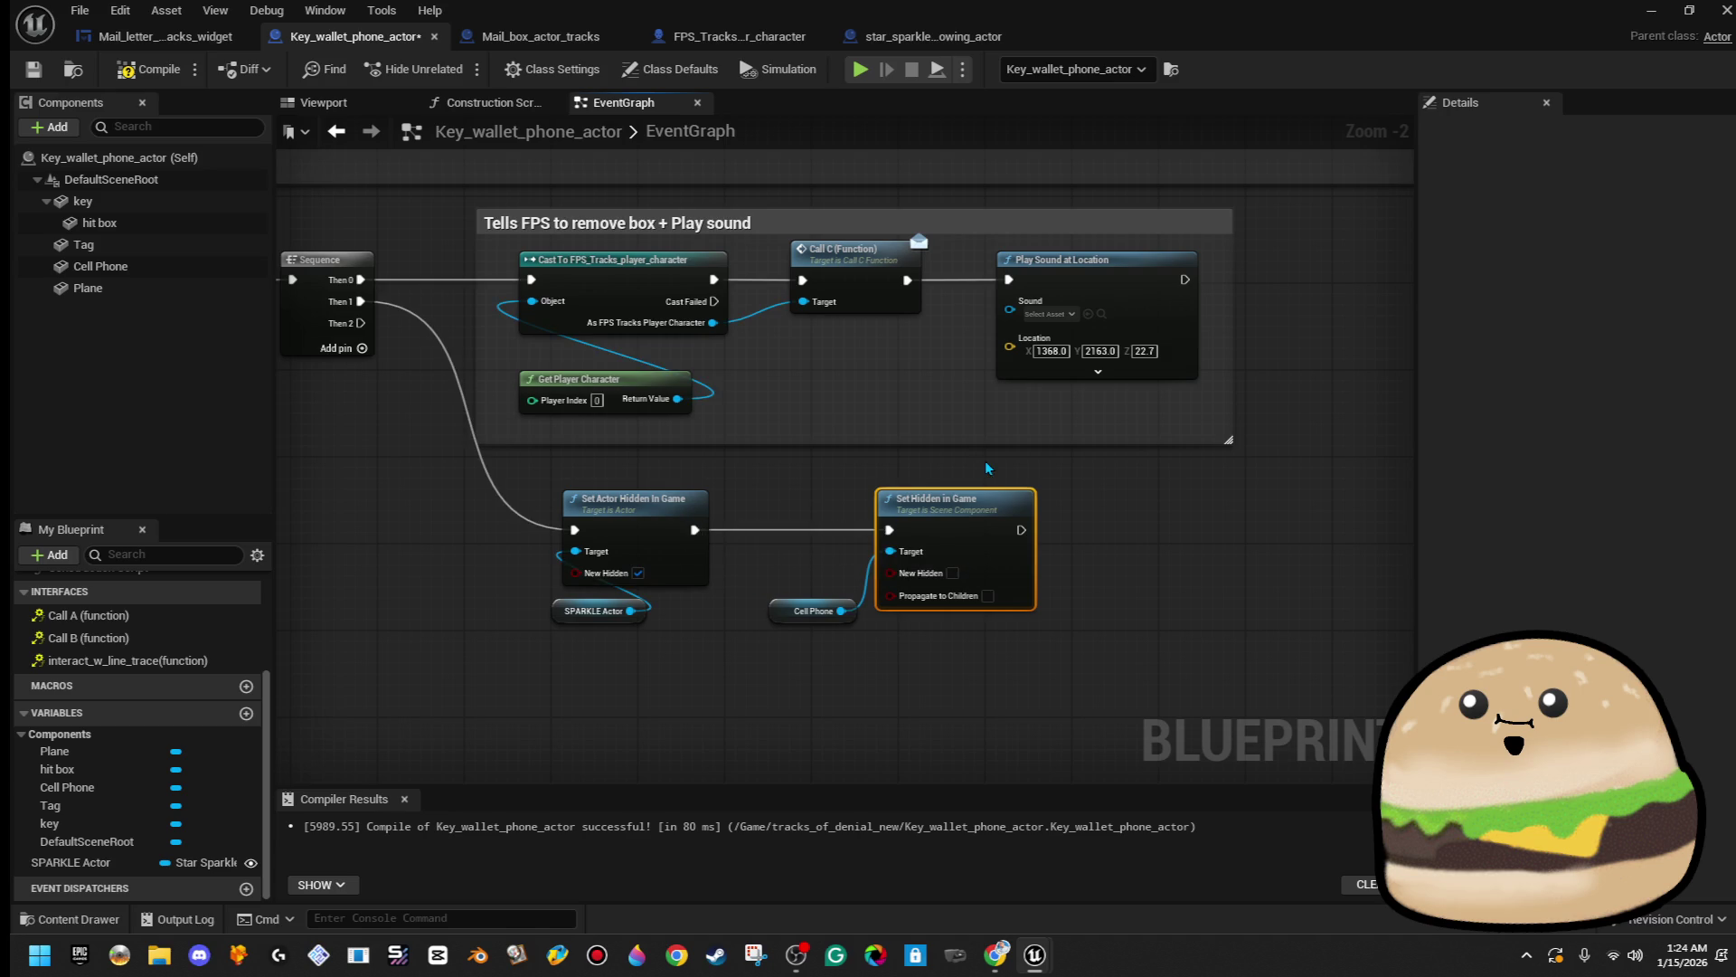
pyautogui.click(953, 574)
pyautogui.click(149, 69)
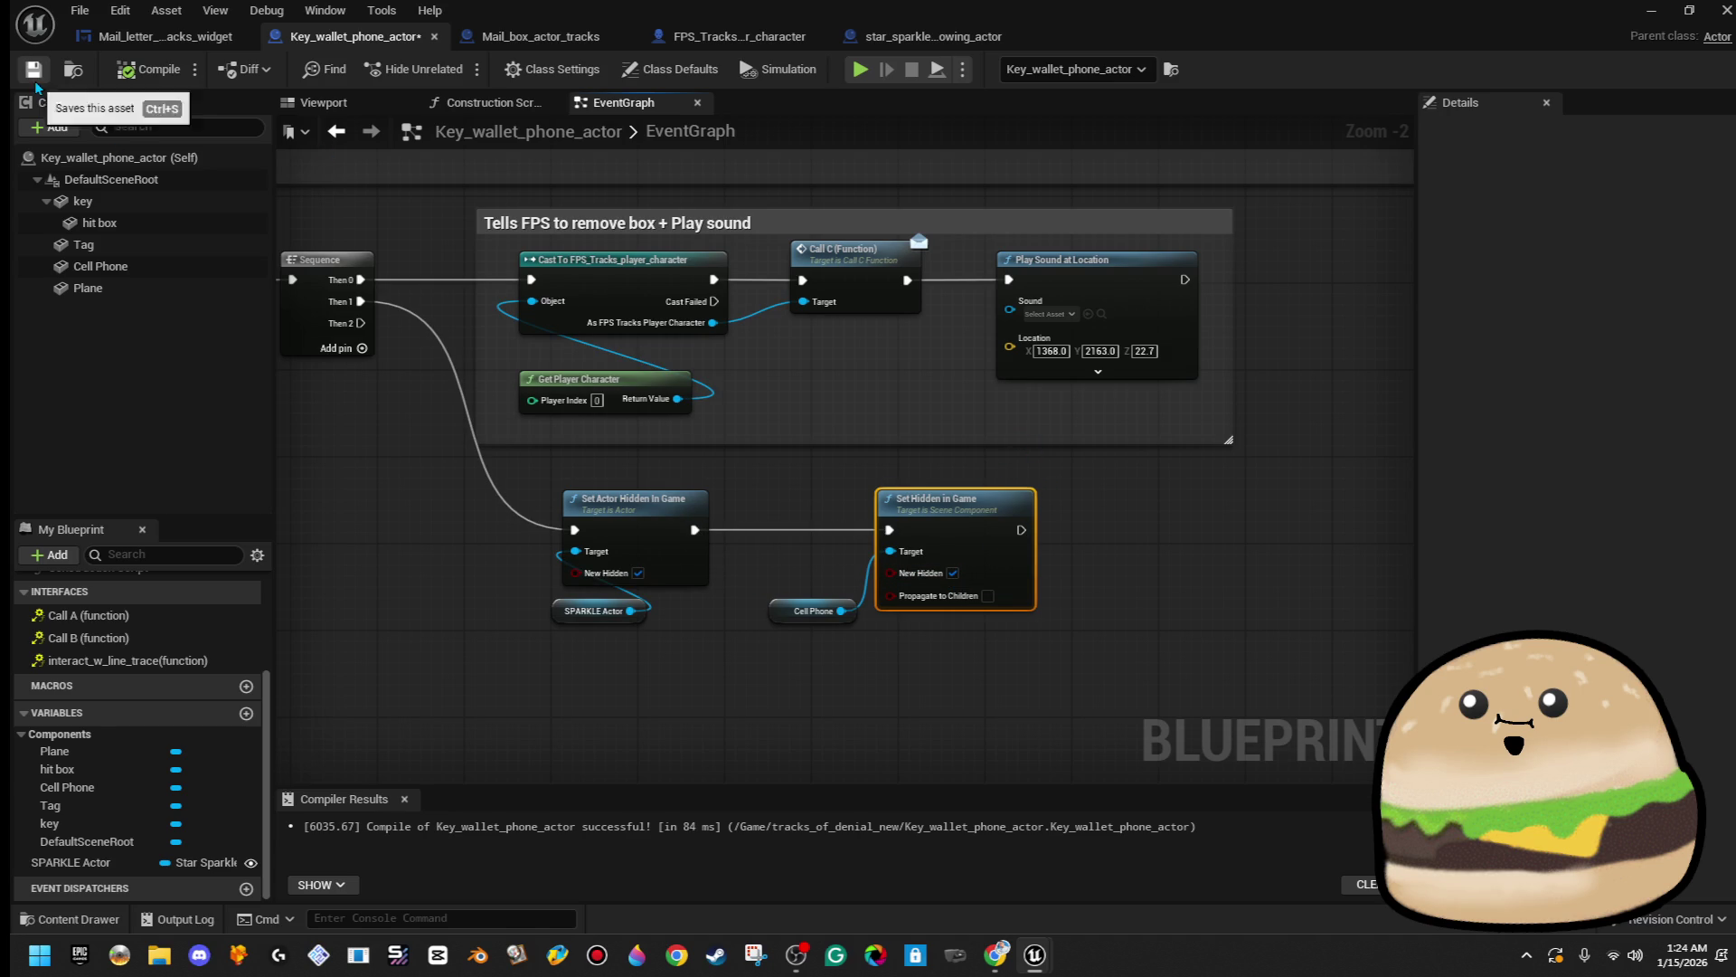
pyautogui.scroll(-2, 1172, 559)
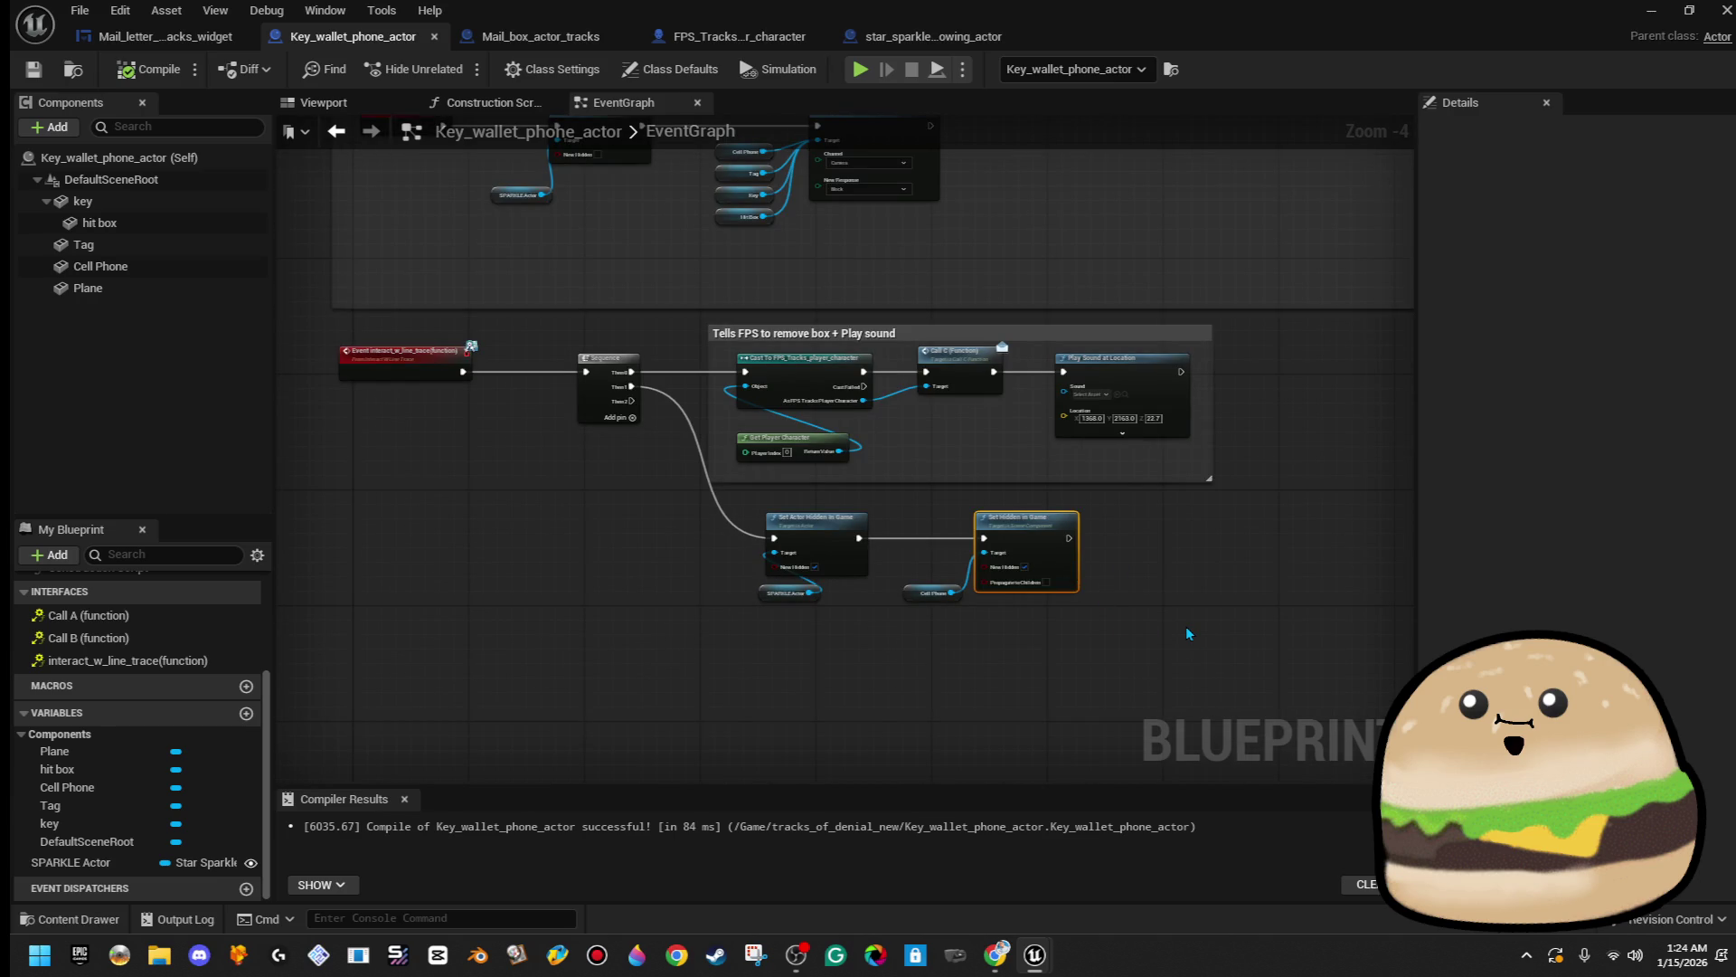
# - Wrap the four hiding nodes in a 'Hides Sparkle and phone' comment, then compile and save
pyautogui.moveTo(1235, 639); pyautogui.dragTo(657, 517)
pyautogui.press('c')
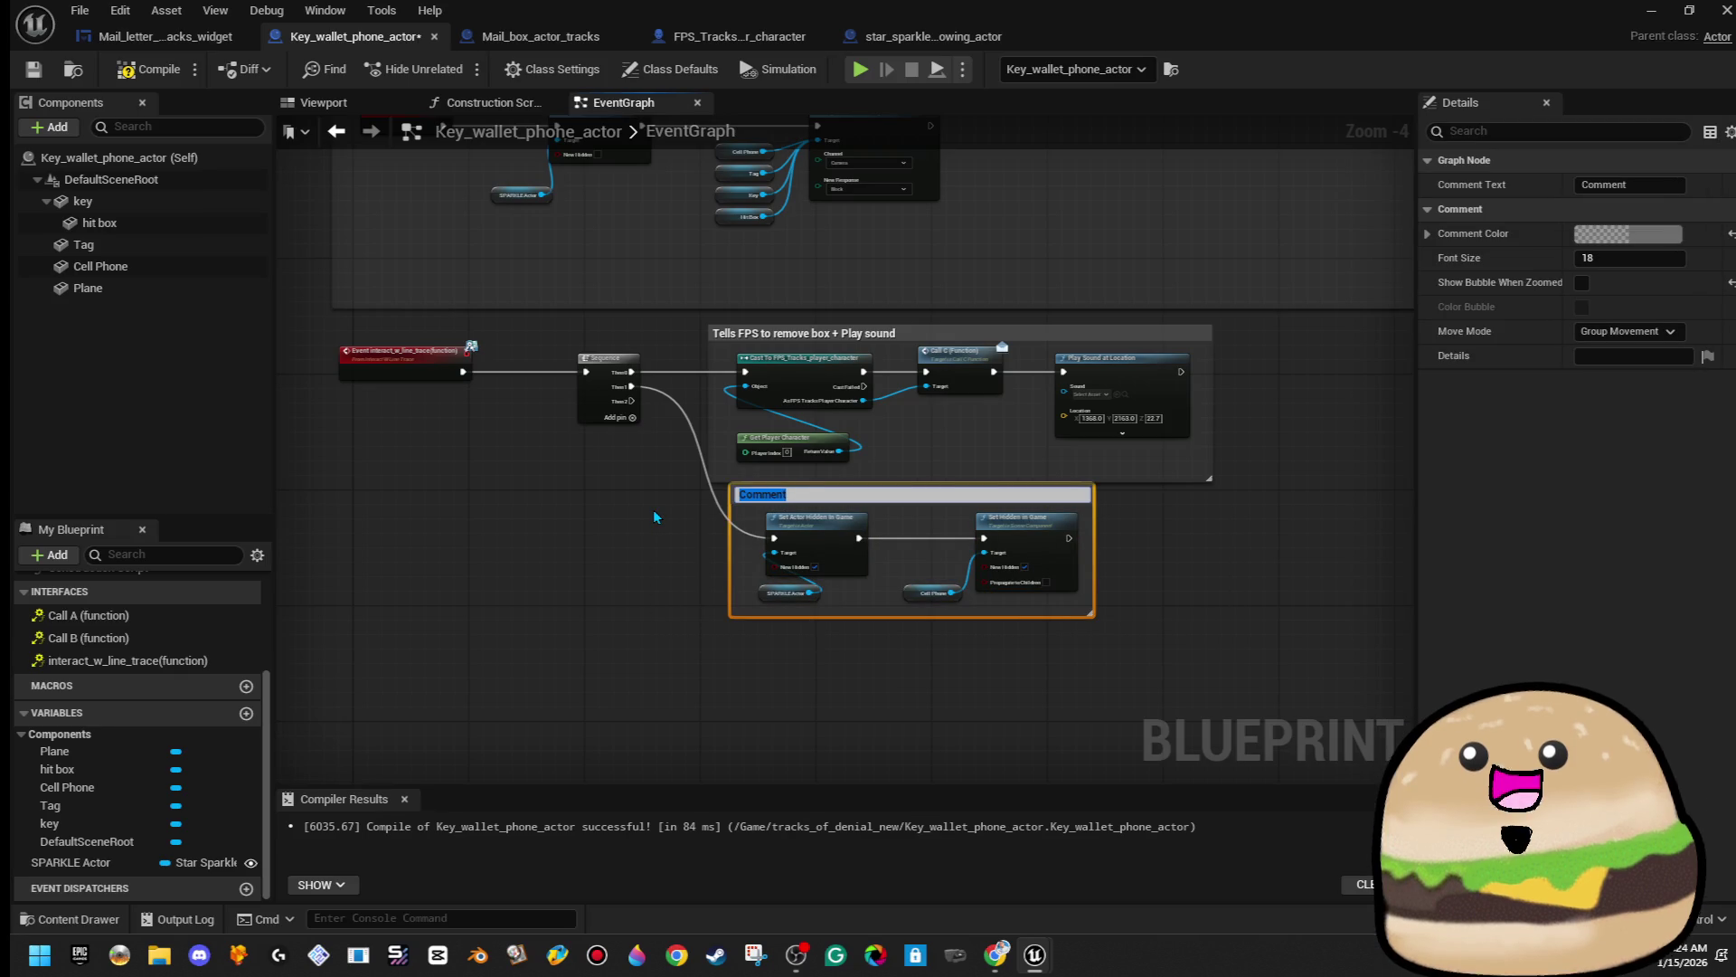
pyautogui.write('Hides Sparkle and phone')
pyautogui.press('Return')
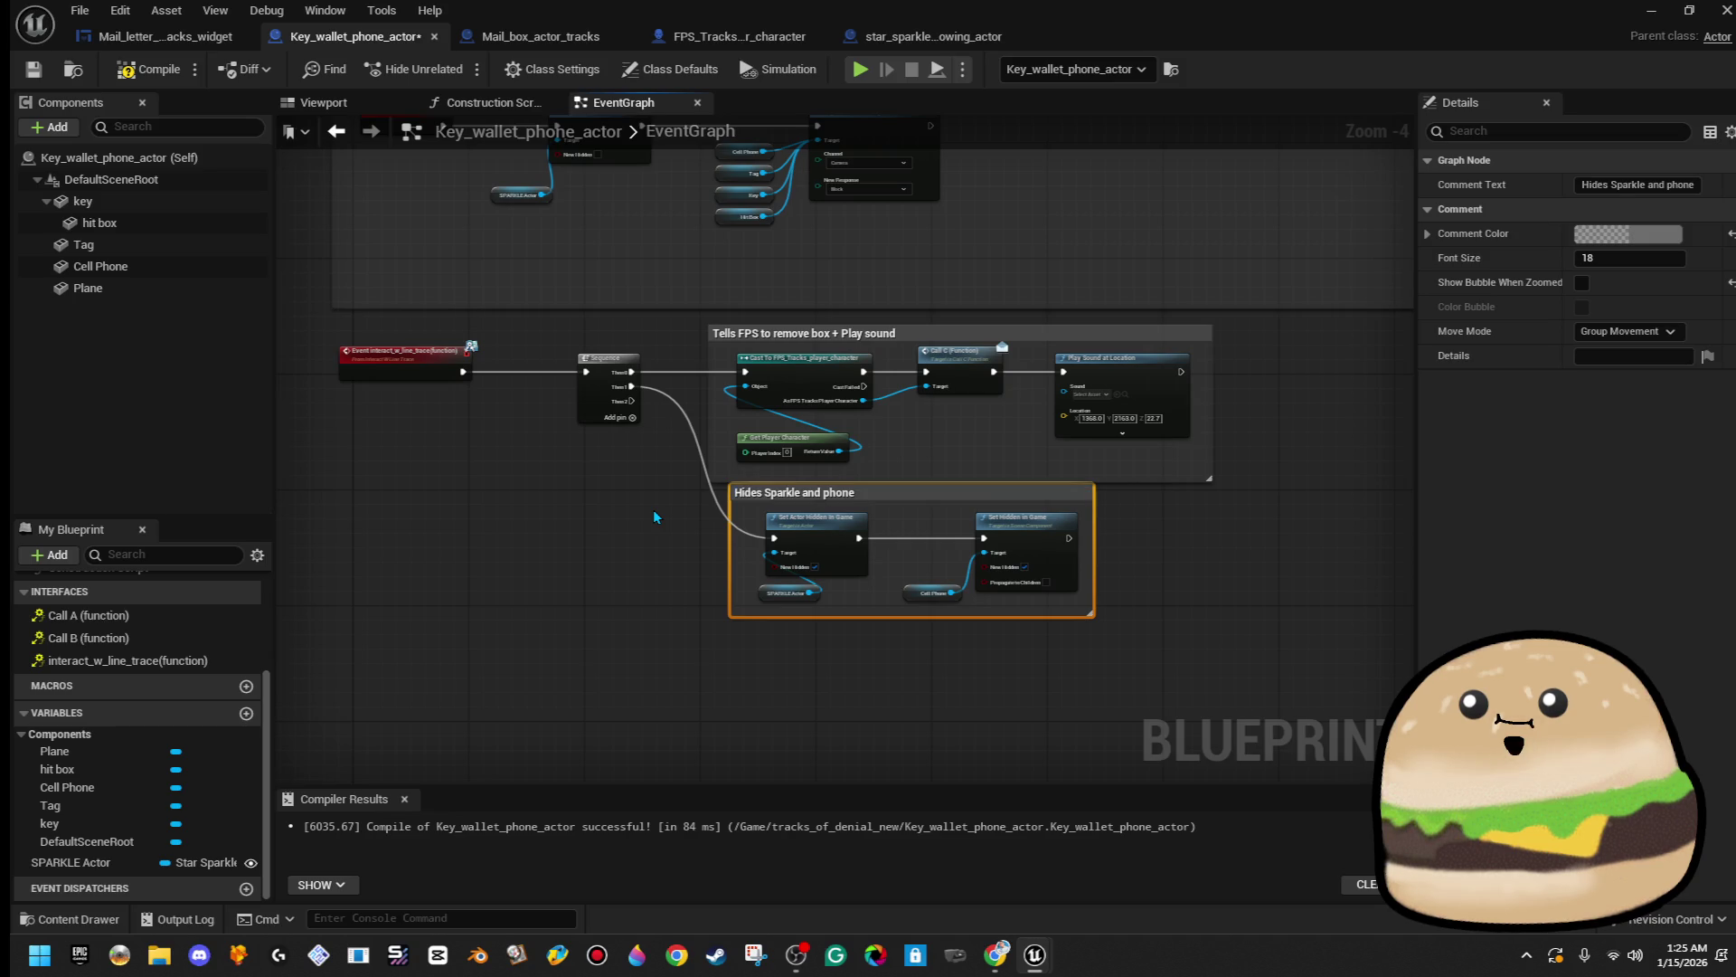
pyautogui.moveTo(1159, 683); pyautogui.dragTo(714, 499)
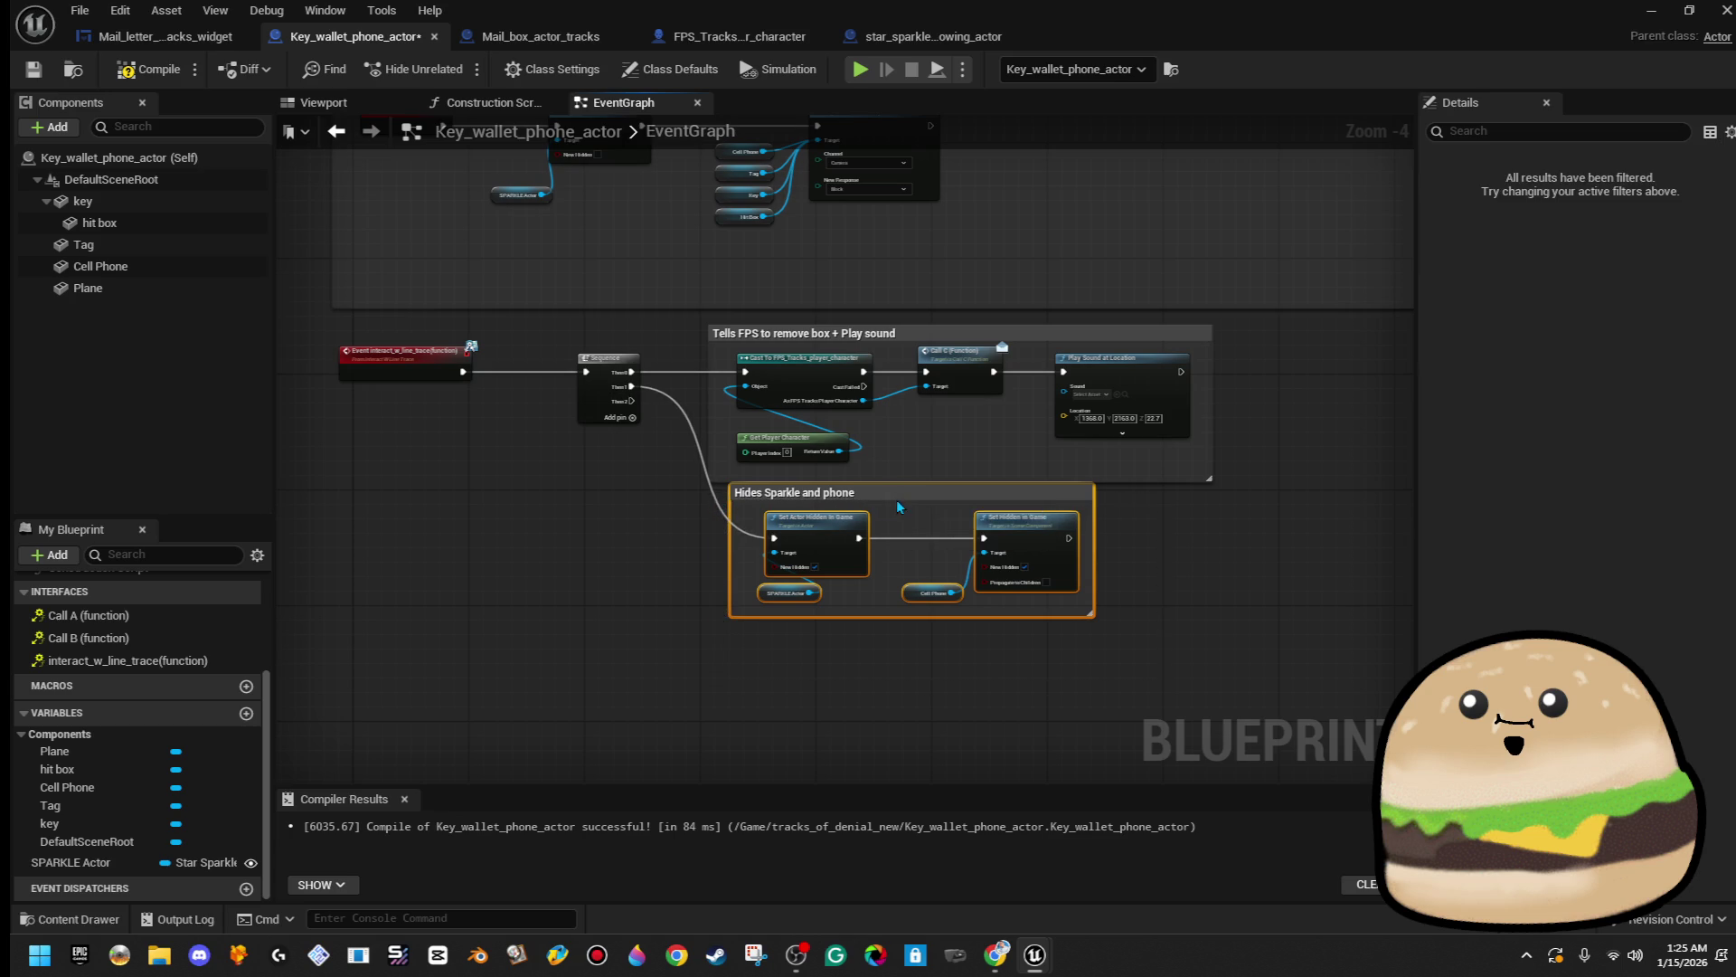
pyautogui.moveTo(898, 505); pyautogui.dragTo(883, 526)
pyautogui.click(1187, 566)
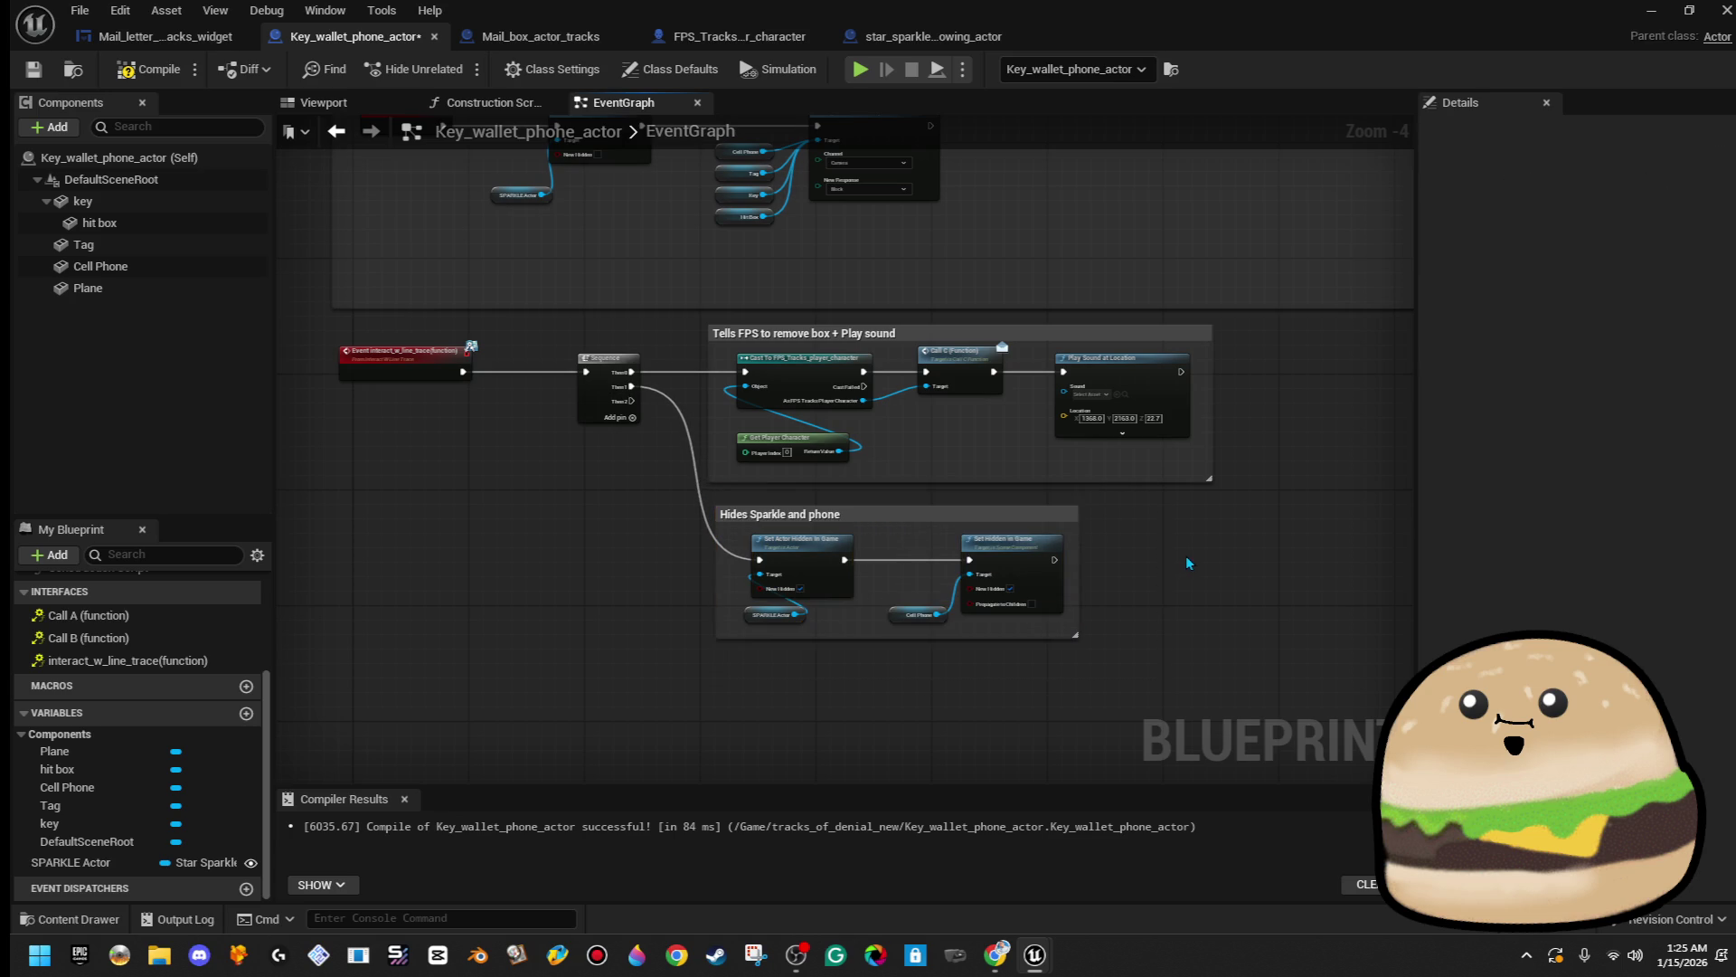
pyautogui.click(149, 69)
pyautogui.click(33, 69)
# - Check the comment groups' selections, then recompile and save the Blueprint
pyautogui.scroll(2, 720, 488)
pyautogui.moveTo(1312, 683)
pyautogui.mouseDown()
pyautogui.moveTo(558, 440)
pyautogui.moveTo(521, 393)
pyautogui.moveTo(1065, 593)
pyautogui.mouseUp()
pyautogui.click(521, 394)
pyautogui.click(1066, 593)
pyautogui.scroll(-2, 1067, 593)
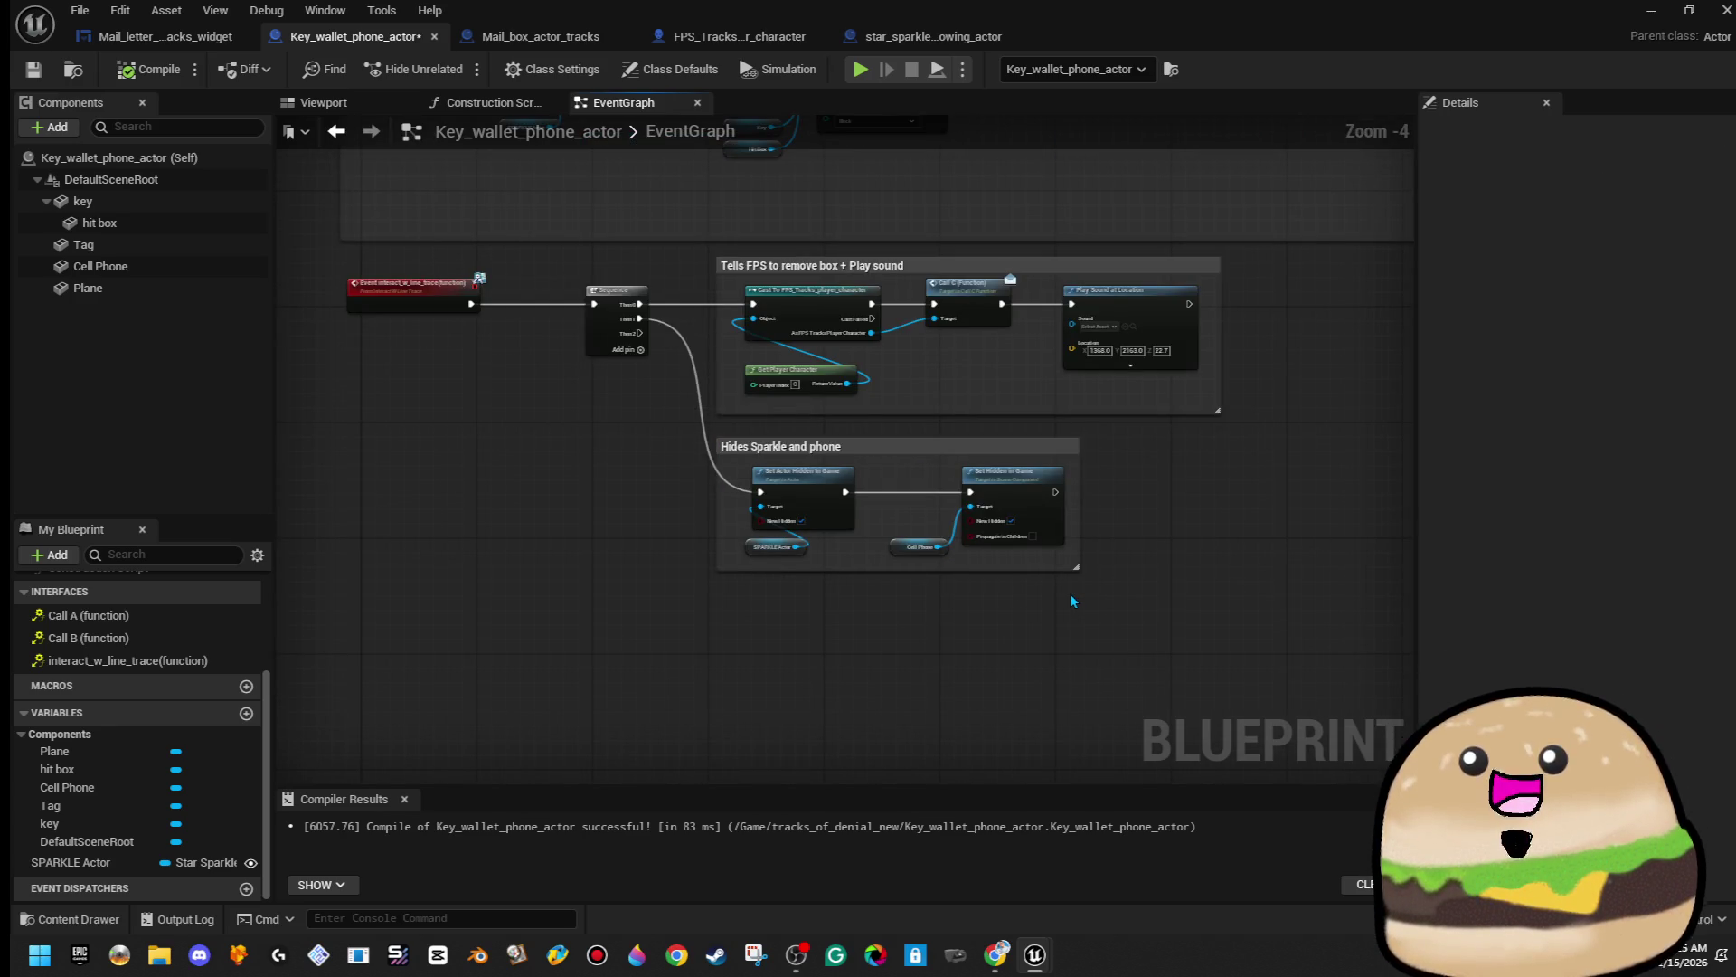
pyautogui.moveTo(1071, 595); pyautogui.dragTo(634, 425)
pyautogui.click(640, 435)
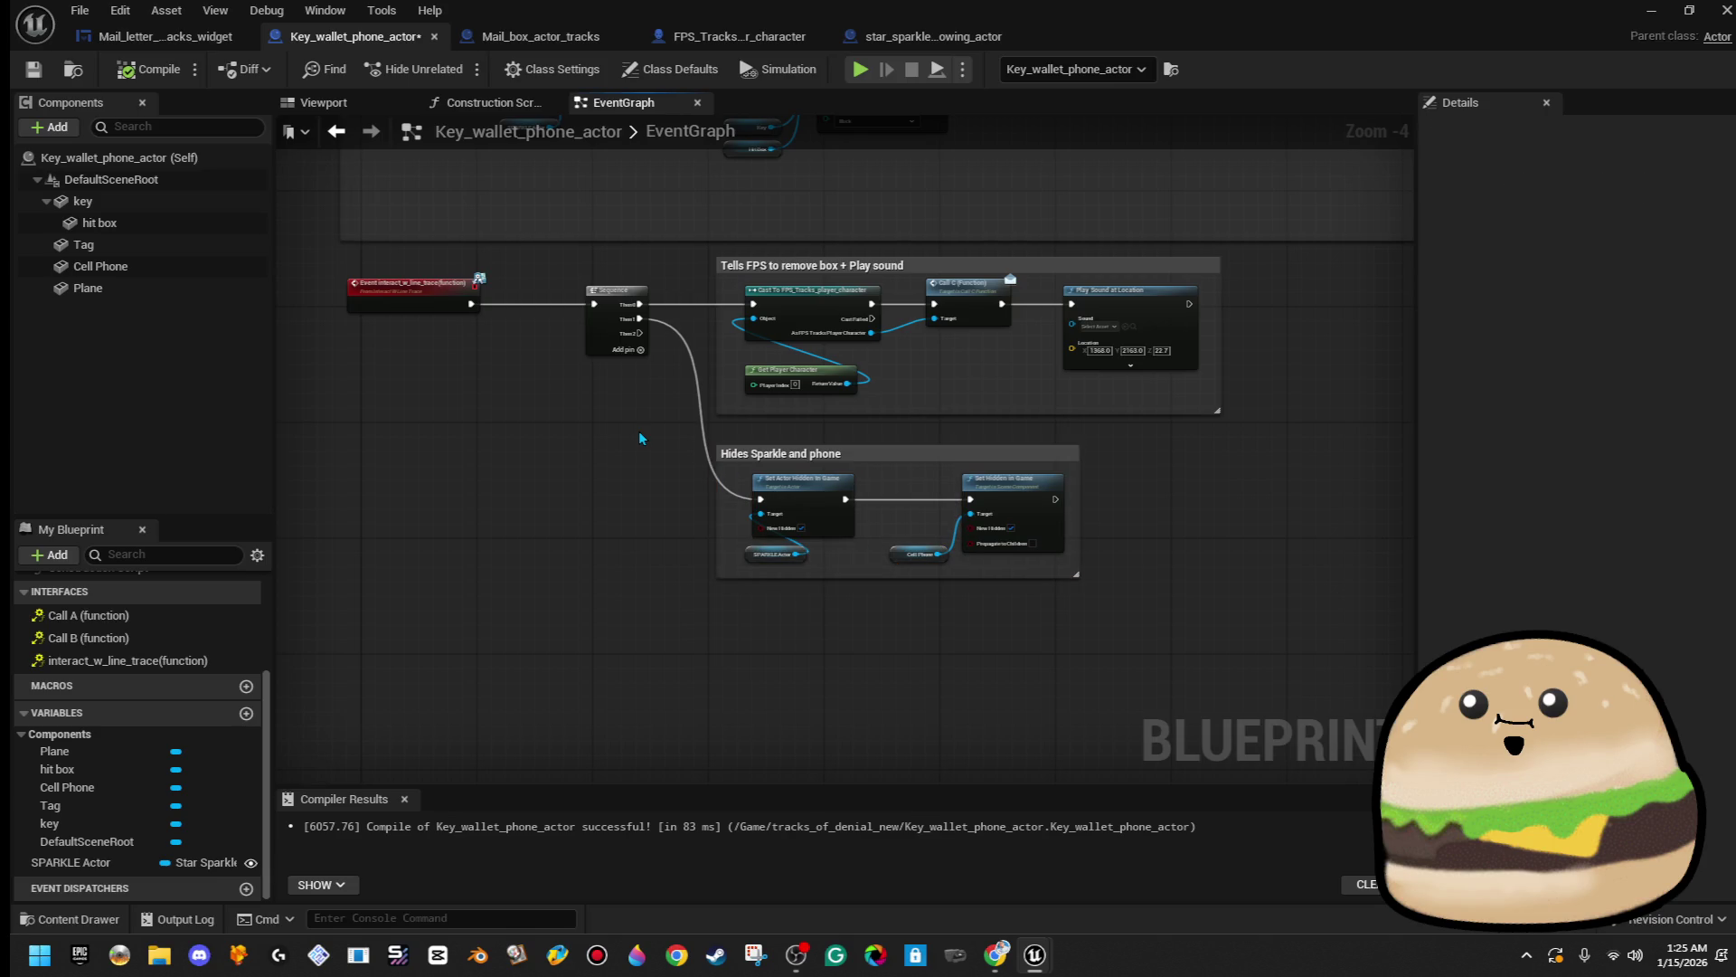
pyautogui.moveTo(1223, 583)
pyautogui.mouseDown()
pyautogui.moveTo(531, 380)
pyautogui.moveTo(349, 264)
pyautogui.mouseUp()
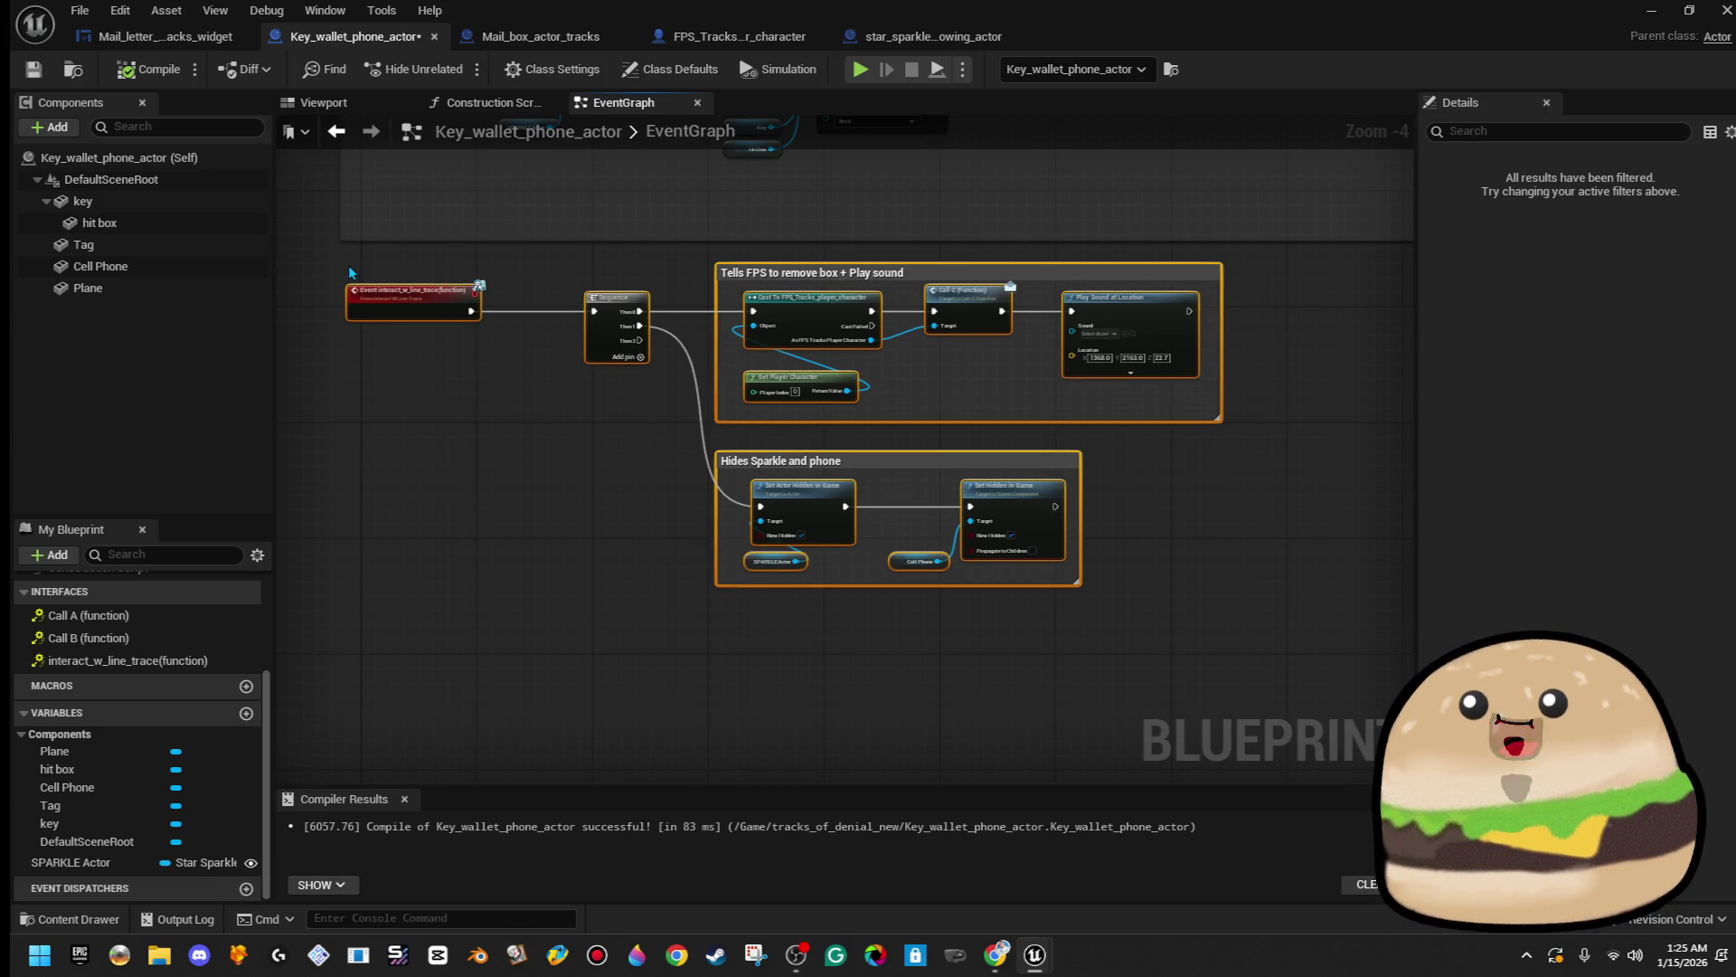
pyautogui.click(358, 275)
pyautogui.click(149, 69)
pyautogui.click(34, 69)
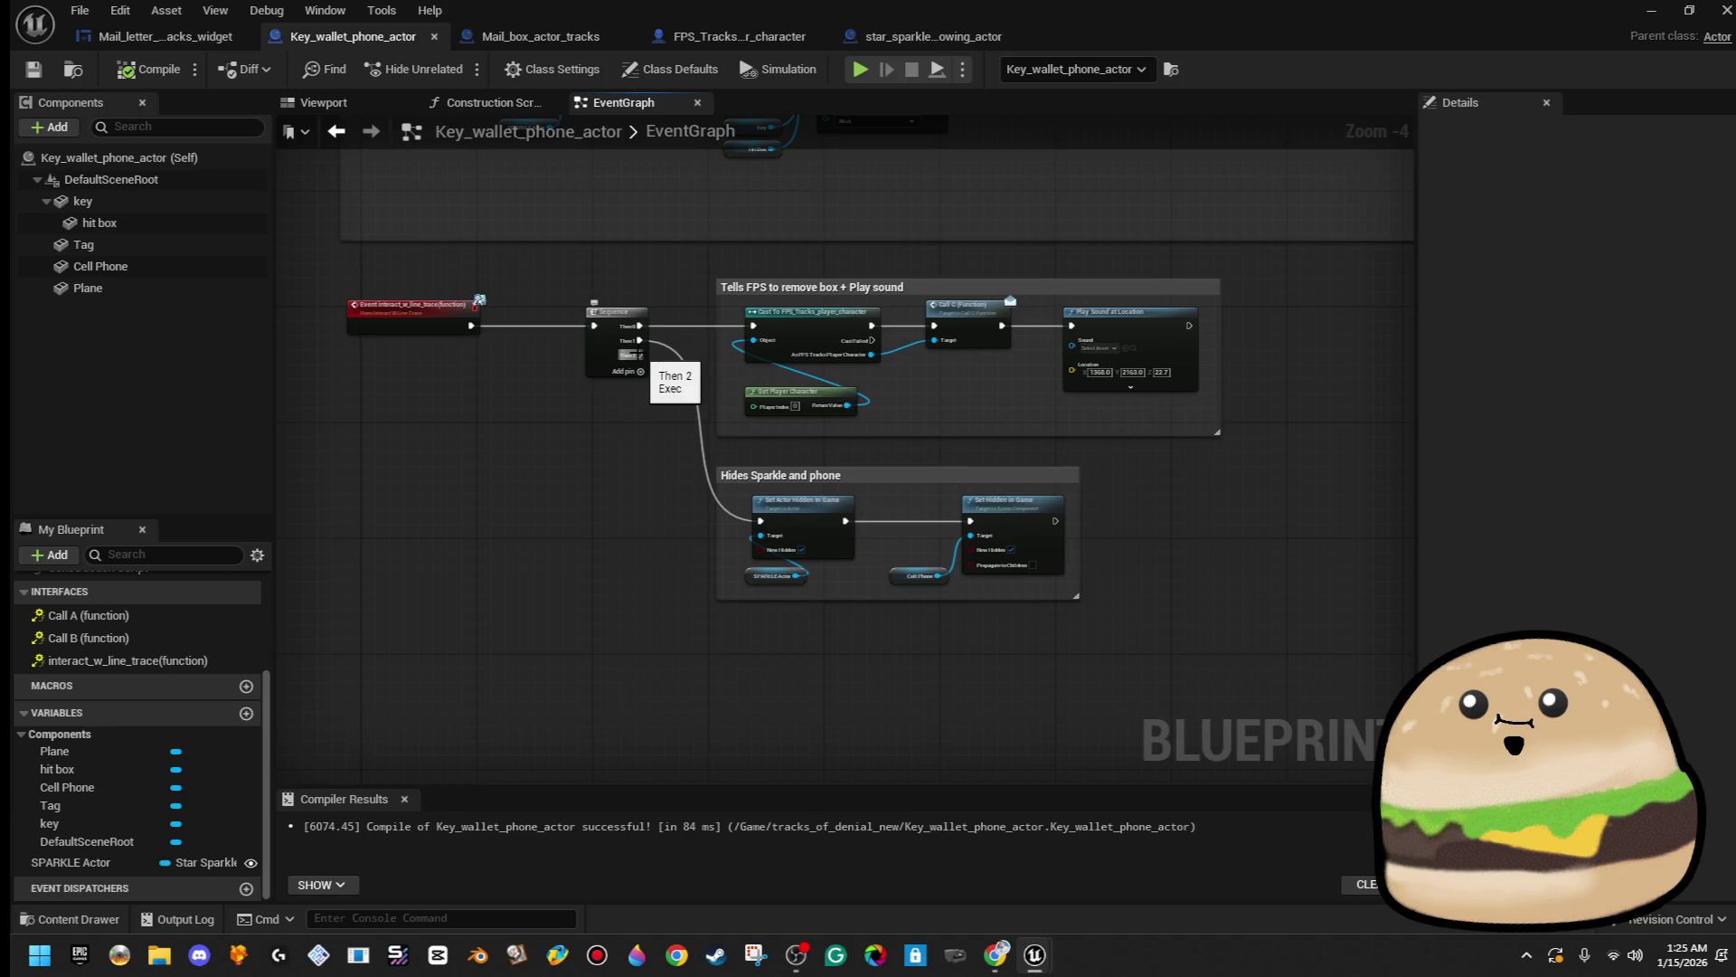
pyautogui.moveTo(641, 354)
pyautogui.mouseDown()
pyautogui.moveTo(678, 403)
pyautogui.moveTo(763, 696)
pyautogui.mouseUp()
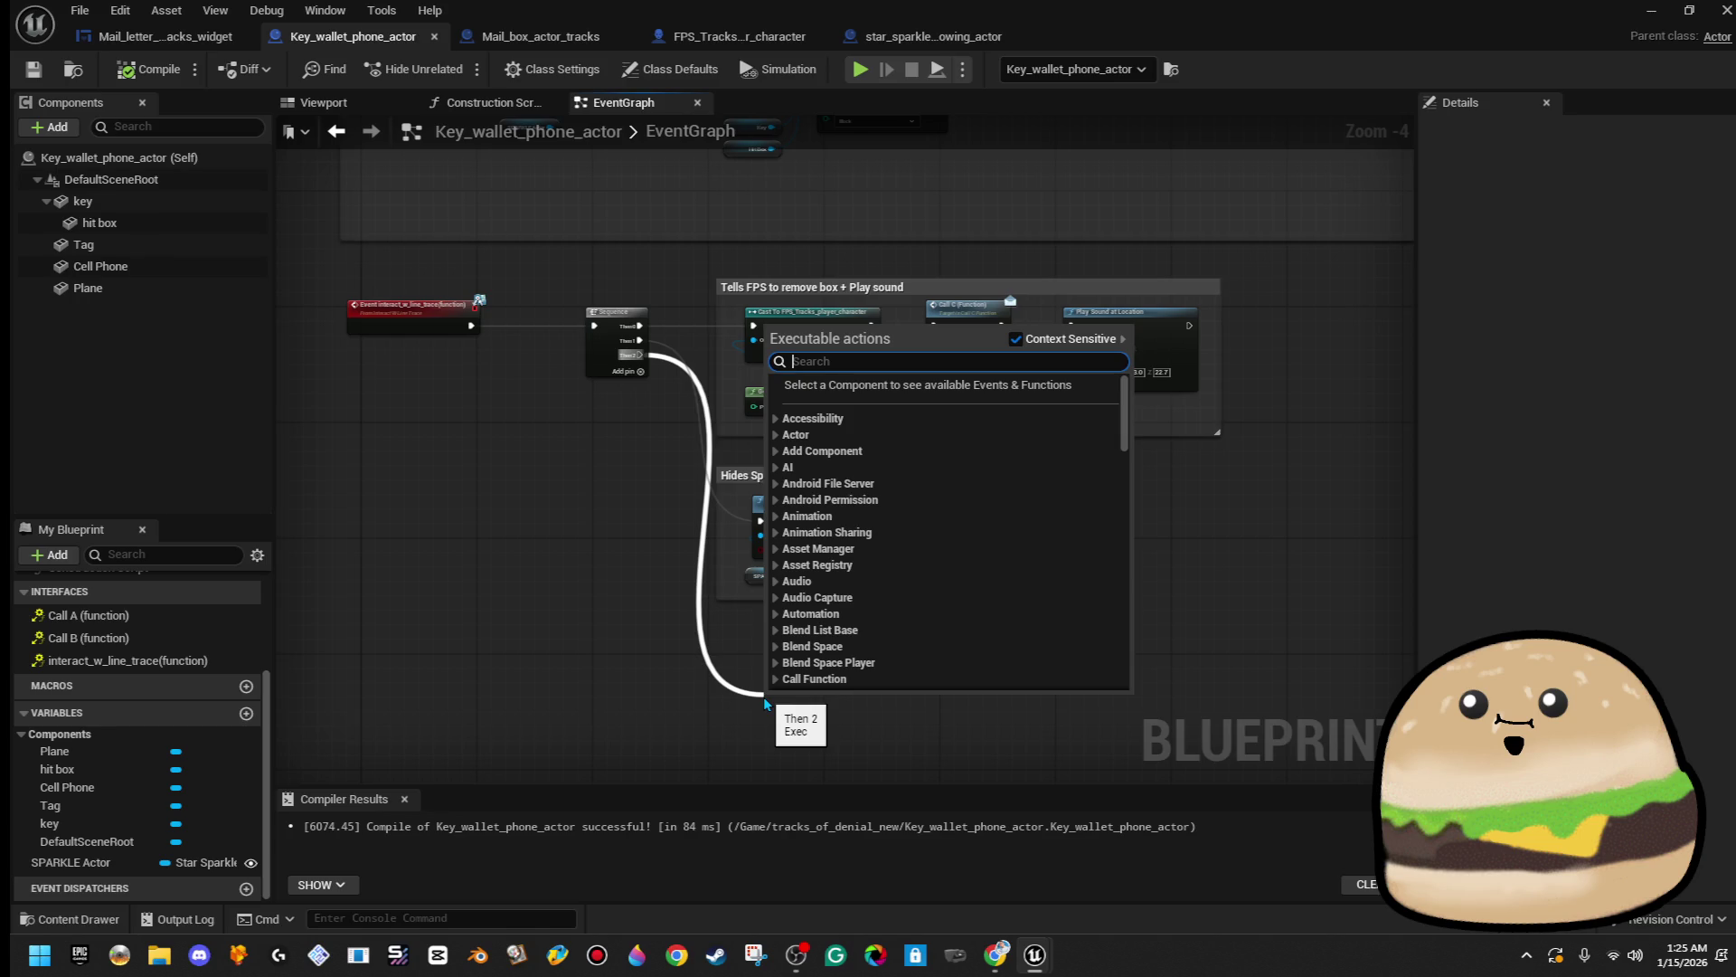
pyautogui.click(1302, 687)
pyautogui.moveTo(641, 355); pyautogui.dragTo(767, 651)
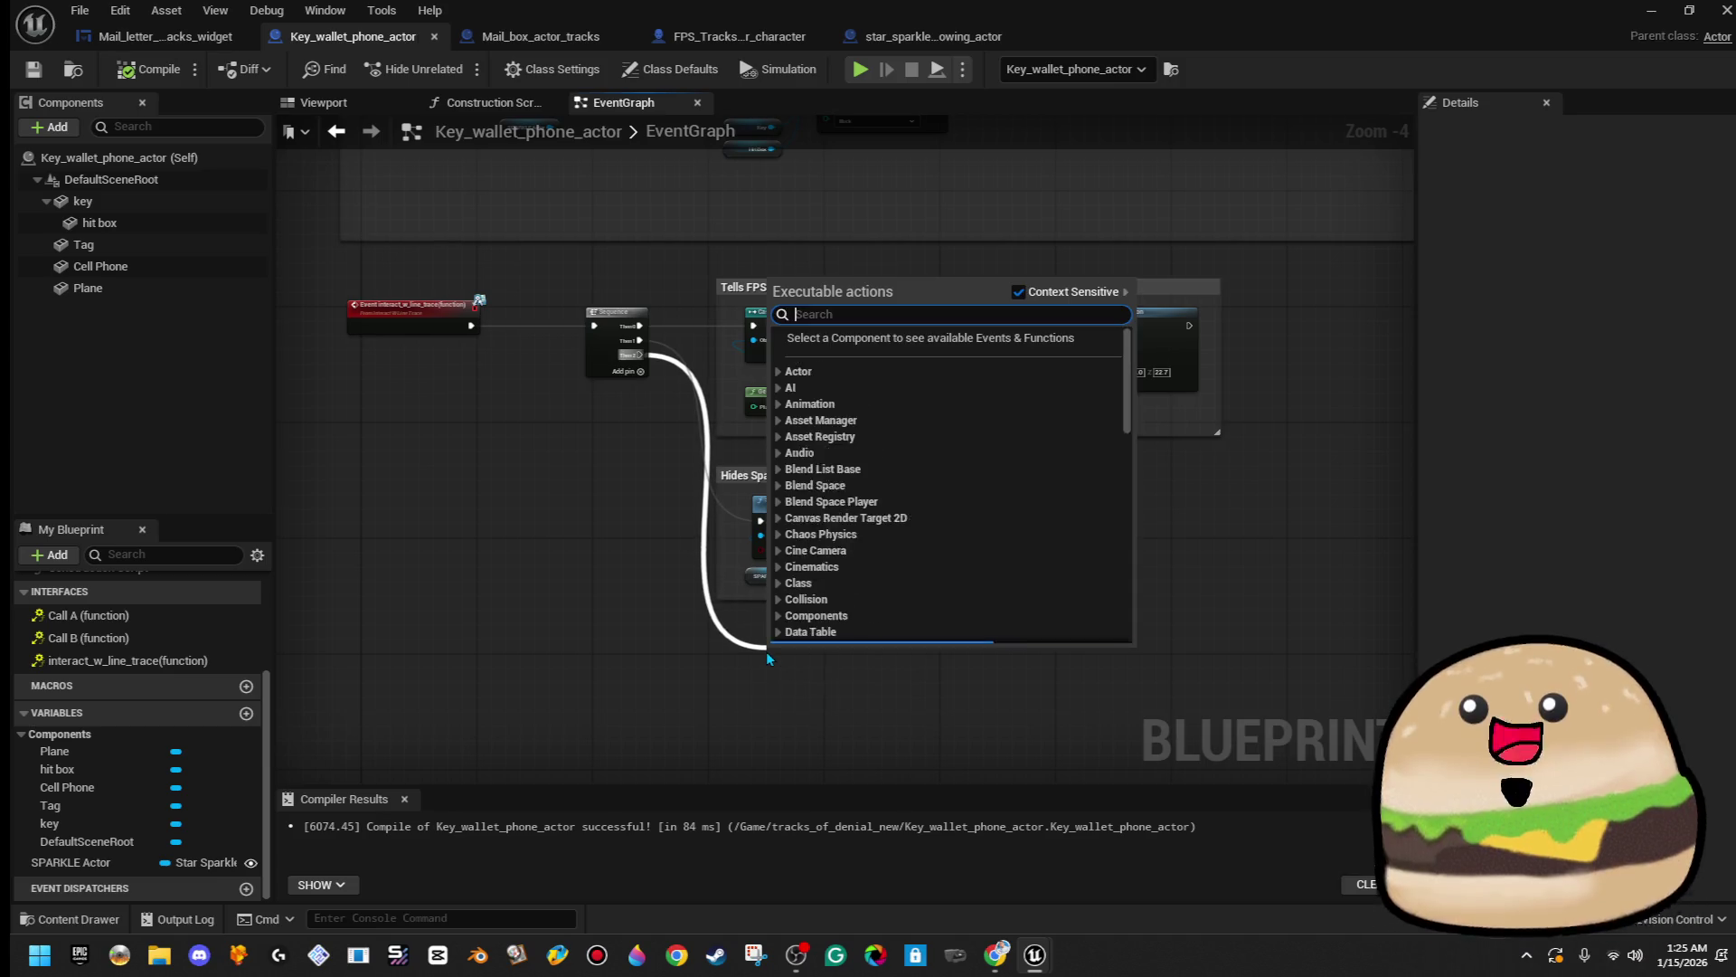
pyautogui.write('hide')
pyautogui.press('BackSpace')
pyautogui.press('BackSpace')
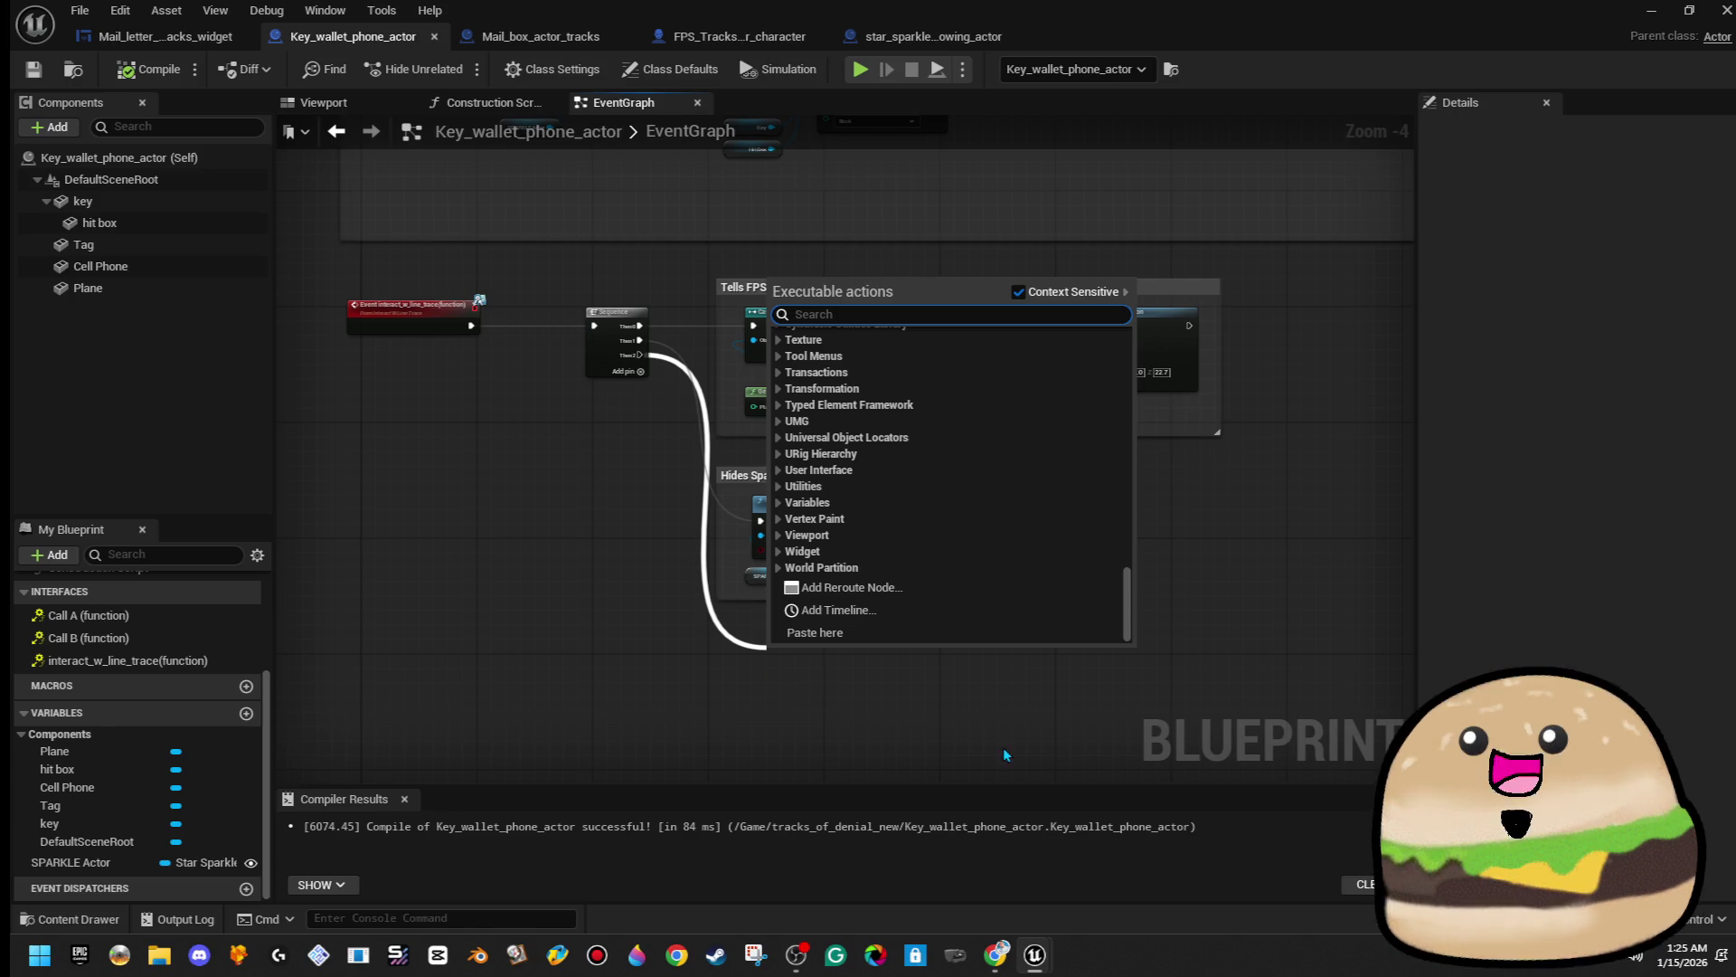
pyautogui.click(593, 622)
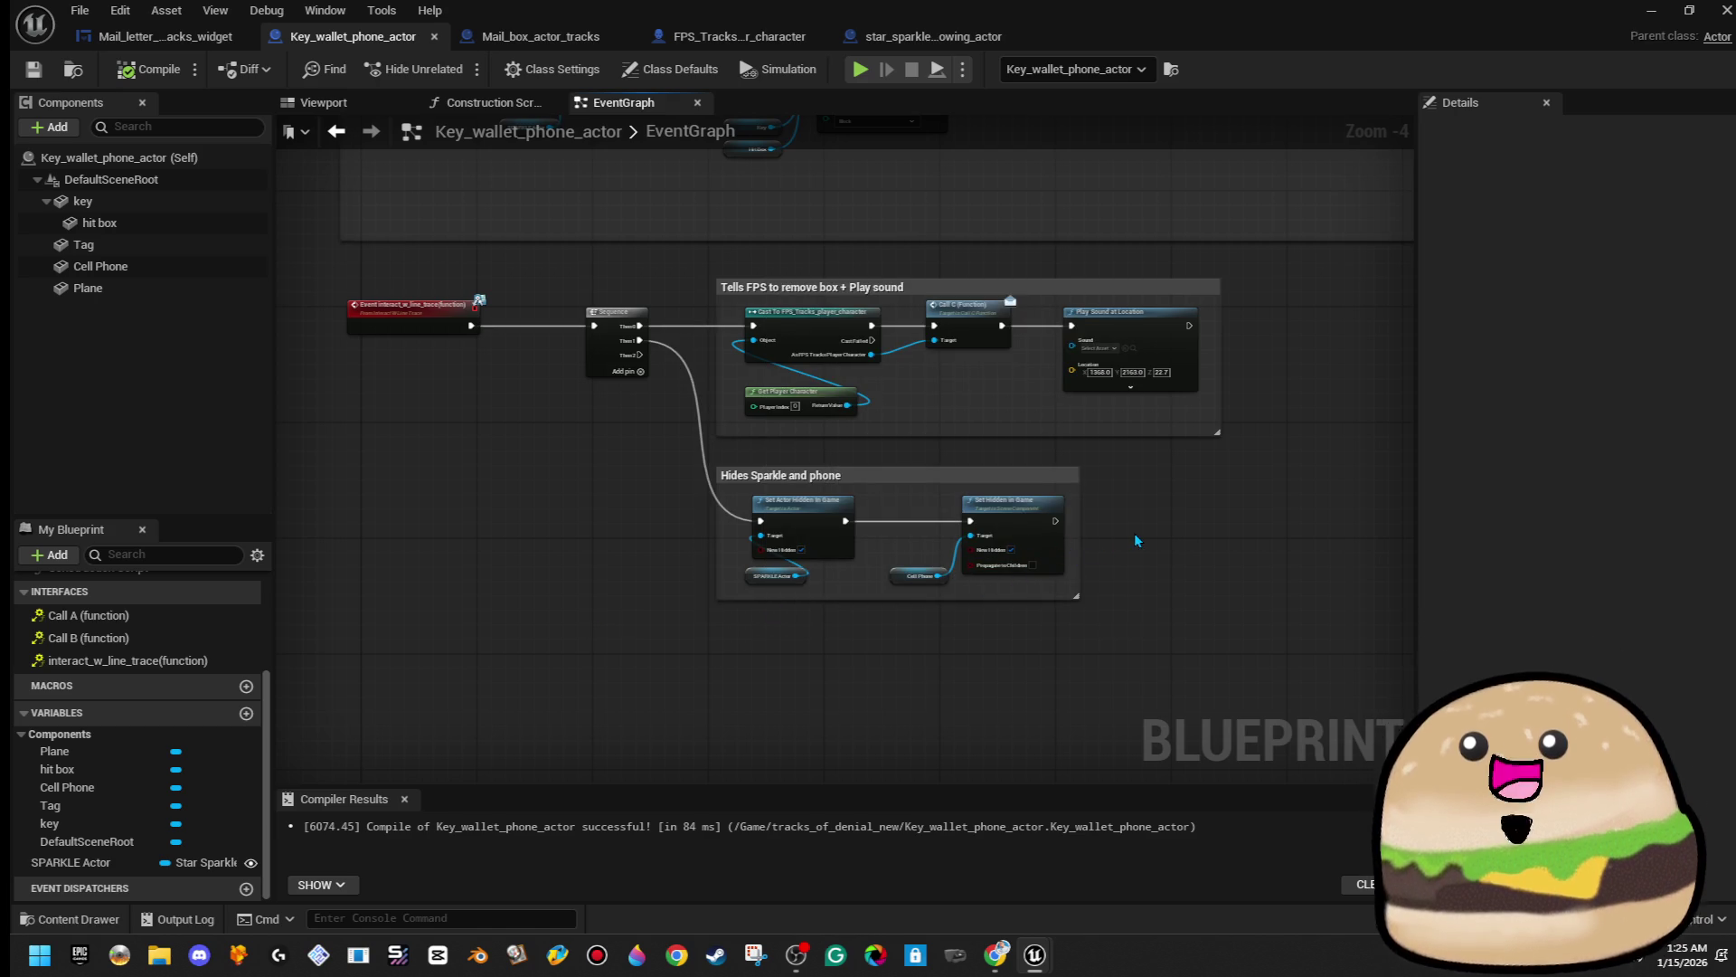
pyautogui.moveTo(1121, 531); pyautogui.dragTo(1060, 528)
pyautogui.moveTo(575, 351); pyautogui.dragTo(703, 635)
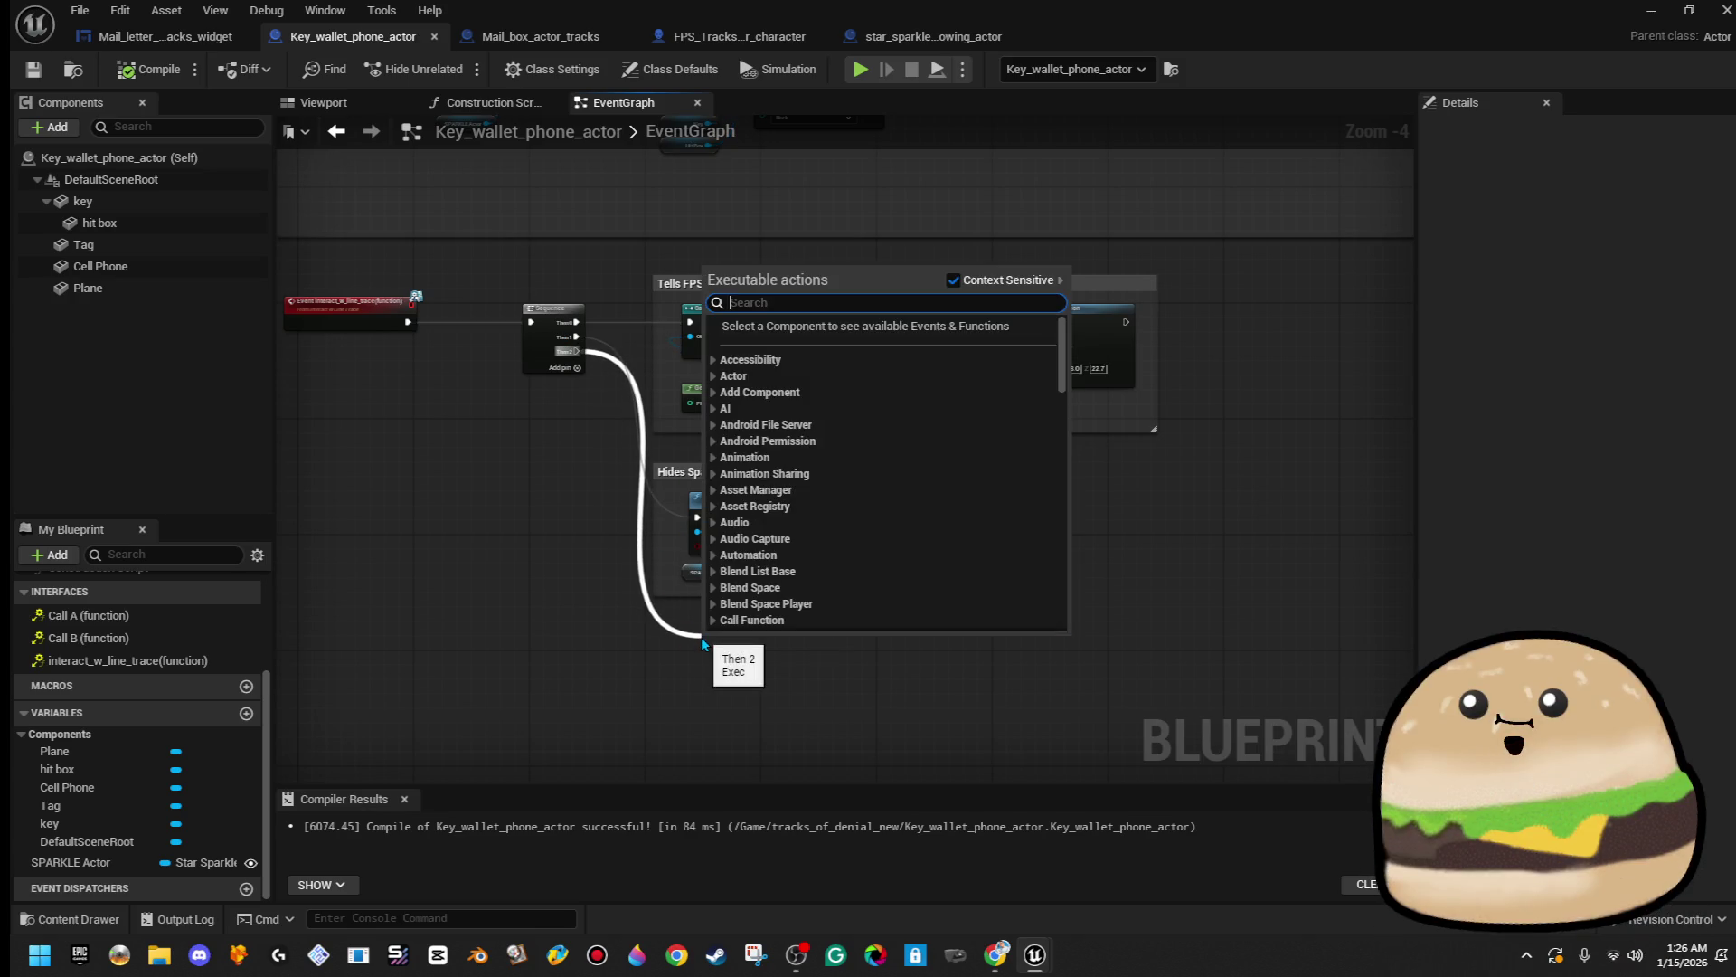
pyautogui.click(657, 714)
pyautogui.scroll(-4, 624, 597)
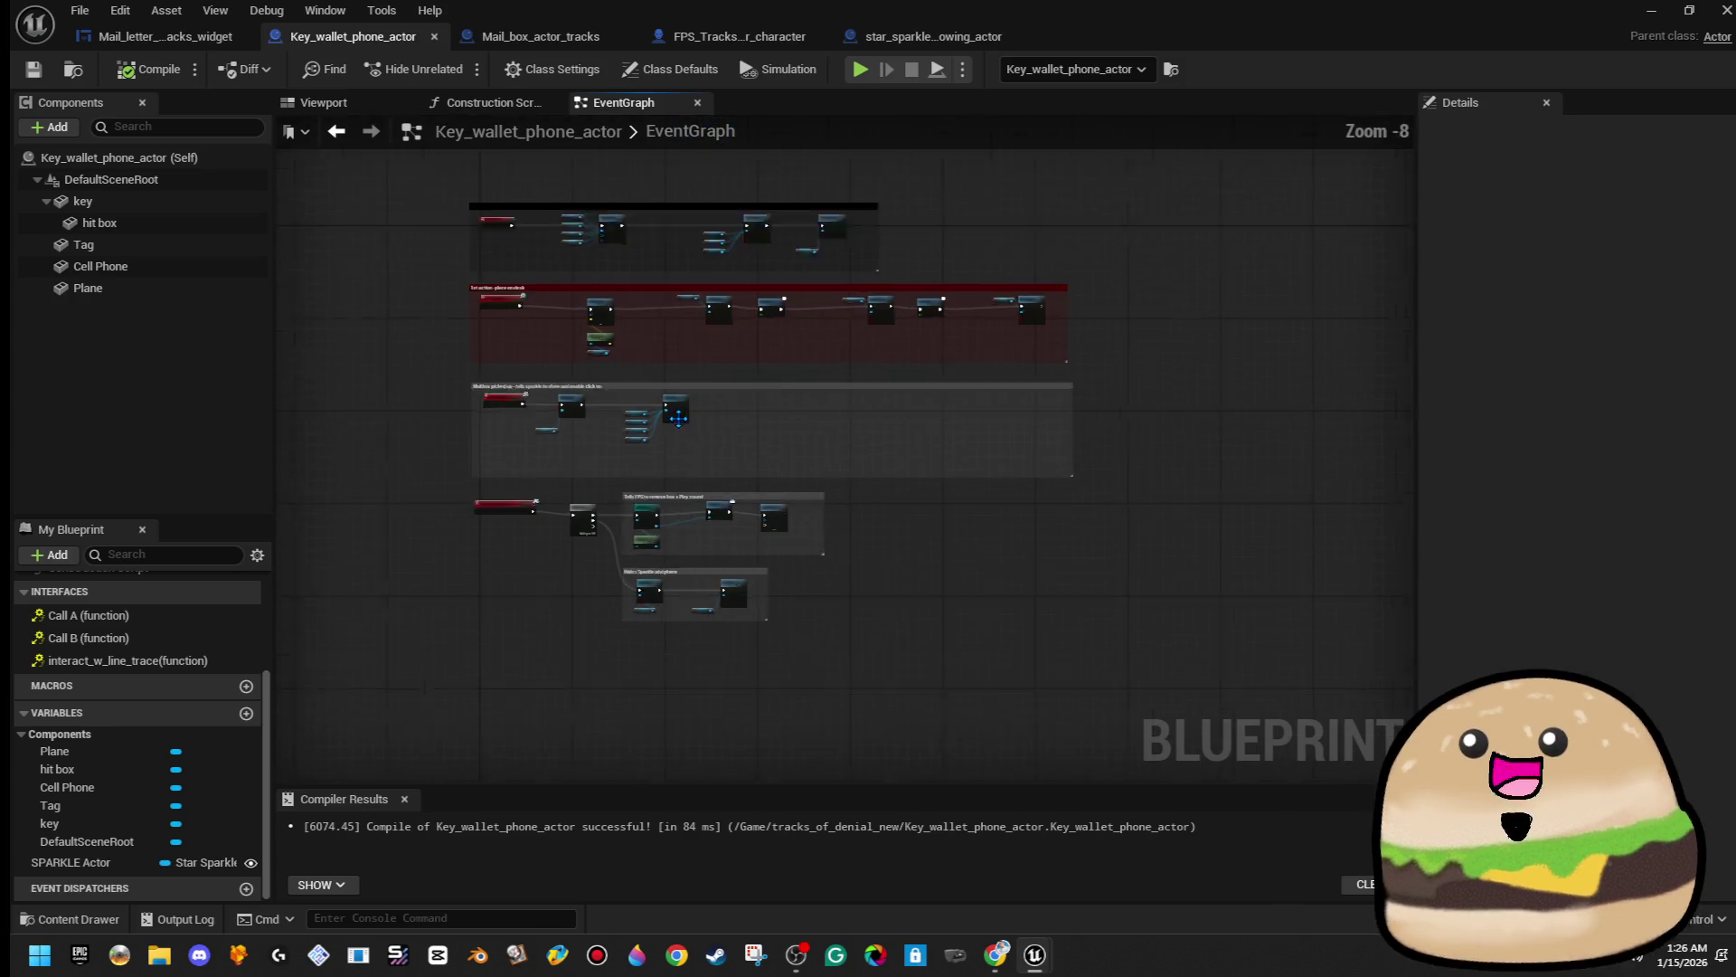
pyautogui.scroll(5, 639, 443)
pyautogui.moveTo(639, 443)
pyautogui.mouseDown()
pyautogui.moveTo(763, 503)
pyautogui.moveTo(781, 482)
pyautogui.mouseUp()
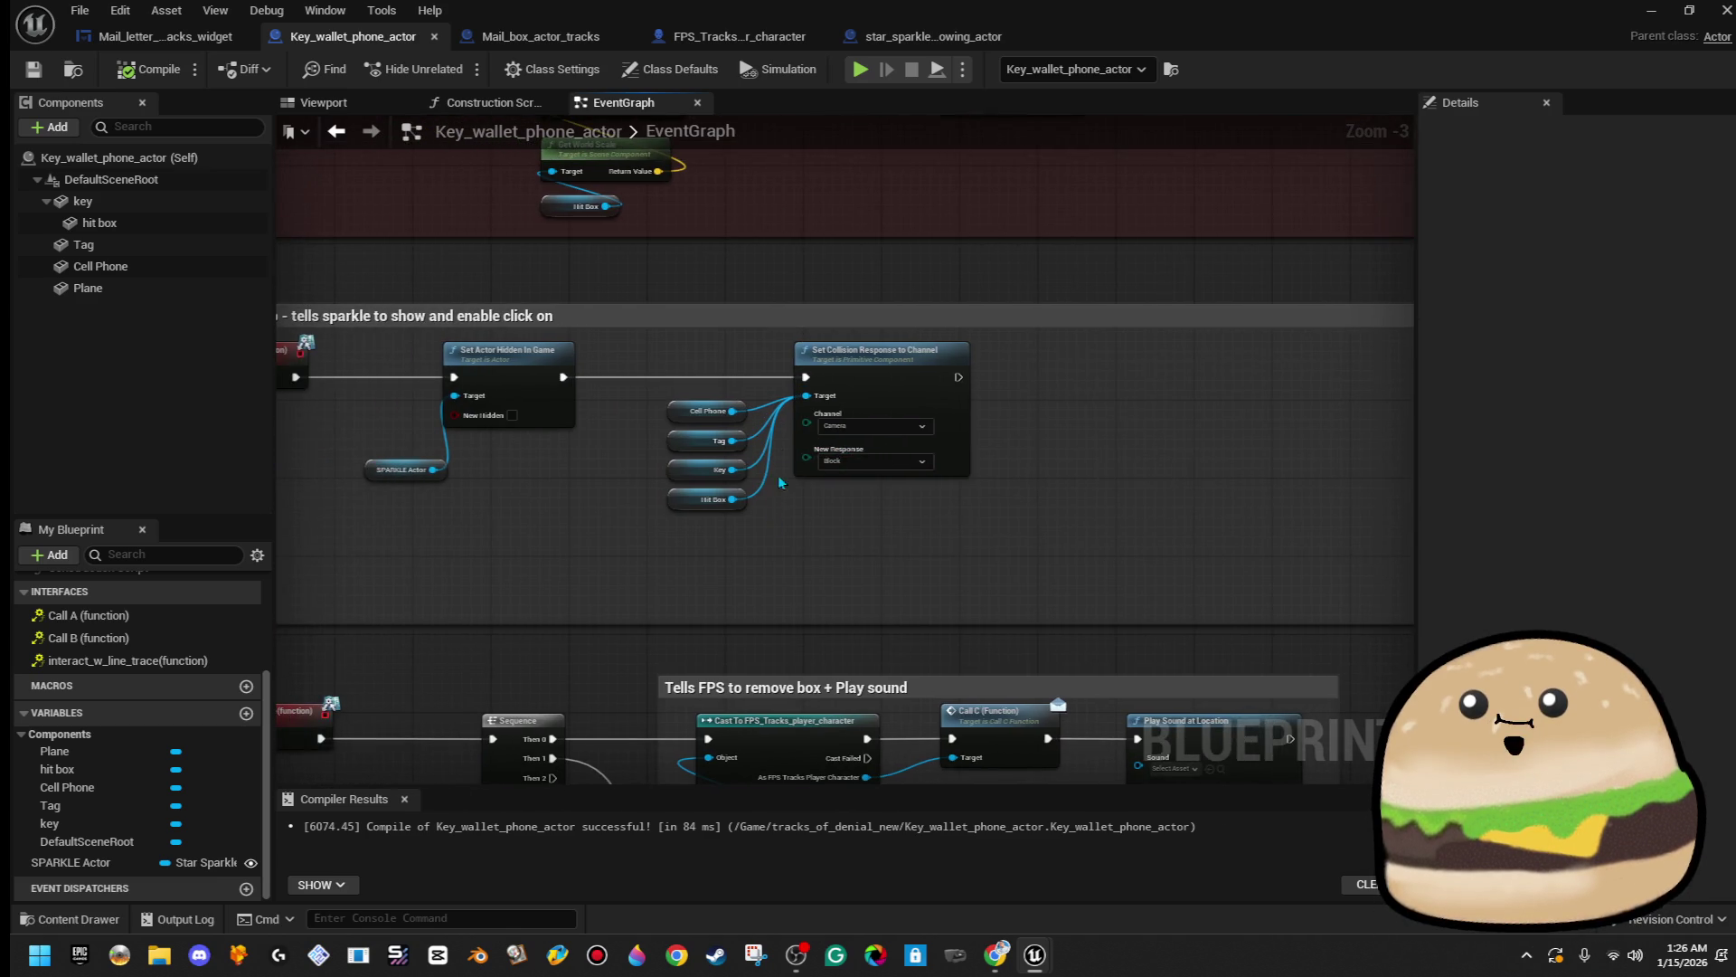
# - Copy the collision node and its four component getters and paste them near the hide nodes
pyautogui.moveTo(696, 343); pyautogui.dragTo(902, 504)
pyautogui.rightClick(915, 395)
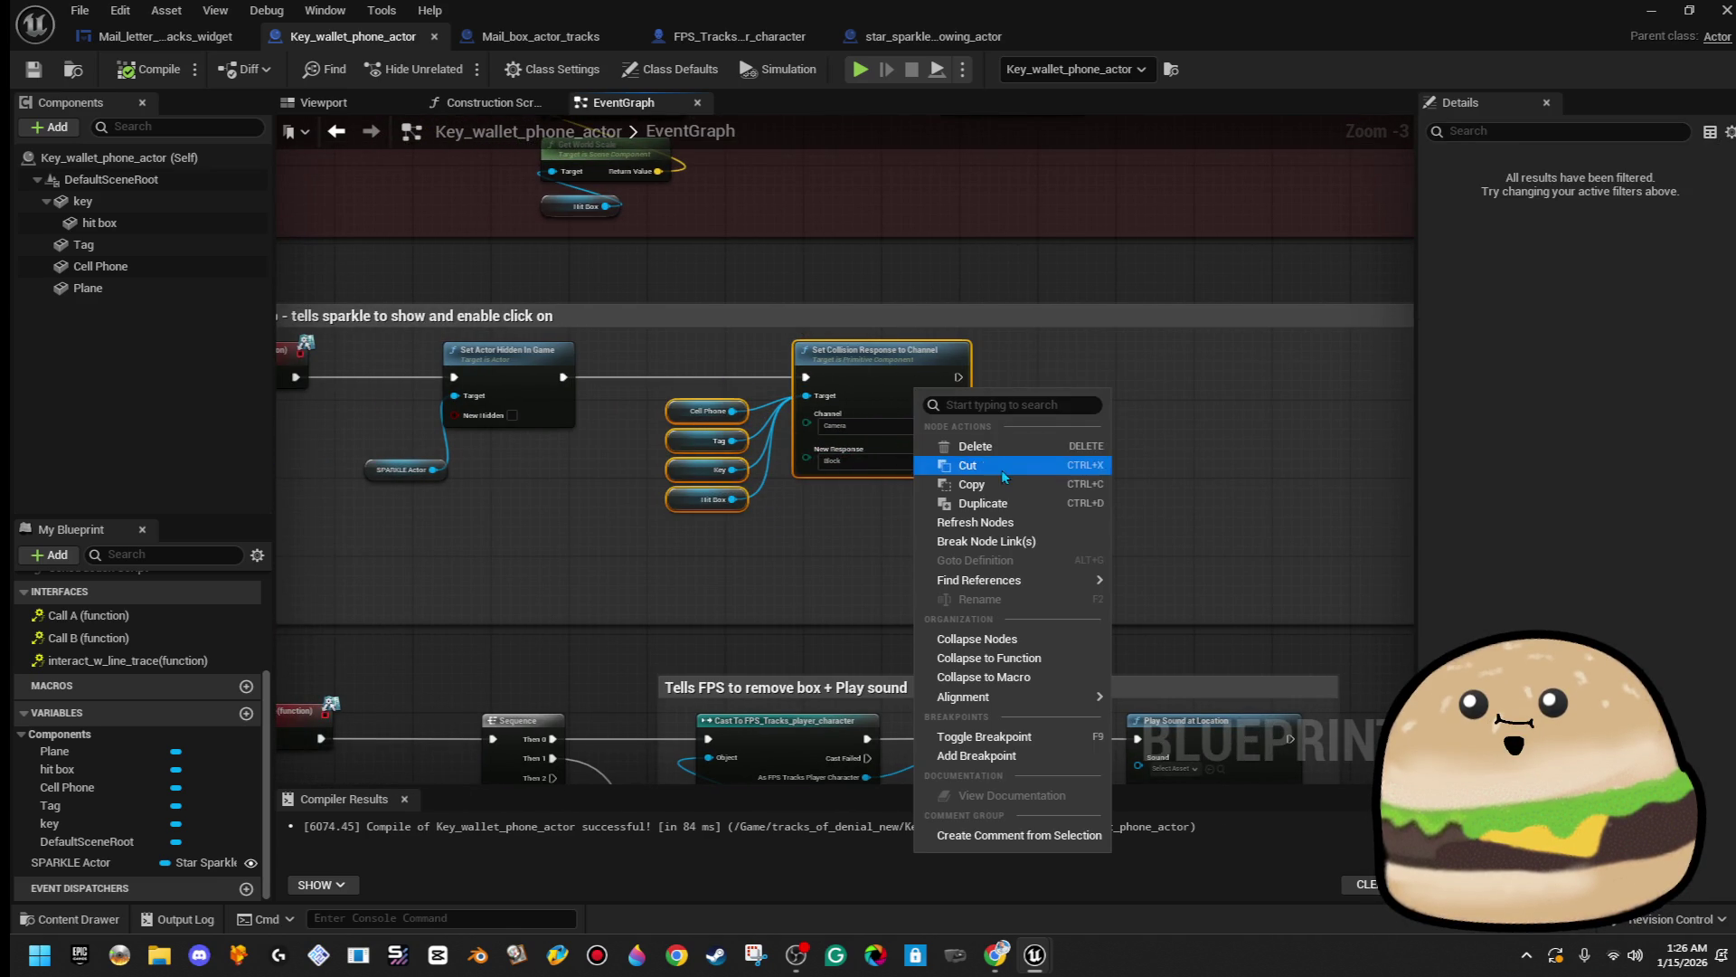
pyautogui.click(972, 485)
pyautogui.moveTo(935, 353)
pyautogui.mouseDown()
pyautogui.moveTo(892, 434)
pyautogui.moveTo(838, 482)
pyautogui.mouseUp()
pyautogui.scroll(-1, 814, 489)
pyautogui.hotkey('ctrl', 'v')
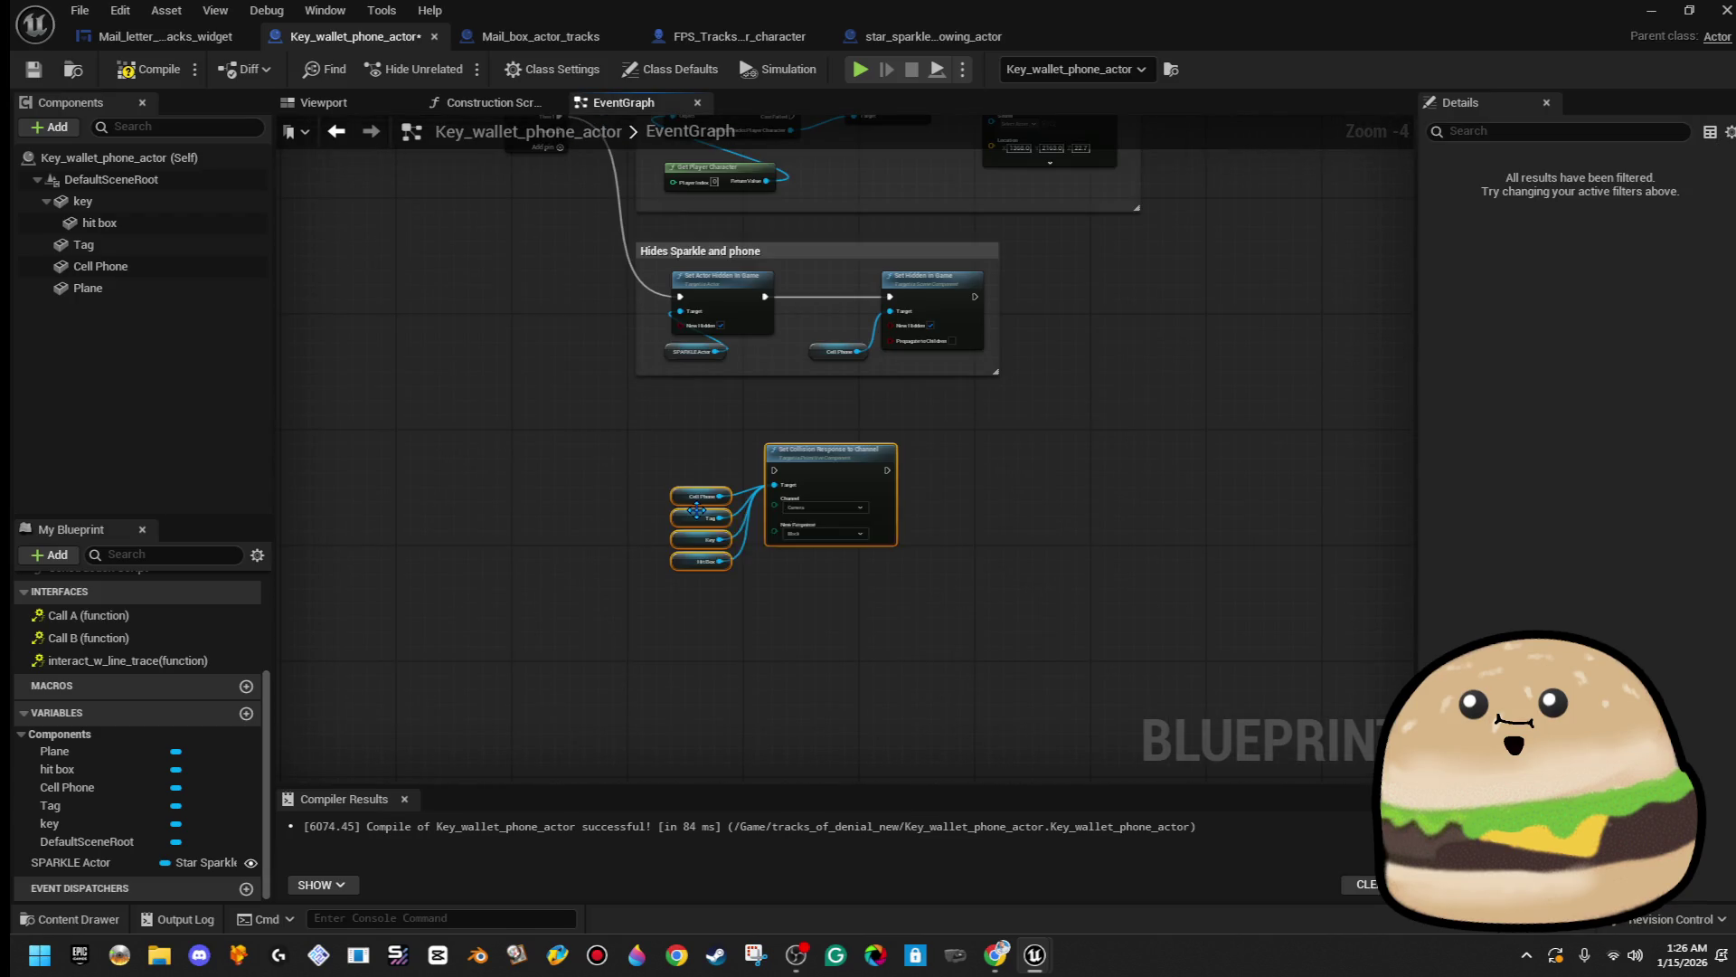
pyautogui.moveTo(813, 459); pyautogui.dragTo(832, 448)
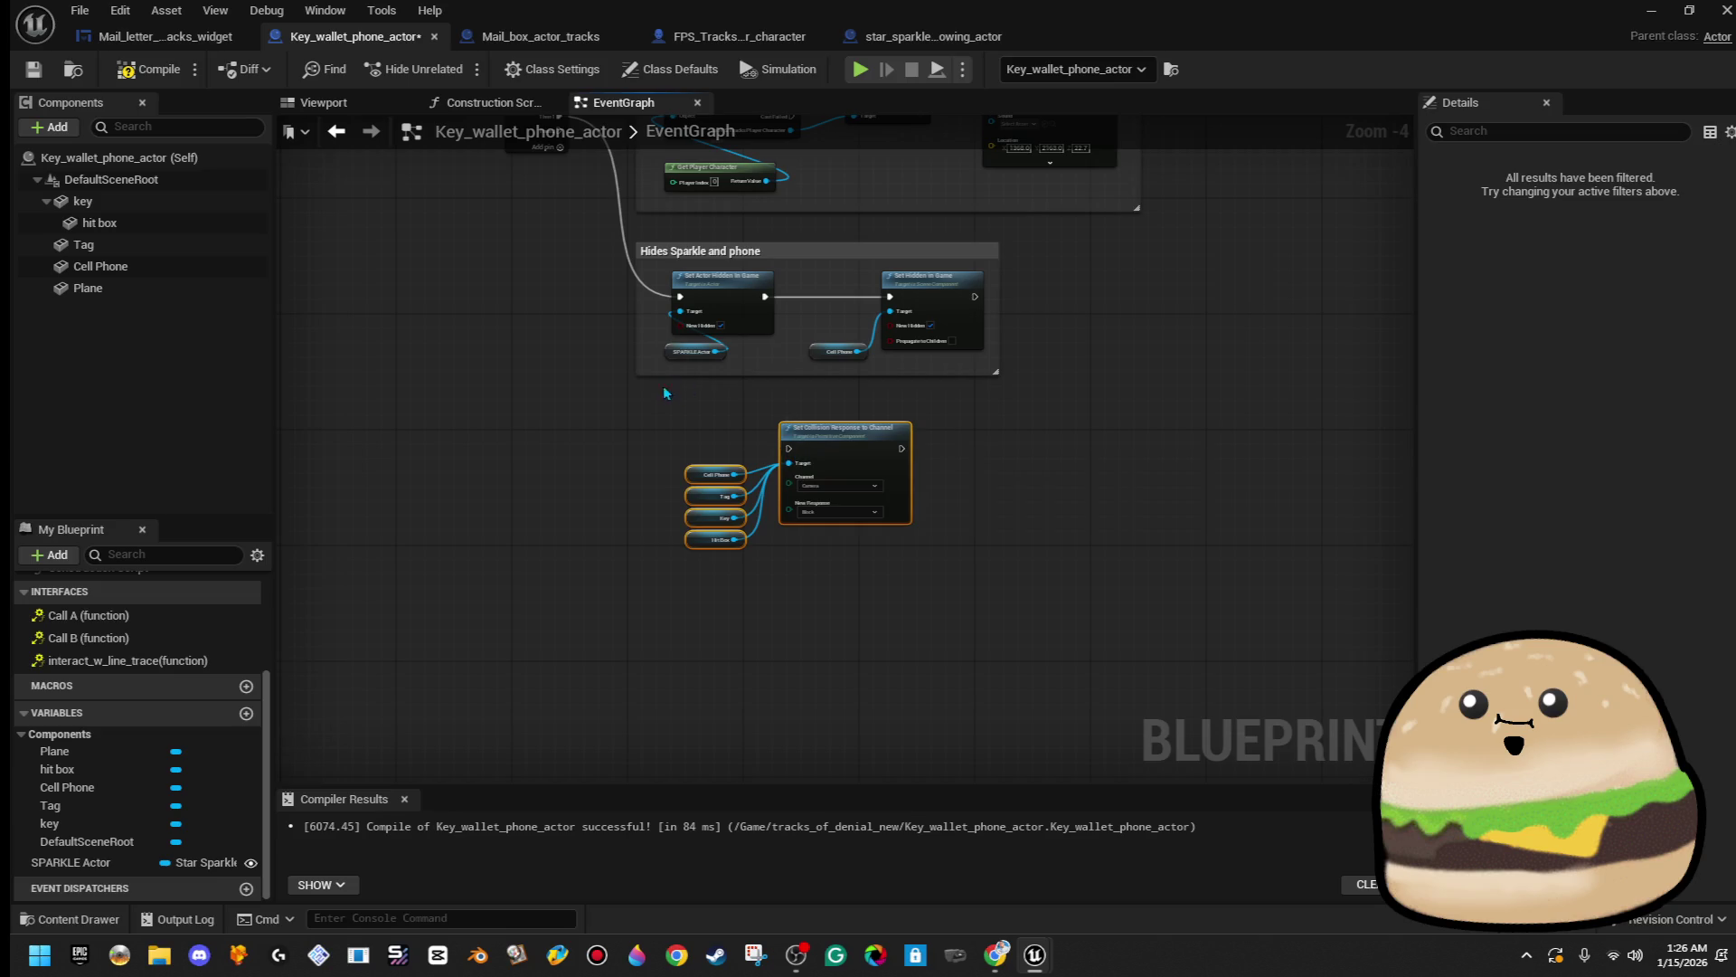
pyautogui.moveTo(664, 389); pyautogui.dragTo(632, 281)
# - Wire Sequence Then 2 into the pasted collision node, set New Response to Ignore, add a reroute, and compile and save
pyautogui.moveTo(584, 222)
pyautogui.mouseDown()
pyautogui.moveTo(717, 503)
pyautogui.moveTo(814, 524)
pyautogui.moveTo(814, 541)
pyautogui.mouseUp()
pyautogui.scroll(3, 872, 598)
pyautogui.click(863, 615)
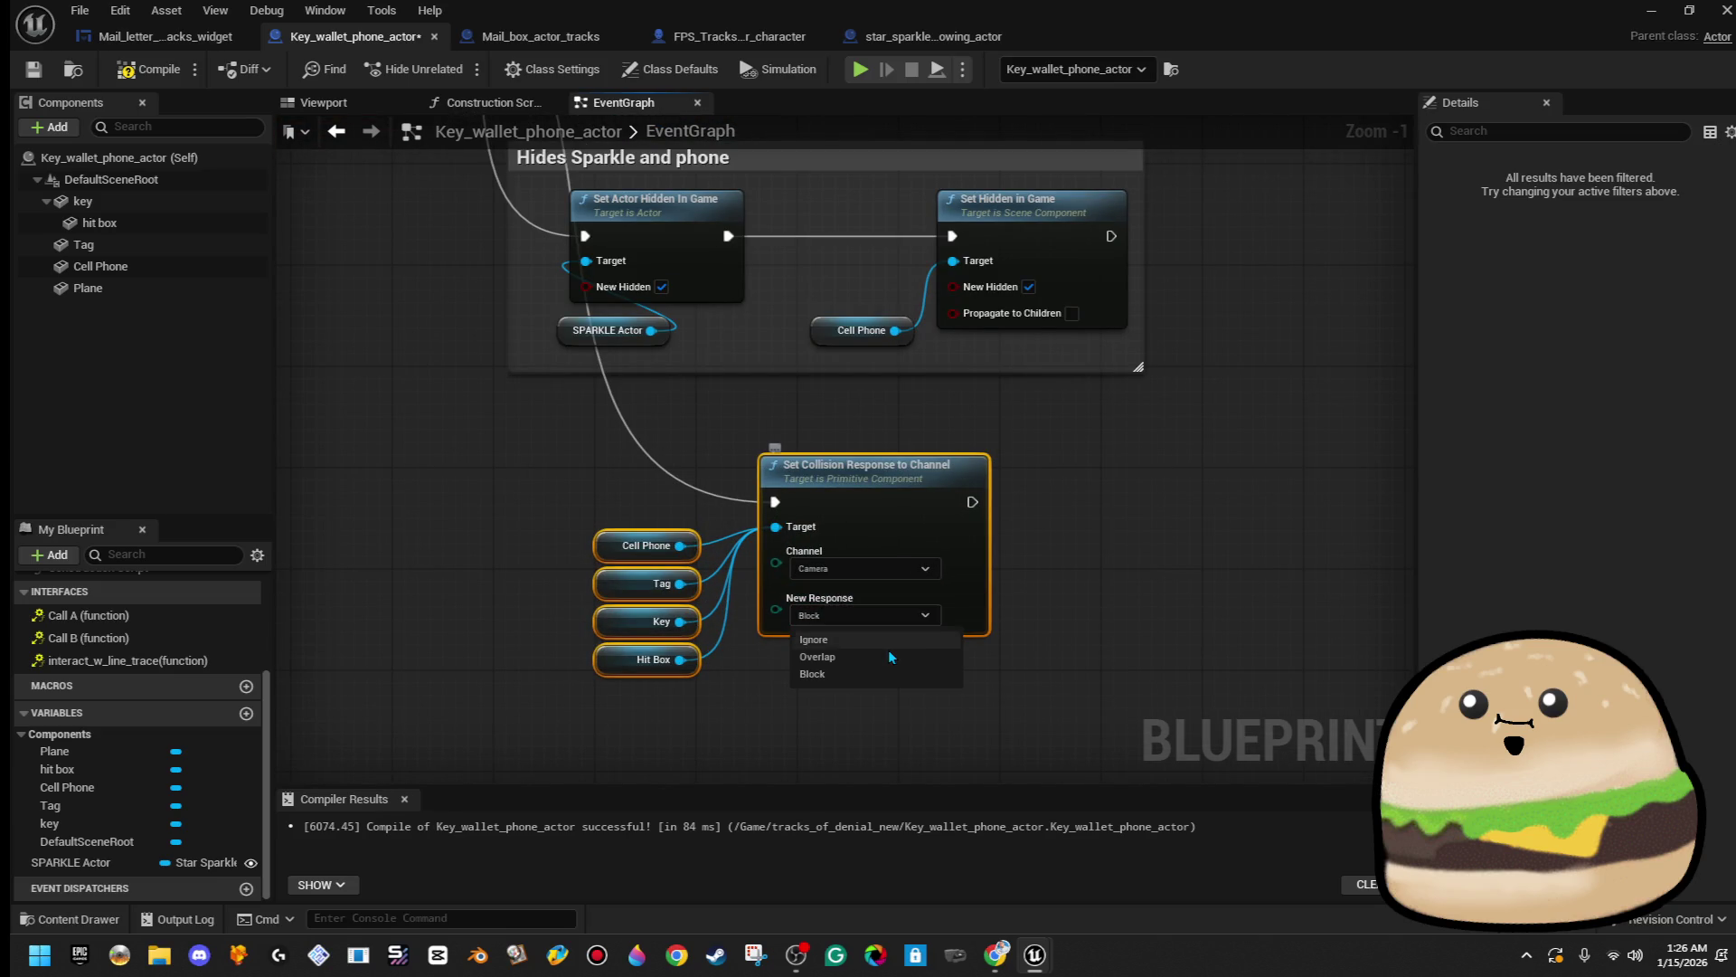
pyautogui.click(809, 638)
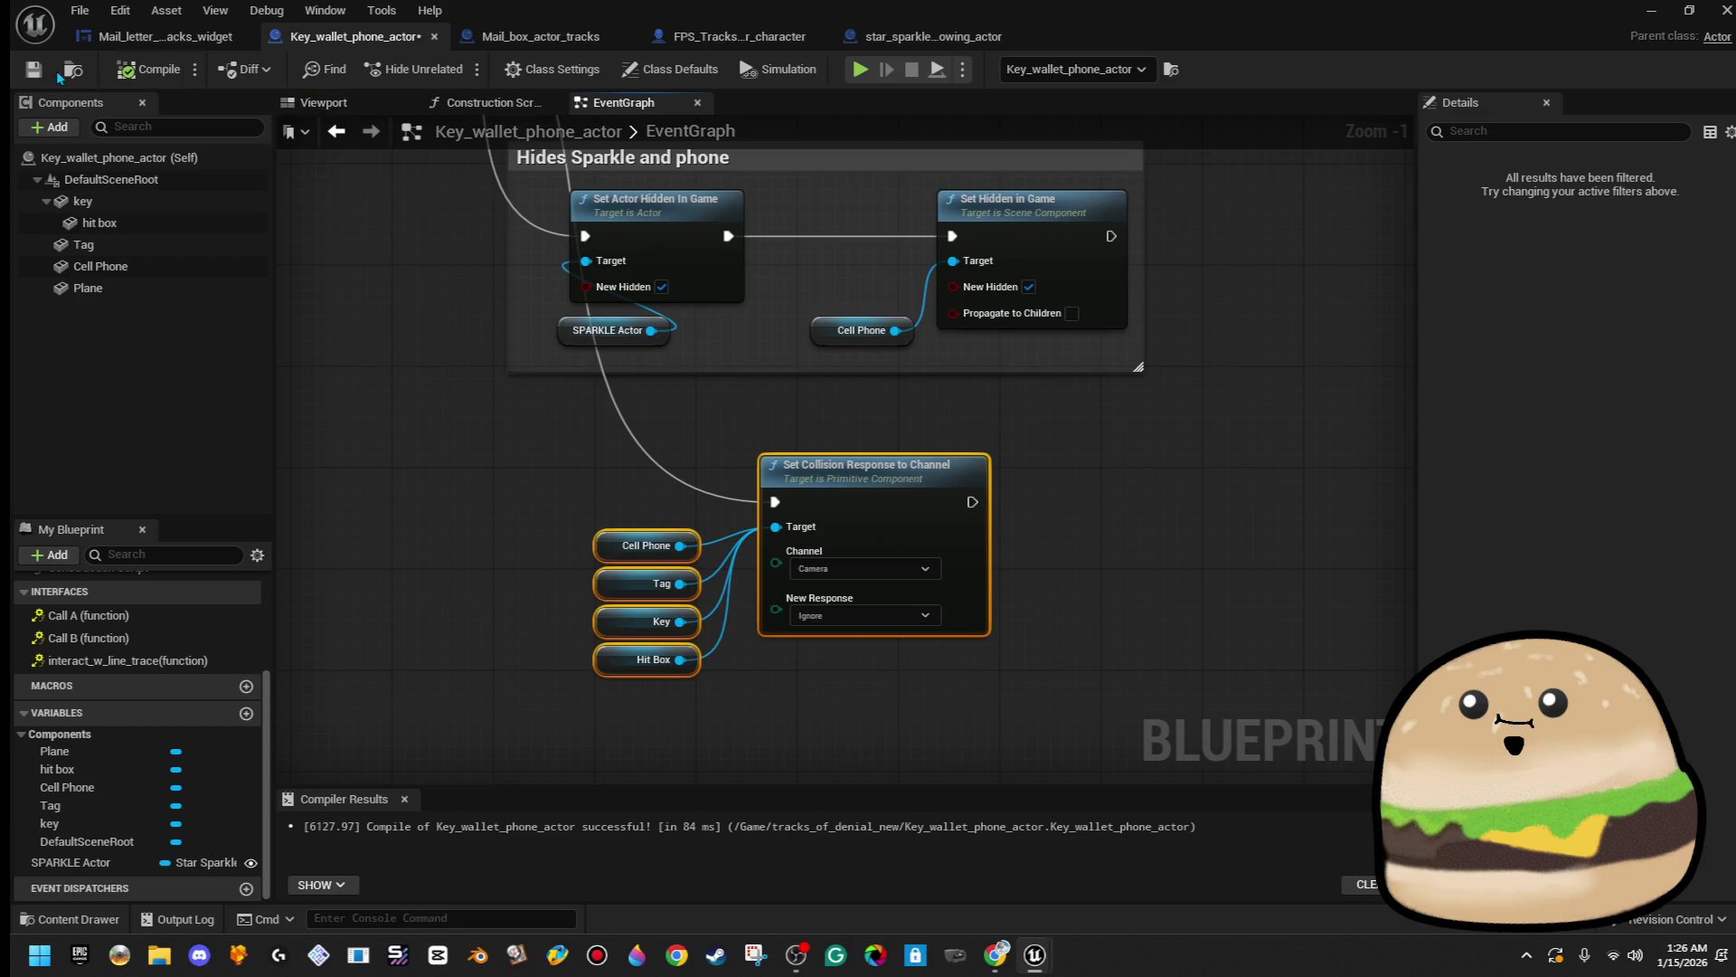
pyautogui.scroll(-3, 802, 450)
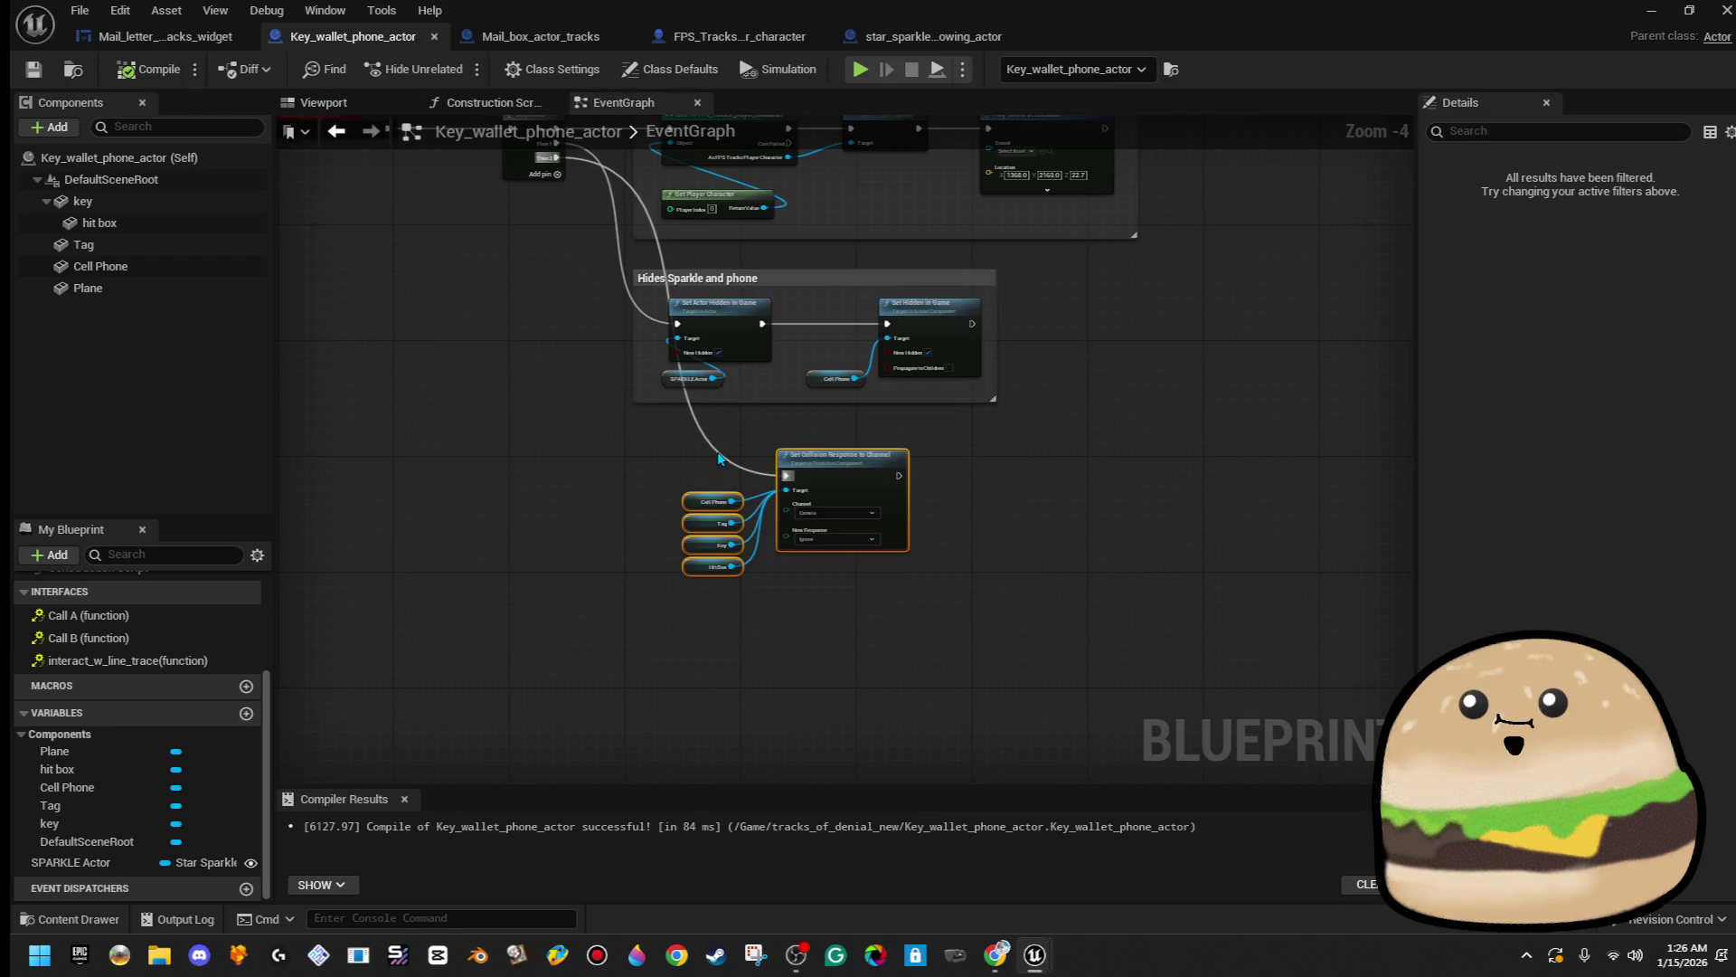
pyautogui.doubleClick(715, 448)
pyautogui.moveTo(714, 447)
pyautogui.mouseDown()
pyautogui.moveTo(639, 492)
pyautogui.moveTo(671, 476)
pyautogui.mouseUp()
pyautogui.click(148, 68)
pyautogui.click(34, 68)
# - Shift the commented node groups to the right
pyautogui.scroll(-2, 933, 342)
pyautogui.moveTo(1085, 496)
pyautogui.mouseDown()
pyautogui.moveTo(778, 203)
pyautogui.moveTo(871, 211)
pyautogui.mouseUp()
pyautogui.click(674, 241)
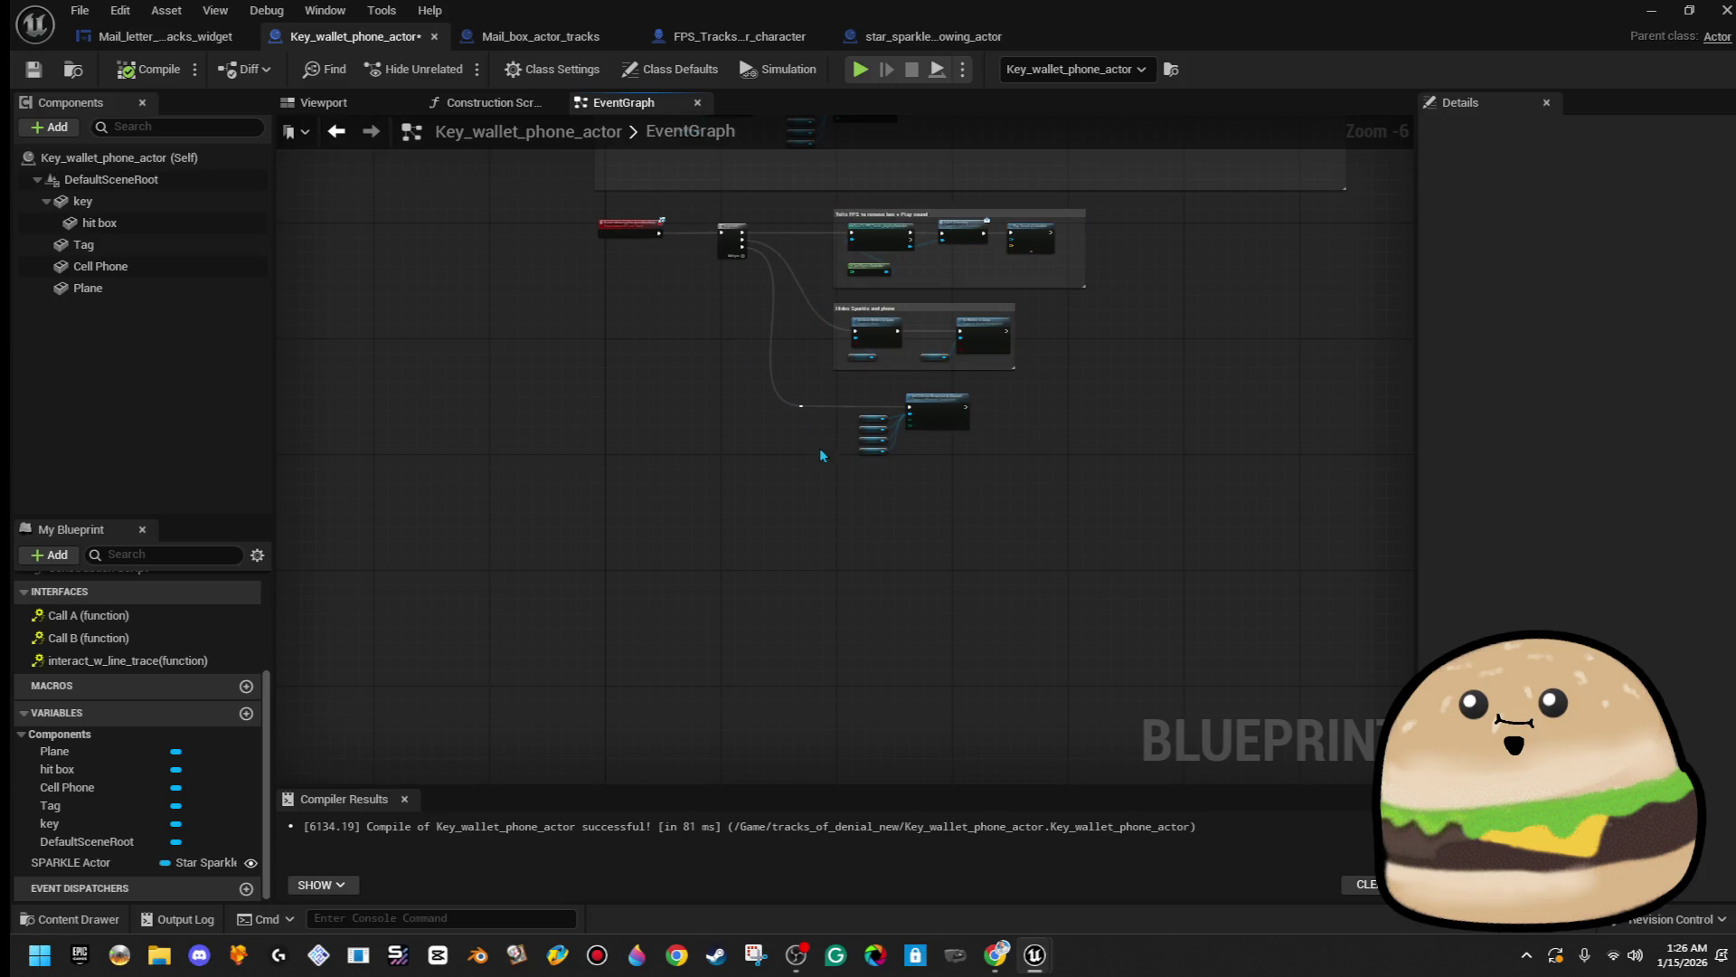
pyautogui.scroll(1, 832, 463)
pyautogui.moveTo(832, 463)
pyautogui.mouseDown()
pyautogui.moveTo(794, 537)
pyautogui.moveTo(994, 436)
pyautogui.moveTo(1061, 428)
pyautogui.moveTo(941, 438)
pyautogui.mouseUp()
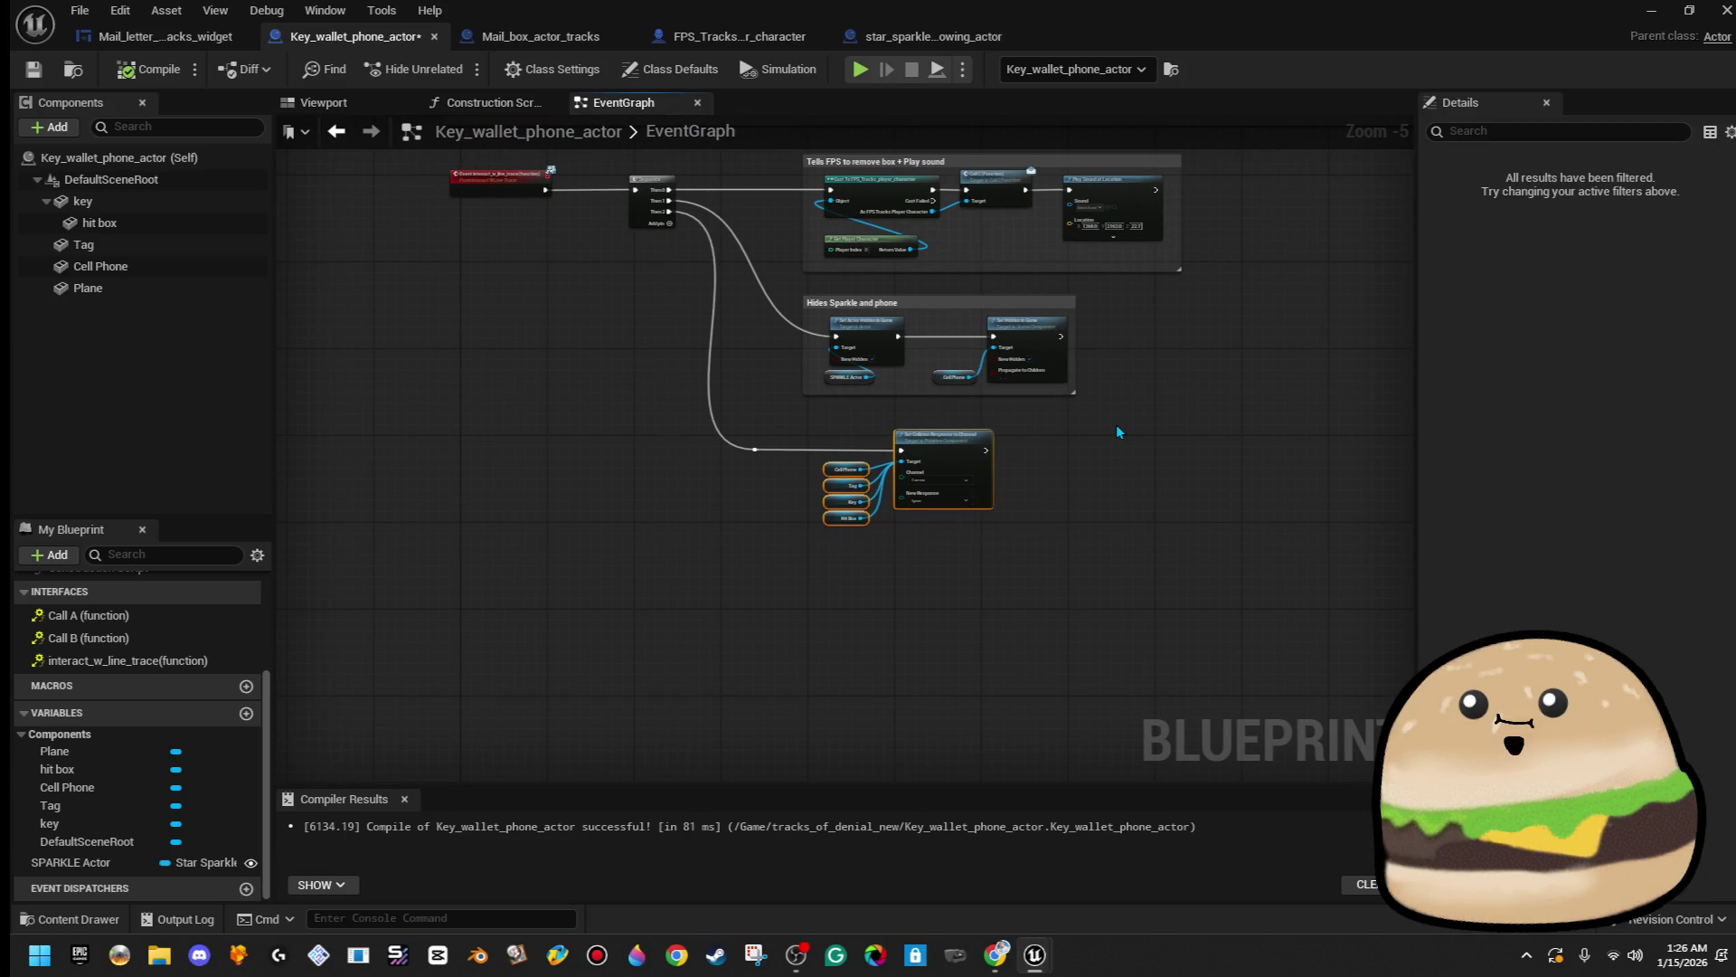
# - Wrap the collision nodes in a 'Disabled button to be clicked' comment
pyautogui.press('Right')
pyautogui.press('Right')
pyautogui.press('Right')
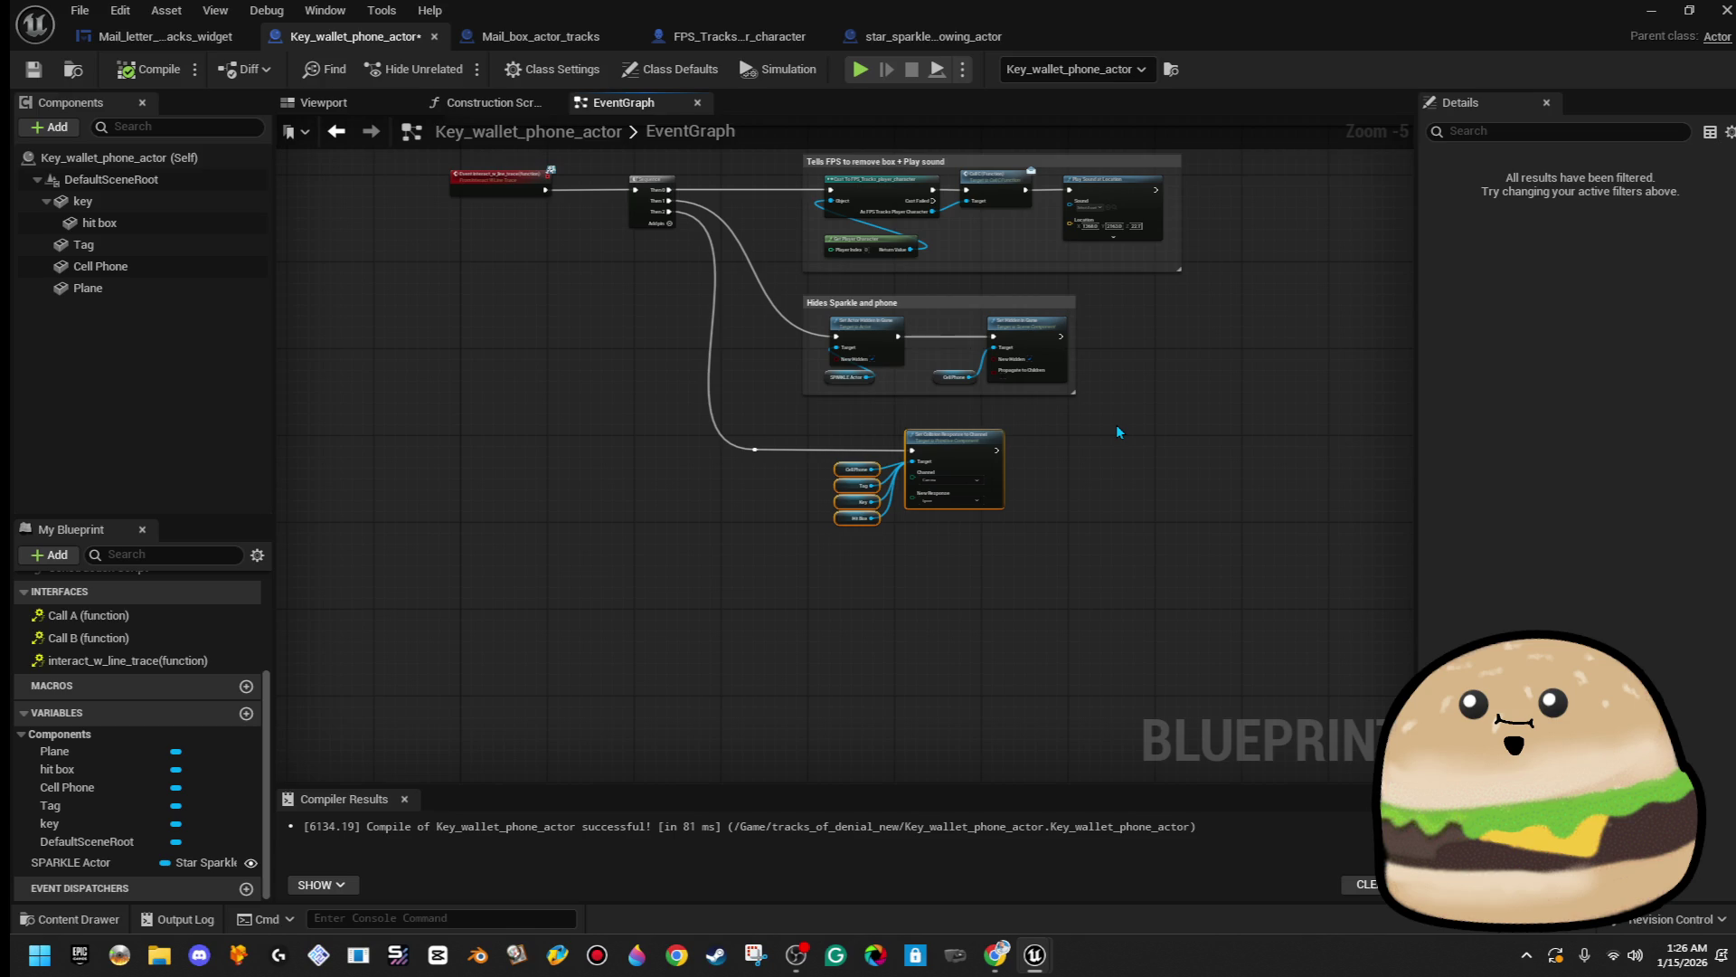
pyautogui.click(1117, 426)
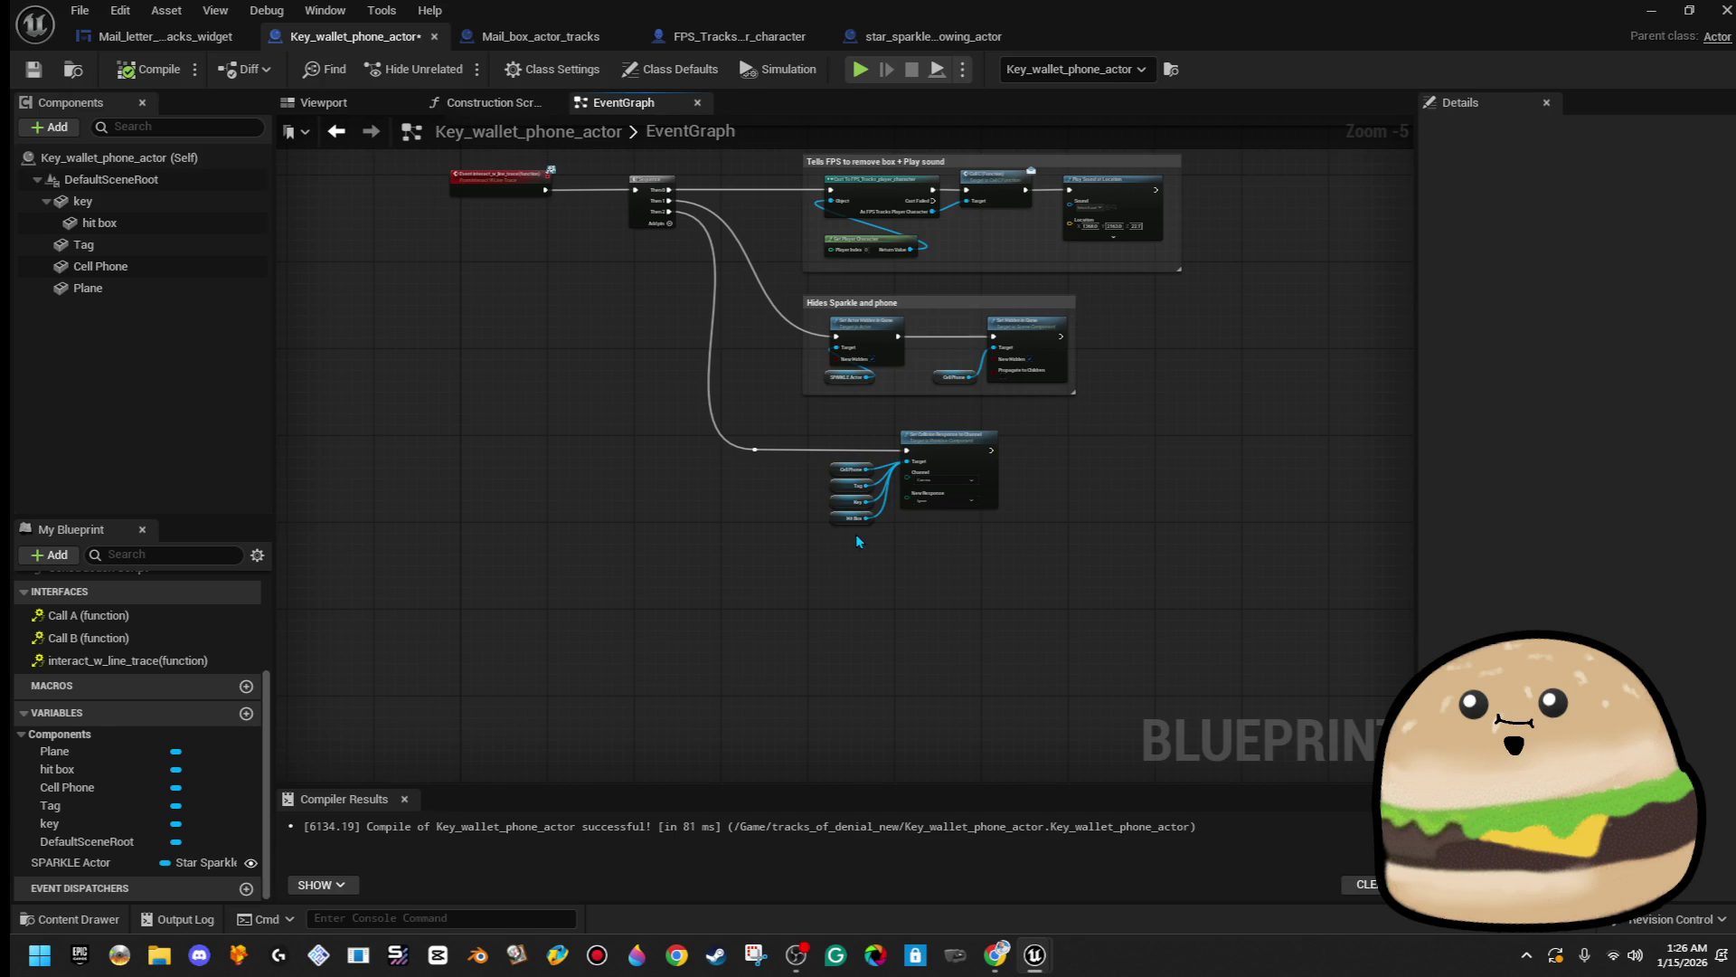
pyautogui.scroll(1, 857, 541)
pyautogui.moveTo(844, 535); pyautogui.dragTo(1212, 384)
pyautogui.write('c')
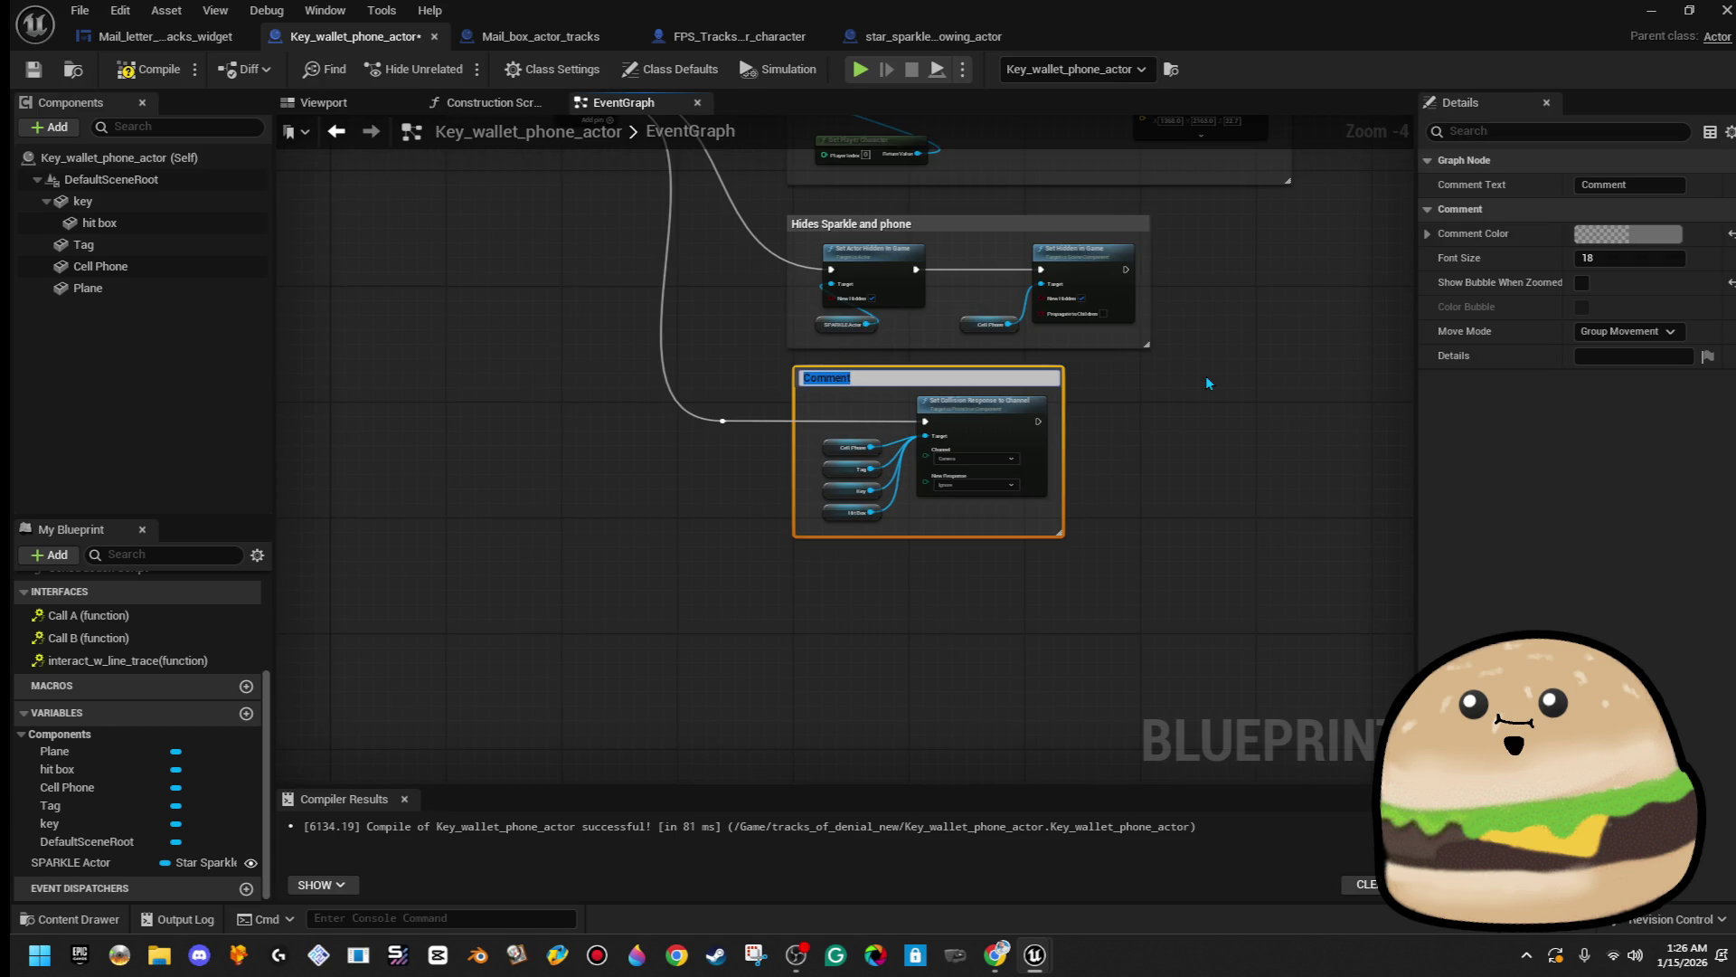
pyautogui.write('isabled button to be clicked')
pyautogui.press('Return')
# - Close the Blueprint editor and bring up the level viewport's context menu
pyautogui.scroll(-3, 1207, 376)
pyautogui.moveTo(1206, 376)
pyautogui.mouseDown()
pyautogui.moveTo(1154, 452)
pyautogui.moveTo(874, 552)
pyautogui.mouseUp()
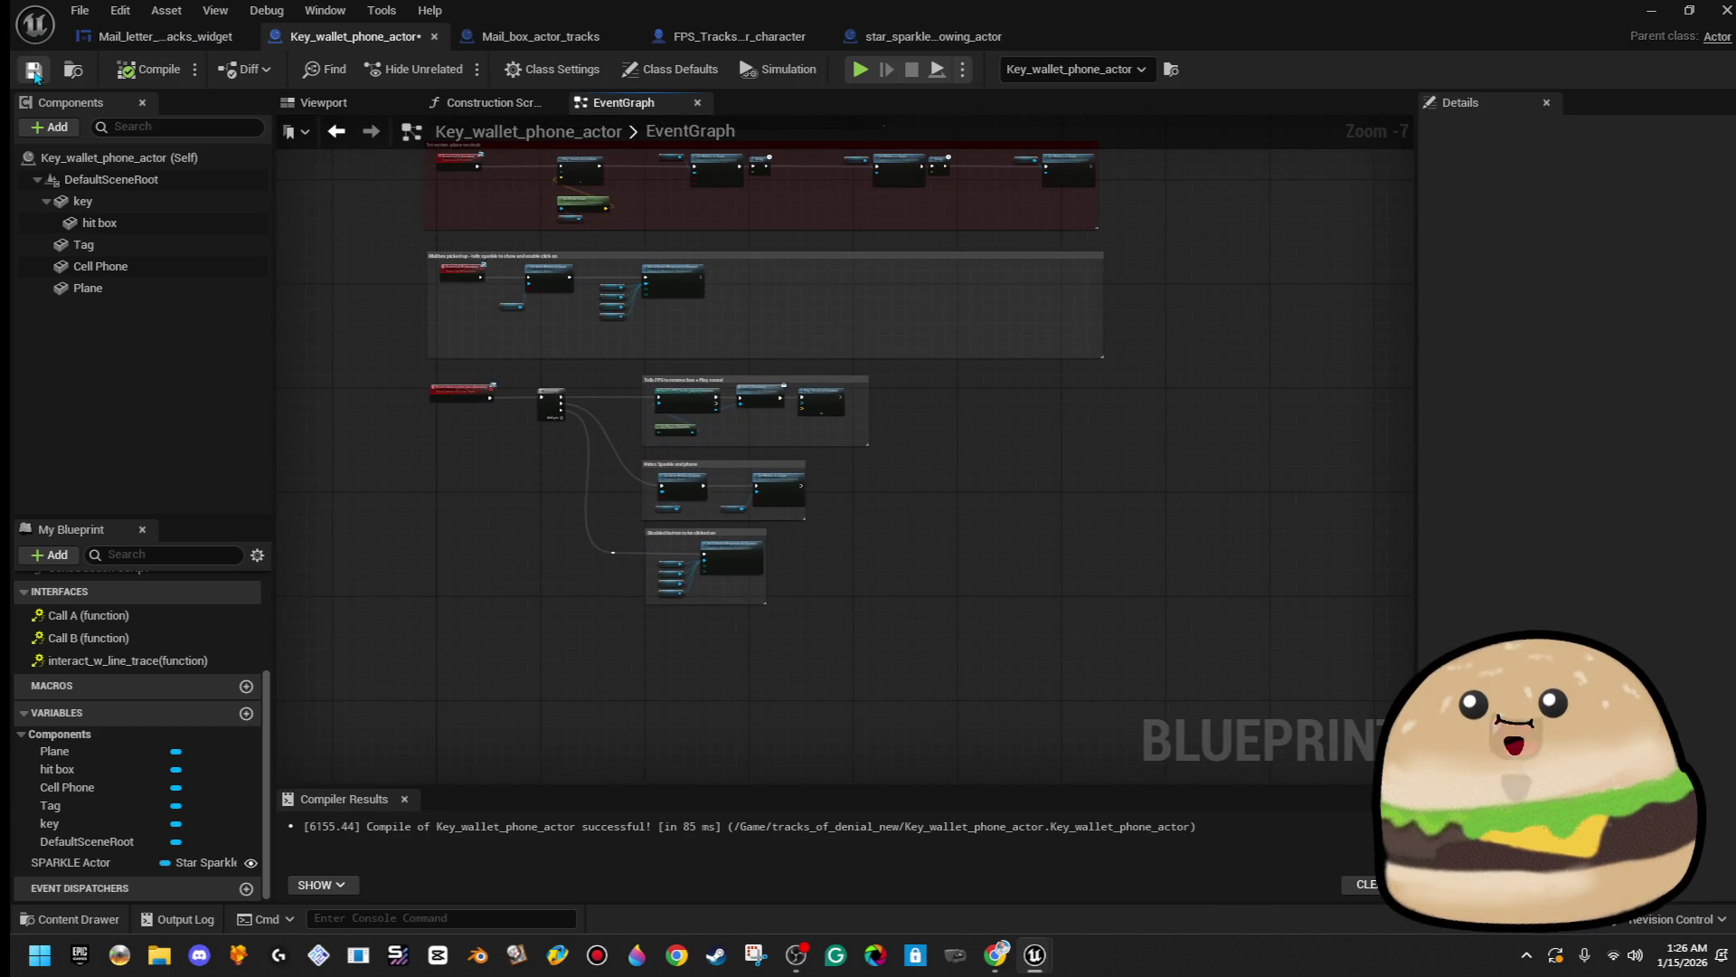
pyautogui.click(1725, 10)
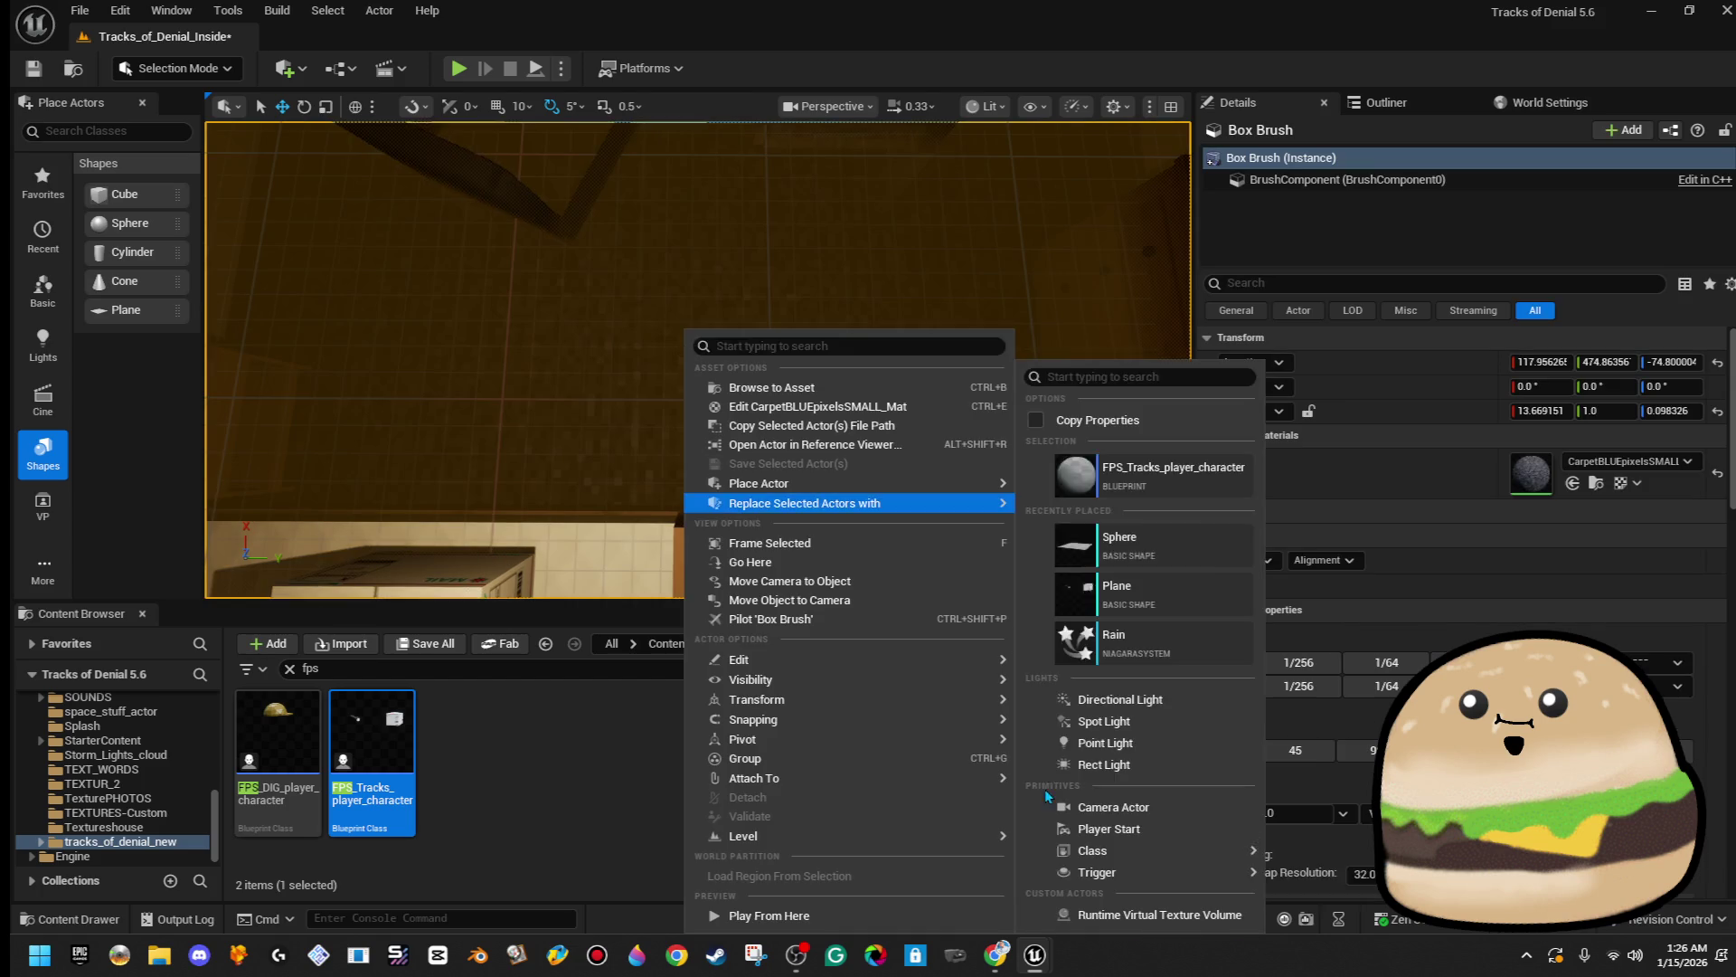
pyautogui.rightClick(687, 407)
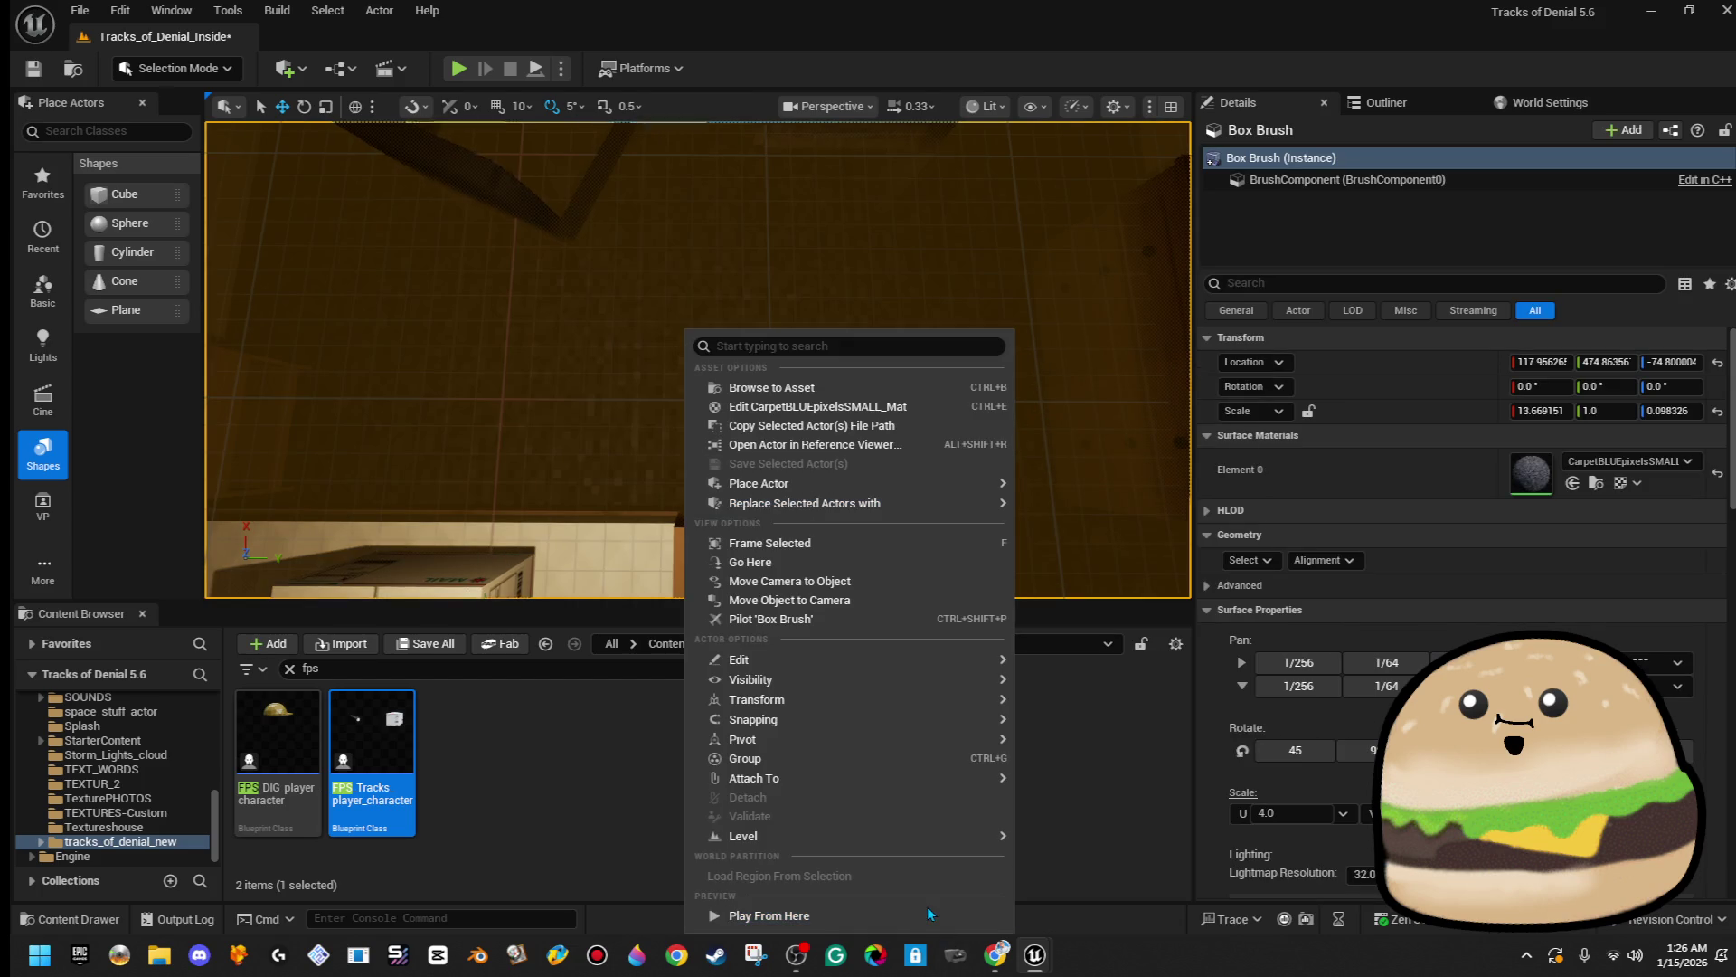
# - Play-test the level from this spot, then reopen the Key_wallet_phone_actor EventGraph at the hide nodes
pyautogui.click(769, 916)
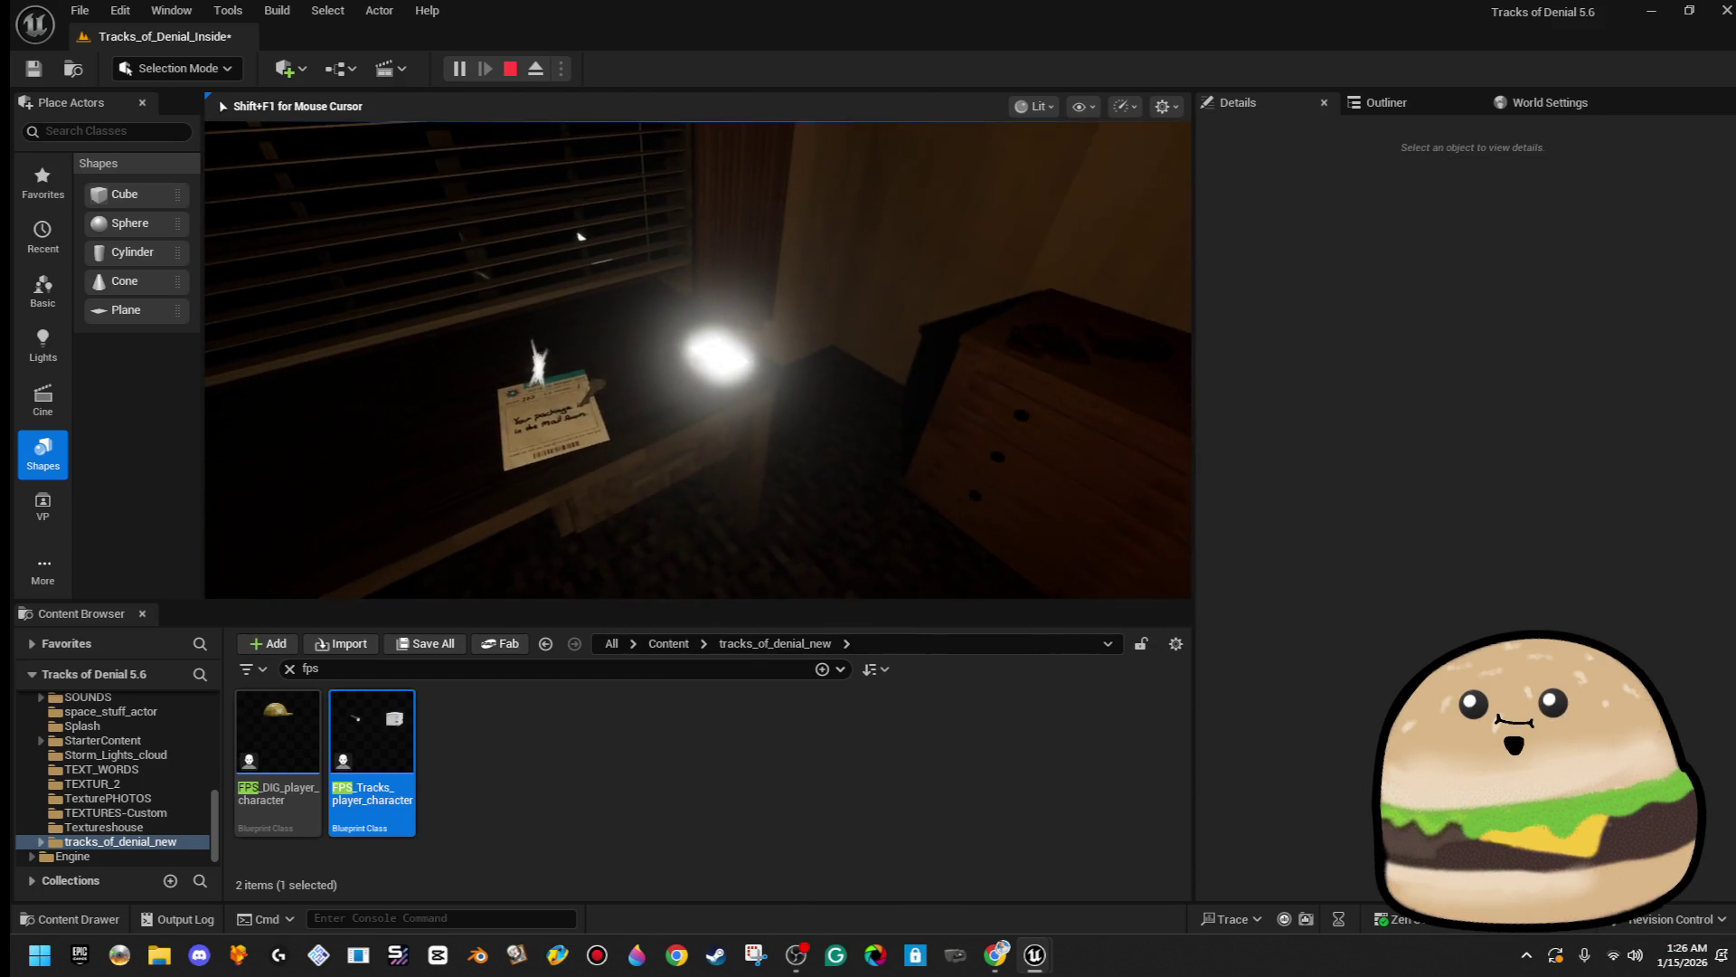
pyautogui.press('Escape')
pyautogui.rightClick(714, 328)
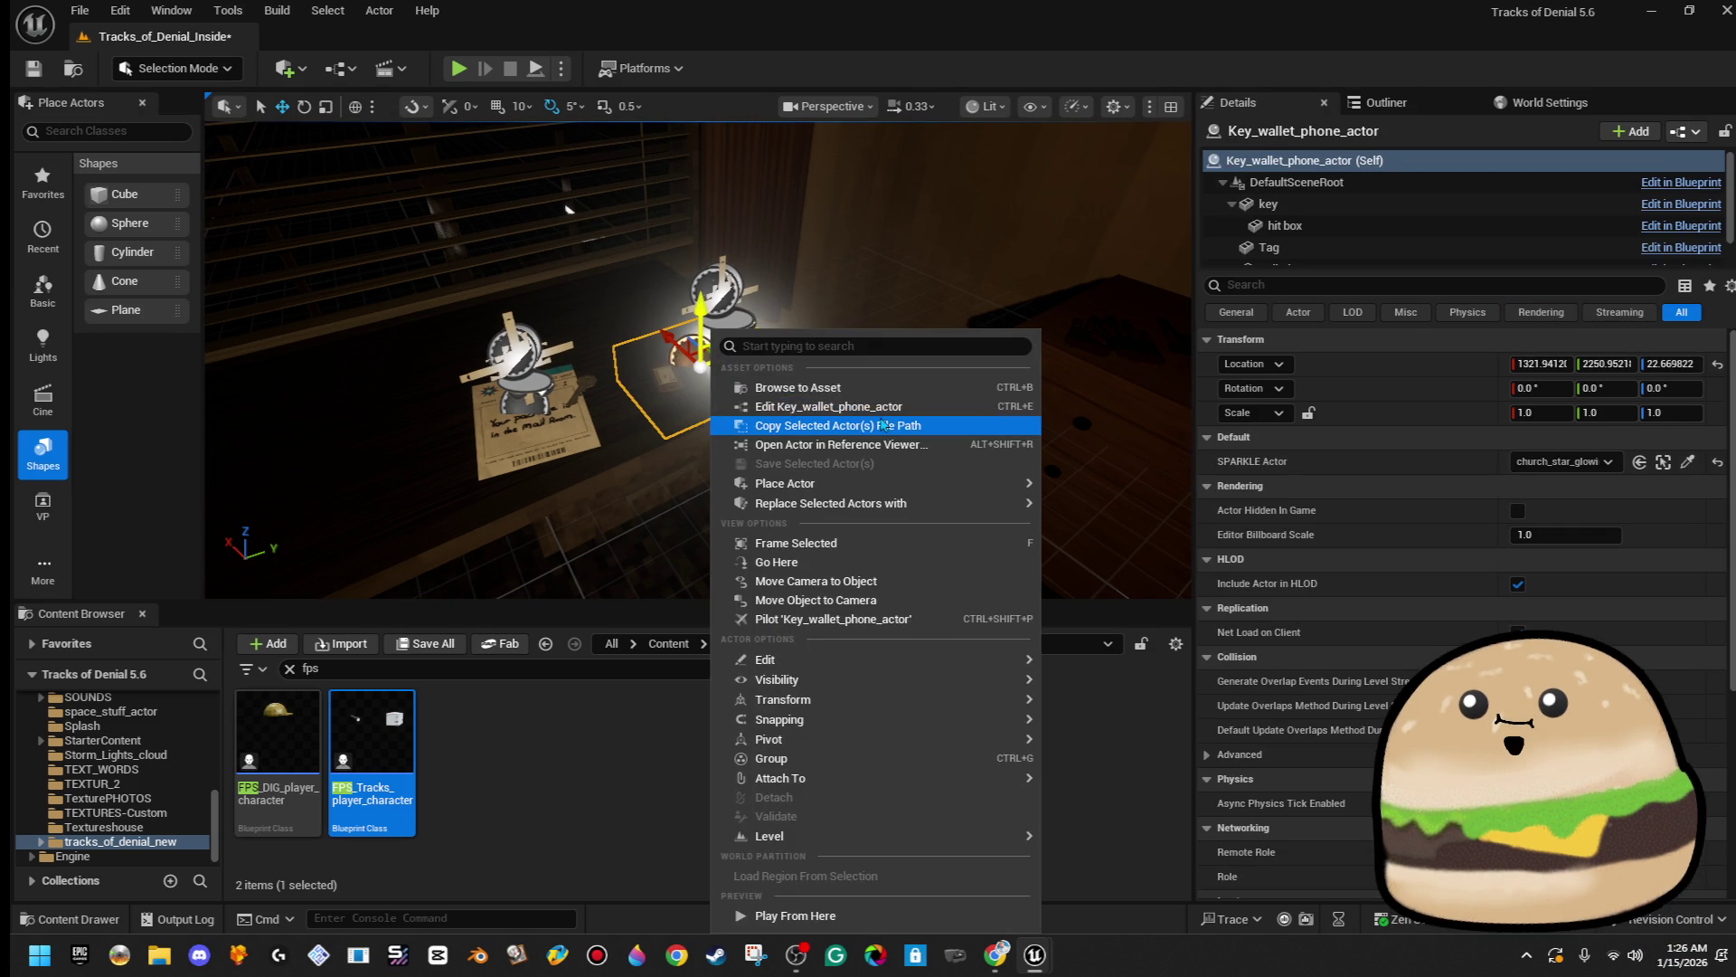
pyautogui.click(881, 410)
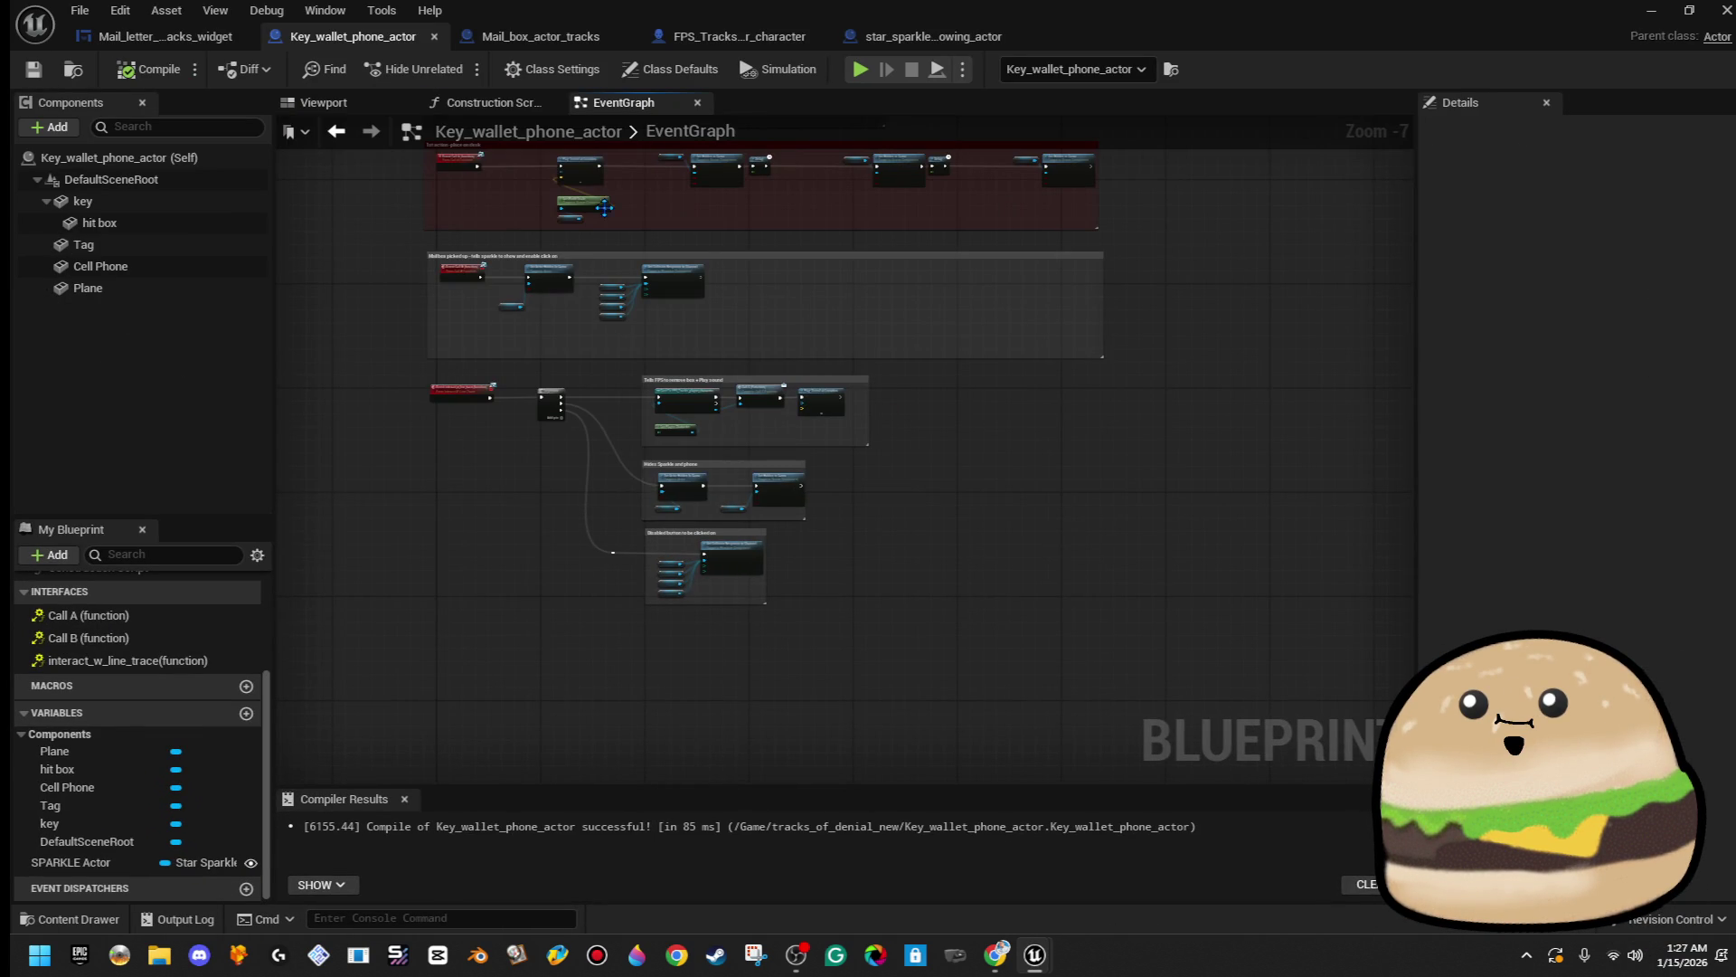
pyautogui.scroll(4, 825, 346)
pyautogui.moveTo(984, 427); pyautogui.dragTo(788, 386)
pyautogui.moveTo(664, 522); pyautogui.dragTo(811, 509)
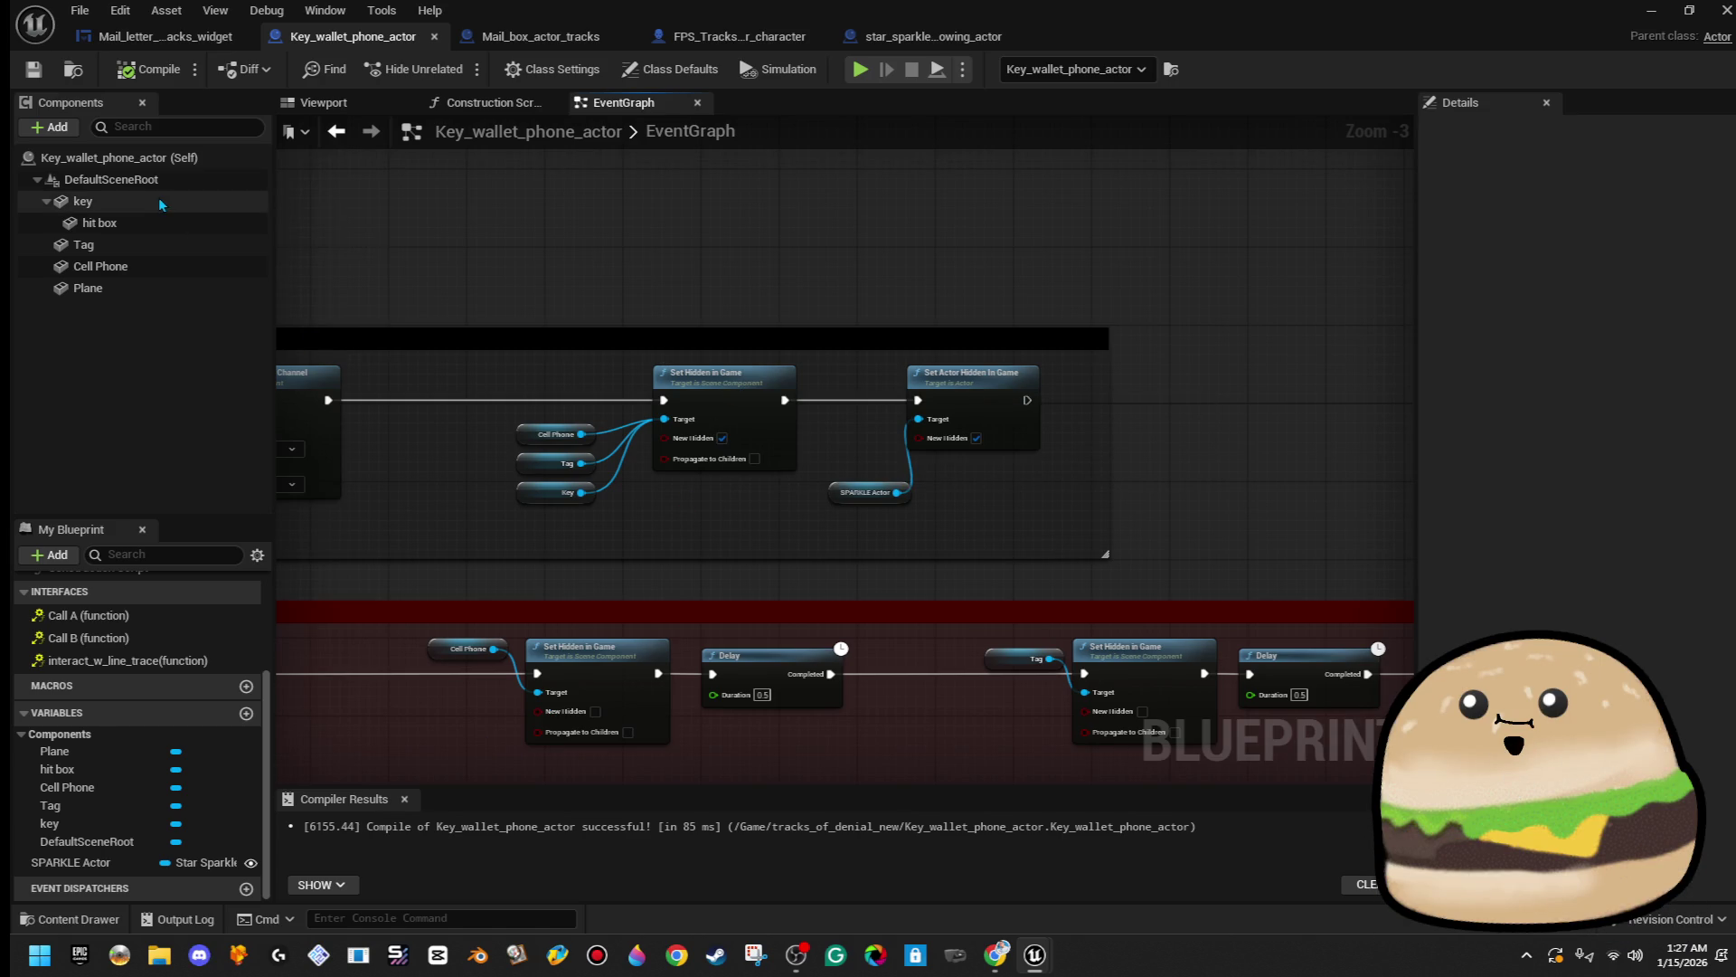
# - Rename the Plane component to Cell Phone -SCREEN, place it in the graph, and compile
pyautogui.rightClick(152, 290)
pyautogui.click(270, 513)
pyautogui.write('Cell')
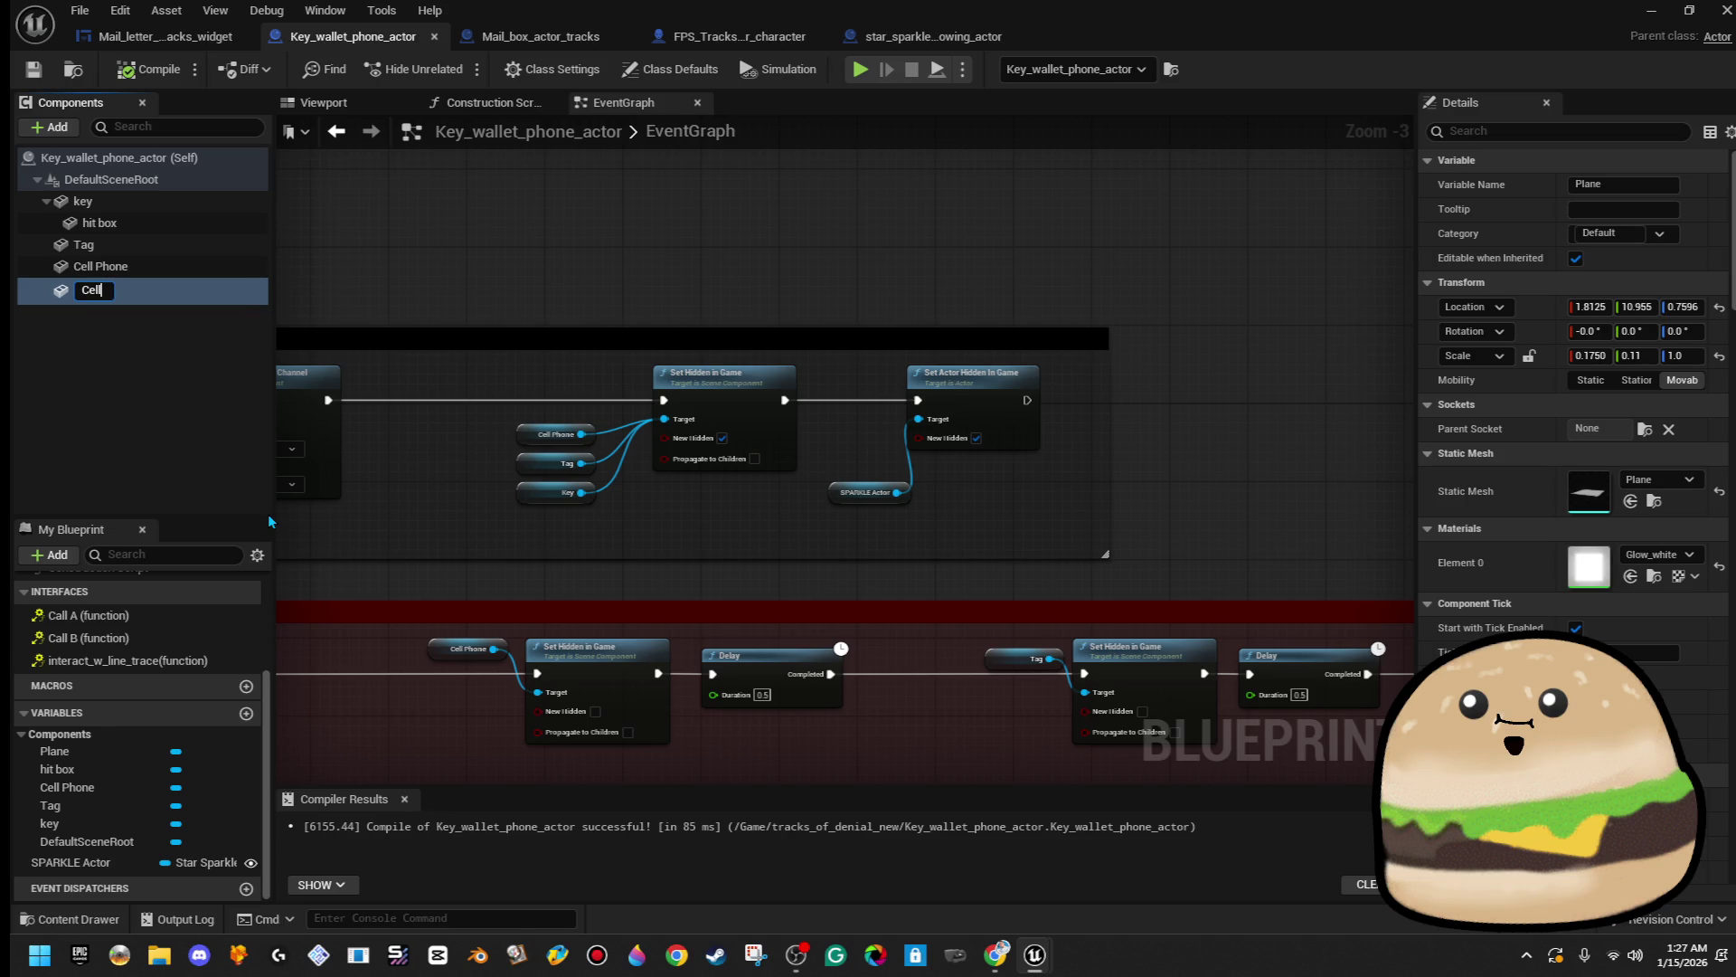
pyautogui.write('Phone -SCREEN')
pyautogui.press('Return')
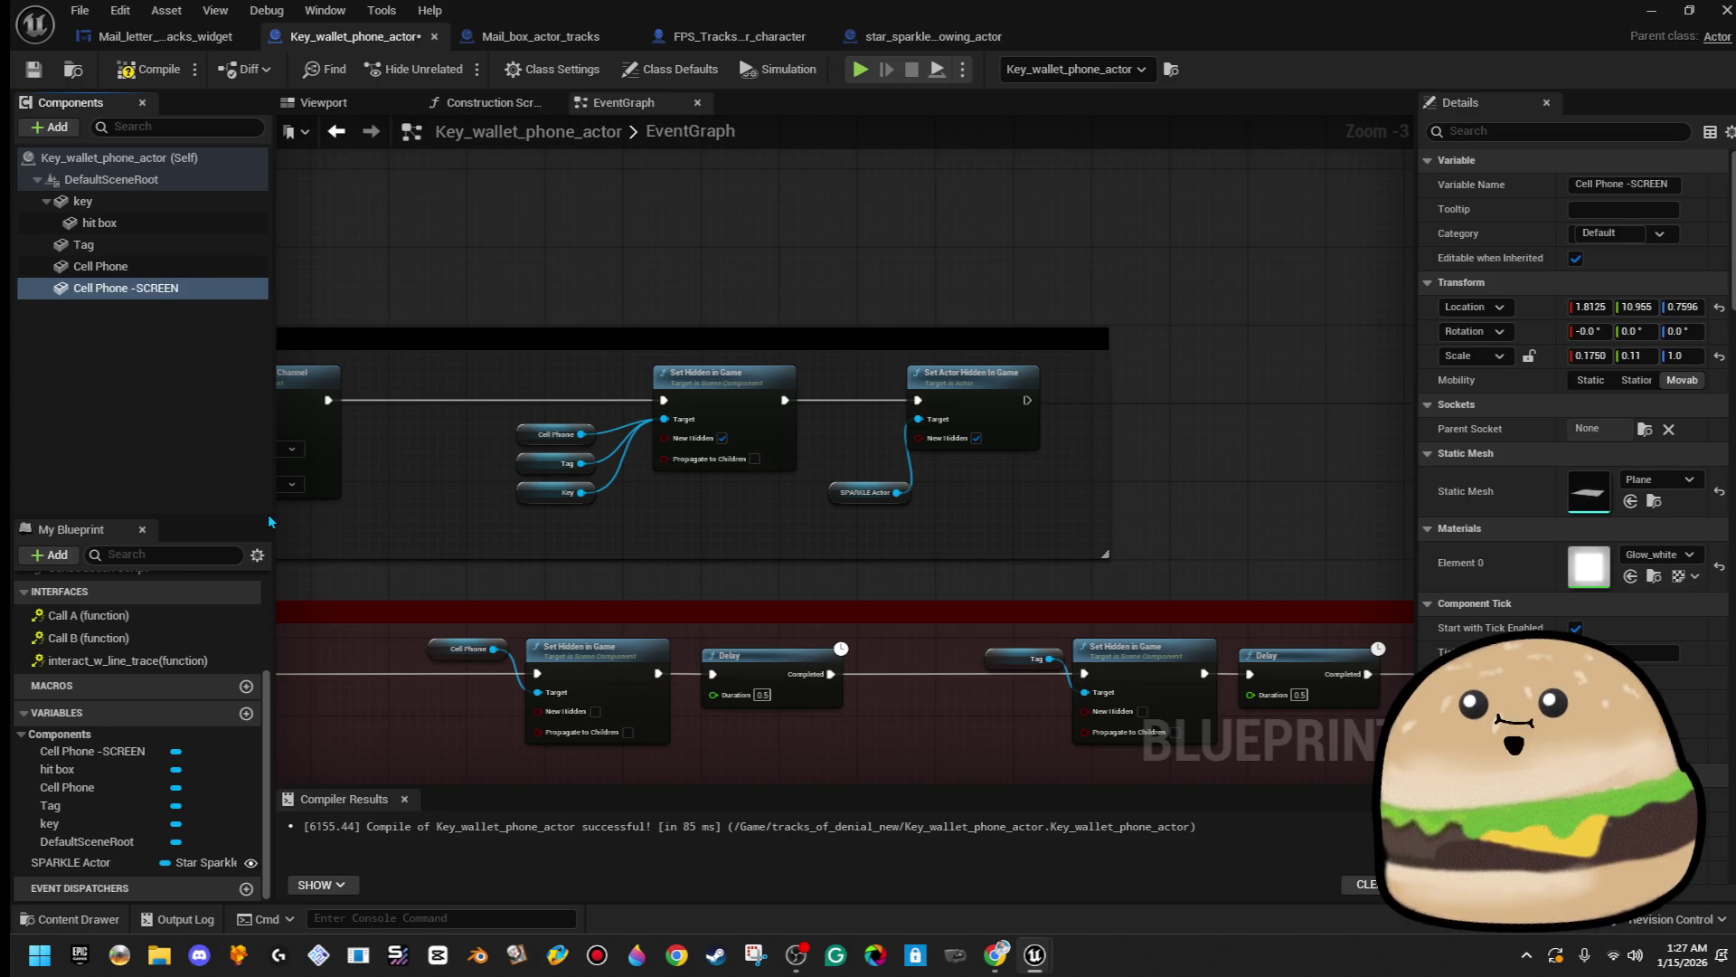
pyautogui.moveTo(60, 289)
pyautogui.mouseDown()
pyautogui.moveTo(652, 640)
pyautogui.moveTo(666, 420)
pyautogui.moveTo(578, 523)
pyautogui.mouseUp()
pyautogui.click(138, 72)
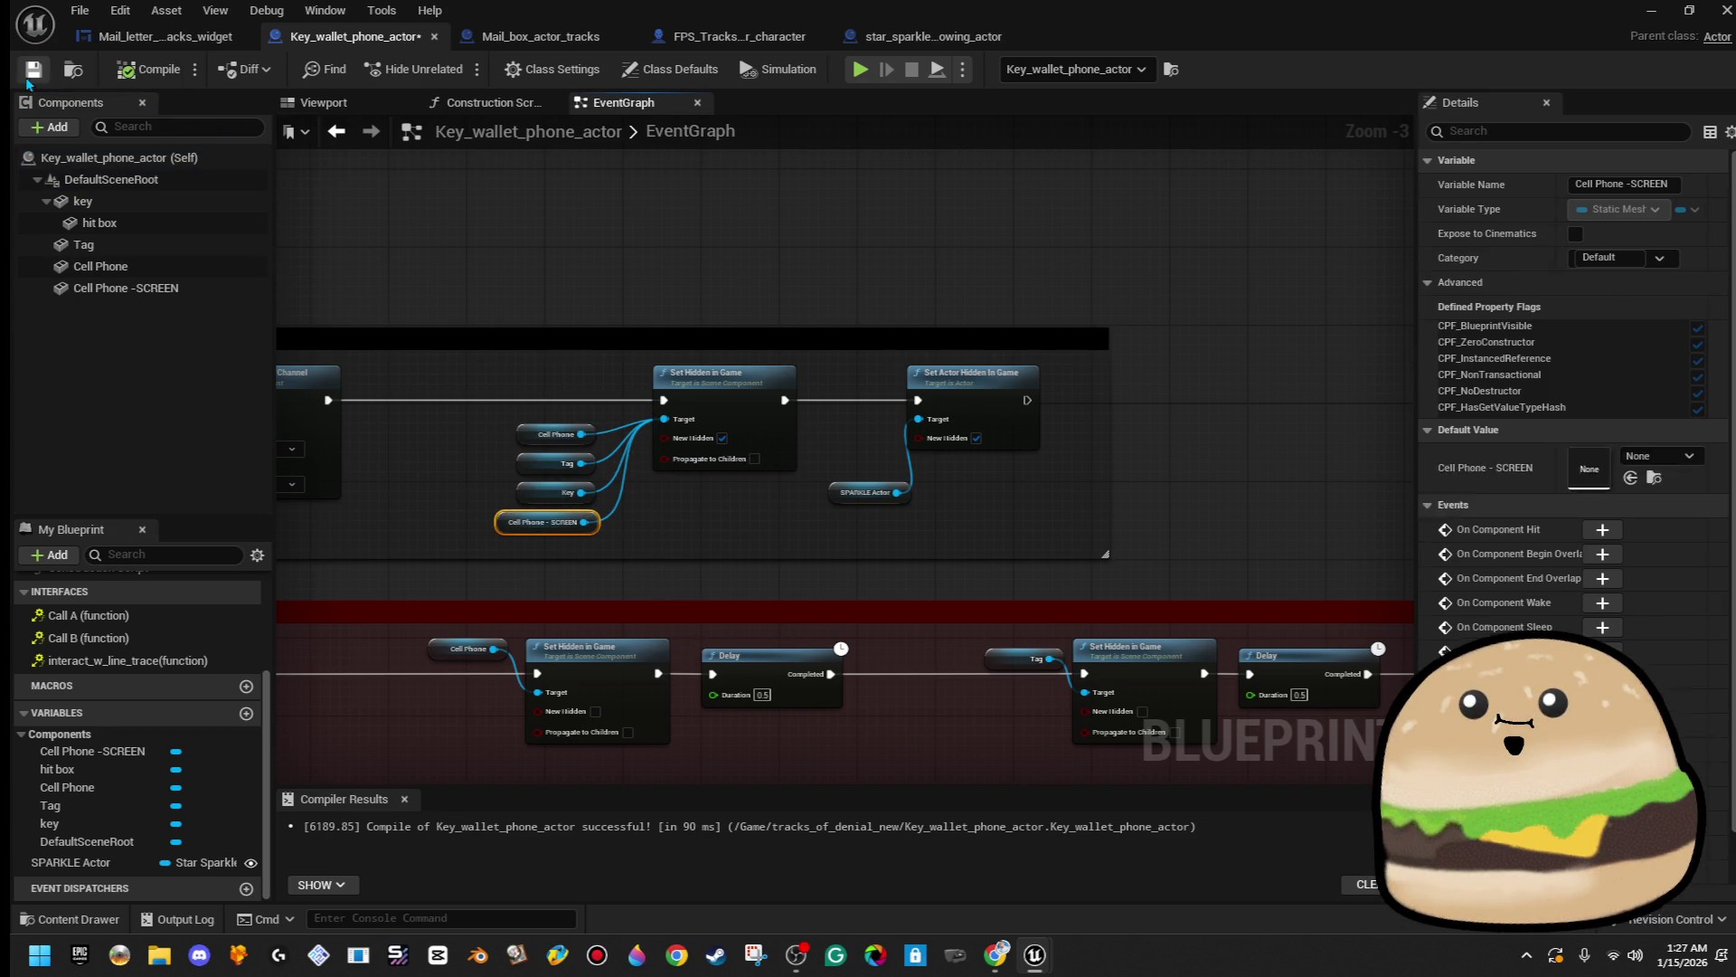
# - Add another Cell Phone -SCREEN reference near the collision nodes
pyautogui.click(149, 37)
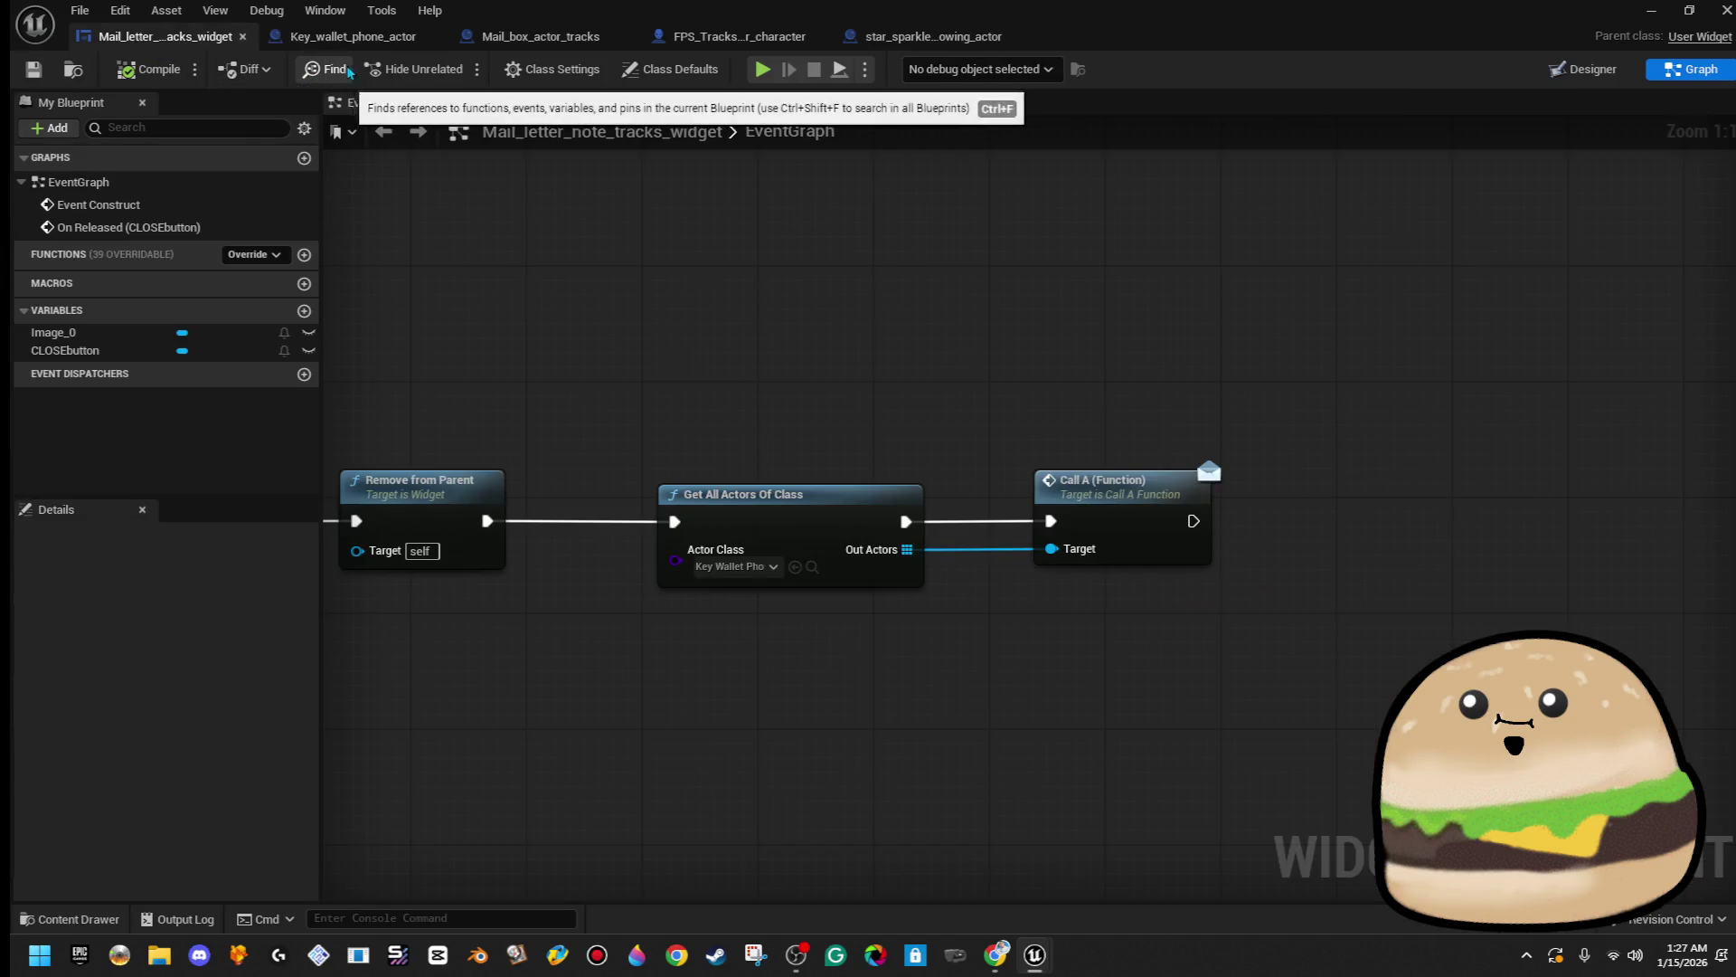
pyautogui.click(332, 39)
pyautogui.scroll(-4, 817, 310)
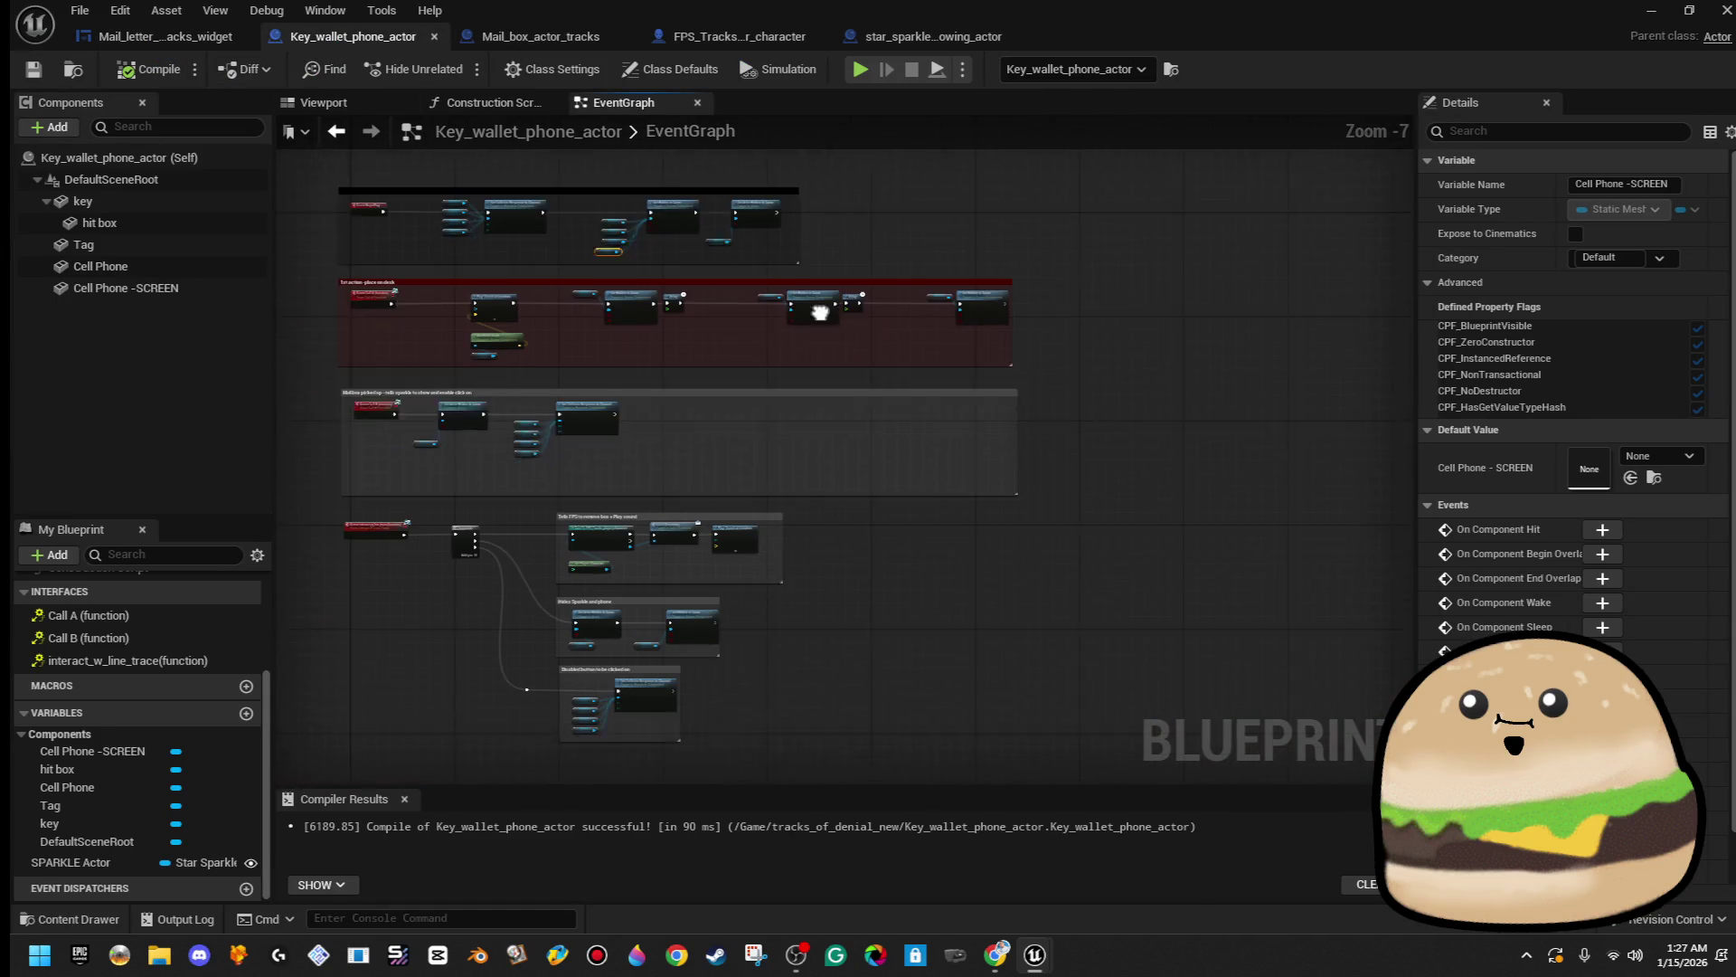
pyautogui.scroll(2, 546, 388)
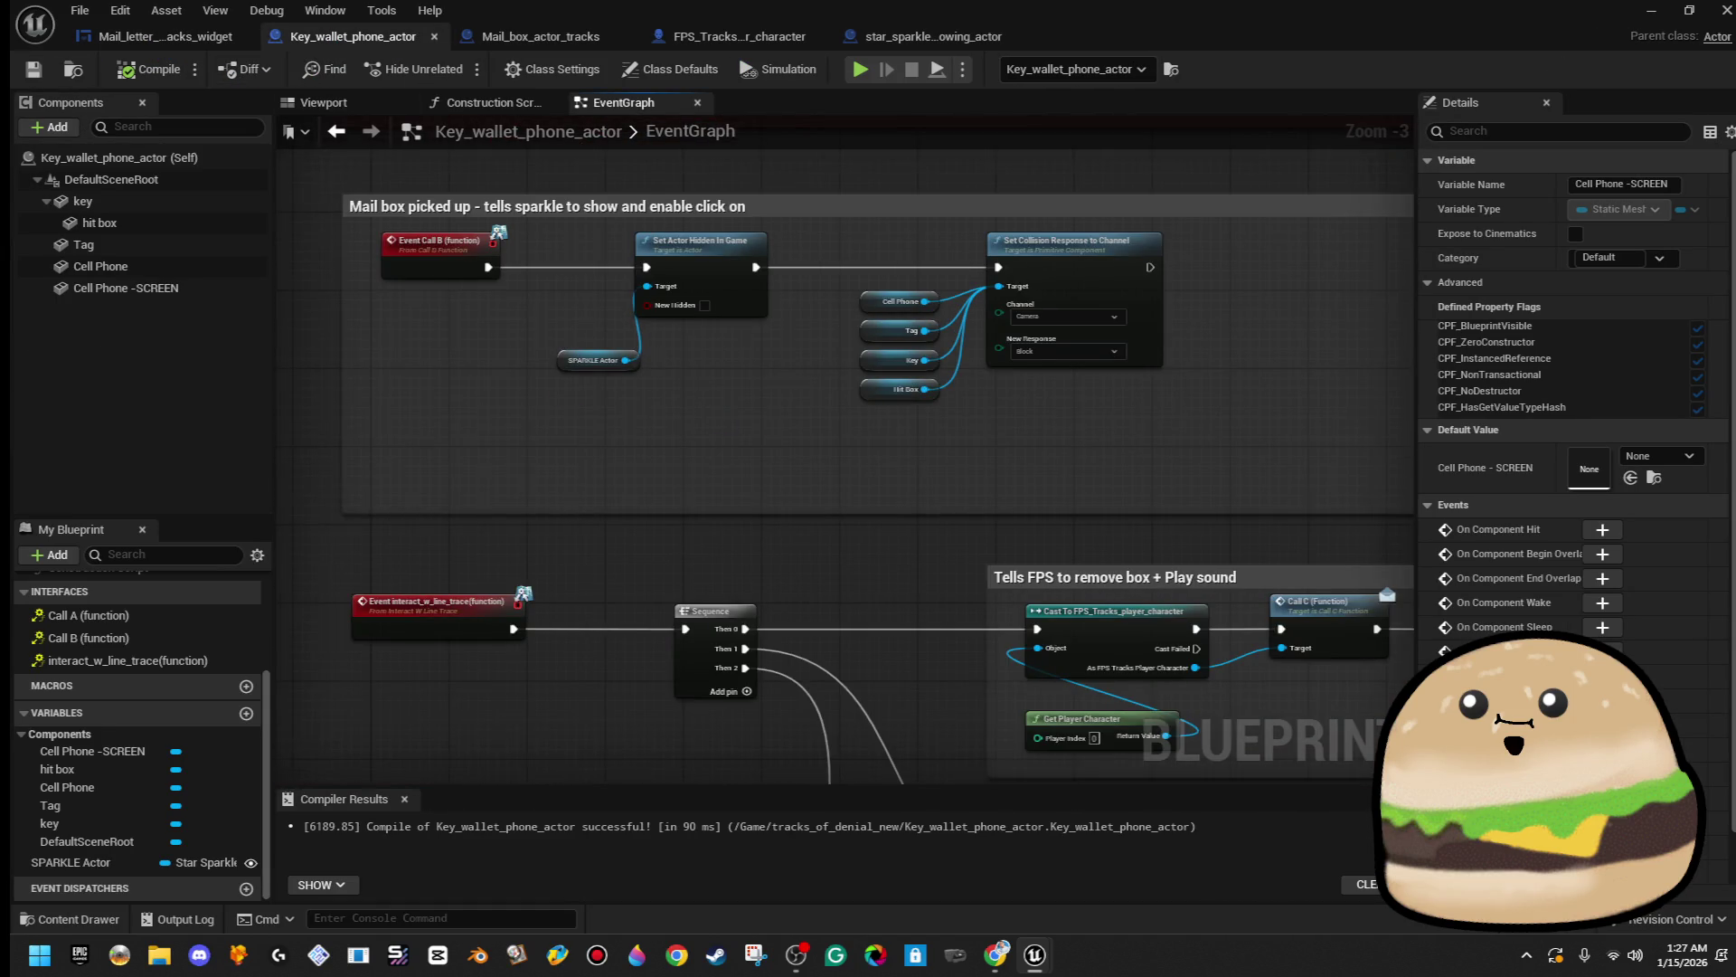
pyautogui.scroll(2, 564, 388)
pyautogui.moveTo(127, 287)
pyautogui.mouseDown()
pyautogui.moveTo(795, 496)
pyautogui.moveTo(958, 394)
pyautogui.mouseUp()
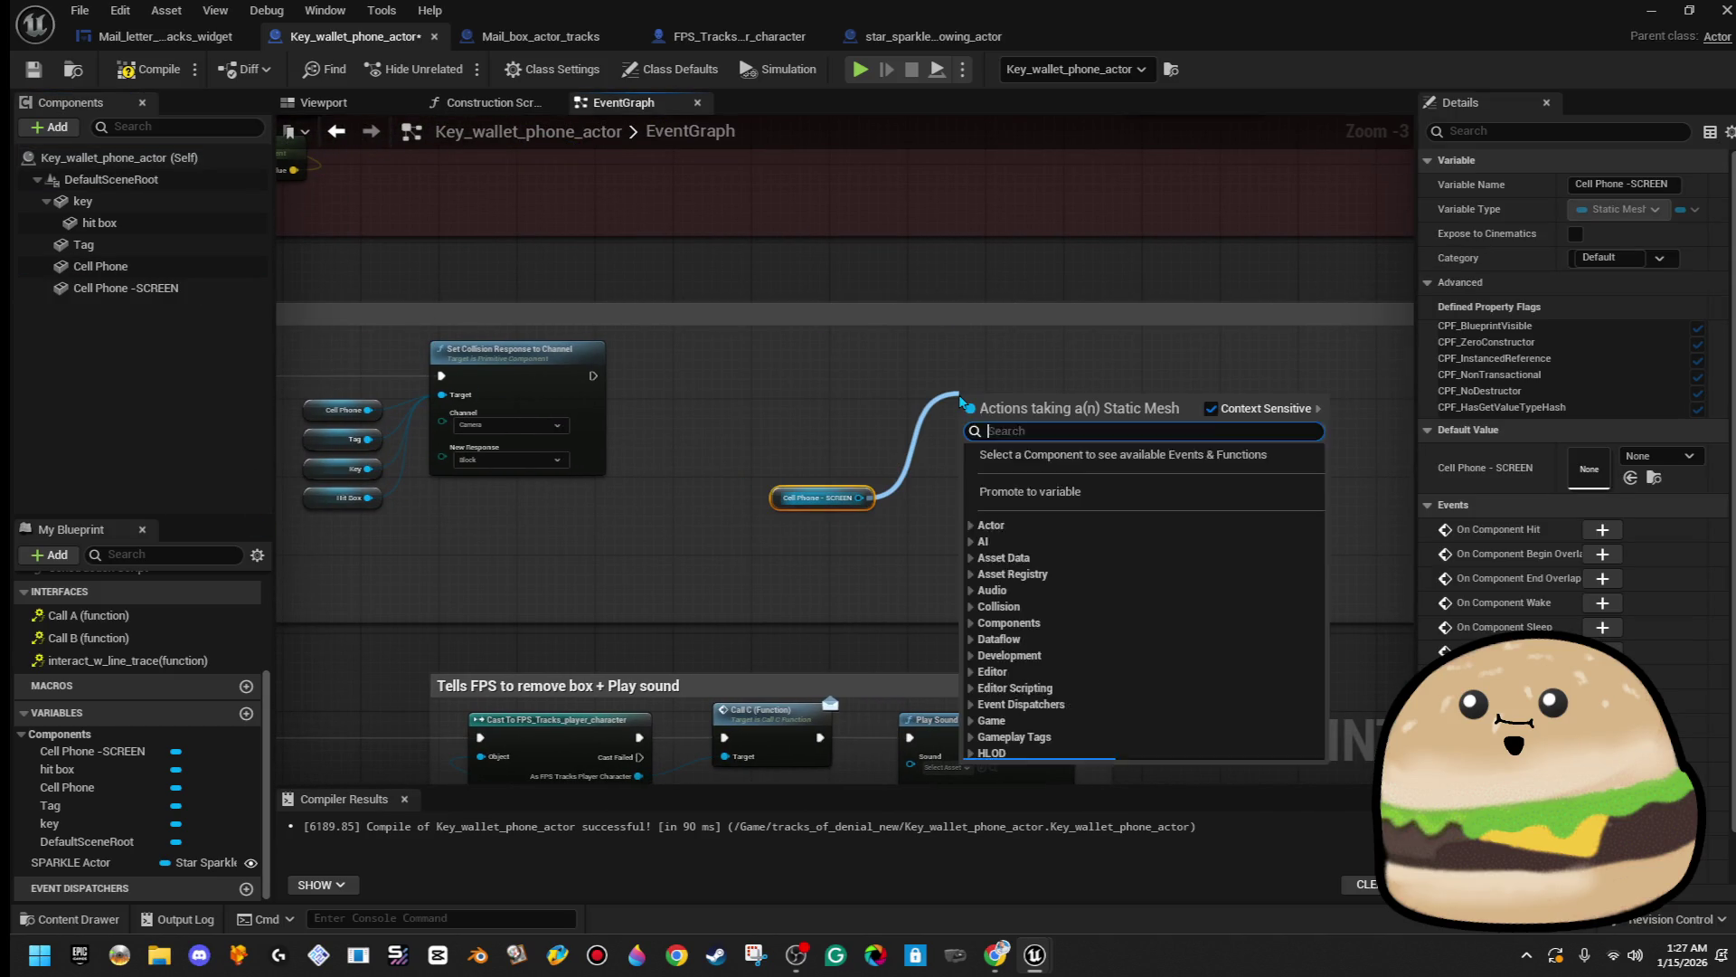
# - Run Set Hidden in Game on Cell Phone -SCREEN after the collision change
pyautogui.write('hidden')
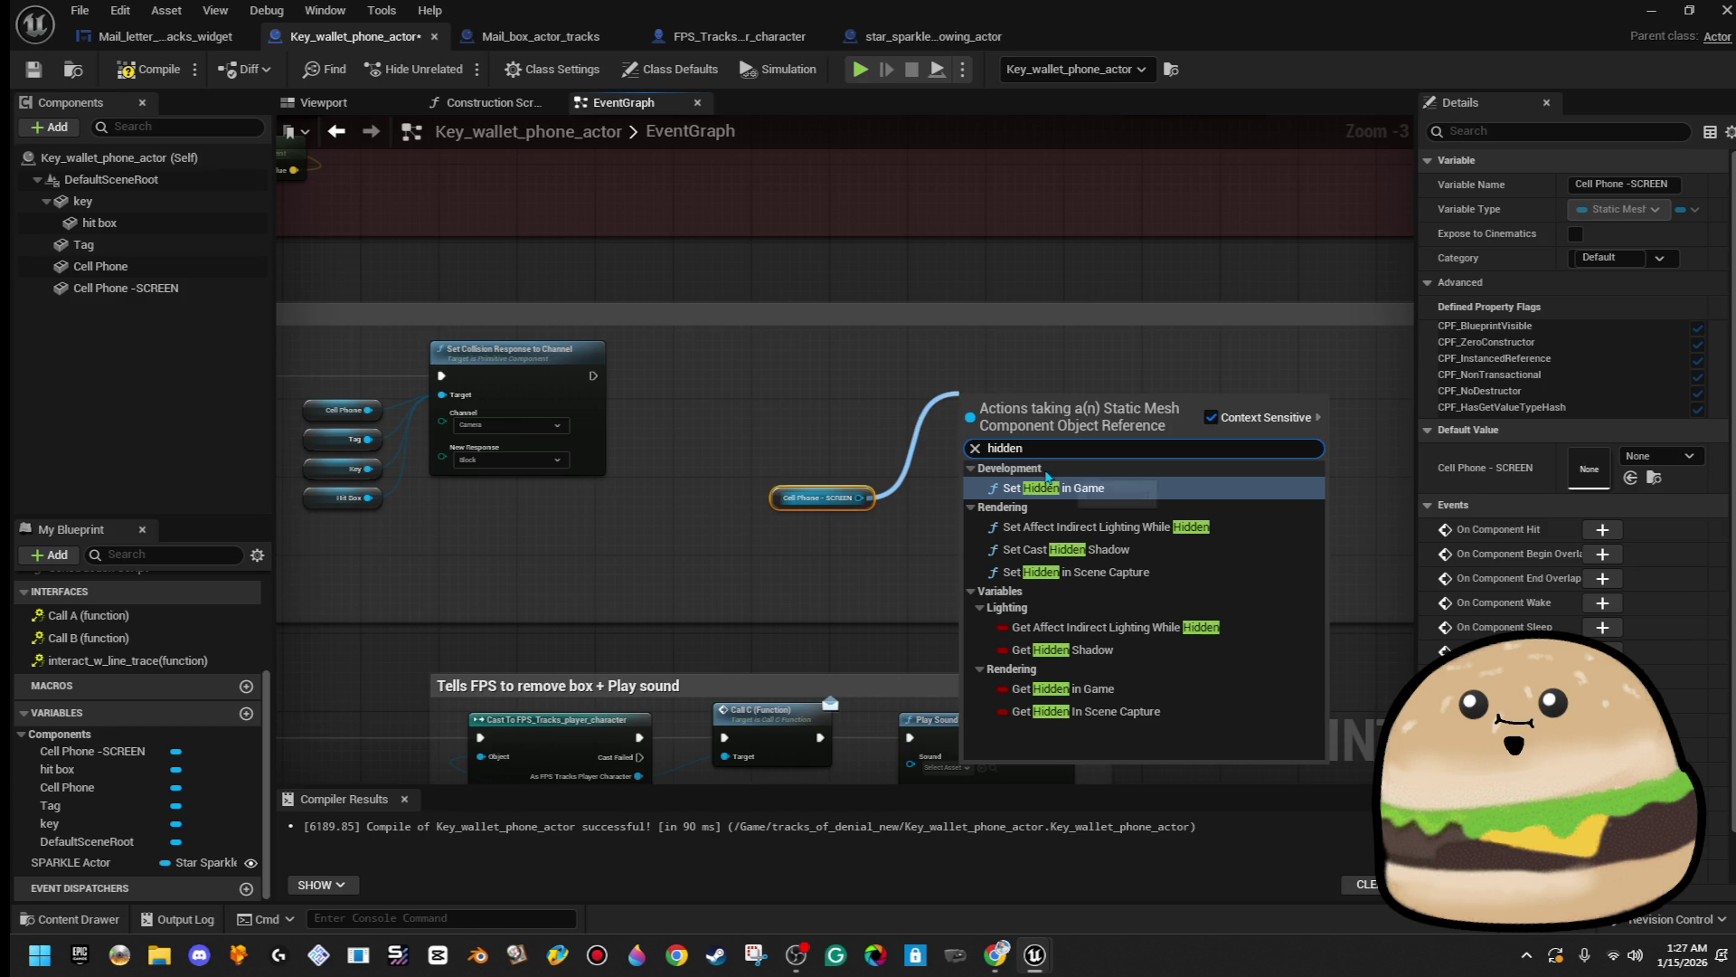
pyautogui.click(1057, 482)
pyautogui.moveTo(1065, 425)
pyautogui.mouseDown()
pyautogui.moveTo(1004, 495)
pyautogui.moveTo(1006, 450)
pyautogui.moveTo(1005, 489)
pyautogui.mouseUp()
pyautogui.moveTo(593, 376)
pyautogui.mouseDown()
pyautogui.moveTo(899, 496)
pyautogui.moveTo(958, 415)
pyautogui.moveTo(962, 377)
pyautogui.mouseUp()
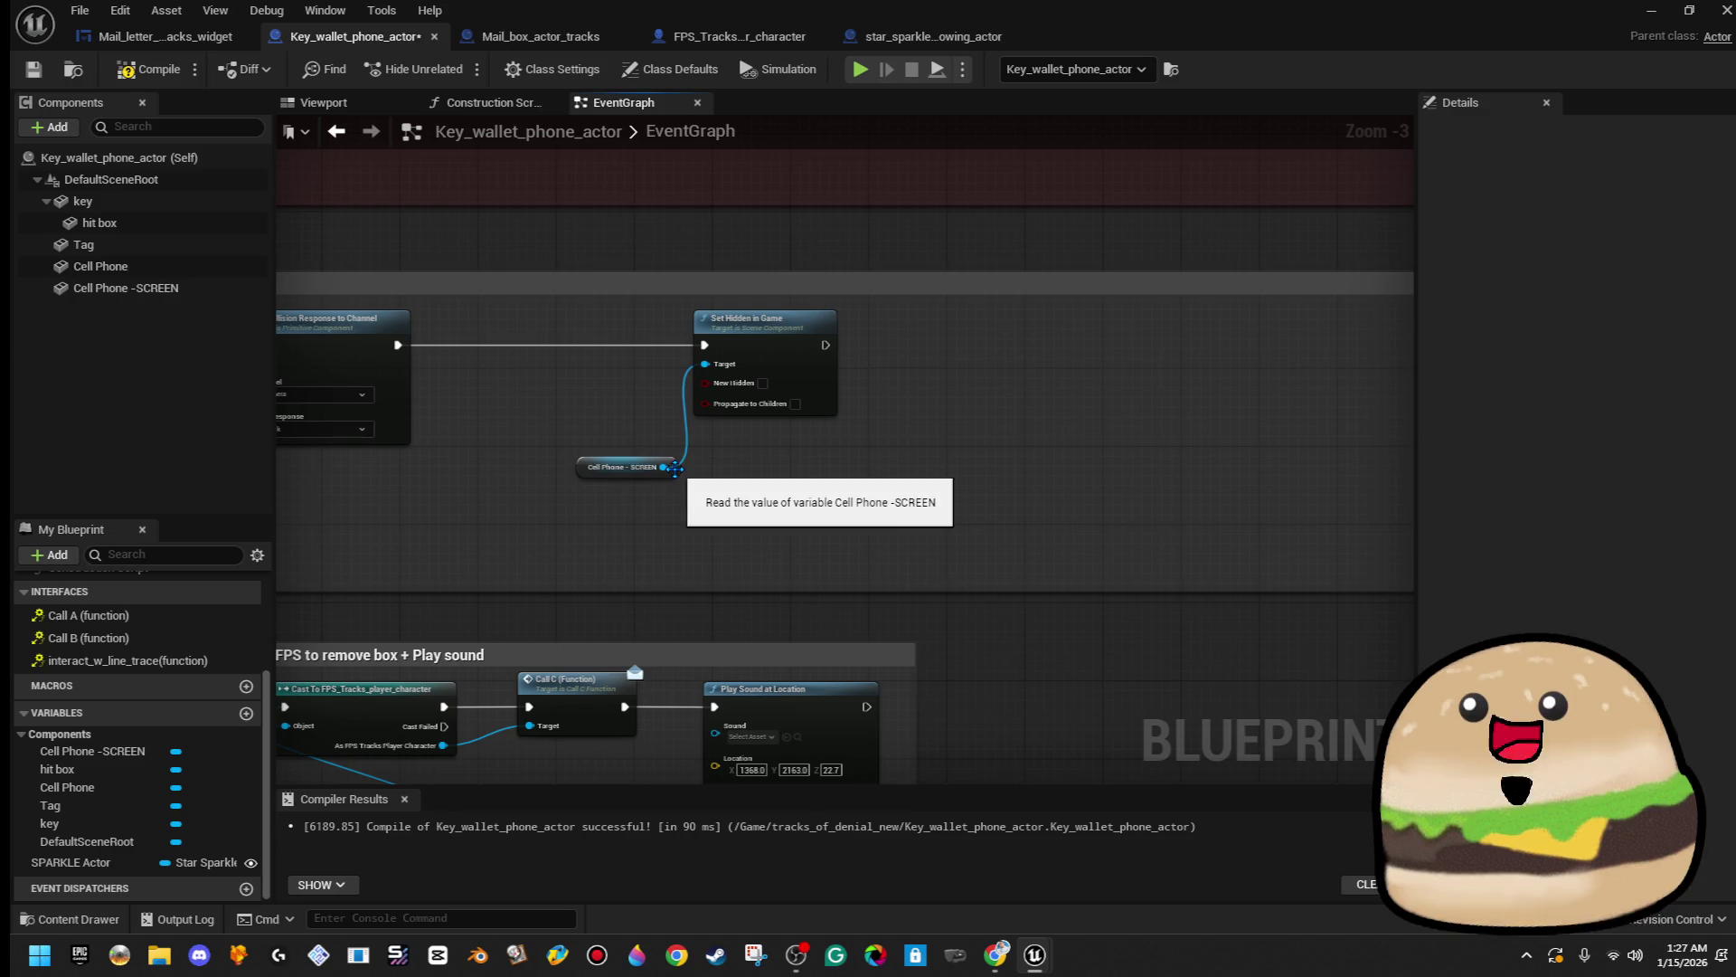
pyautogui.moveTo(671, 471); pyautogui.dragTo(673, 383)
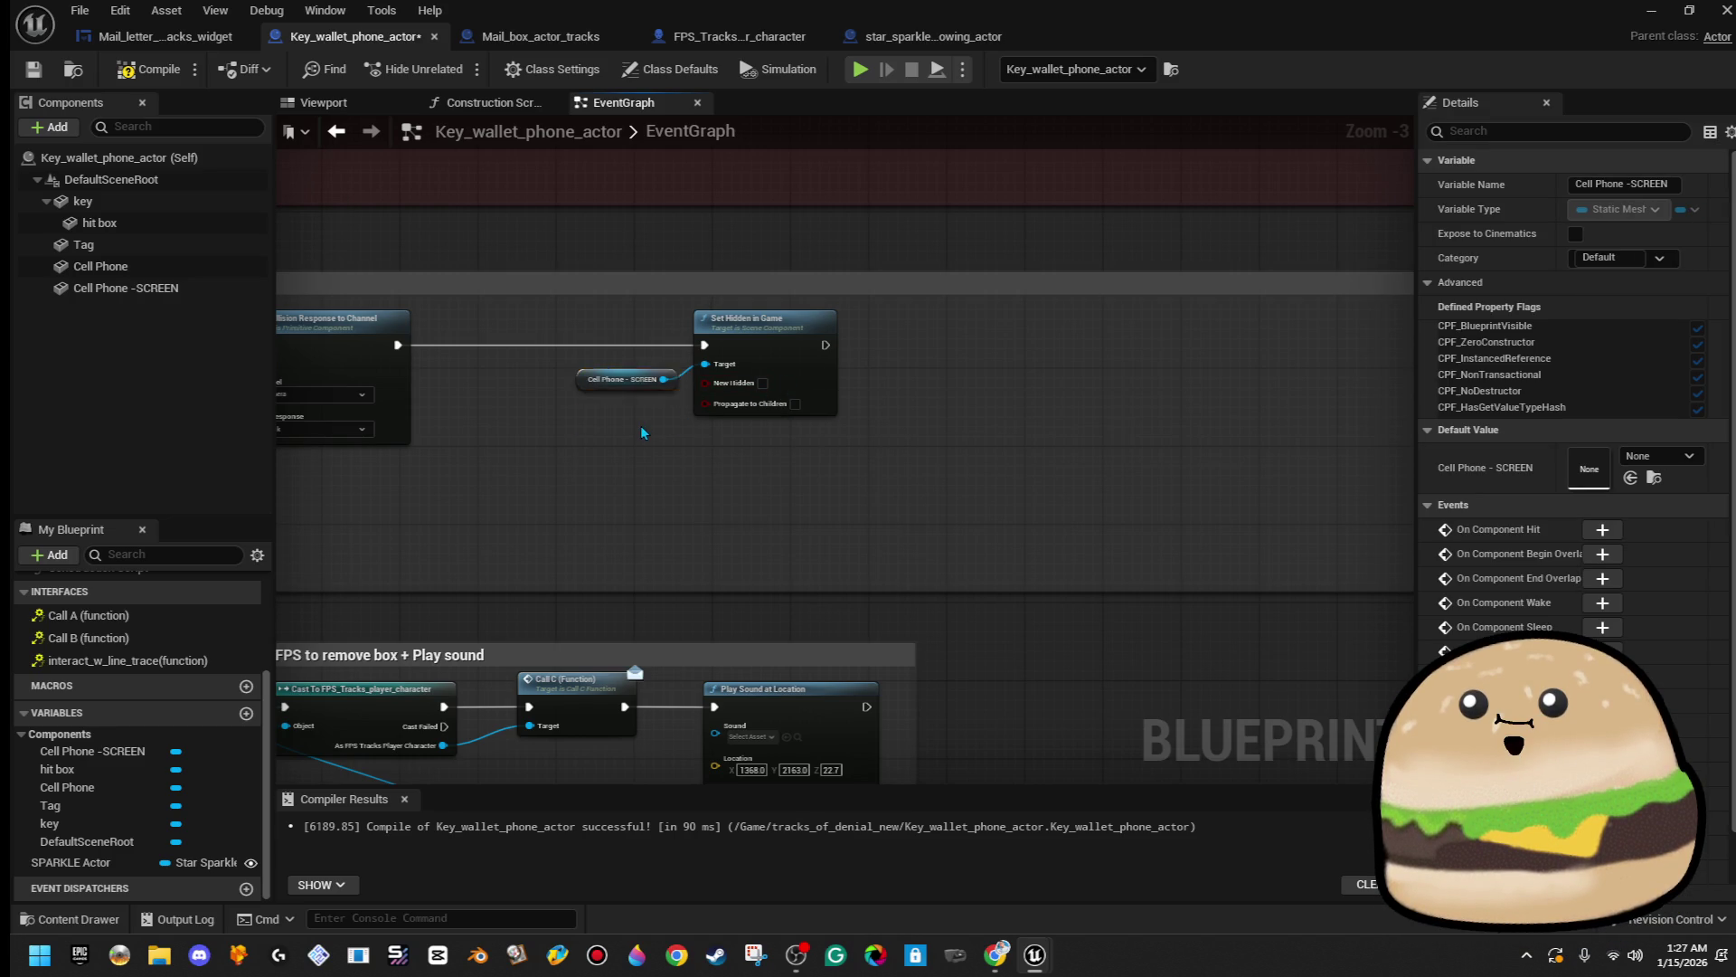
pyautogui.keyDown('ctrl'); pyautogui.click(734, 324); pyautogui.keyUp('ctrl')
pyautogui.rightClick(734, 333)
pyautogui.press('Escape')
pyautogui.moveTo(825, 344); pyautogui.dragTo(911, 361)
# - Add Play Sound at Location fed by Get World Location (Cell Phone), then compile
pyautogui.write('play ')
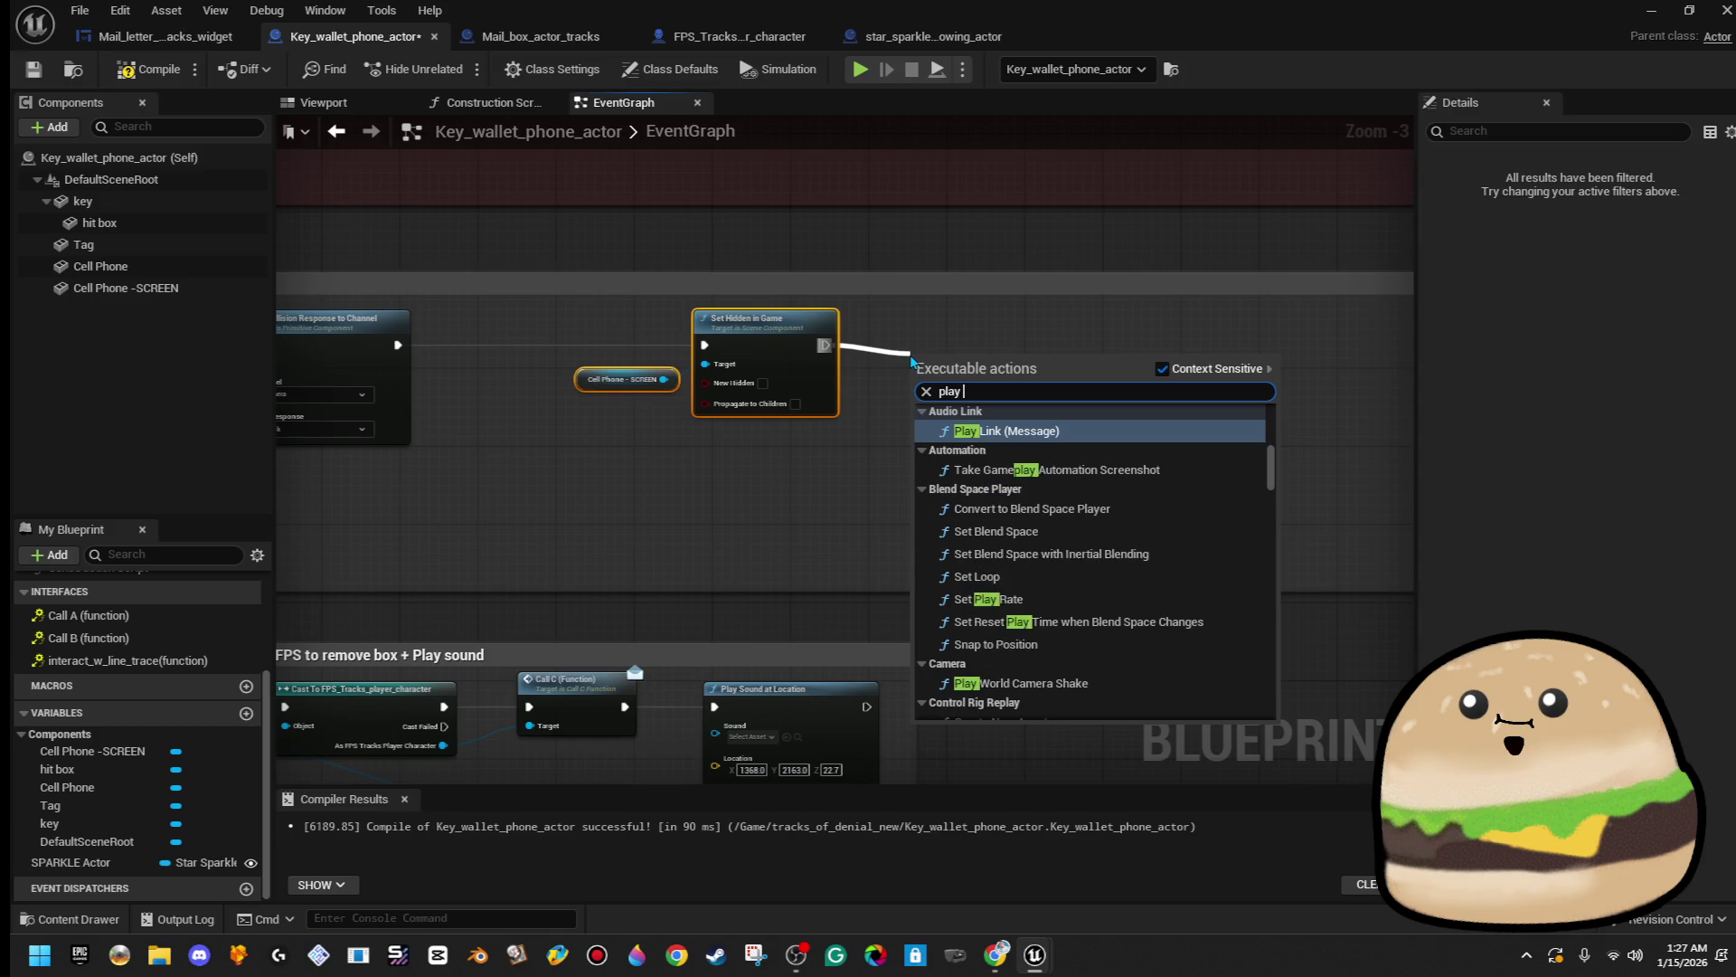
pyautogui.write('sound')
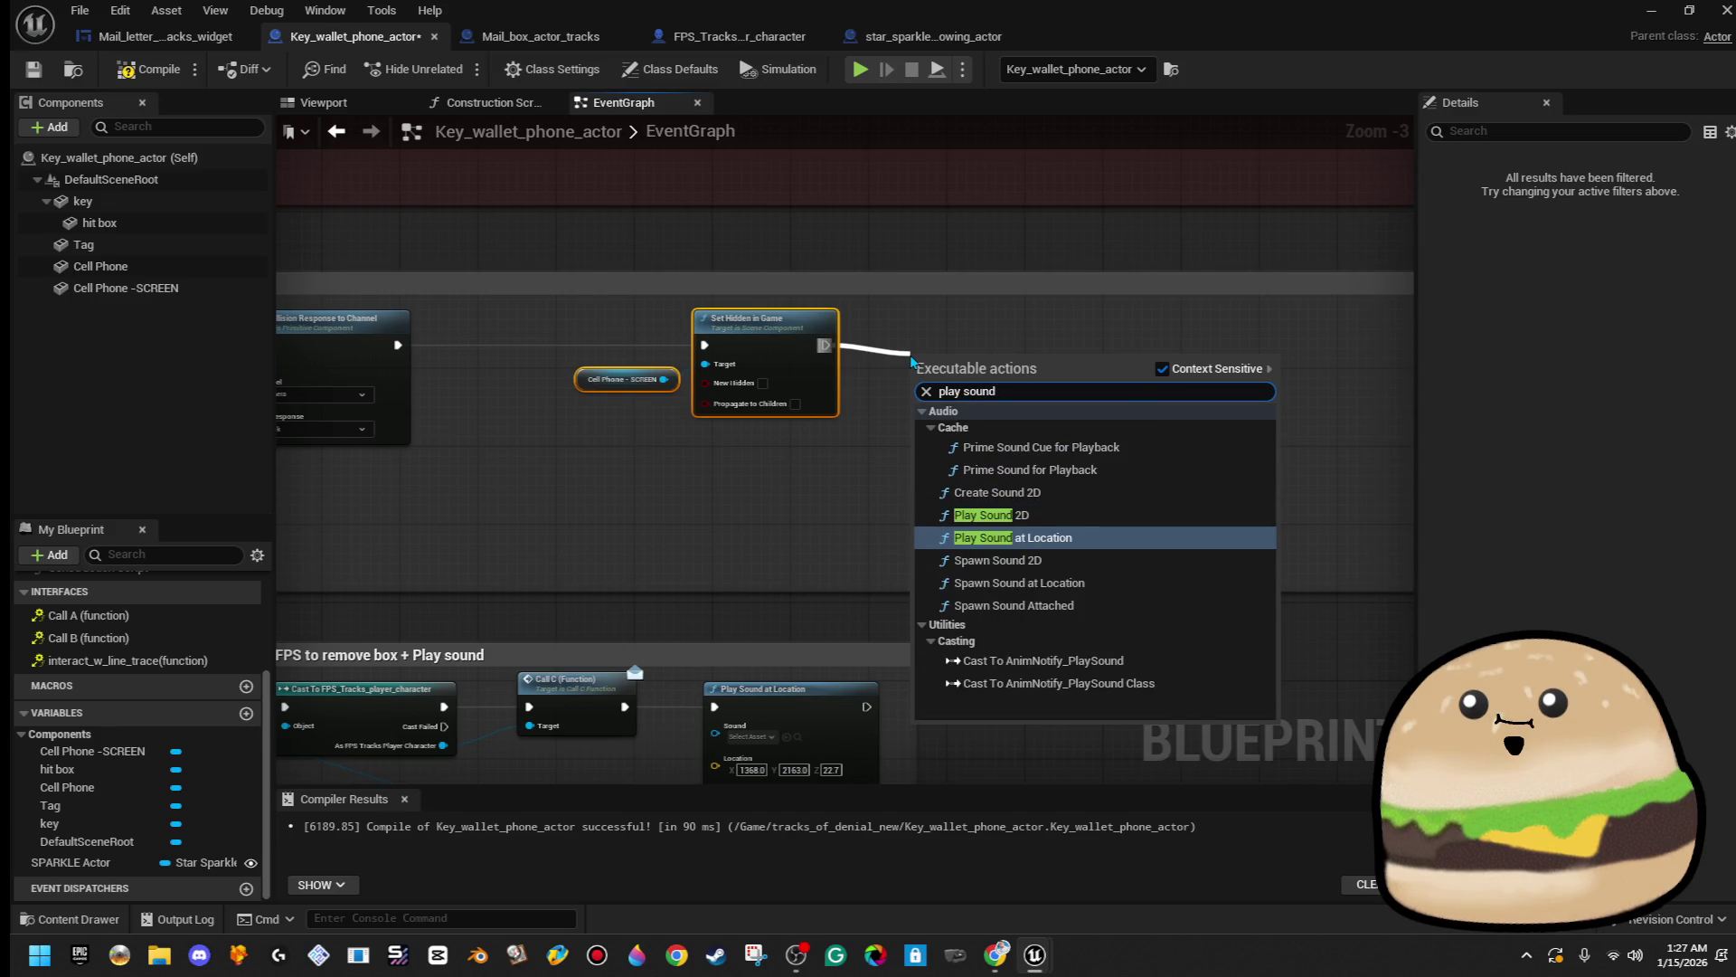
pyautogui.click(1012, 537)
pyautogui.moveTo(919, 441); pyautogui.dragTo(956, 541)
pyautogui.write('get world')
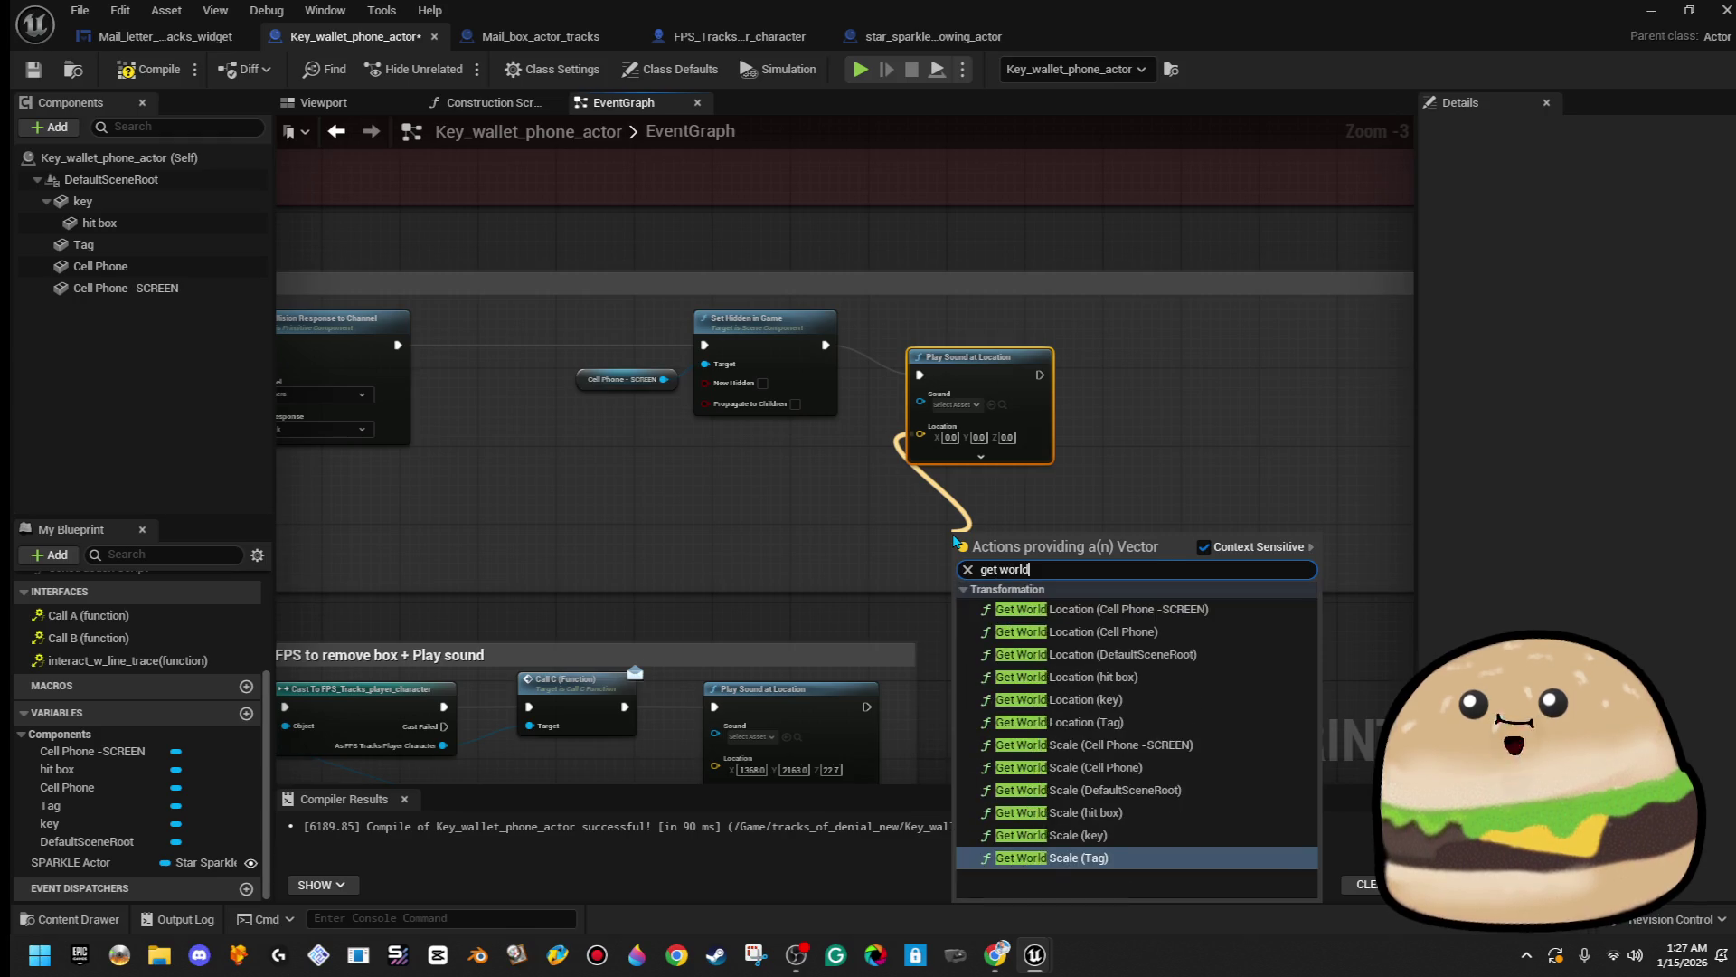
pyautogui.write(' lo')
pyautogui.press('Up')
pyautogui.press('Up')
pyautogui.press('Up')
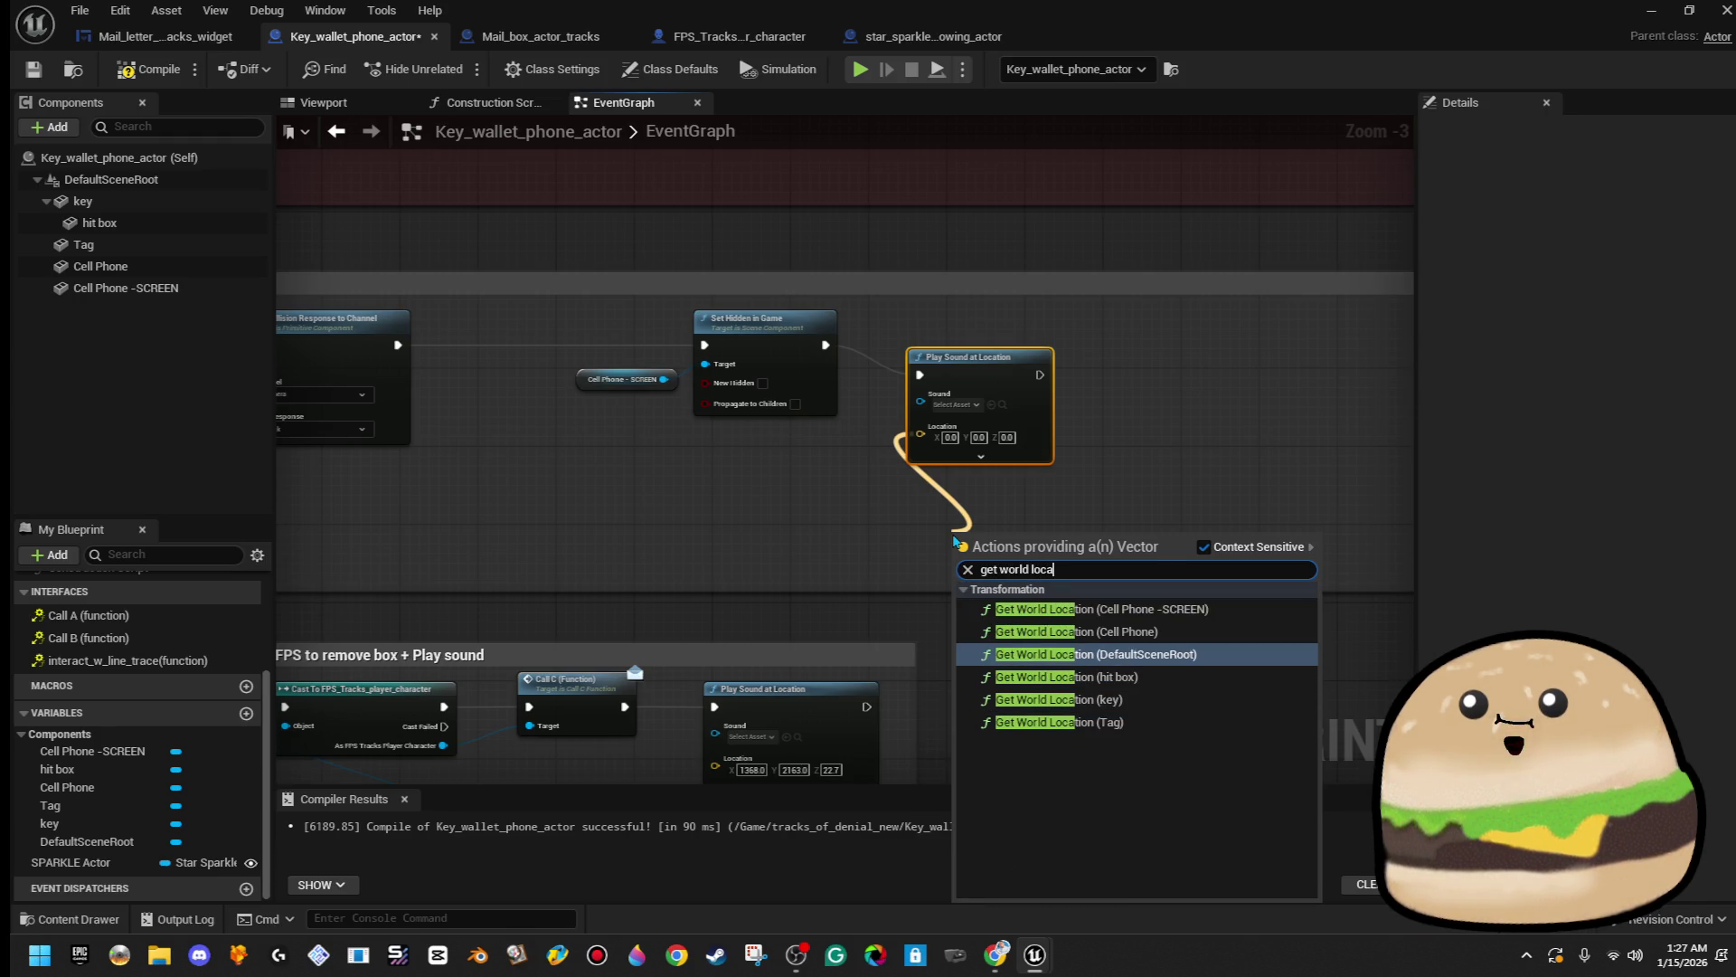
pyautogui.press('Return')
pyautogui.moveTo(972, 527); pyautogui.dragTo(934, 471)
pyautogui.click(795, 468)
pyautogui.moveTo(791, 445)
pyautogui.mouseDown()
pyautogui.moveTo(818, 480)
pyautogui.moveTo(930, 529)
pyautogui.moveTo(904, 425)
pyautogui.moveTo(910, 445)
pyautogui.mouseUp()
pyautogui.click(149, 69)
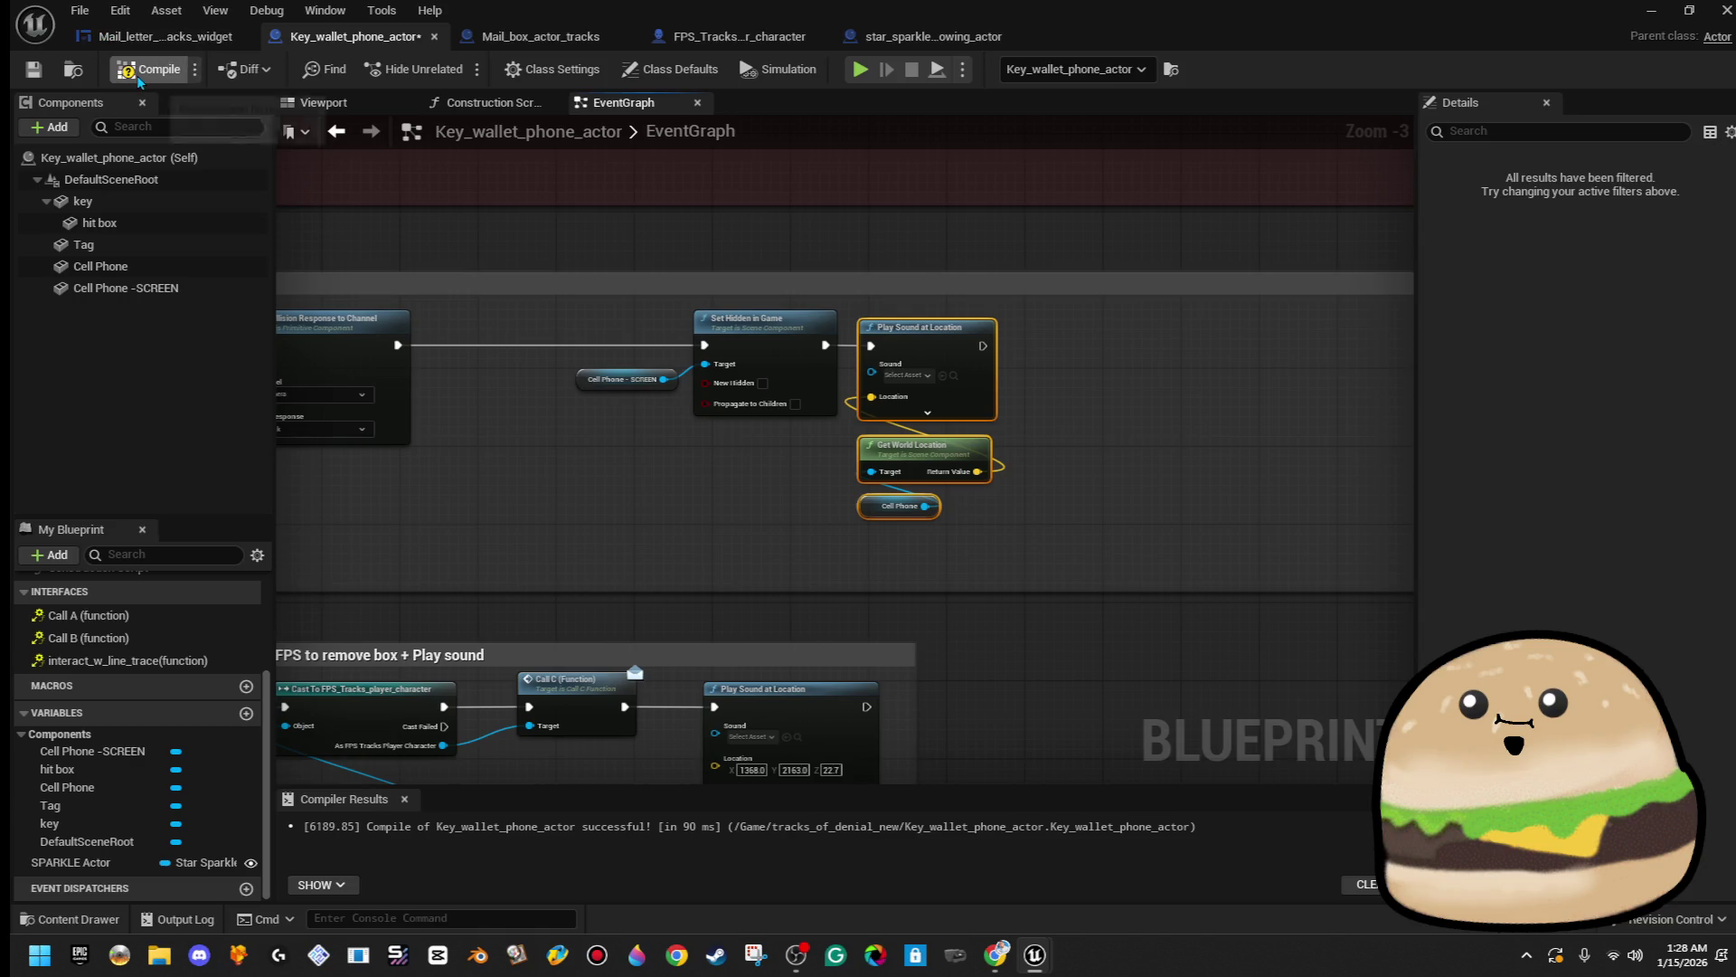
pyautogui.moveTo(744, 345); pyautogui.dragTo(896, 353)
# - Add a Delay node following Play Sound at Location
pyautogui.press('d')
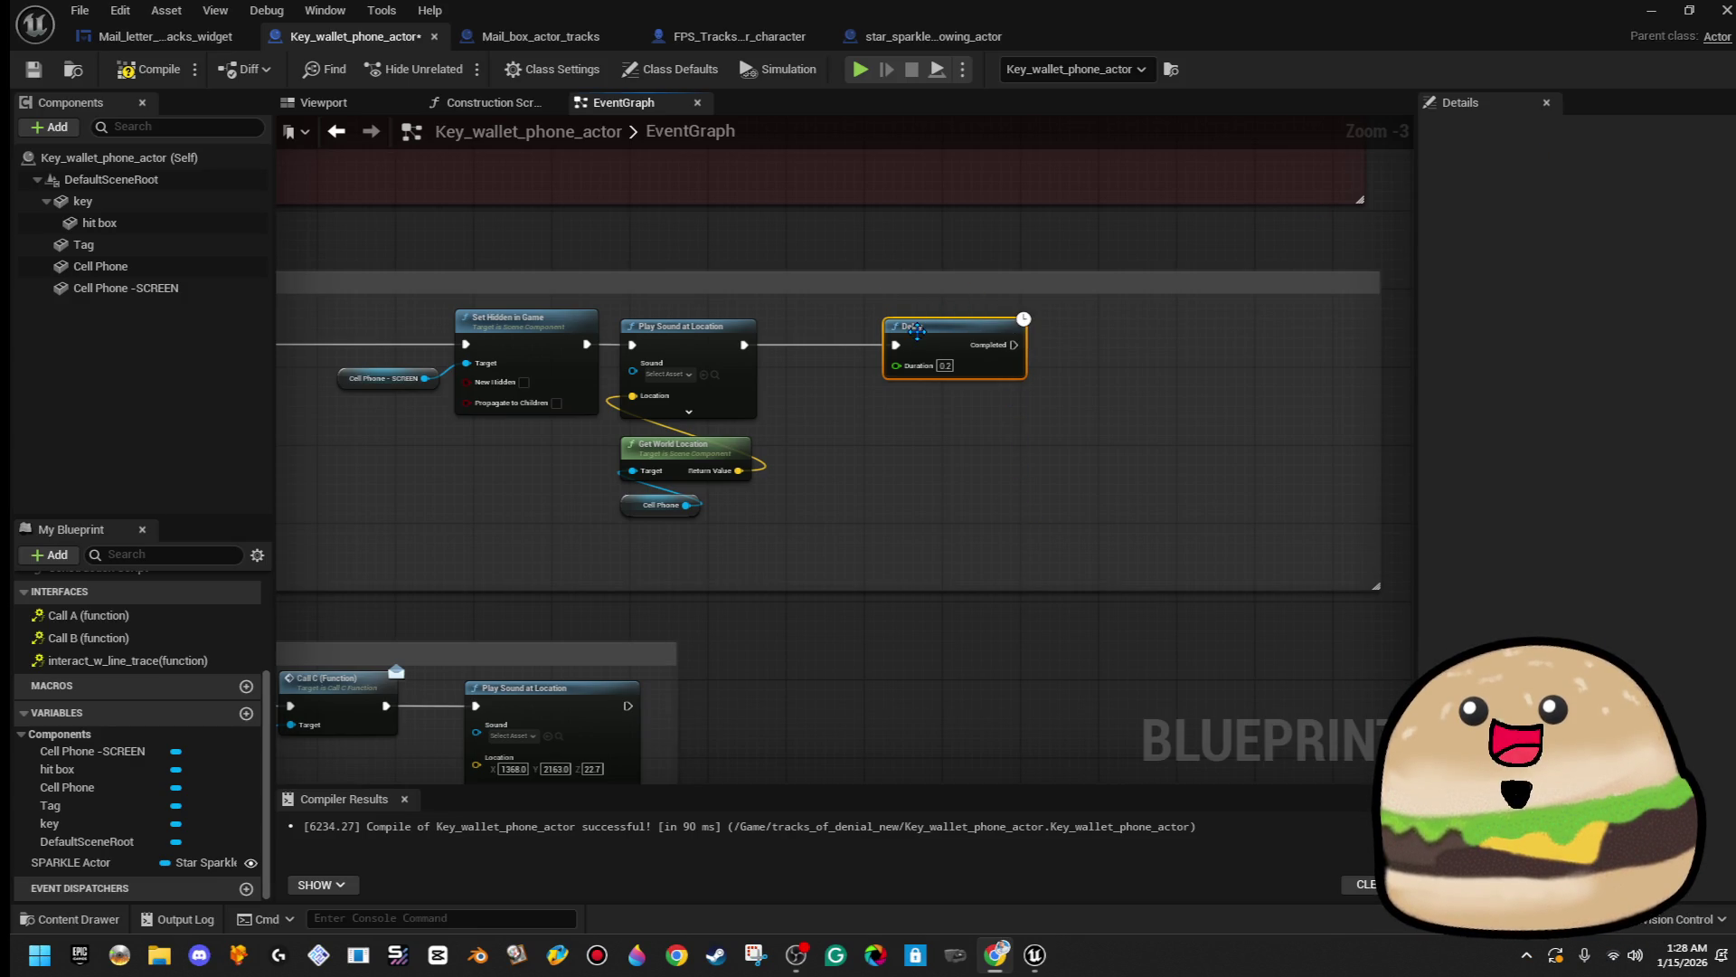
# - Move the Delay beside the sound node and preview the ring_bell sound
pyautogui.moveTo(916, 330); pyautogui.dragTo(811, 342)
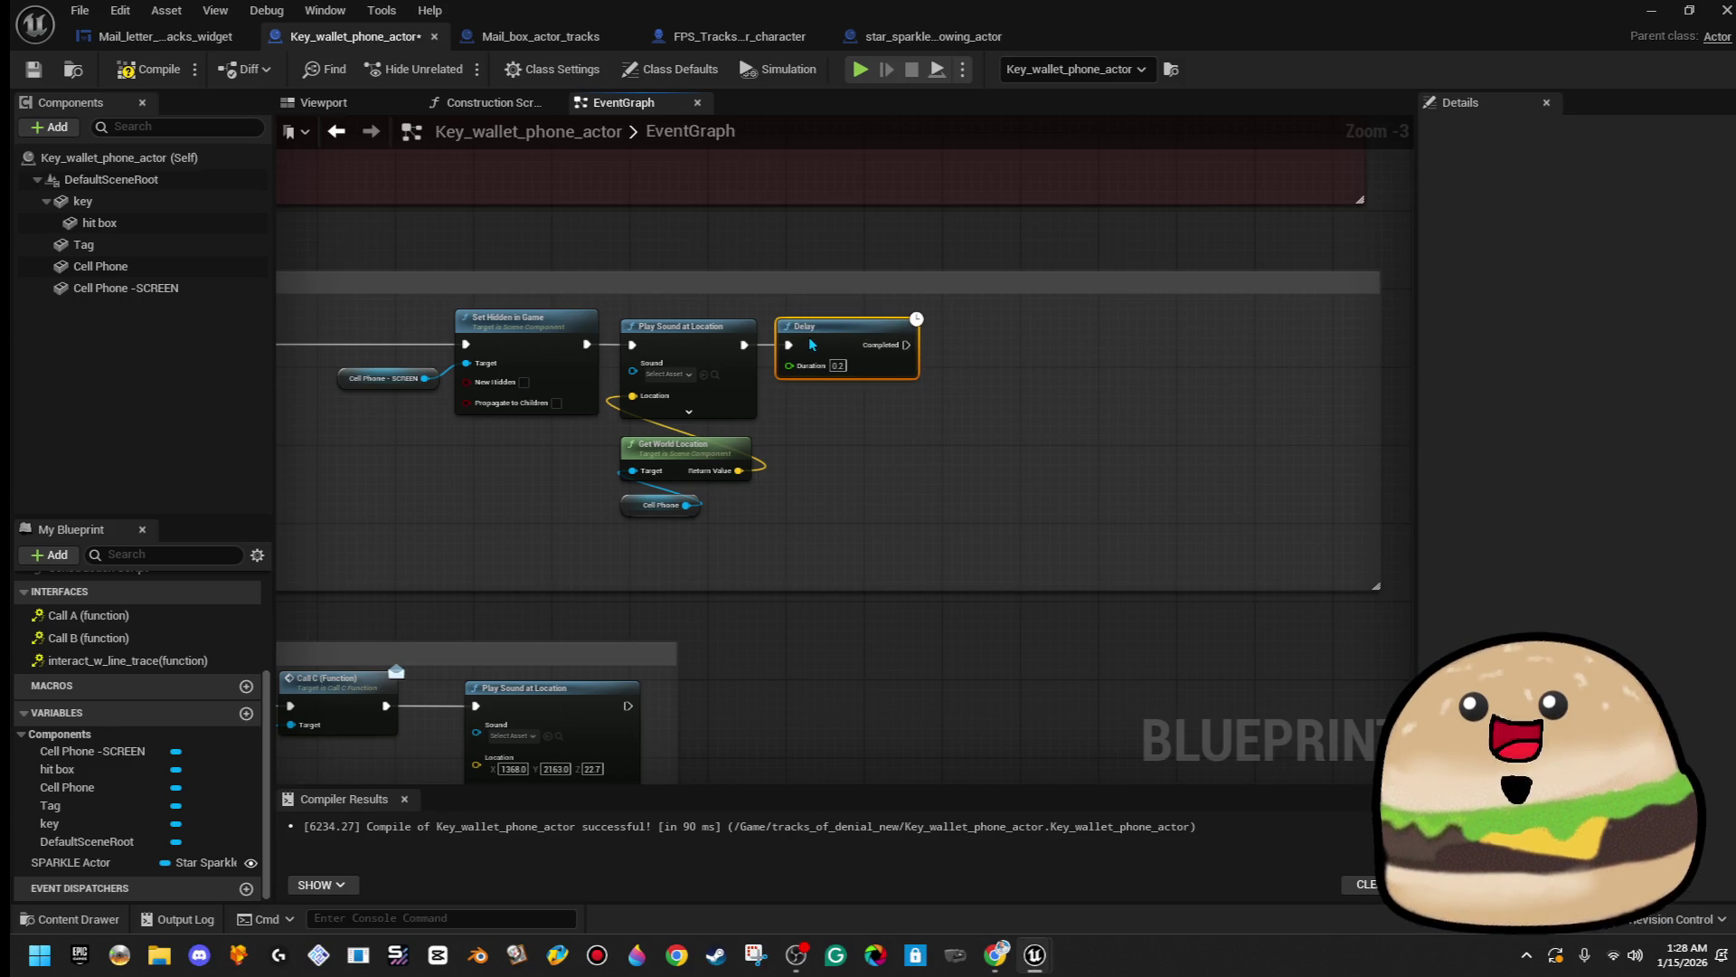
pyautogui.click(838, 365)
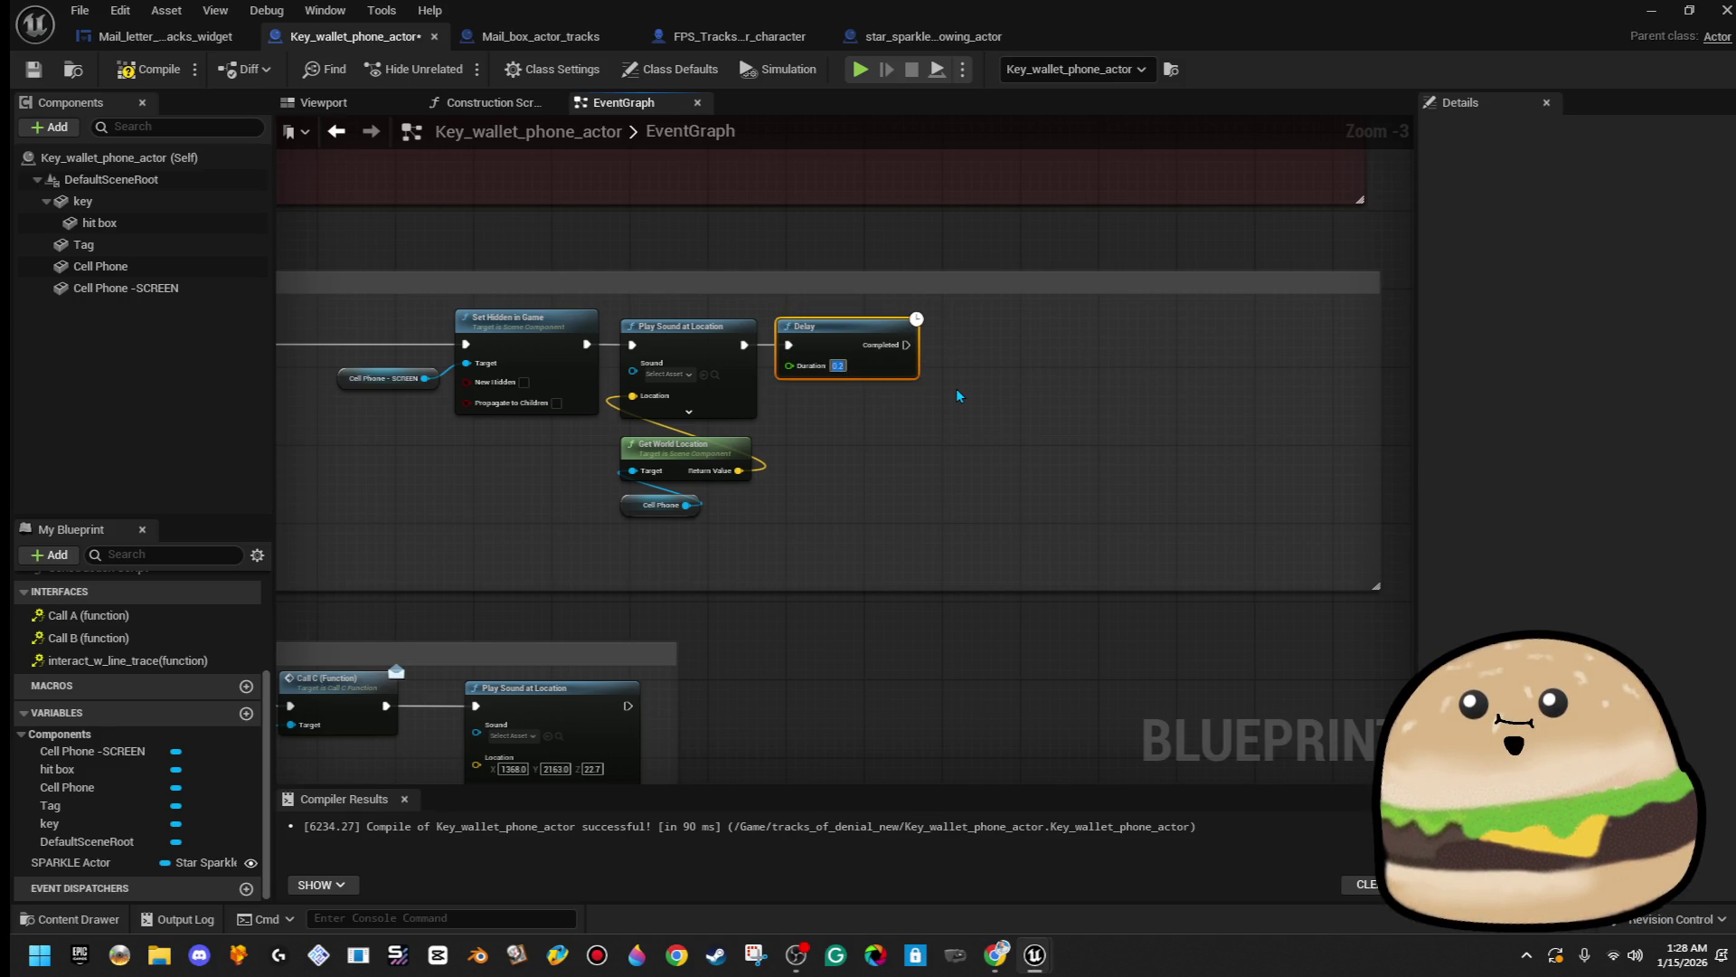
pyautogui.click(680, 375)
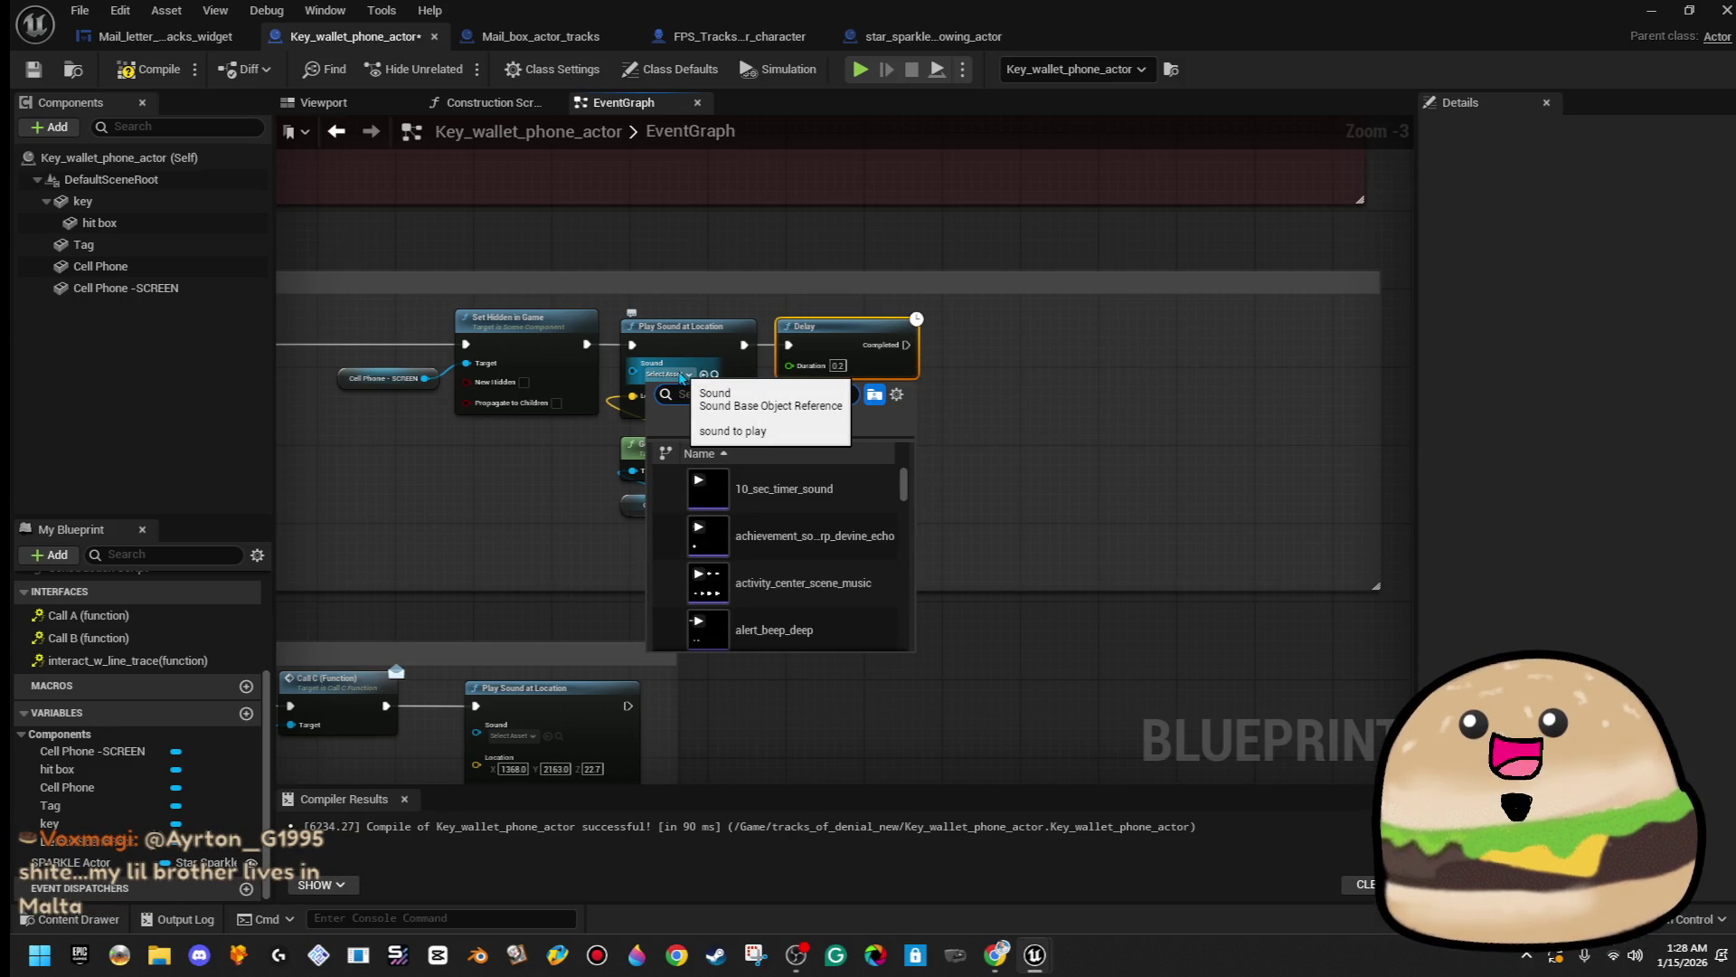
pyautogui.write('ring')
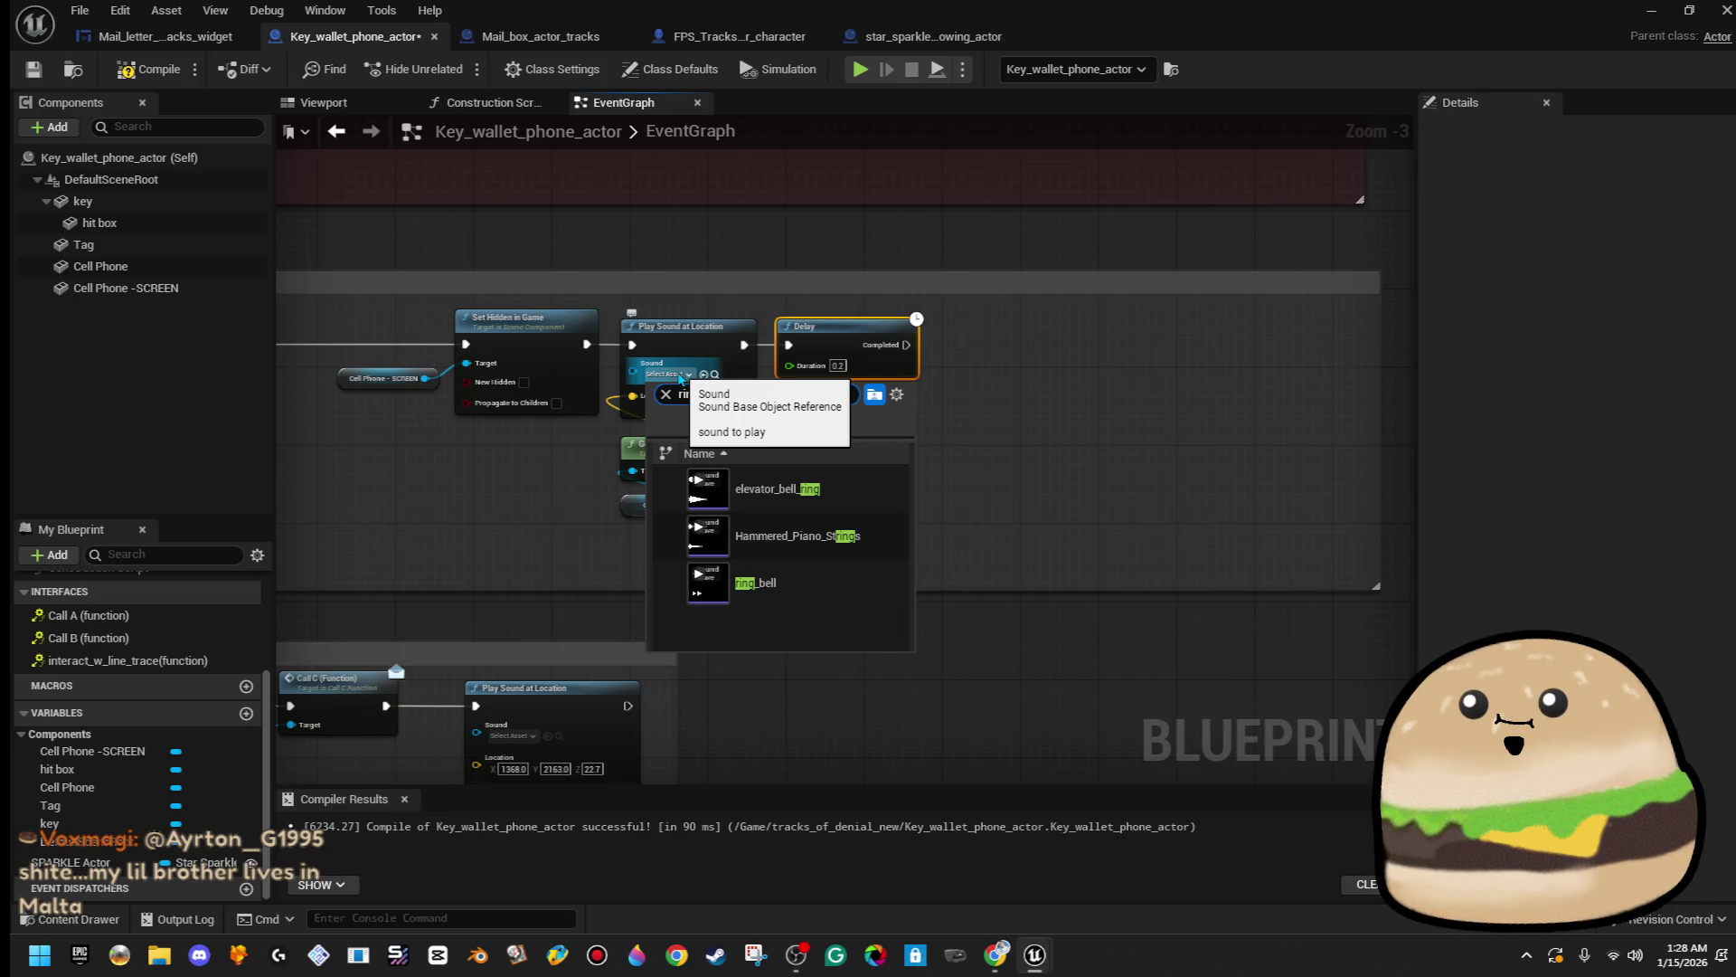
pyautogui.moveTo(713, 541)
pyautogui.click(718, 593)
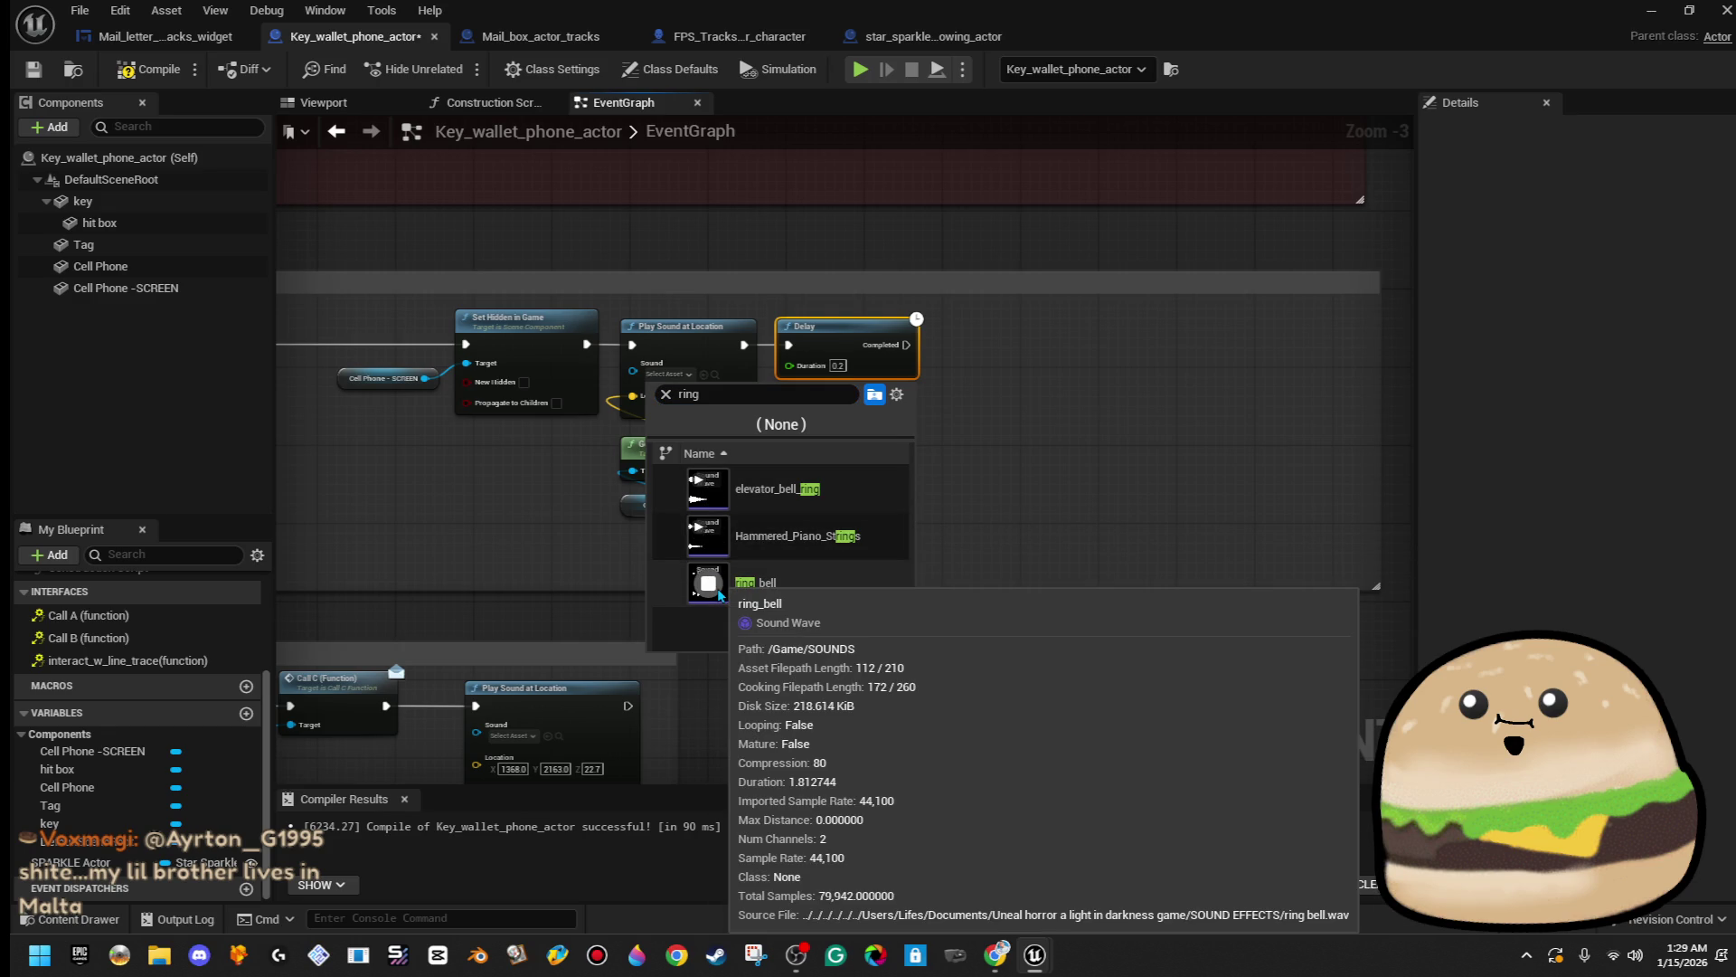
# - Preview cell_phone_hit_table_1_, then set the sound to Phone_Vibrate_Sound
pyautogui.write('cell')
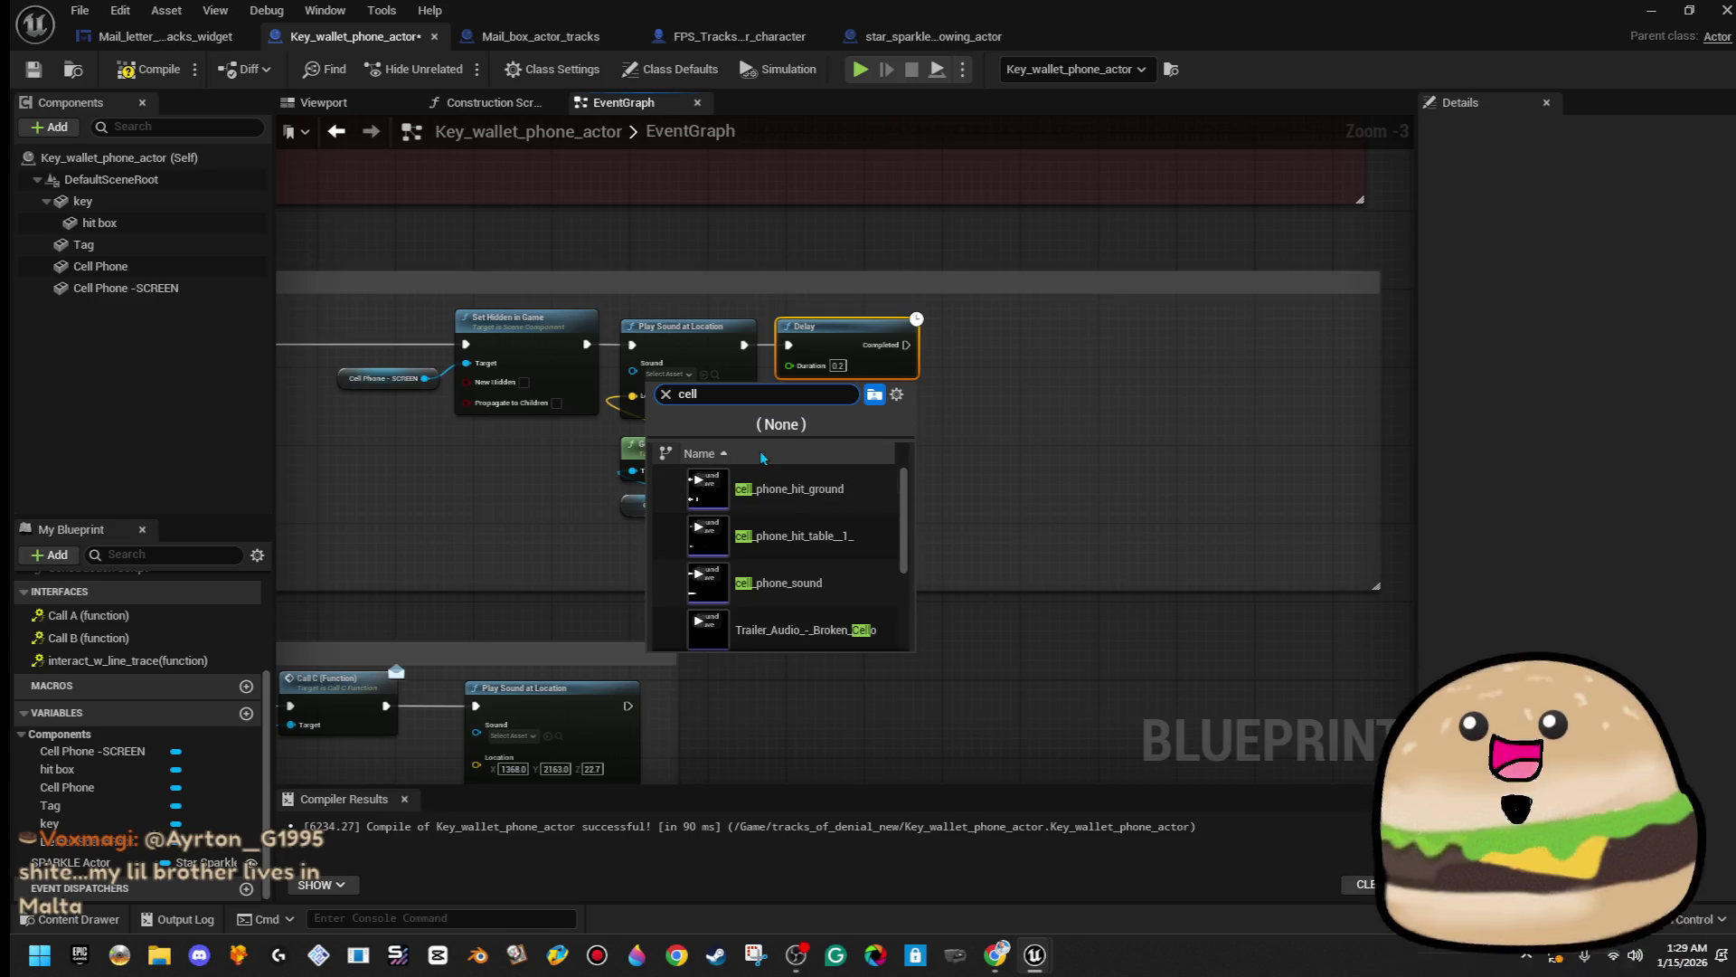
pyautogui.moveTo(722, 586)
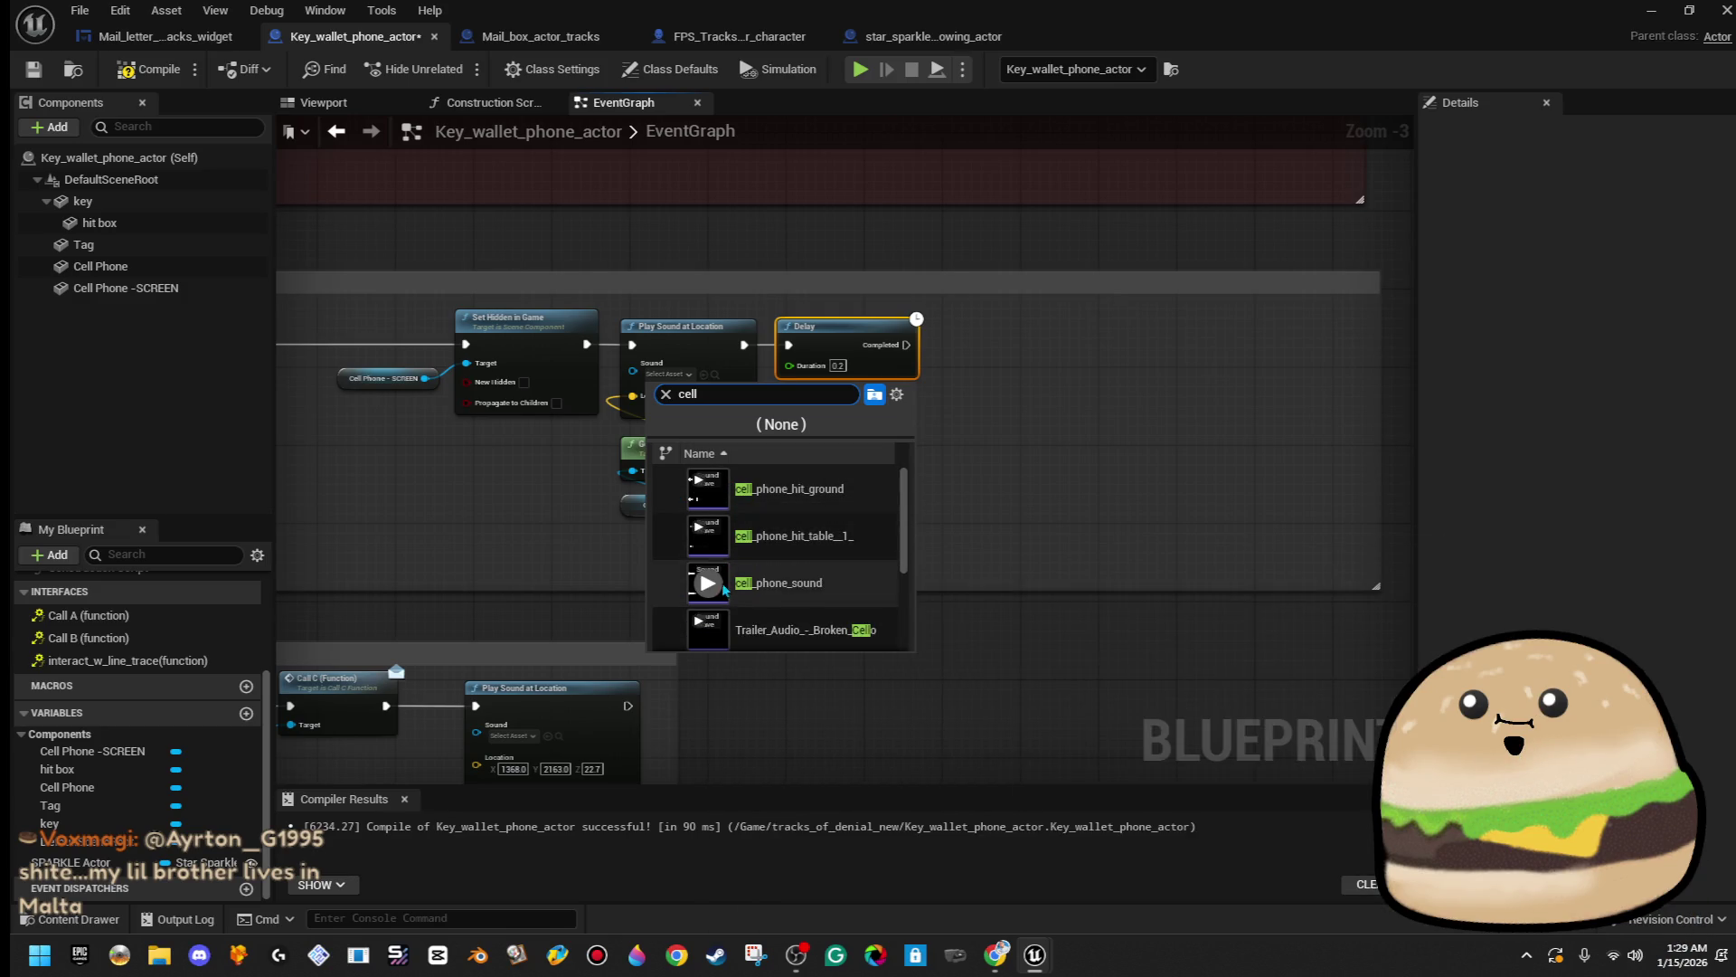
pyautogui.click(708, 535)
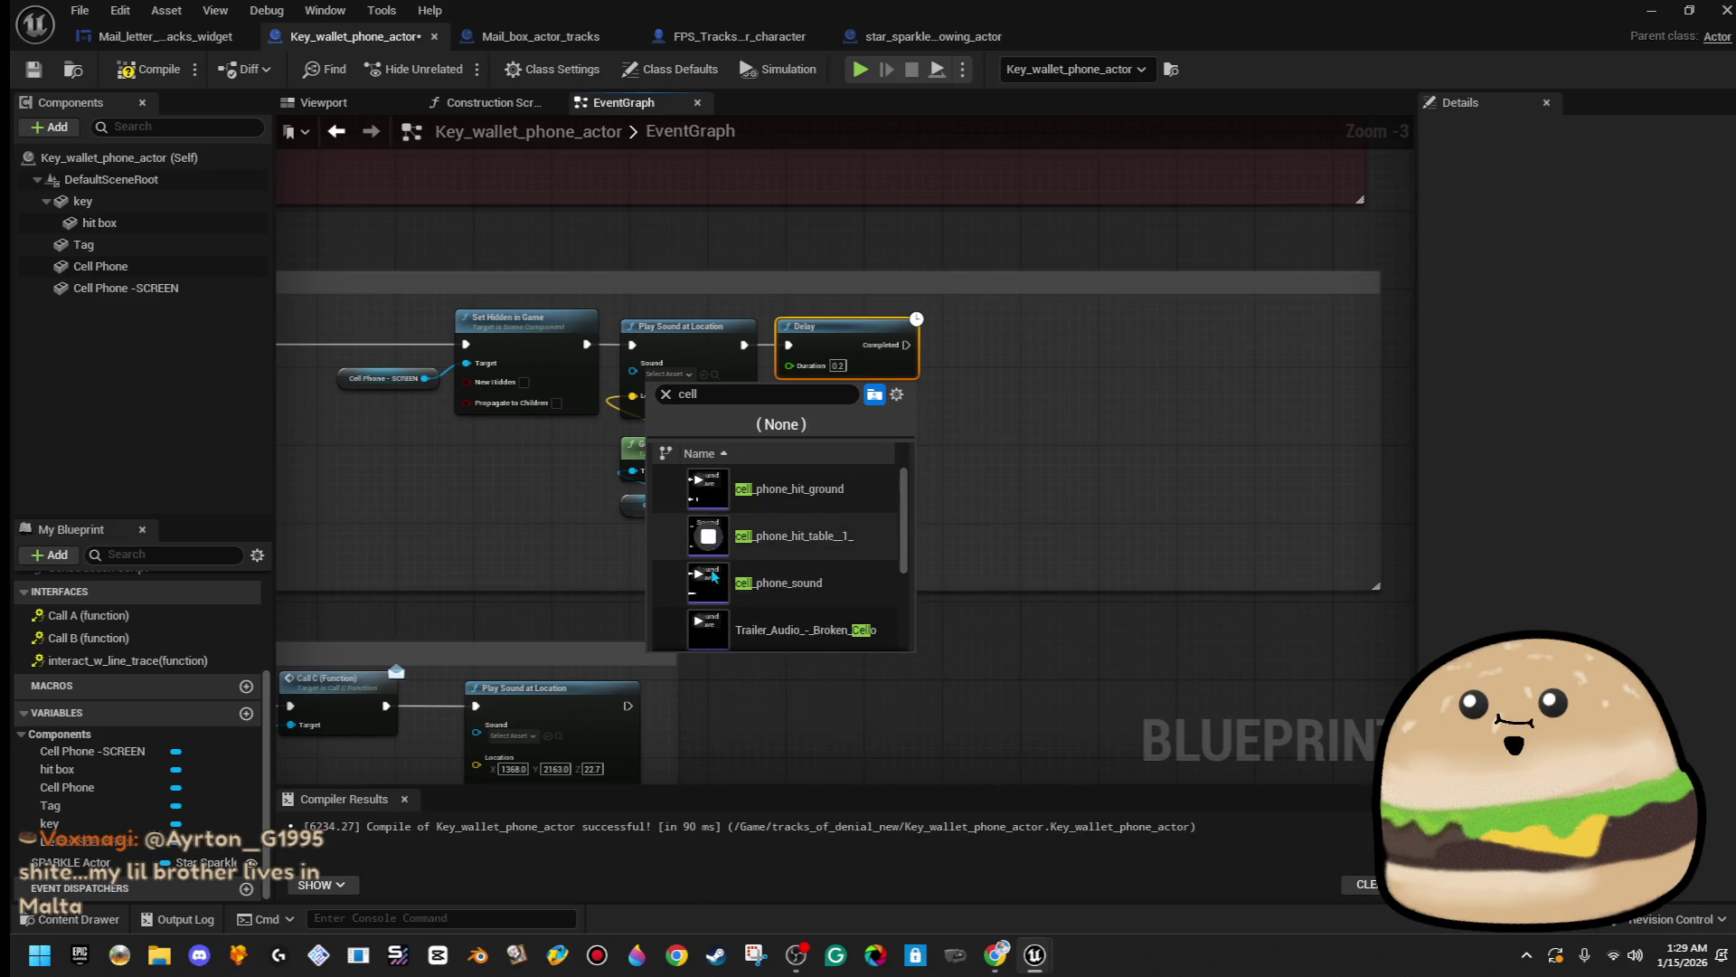
pyautogui.moveTo(715, 626)
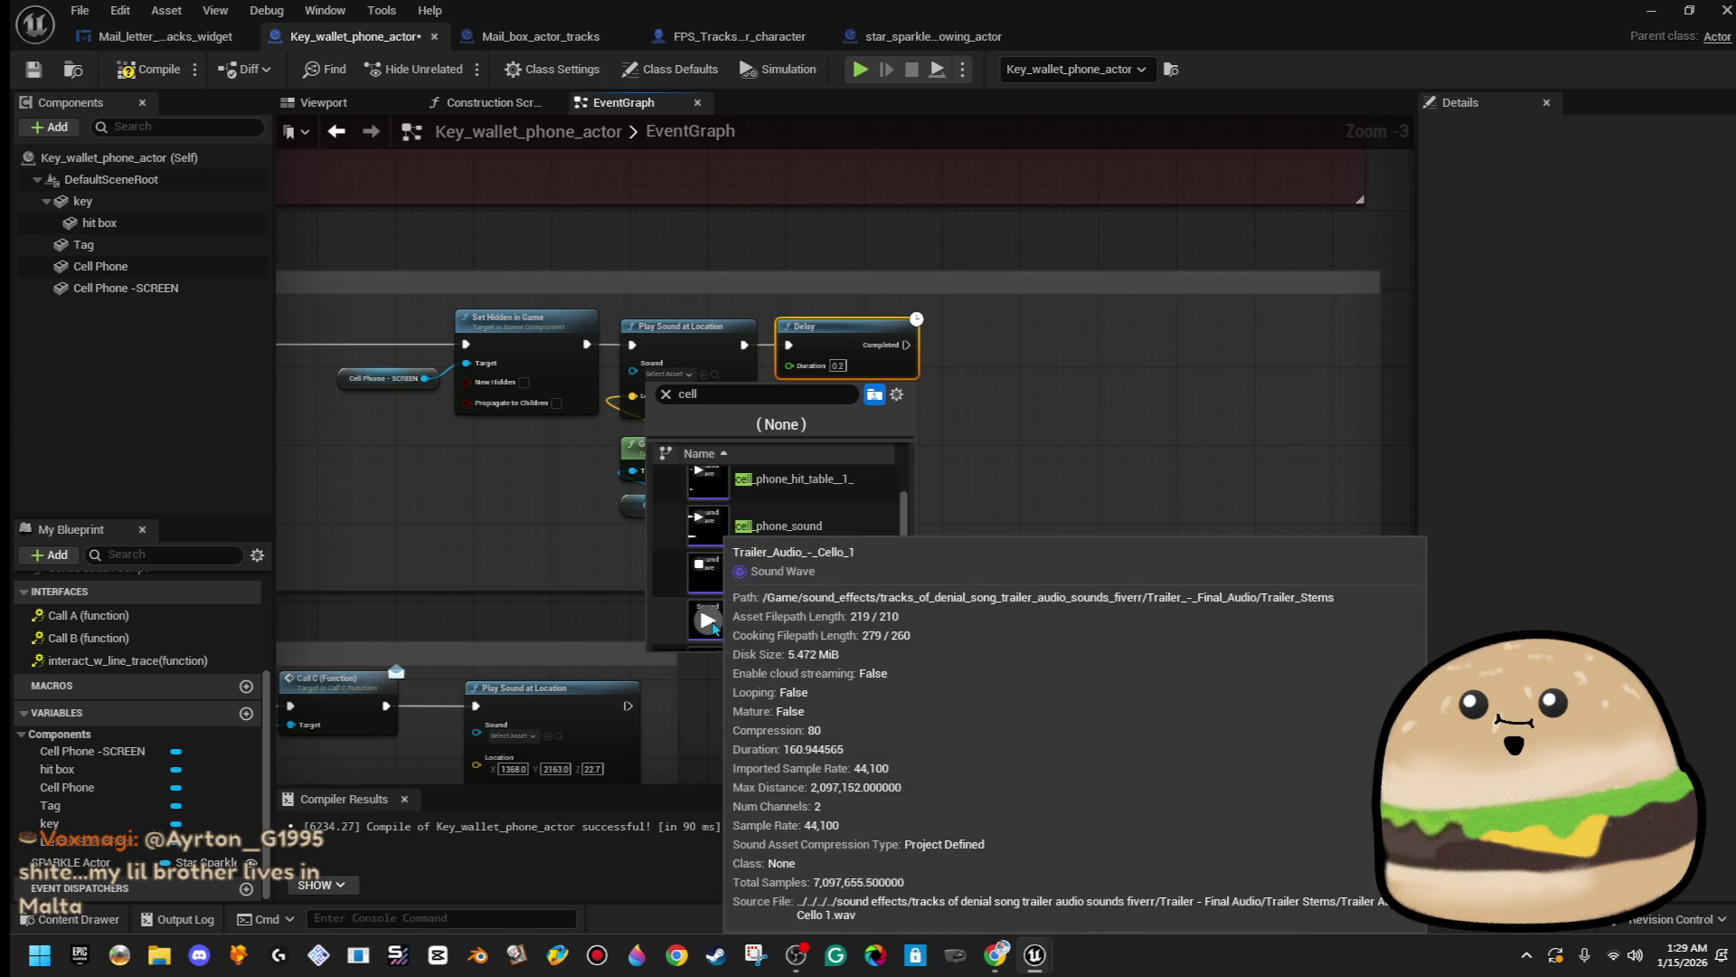
pyautogui.scroll(-1, 739, 631)
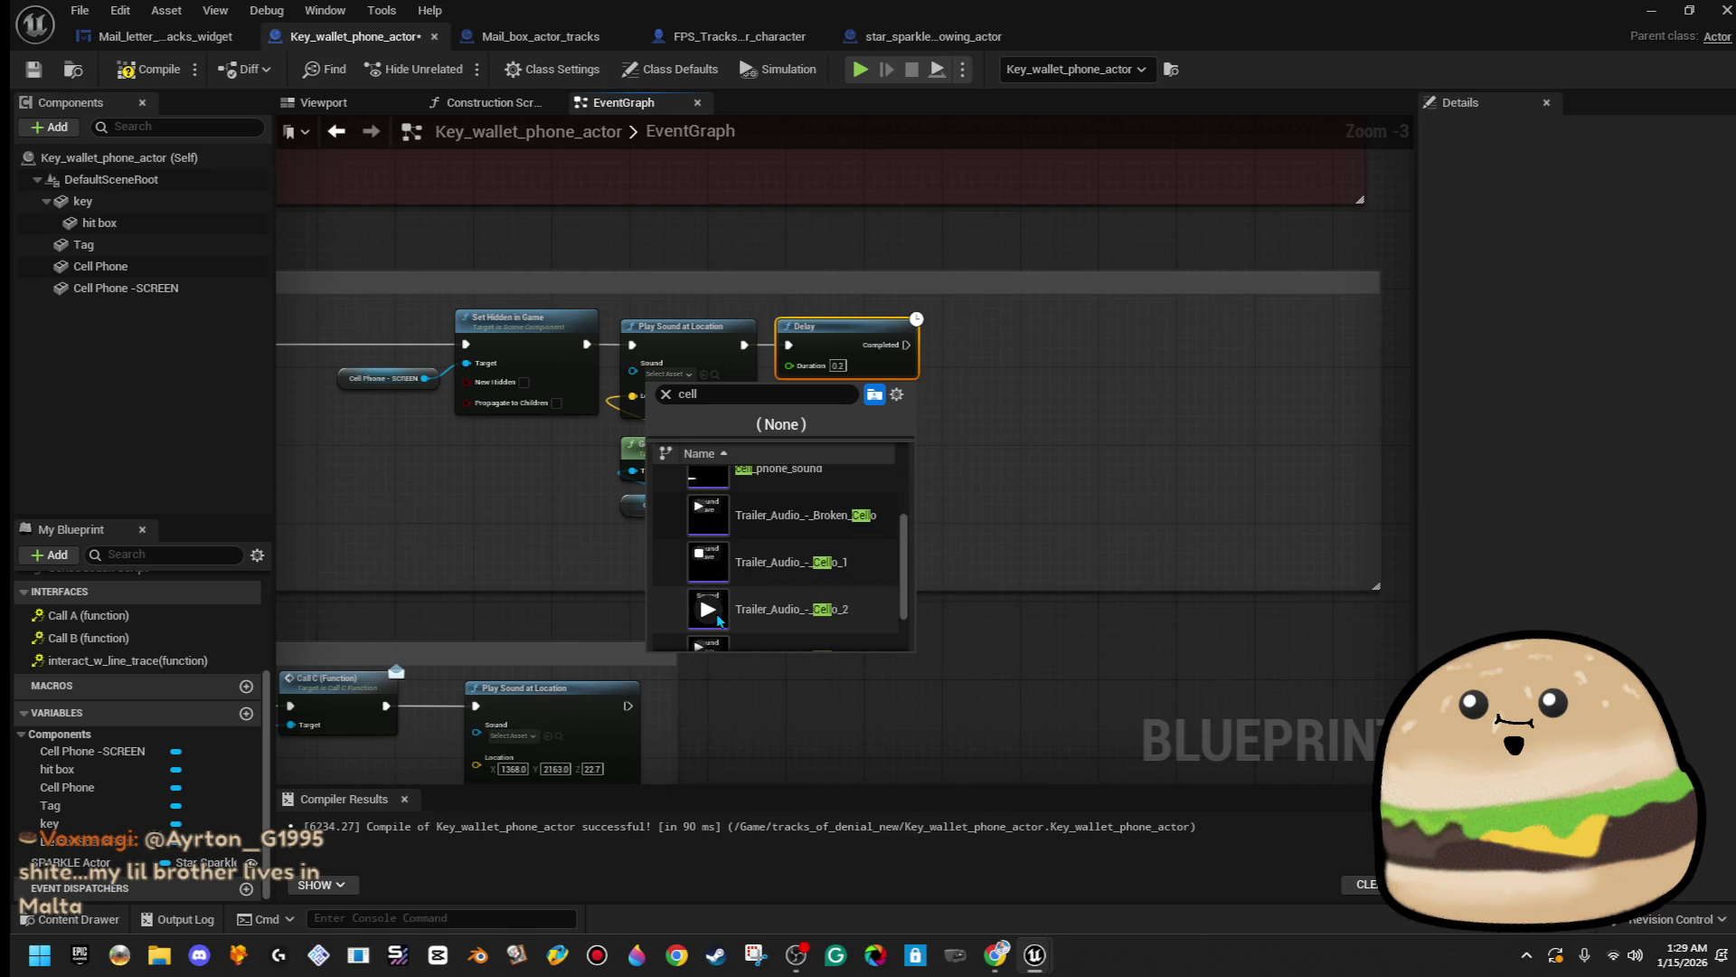
pyautogui.scroll(-1, 717, 631)
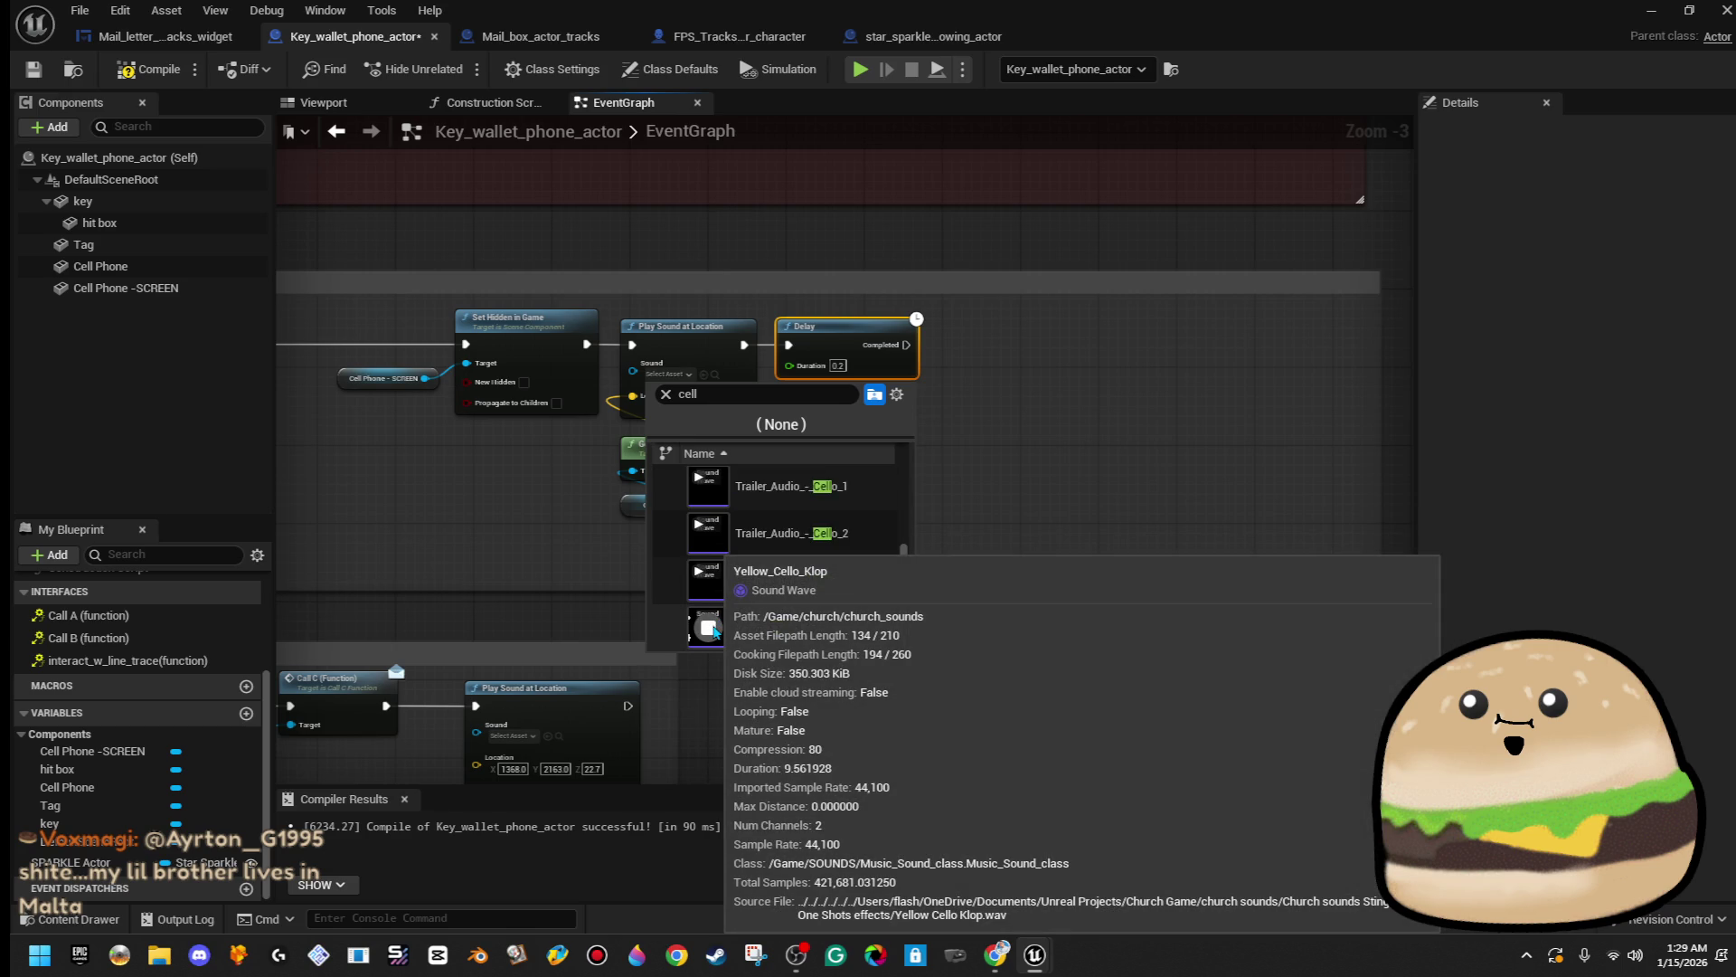
pyautogui.click(687, 394)
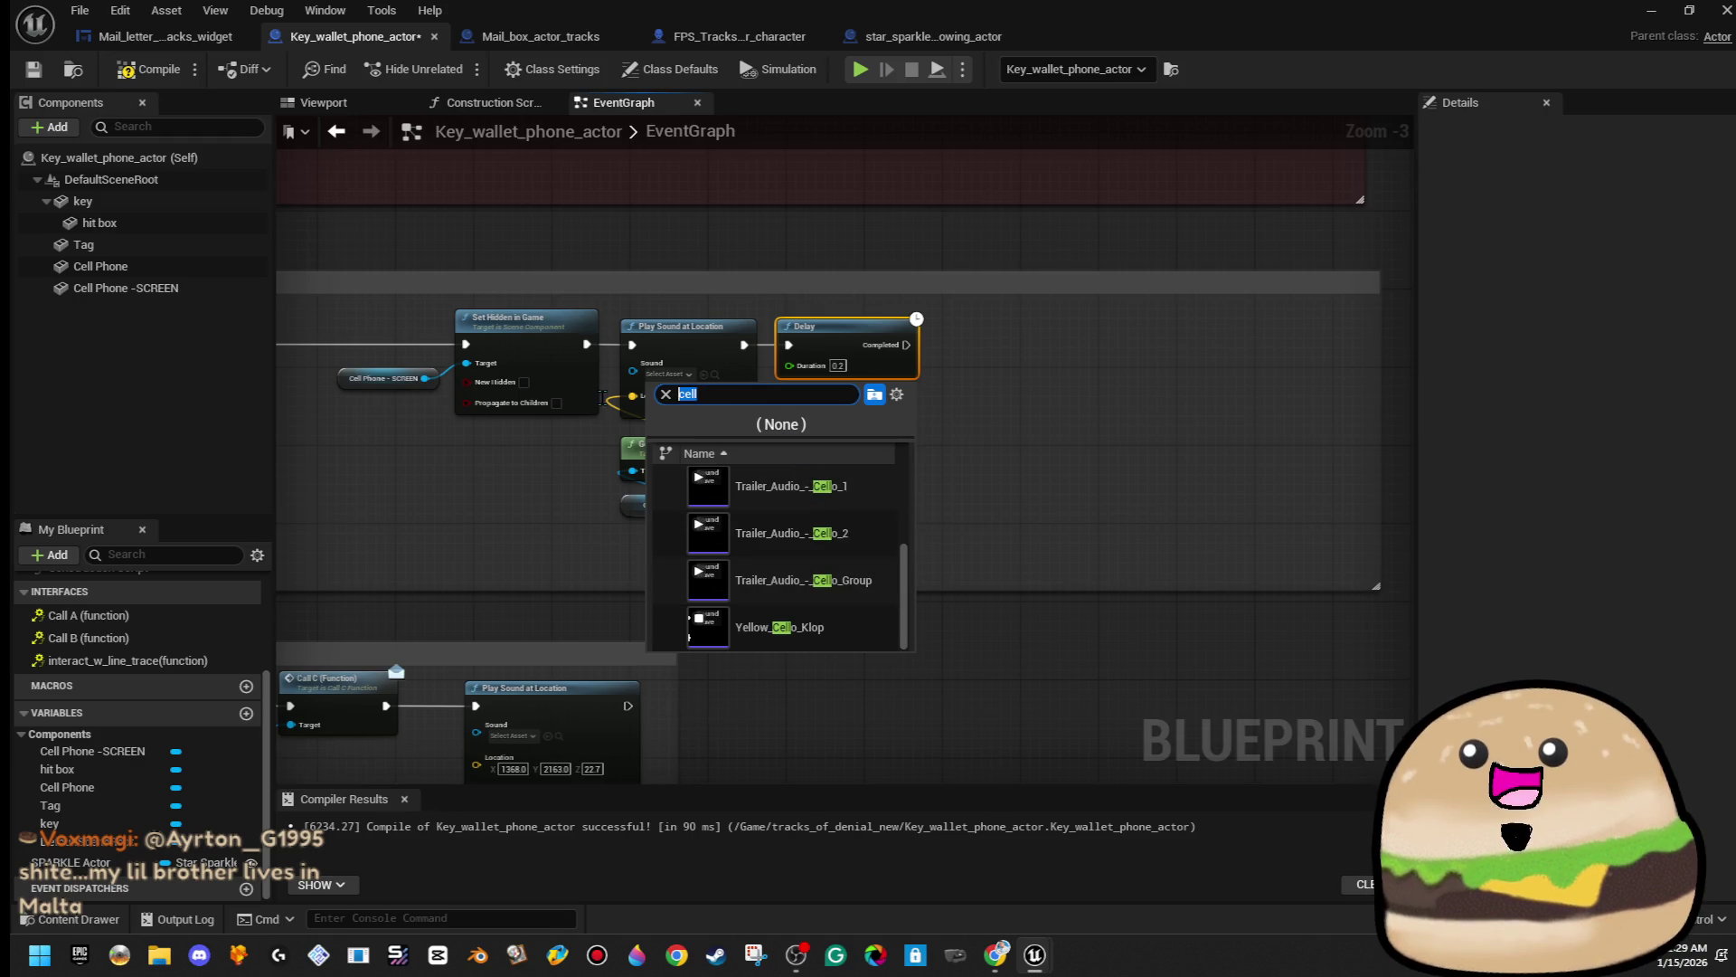
pyautogui.write('vib')
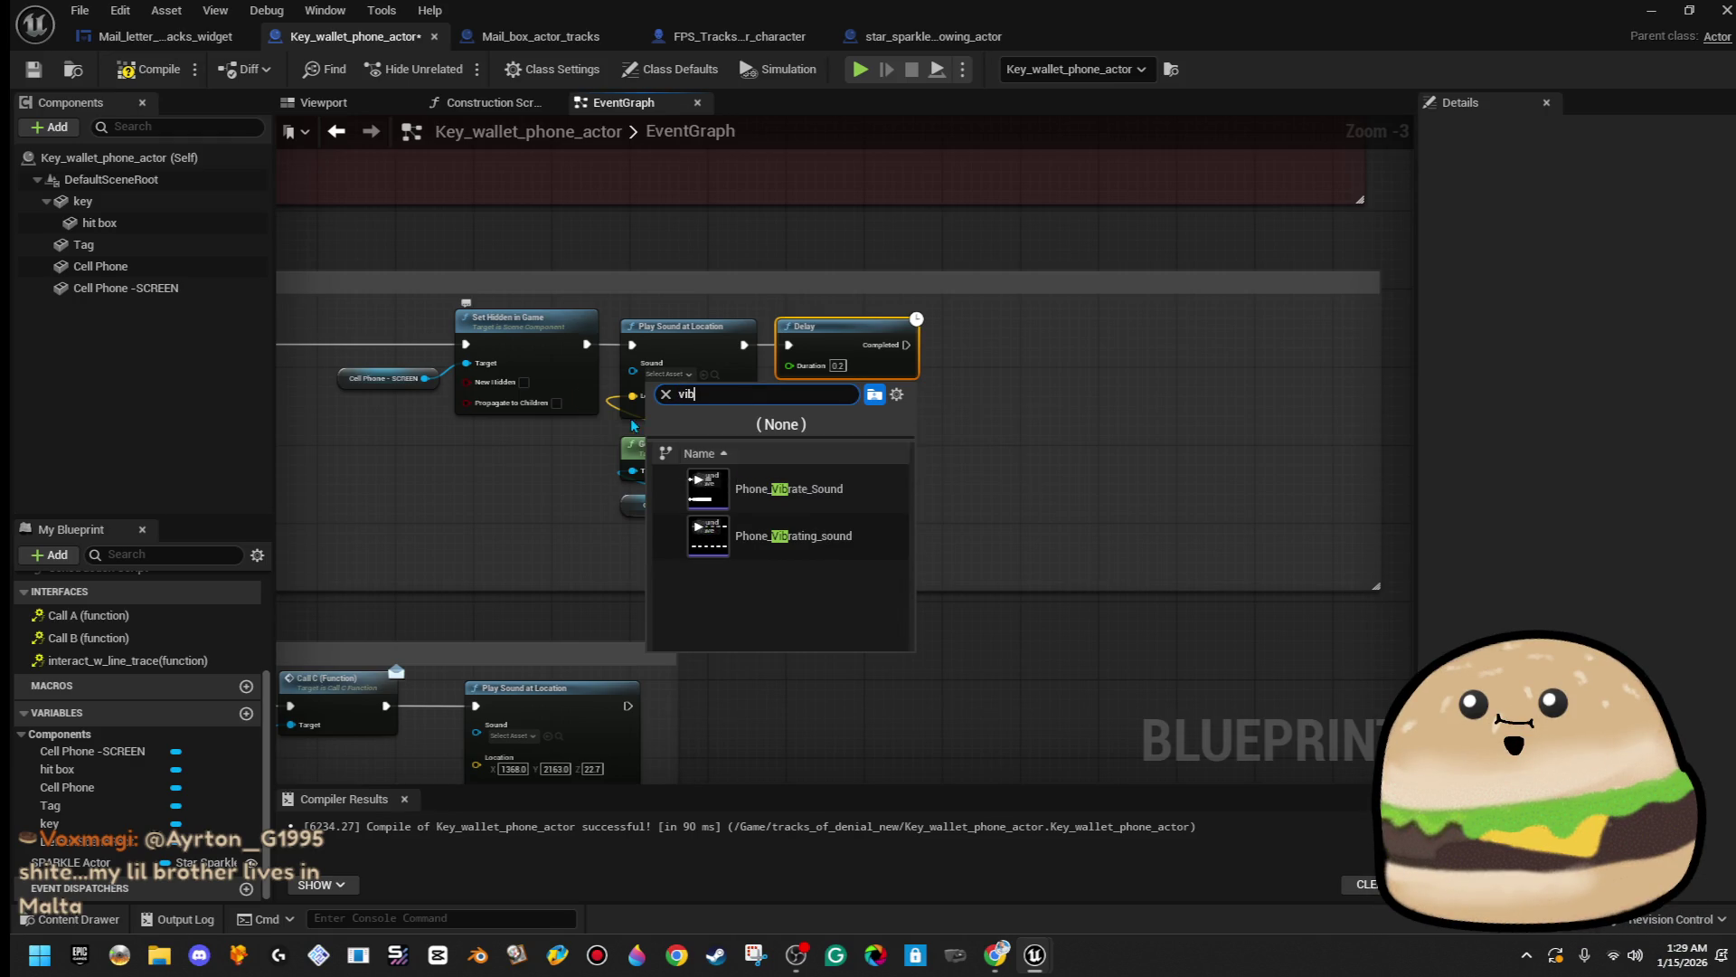
pyautogui.moveTo(720, 498)
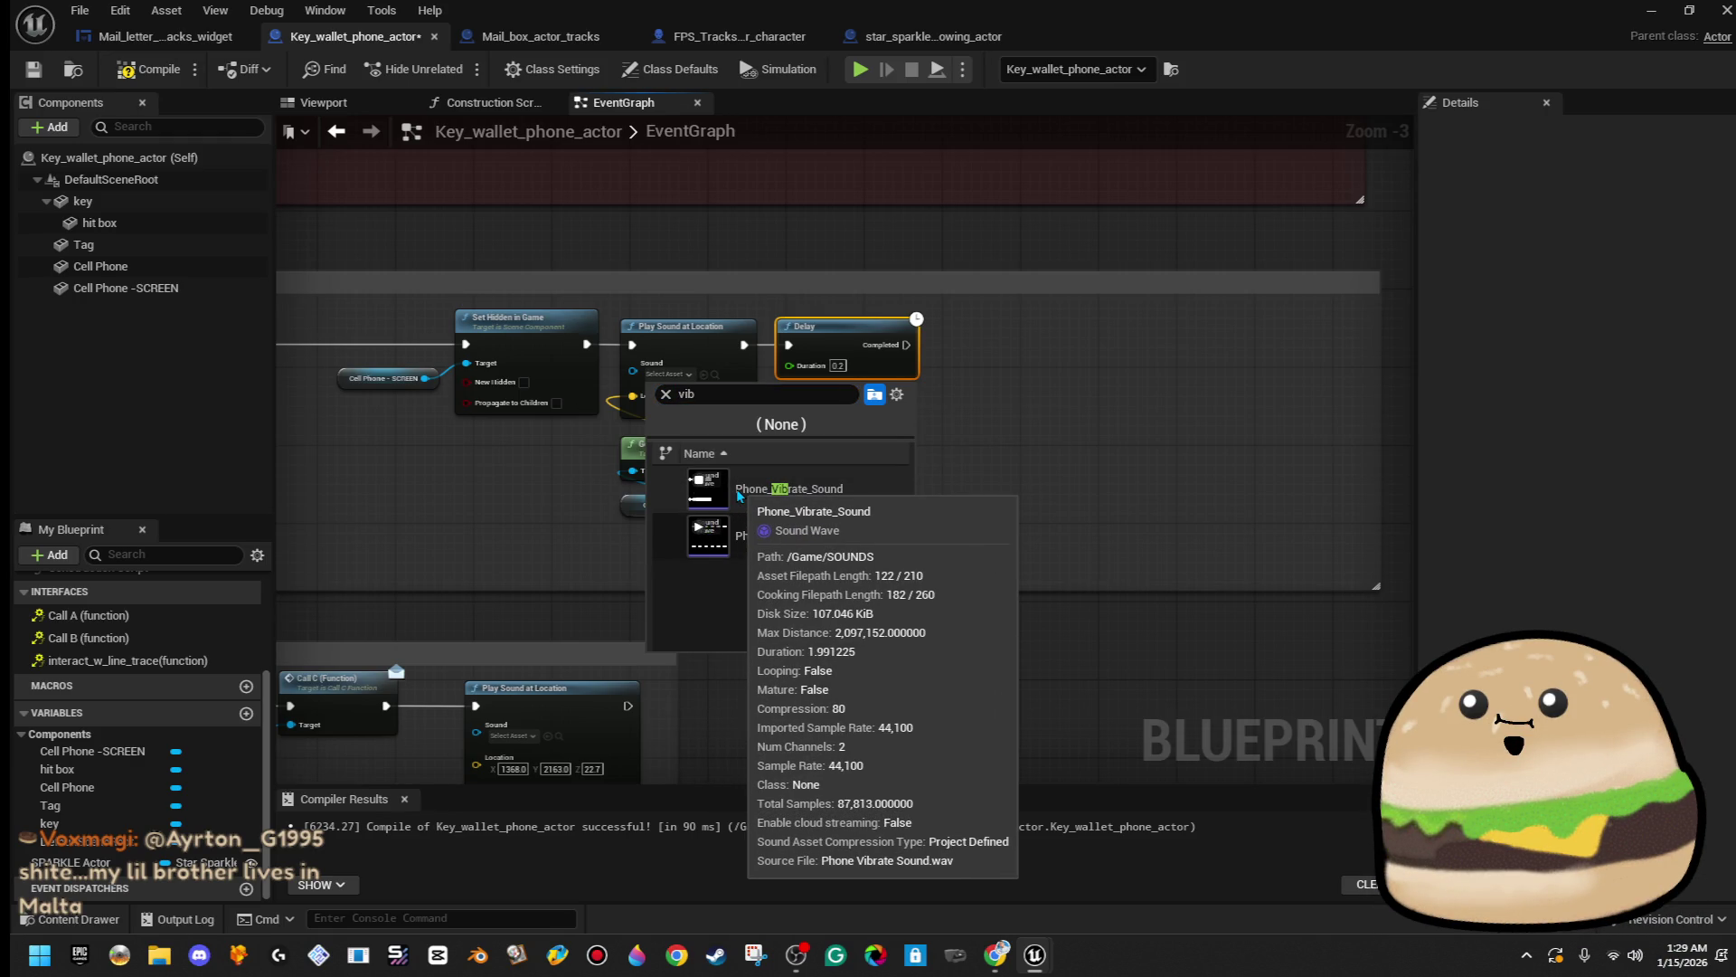
pyautogui.click(739, 497)
pyautogui.scroll(2, 882, 348)
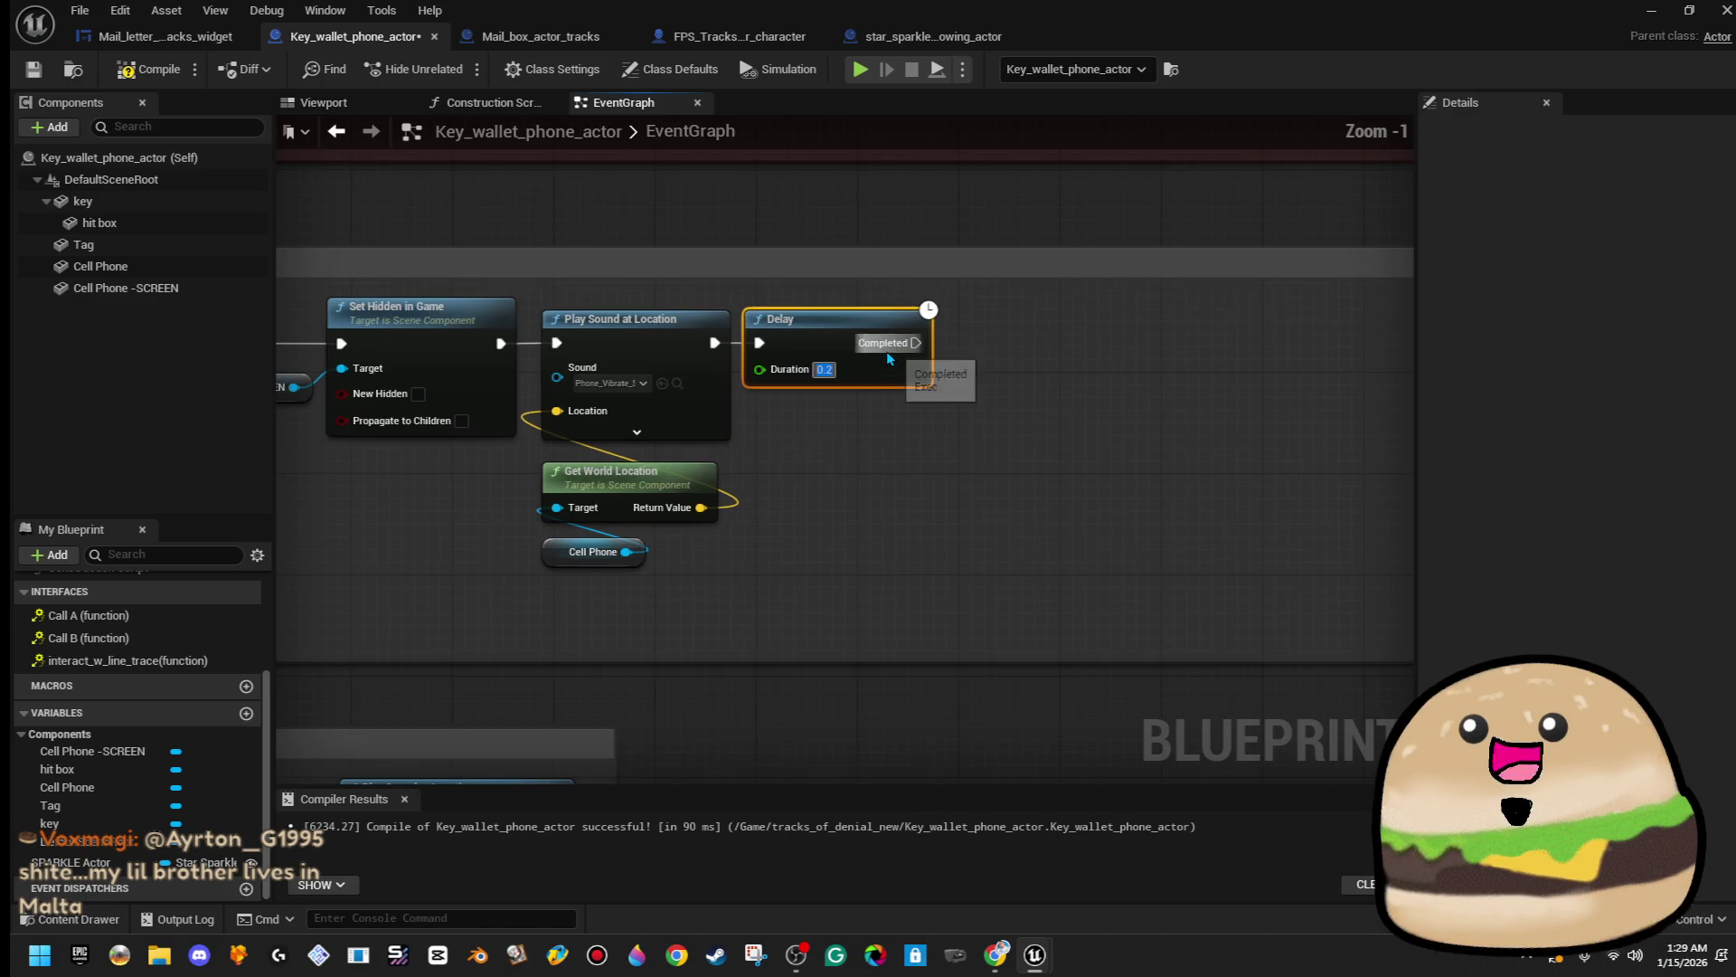
# - Set the Delay to 0.5 and add a copied Set Hidden in Game for Cell Phone - SCREEN after it, with New Hidden ticked
pyautogui.write('0.5')
pyautogui.click(1045, 414)
pyautogui.scroll(-1, 1044, 415)
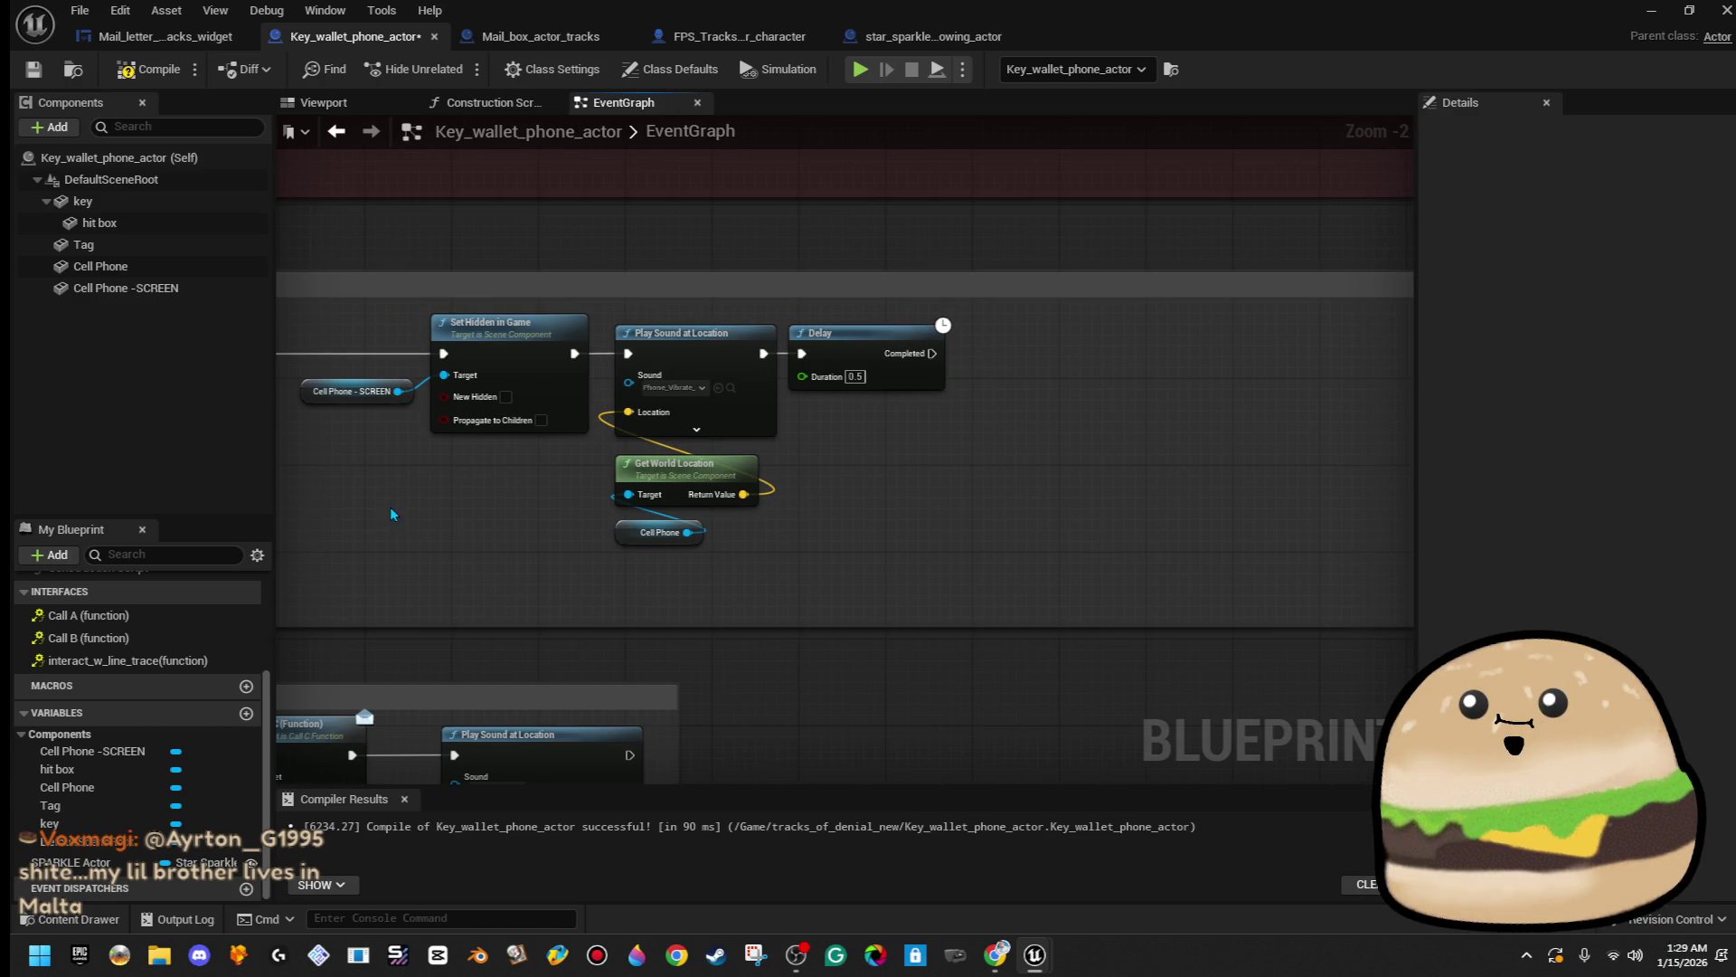
pyautogui.moveTo(382, 498); pyautogui.dragTo(470, 361)
pyautogui.rightClick(517, 362)
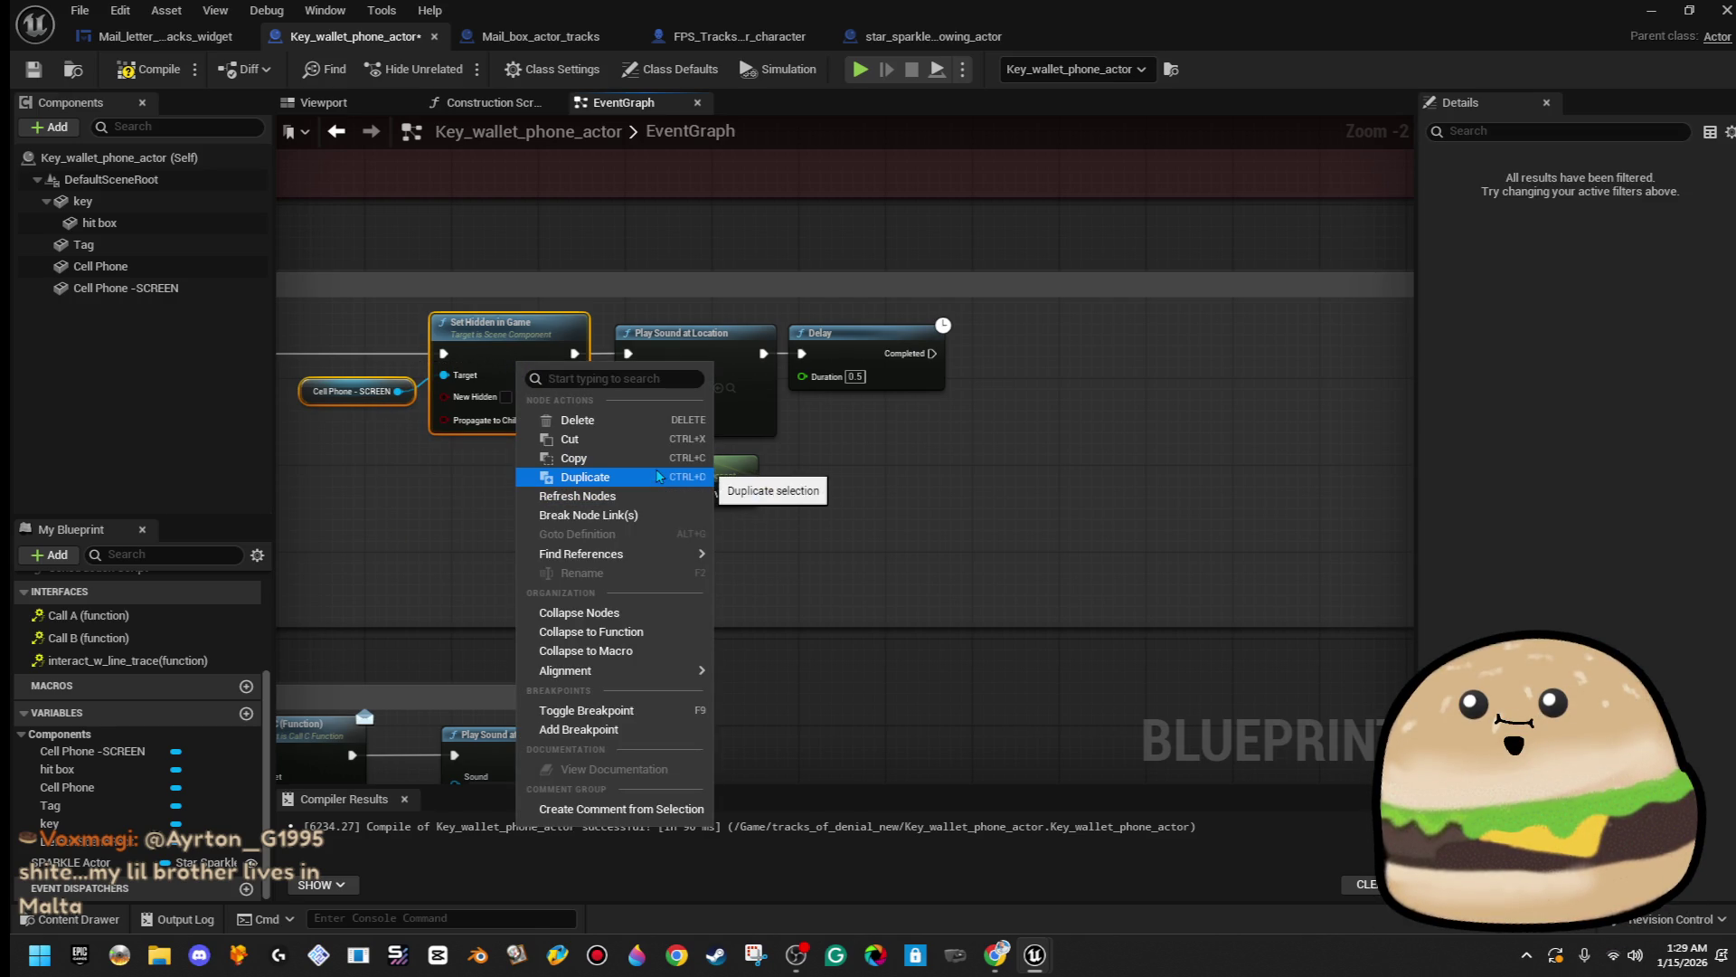
pyautogui.click(659, 458)
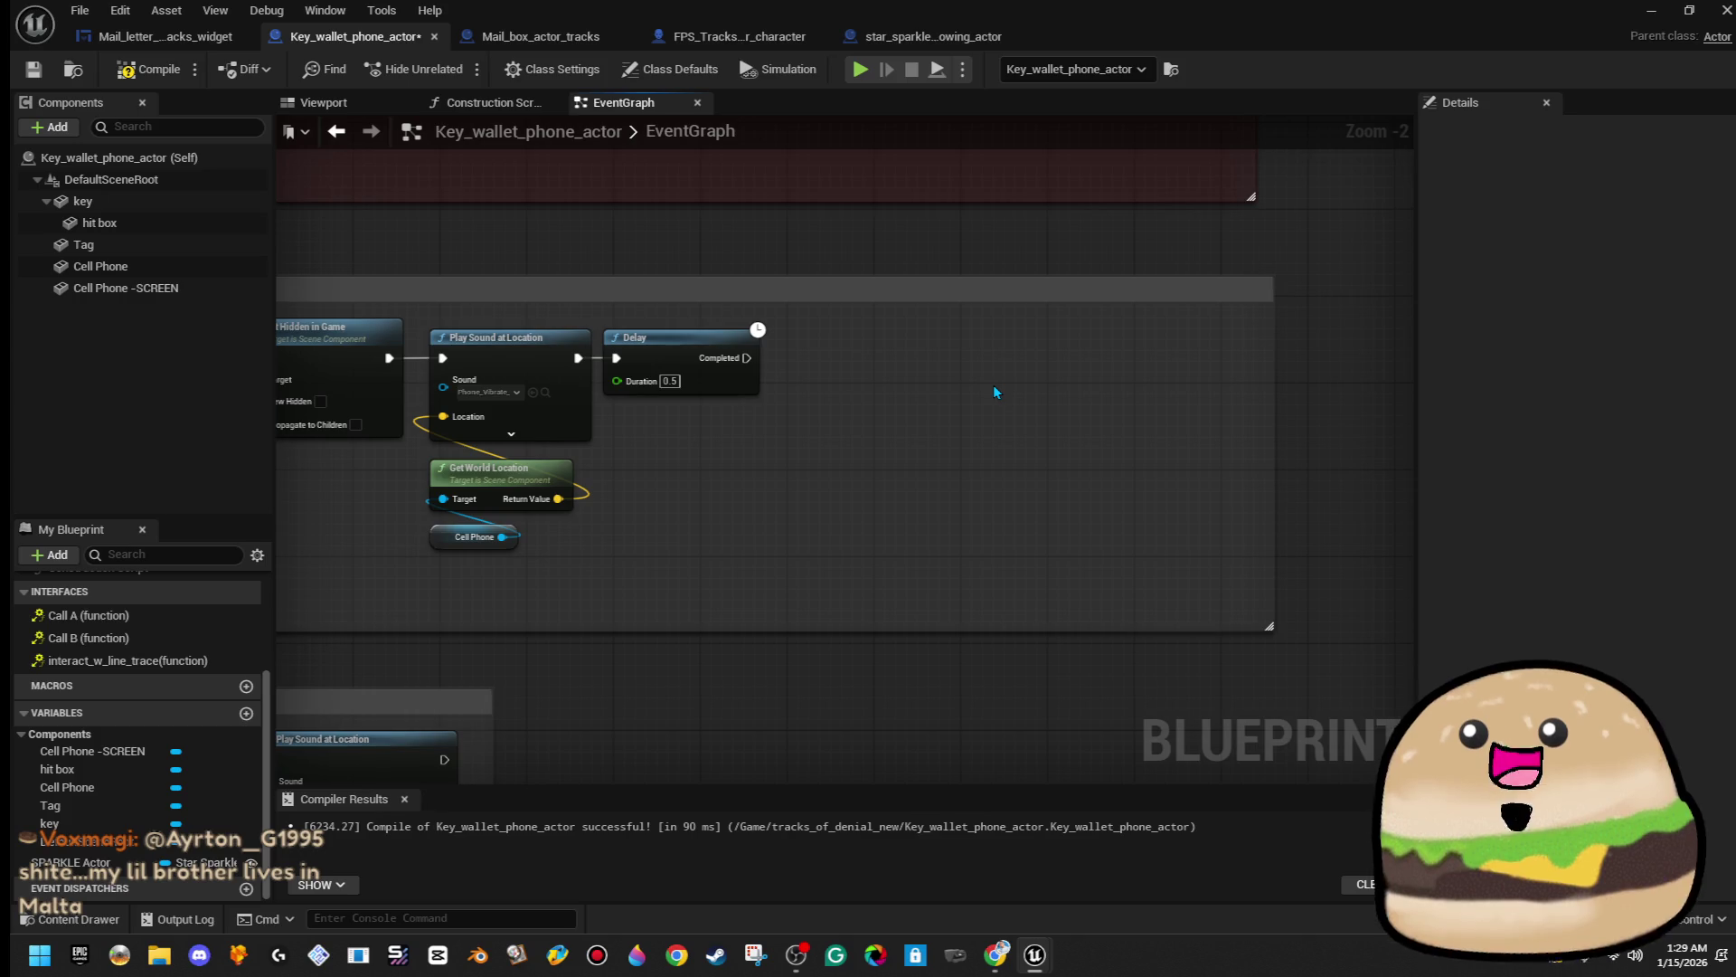
pyautogui.hotkey('ctrl', 'v')
pyautogui.moveTo(747, 358)
pyautogui.mouseDown()
pyautogui.moveTo(1027, 430)
pyautogui.moveTo(1063, 394)
pyautogui.moveTo(995, 372)
pyautogui.mouseUp()
pyautogui.click(1123, 434)
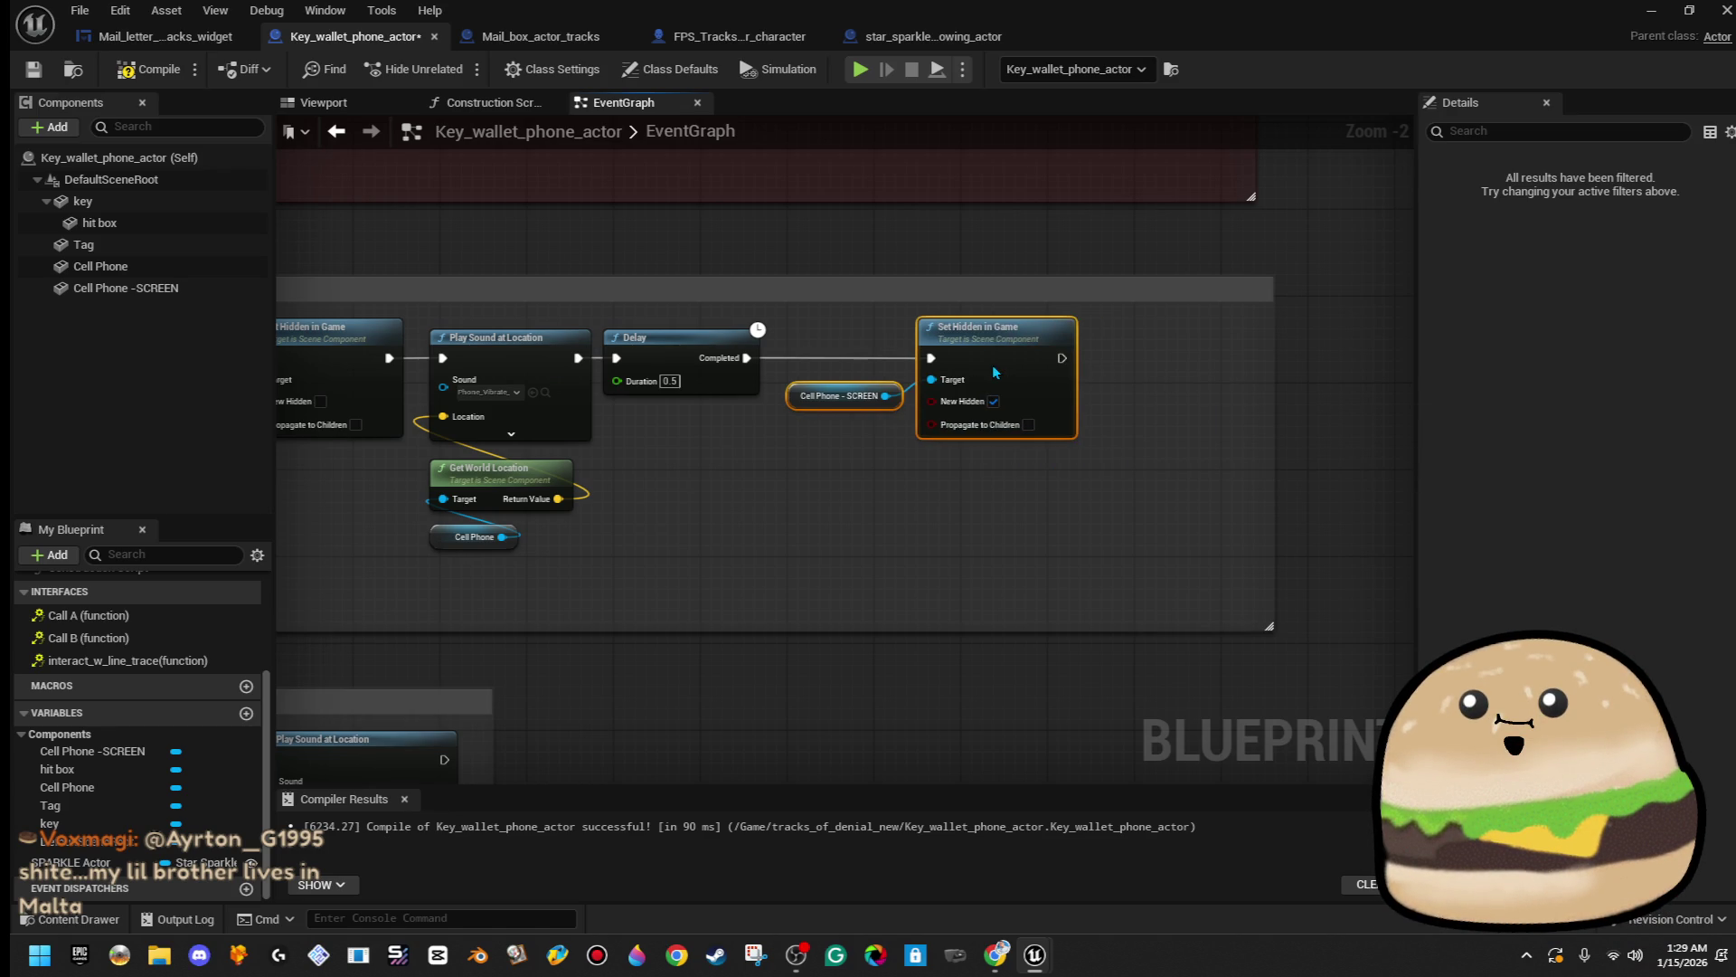
# - Discard a trial Do Once node and wire Set Collision Response straight into Set Hidden in Game
pyautogui.scroll(-1, 894, 455)
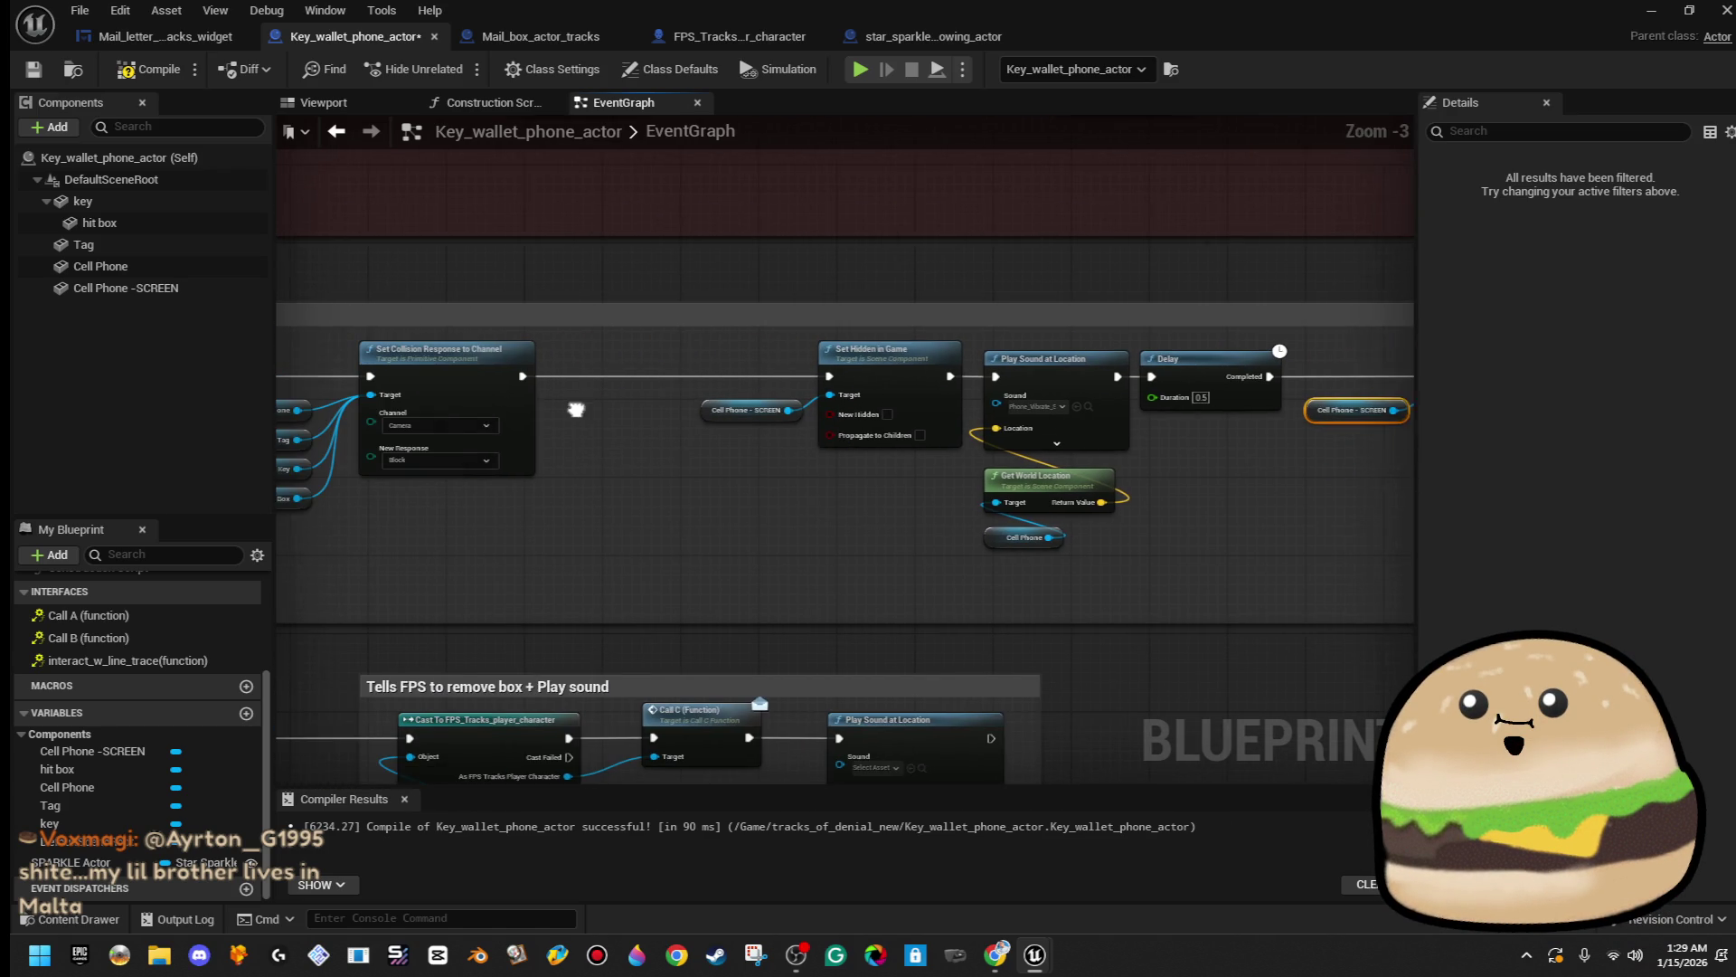
pyautogui.moveTo(538, 374)
pyautogui.mouseDown()
pyautogui.moveTo(581, 398)
pyautogui.moveTo(581, 372)
pyautogui.mouseUp()
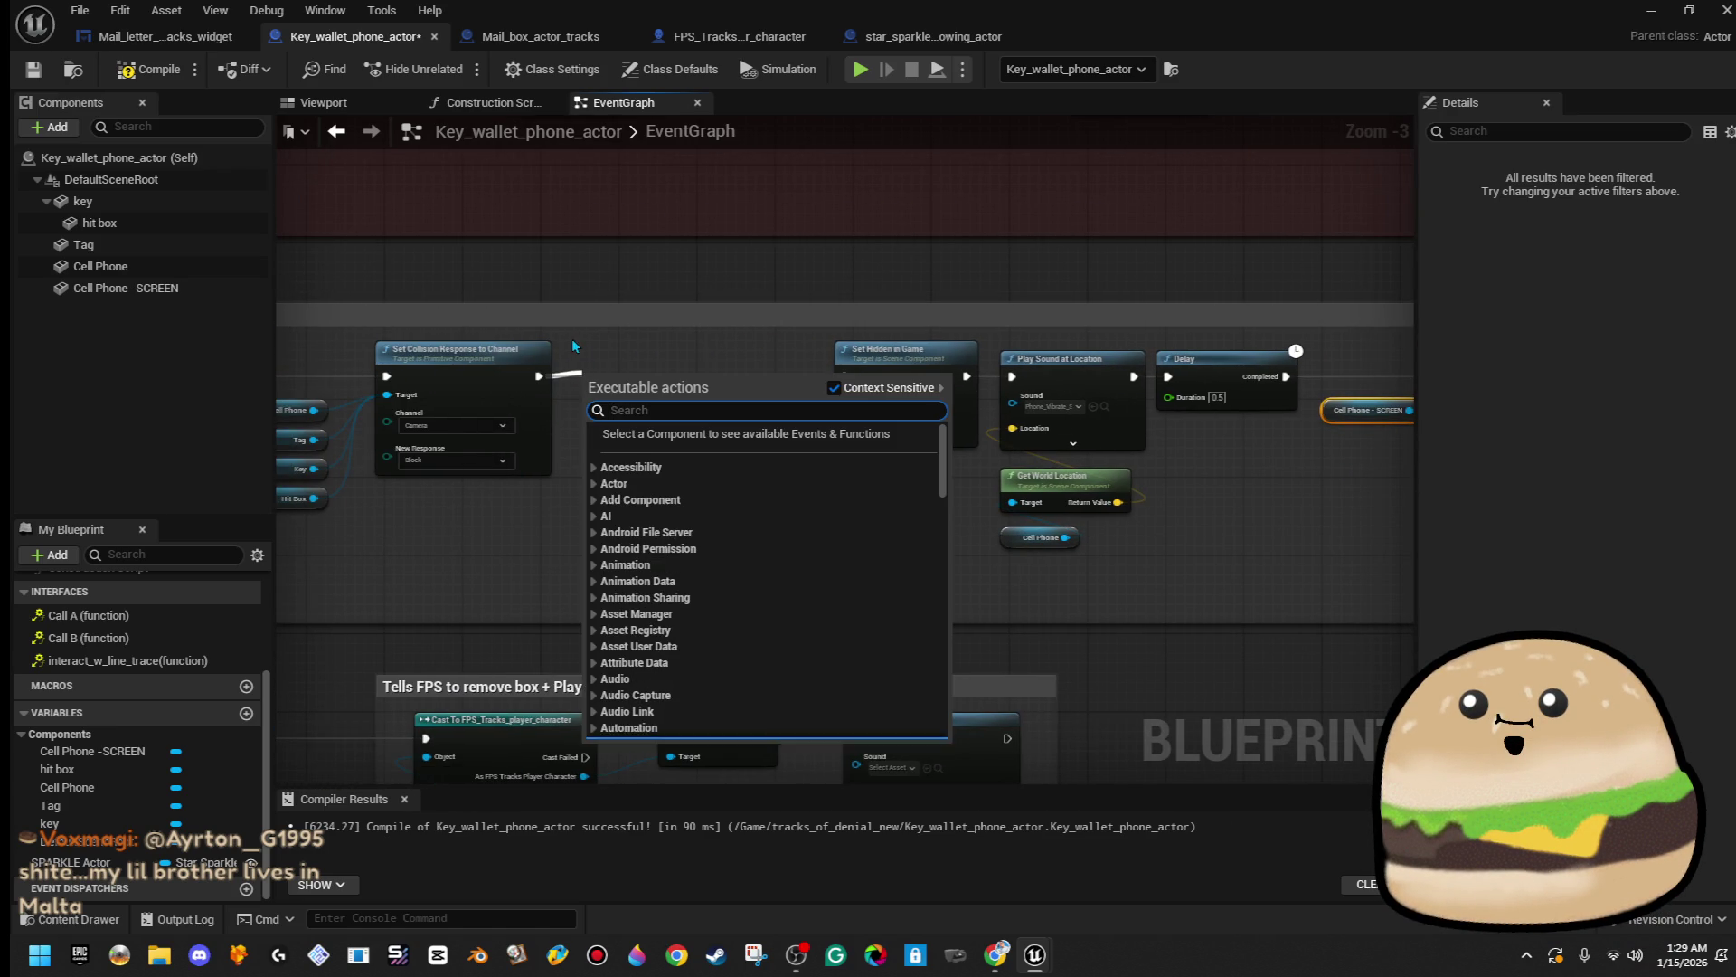
pyautogui.write('do once')
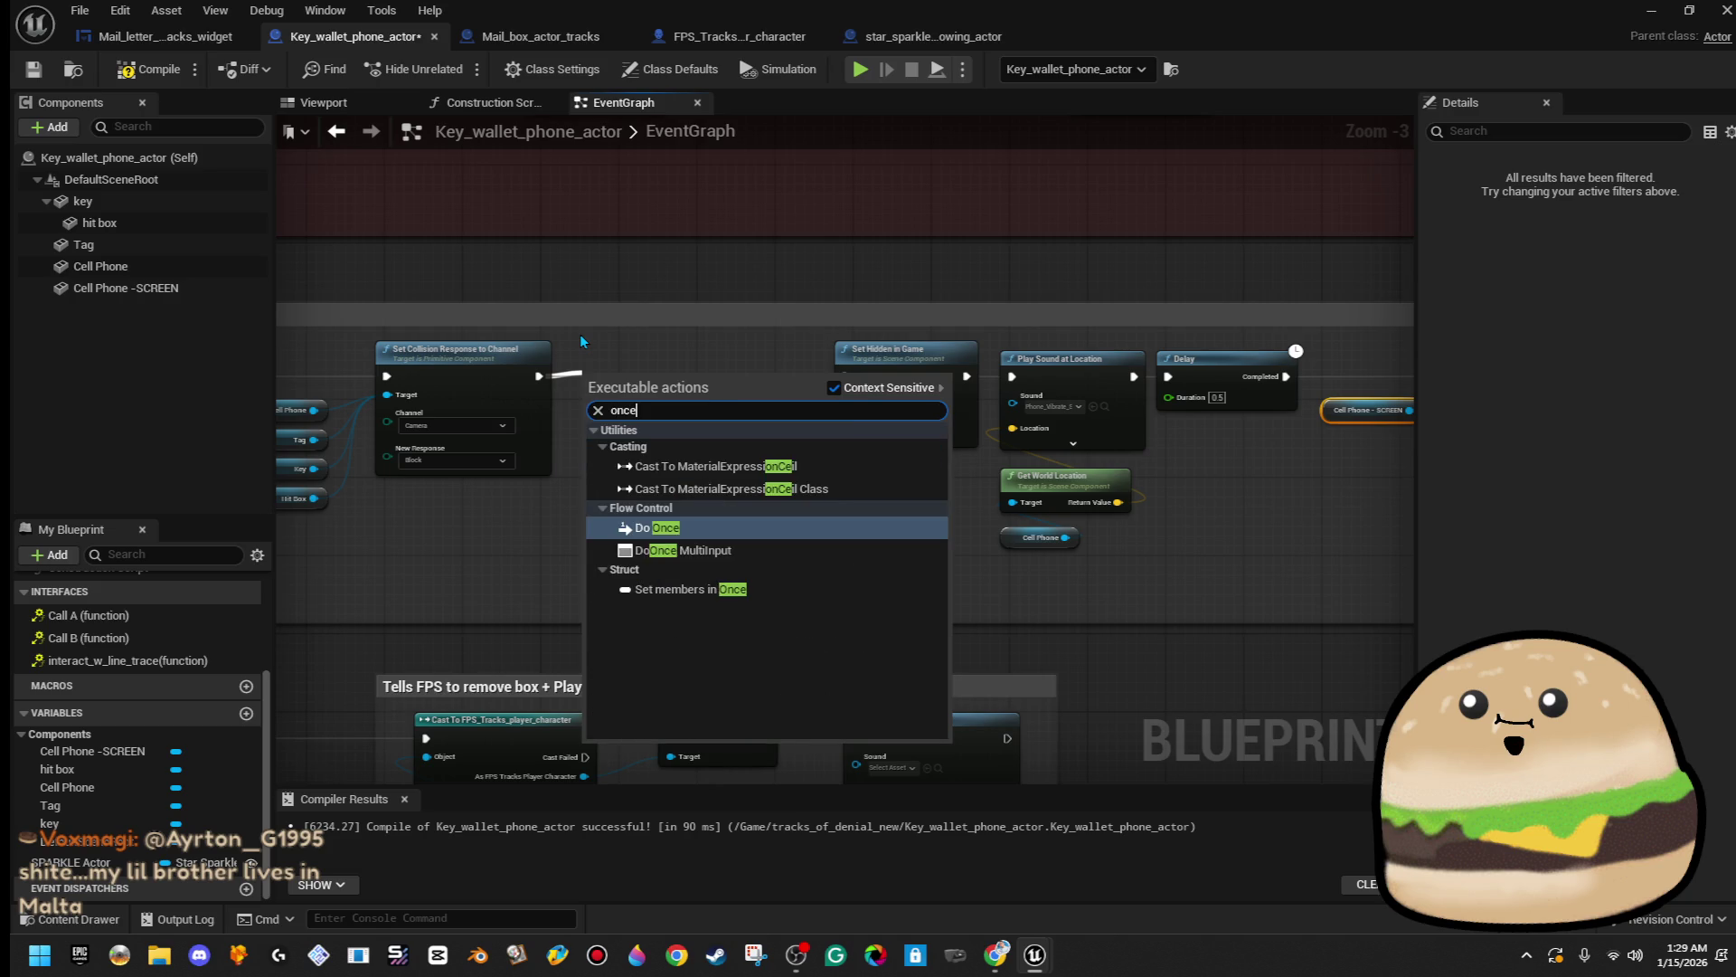
pyautogui.press('Return')
pyautogui.moveTo(581, 340)
pyautogui.mouseDown()
pyautogui.moveTo(1136, 417)
pyautogui.moveTo(551, 427)
pyautogui.mouseUp()
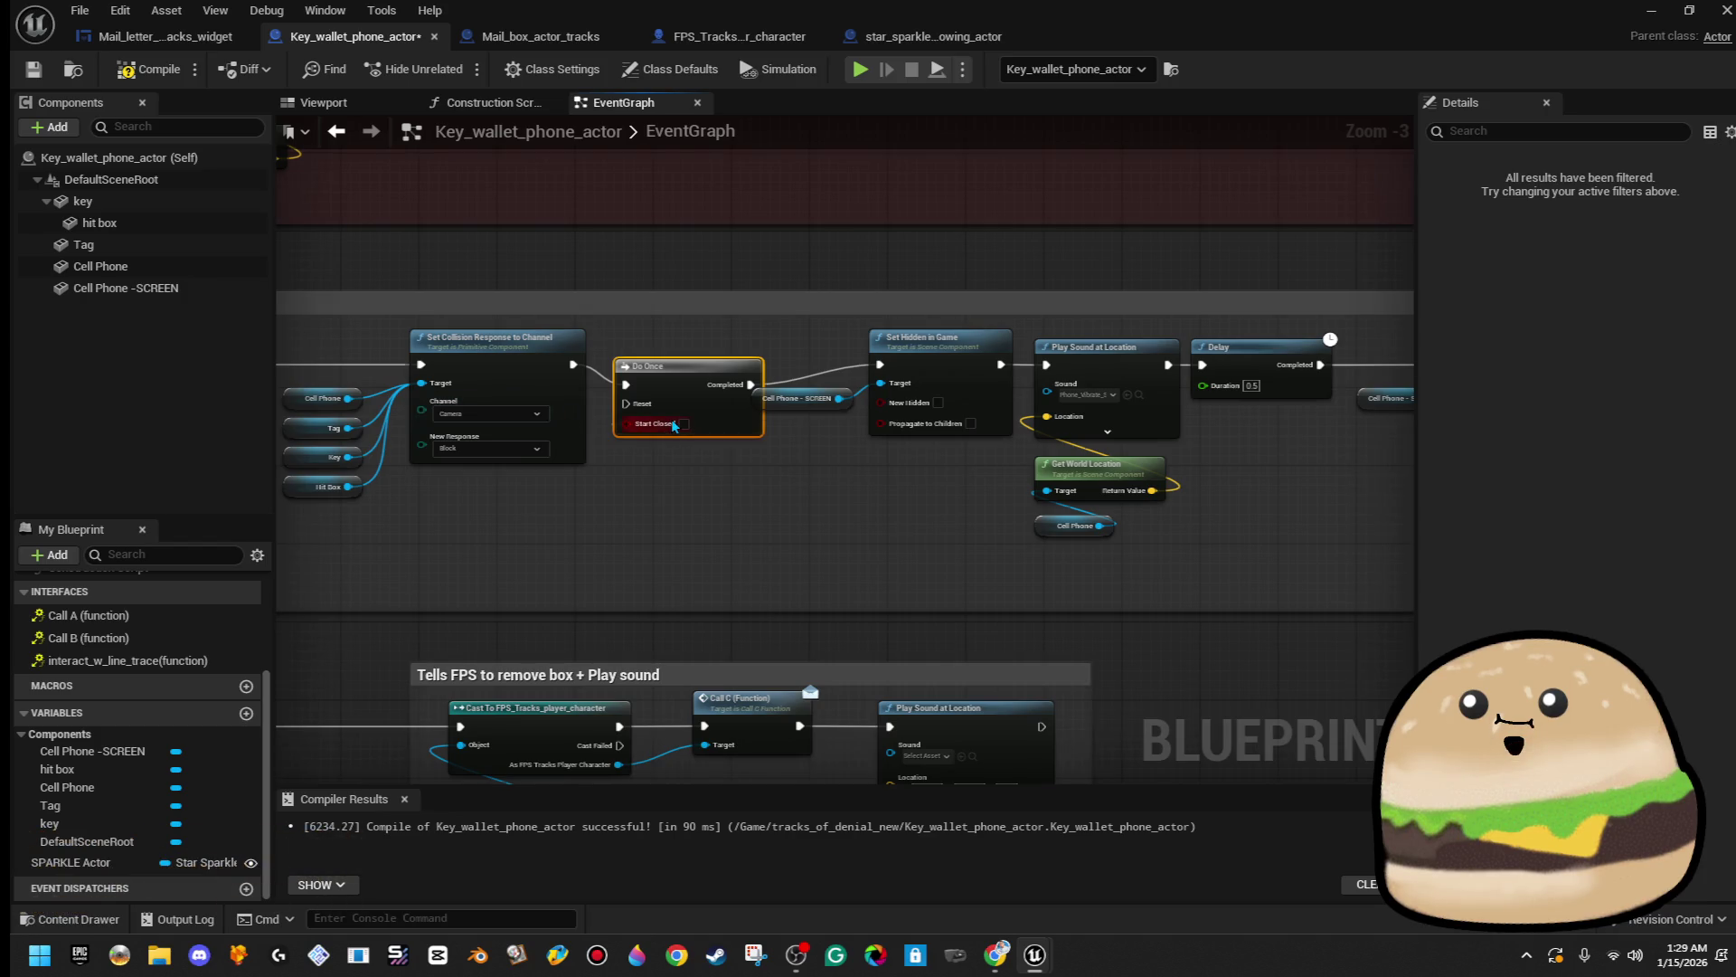
pyautogui.press('Delete')
pyautogui.moveTo(573, 364); pyautogui.dragTo(881, 367)
pyautogui.moveTo(1402, 428); pyautogui.dragTo(1173, 433)
# - Add a second 0.5-second Delay after the second Set Hidden in Game
pyautogui.moveTo(1386, 403)
pyautogui.mouseDown()
pyautogui.moveTo(1254, 412)
pyautogui.moveTo(1299, 379)
pyautogui.mouseUp()
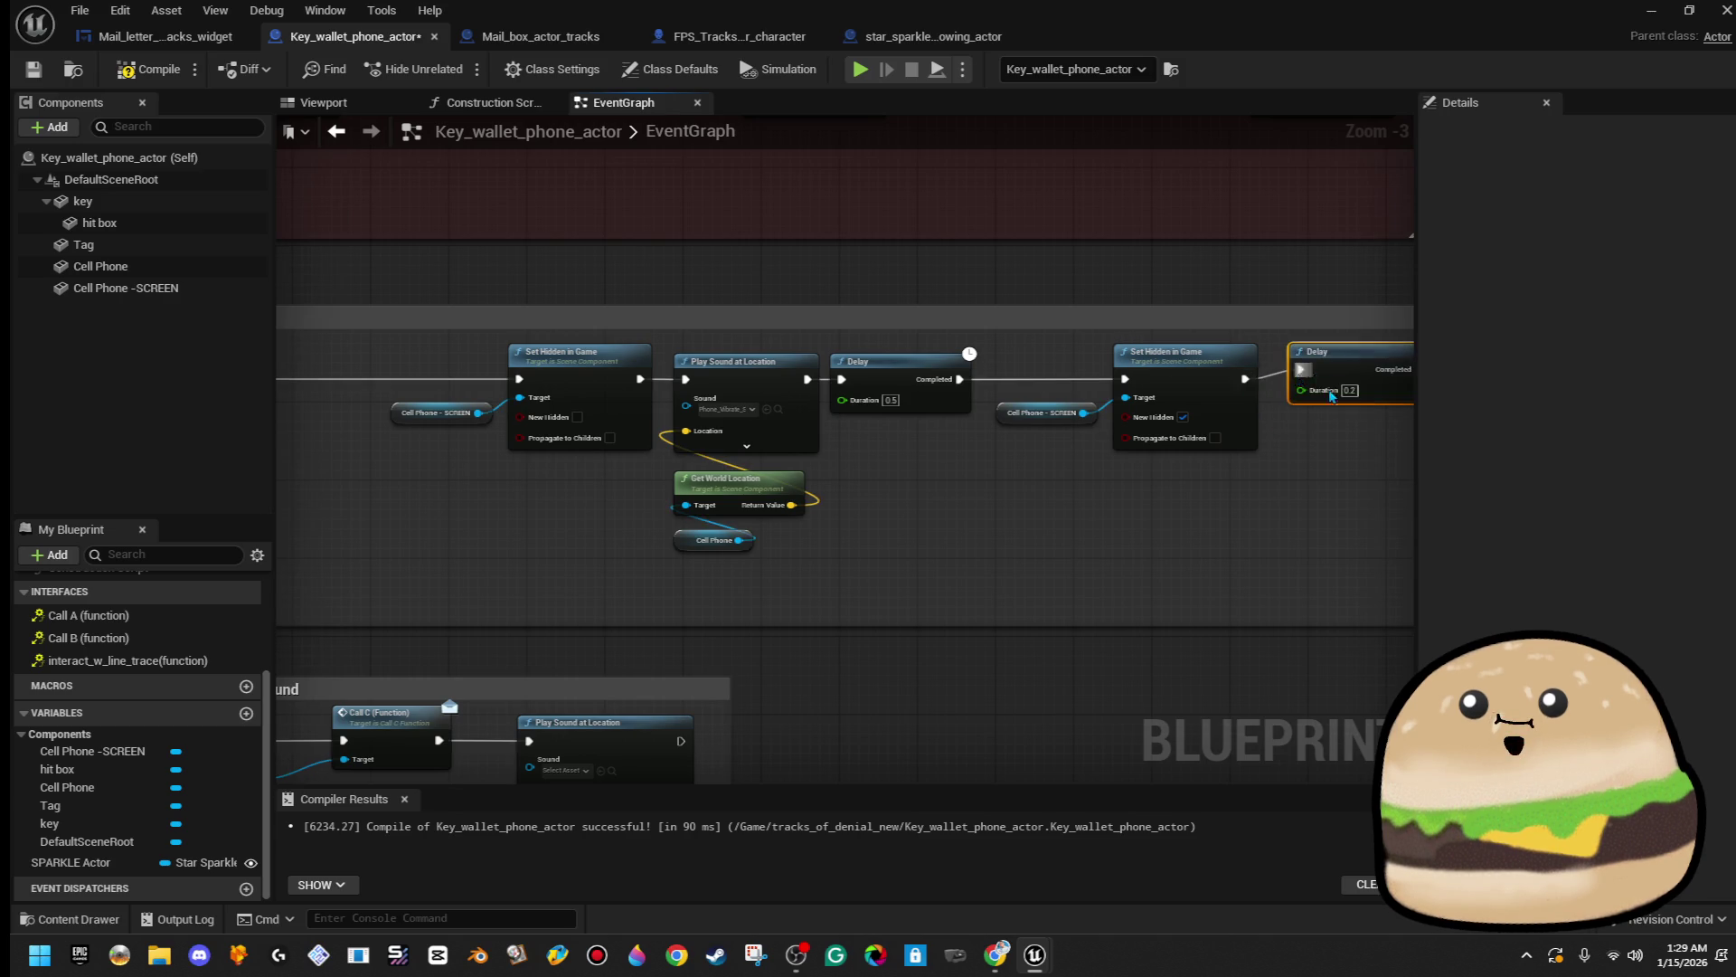
pyautogui.click(1349, 390)
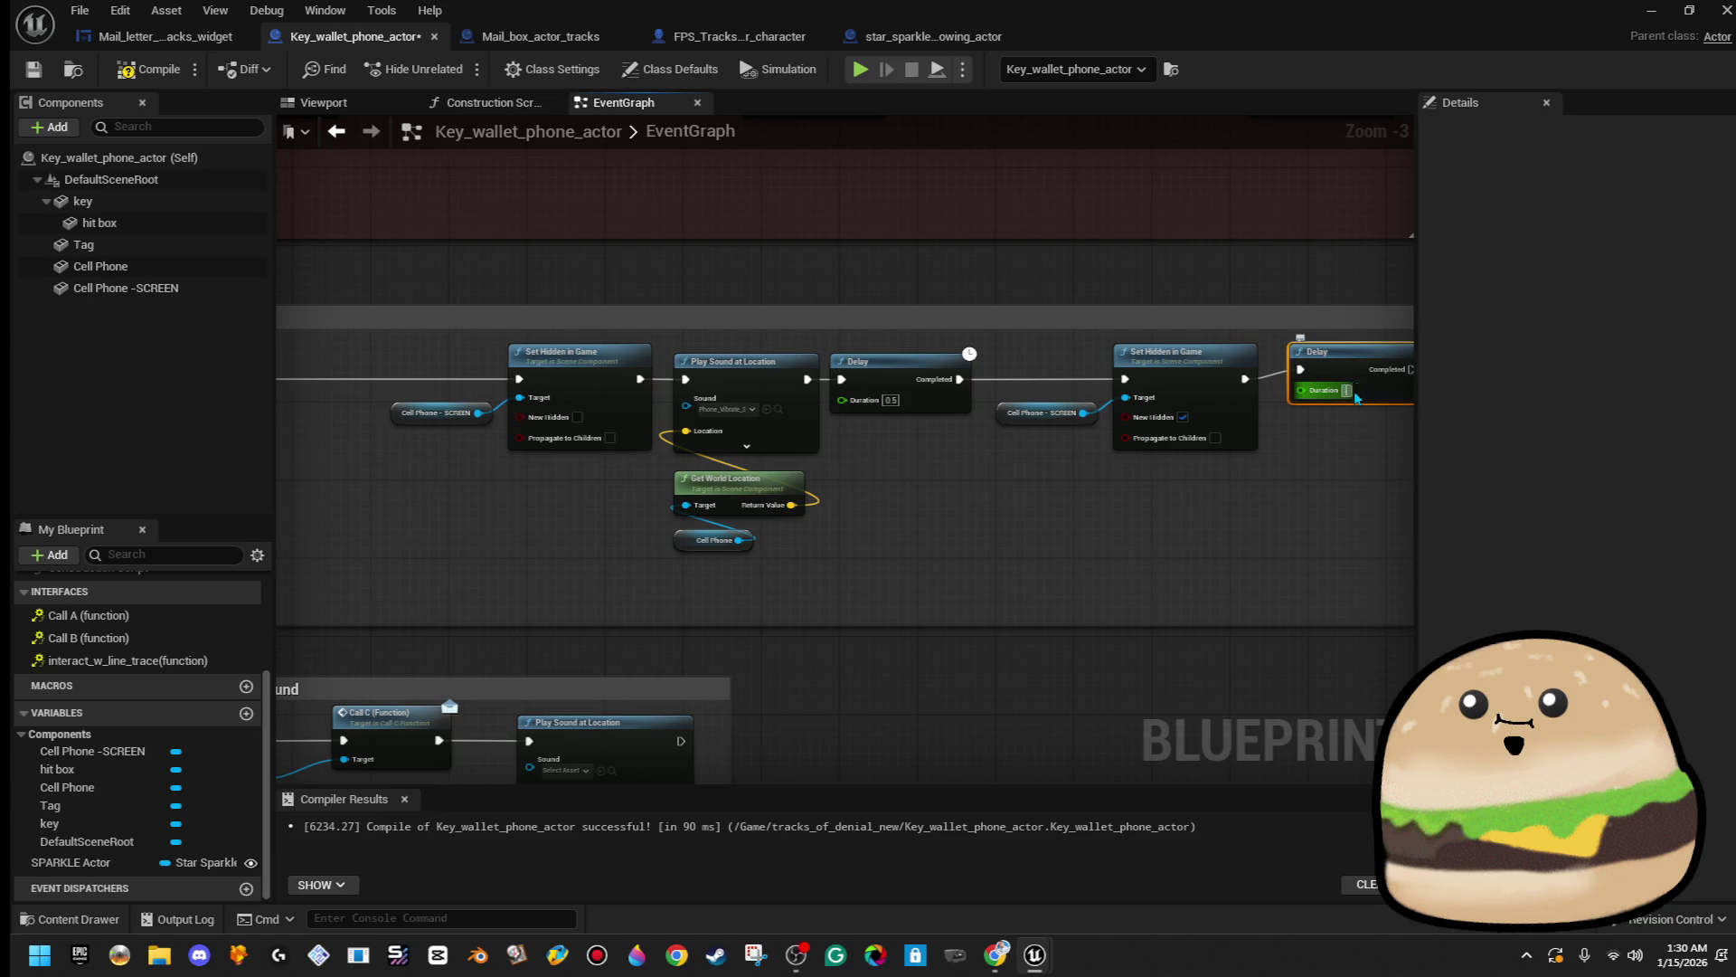
pyautogui.write('0.5')
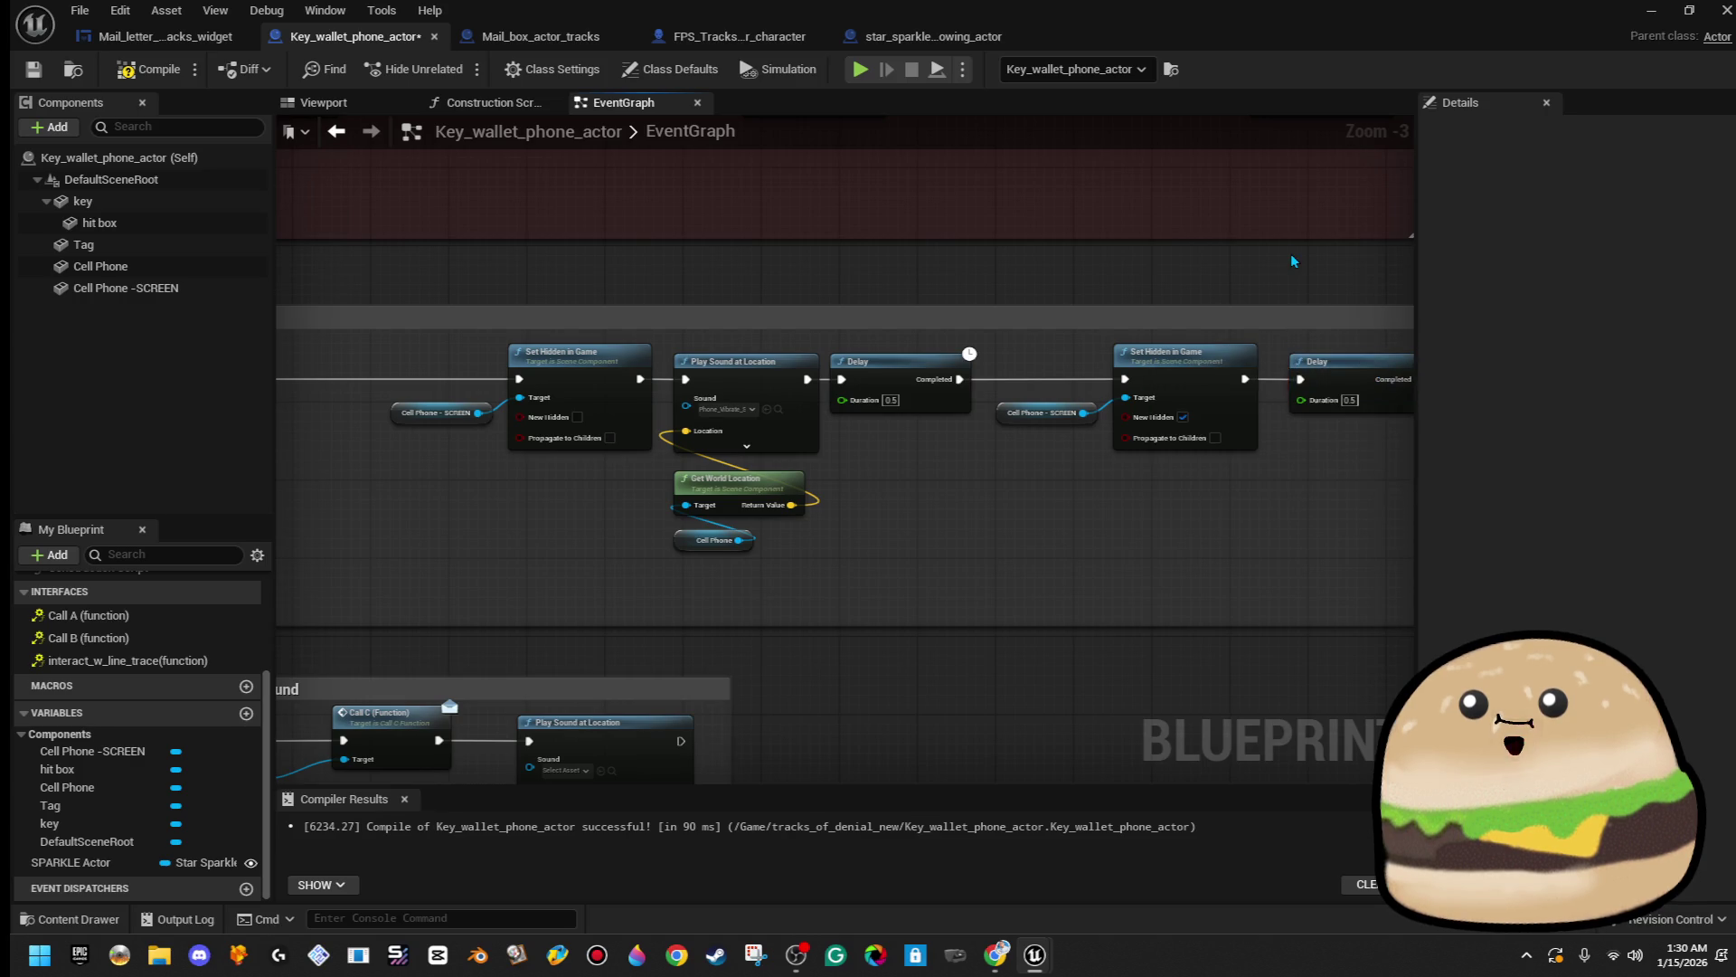
pyautogui.scroll(-1, 1215, 342)
pyautogui.moveTo(1364, 367)
pyautogui.mouseDown()
pyautogui.moveTo(840, 539)
pyautogui.moveTo(768, 488)
pyautogui.moveTo(701, 372)
pyautogui.moveTo(1147, 615)
pyautogui.mouseUp()
pyautogui.moveTo(1226, 549); pyautogui.dragTo(1226, 546)
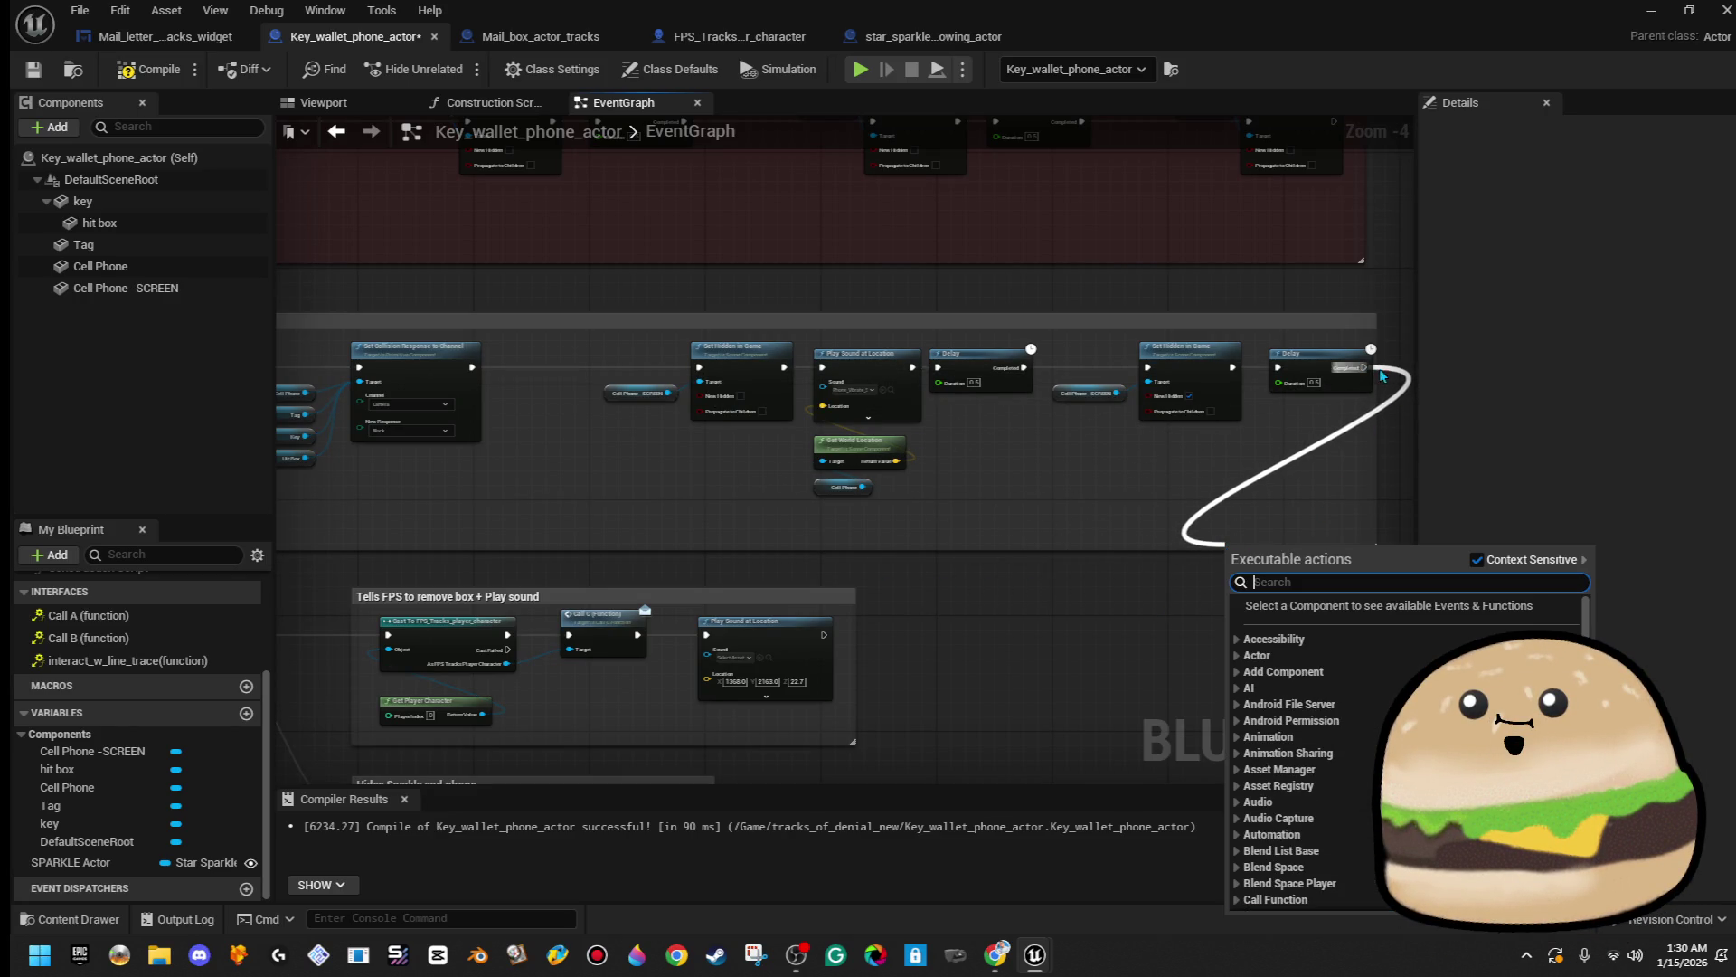
# - Loop the last Delay back to the first Set Hidden in Game, routing the wire below the nodes
pyautogui.click(1367, 368)
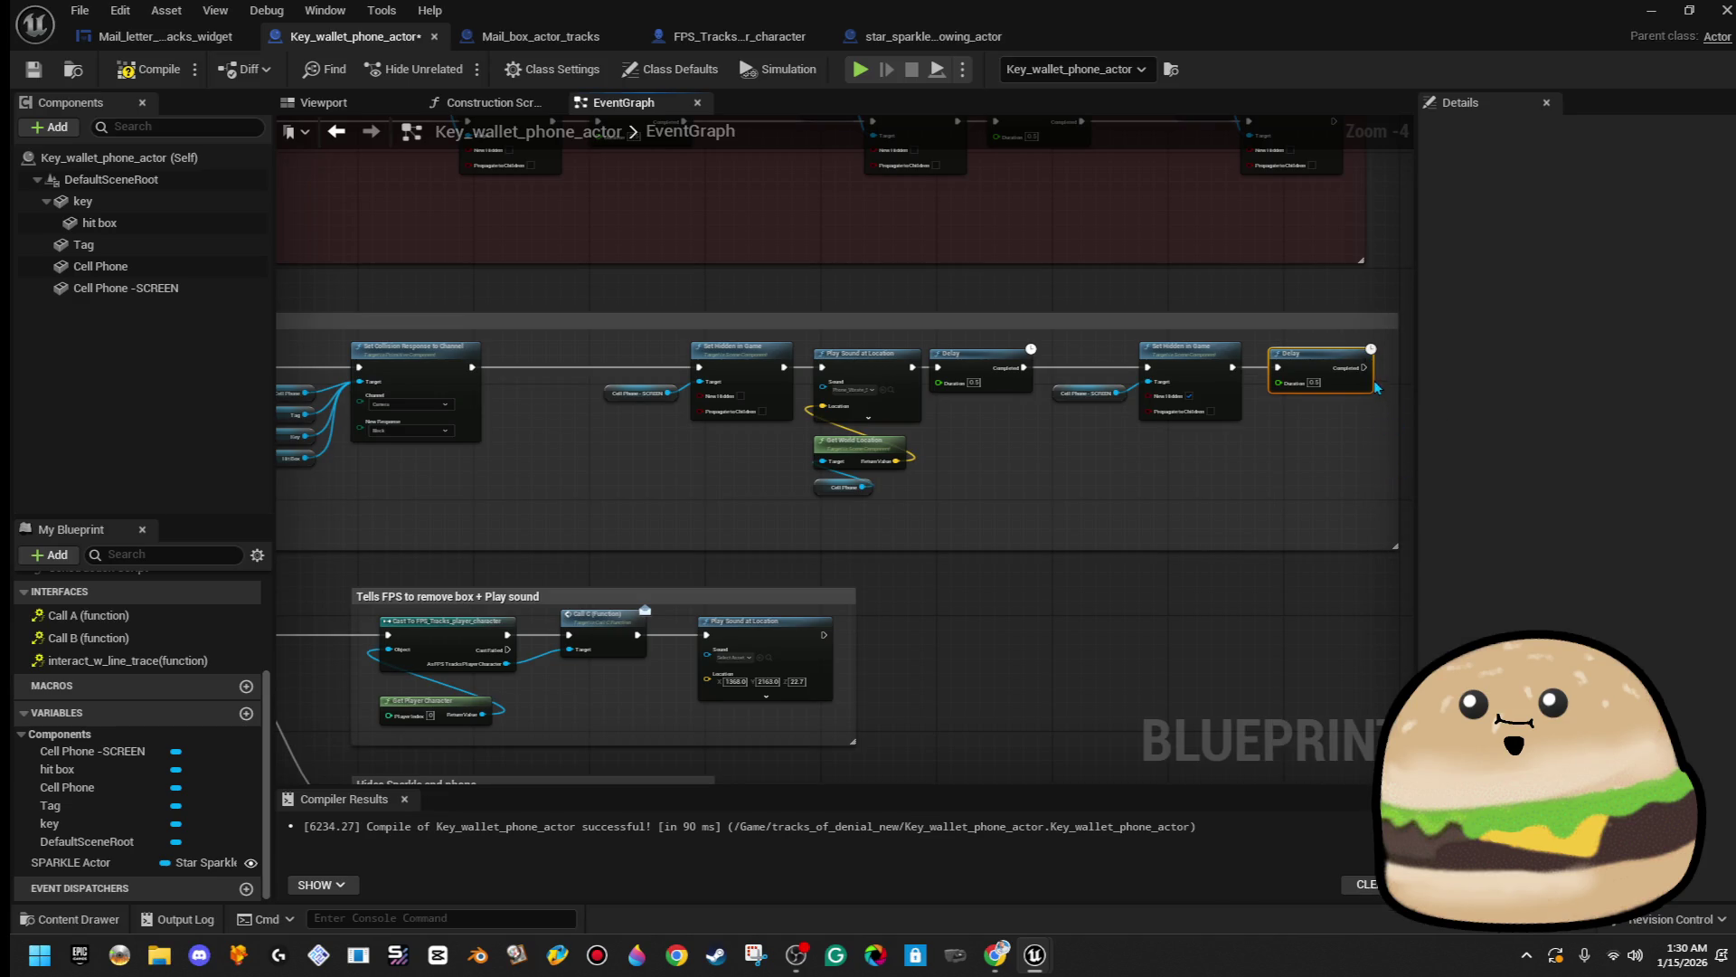
pyautogui.moveTo(1363, 367); pyautogui.dragTo(1157, 467)
pyautogui.click(1137, 456)
pyautogui.moveTo(699, 367)
pyautogui.mouseDown()
pyautogui.moveTo(1369, 405)
pyautogui.moveTo(1373, 378)
pyautogui.moveTo(1357, 372)
pyautogui.moveTo(1338, 421)
pyautogui.mouseUp()
pyautogui.doubleClick(1031, 397)
pyautogui.moveTo(854, 494); pyautogui.dragTo(751, 531)
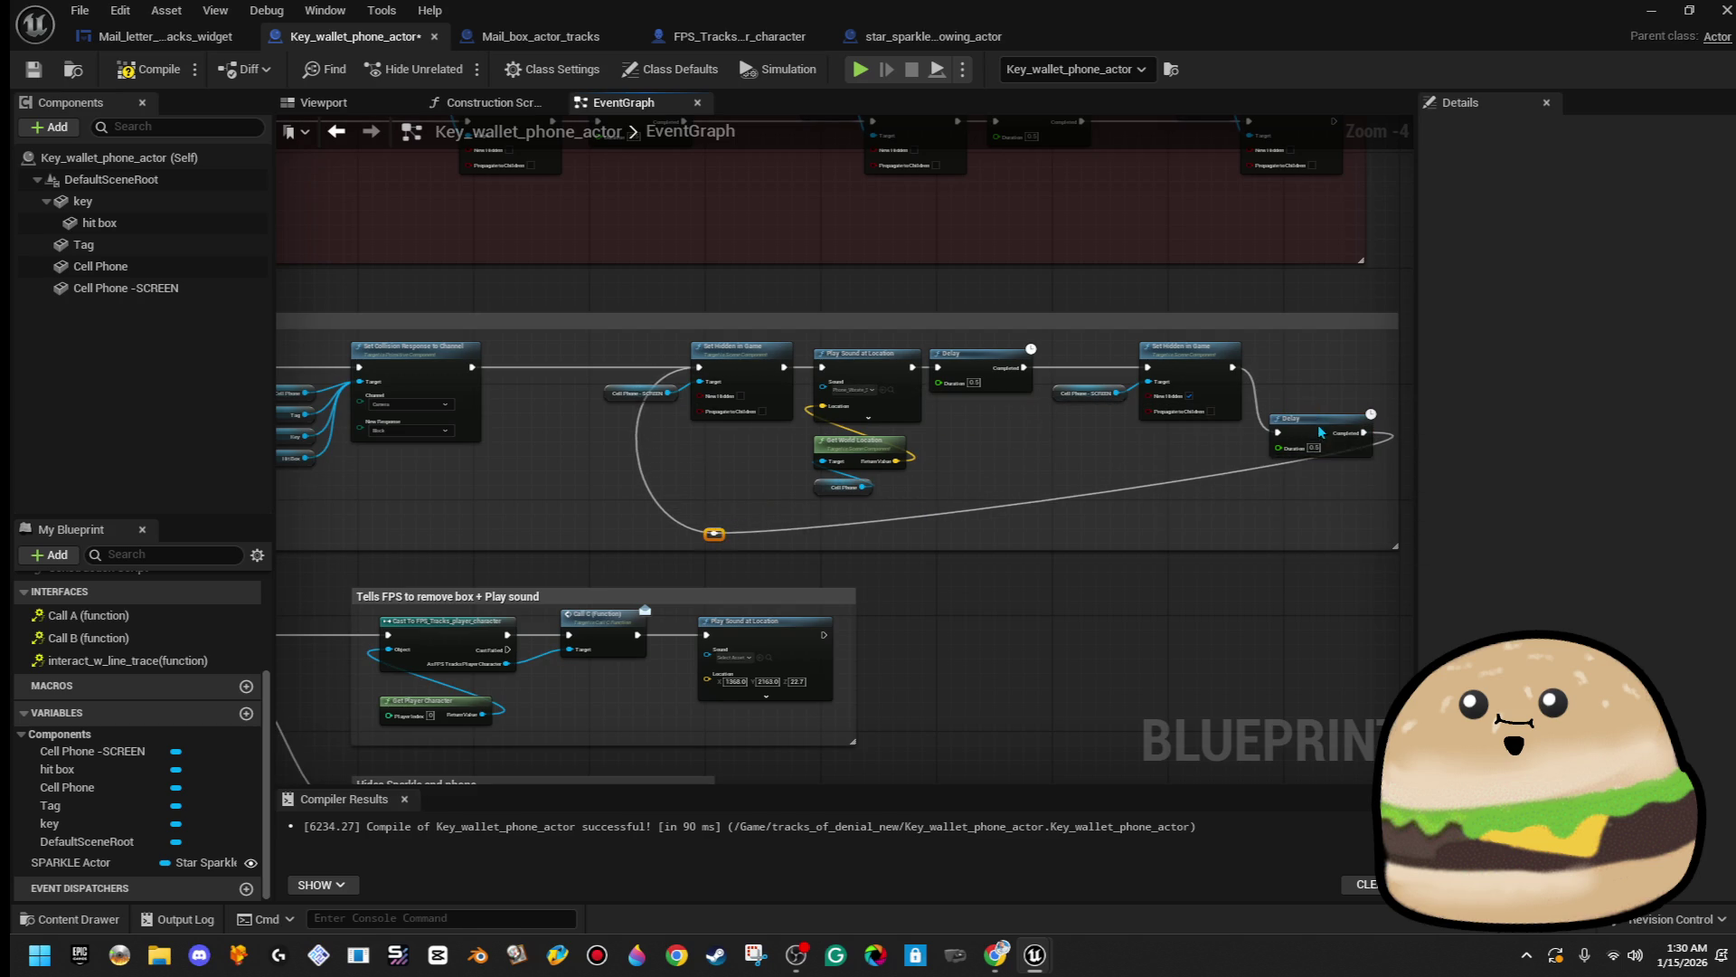
# - Align the second Delay, tidy the loop wire's bend points, then compile and save
pyautogui.moveTo(1322, 432); pyautogui.dragTo(1339, 367)
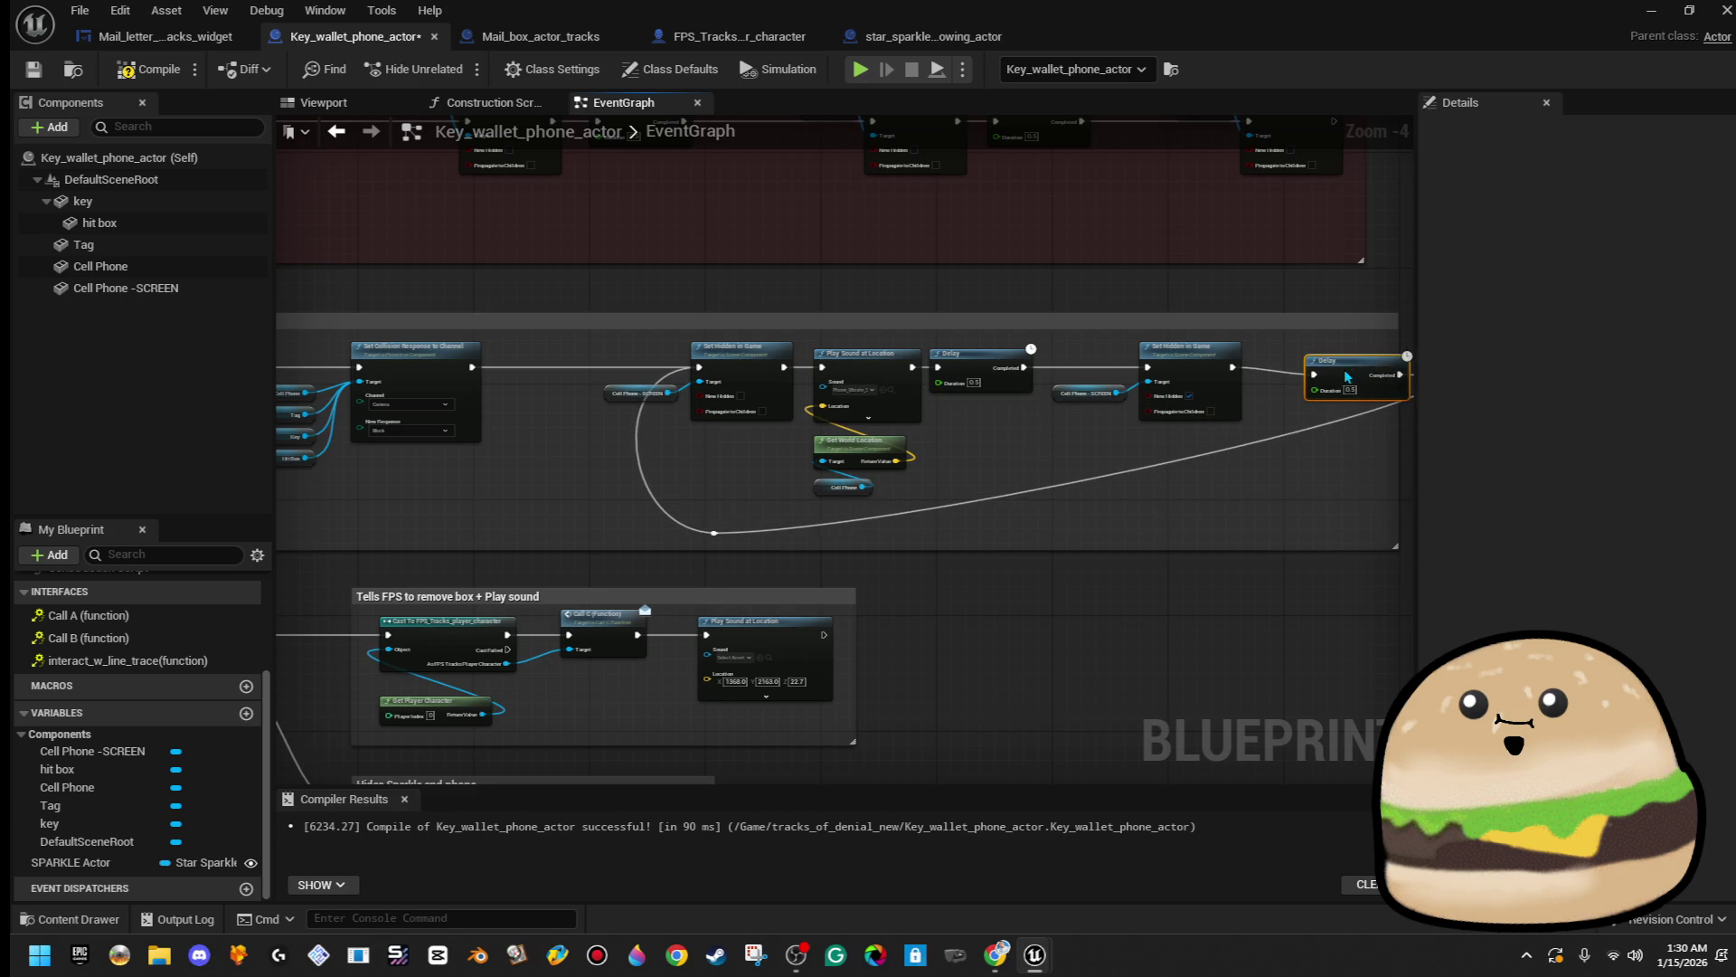
pyautogui.doubleClick(1286, 427)
pyautogui.moveTo(1286, 427)
pyautogui.mouseDown()
pyautogui.moveTo(1317, 458)
pyautogui.moveTo(1290, 442)
pyautogui.mouseUp()
pyautogui.moveTo(1354, 498); pyautogui.dragTo(1353, 503)
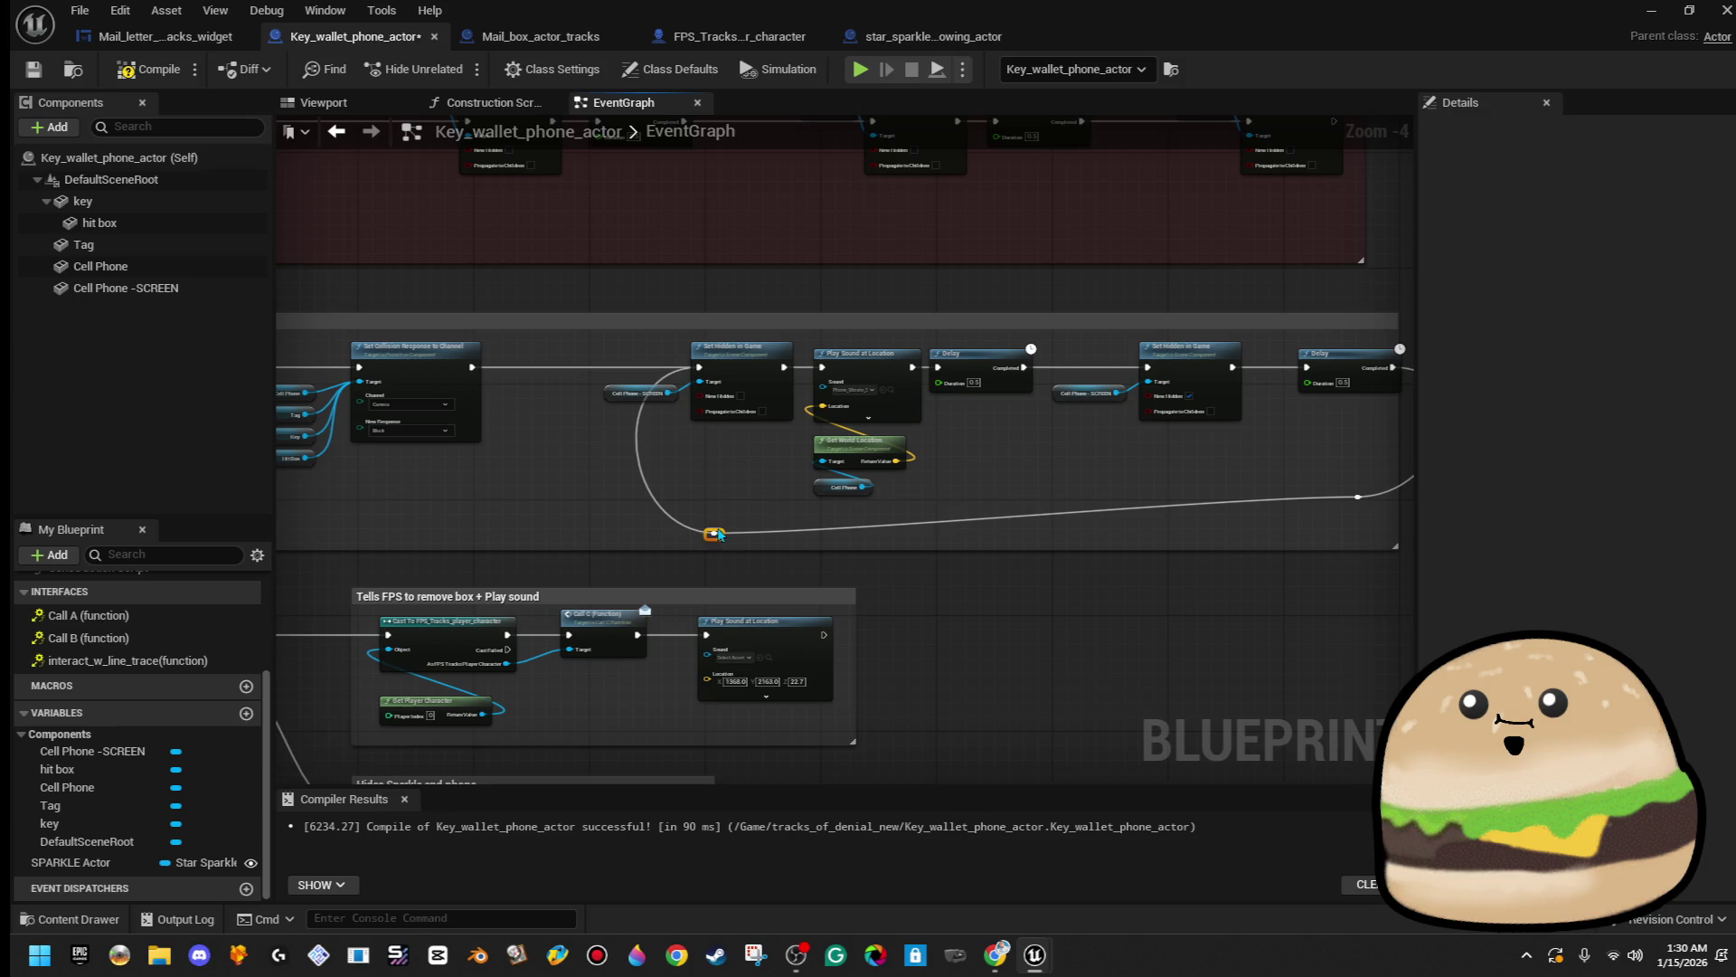
pyautogui.moveTo(719, 535); pyautogui.dragTo(719, 515)
pyautogui.scroll(-2, 1260, 438)
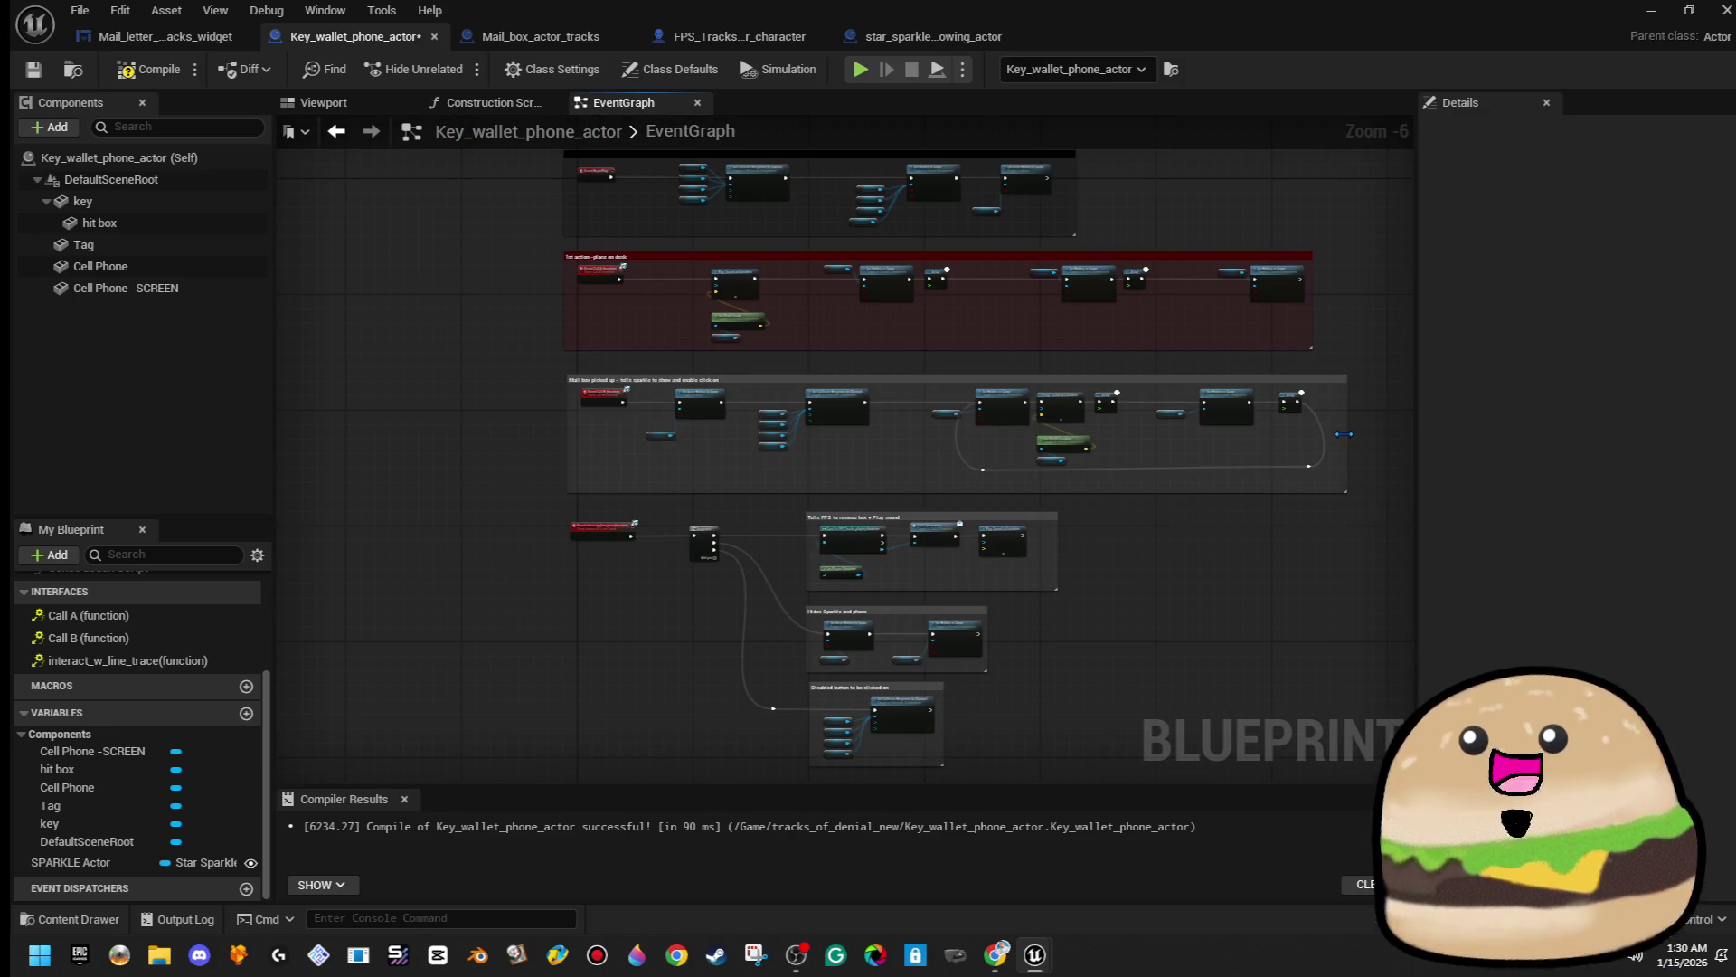
pyautogui.scroll(1, 1323, 422)
pyautogui.scroll(1, 1322, 415)
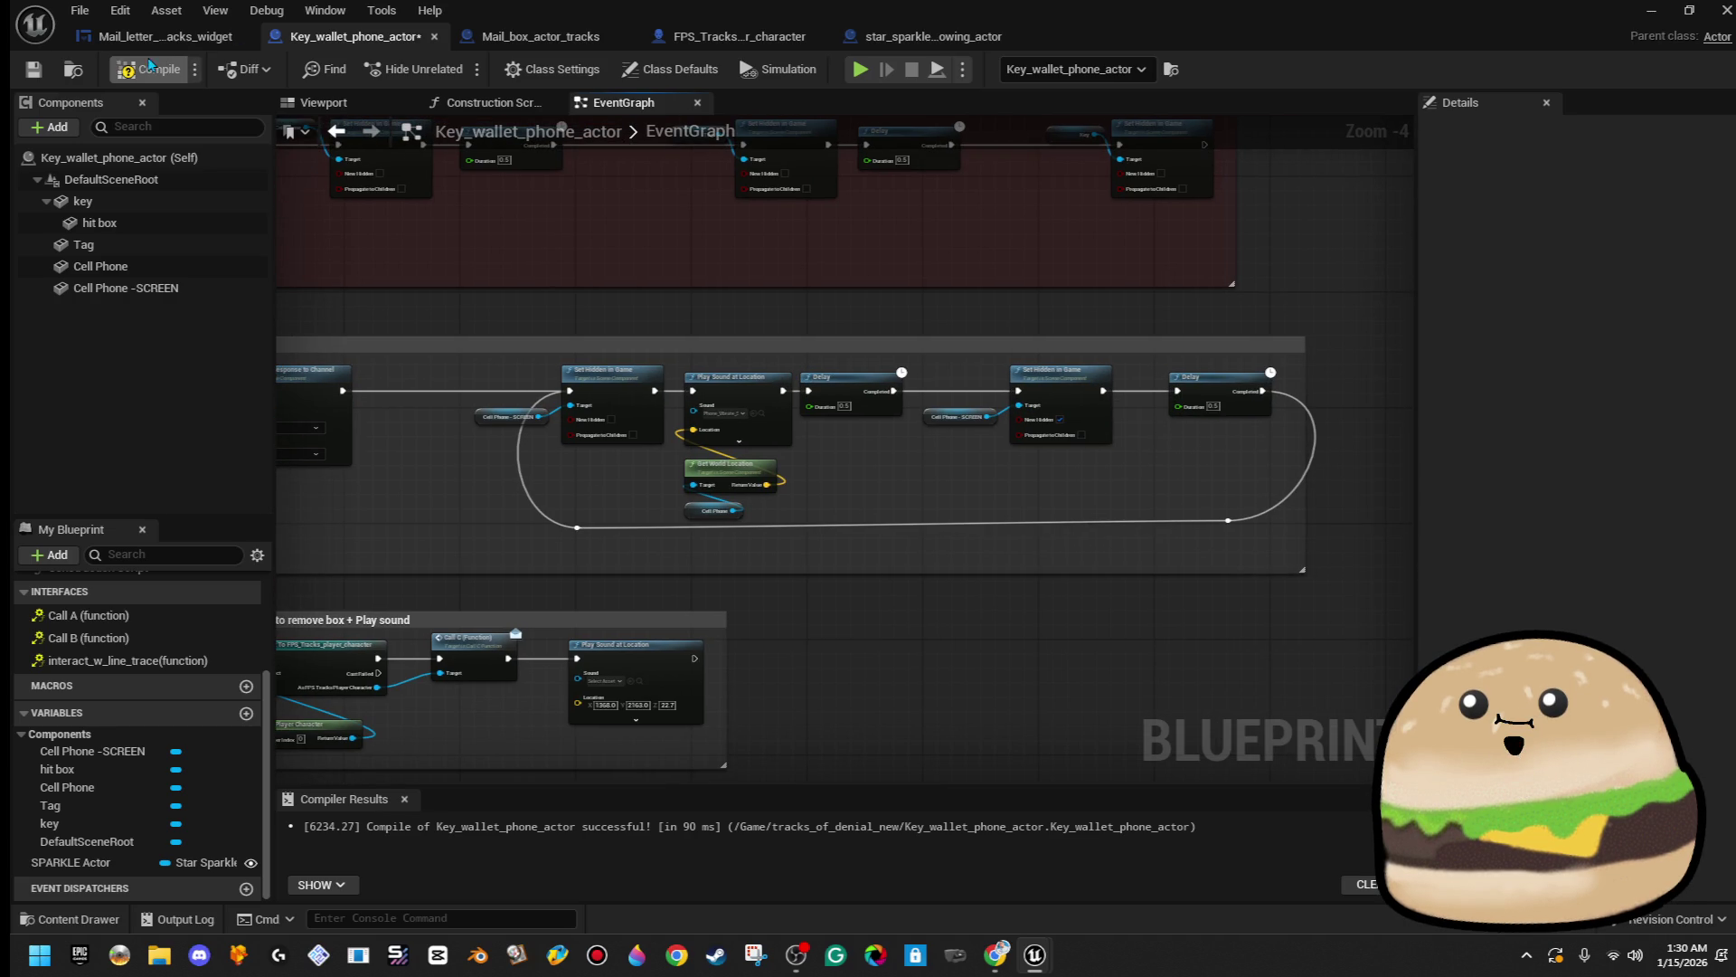
pyautogui.click(34, 70)
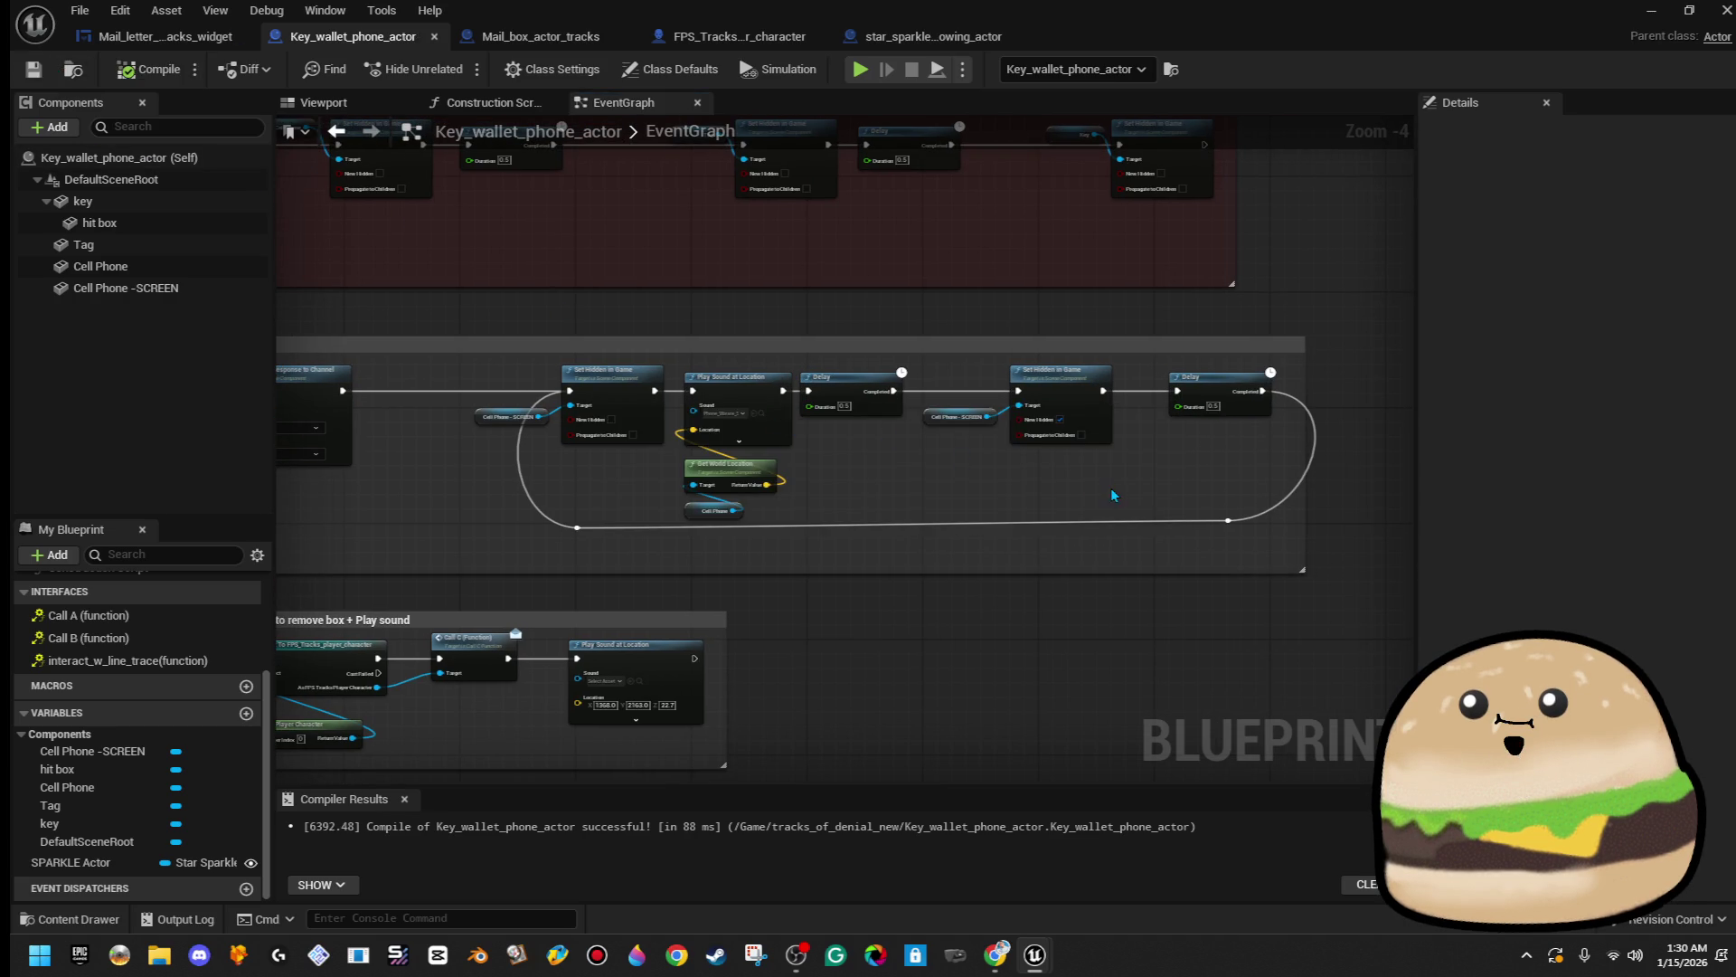
pyautogui.moveTo(1332, 24)
pyautogui.mouseDown()
pyautogui.moveTo(1311, 136)
pyautogui.moveTo(1731, 144)
pyautogui.mouseUp()
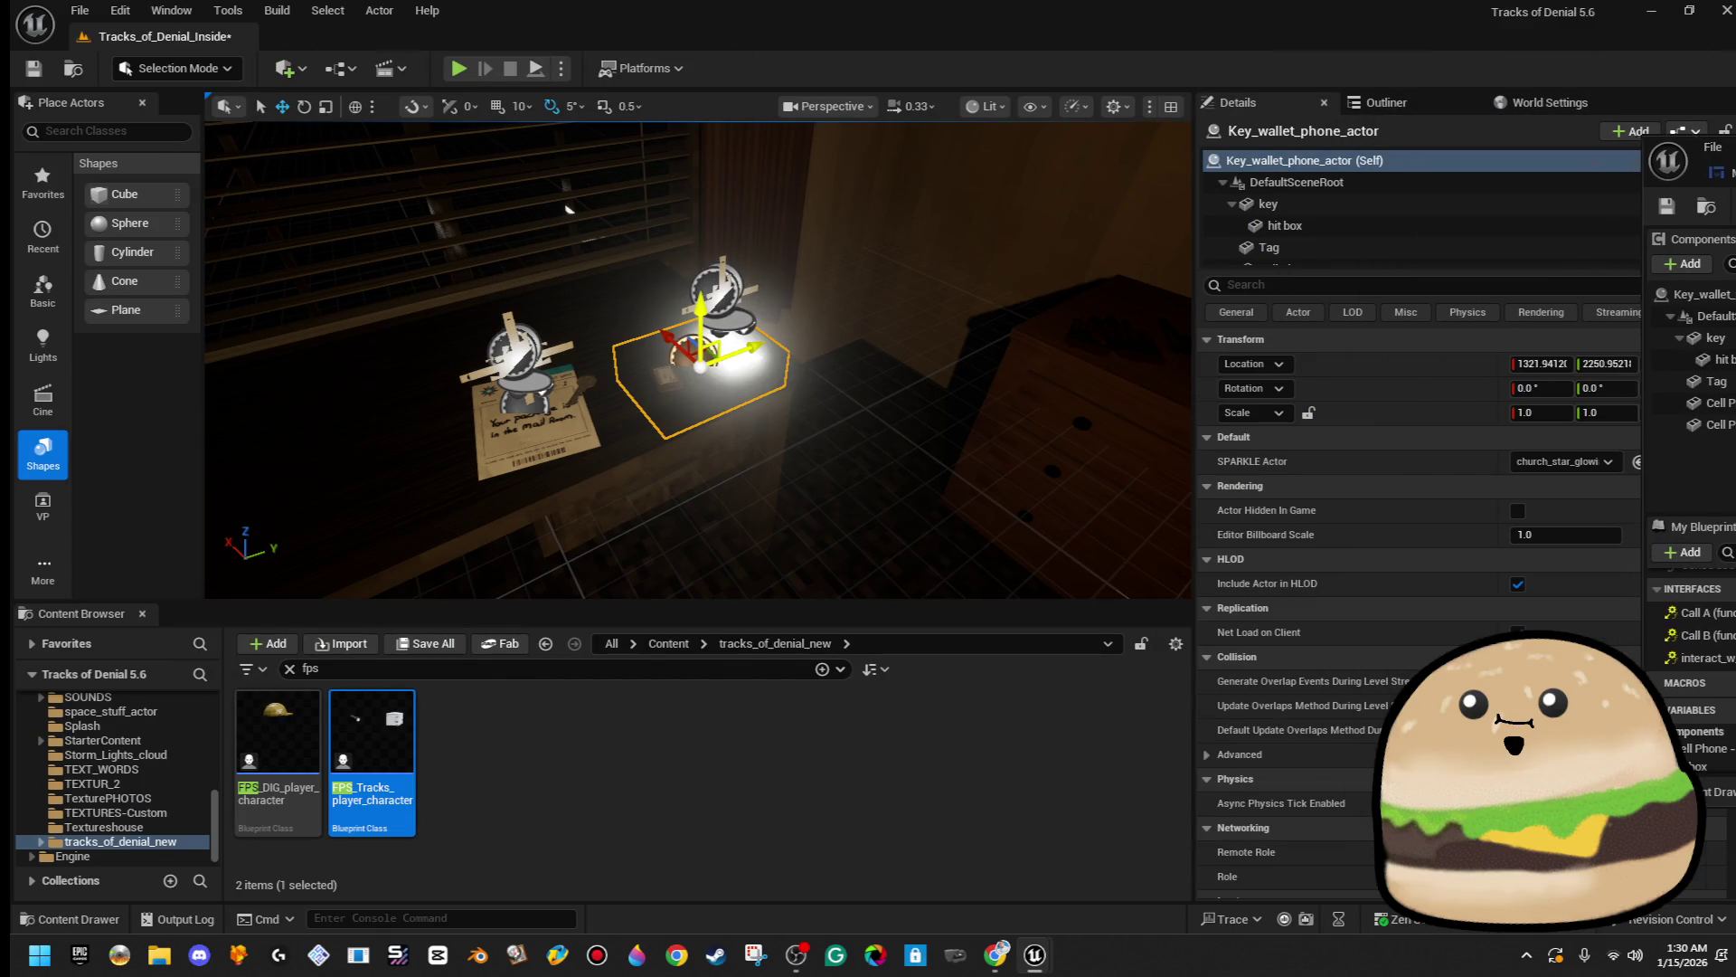
pyautogui.rightClick(780, 330)
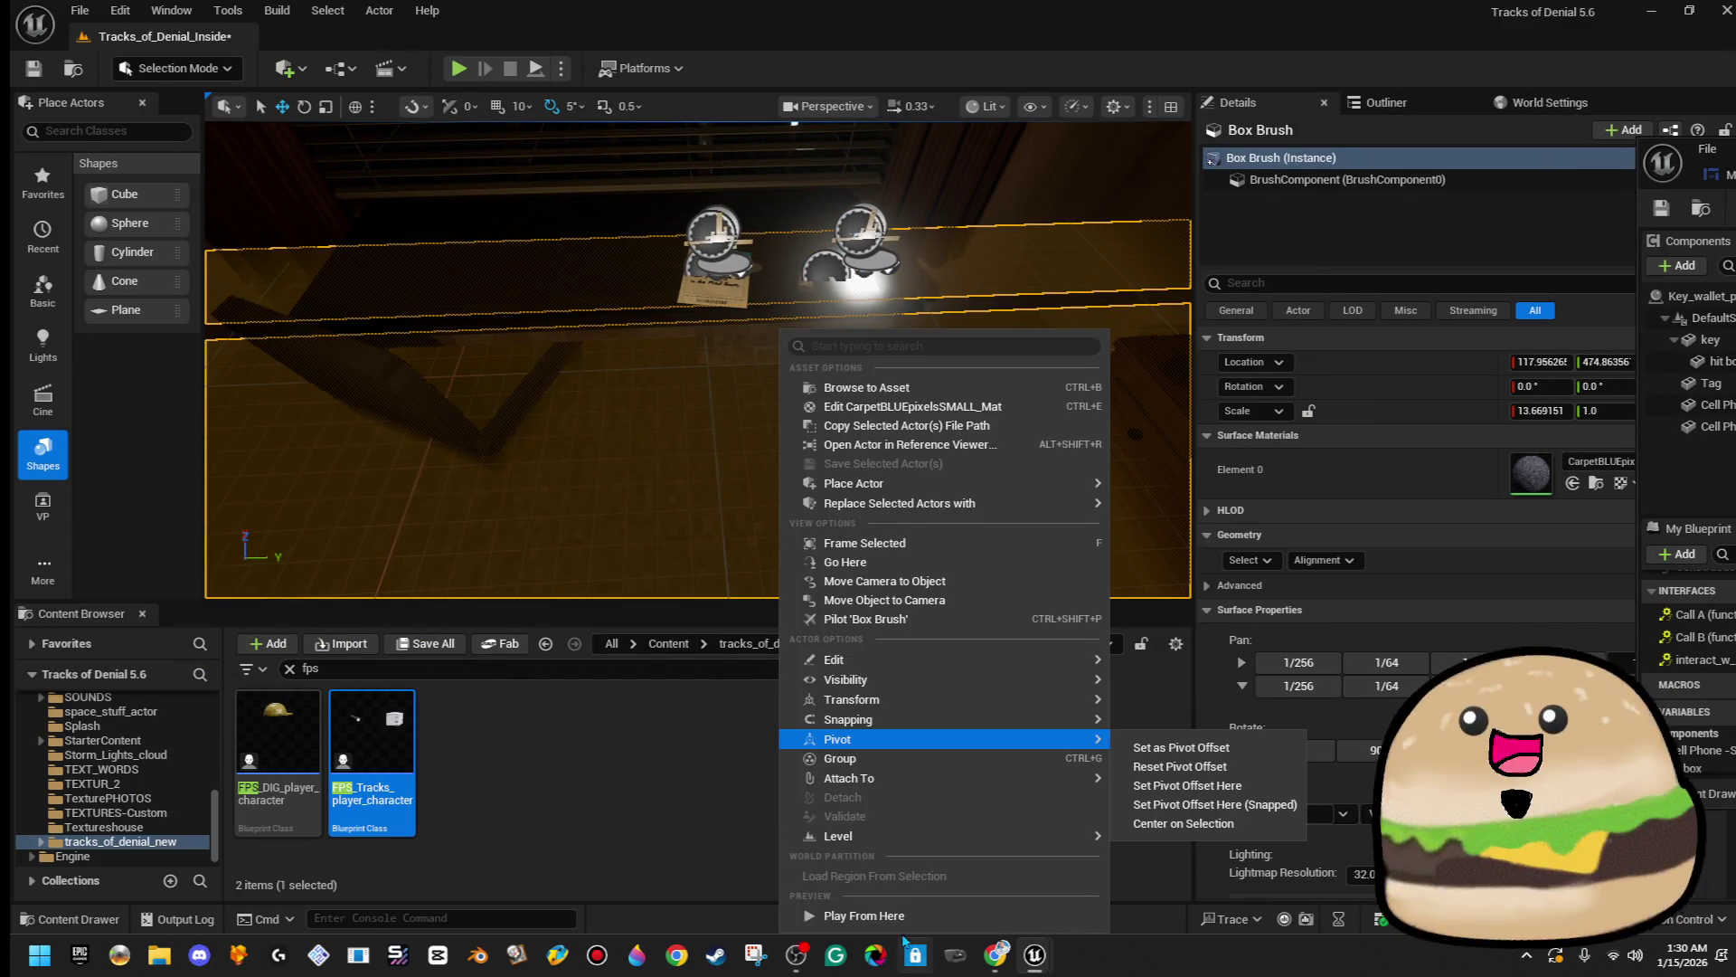
pyautogui.click(933, 919)
pyautogui.press('F11')
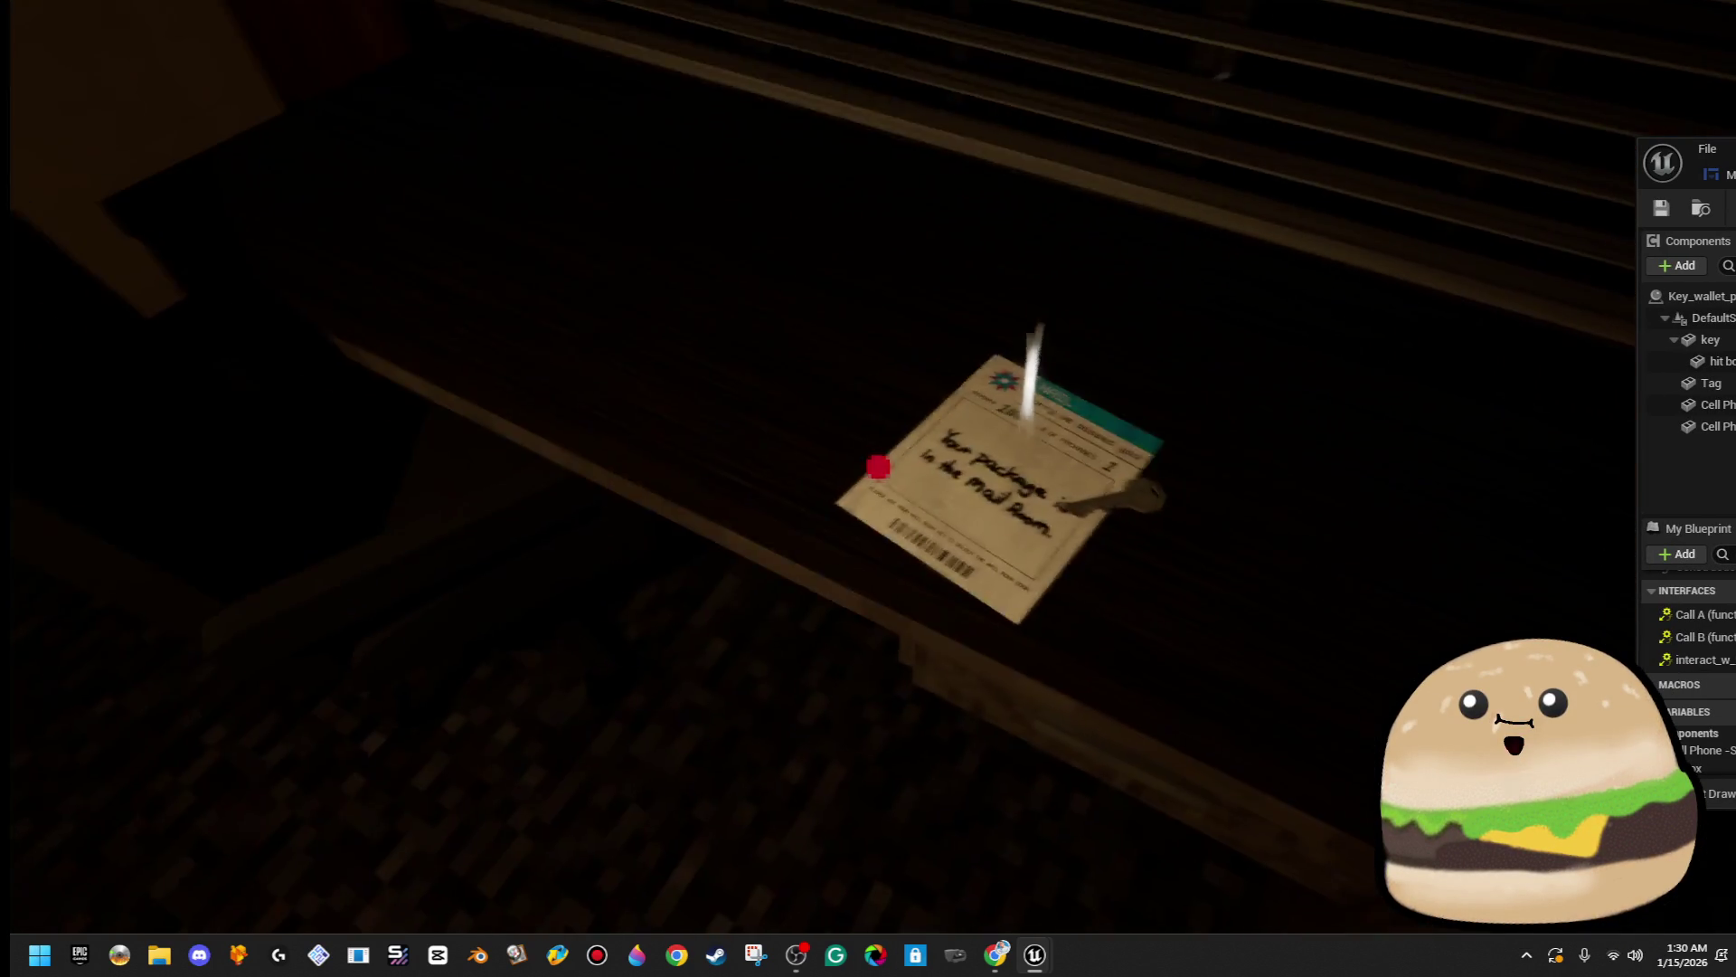
pyautogui.press('e')
pyautogui.click(866, 850)
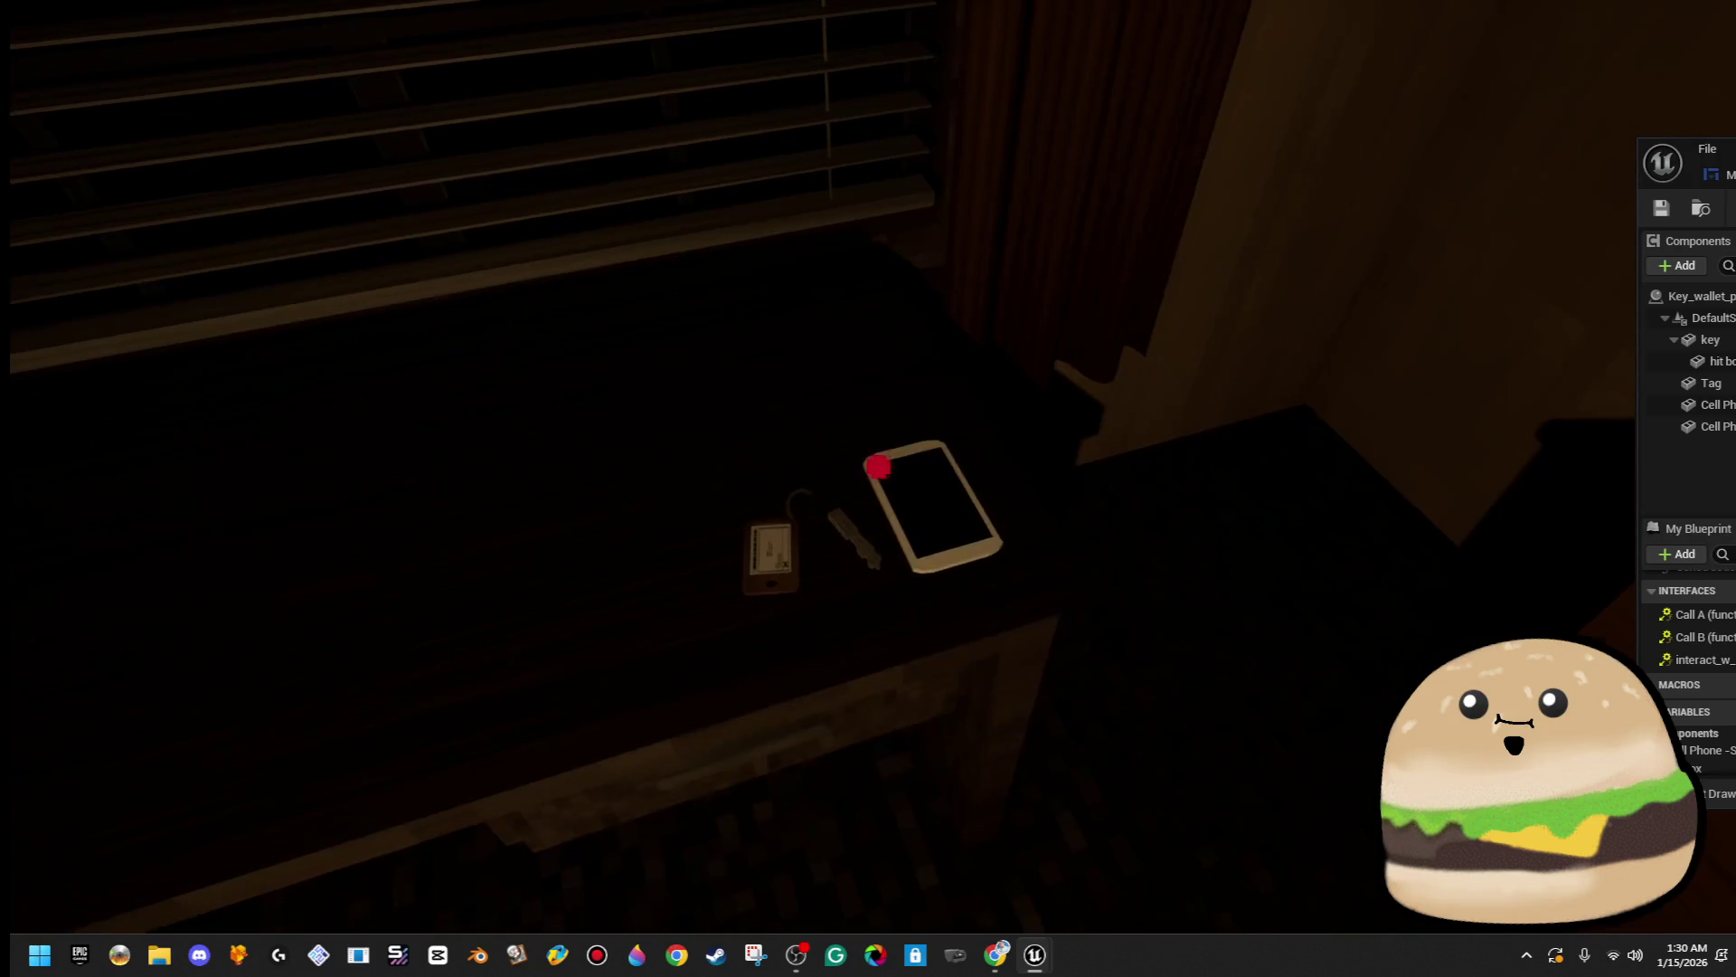
pyautogui.press('e')
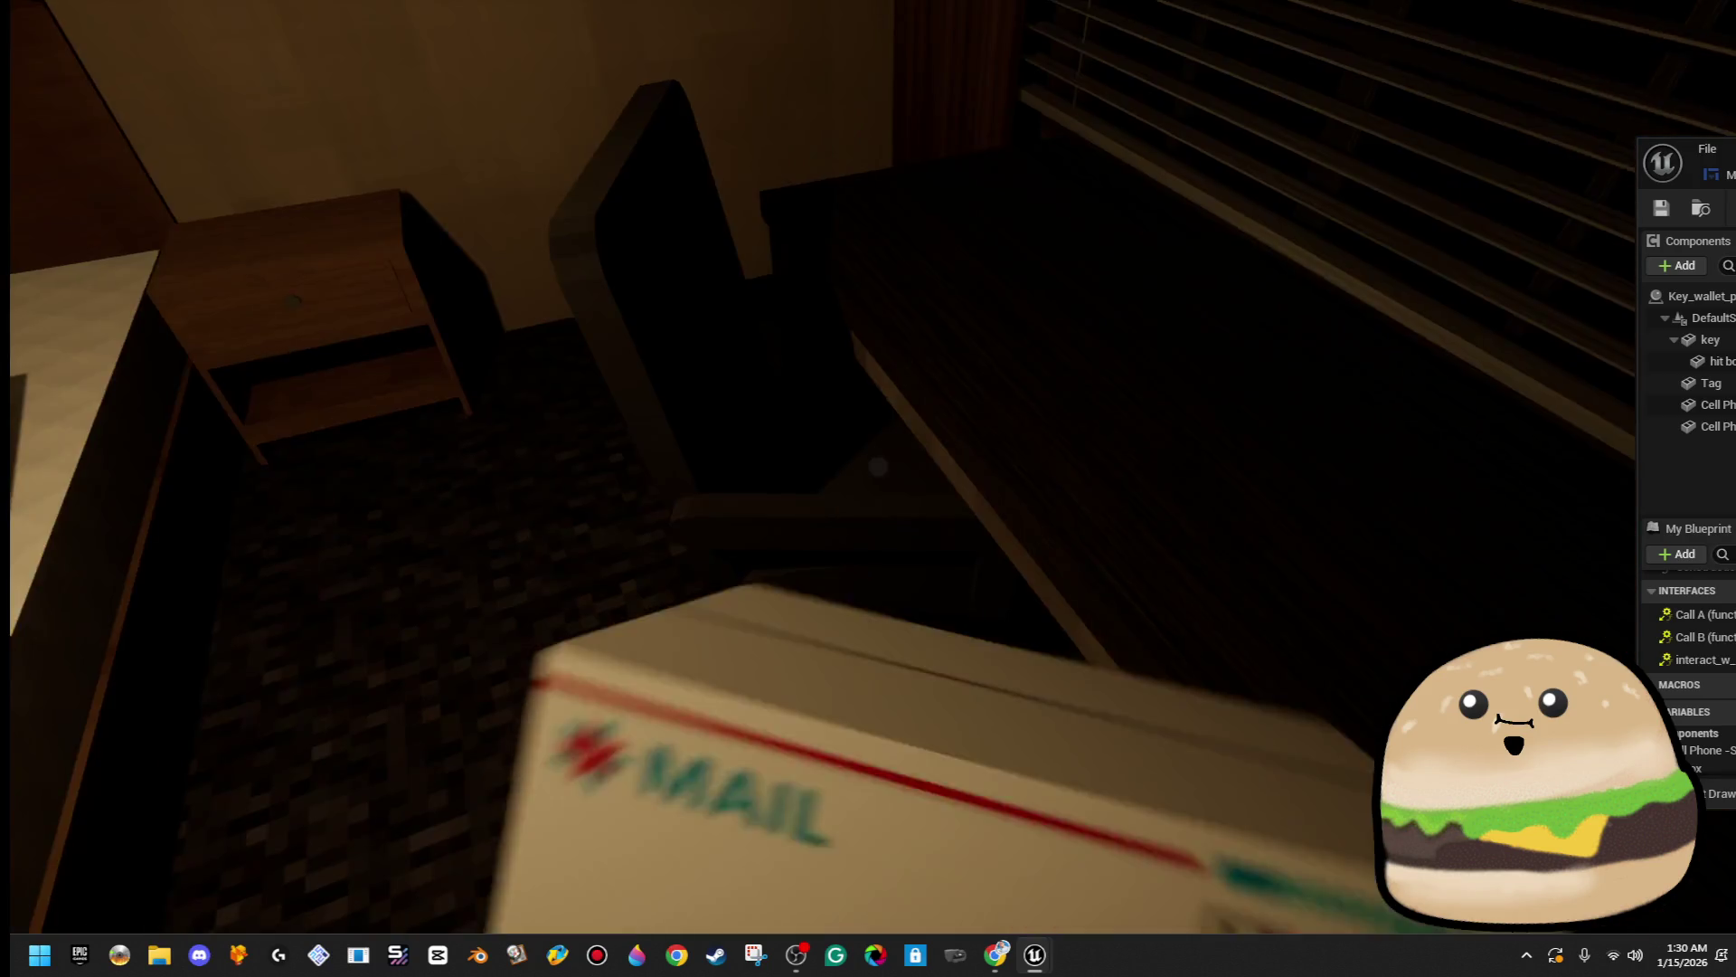
pyautogui.press('Escape')
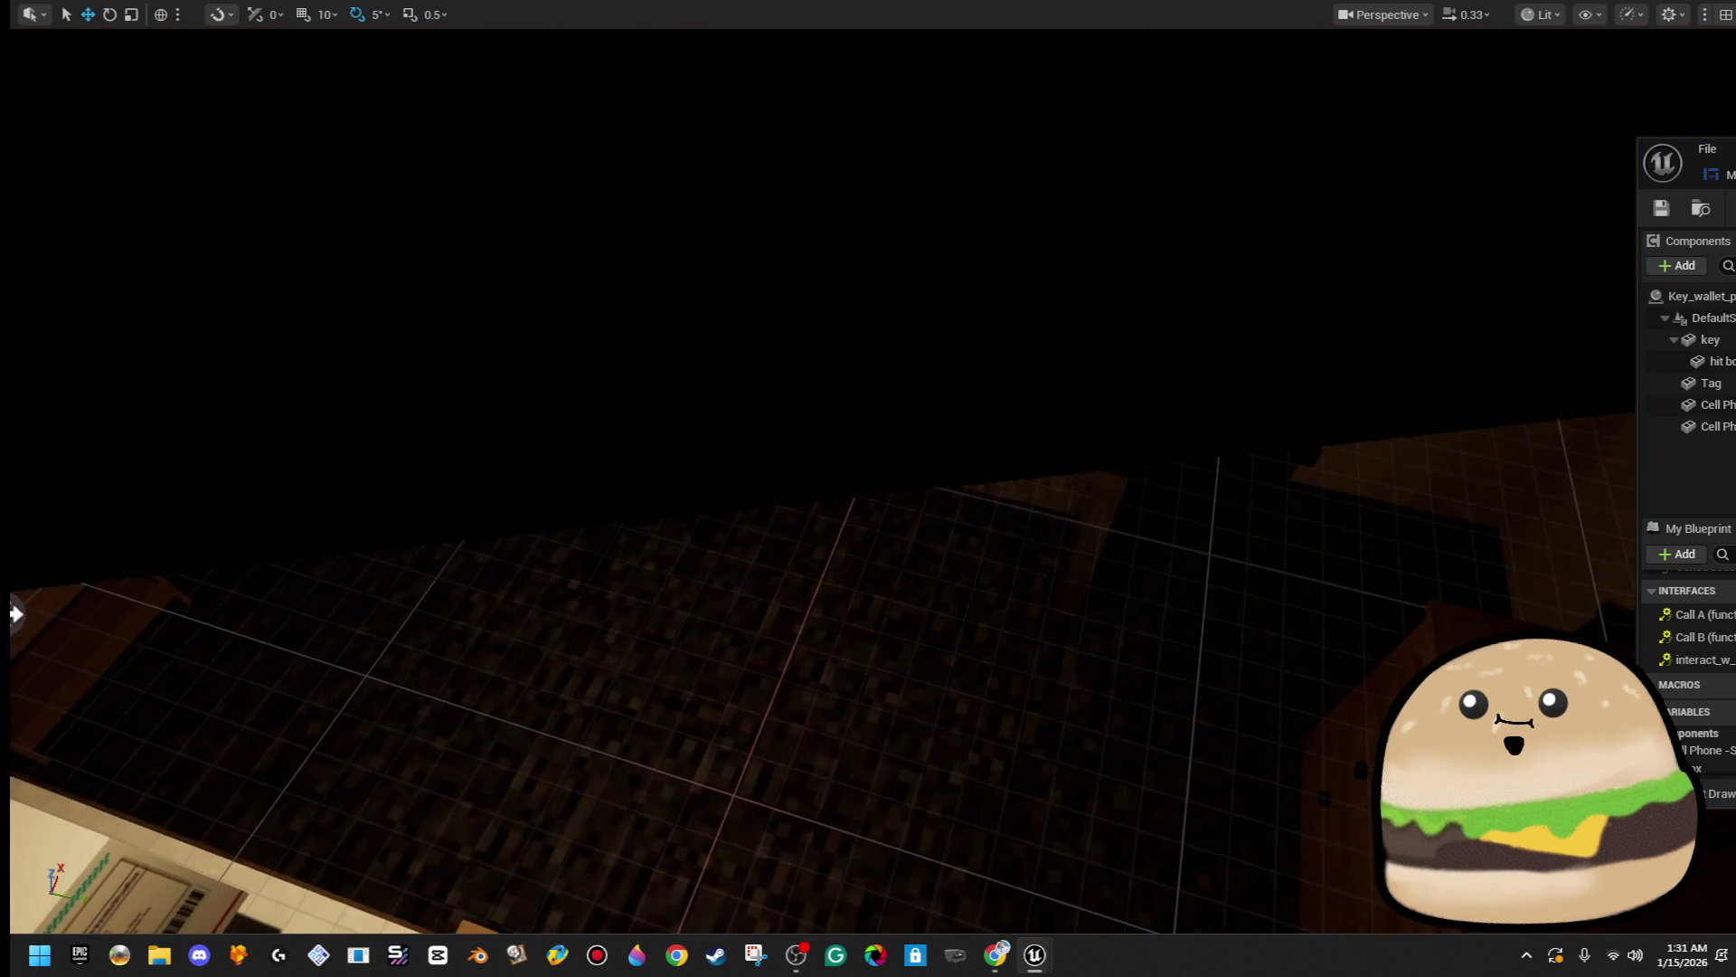
pyautogui.rightClick(748, 193)
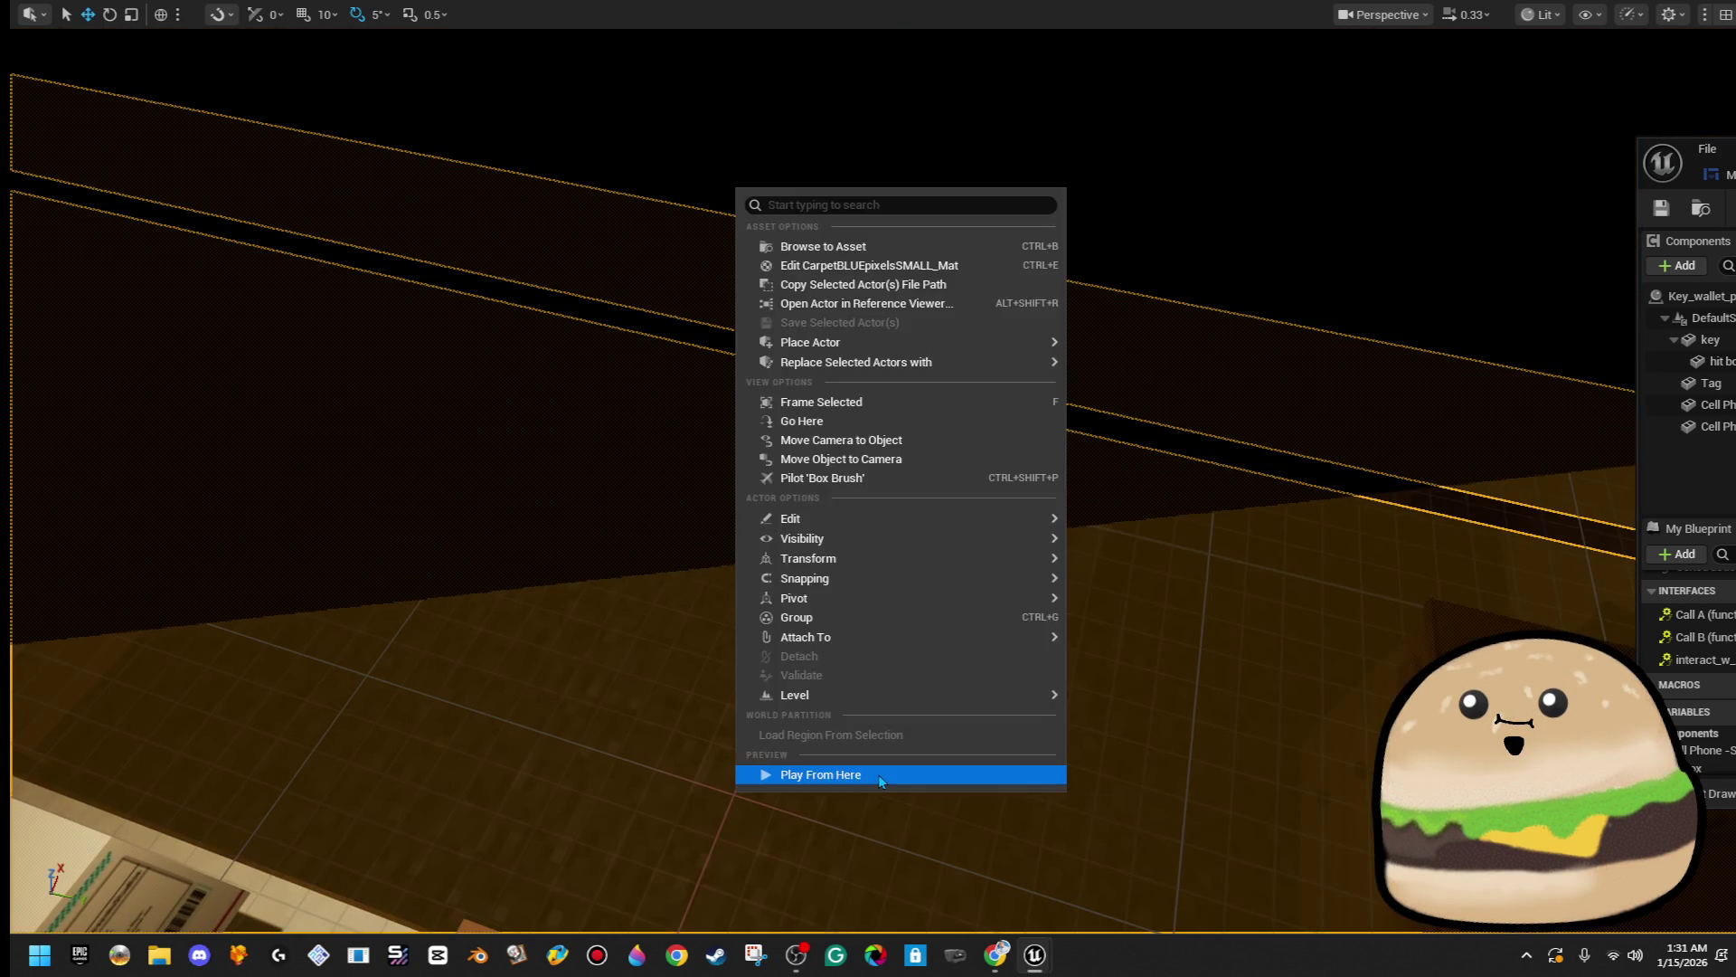
pyautogui.click(883, 775)
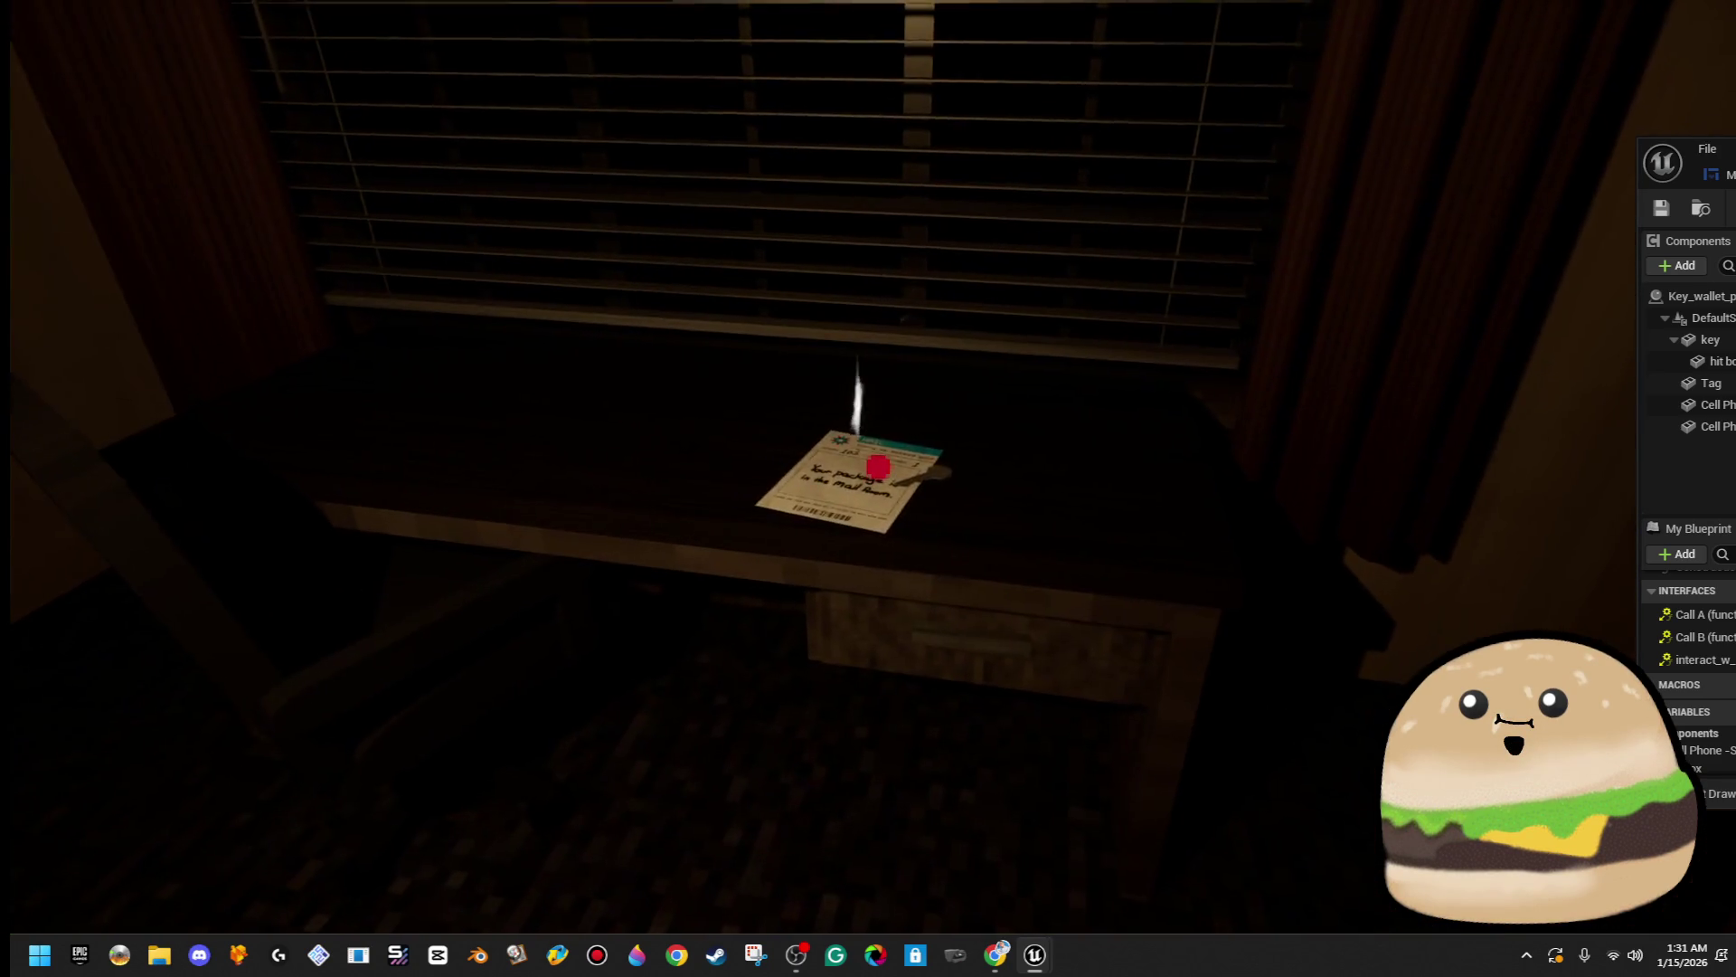
pyautogui.press('e')
pyautogui.click(918, 859)
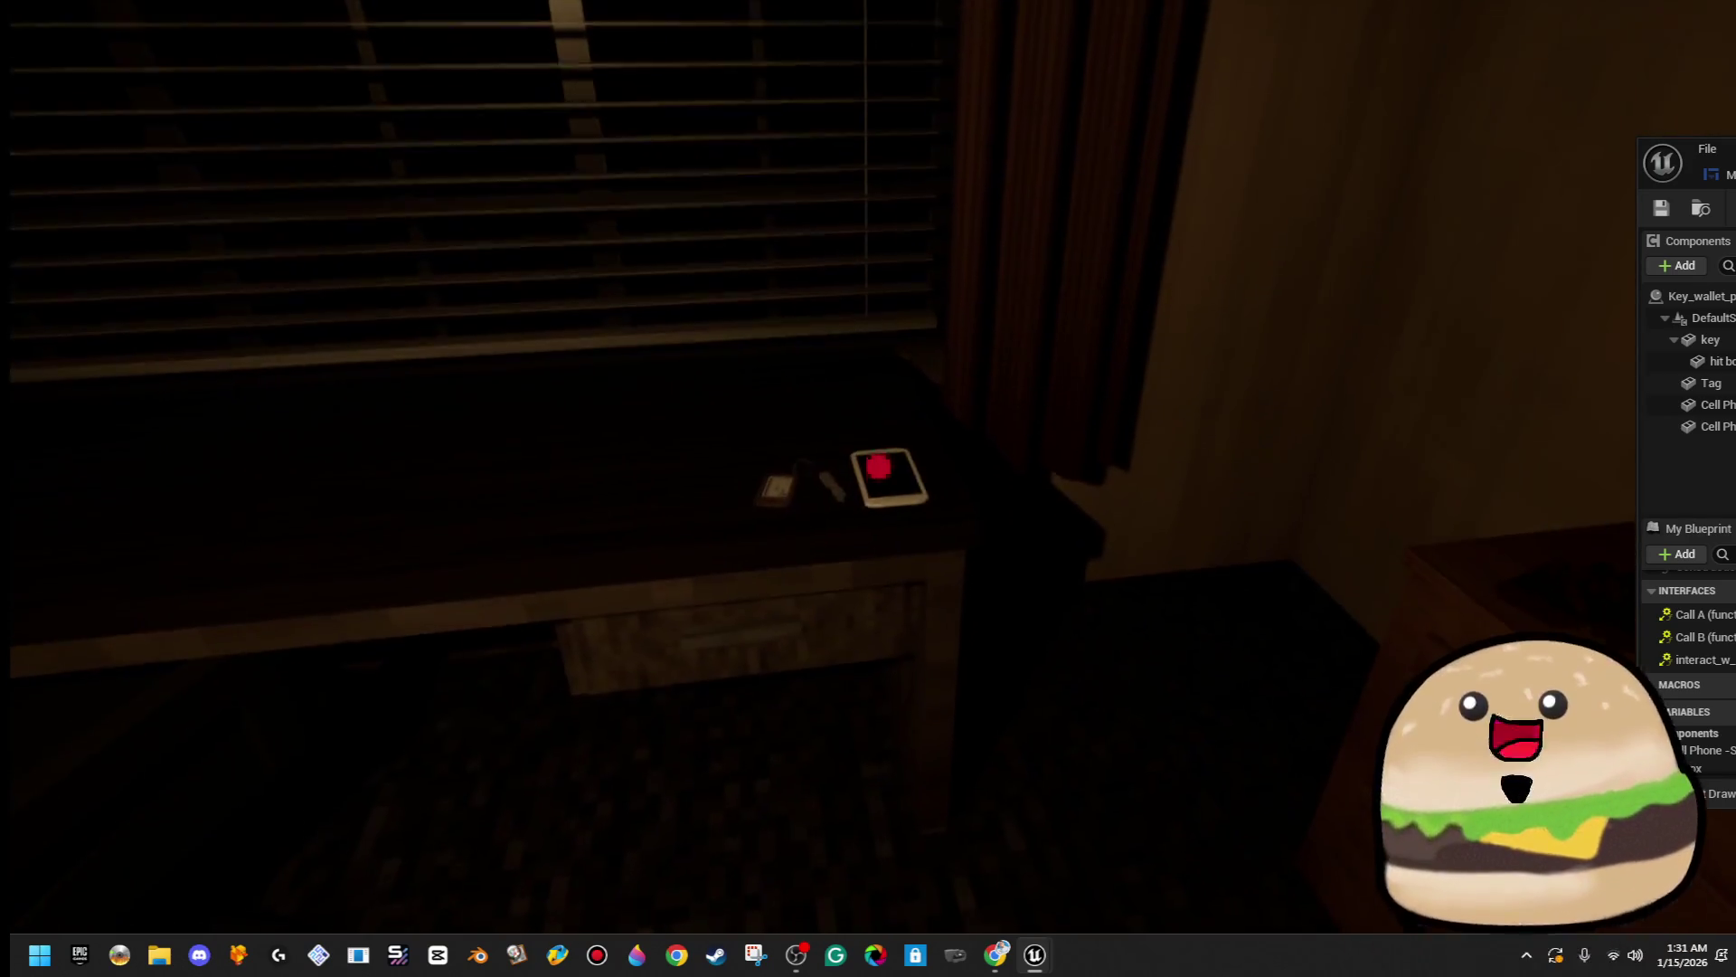
pyautogui.press('Escape')
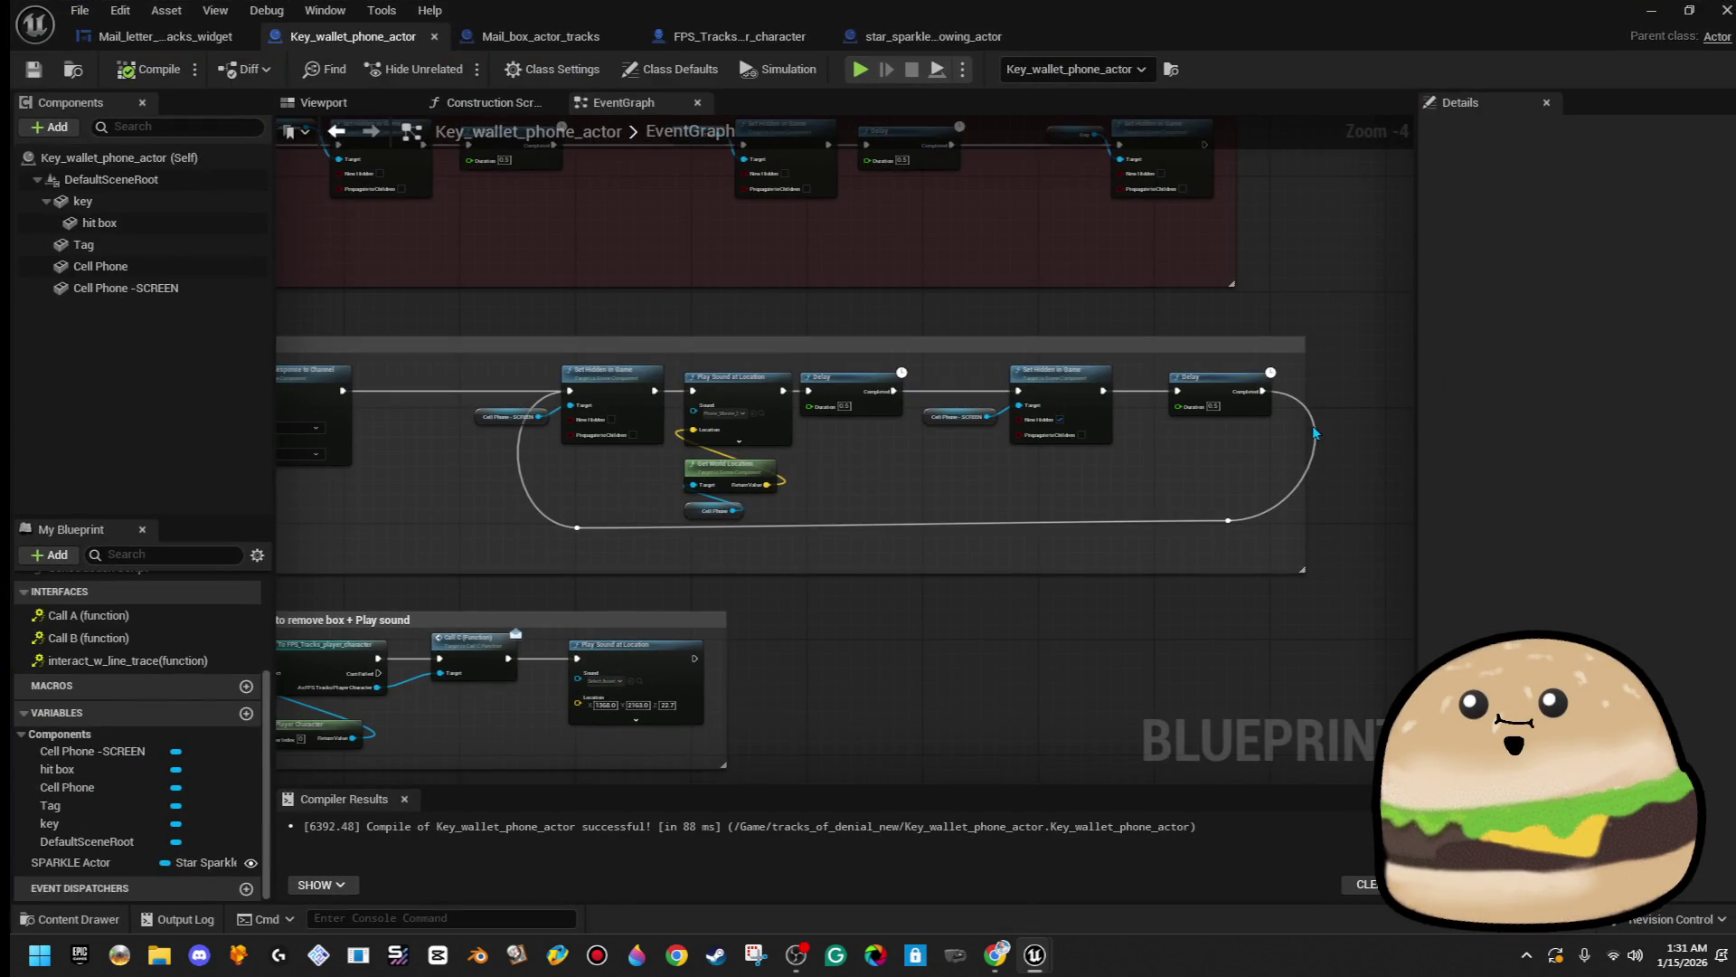
# - Wire a Cell Phone - SCREEN reference into Set Collision Response to Channel's Target on BeginPlay
pyautogui.scroll(-3, 1213, 456)
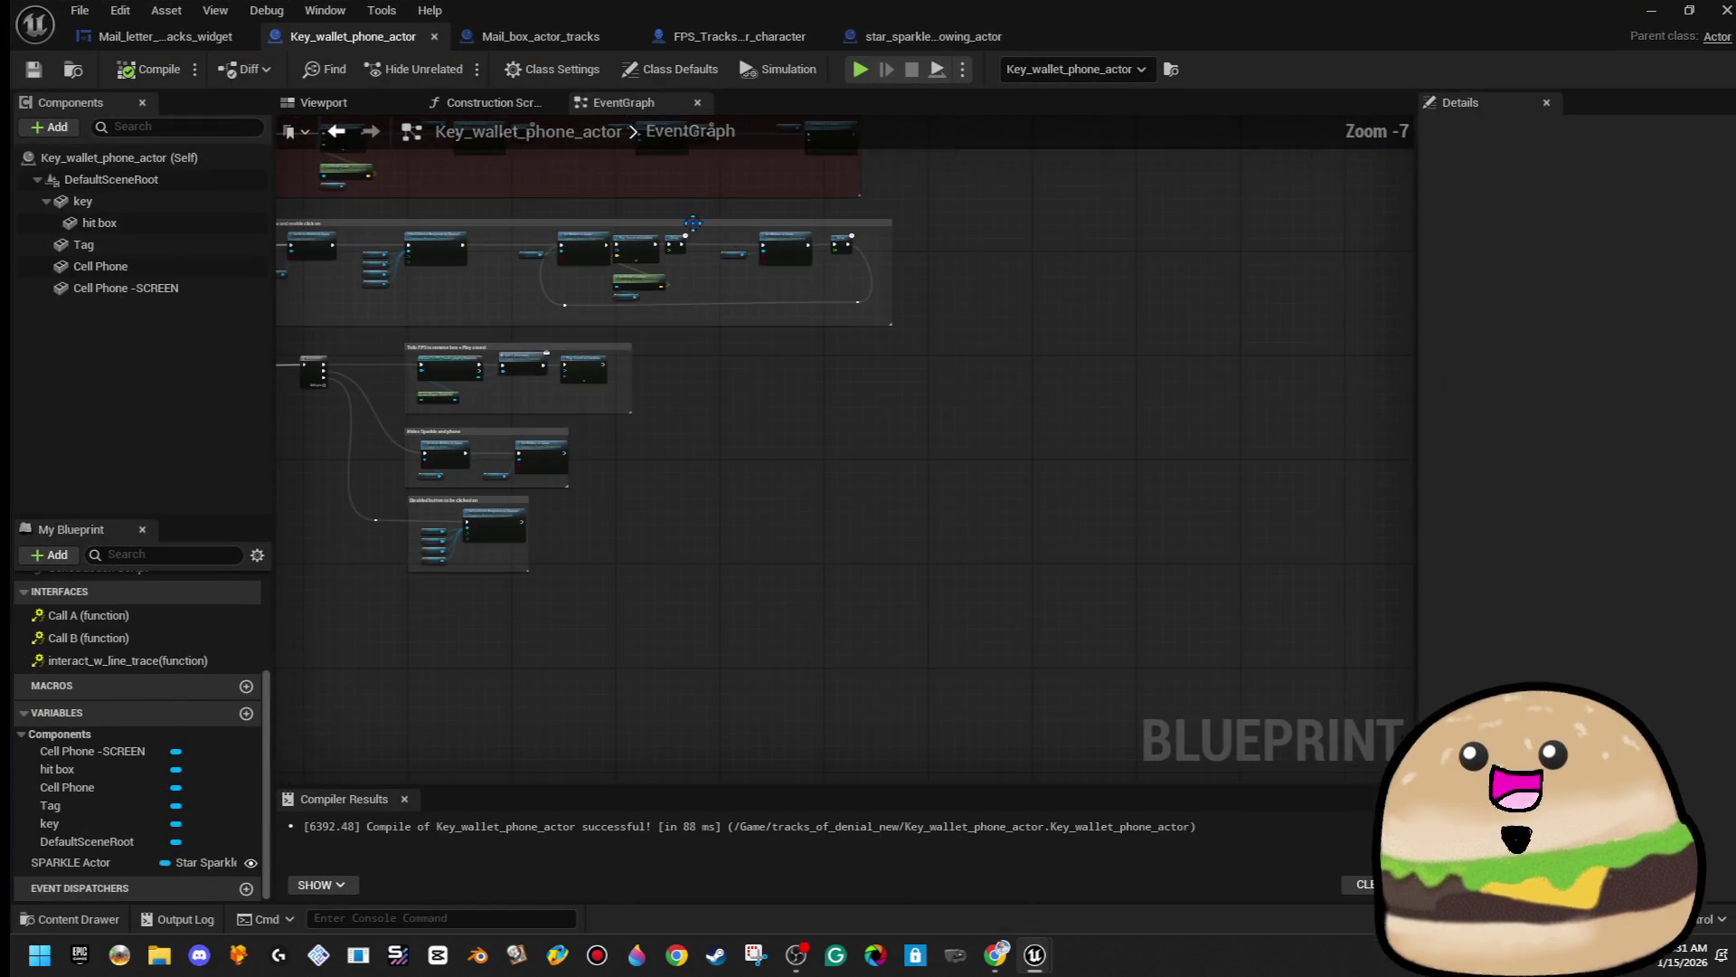
pyautogui.scroll(3, 579, 249)
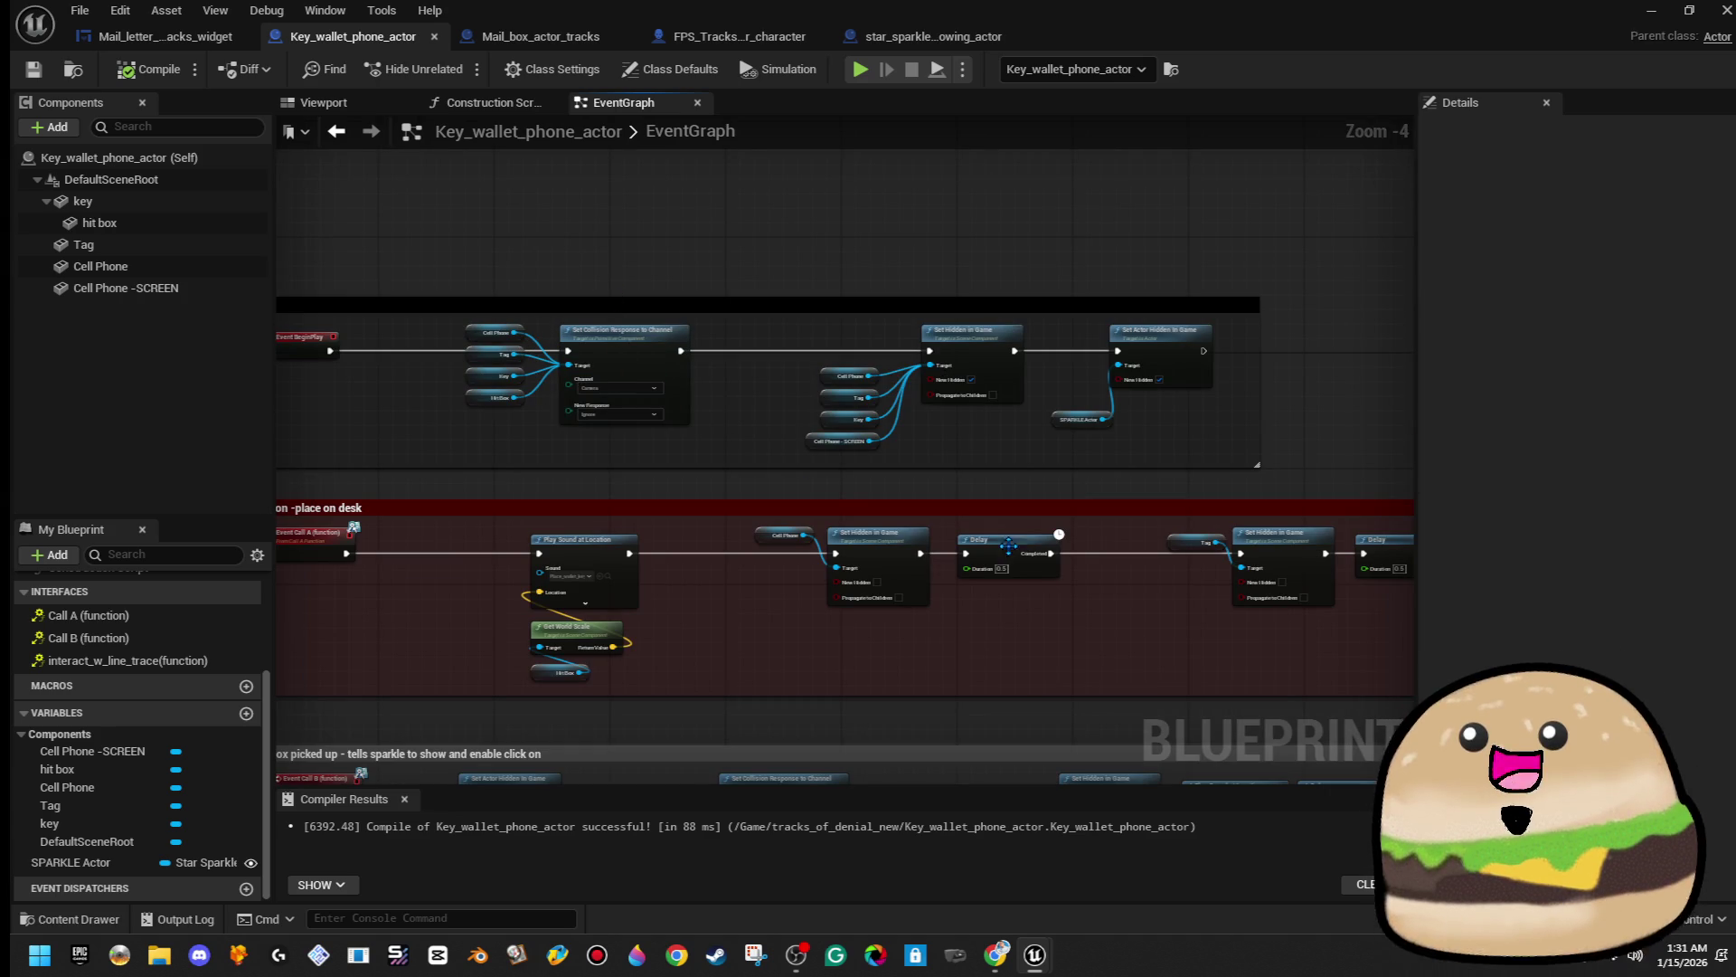
pyautogui.scroll(4, 838, 656)
pyautogui.scroll(-2, 441, 535)
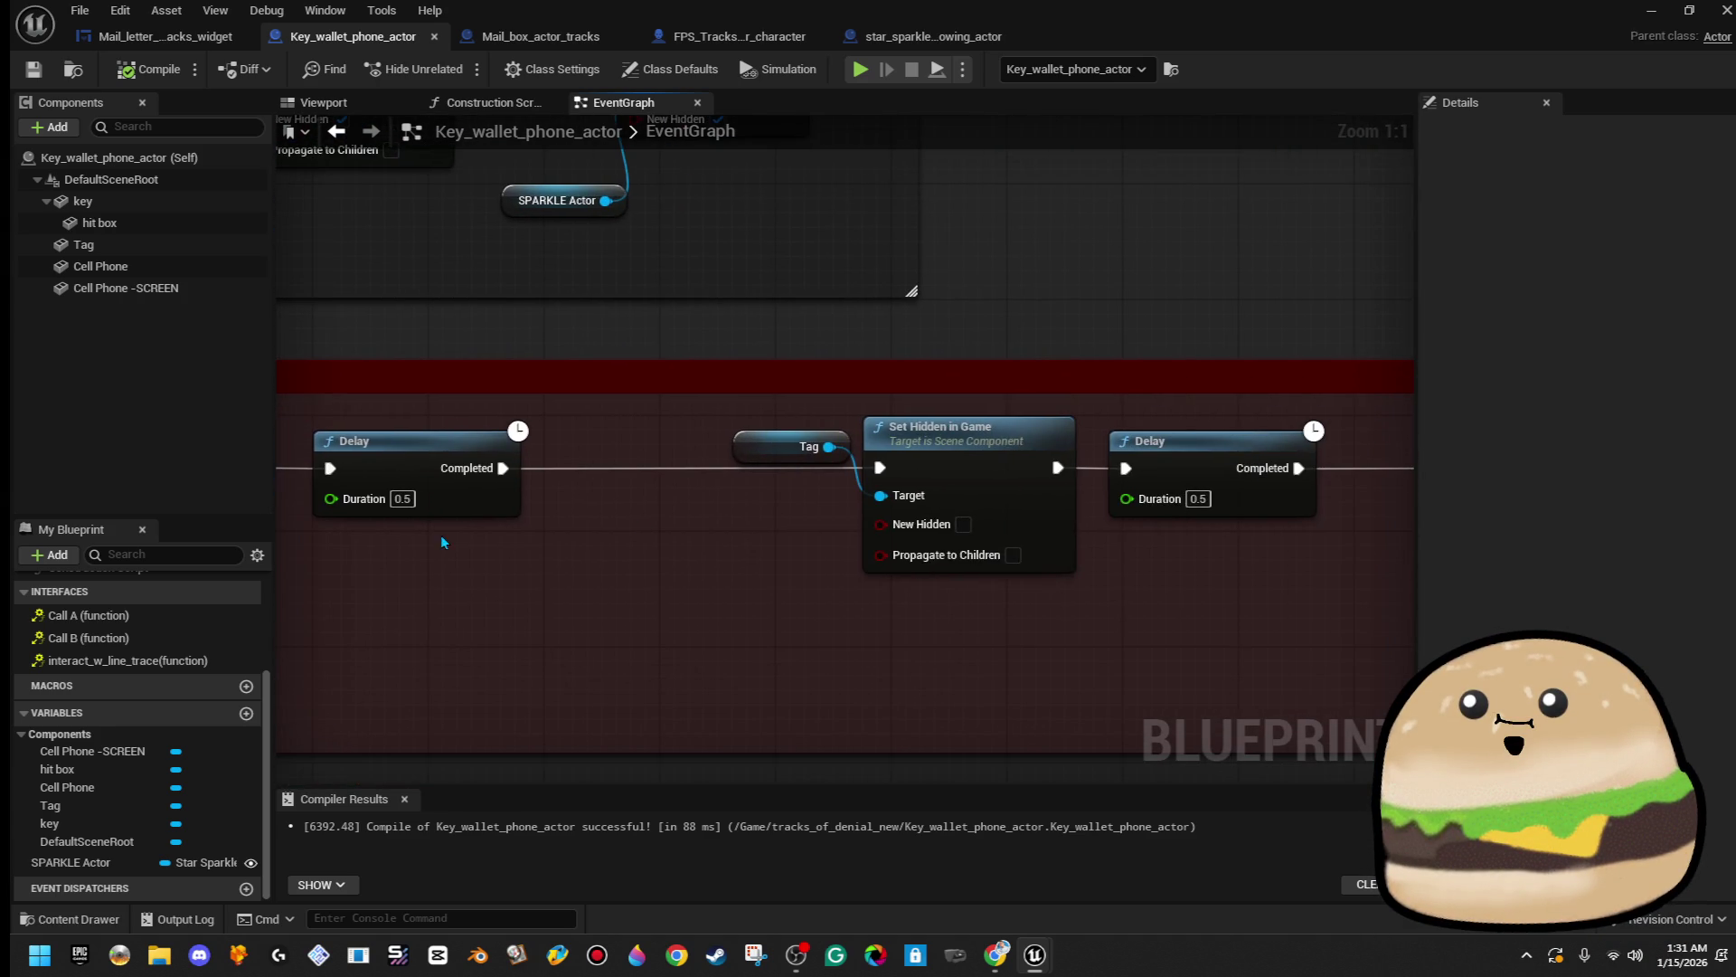
pyautogui.moveTo(734, 485)
pyautogui.mouseDown()
pyautogui.moveTo(723, 557)
pyautogui.moveTo(1126, 630)
pyautogui.mouseUp()
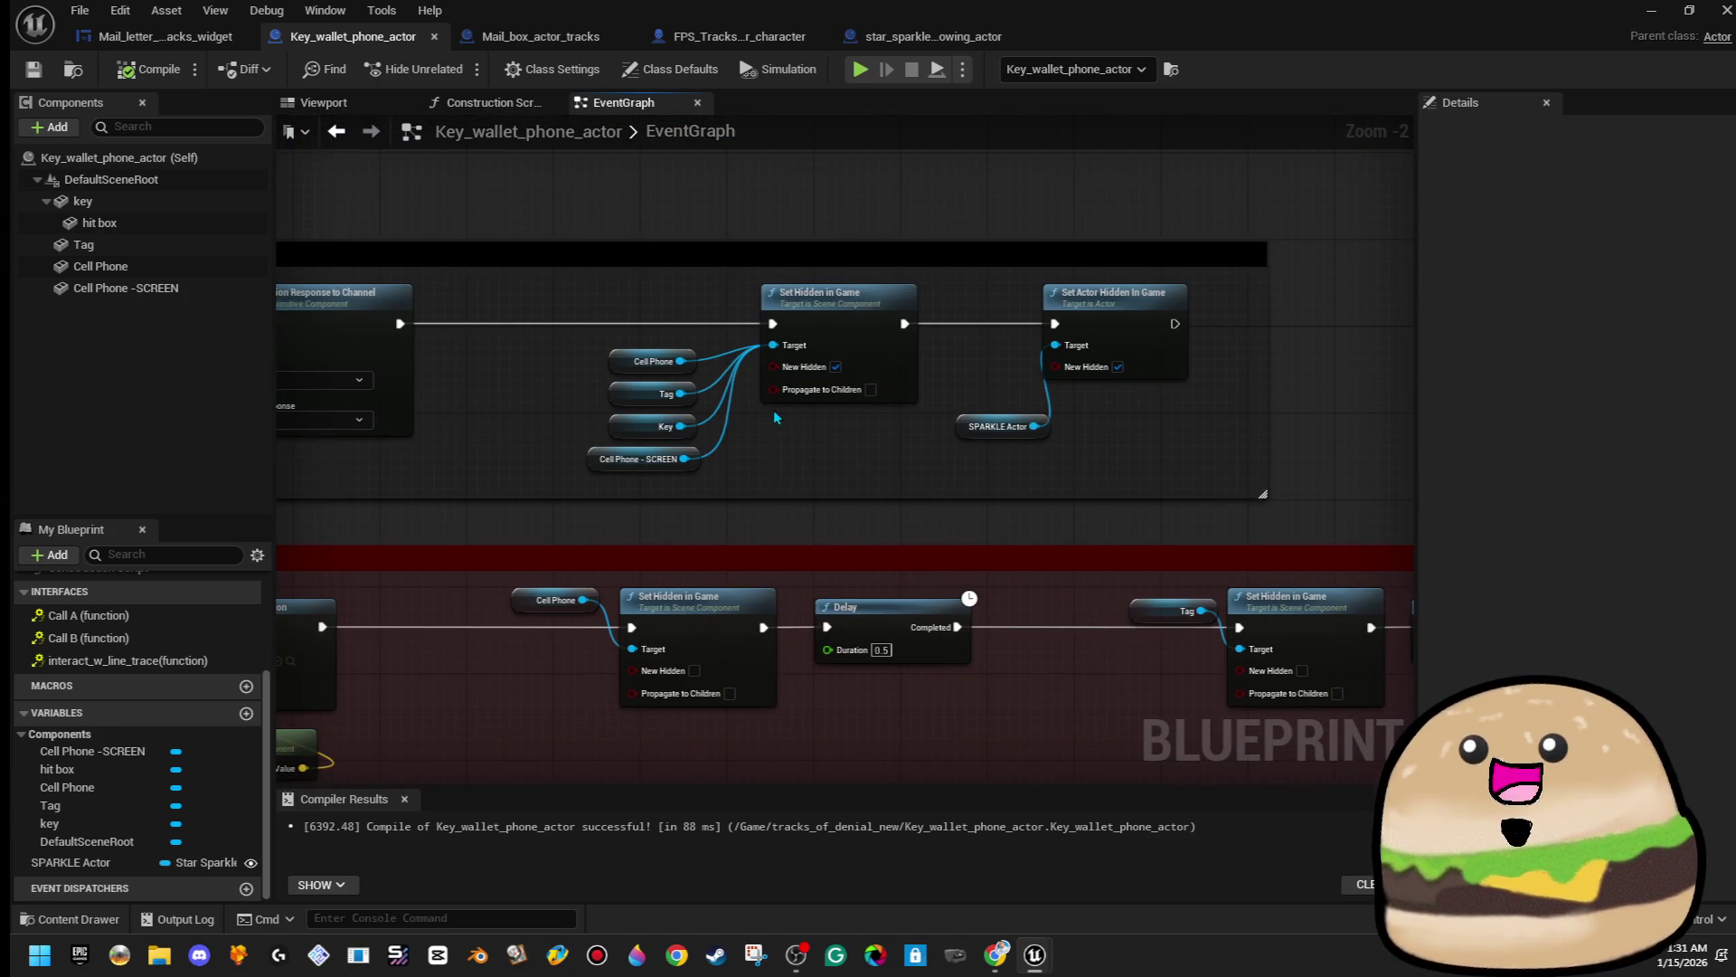
pyautogui.moveTo(169, 288)
pyautogui.mouseDown()
pyautogui.moveTo(461, 348)
pyautogui.moveTo(774, 347)
pyautogui.mouseUp()
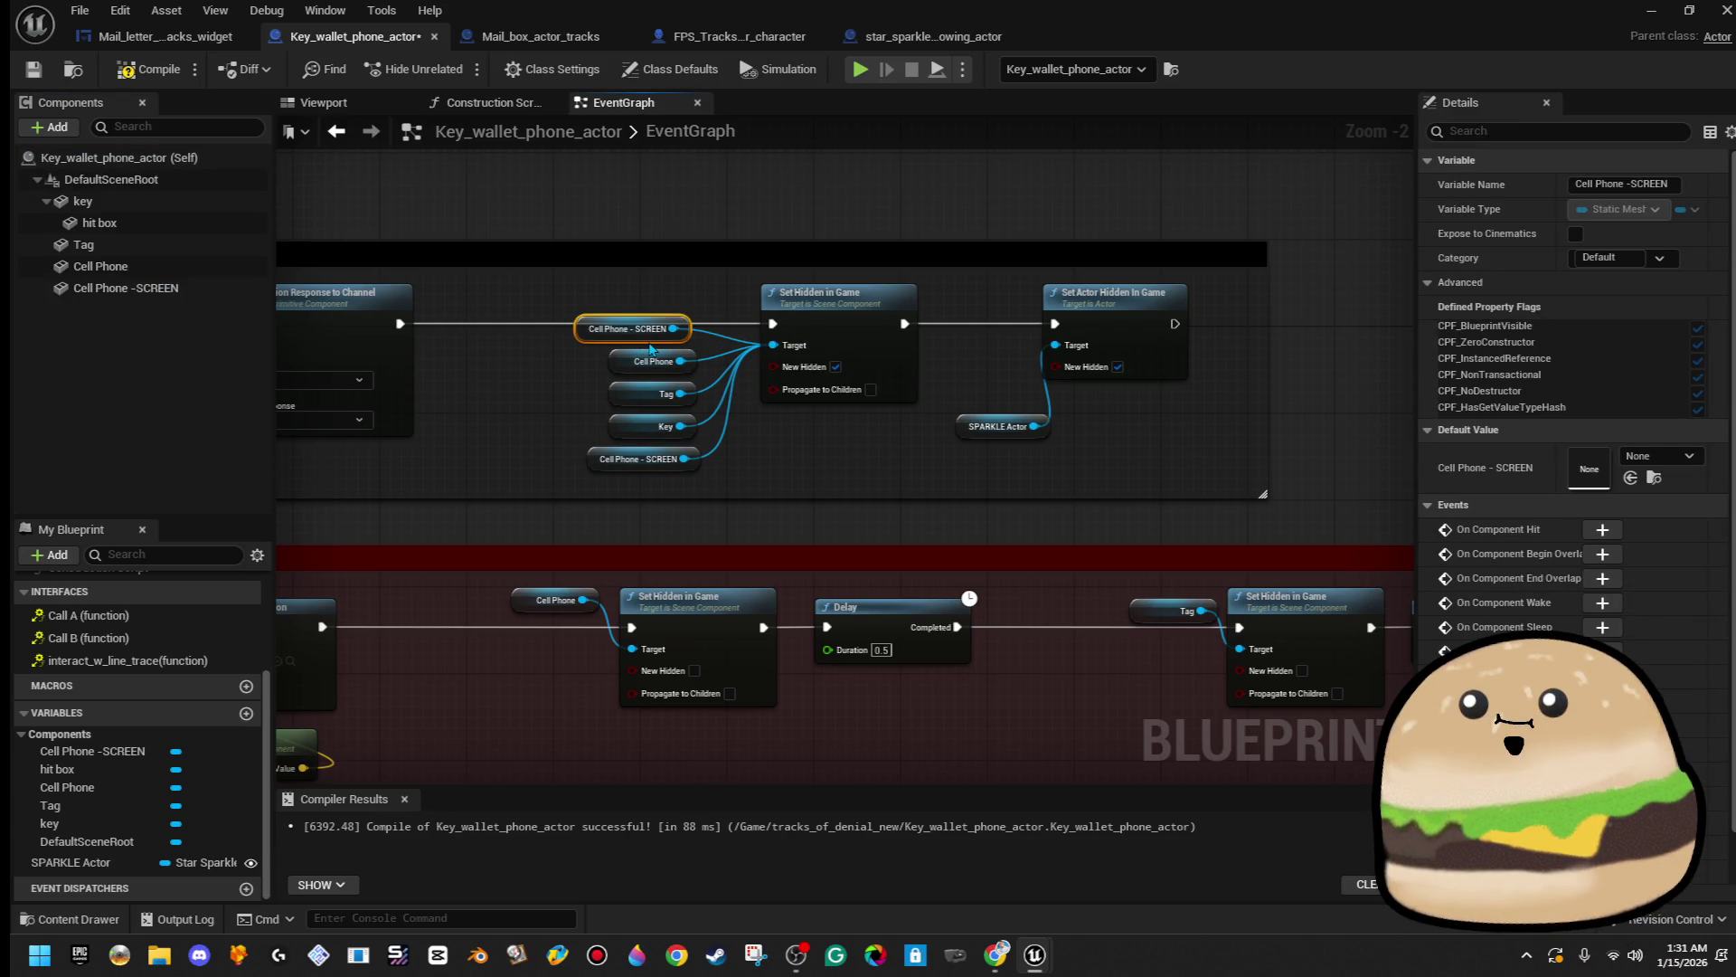
pyautogui.moveTo(631, 262); pyautogui.dragTo(776, 245)
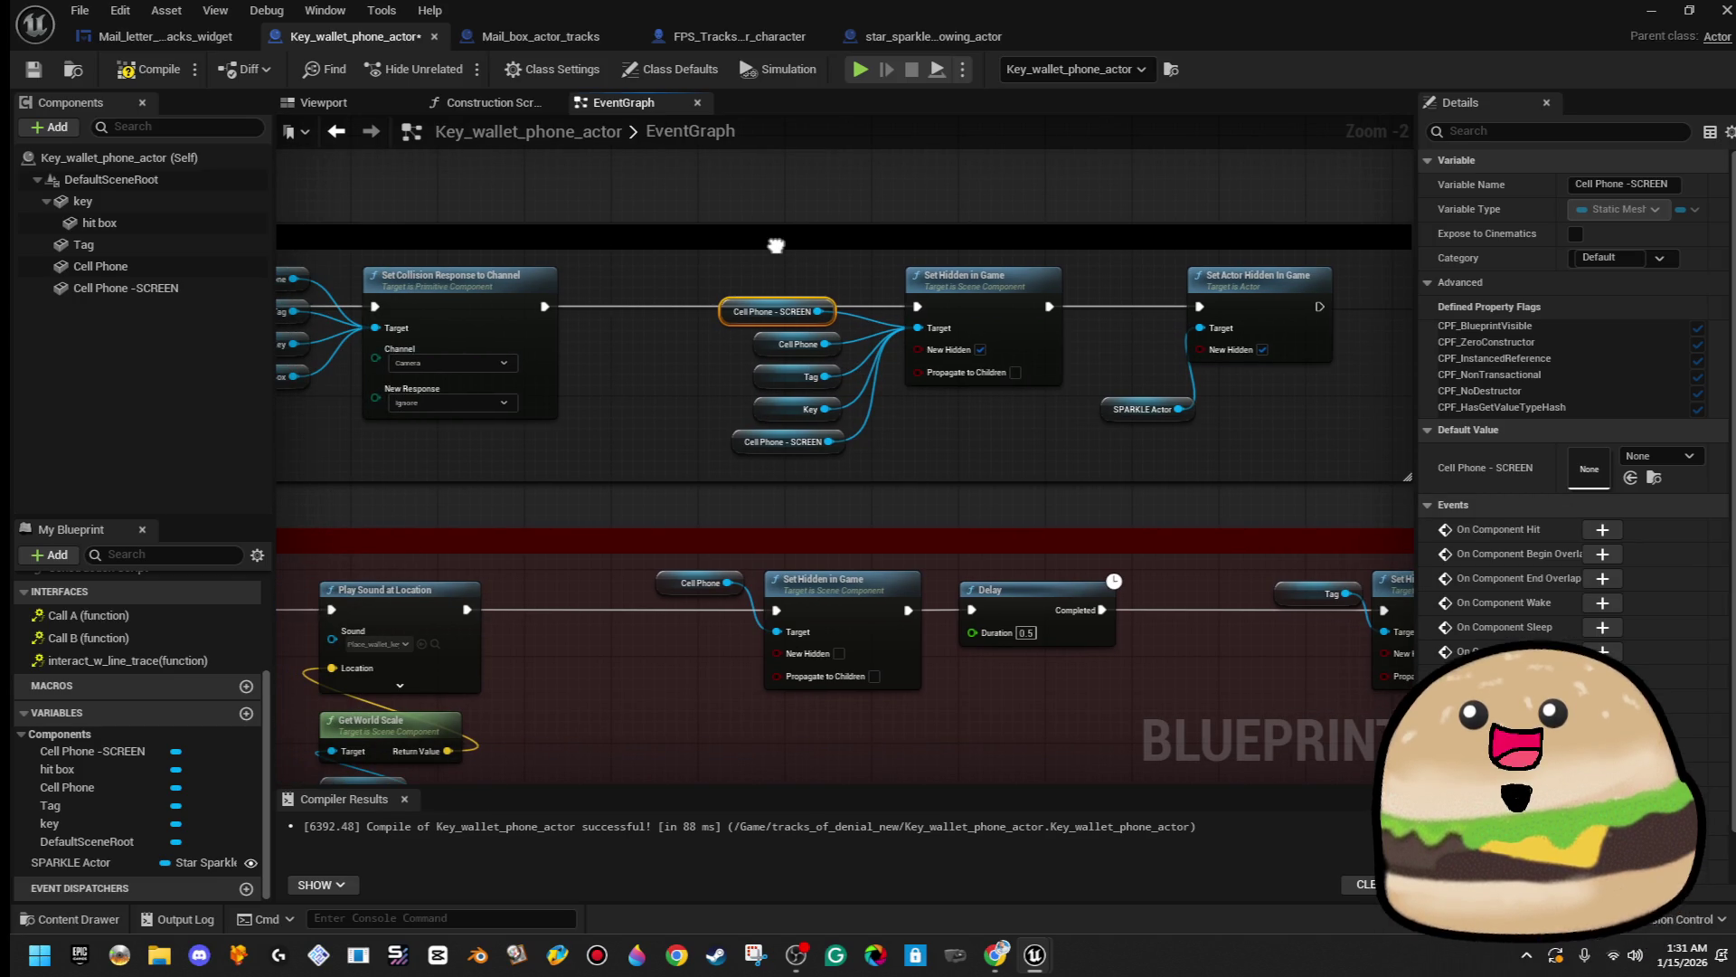
pyautogui.click(789, 265)
pyautogui.moveTo(392, 336); pyautogui.dragTo(691, 340)
pyautogui.moveTo(204, 294)
pyautogui.mouseDown()
pyautogui.moveTo(694, 325)
pyautogui.moveTo(633, 337)
pyautogui.moveTo(589, 427)
pyautogui.mouseUp()
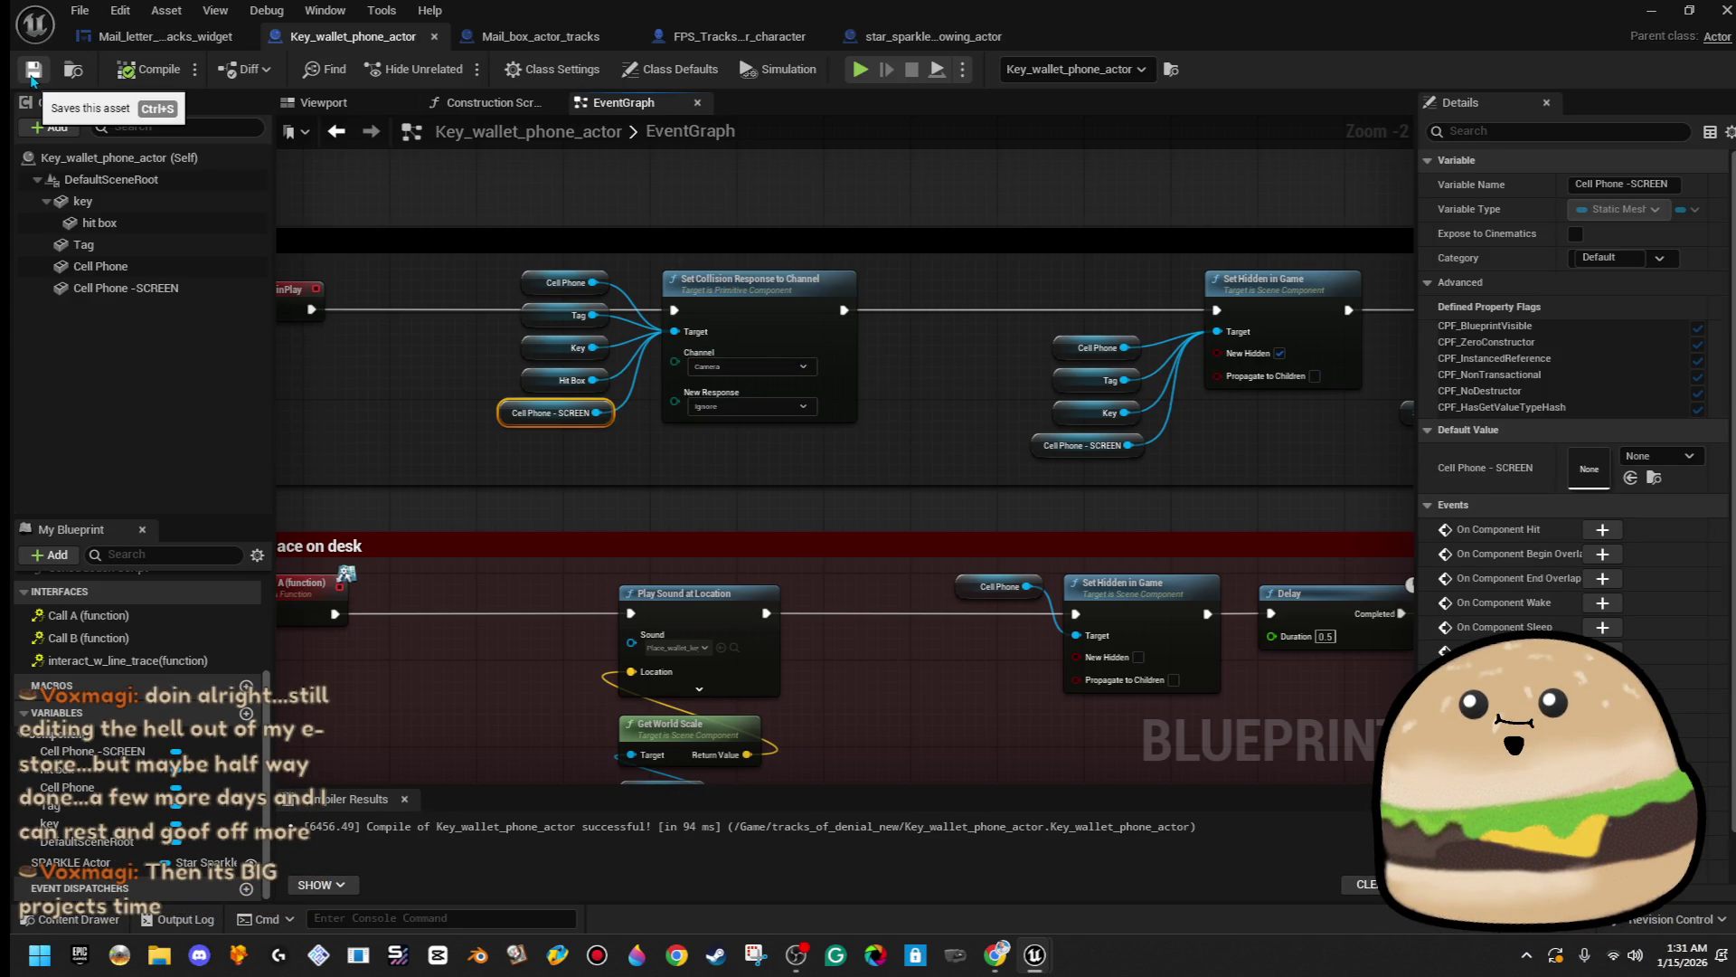
# - Close the Mail_box_actor_tracks and star sparkle Blueprint tabs
pyautogui.click(151, 41)
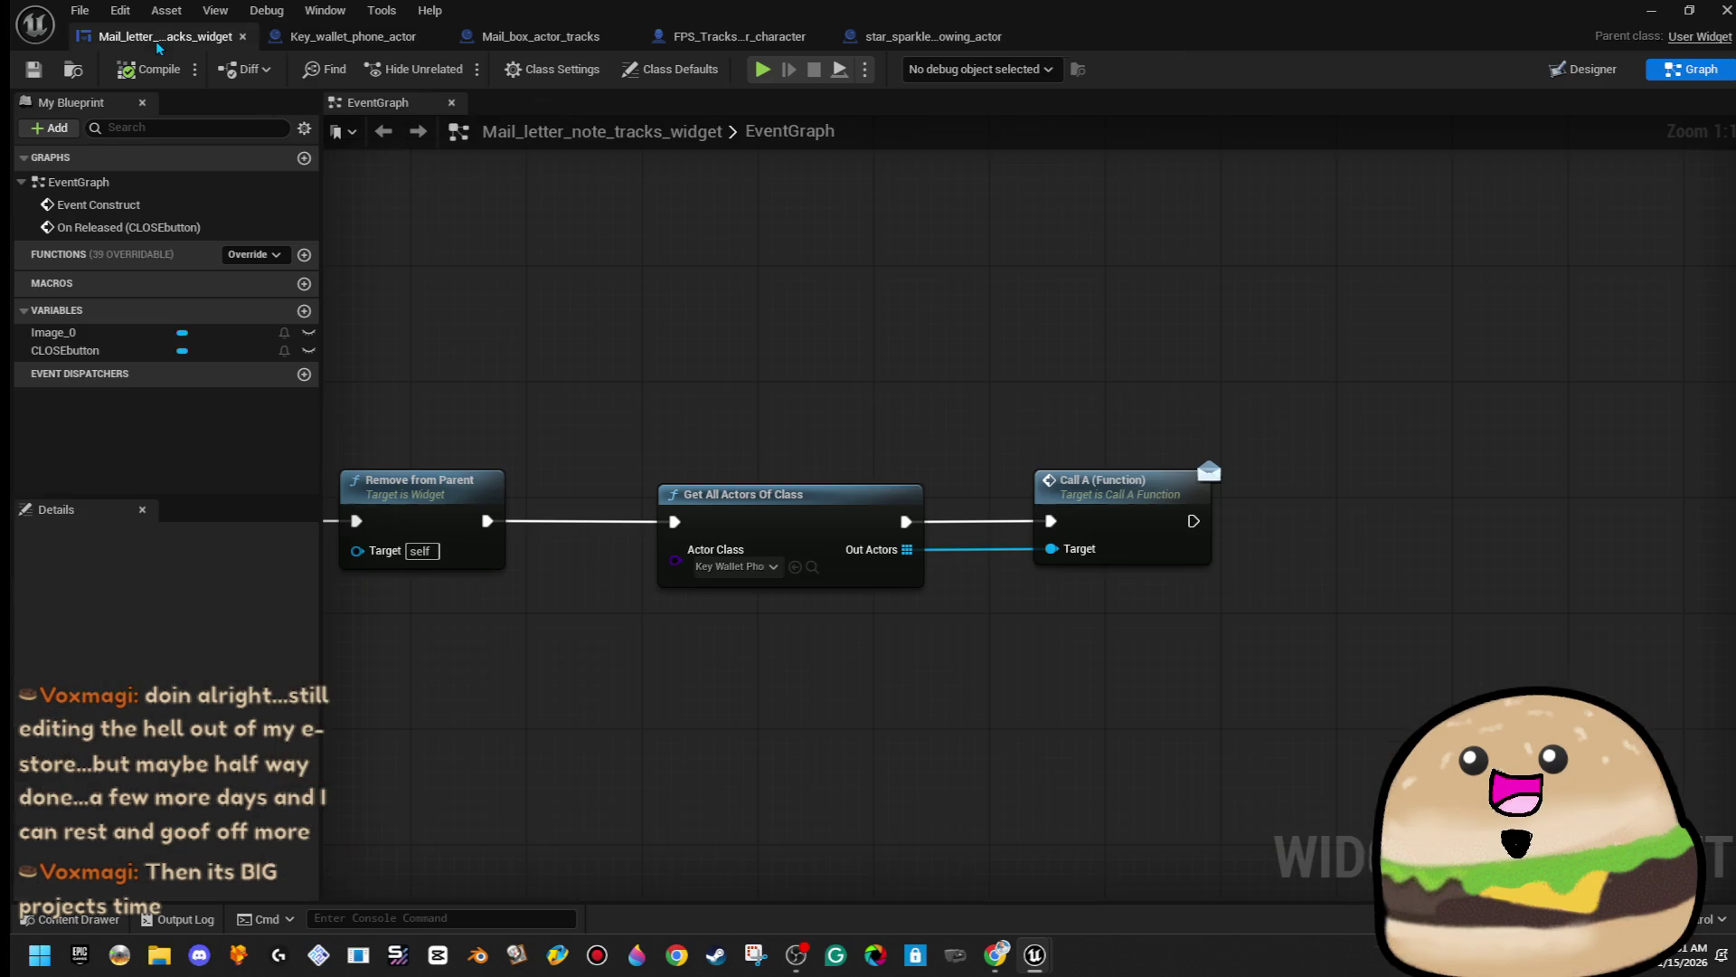
pyautogui.click(591, 47)
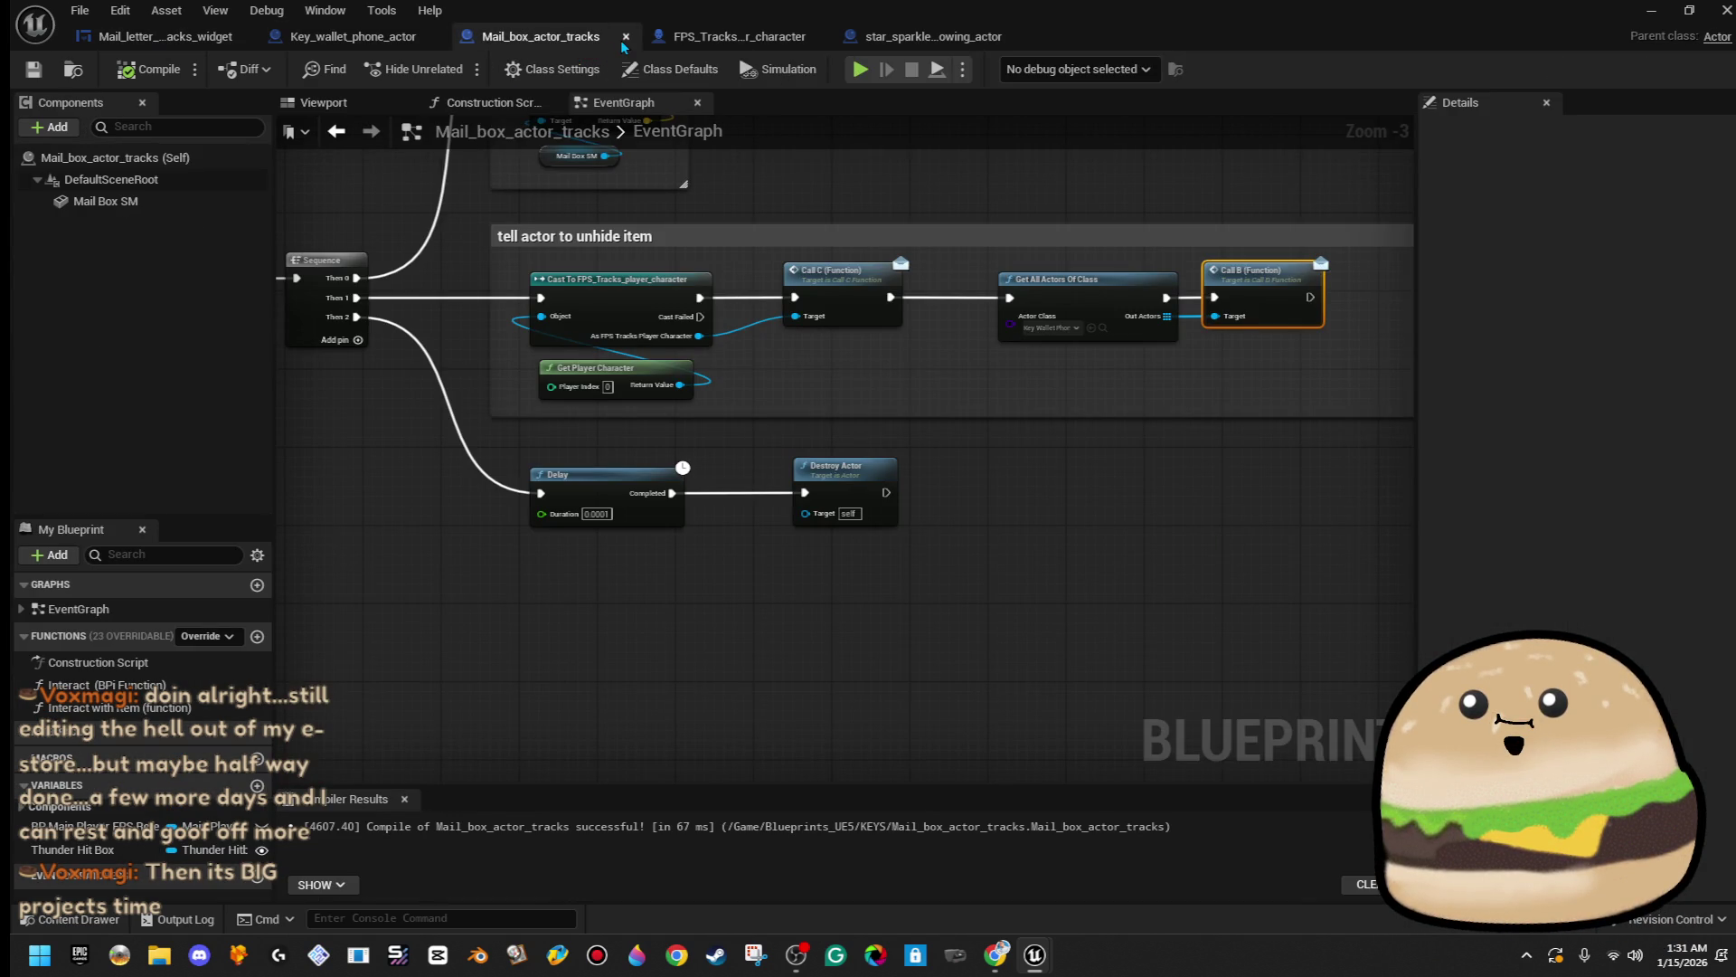
pyautogui.click(624, 41)
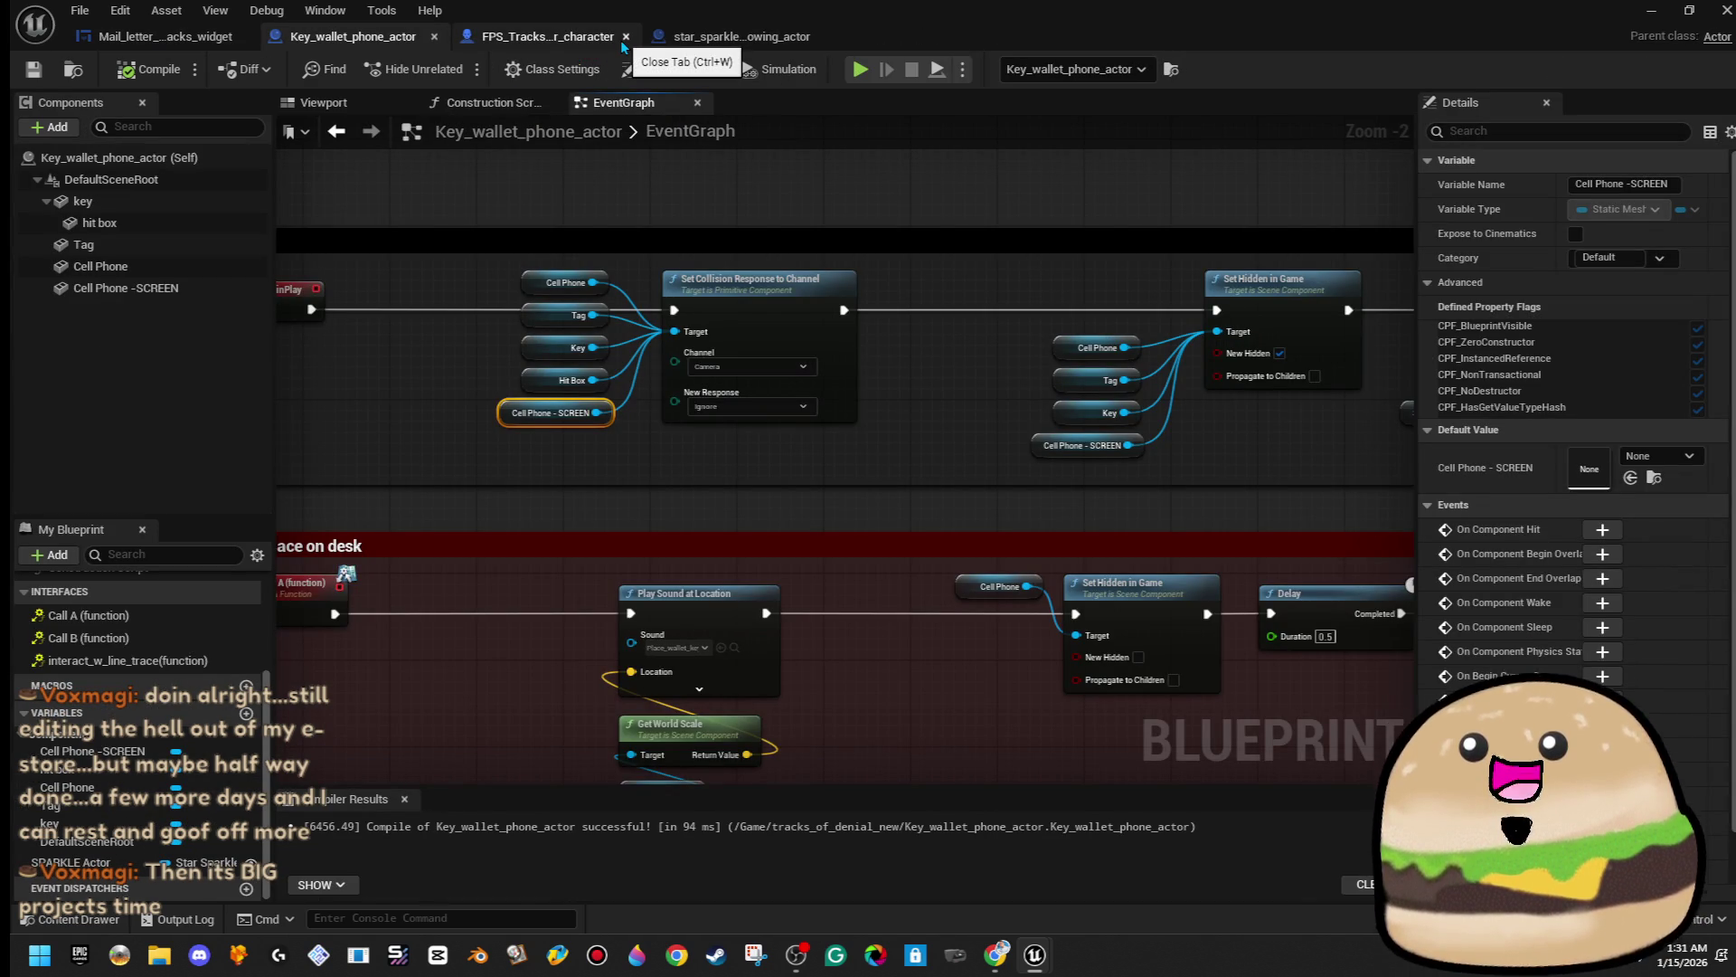
pyautogui.click(624, 37)
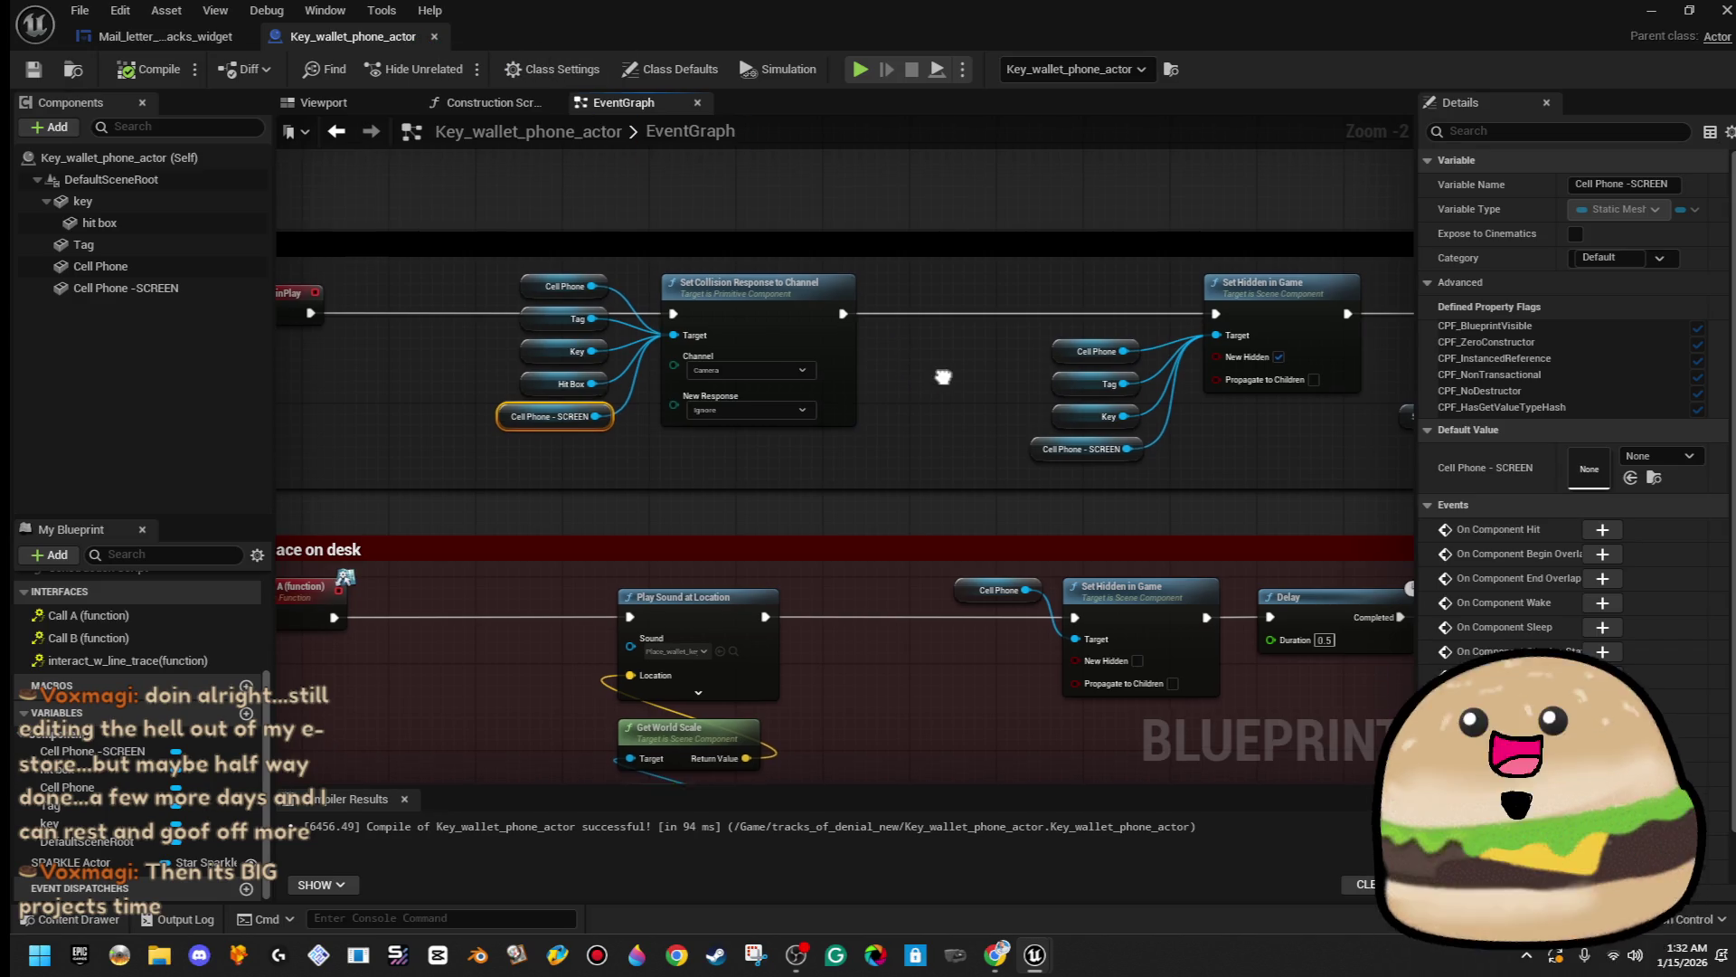
# - Move the Blueprint editor aside, Play From Here, open and close the mail card, then stop
pyautogui.scroll(-3, 933, 388)
pyautogui.moveTo(637, 16); pyautogui.dragTo(1735, 264)
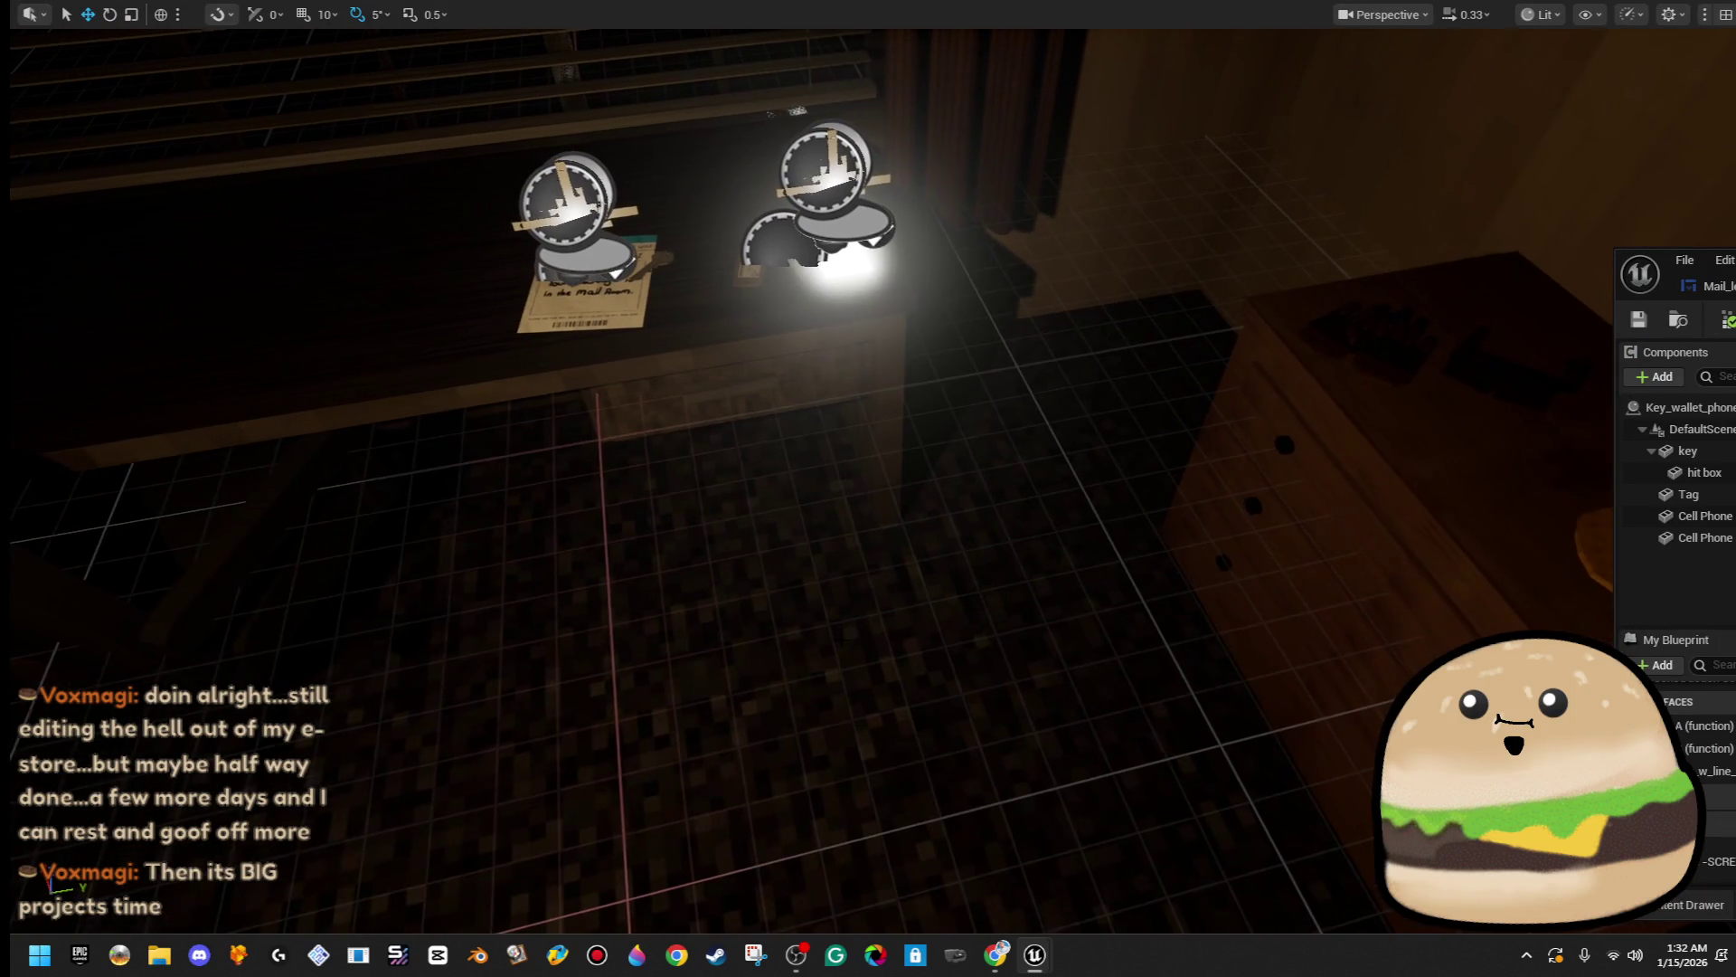
pyautogui.rightClick(861, 628)
pyautogui.click(1006, 622)
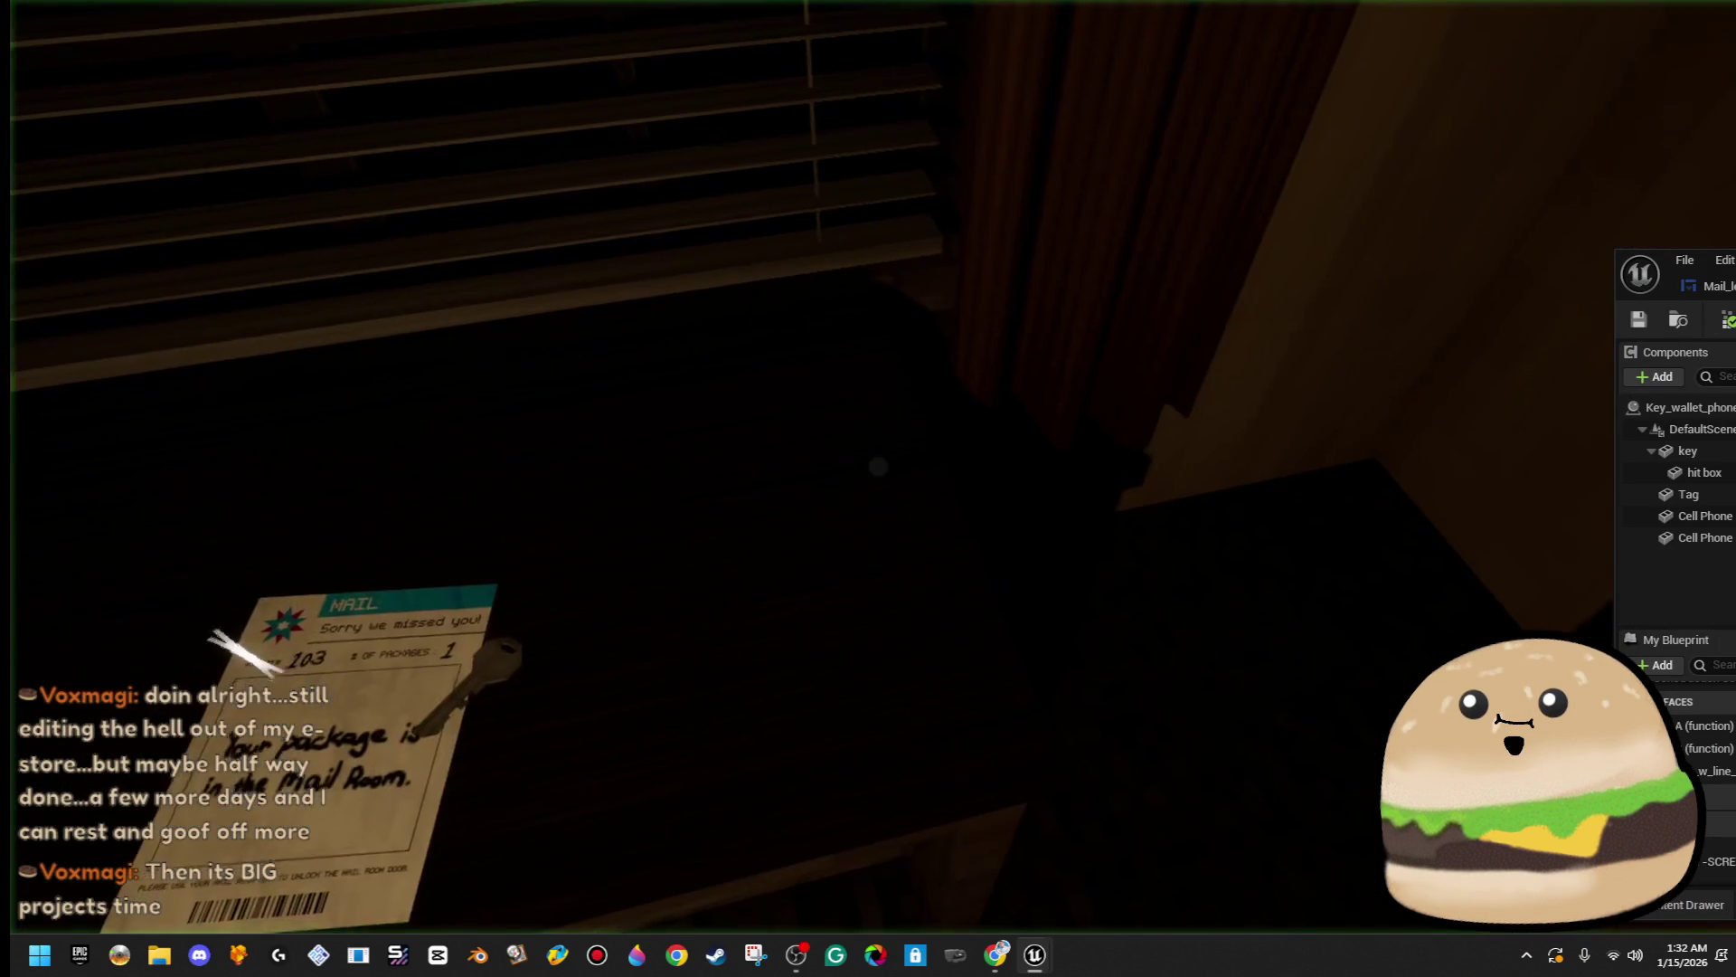
pyautogui.press('e')
pyautogui.click(830, 852)
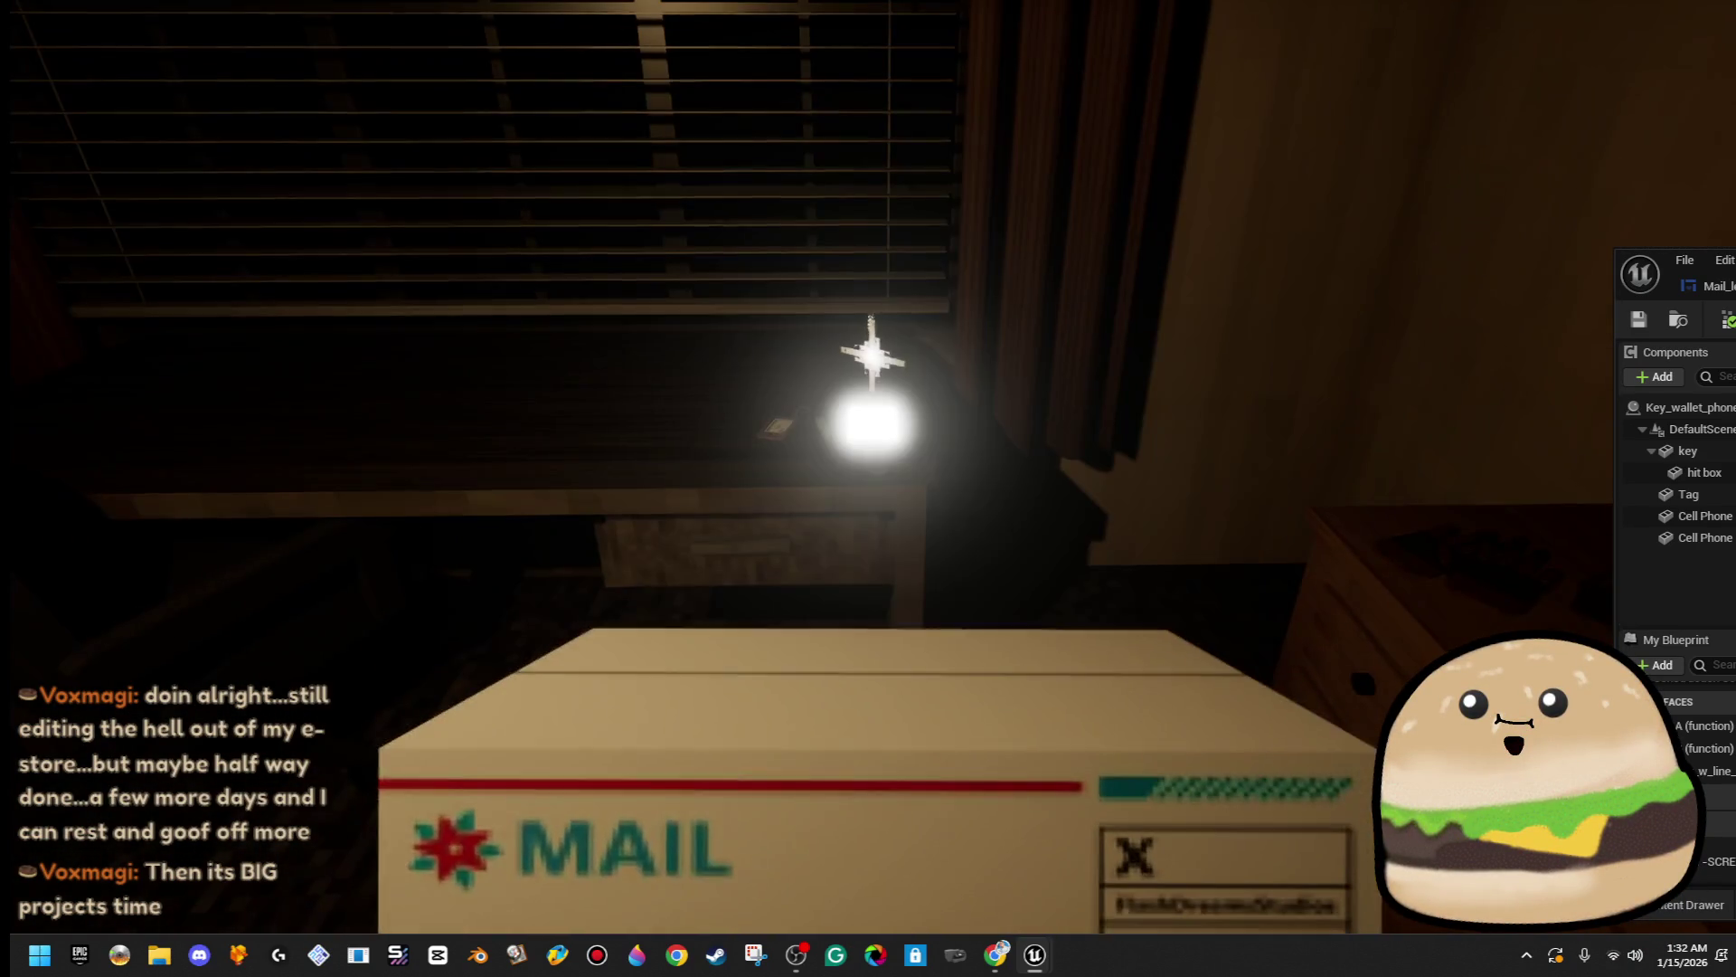
pyautogui.press('Escape')
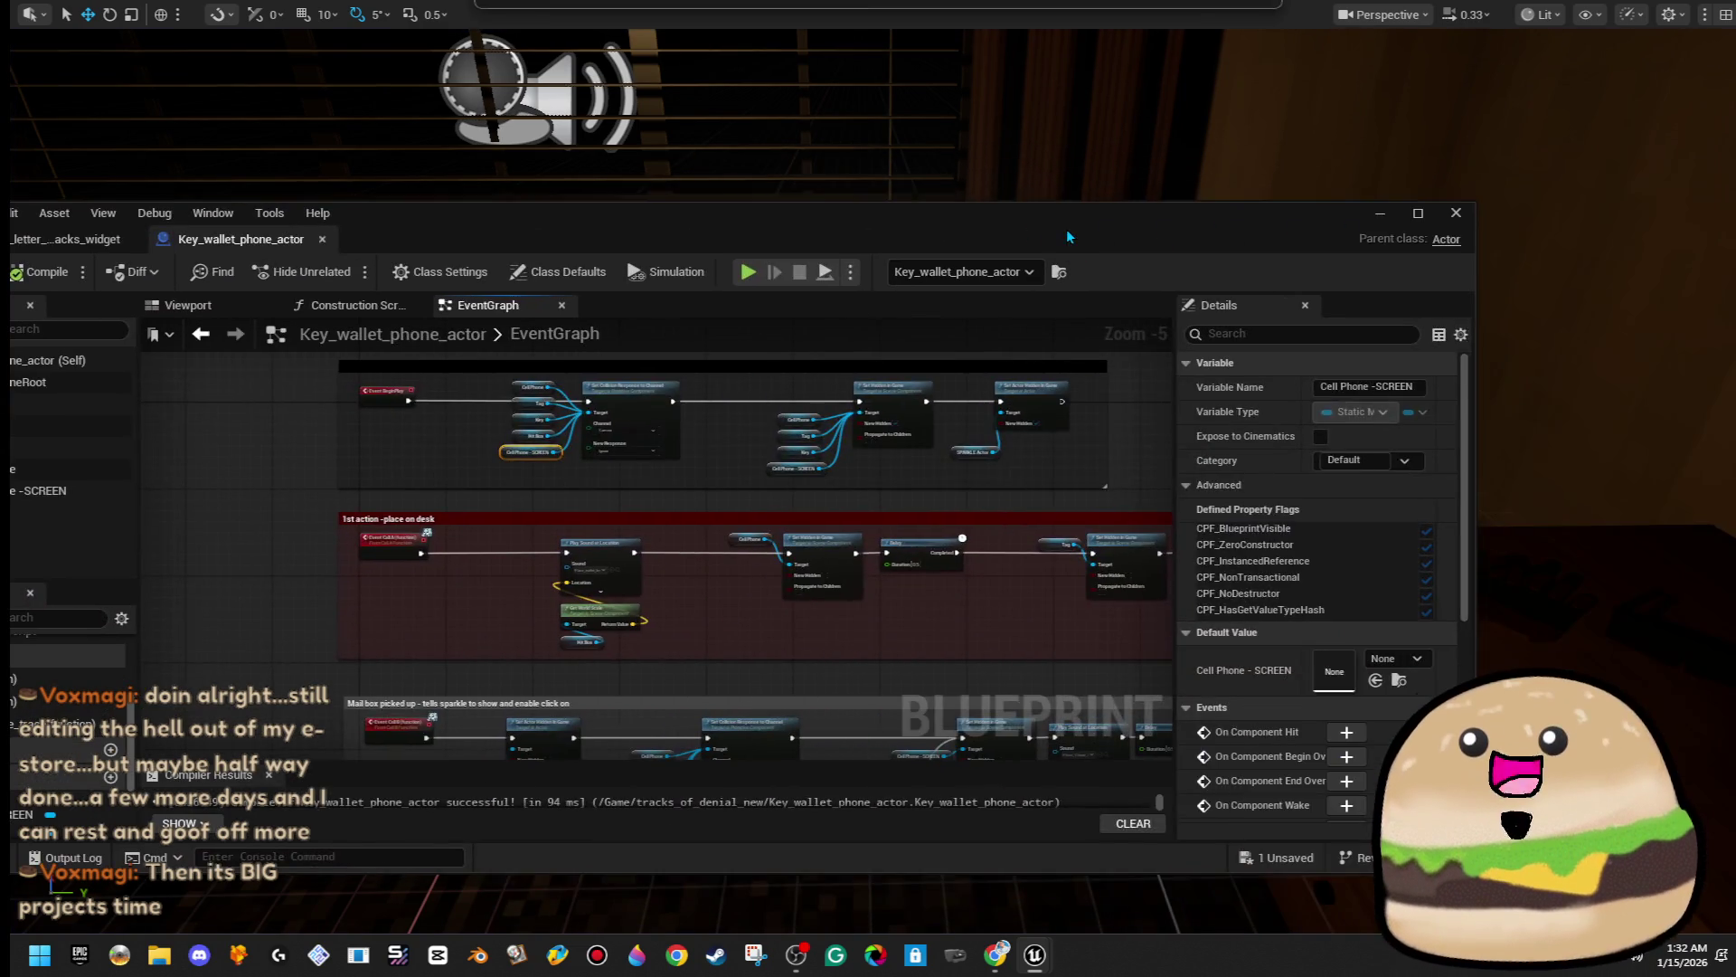
# - Change the blink loop's Delays to 1.0 and 2.0 seconds, compile, and minimize the Blueprint editor
pyautogui.doubleClick(1068, 237)
pyautogui.scroll(3, 981, 546)
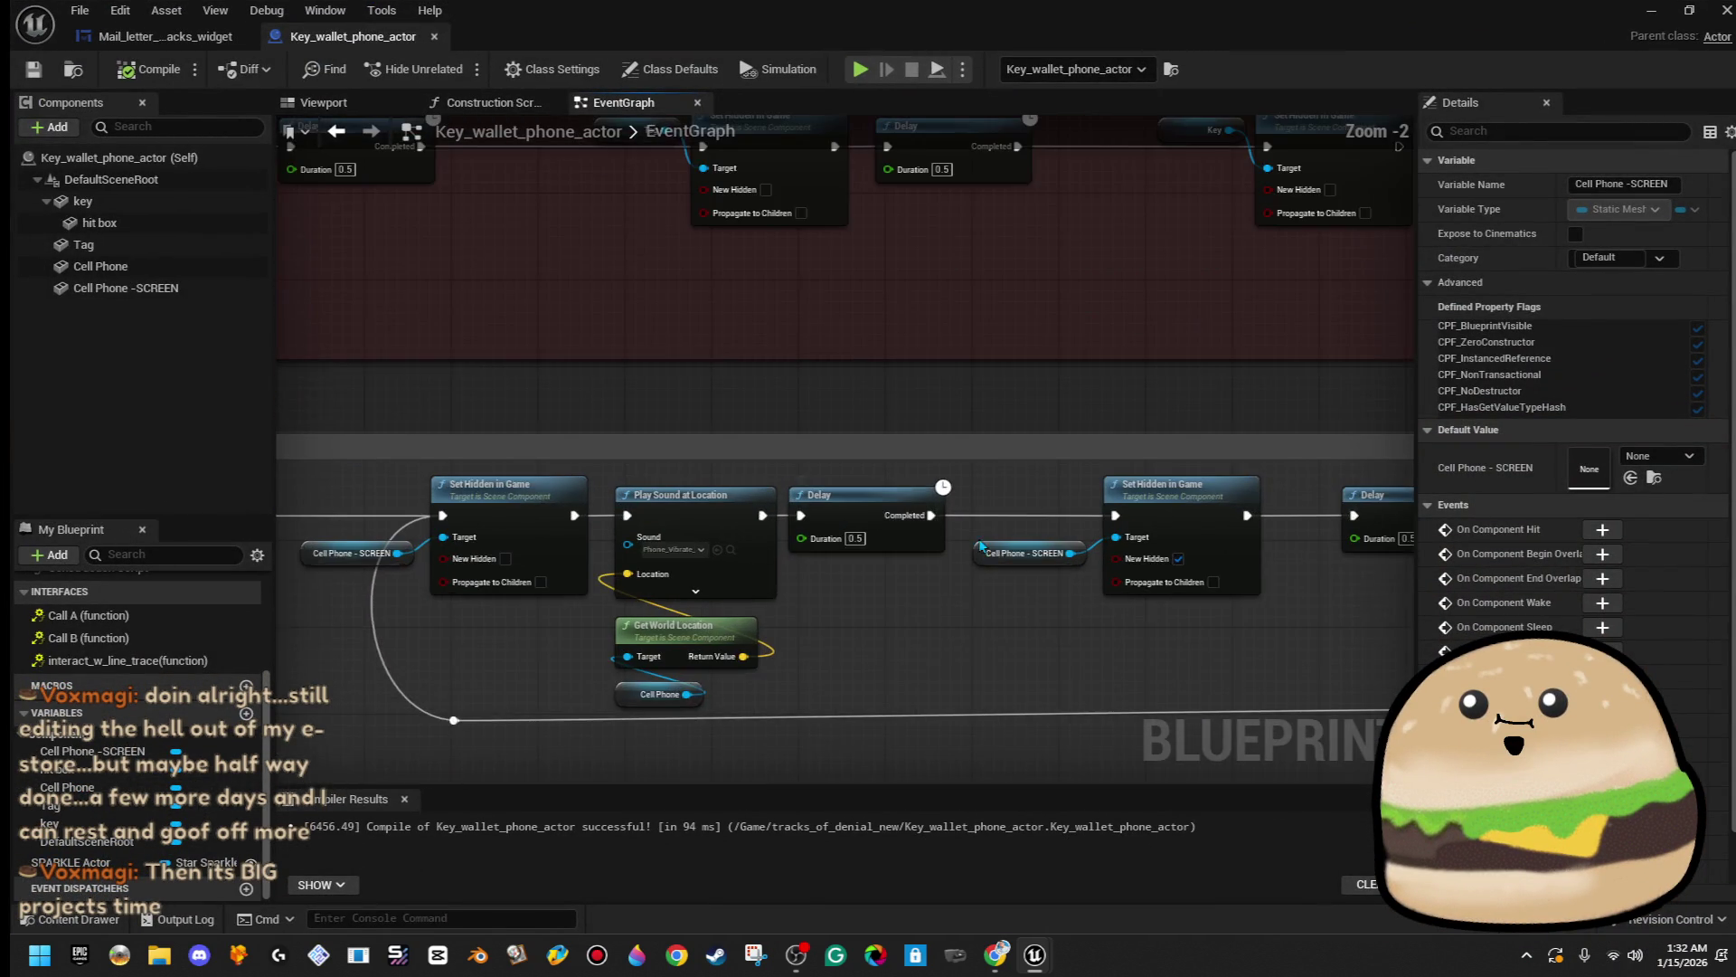
pyautogui.moveTo(981, 547); pyautogui.dragTo(714, 575)
pyautogui.click(607, 528)
pyautogui.click(1070, 552)
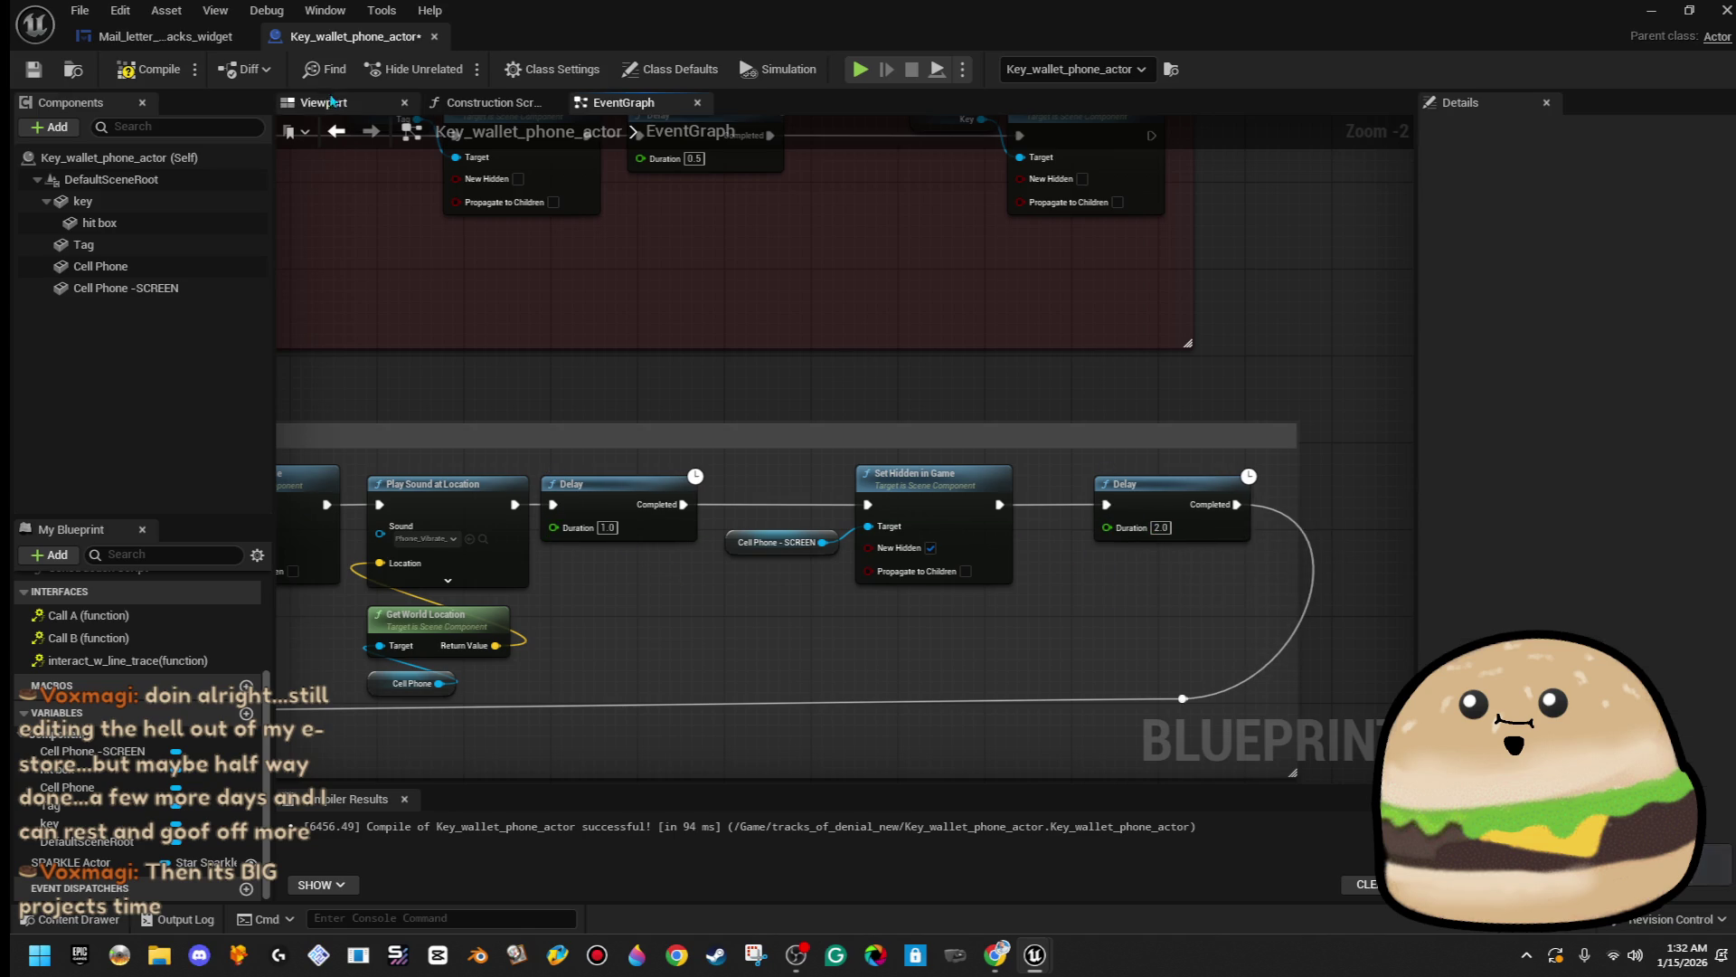
pyautogui.click(1651, 10)
# - Play-test the room: close the mail note, pick up the package, switch off the light, then stop
pyautogui.click(922, 915)
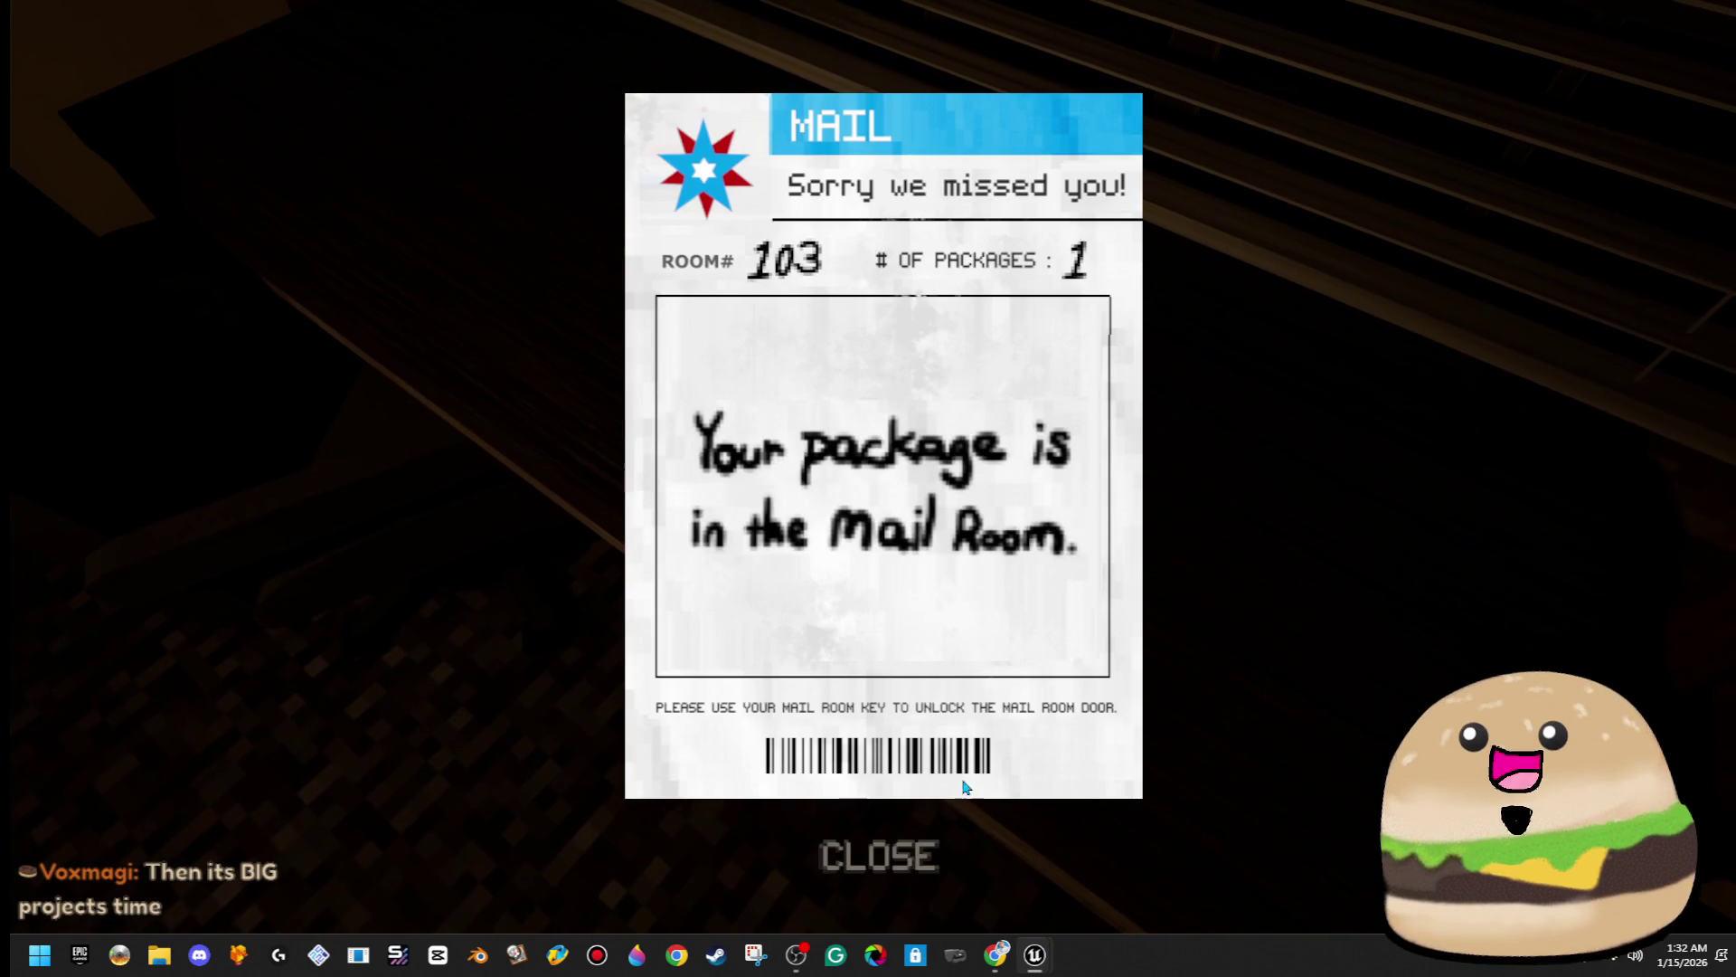
pyautogui.click(879, 855)
pyautogui.press('e')
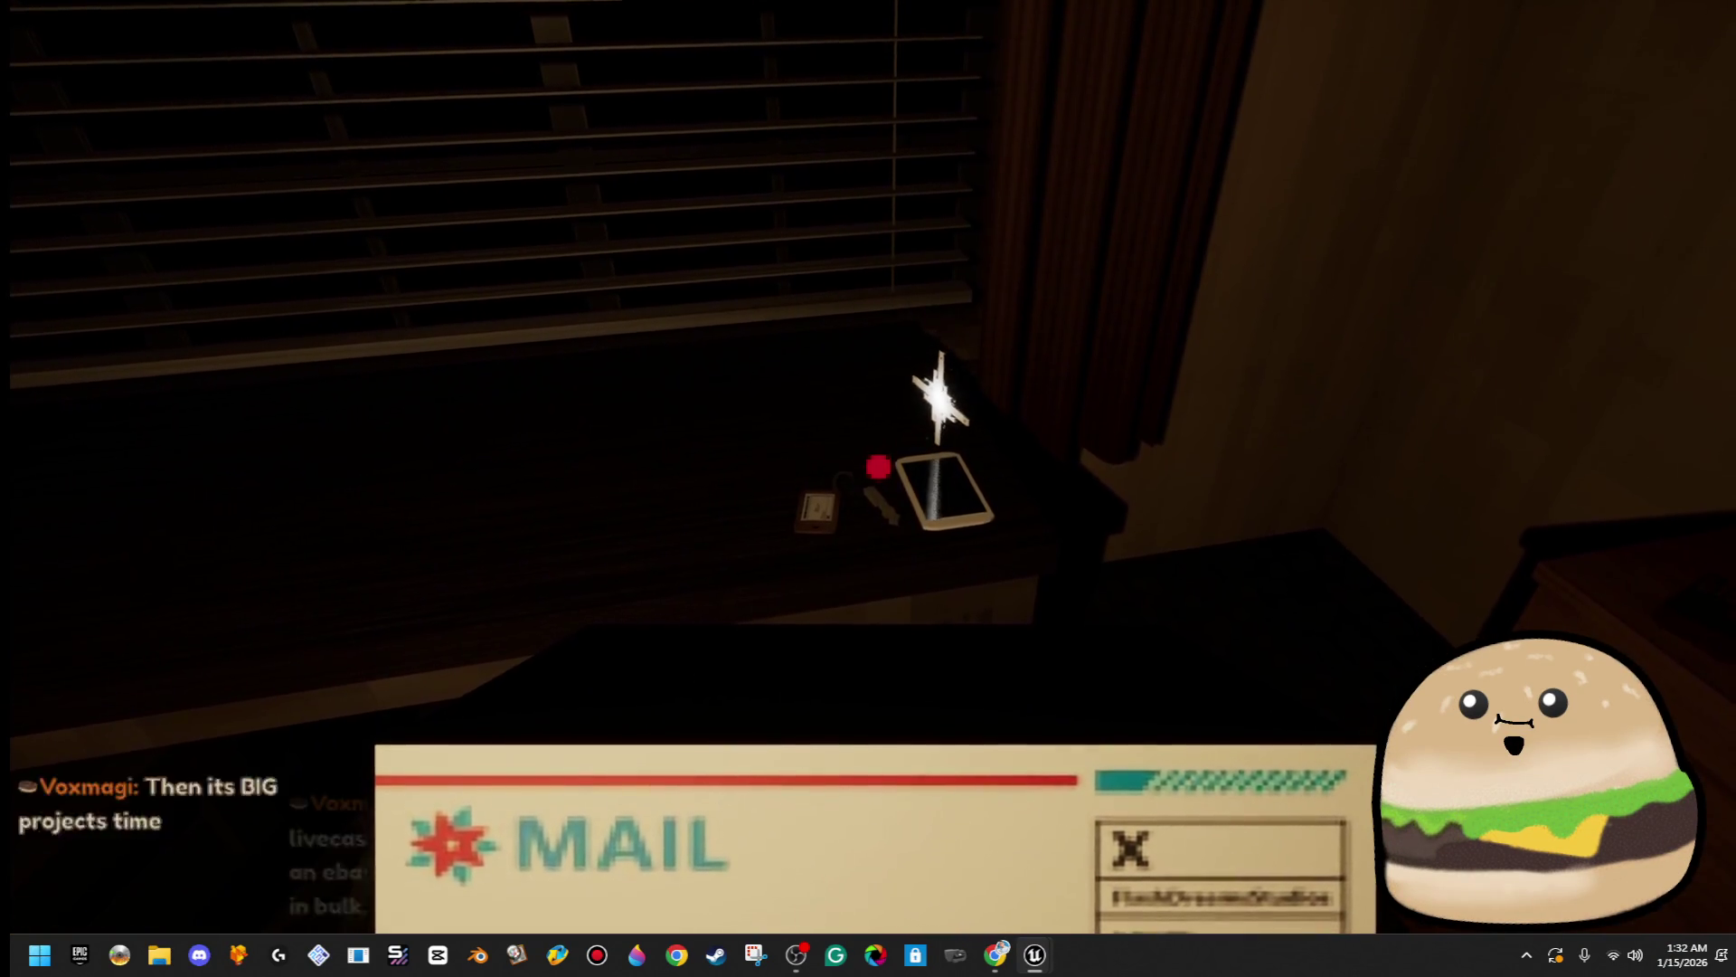
pyautogui.press('s')
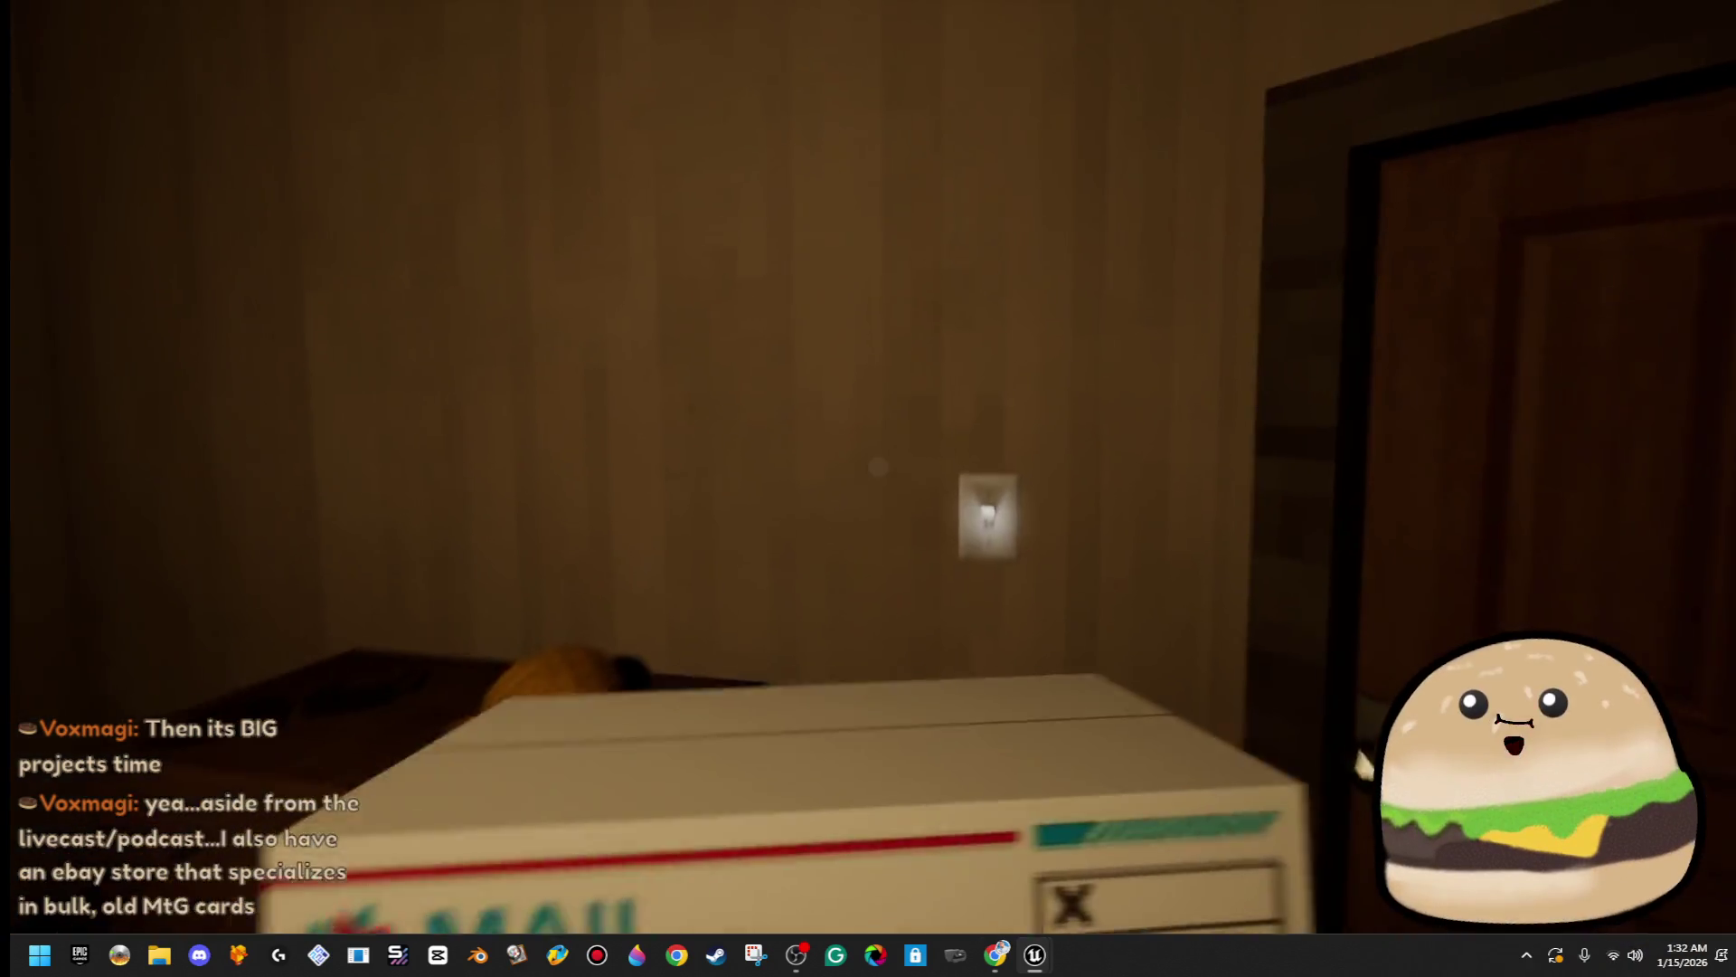
pyautogui.press('e')
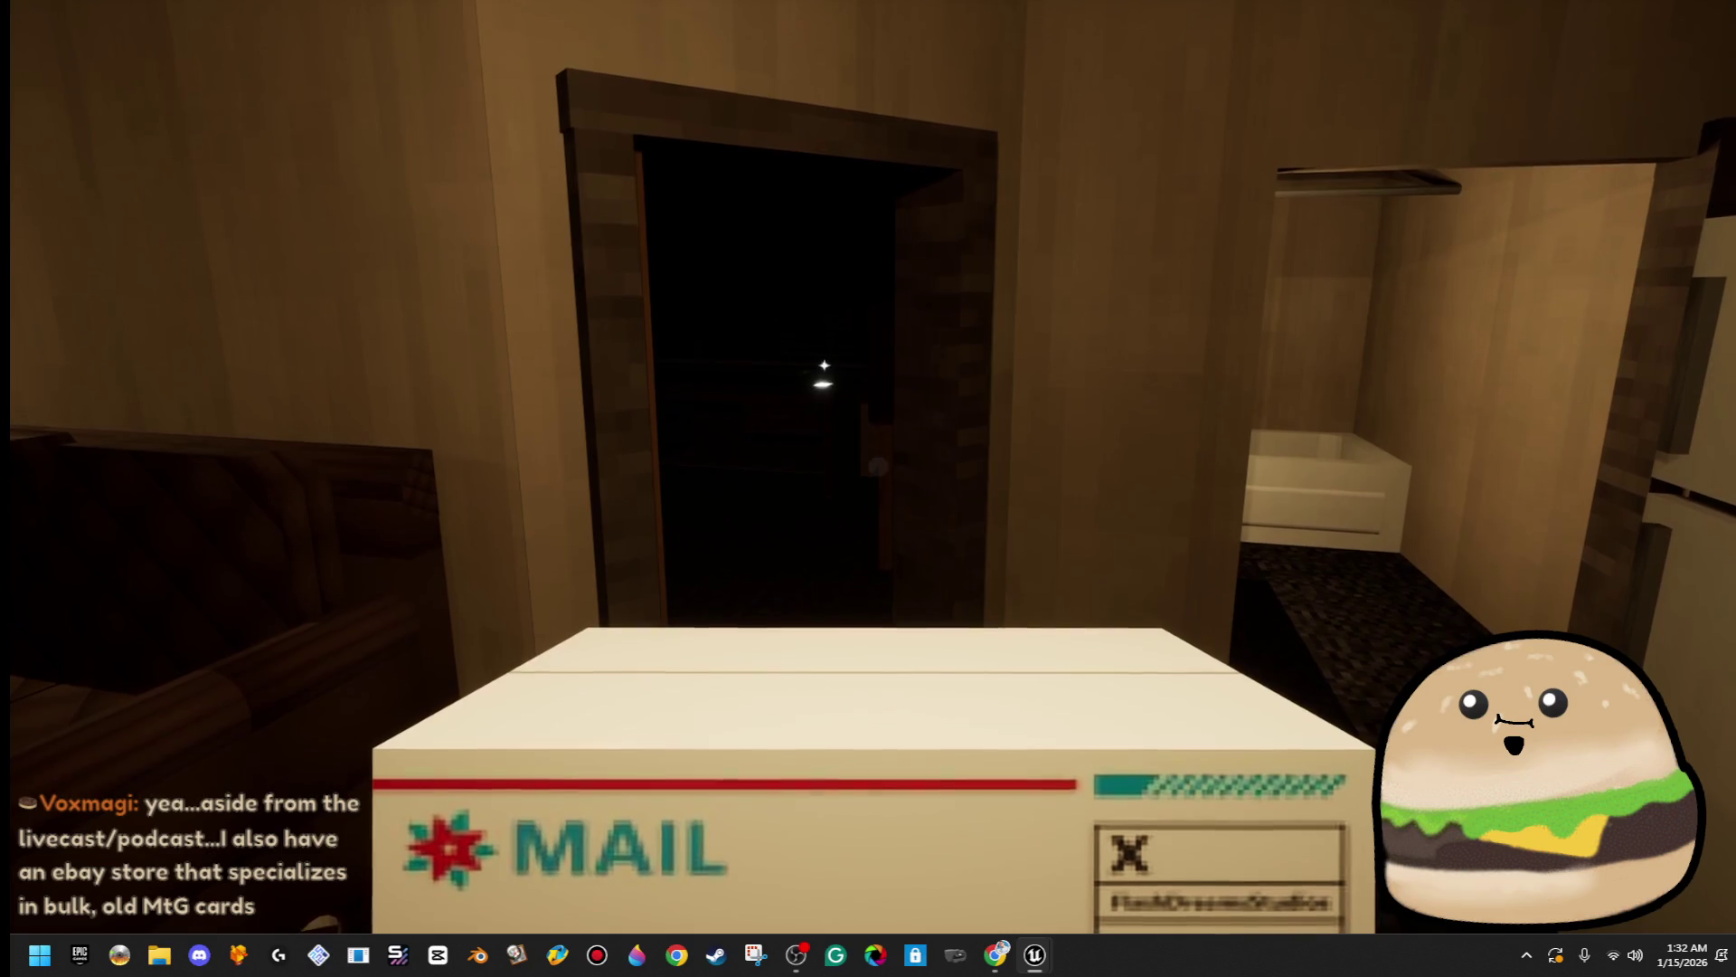
pyautogui.press('Escape')
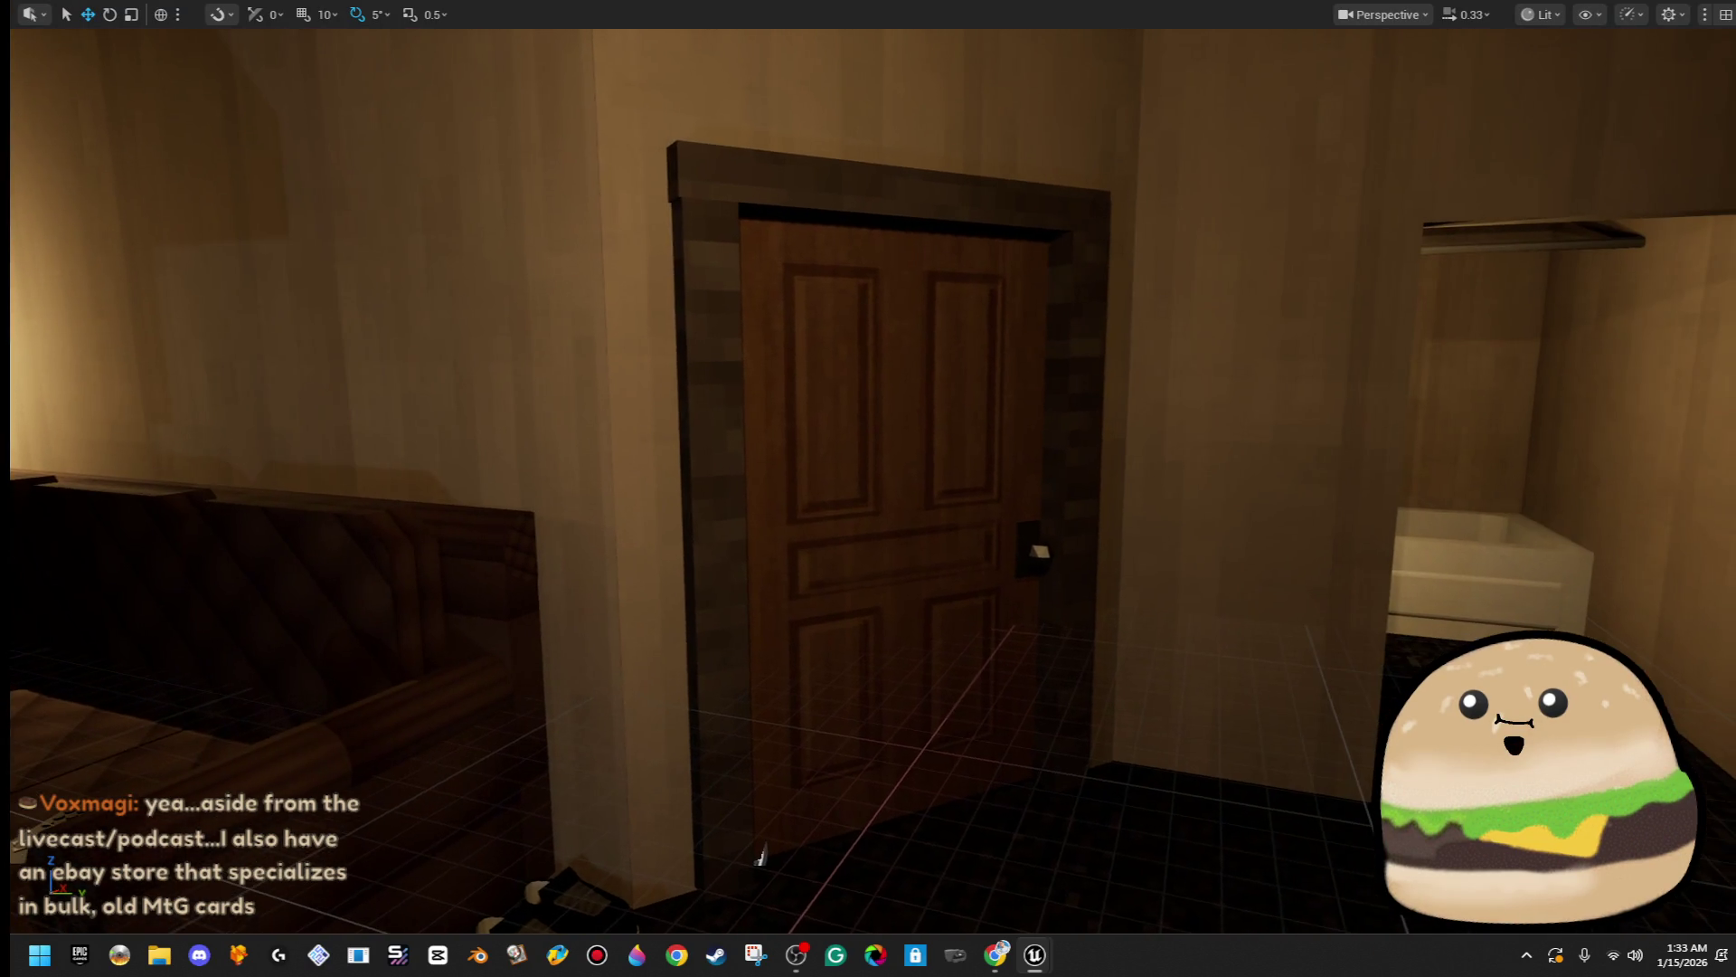
# - Fly to the bedroom desk and choose Edit Key_wallet_phone_actor on the phone actor
pyautogui.press('F11')
pyautogui.moveTo(630, 571)
pyautogui.mouseDown()
pyautogui.moveTo(597, 542)
pyautogui.moveTo(742, 542)
pyautogui.moveTo(728, 520)
pyautogui.mouseUp()
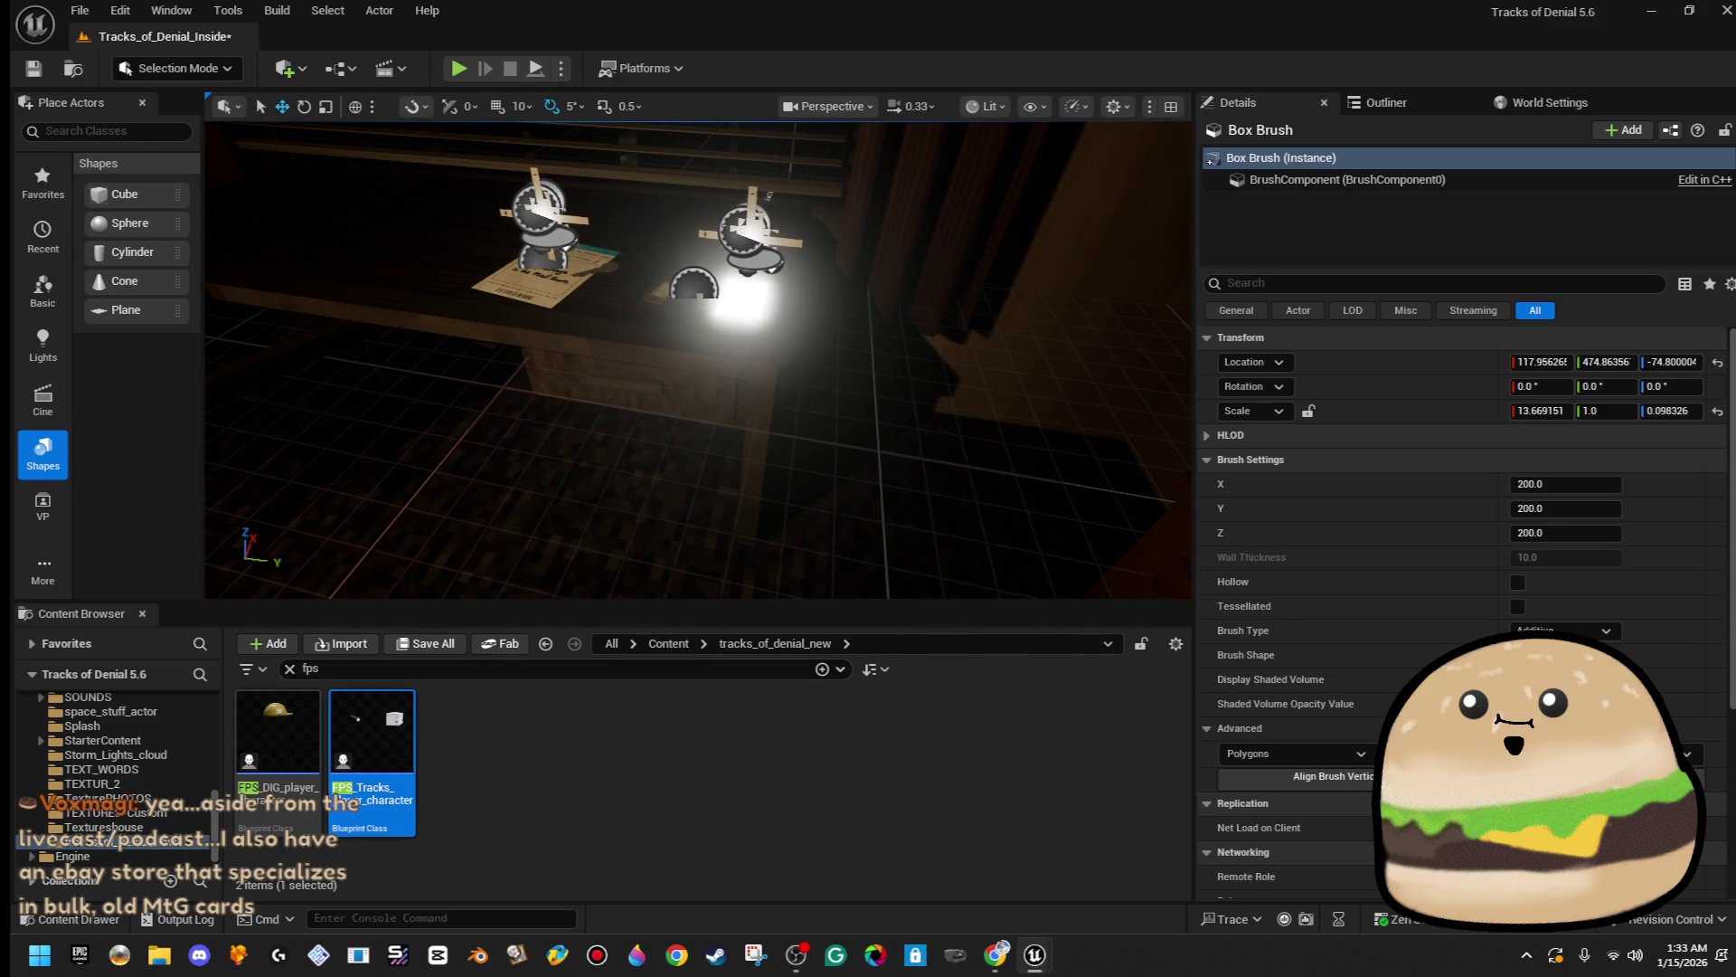
pyautogui.rightClick(762, 308)
pyautogui.click(859, 387)
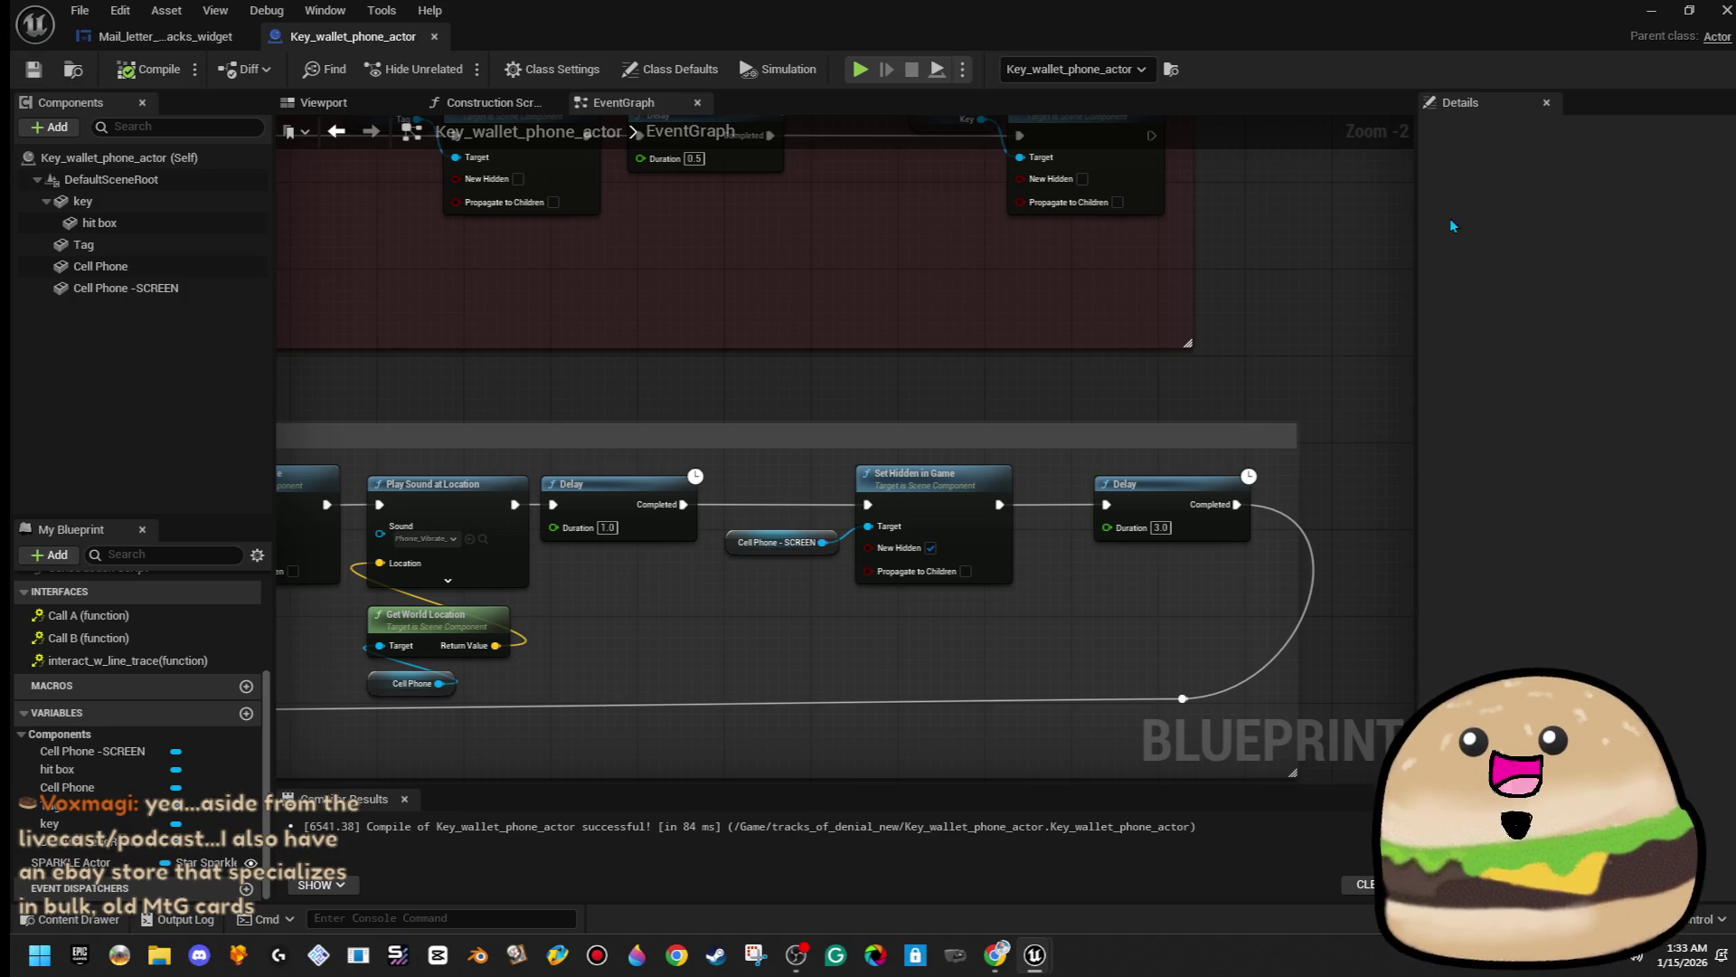
# - Show the Viewport preview with the phone screen, key and wallet meshes zoomed out
pyautogui.click(347, 103)
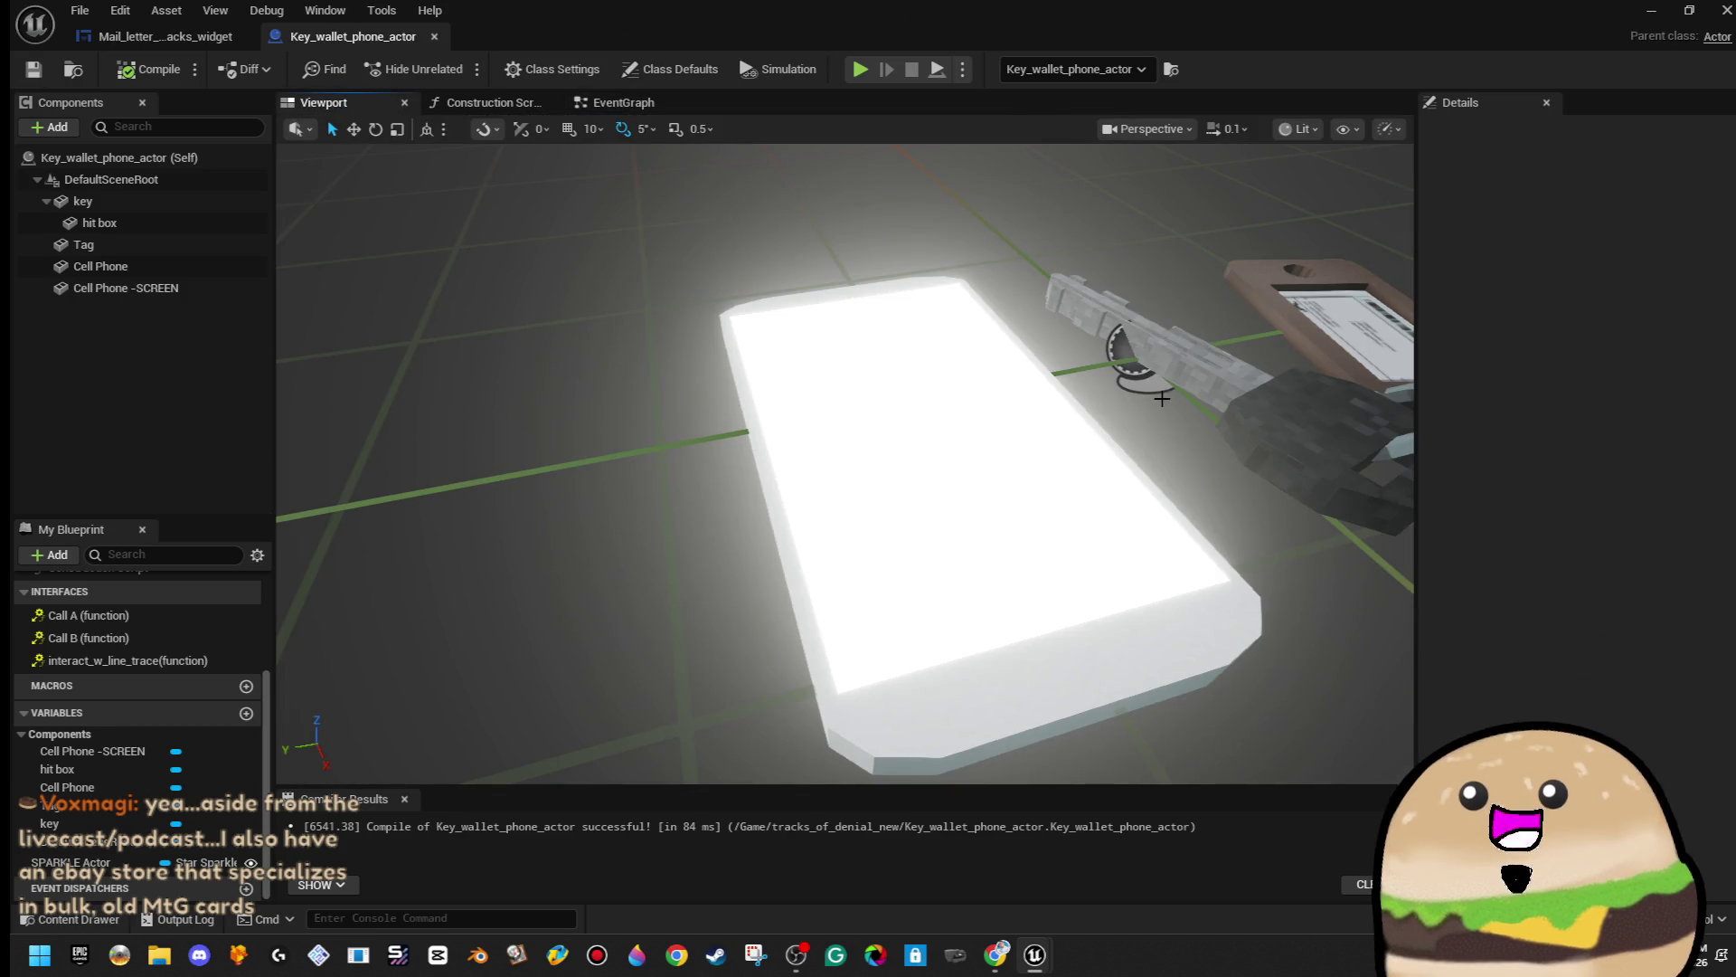
pyautogui.scroll(-3, 303, 272)
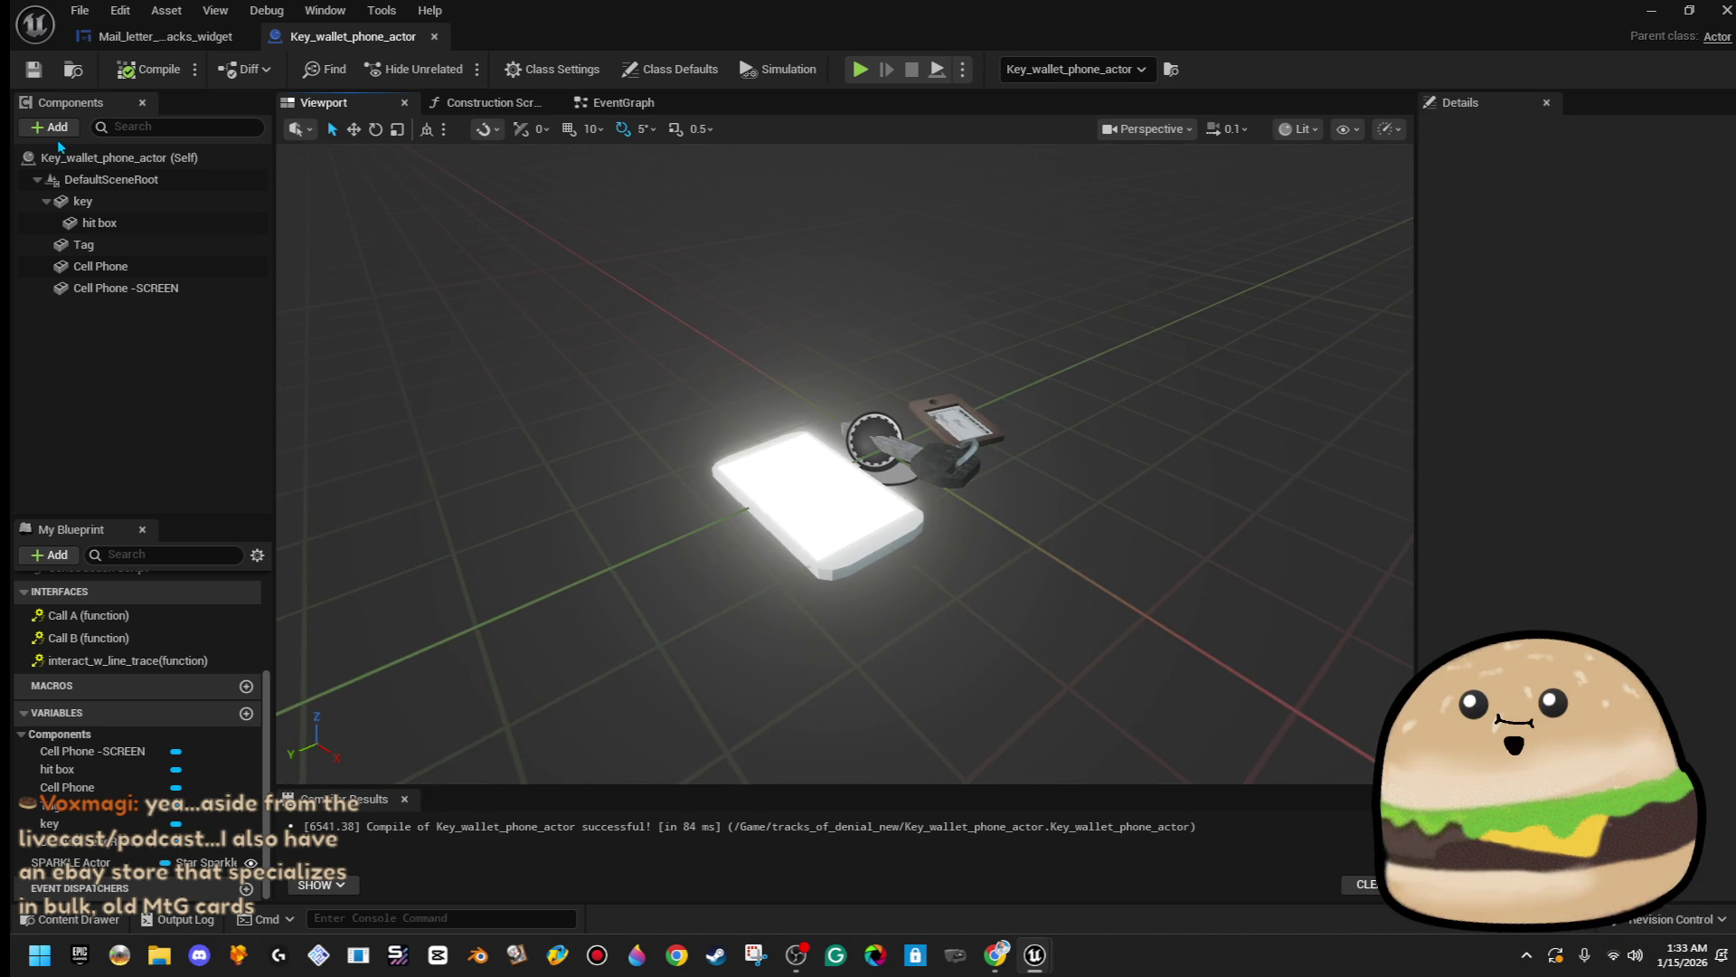
pyautogui.click(45, 126)
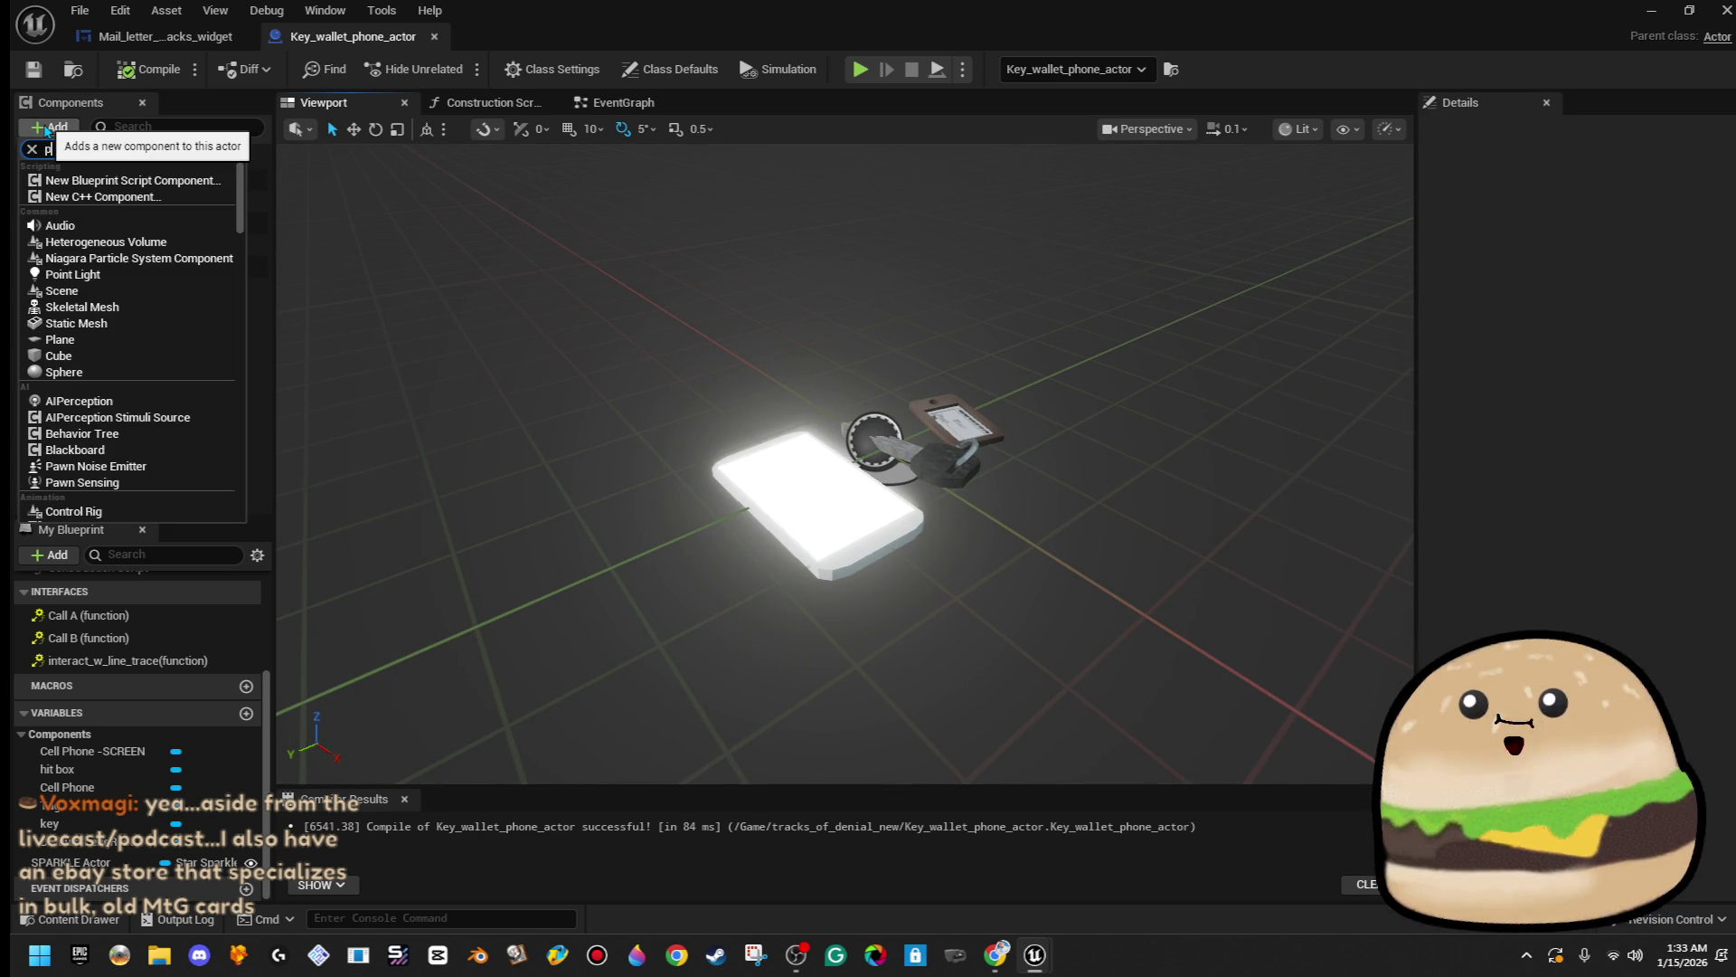
# - Add a SpotLight component and rotate it 90° so it points upward
pyautogui.write('o')
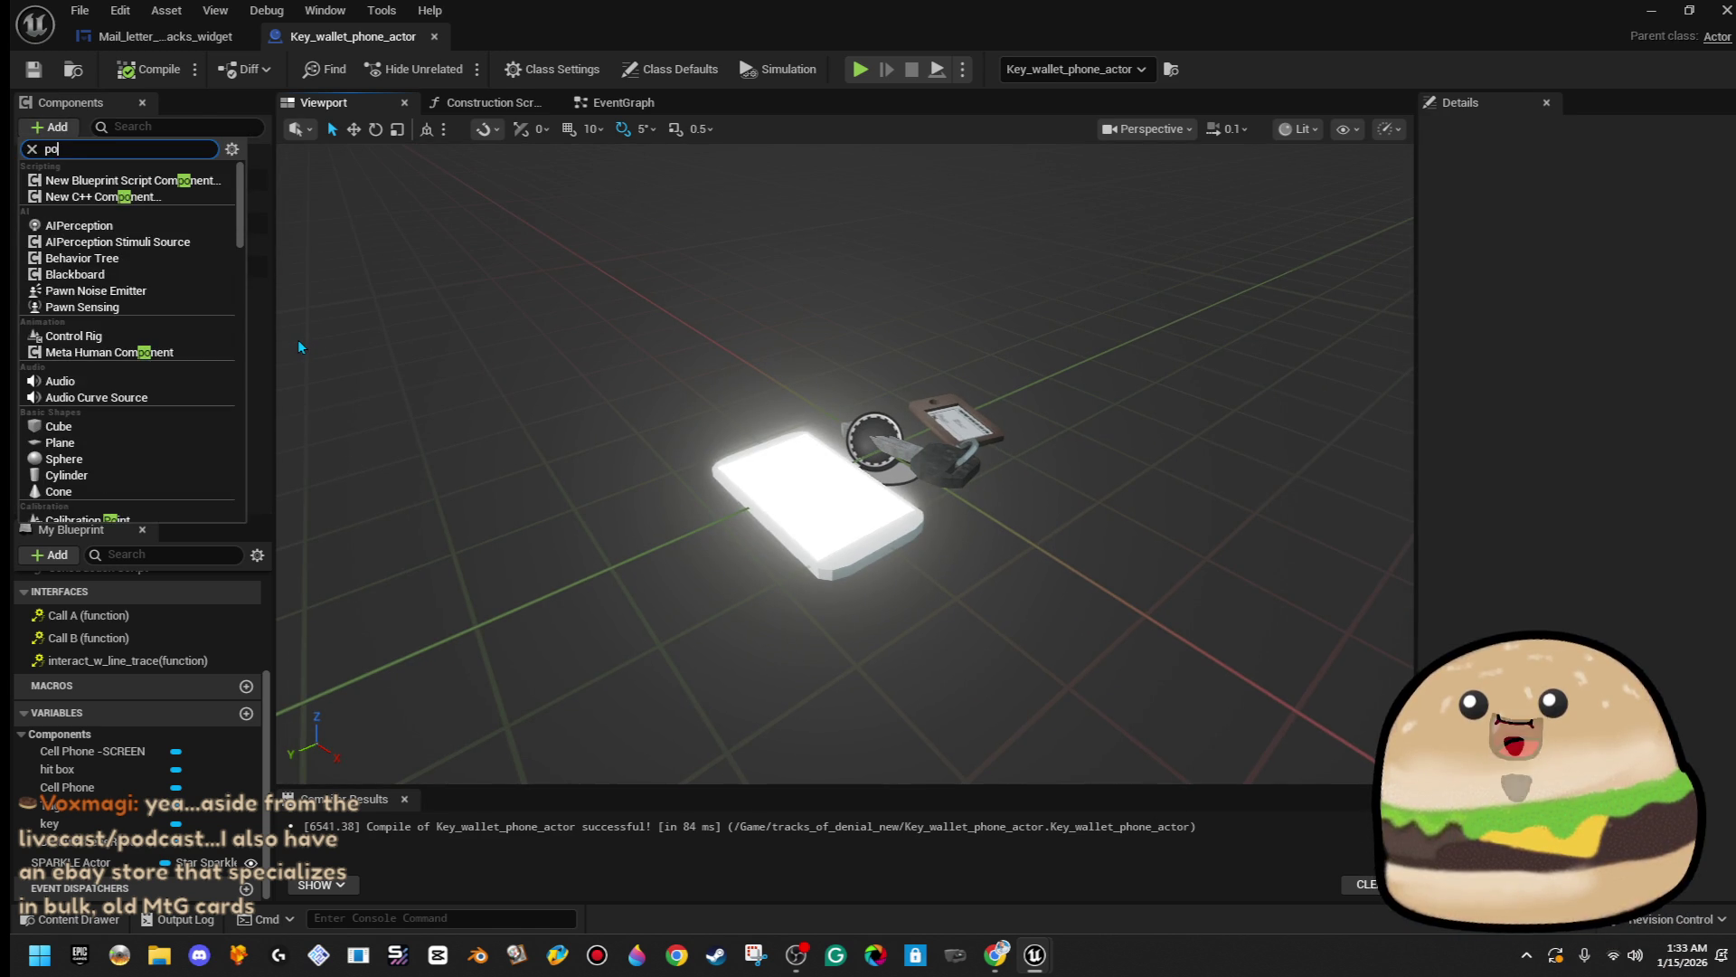
pyautogui.press('BackSpace')
pyautogui.press('BackSpace')
pyautogui.write('spot')
pyautogui.press('Return')
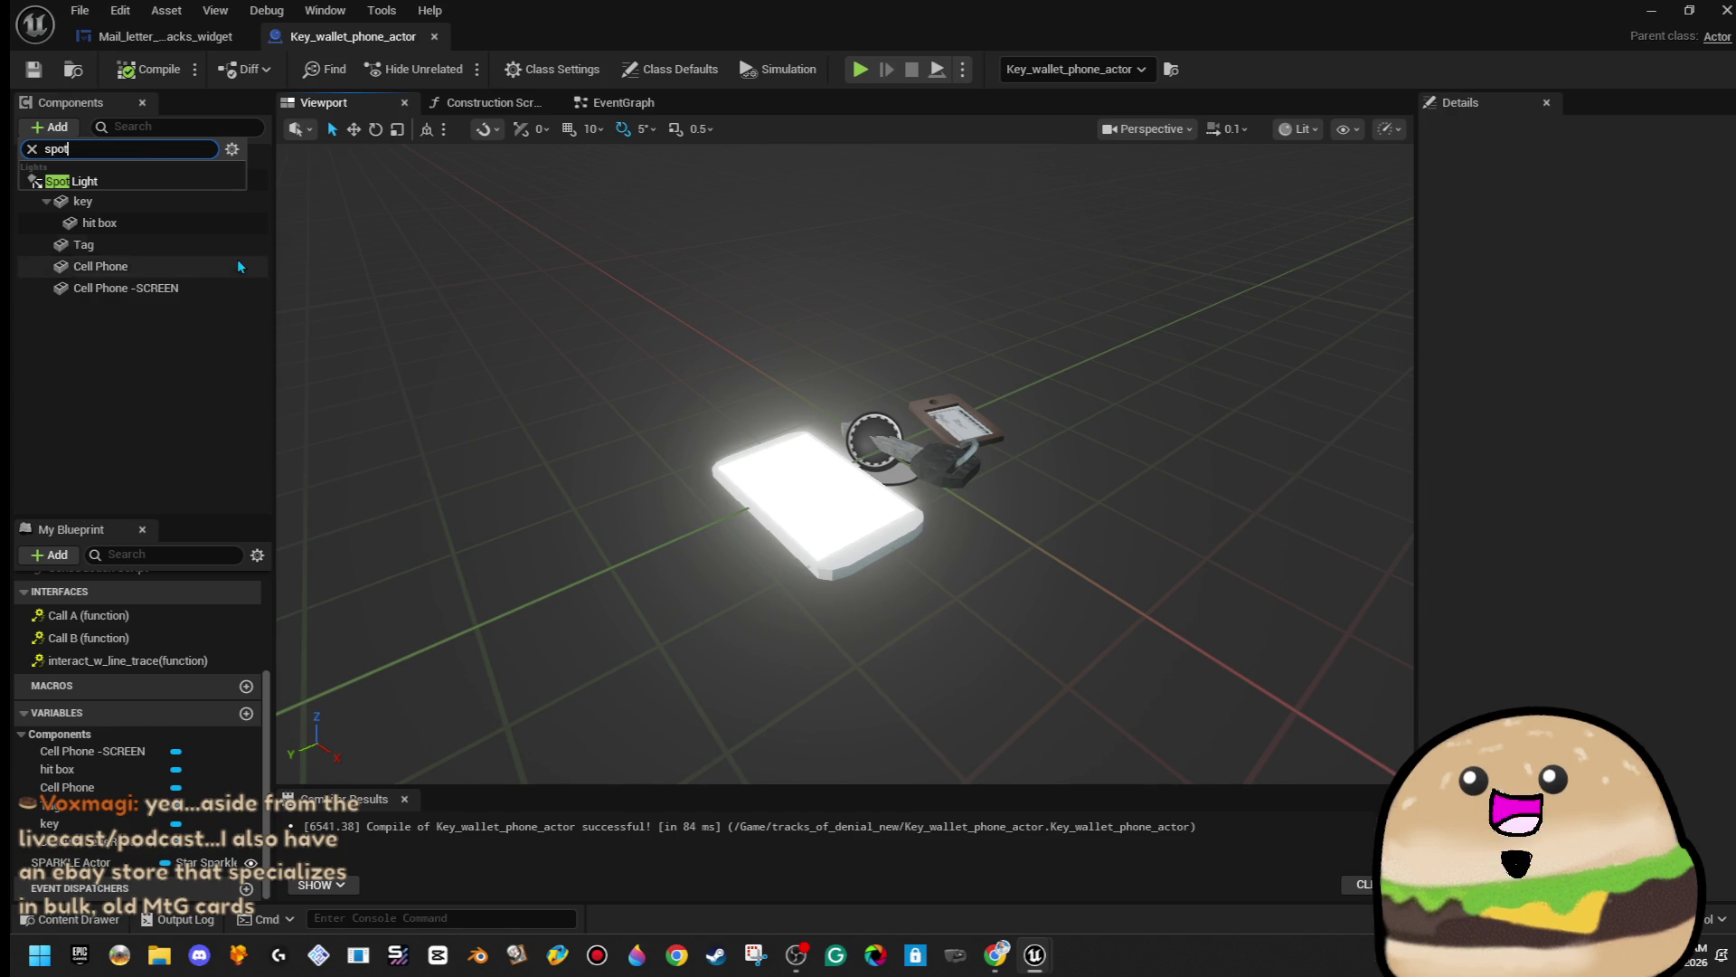
pyautogui.moveTo(878, 444); pyautogui.dragTo(863, 426)
pyautogui.press('e')
pyautogui.moveTo(999, 470)
pyautogui.mouseDown()
pyautogui.moveTo(909, 378)
pyautogui.moveTo(744, 542)
pyautogui.moveTo(841, 579)
pyautogui.moveTo(814, 488)
pyautogui.moveTo(814, 579)
pyautogui.mouseUp()
pyautogui.press('w')
# - Place the spotlight above the phone, widen its outer cone to 80°, and set intensity 500
pyautogui.moveTo(820, 448); pyautogui.dragTo(890, 445)
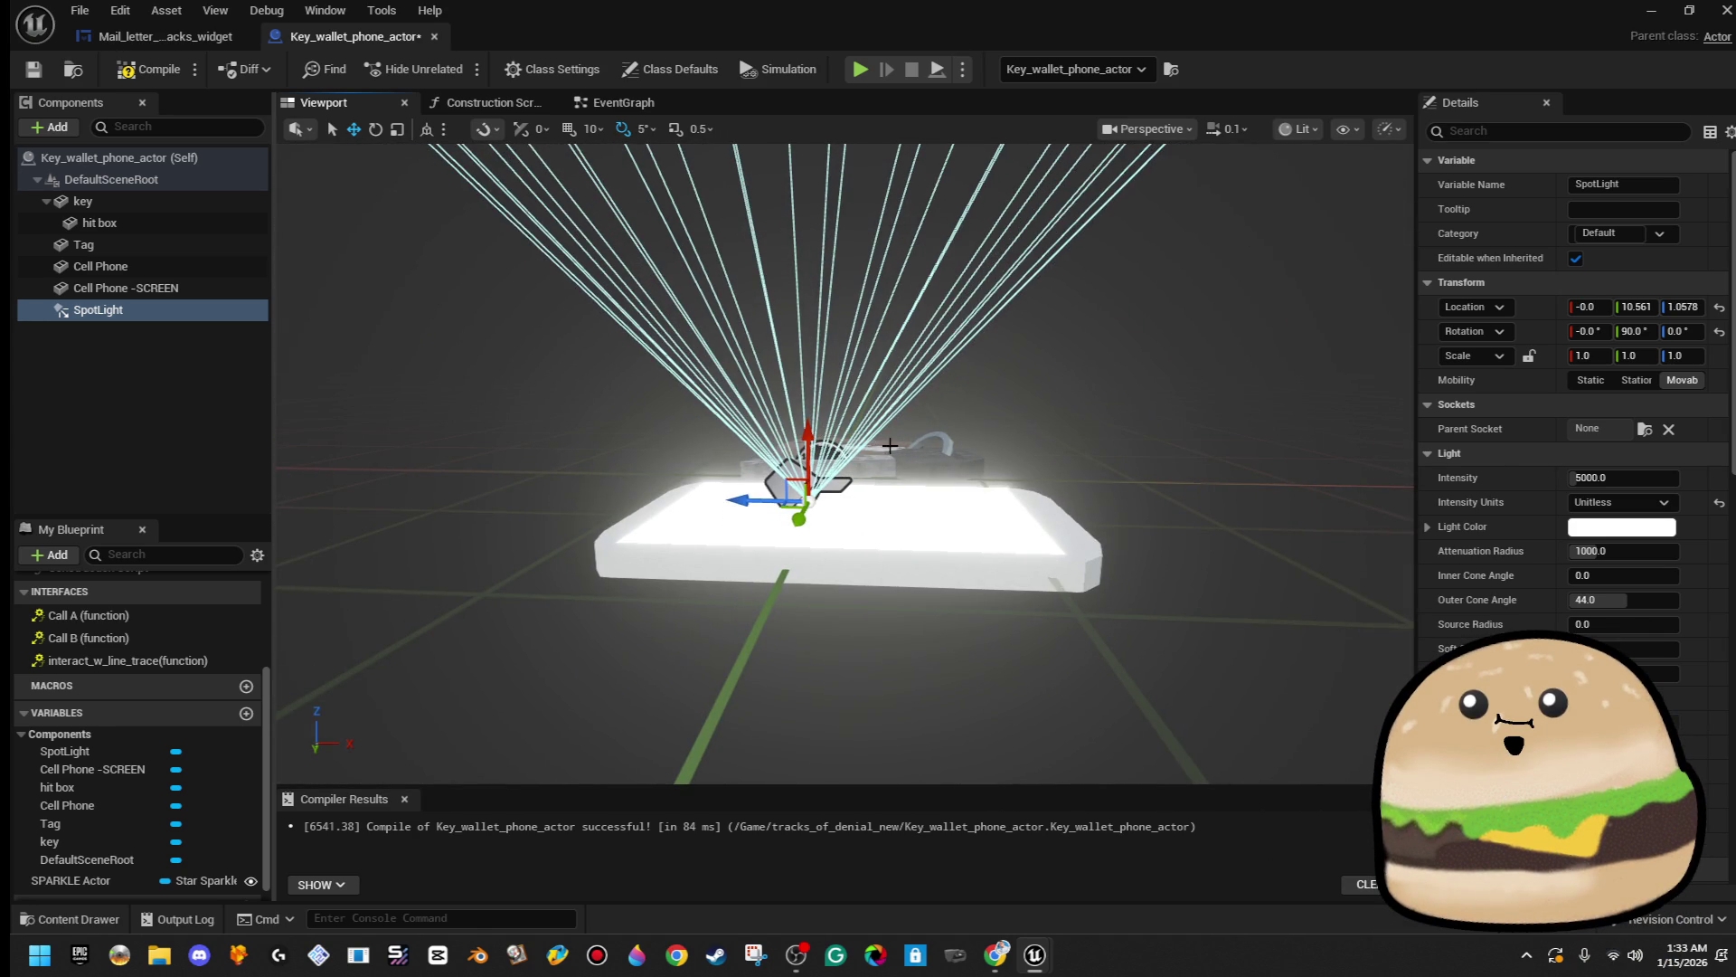
pyautogui.moveTo(765, 499)
pyautogui.mouseDown()
pyautogui.moveTo(866, 479)
pyautogui.moveTo(845, 481)
pyautogui.mouseUp()
pyautogui.moveTo(814, 615); pyautogui.dragTo(922, 605)
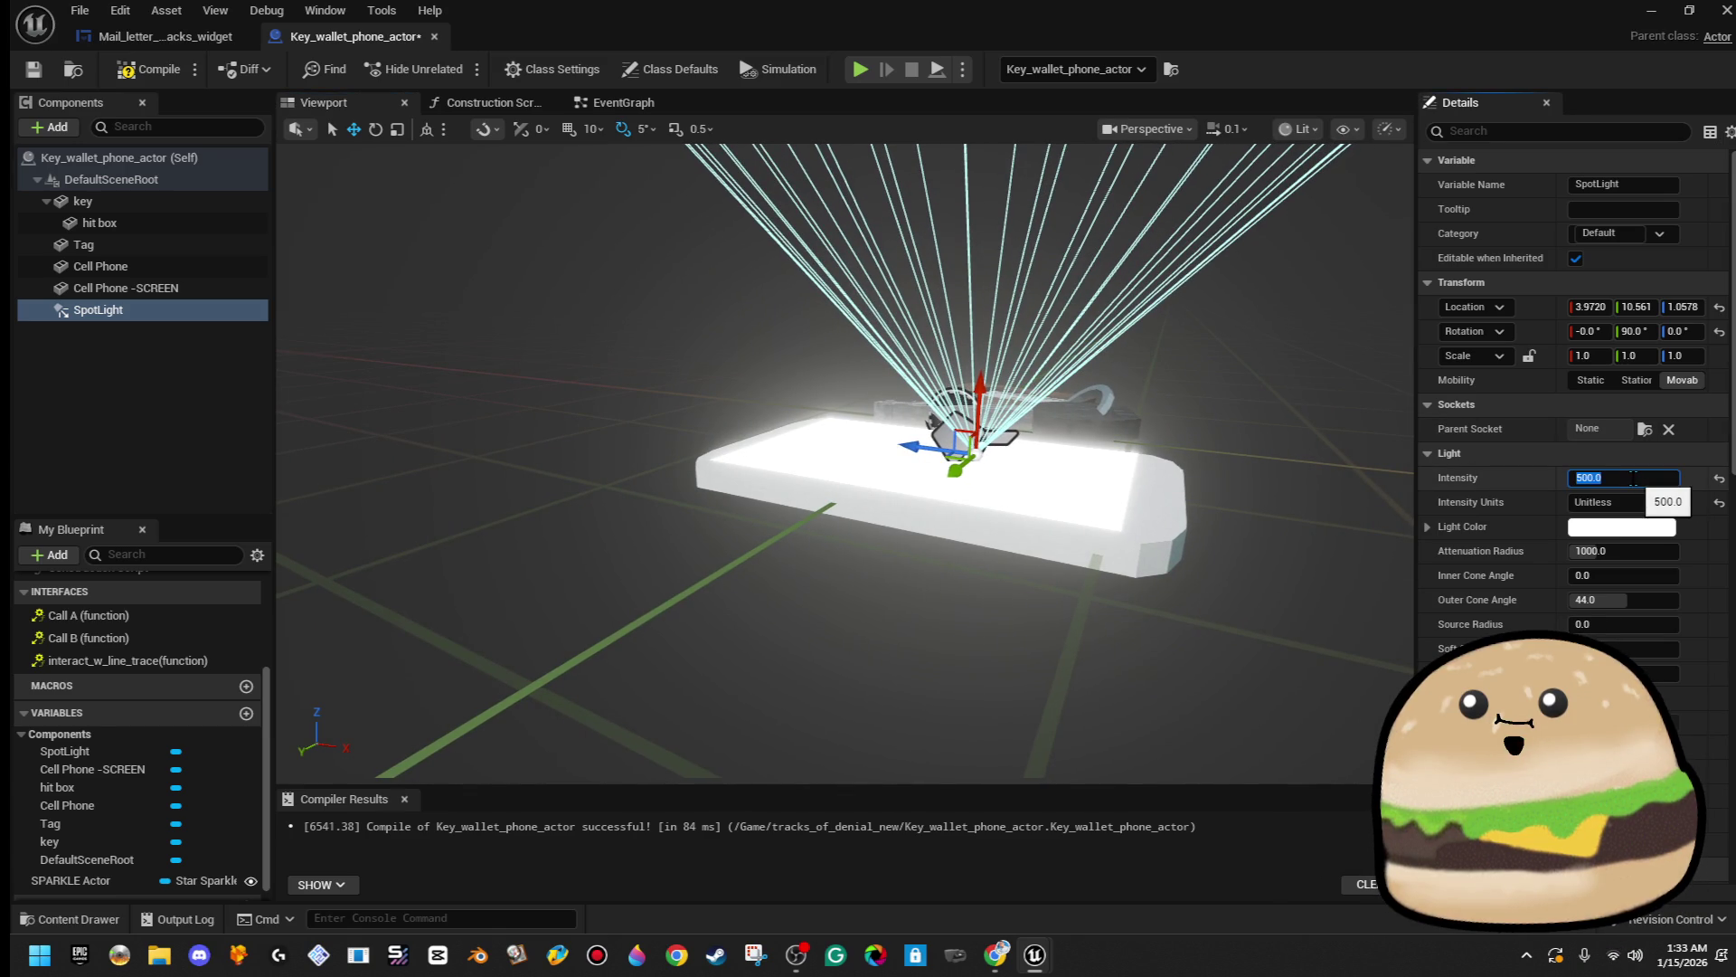
pyautogui.scroll(-3, 1321, 455)
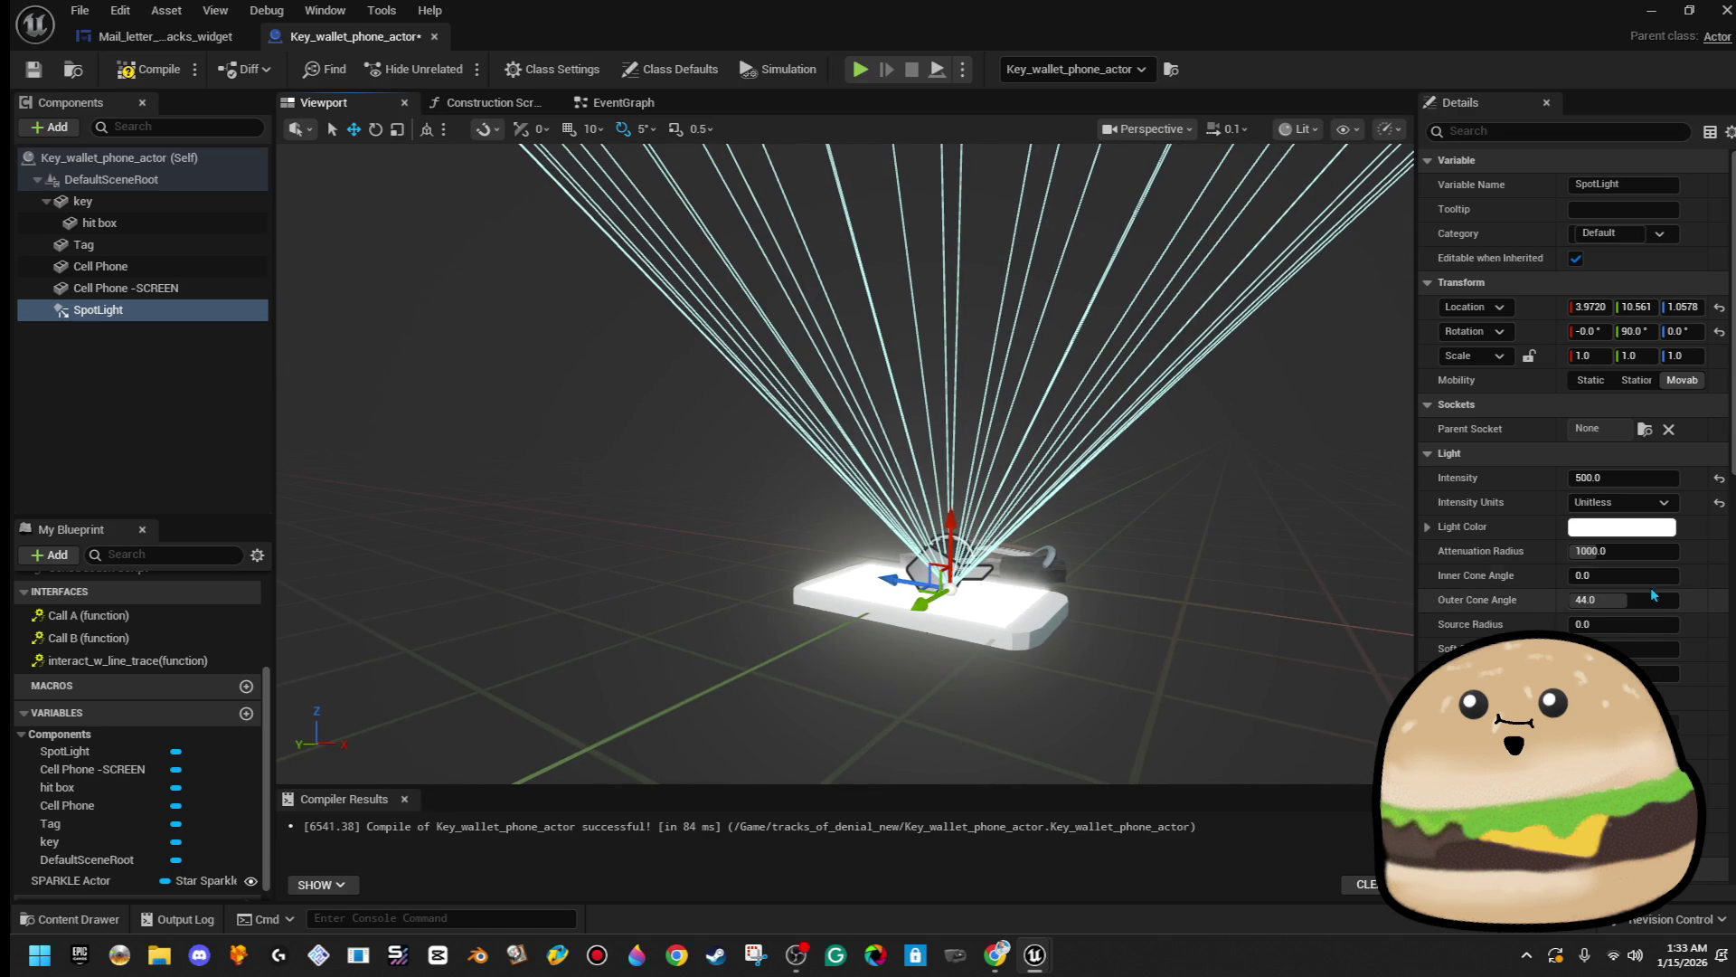
pyautogui.moveTo(1619, 599)
pyautogui.mouseDown()
pyautogui.moveTo(1673, 599)
pyautogui.moveTo(1637, 575)
pyautogui.moveTo(1655, 576)
pyautogui.mouseUp()
pyautogui.moveTo(497, 178); pyautogui.dragTo(830, 630)
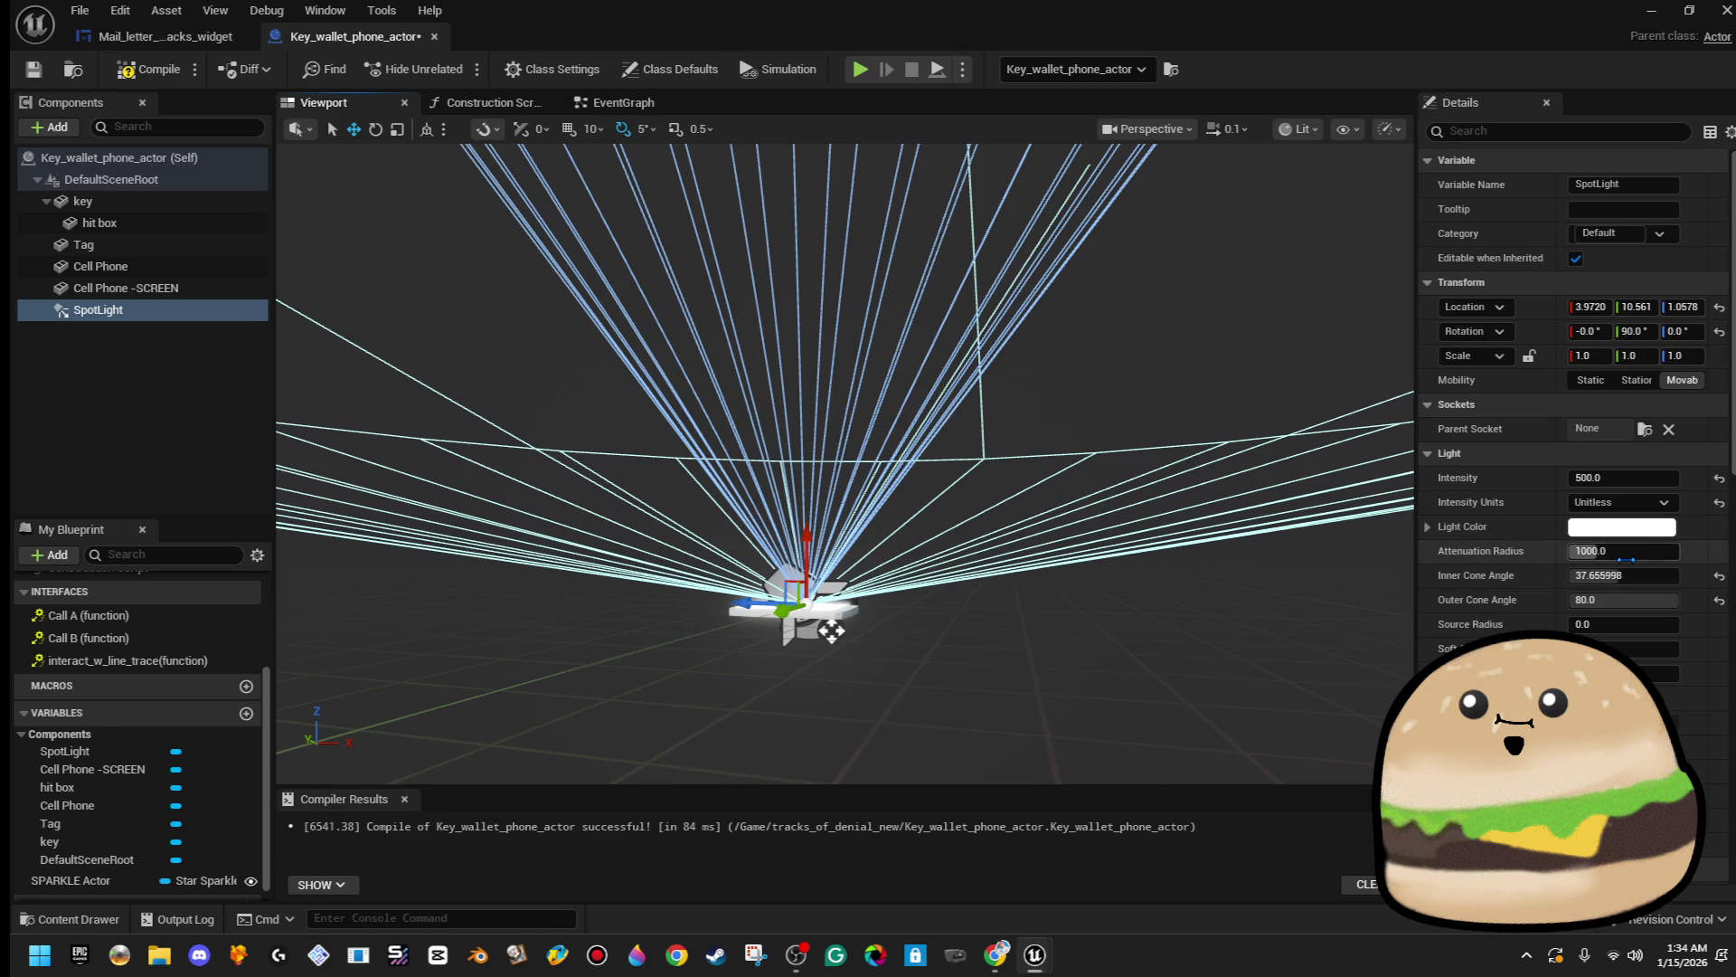
pyautogui.write('500')
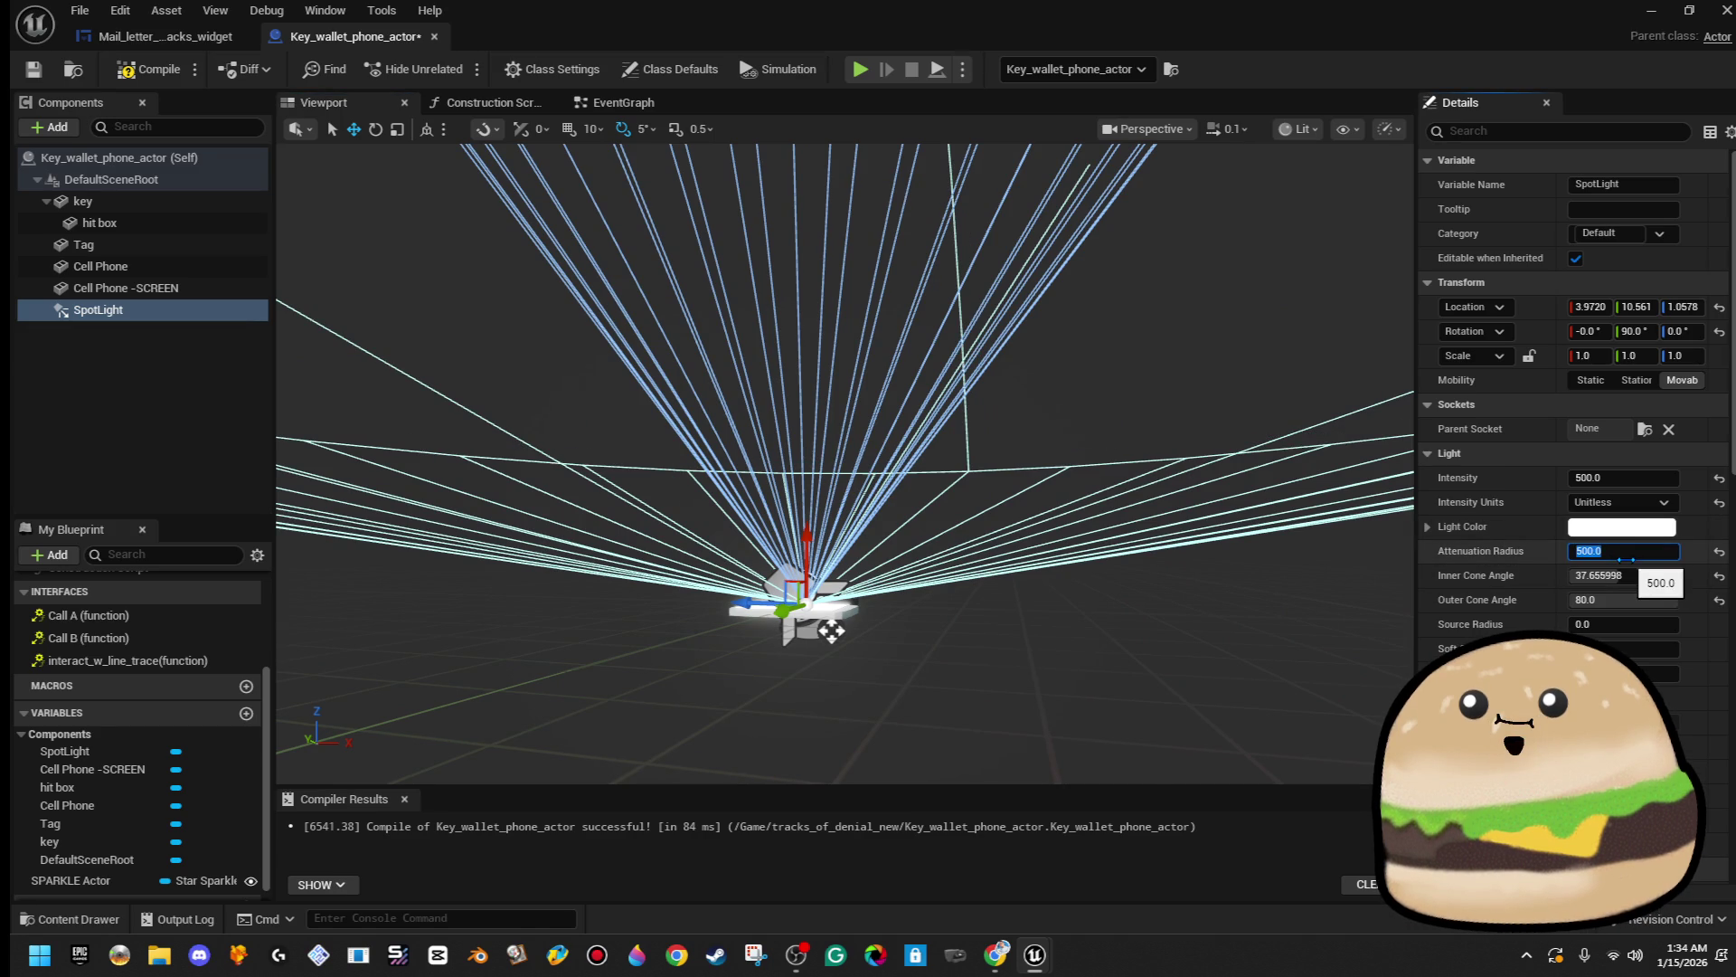
pyautogui.doubleClick(638, 9)
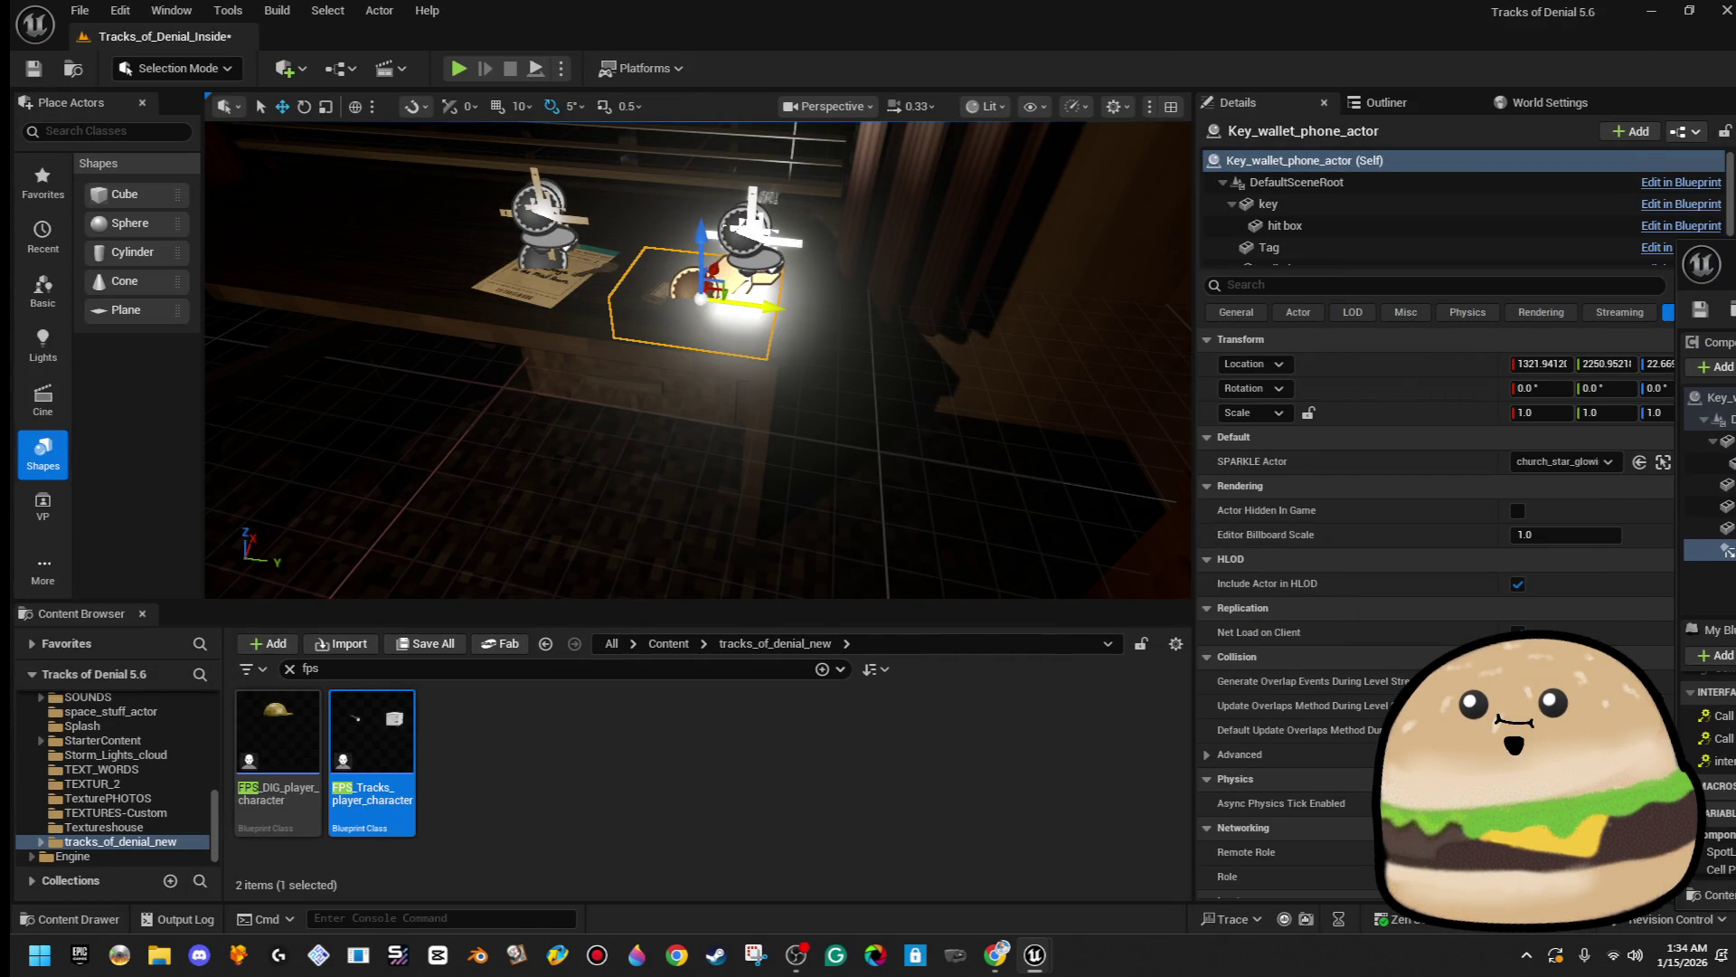
# - Turn the view toward the window, then Play From Here on a floor spot near the kitchen
pyautogui.moveTo(1033, 399)
pyautogui.mouseDown()
pyautogui.moveTo(1021, 453)
pyautogui.moveTo(1032, 398)
pyautogui.mouseUp()
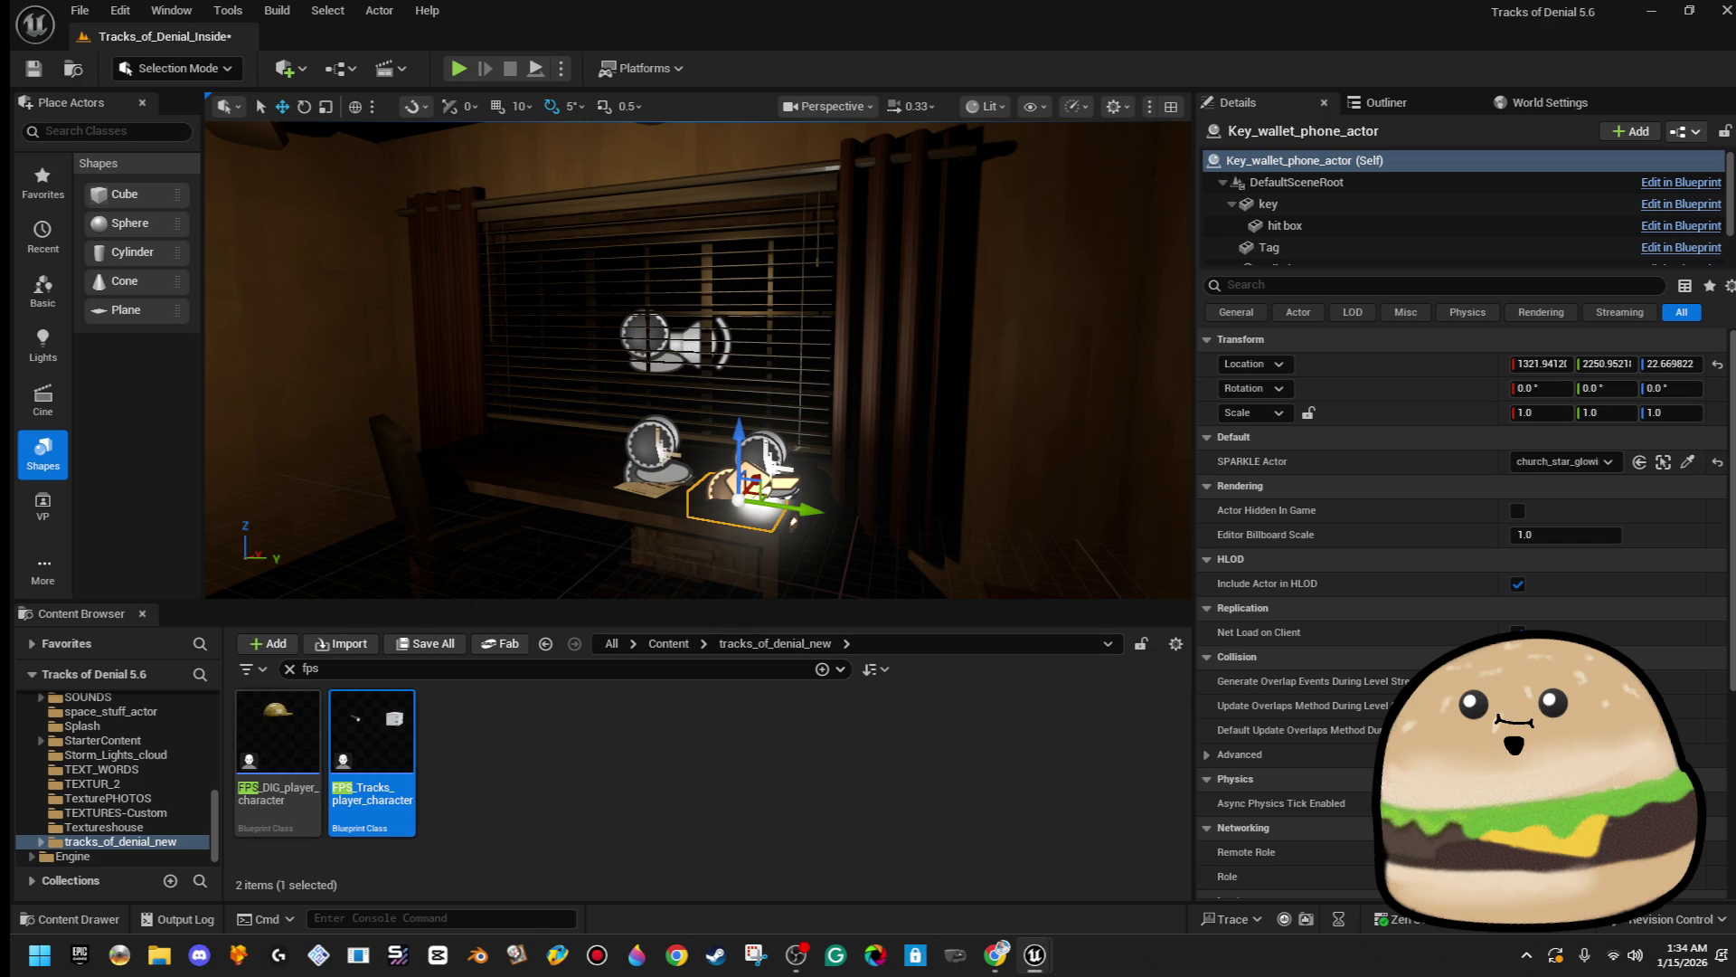
pyautogui.scroll(10, 697, 362)
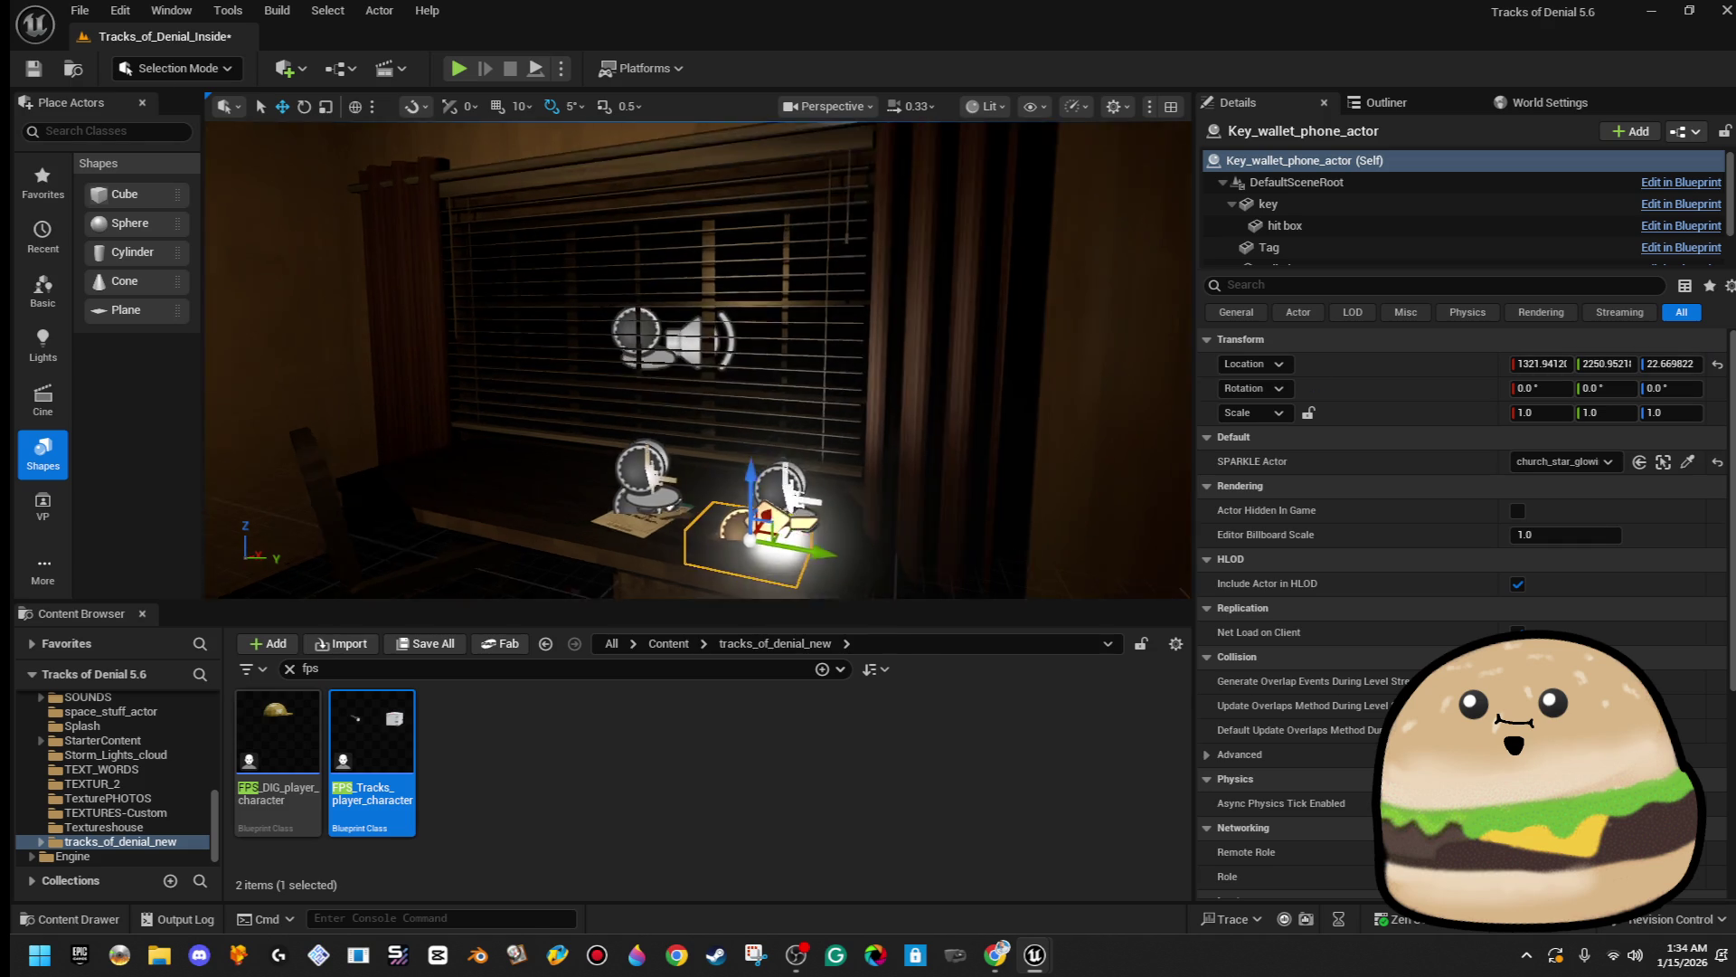
pyautogui.scroll(-10, 696, 361)
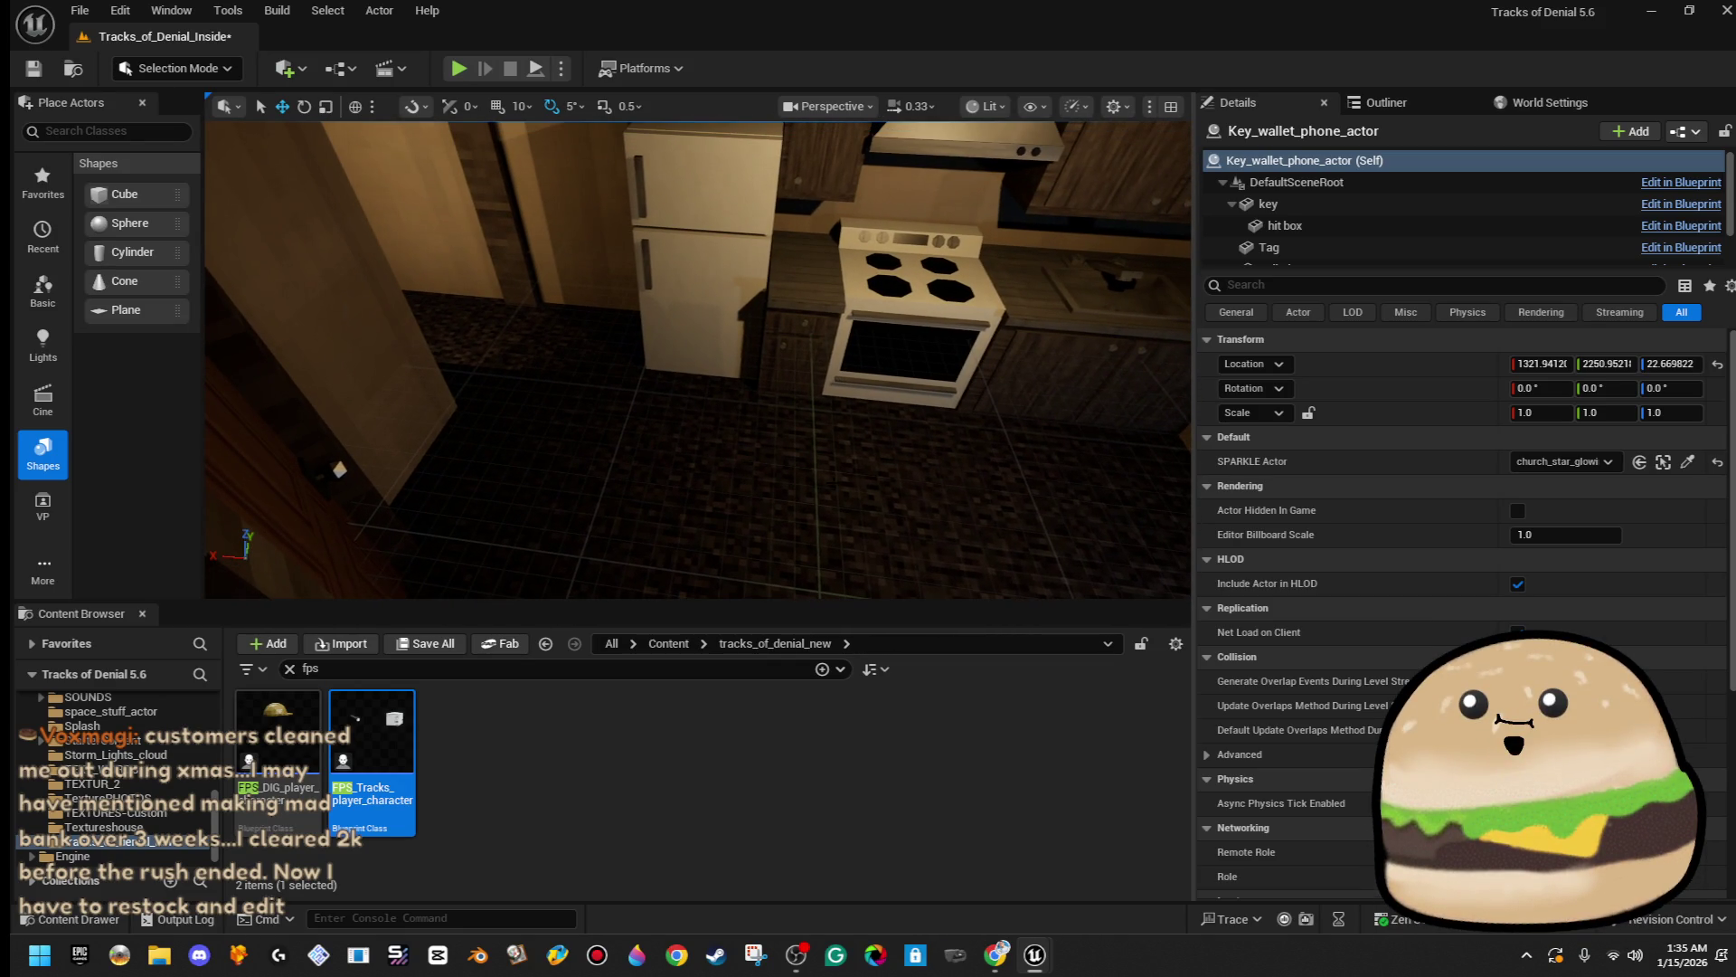
pyautogui.rightClick(923, 334)
pyautogui.click(1121, 915)
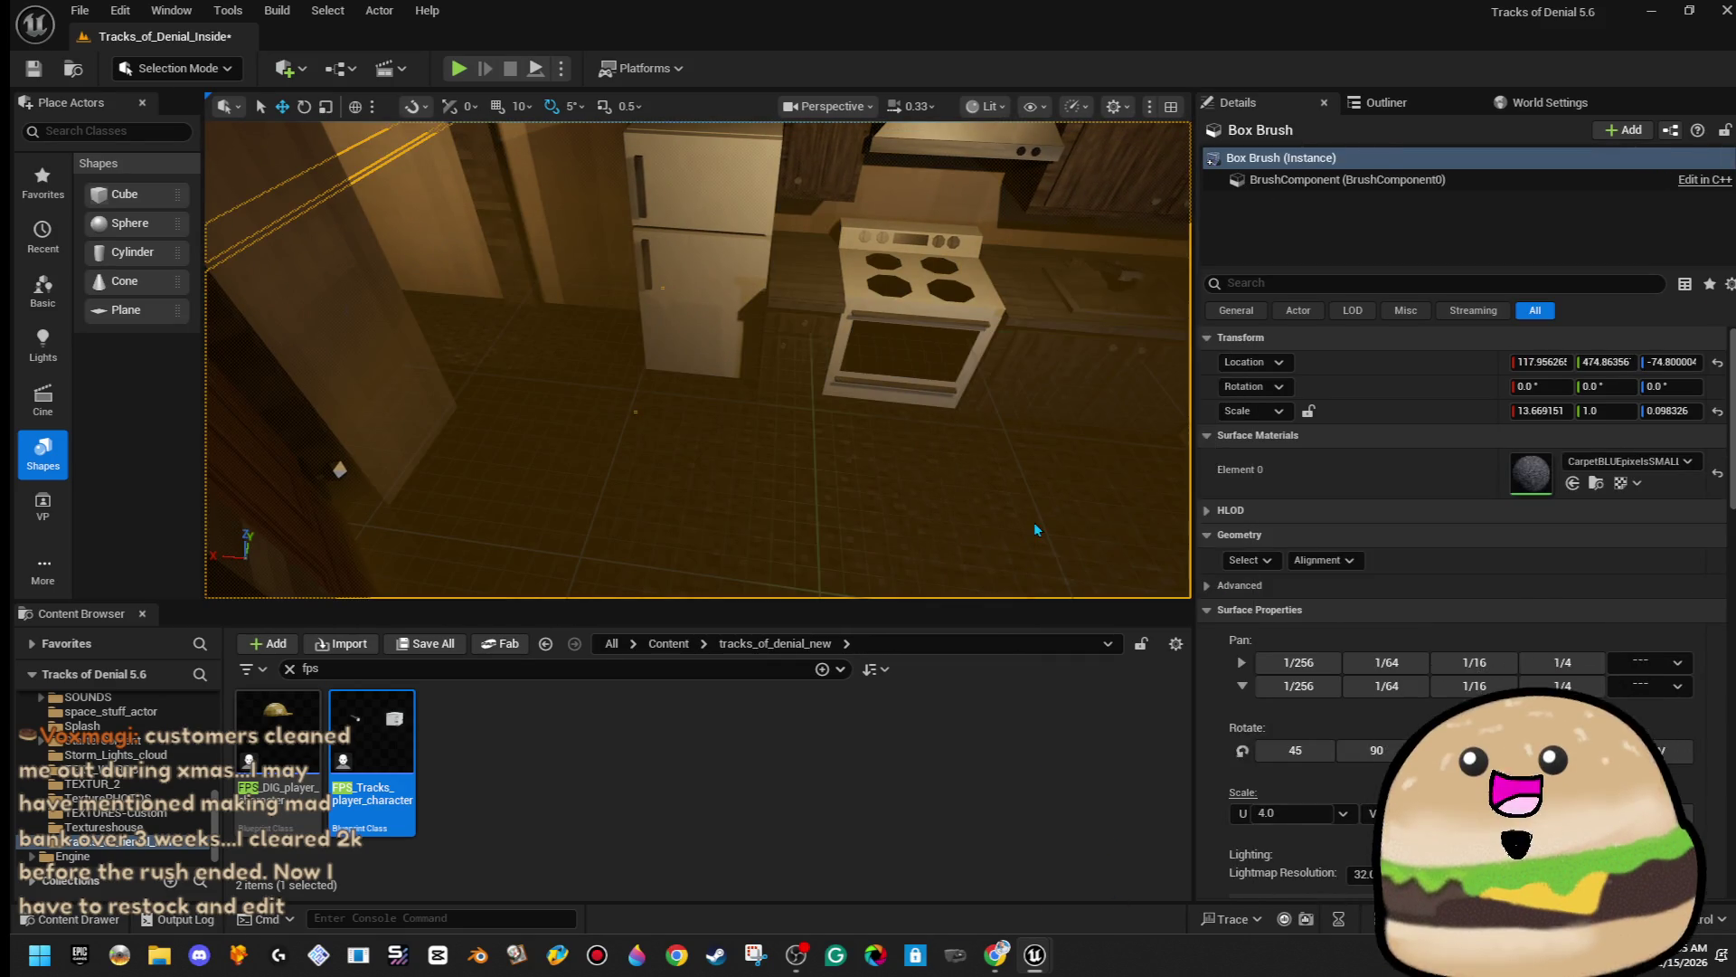
pyautogui.press('F11')
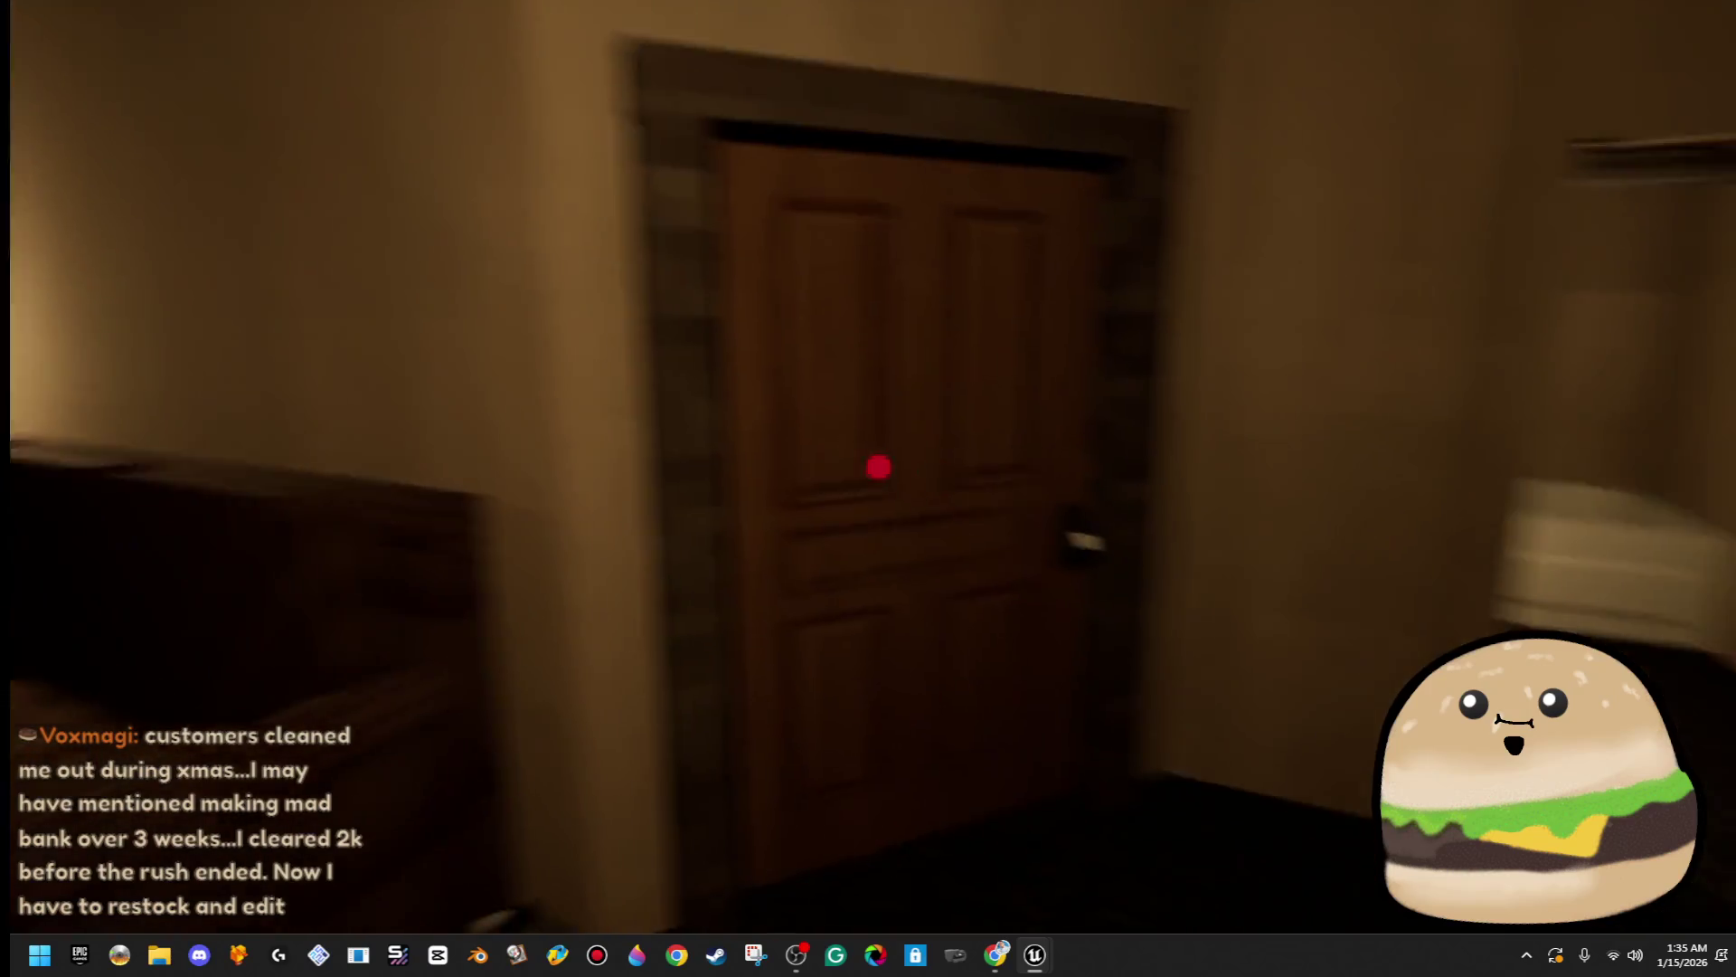
# - Open the bedroom door, walk to the desk, then read and close the mail note
pyautogui.press('e')
pyautogui.press('w')
pyautogui.press('w')
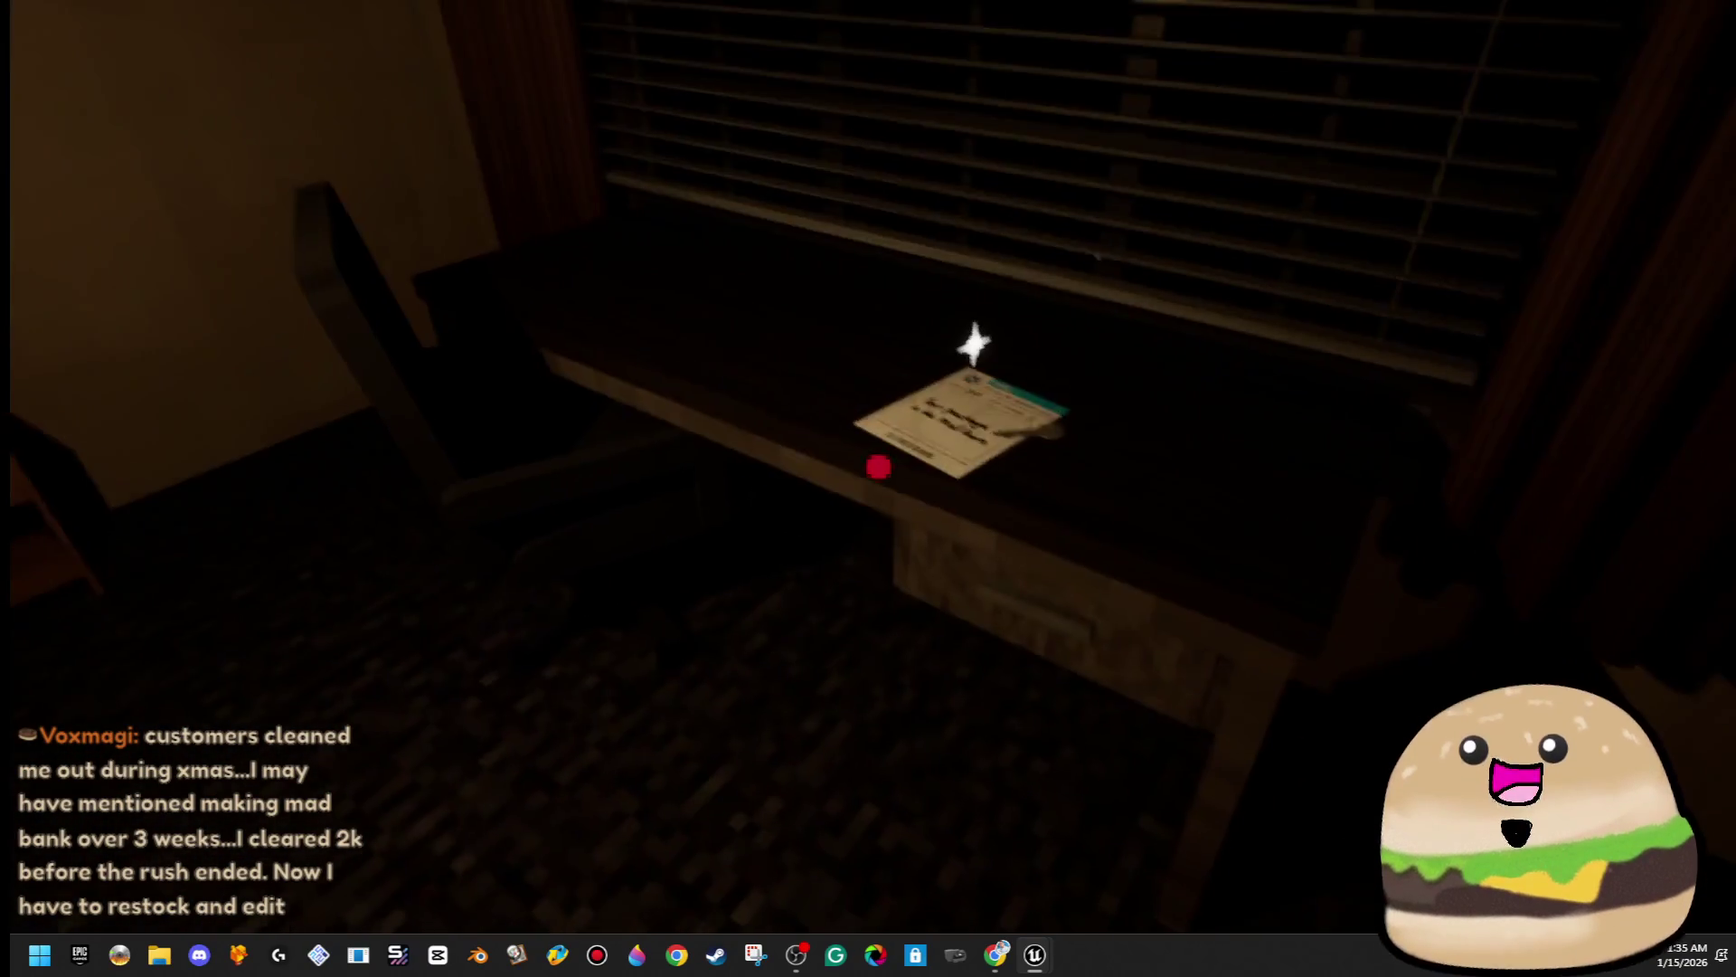
pyautogui.press('e')
pyautogui.click(927, 864)
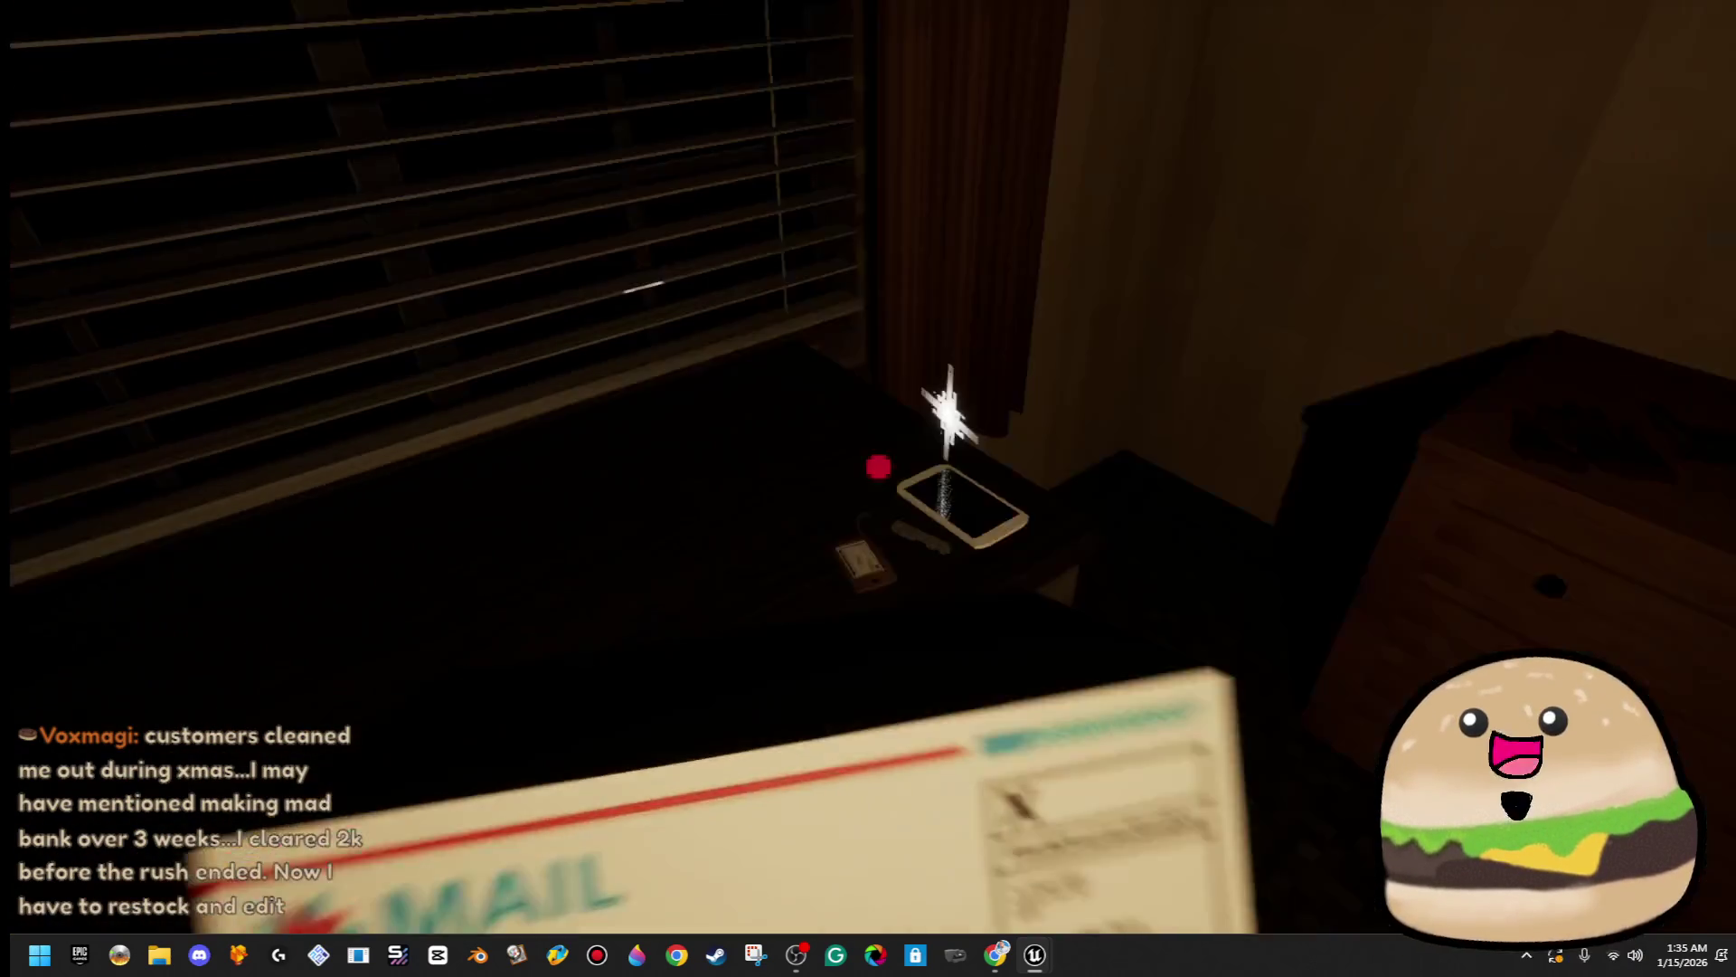
# - Switch off the bedroom light, pick up the blinking phone, then end the play session
pyautogui.press('e')
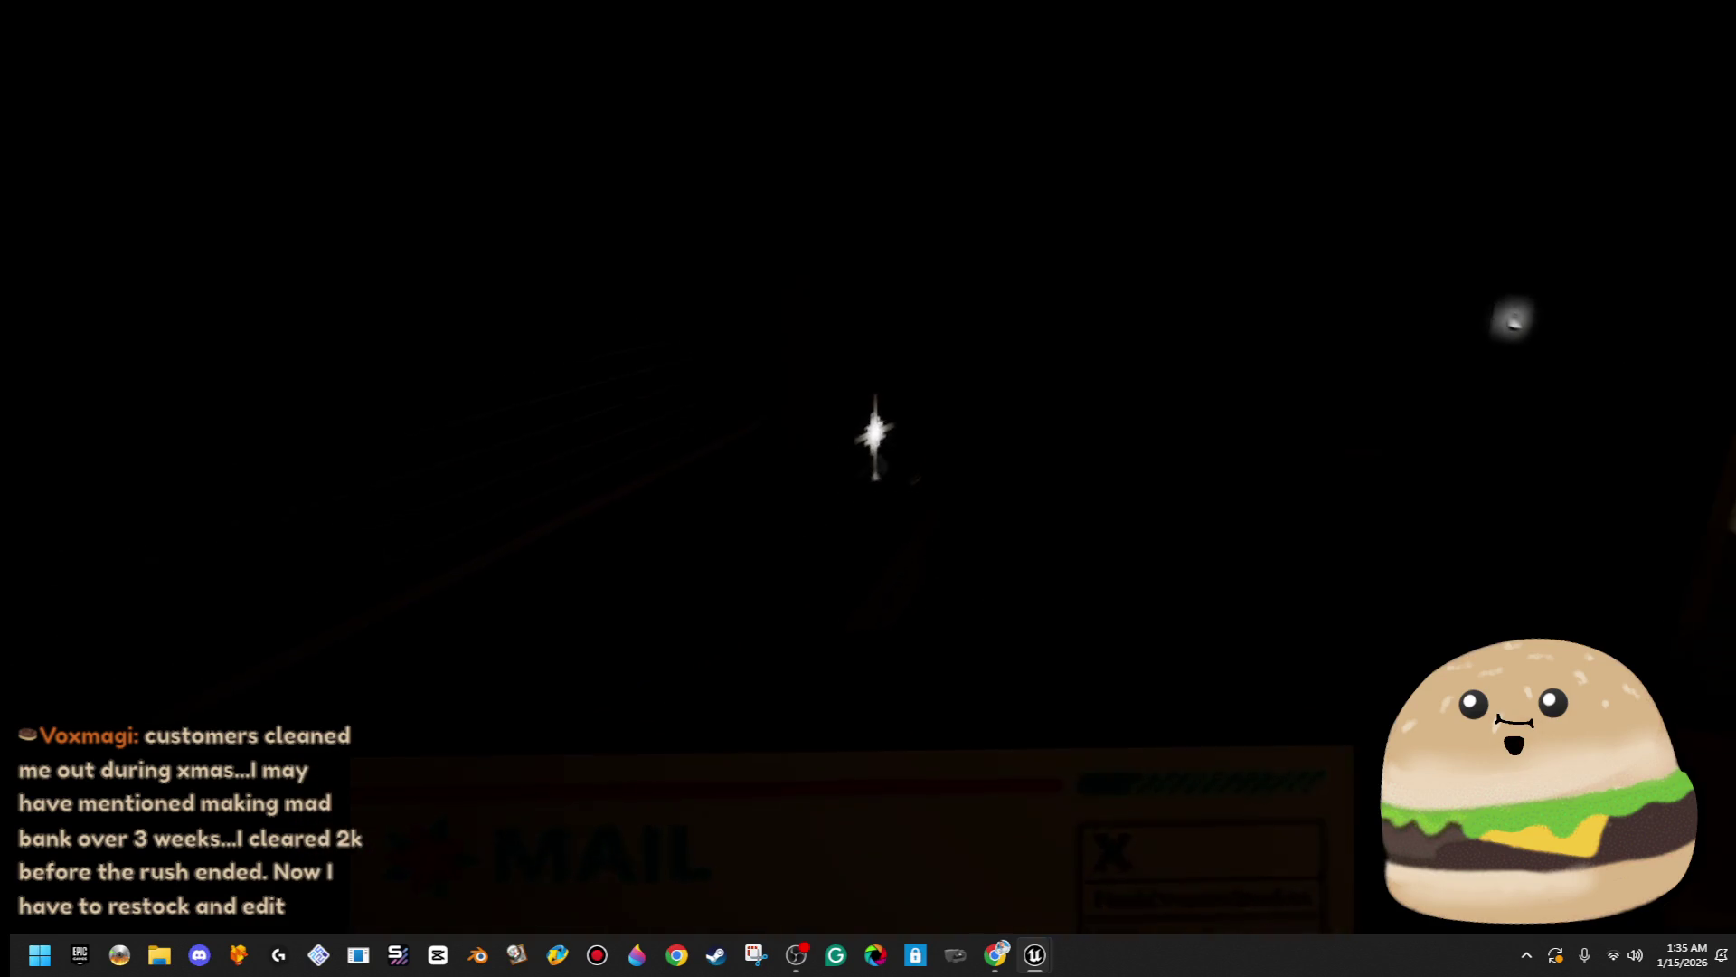
pyautogui.click(878, 466)
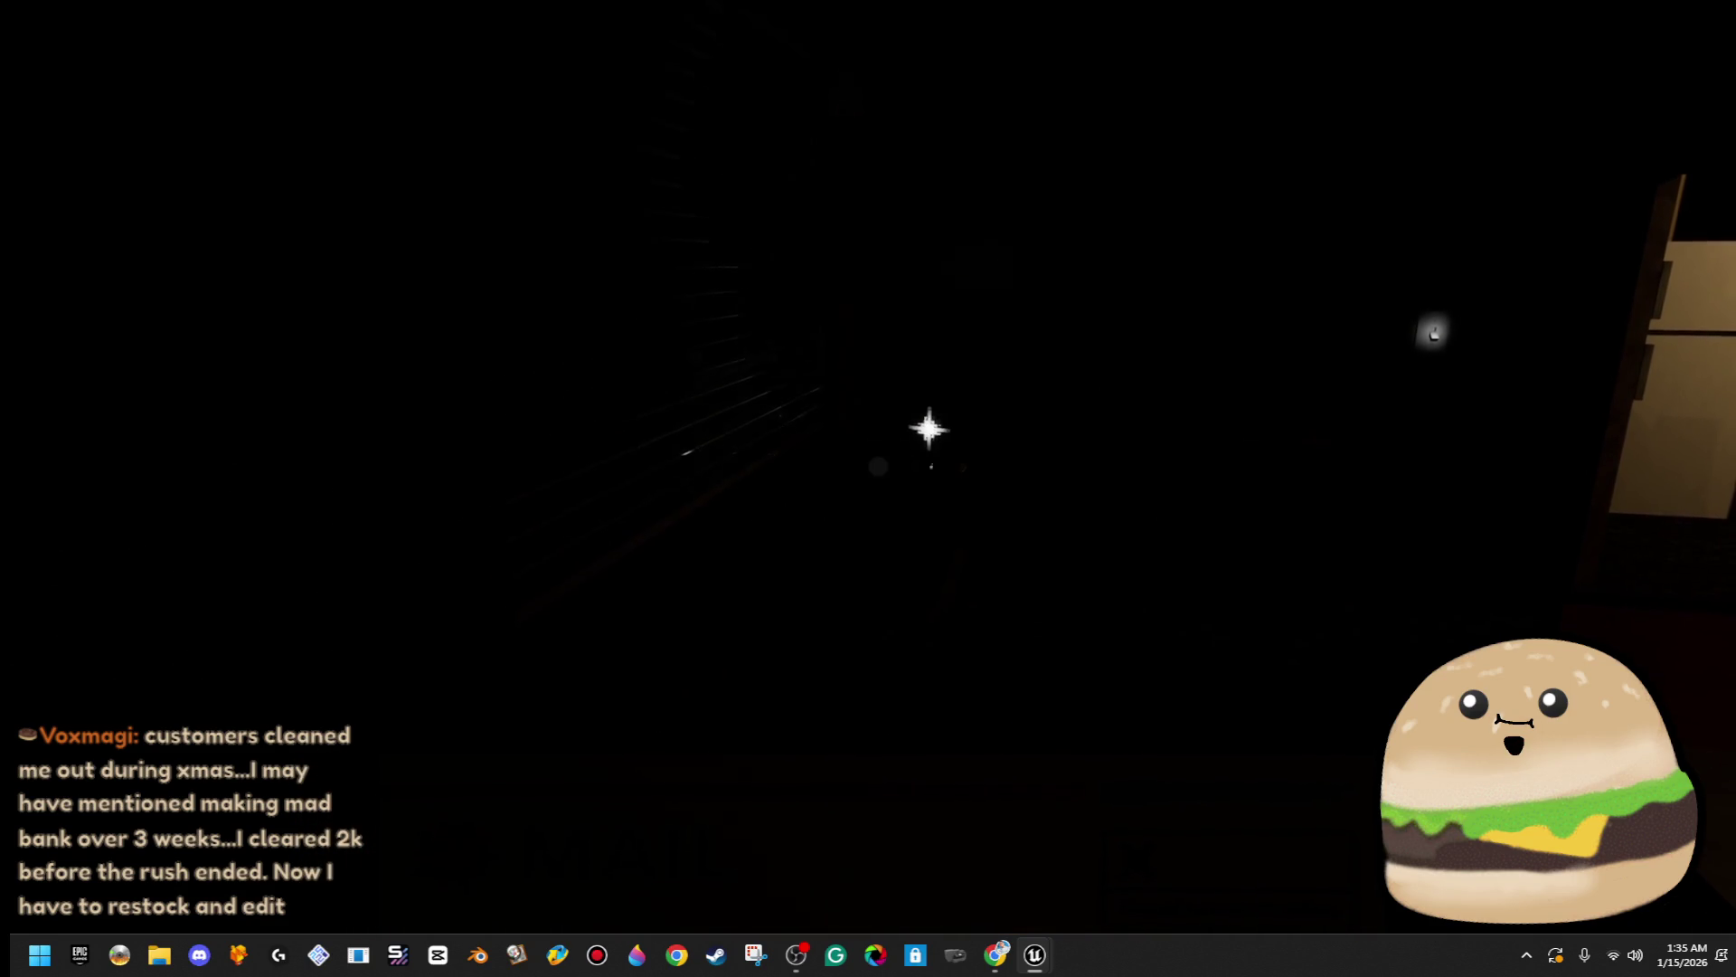
pyautogui.click(687, 466)
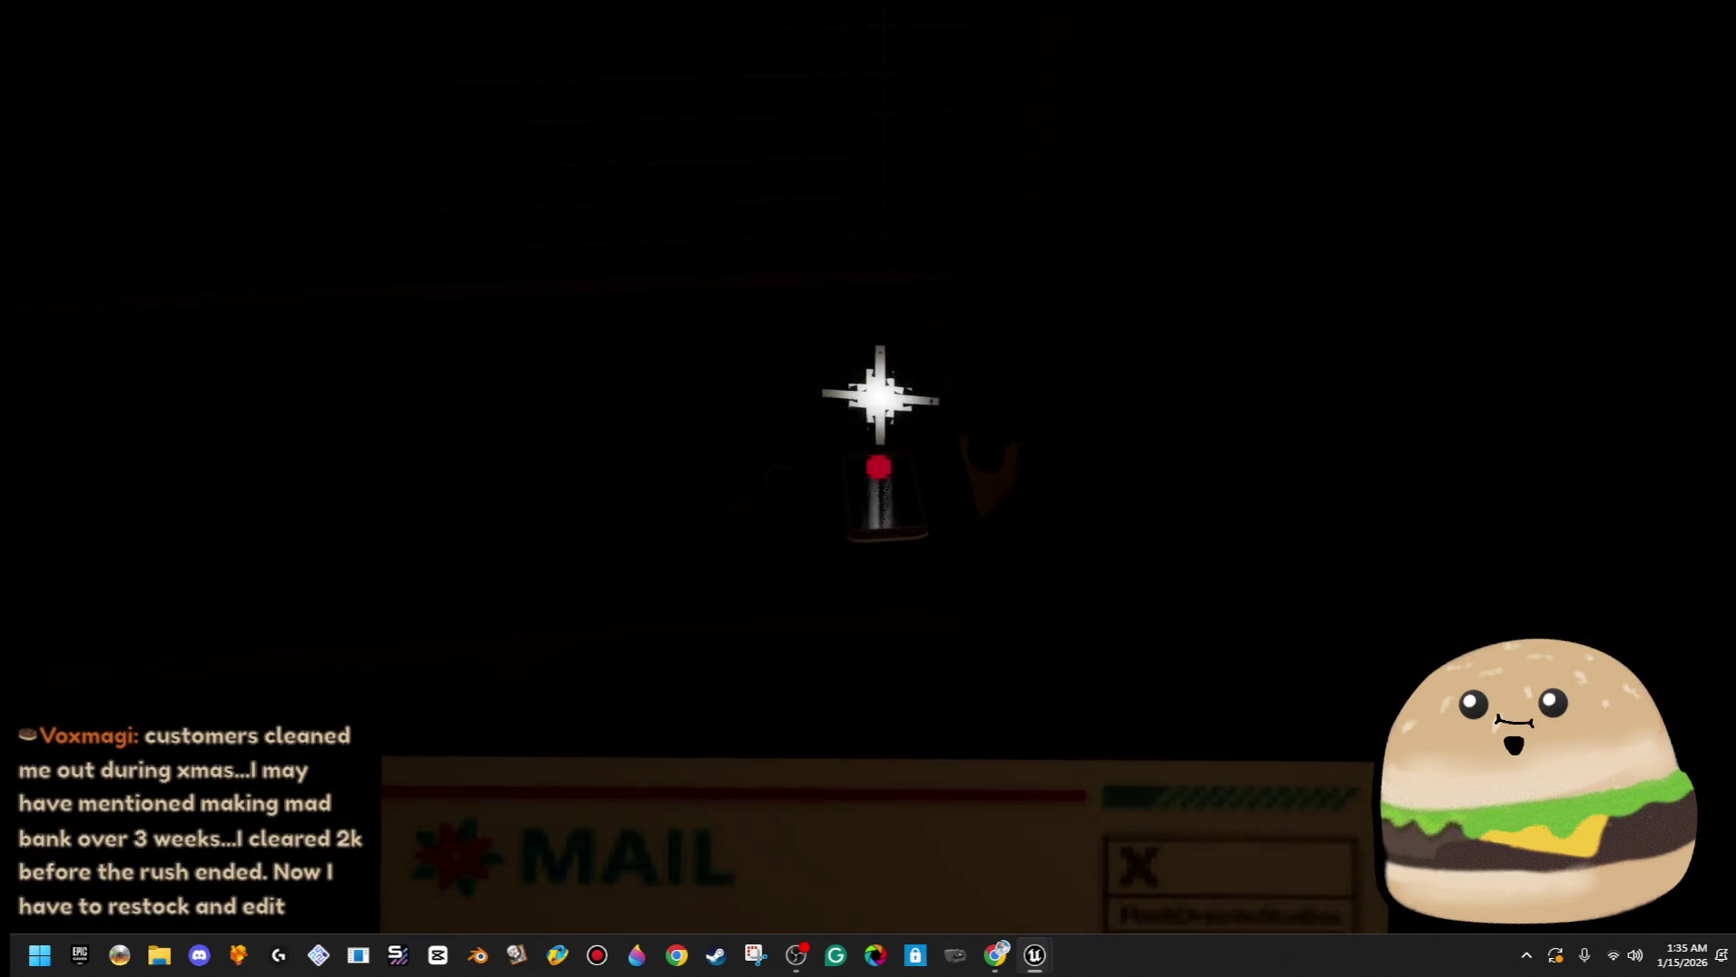
pyautogui.click(878, 467)
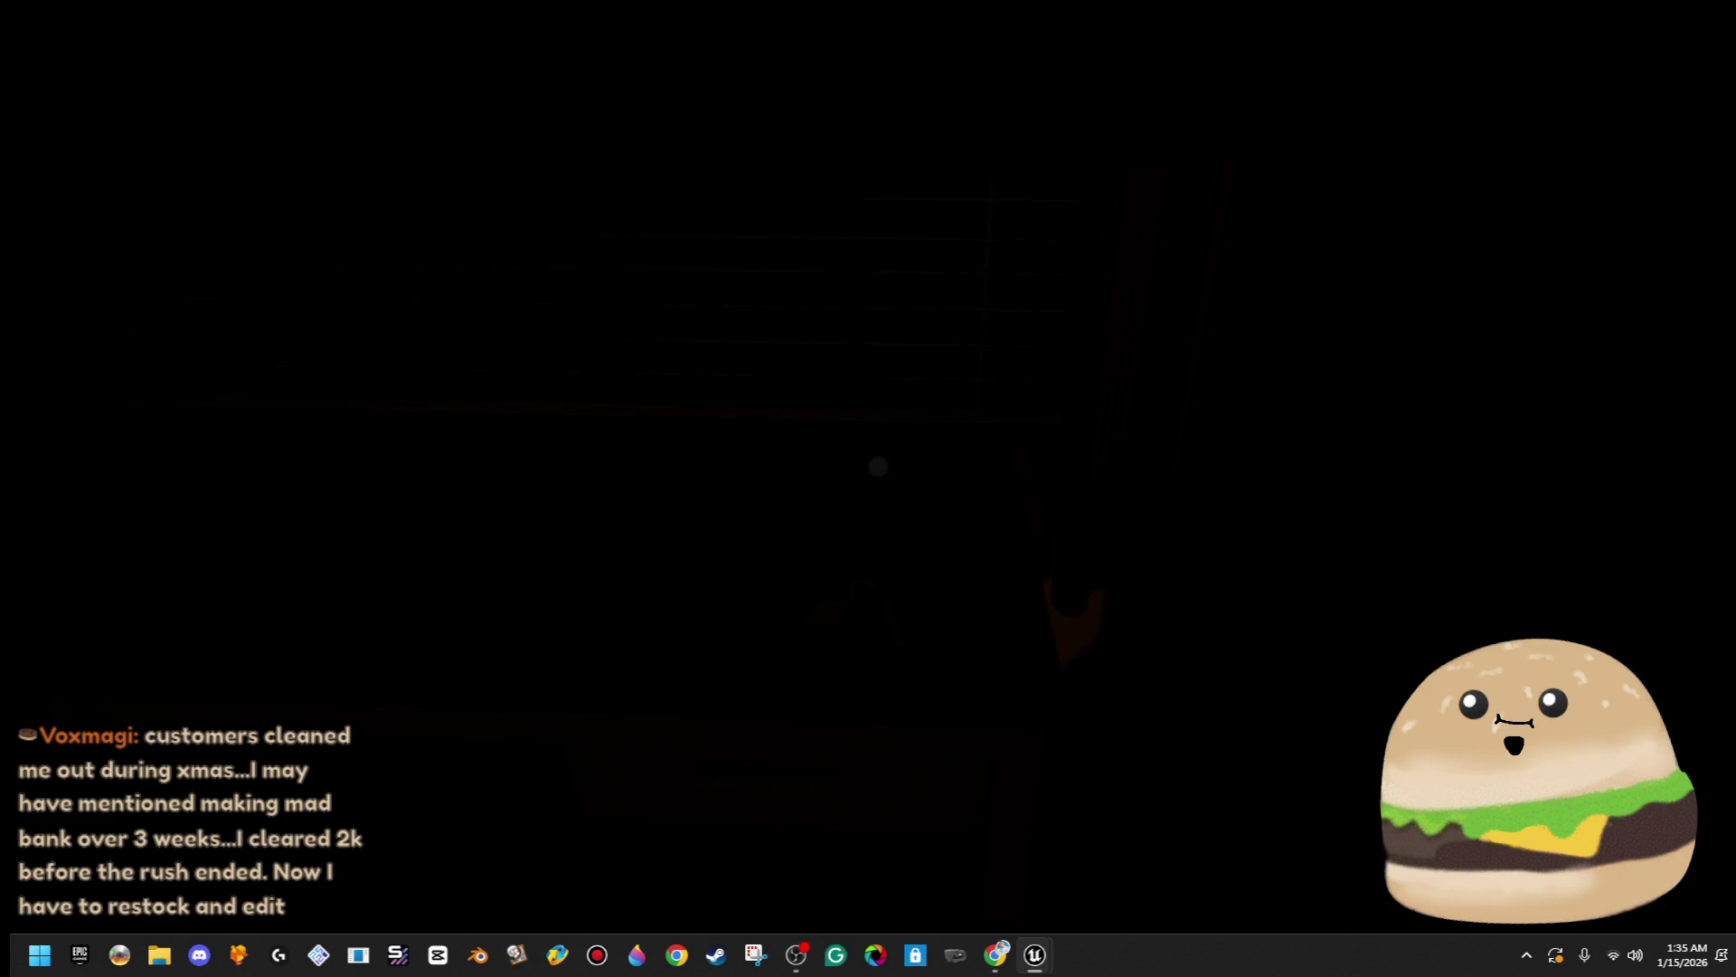
pyautogui.press('Escape')
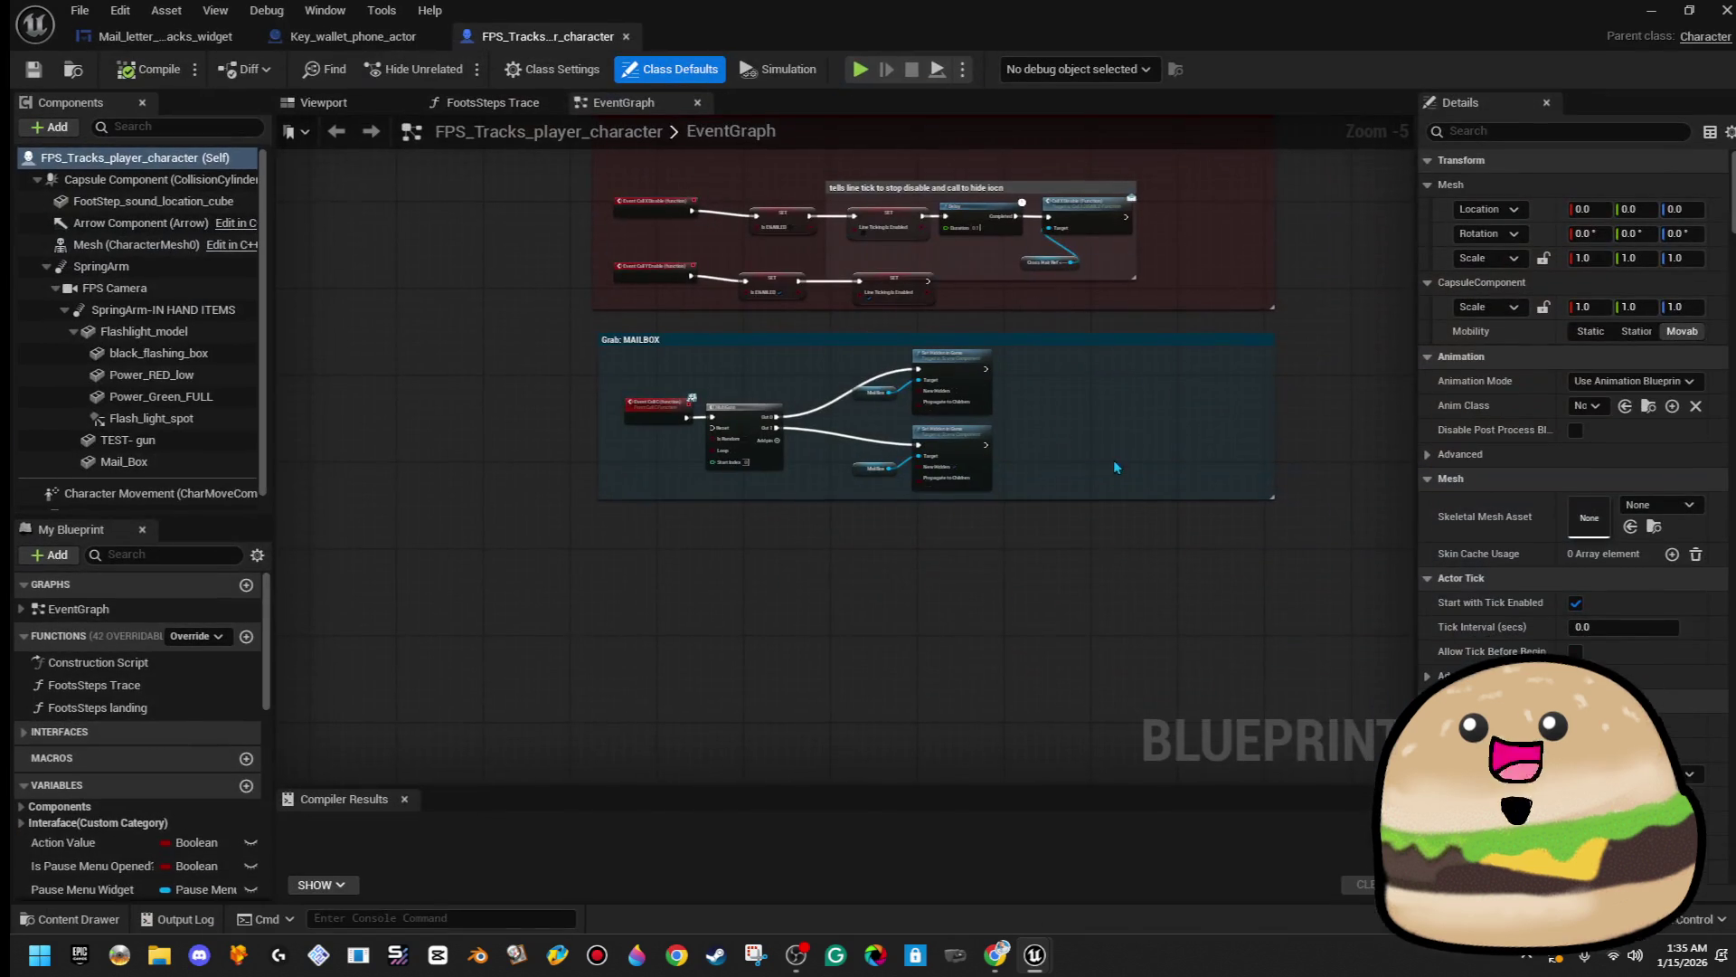
# - Back in Key_wallet_phone_actor, wire the phone screen into the Set Hidden in Game target
pyautogui.scroll(5, 968, 313)
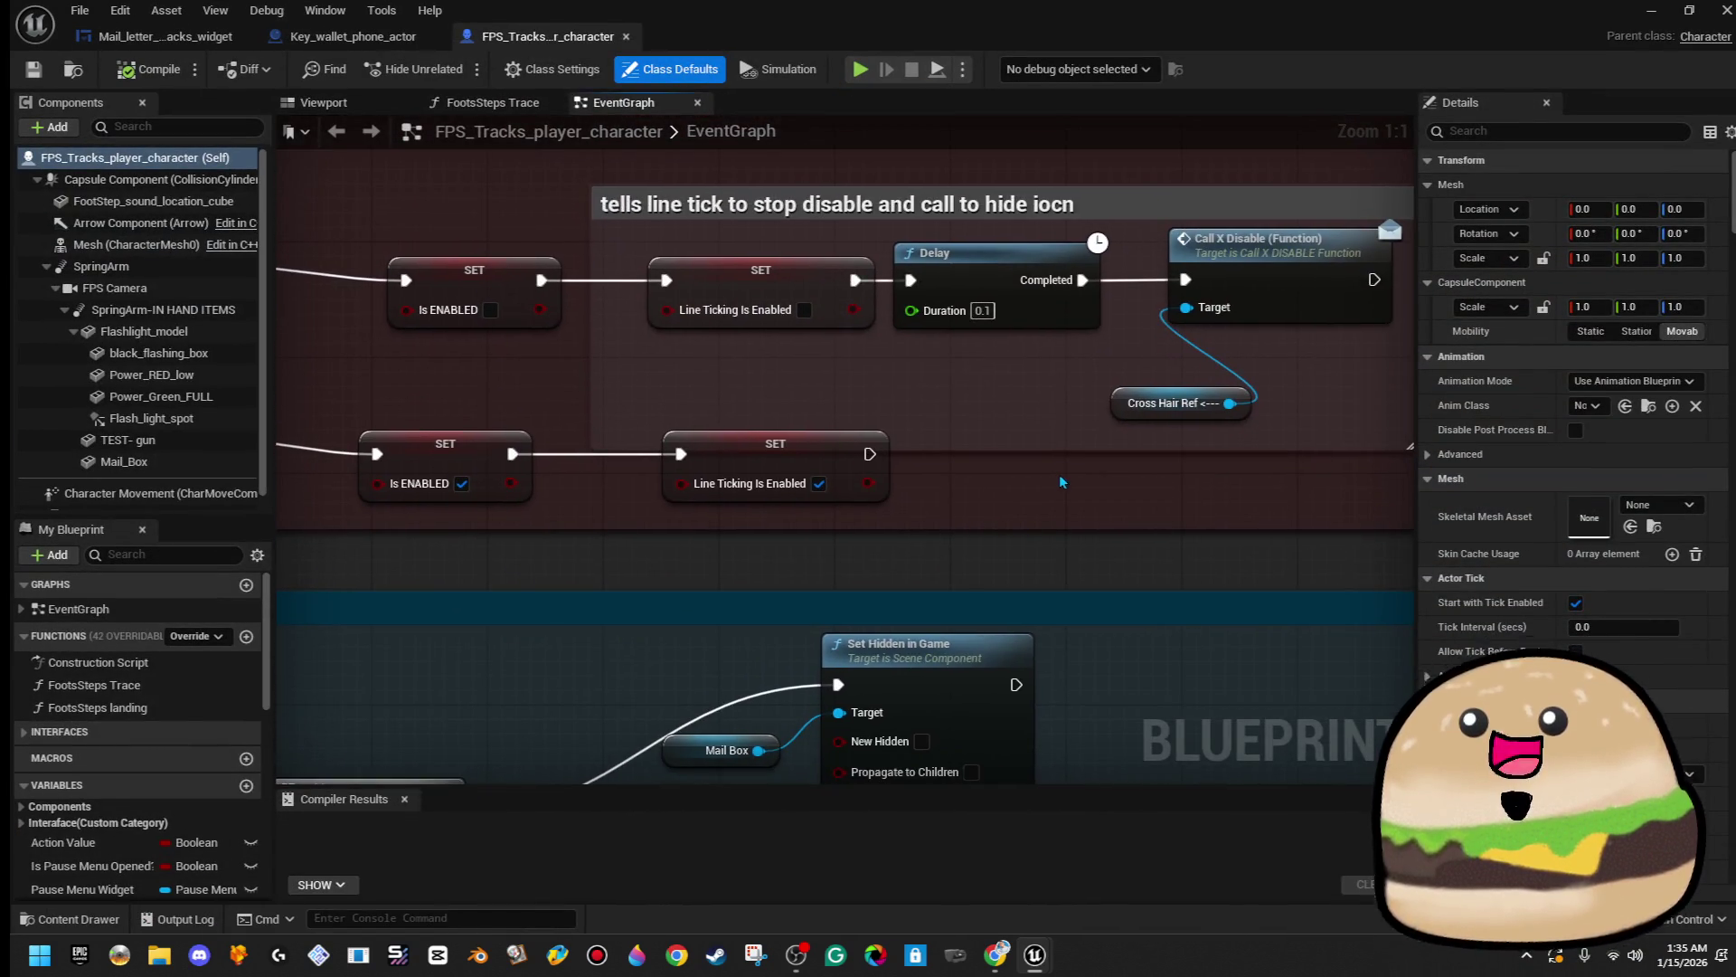
pyautogui.click(340, 42)
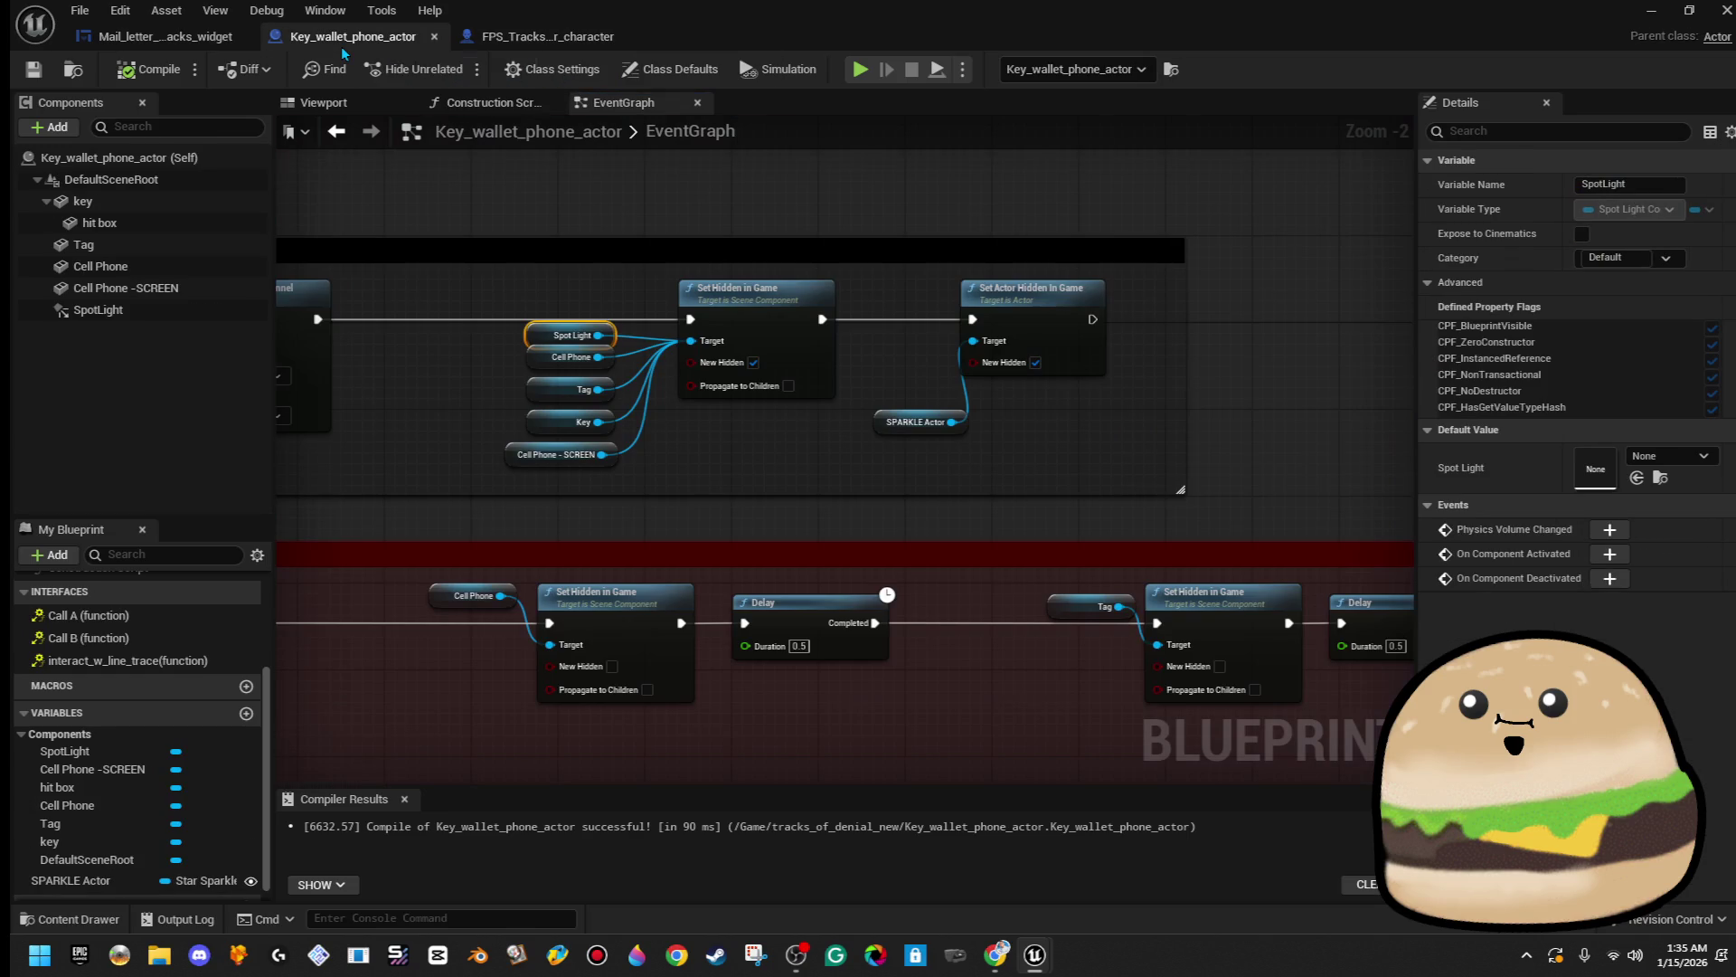
pyautogui.scroll(-4, 1059, 396)
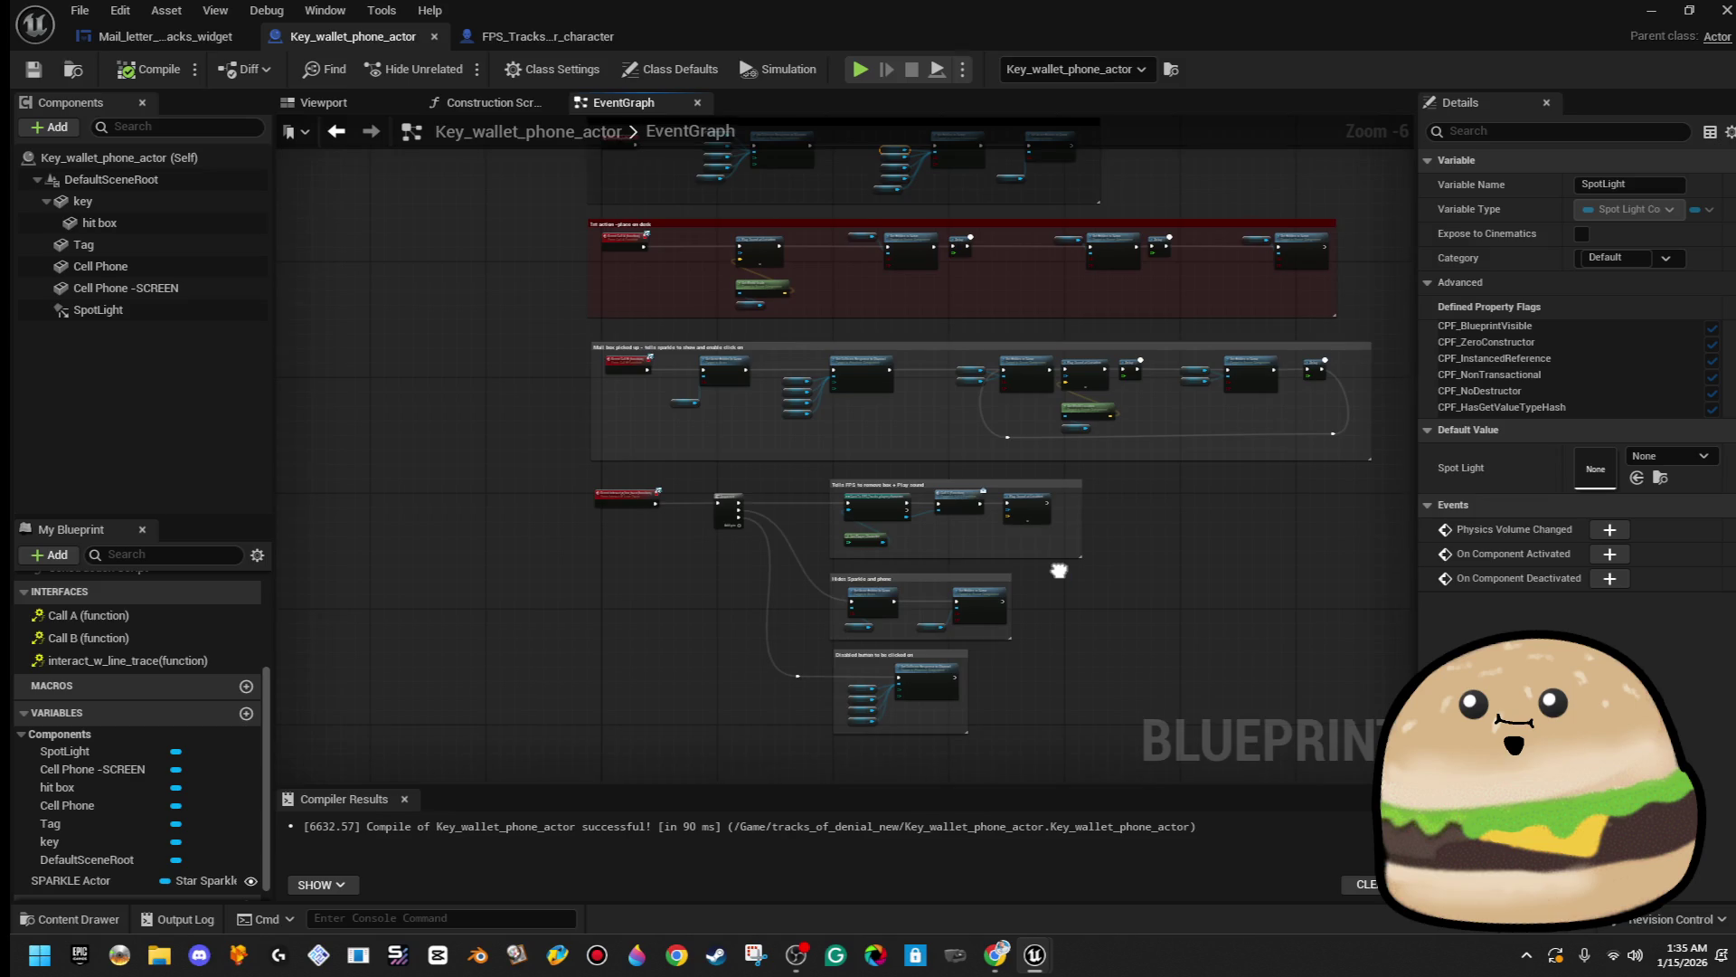
pyautogui.scroll(6, 940, 387)
pyautogui.scroll(-2, 1022, 471)
pyautogui.moveTo(923, 552); pyautogui.dragTo(905, 120)
pyautogui.moveTo(896, 386)
pyautogui.mouseDown()
pyautogui.moveTo(872, 456)
pyautogui.moveTo(887, 480)
pyautogui.mouseUp()
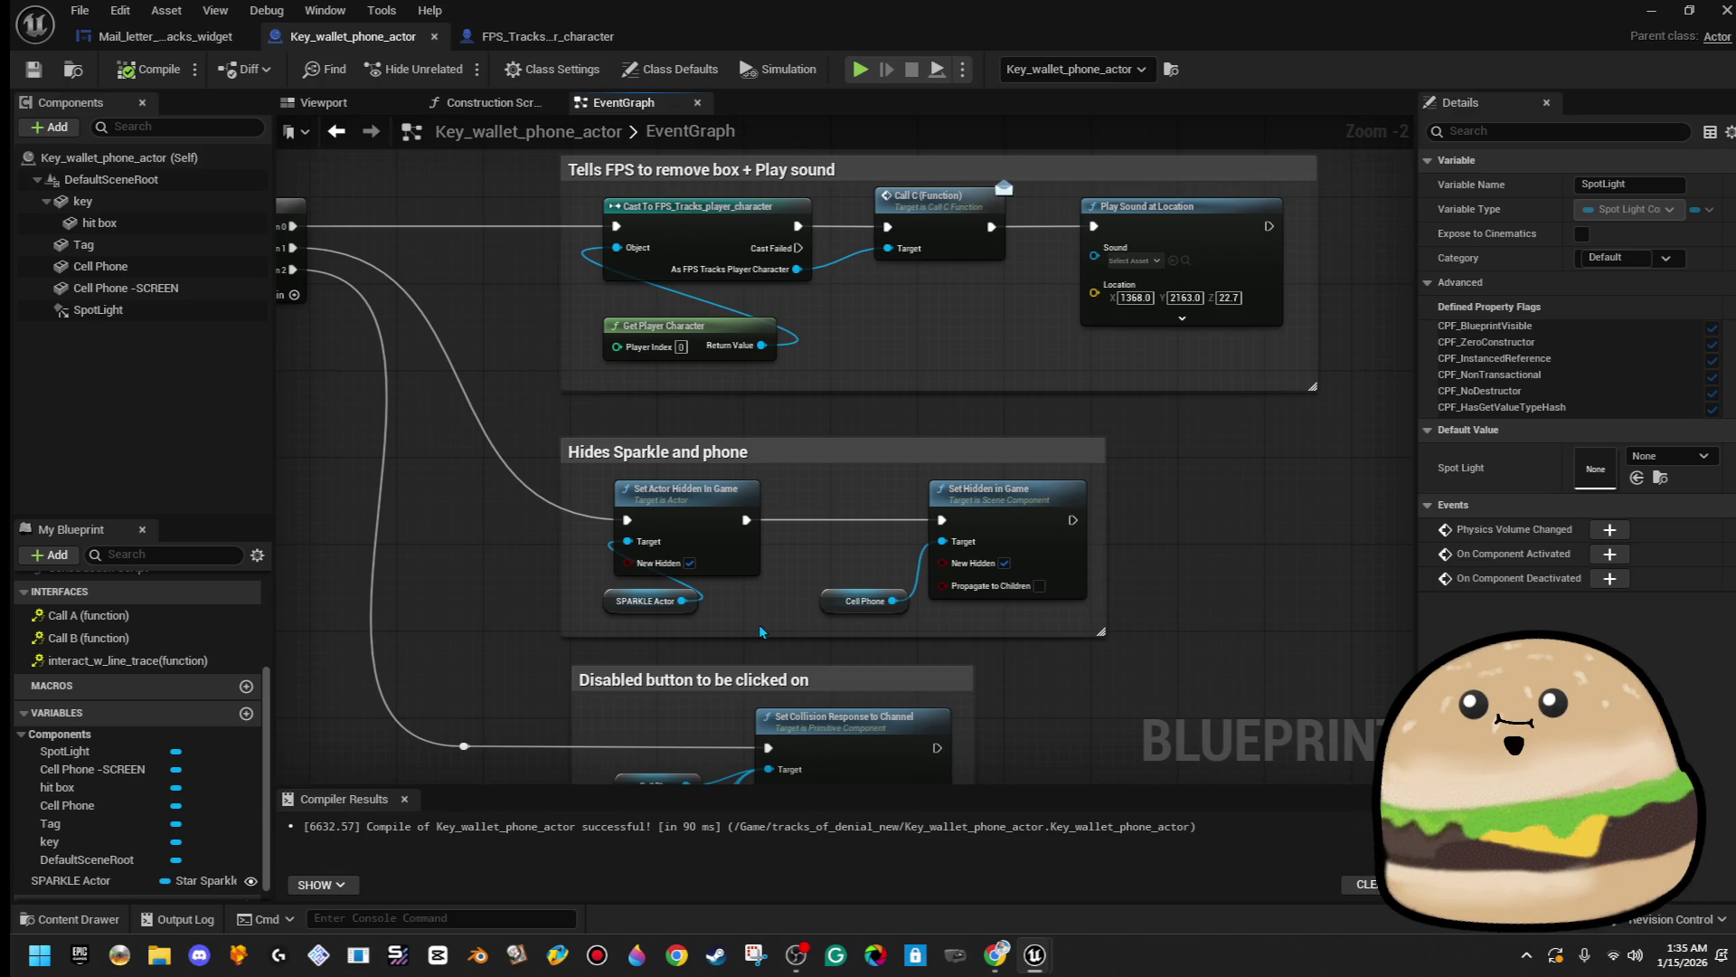
pyautogui.moveTo(127, 288)
pyautogui.mouseDown()
pyautogui.moveTo(633, 533)
pyautogui.moveTo(948, 548)
pyautogui.moveTo(907, 550)
pyautogui.moveTo(907, 590)
pyautogui.mouseUp()
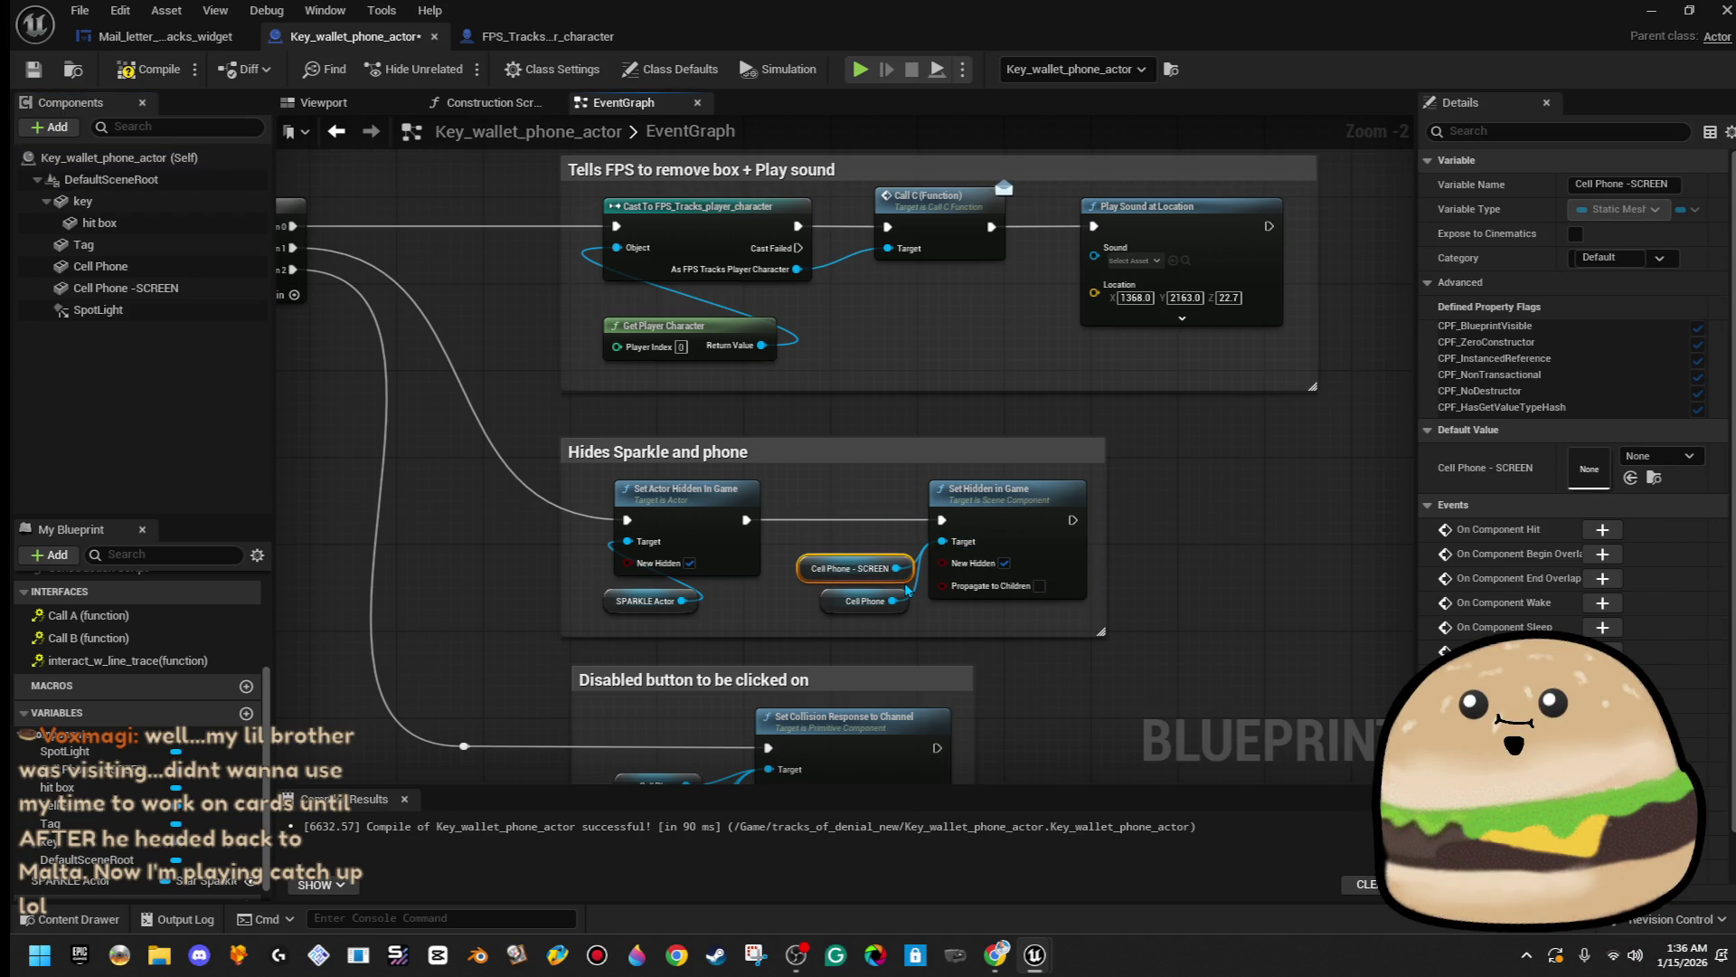
# - Also feed the SpotLight into that hide node, then compile and save the Blueprint
pyautogui.moveTo(100, 309)
pyautogui.mouseDown()
pyautogui.moveTo(972, 524)
pyautogui.moveTo(968, 550)
pyautogui.mouseUp()
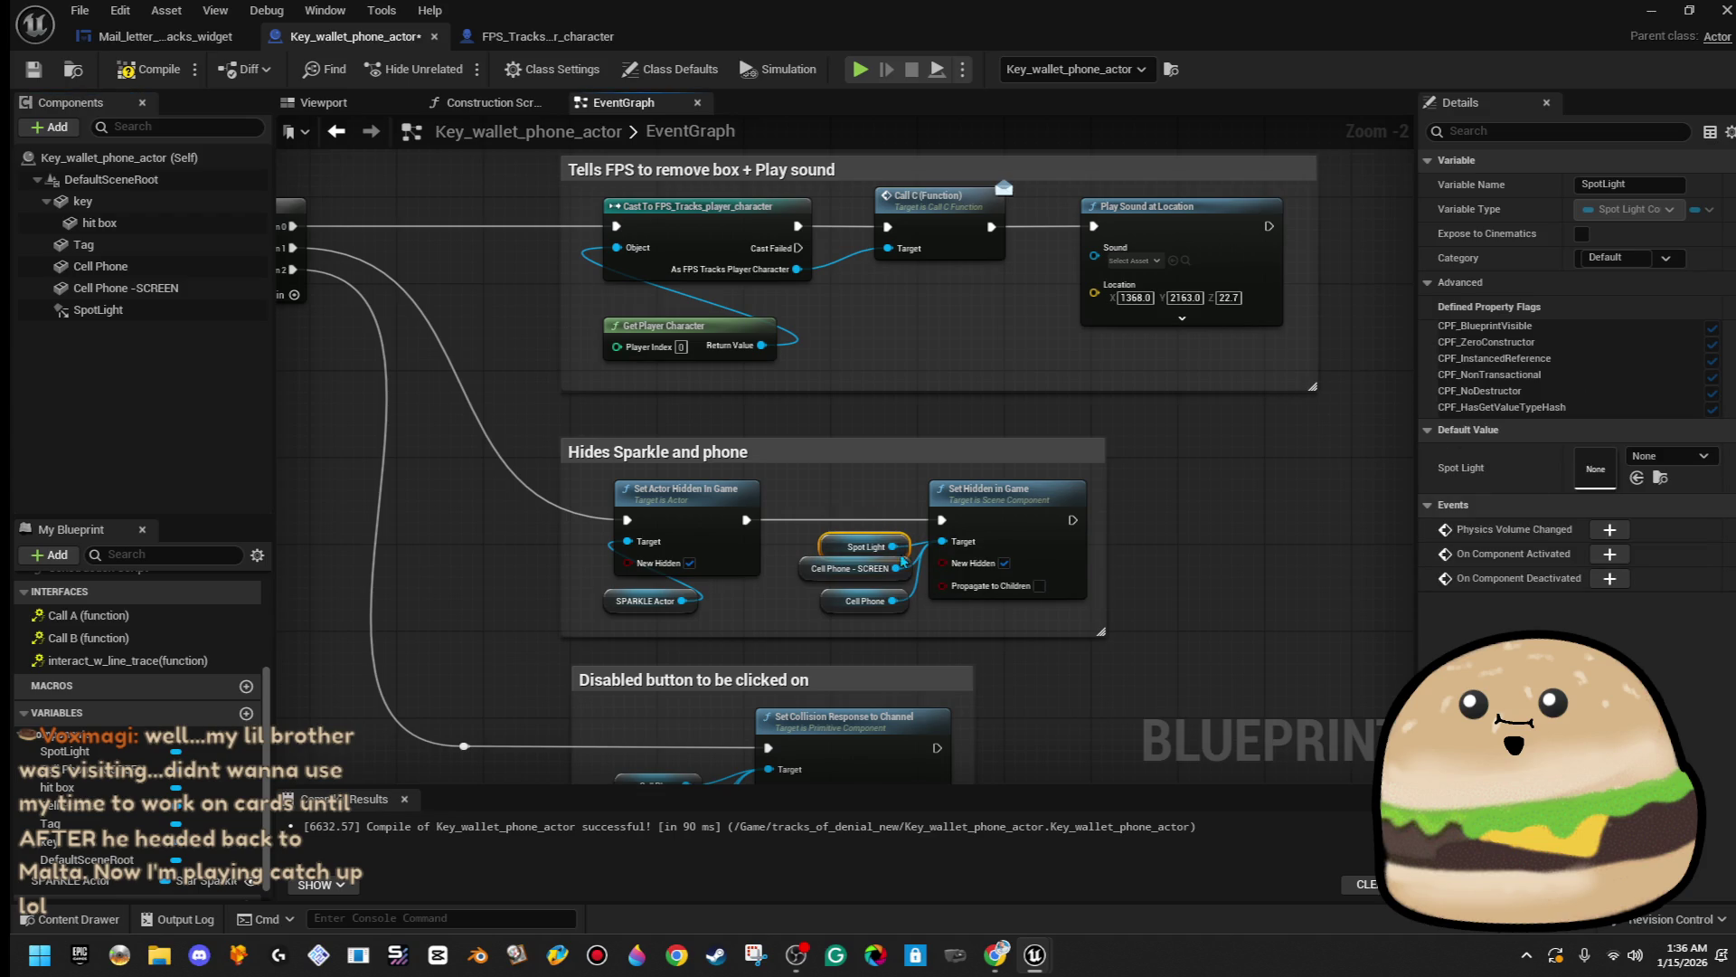
pyautogui.click(144, 69)
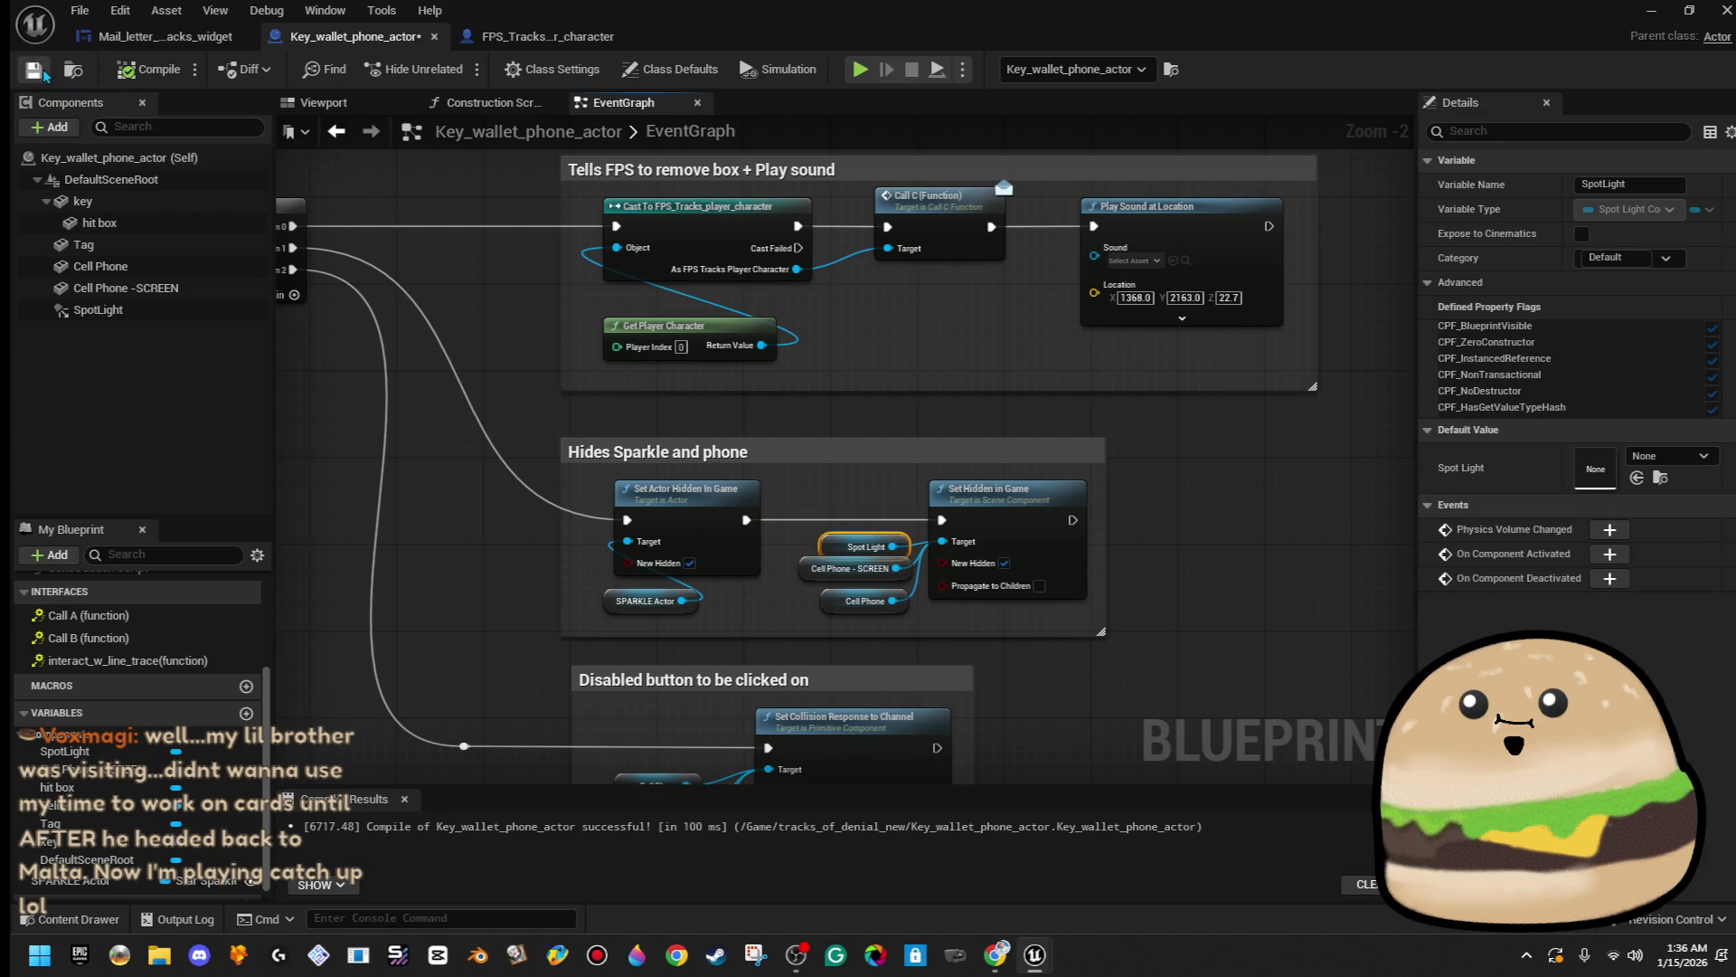
pyautogui.moveTo(1062, 394)
pyautogui.mouseDown()
pyautogui.moveTo(1004, 494)
pyautogui.moveTo(752, 573)
pyautogui.moveTo(1019, 310)
pyautogui.moveTo(1157, 237)
pyautogui.mouseUp()
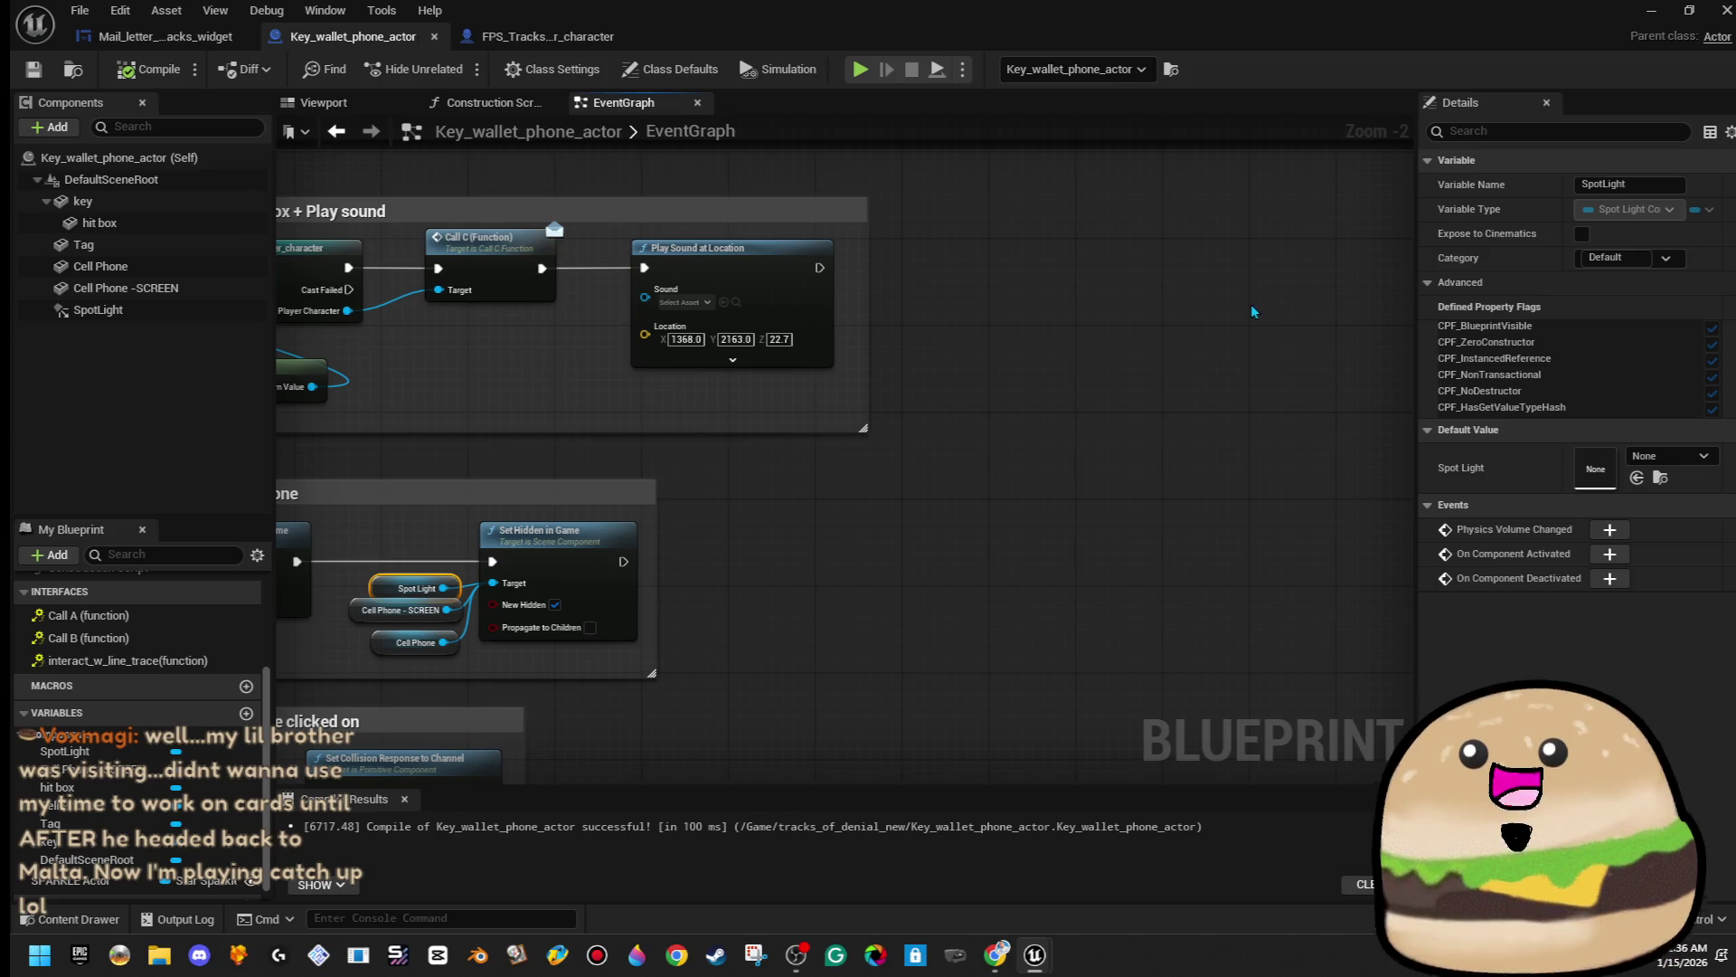
# - Widen the blink loop's comment box to the right around the Delay and Set Hidden nodes
pyautogui.moveTo(1280, 159)
pyautogui.mouseDown()
pyautogui.moveTo(892, 601)
pyautogui.moveTo(953, 639)
pyautogui.mouseUp()
pyautogui.moveTo(1133, 604); pyautogui.dragTo(887, 578)
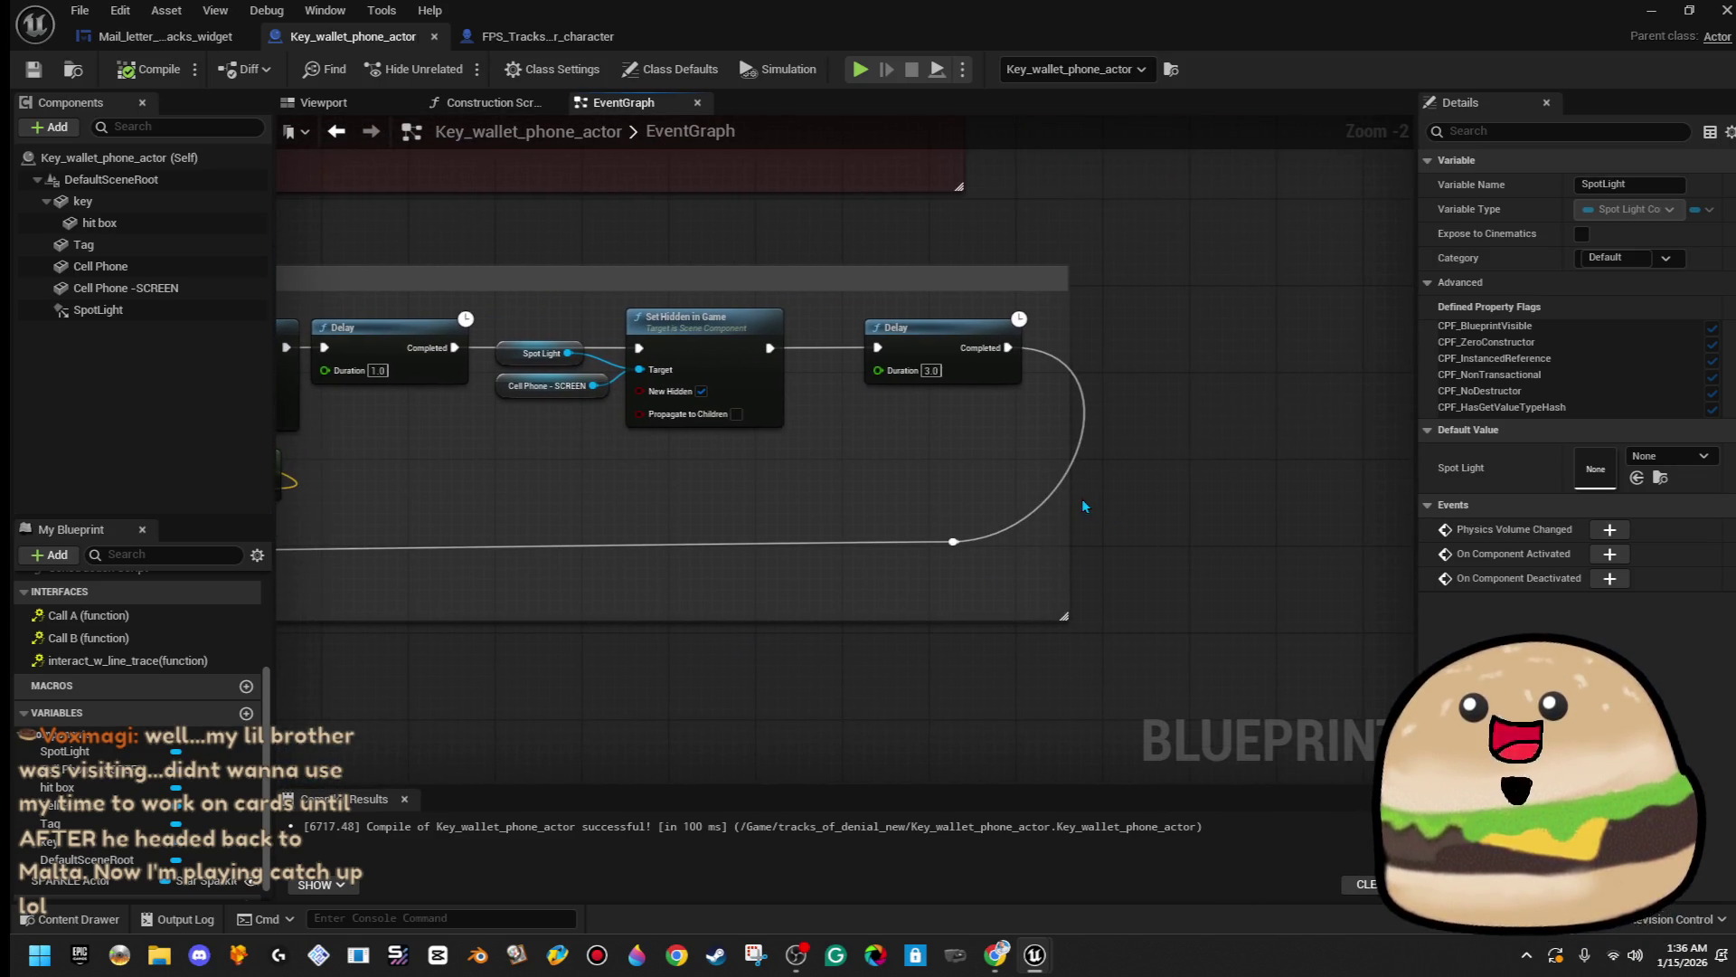
pyautogui.moveTo(1068, 499); pyautogui.dragTo(1284, 498)
pyautogui.moveTo(967, 536)
pyautogui.mouseDown()
pyautogui.moveTo(1223, 513)
pyautogui.moveTo(1488, 529)
pyautogui.mouseUp()
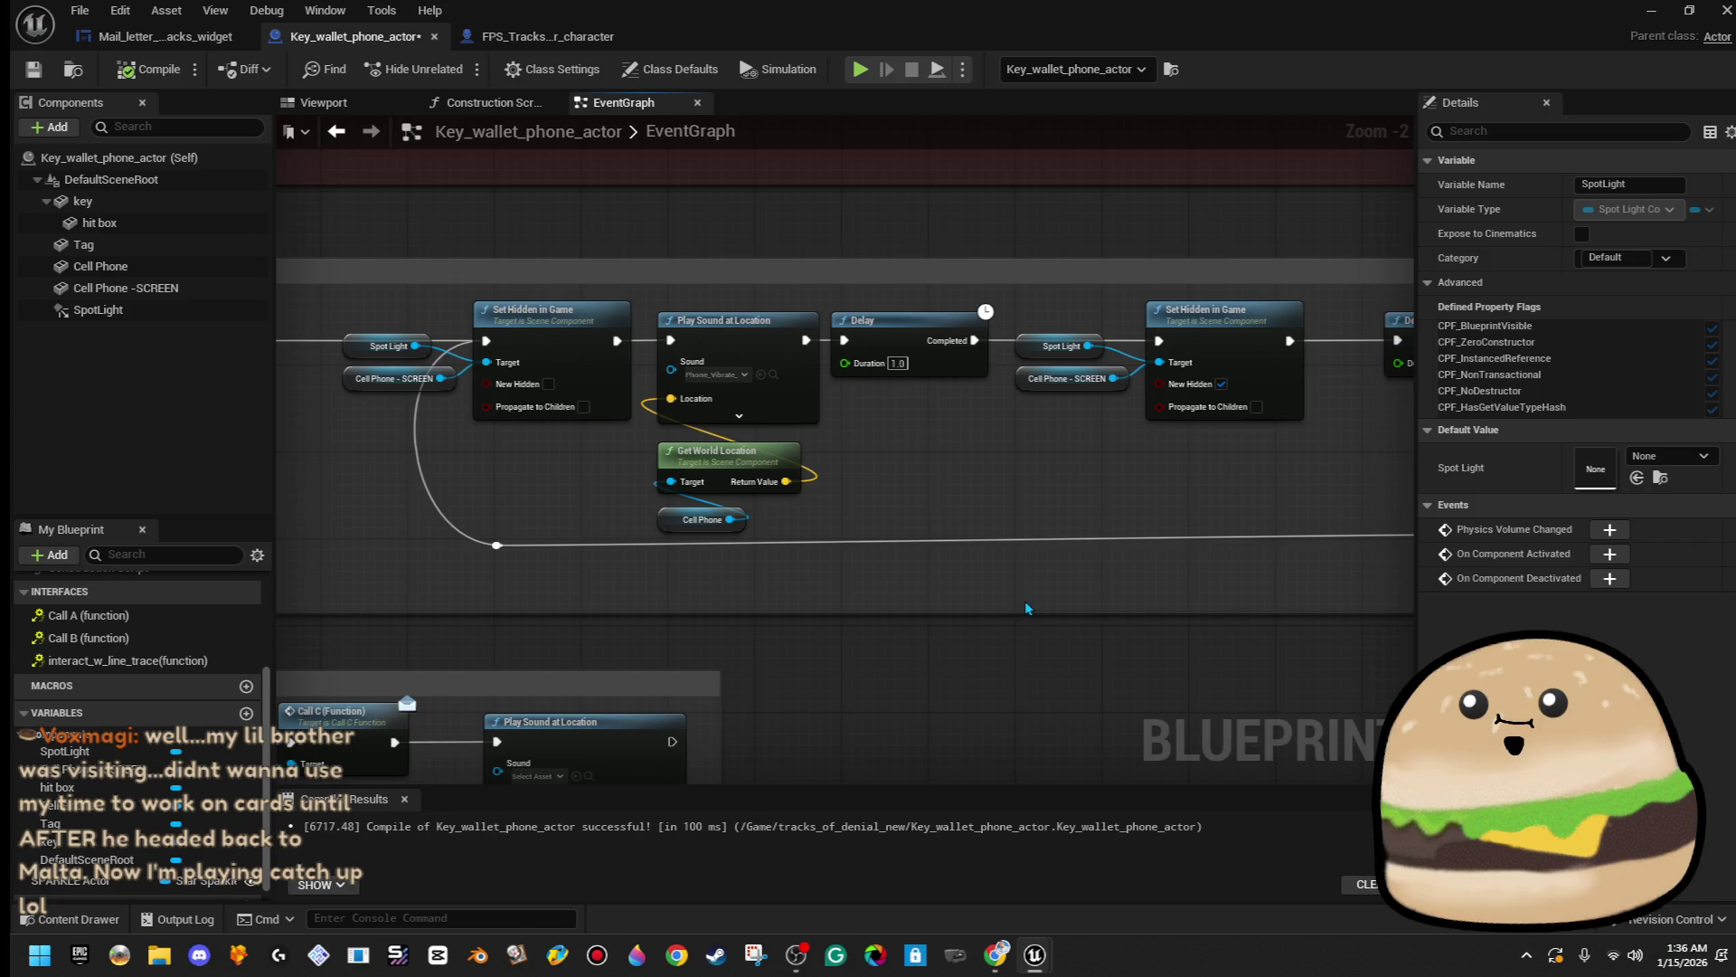
# - Move the reroute knot on the loop-back wire to the right
pyautogui.moveTo(657, 547)
pyautogui.mouseDown()
pyautogui.moveTo(923, 561)
pyautogui.moveTo(841, 543)
pyautogui.moveTo(790, 497)
pyautogui.mouseUp()
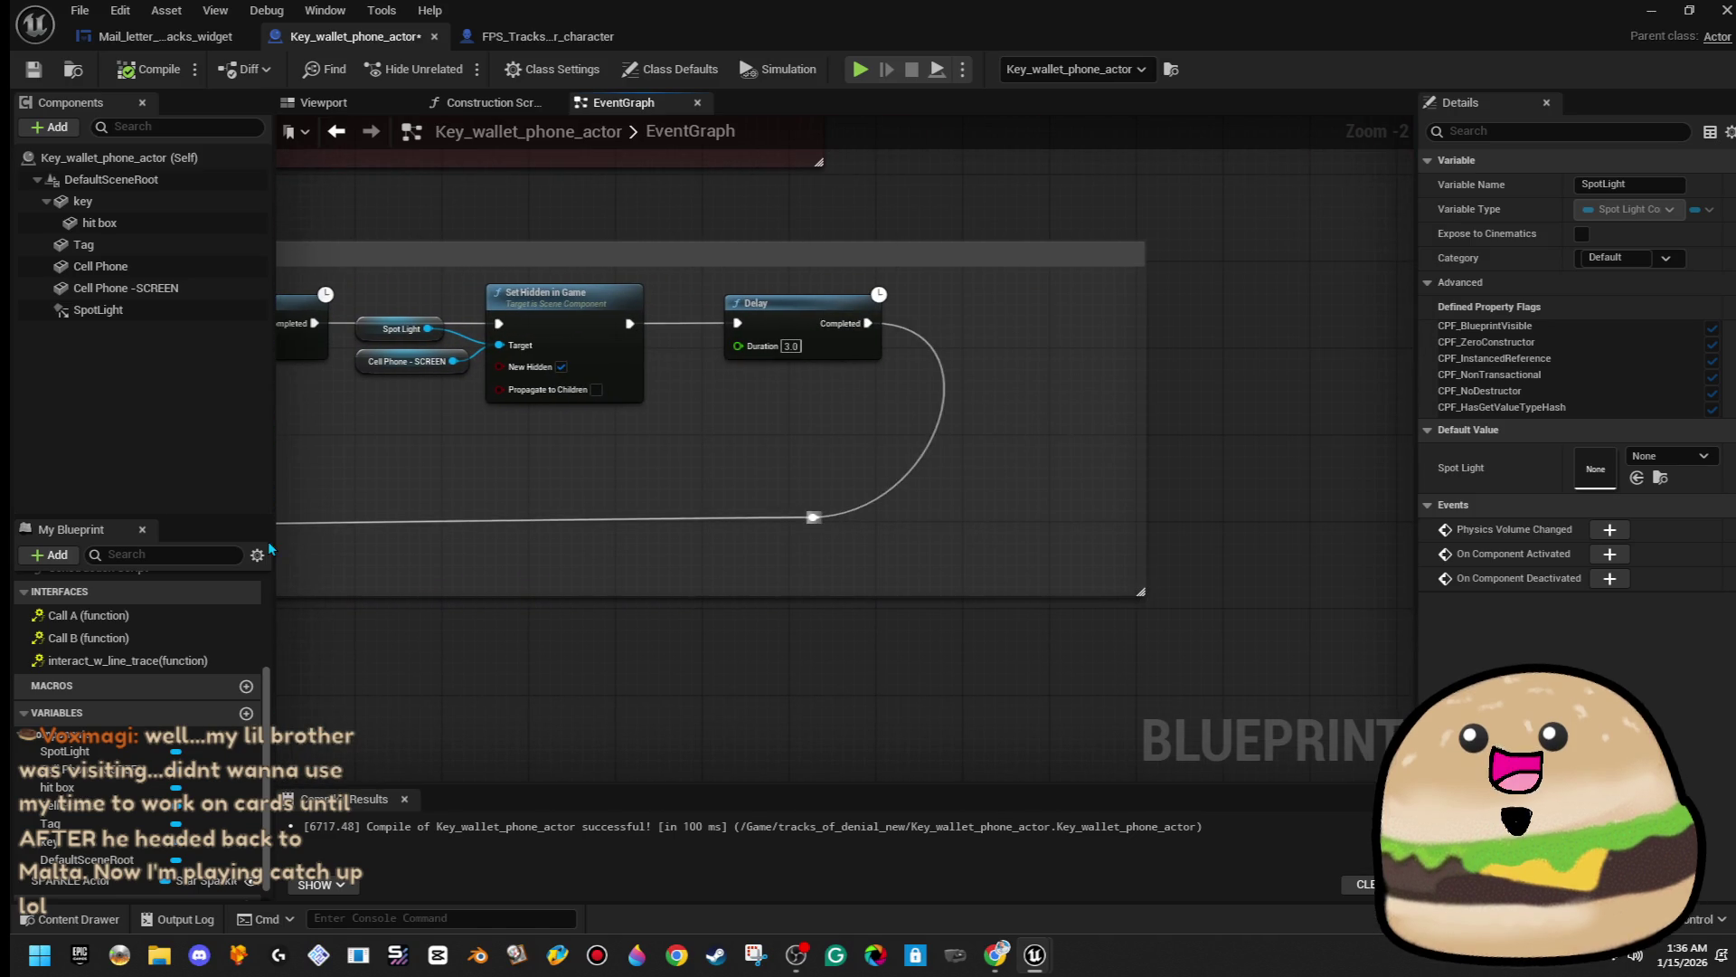
pyautogui.click(813, 517)
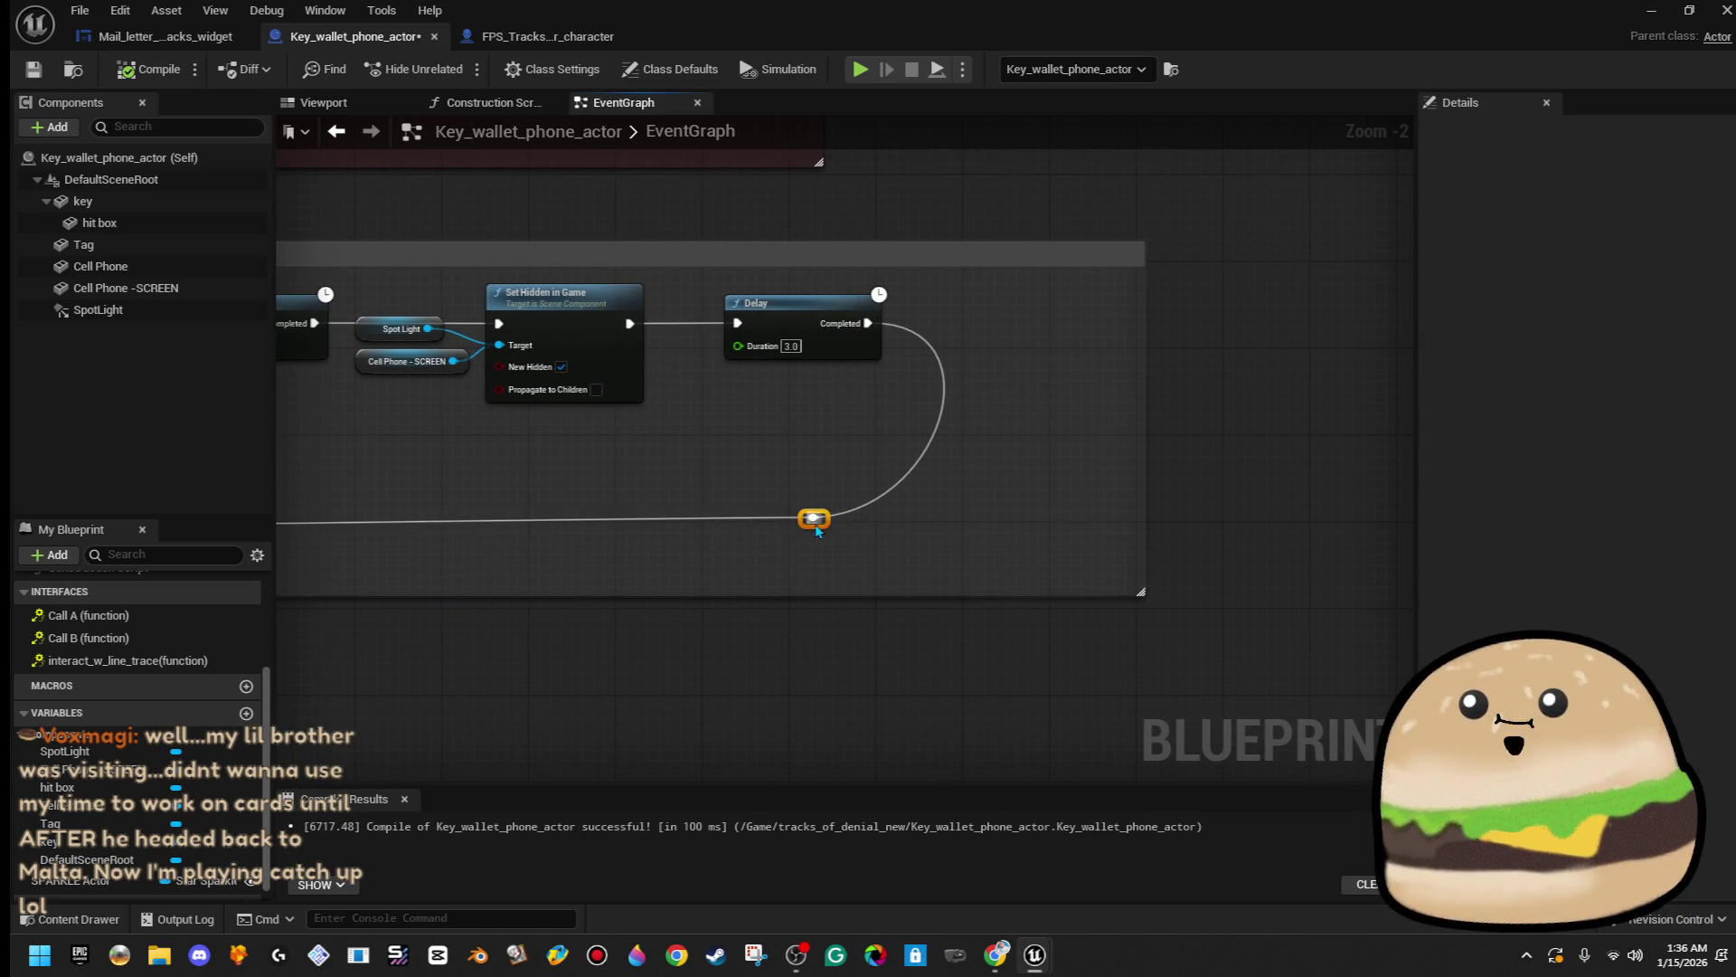
pyautogui.moveTo(885, 532); pyautogui.dragTo(884, 536)
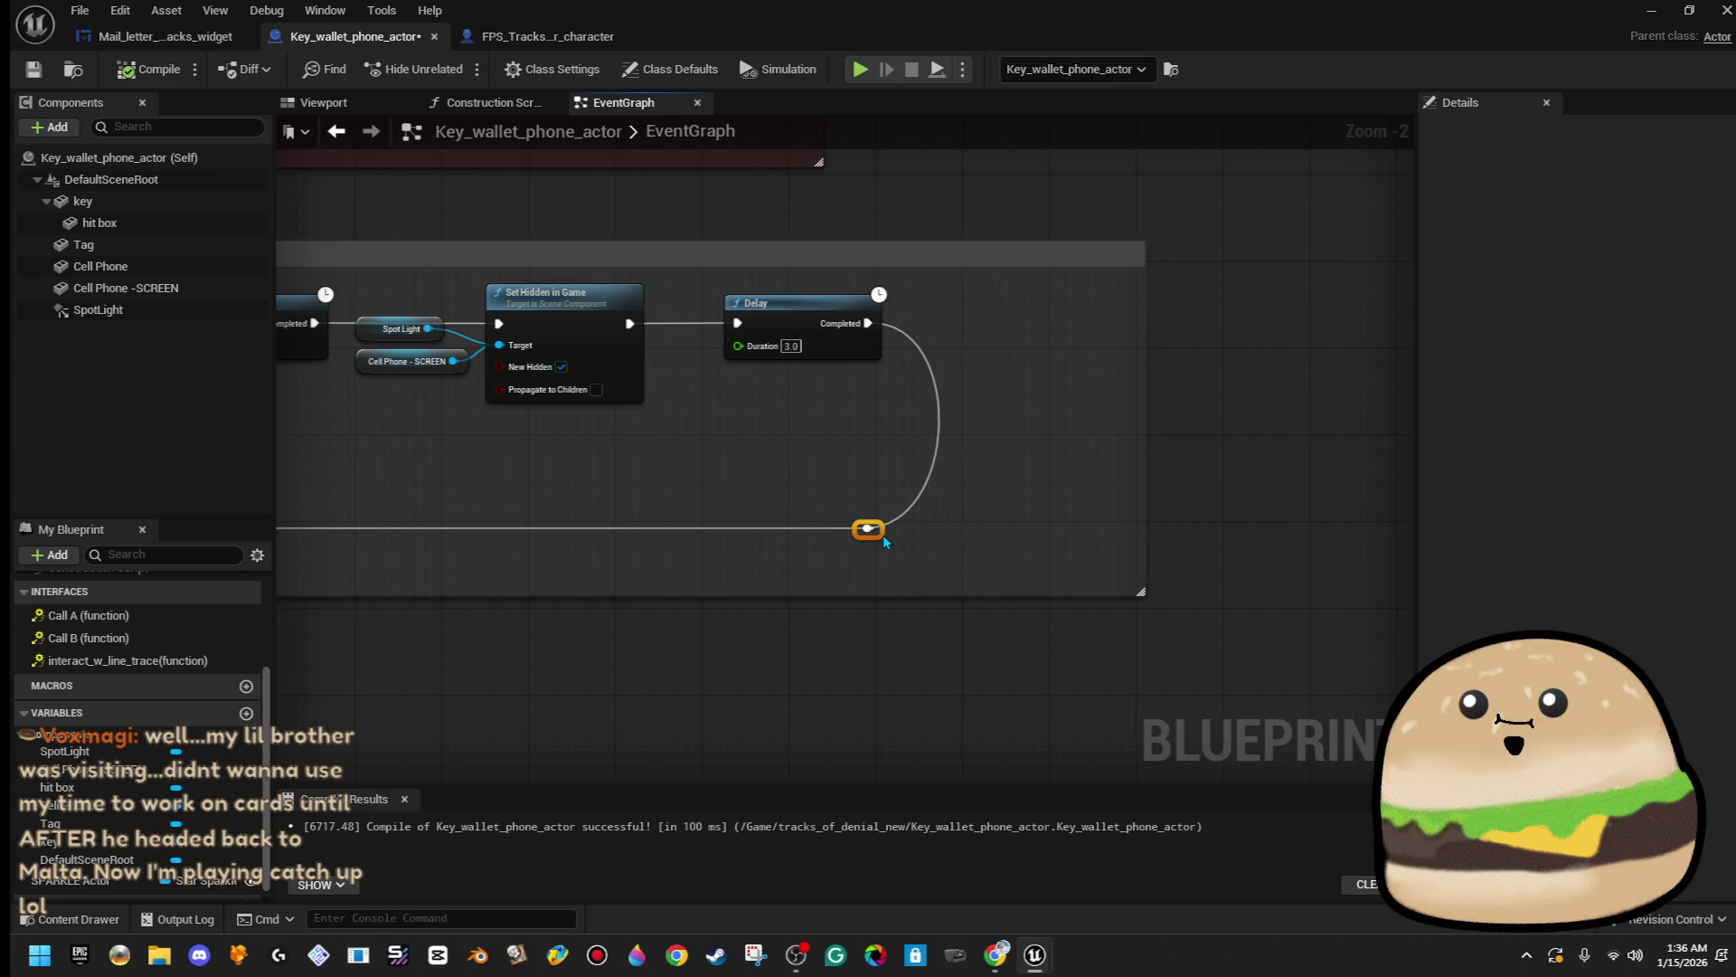
# - Add a new Boolean variable named STOP to the Blueprint
pyautogui.click(246, 712)
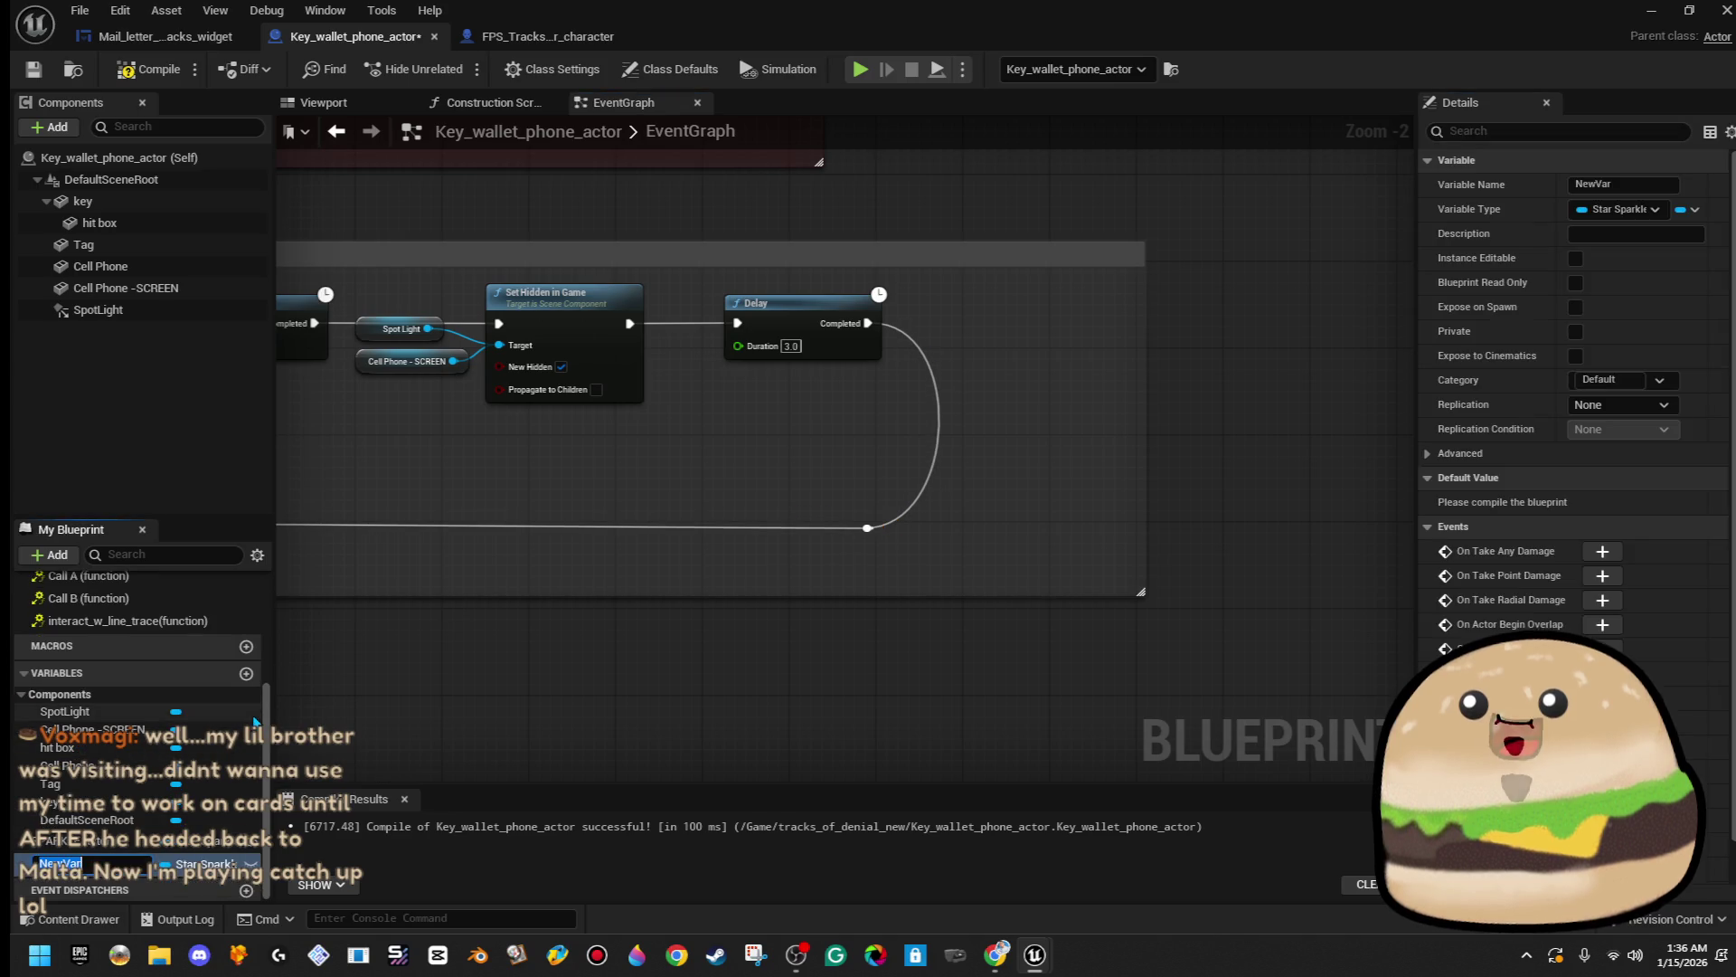
pyautogui.write('STOP')
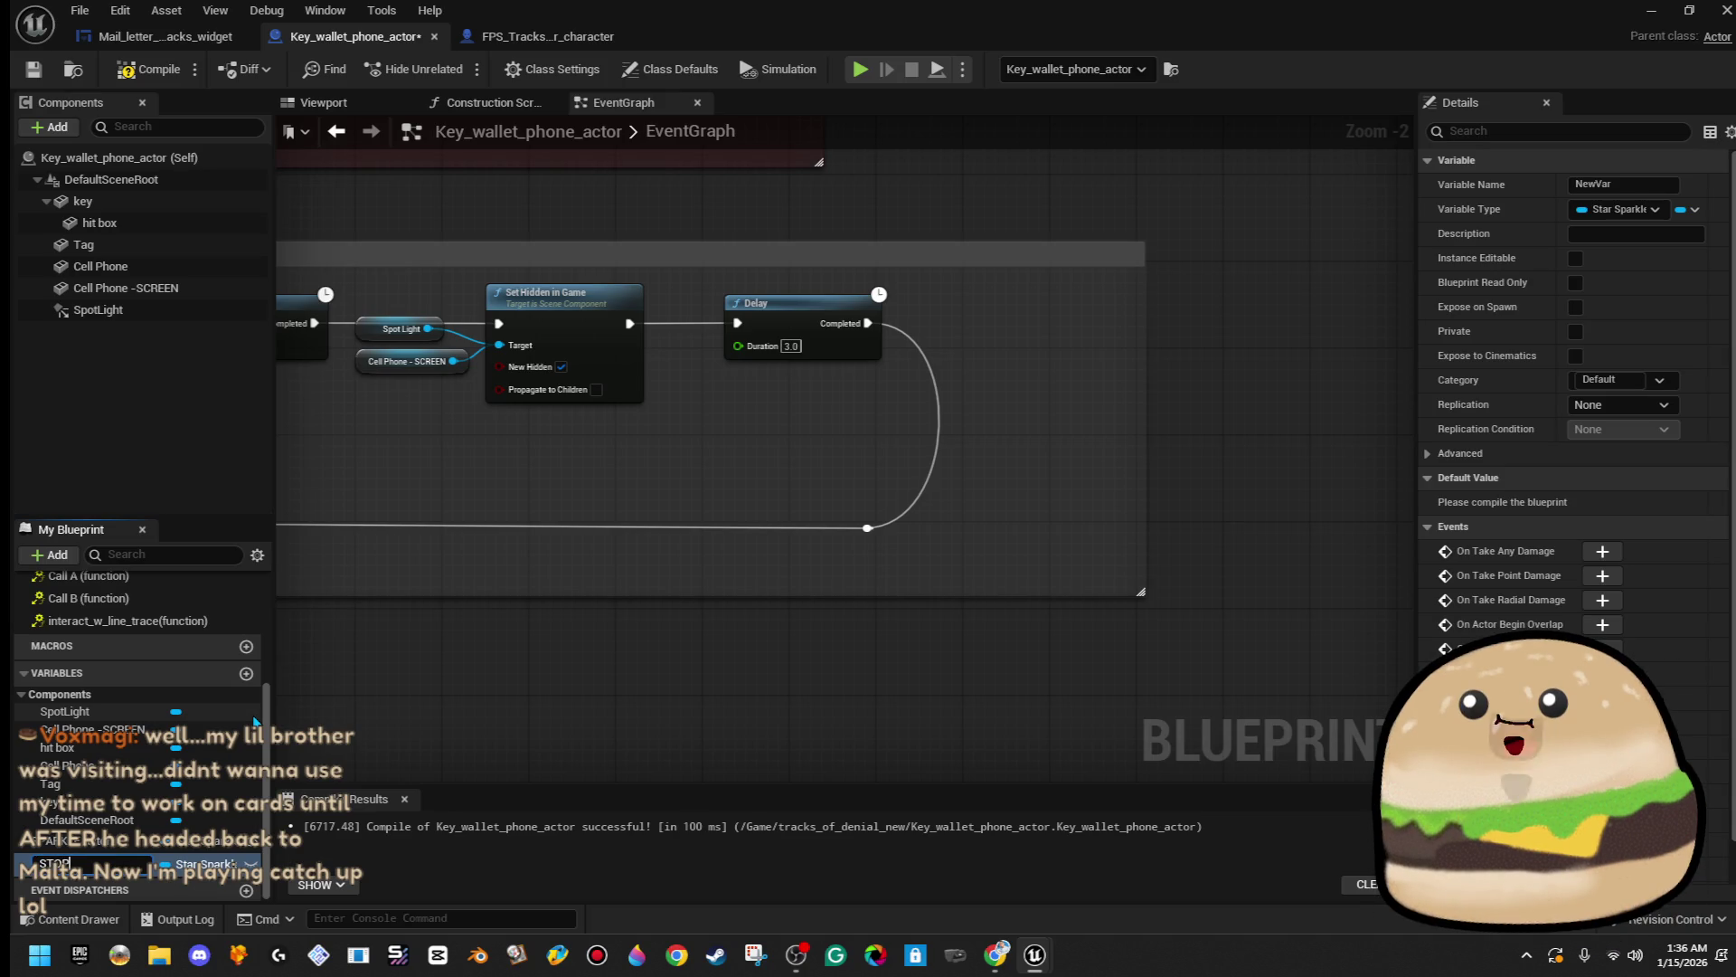
pyautogui.press('Return')
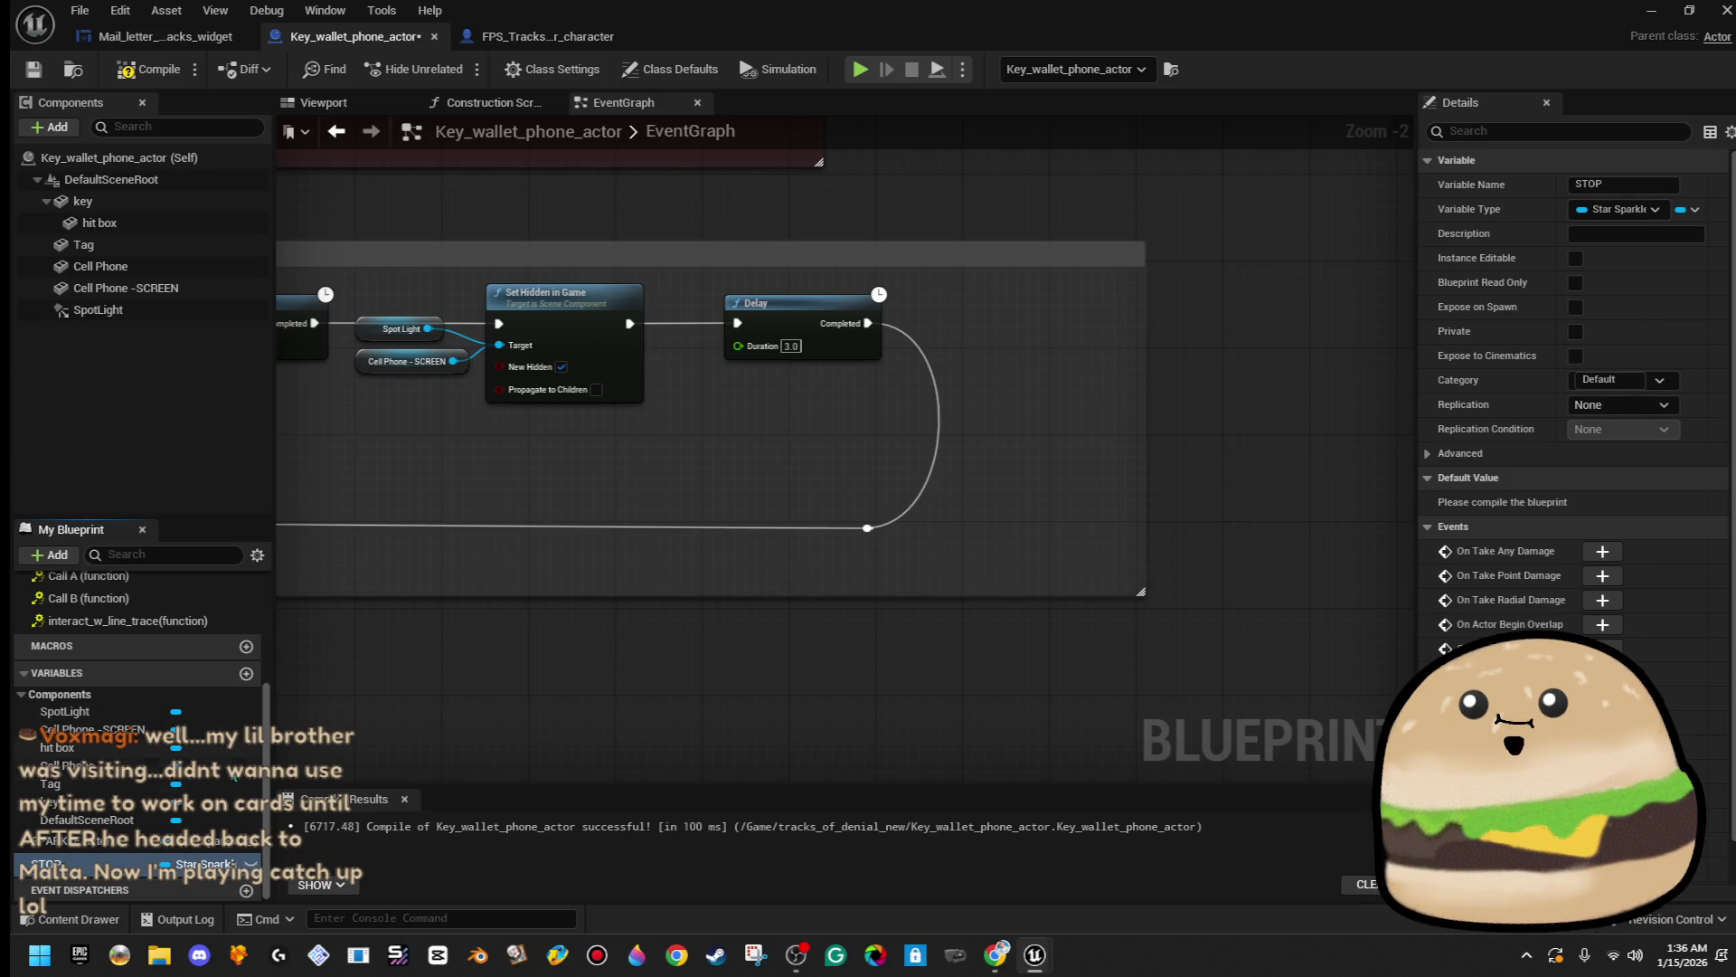
pyautogui.click(195, 863)
pyautogui.write('b')
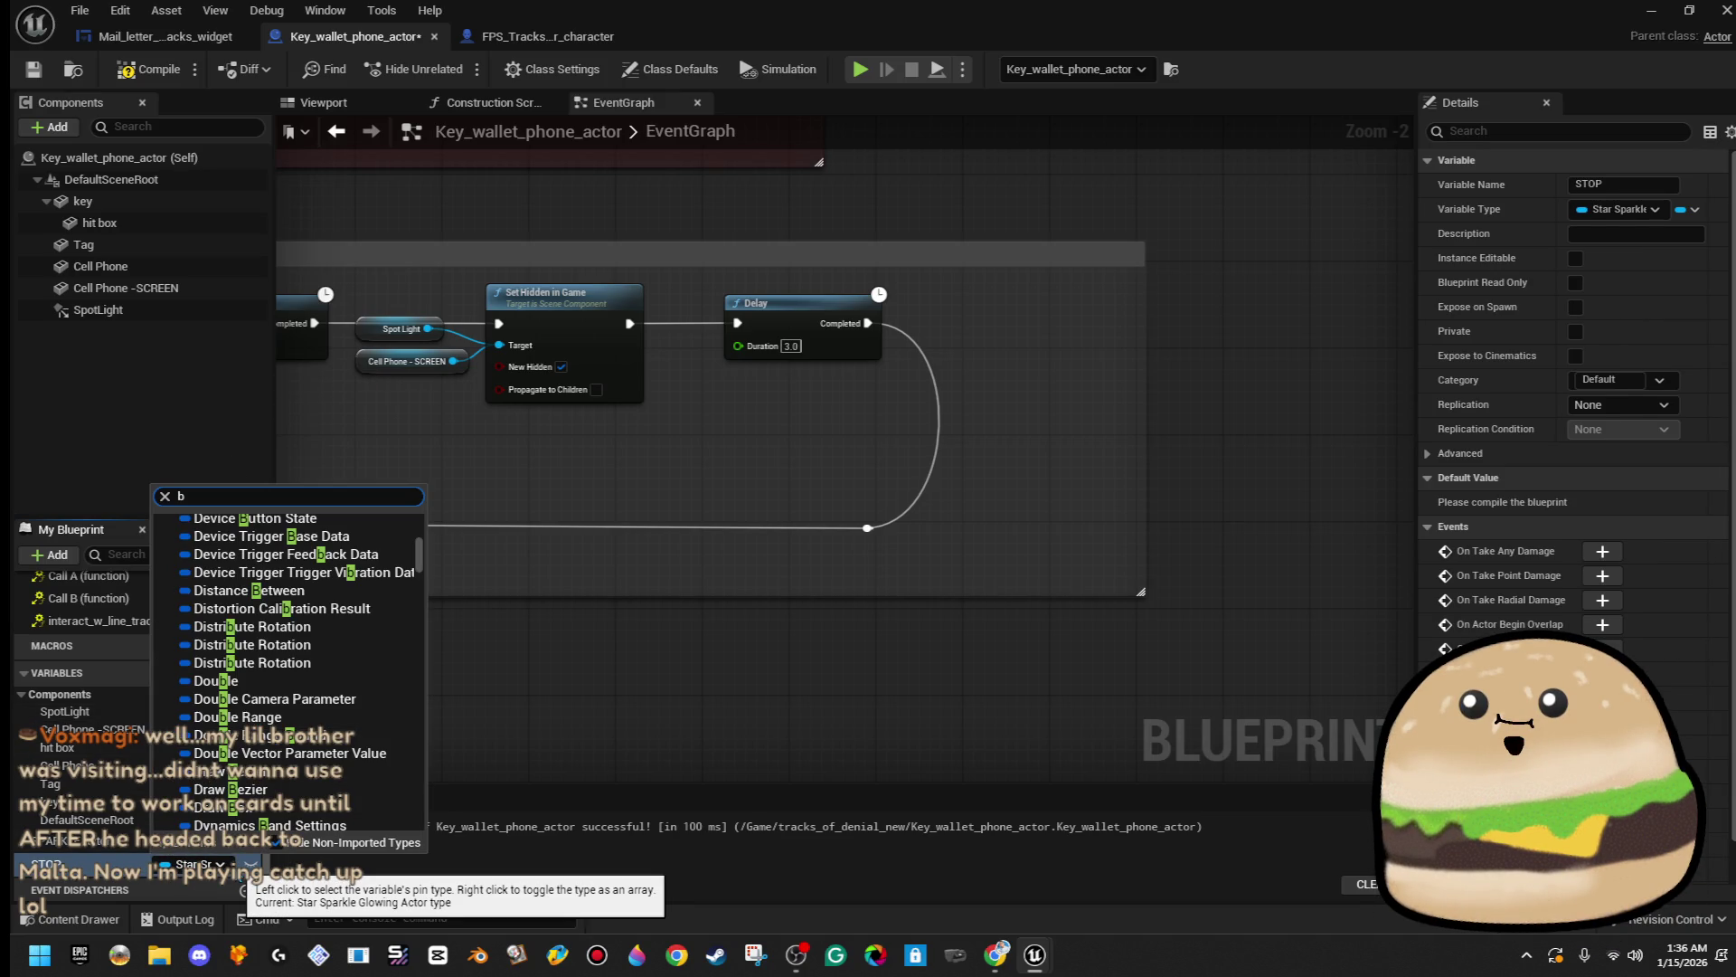
pyautogui.press('BackSpace')
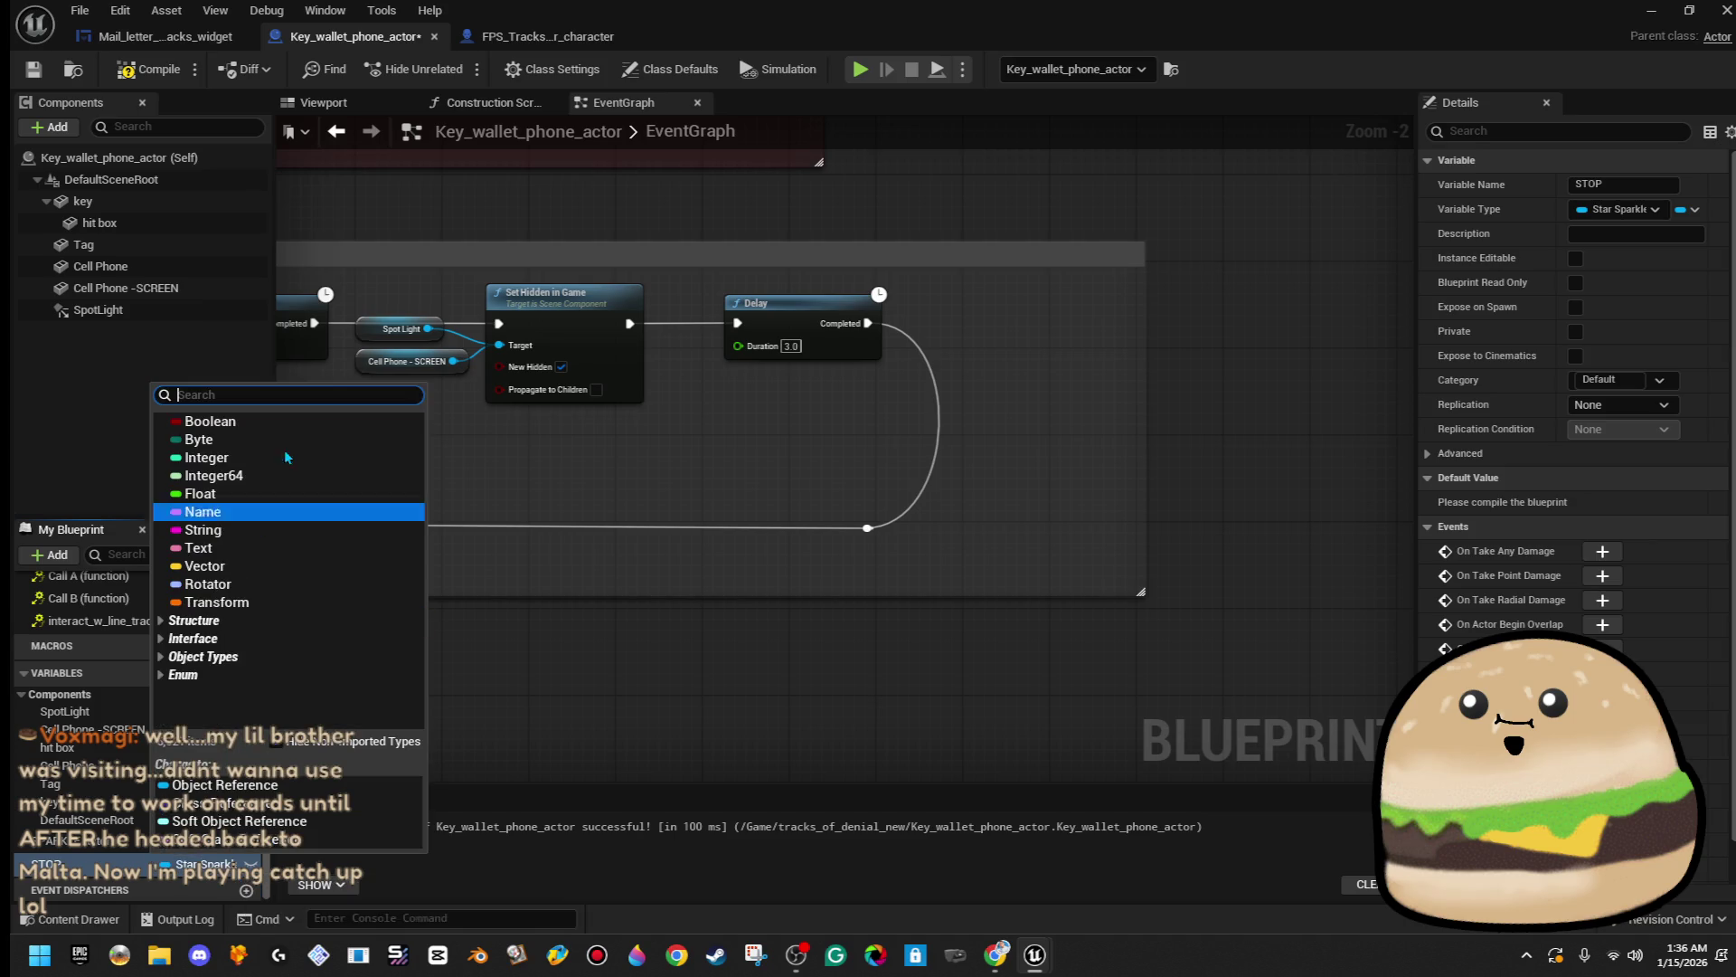
pyautogui.click(317, 422)
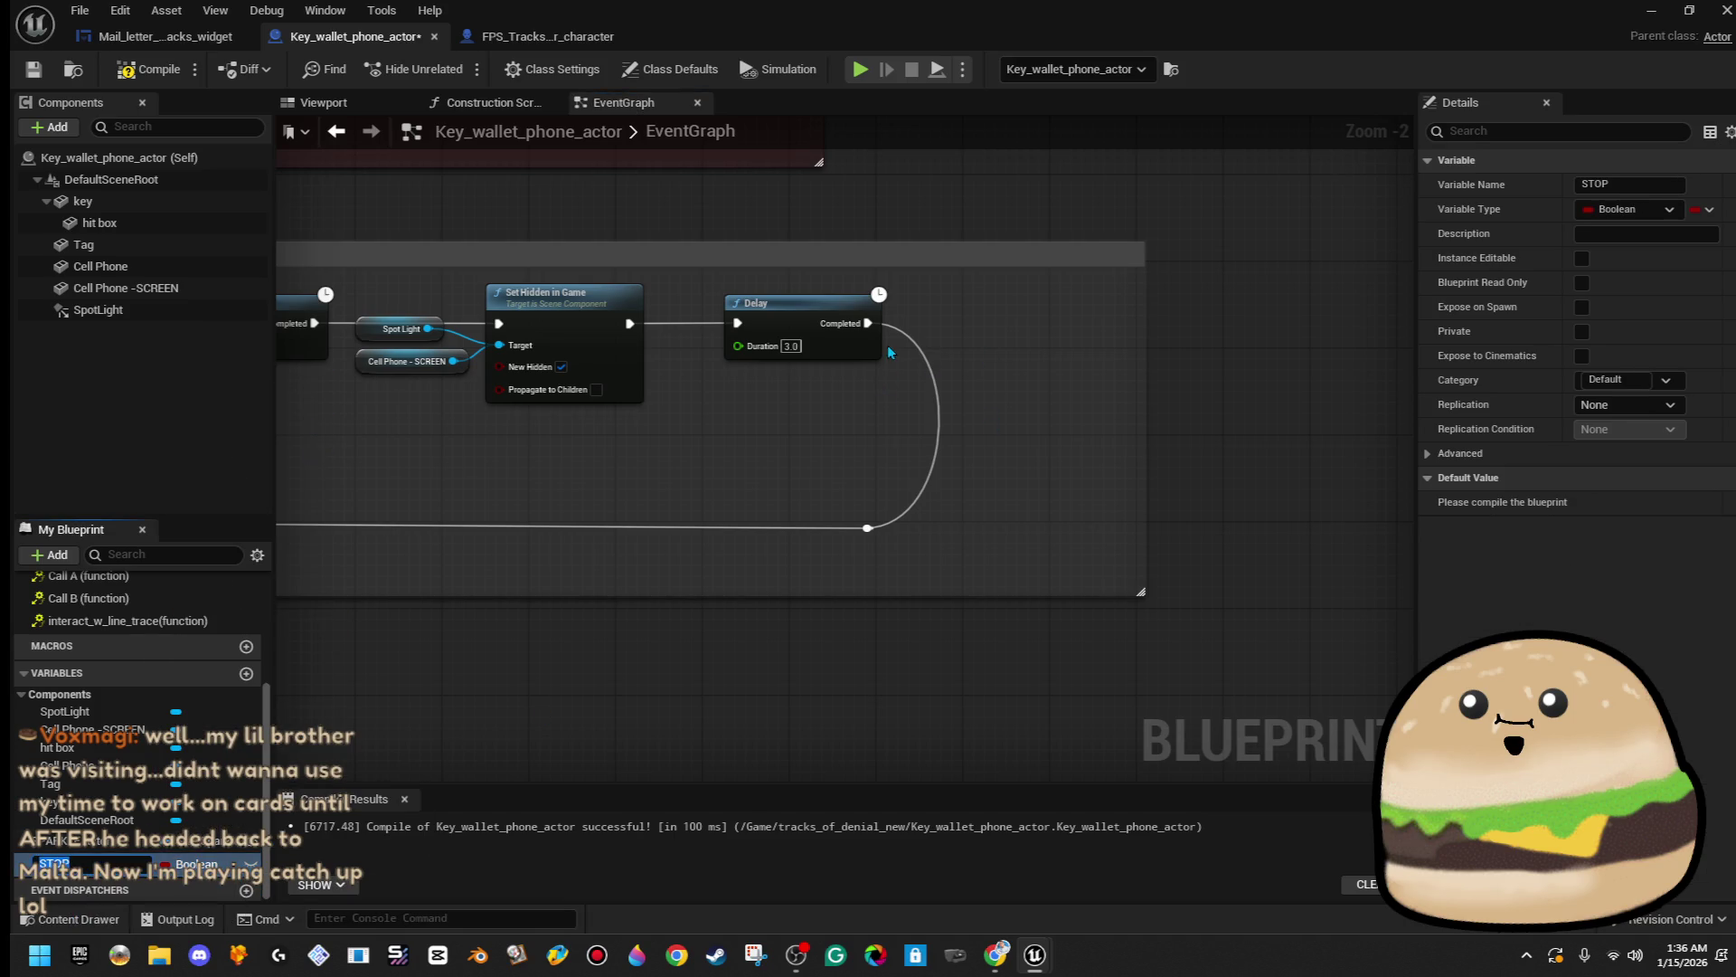
# - Insert a Branch after the second Delay, conditioned on STOP and wired into the loop
pyautogui.moveTo(868, 323); pyautogui.dragTo(995, 322)
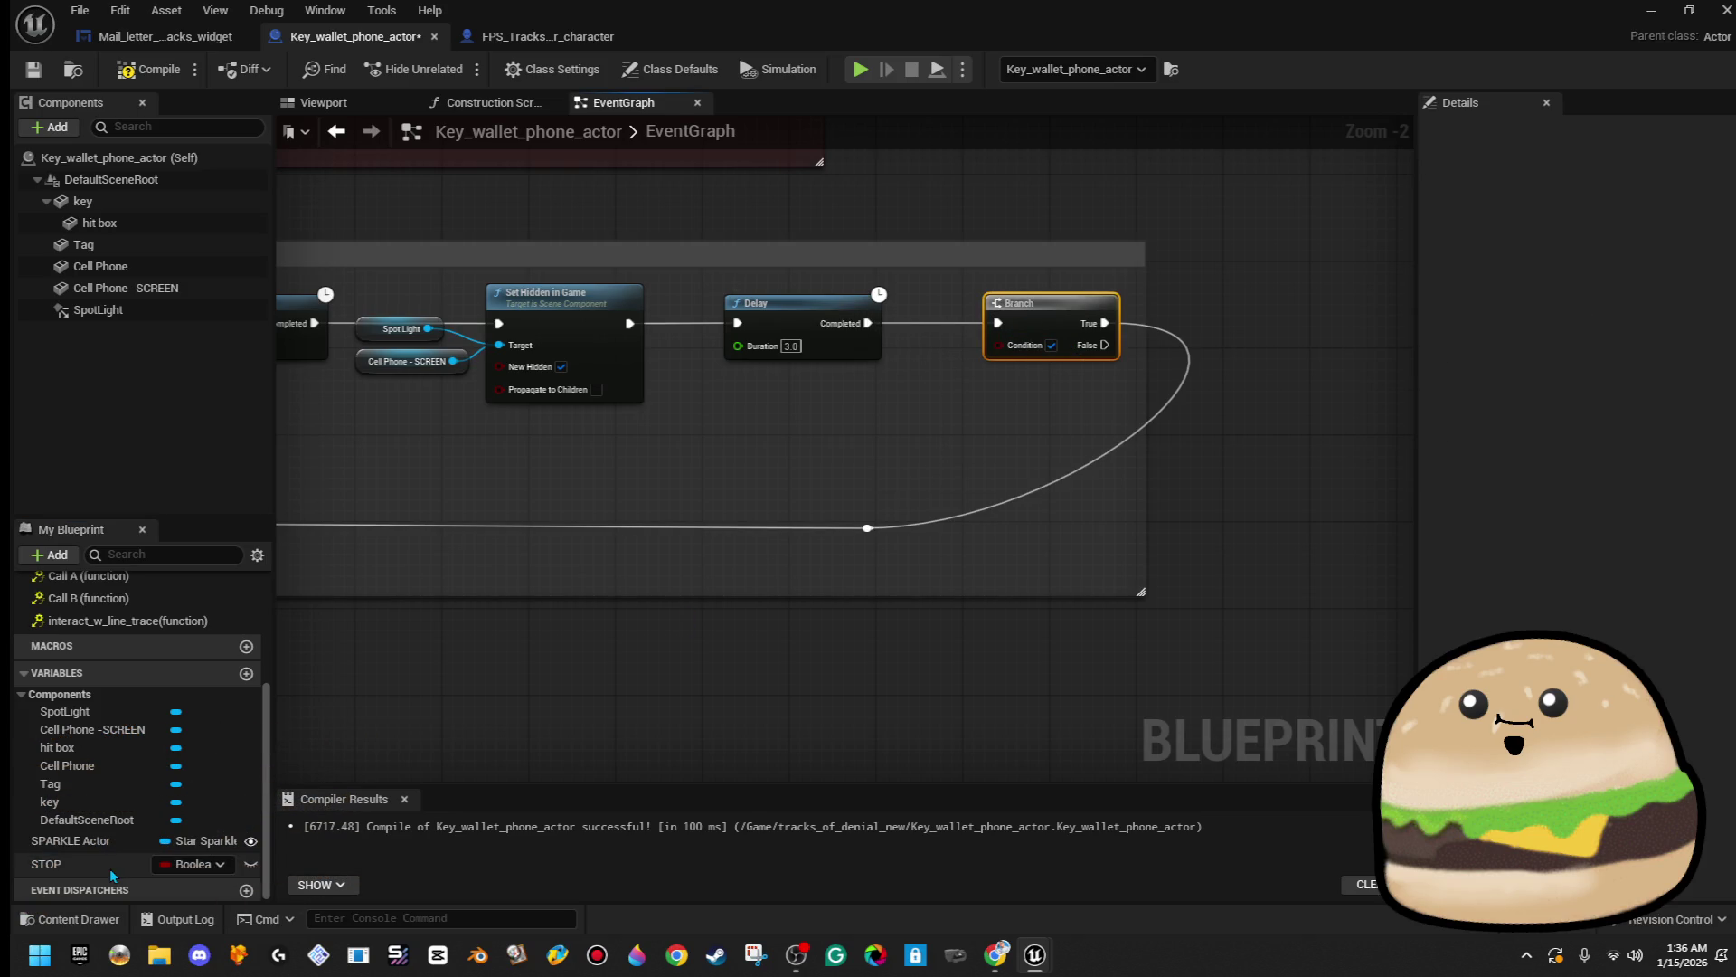
pyautogui.moveTo(54, 864); pyautogui.dragTo(904, 569)
pyautogui.moveTo(985, 366)
pyautogui.mouseDown()
pyautogui.moveTo(1020, 355)
pyautogui.moveTo(1064, 408)
pyautogui.moveTo(1098, 351)
pyautogui.moveTo(902, 545)
pyautogui.moveTo(868, 527)
pyautogui.mouseUp()
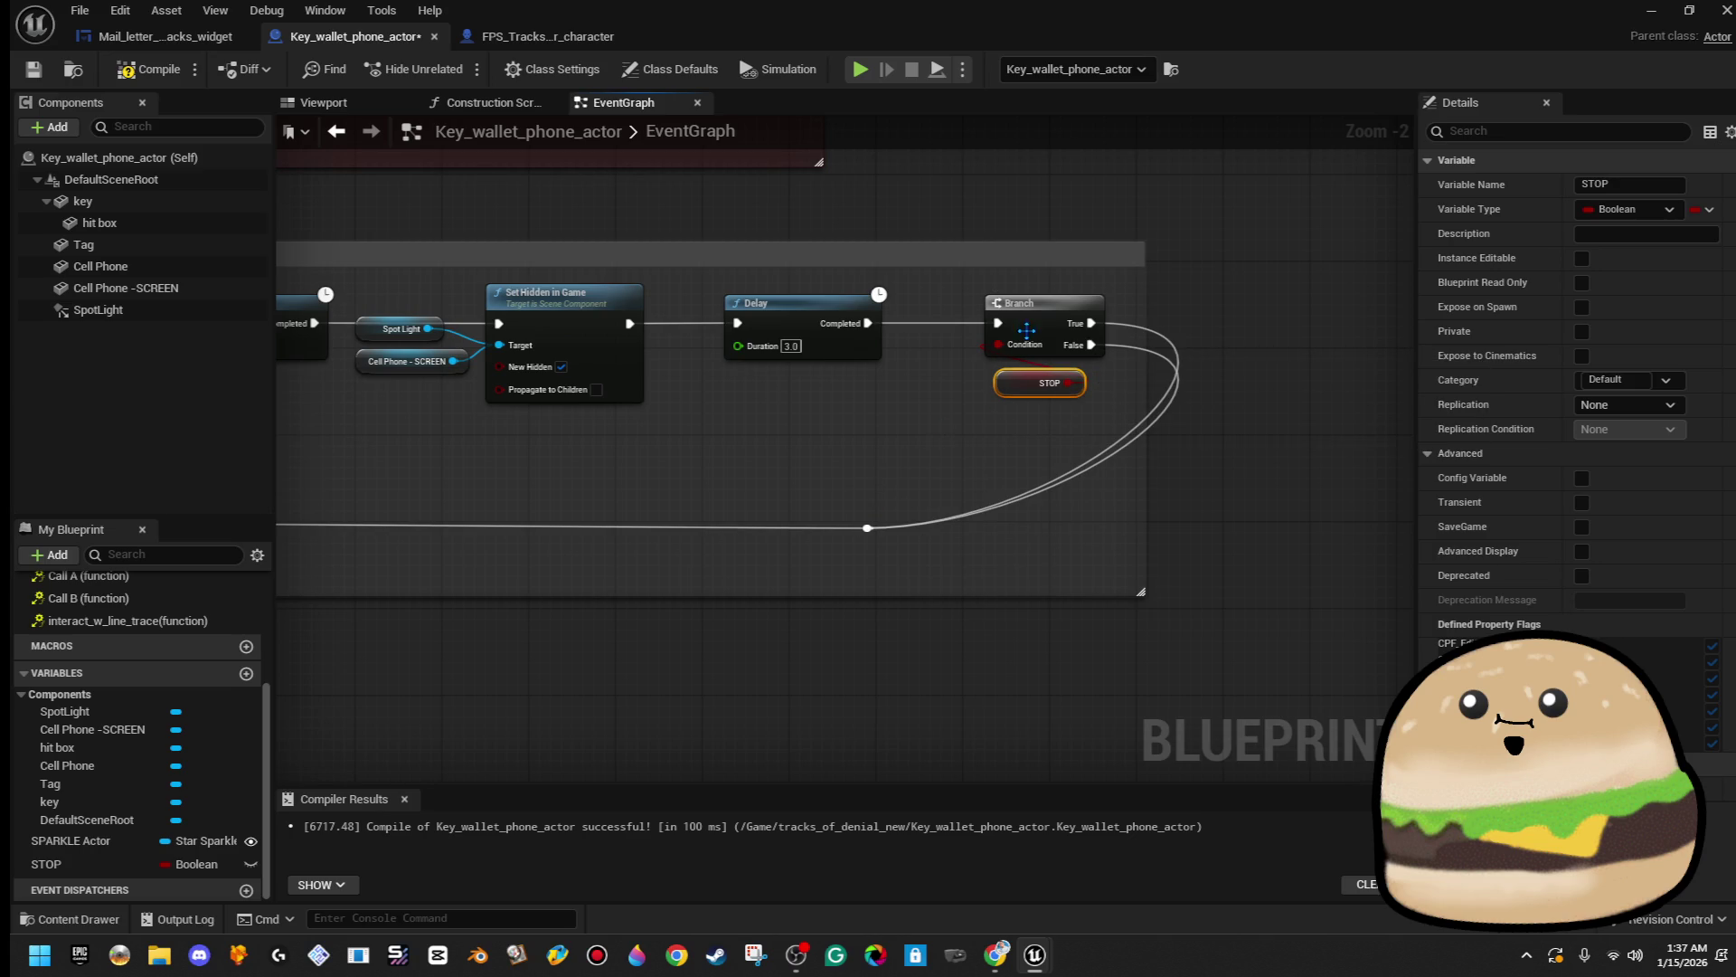
# - Disconnect the Branch's True output and cut the Branch node out of the graph
pyautogui.rightClick(1091, 325)
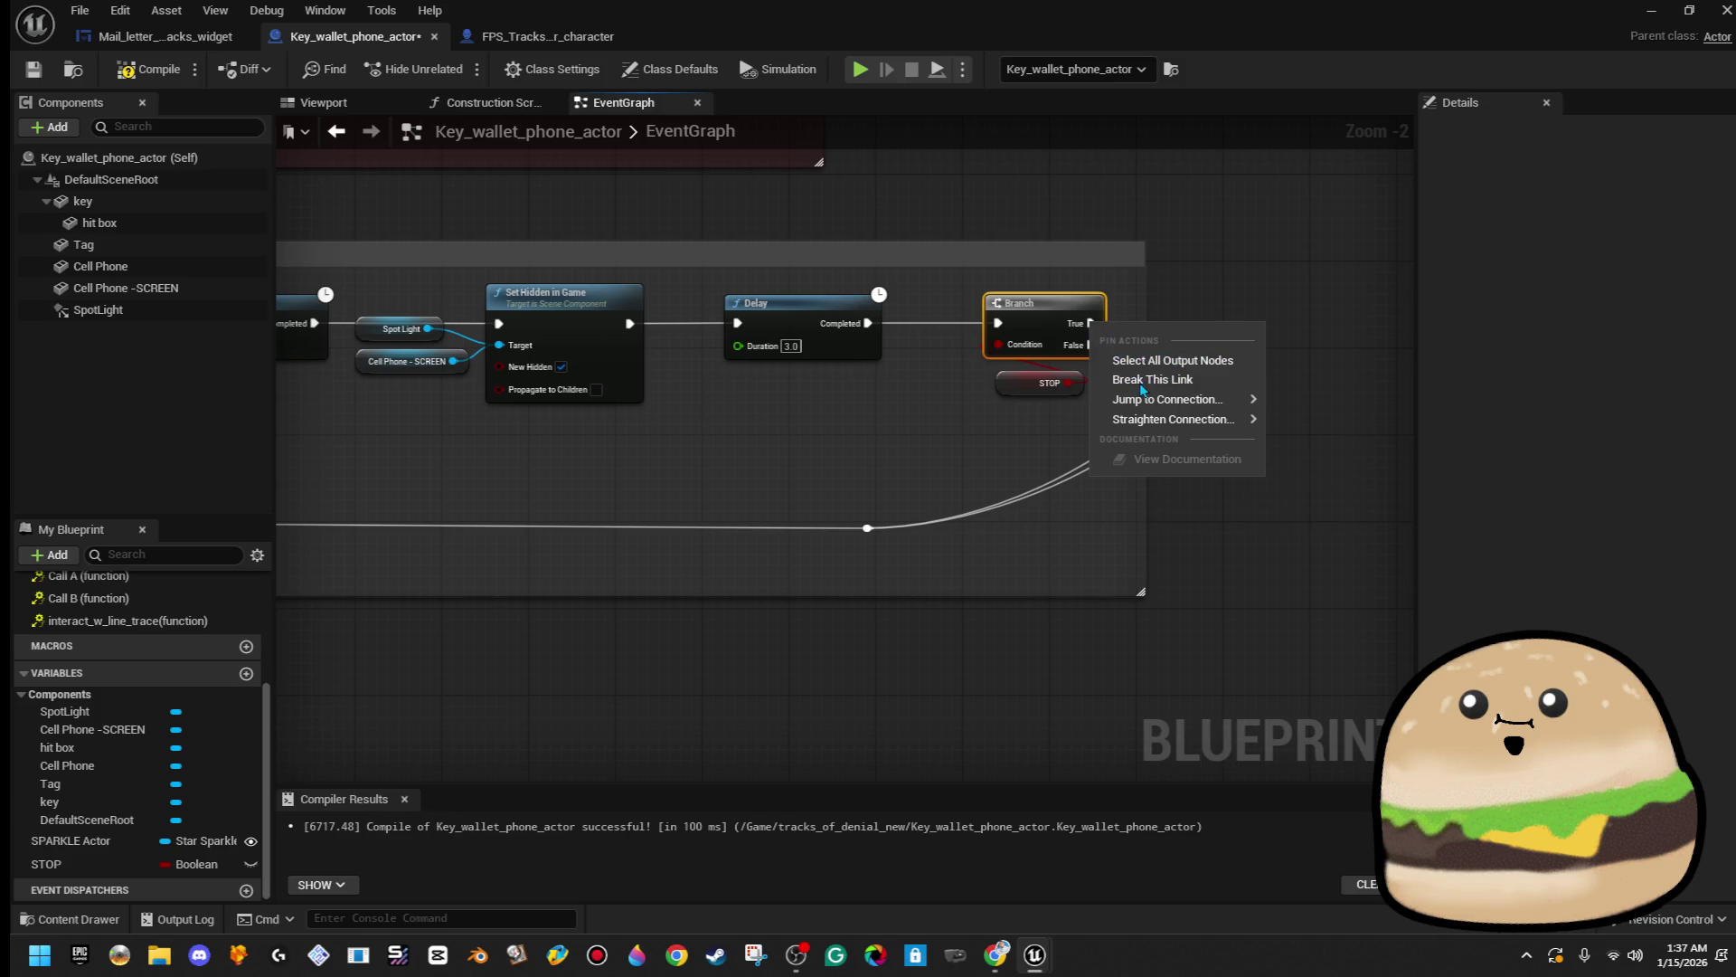
pyautogui.click(1142, 381)
pyautogui.scroll(-3, 773, 284)
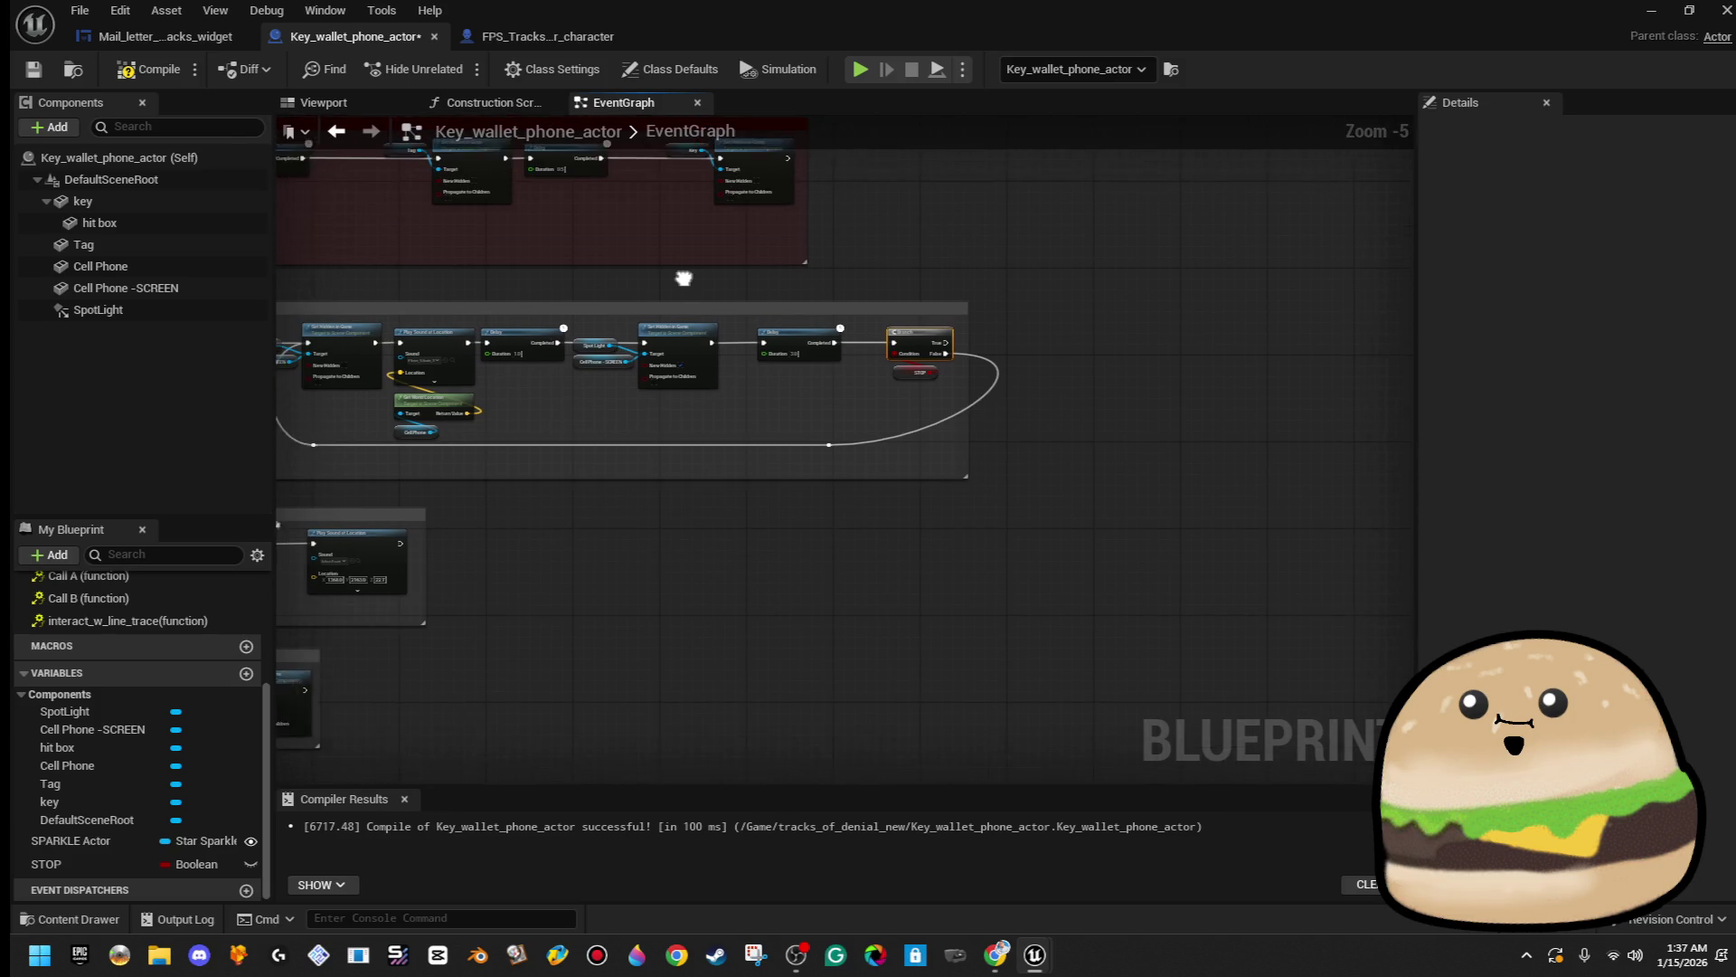
pyautogui.scroll(2, 756, 365)
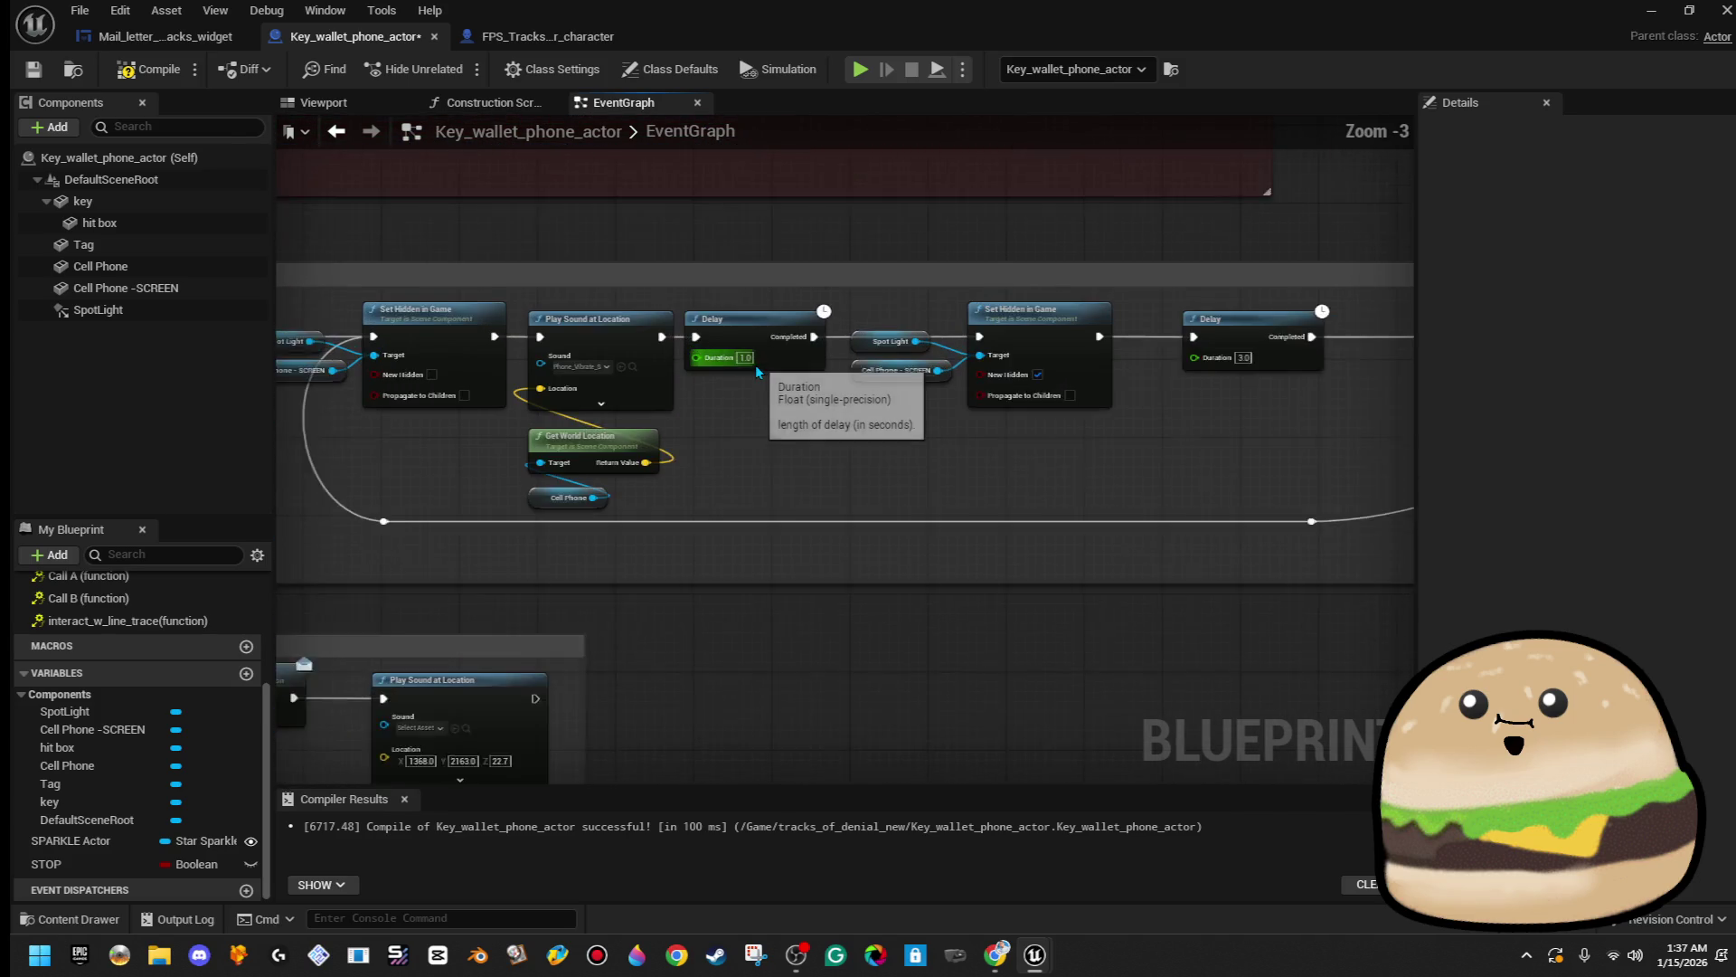
pyautogui.scroll(-1, 927, 491)
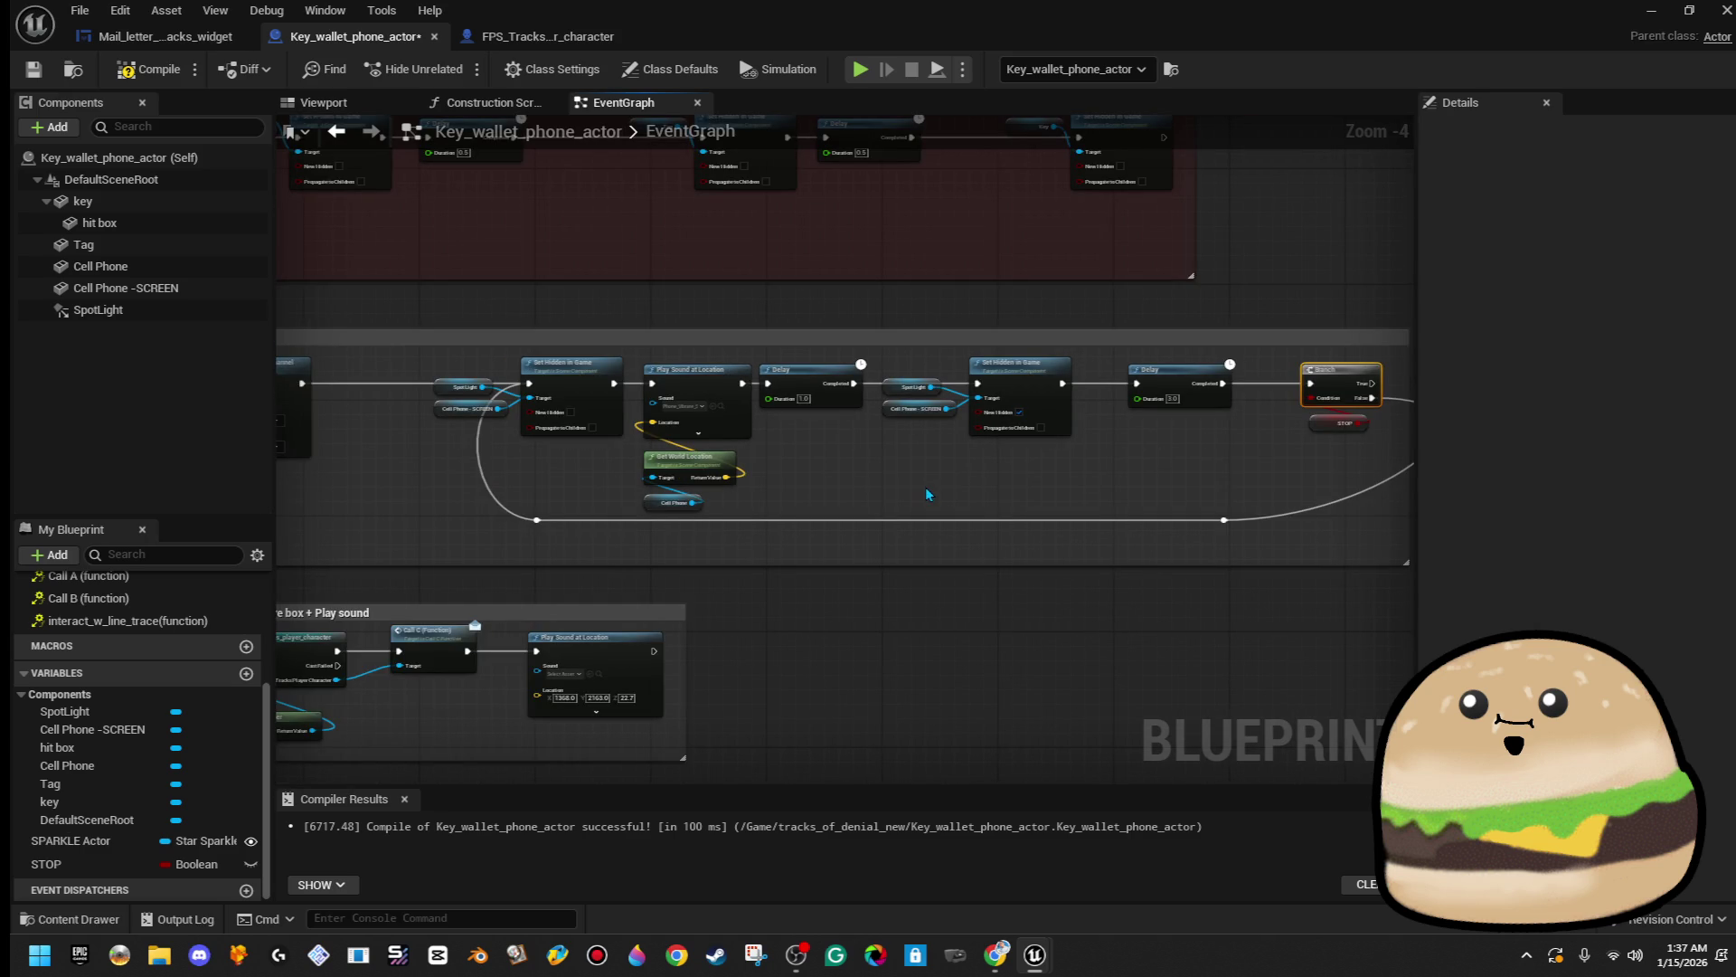
pyautogui.moveTo(1007, 465); pyautogui.dragTo(738, 504)
pyautogui.moveTo(1050, 468)
pyautogui.mouseDown()
pyautogui.moveTo(1028, 492)
pyautogui.moveTo(1080, 433)
pyautogui.mouseUp()
pyautogui.rightClick(1072, 429)
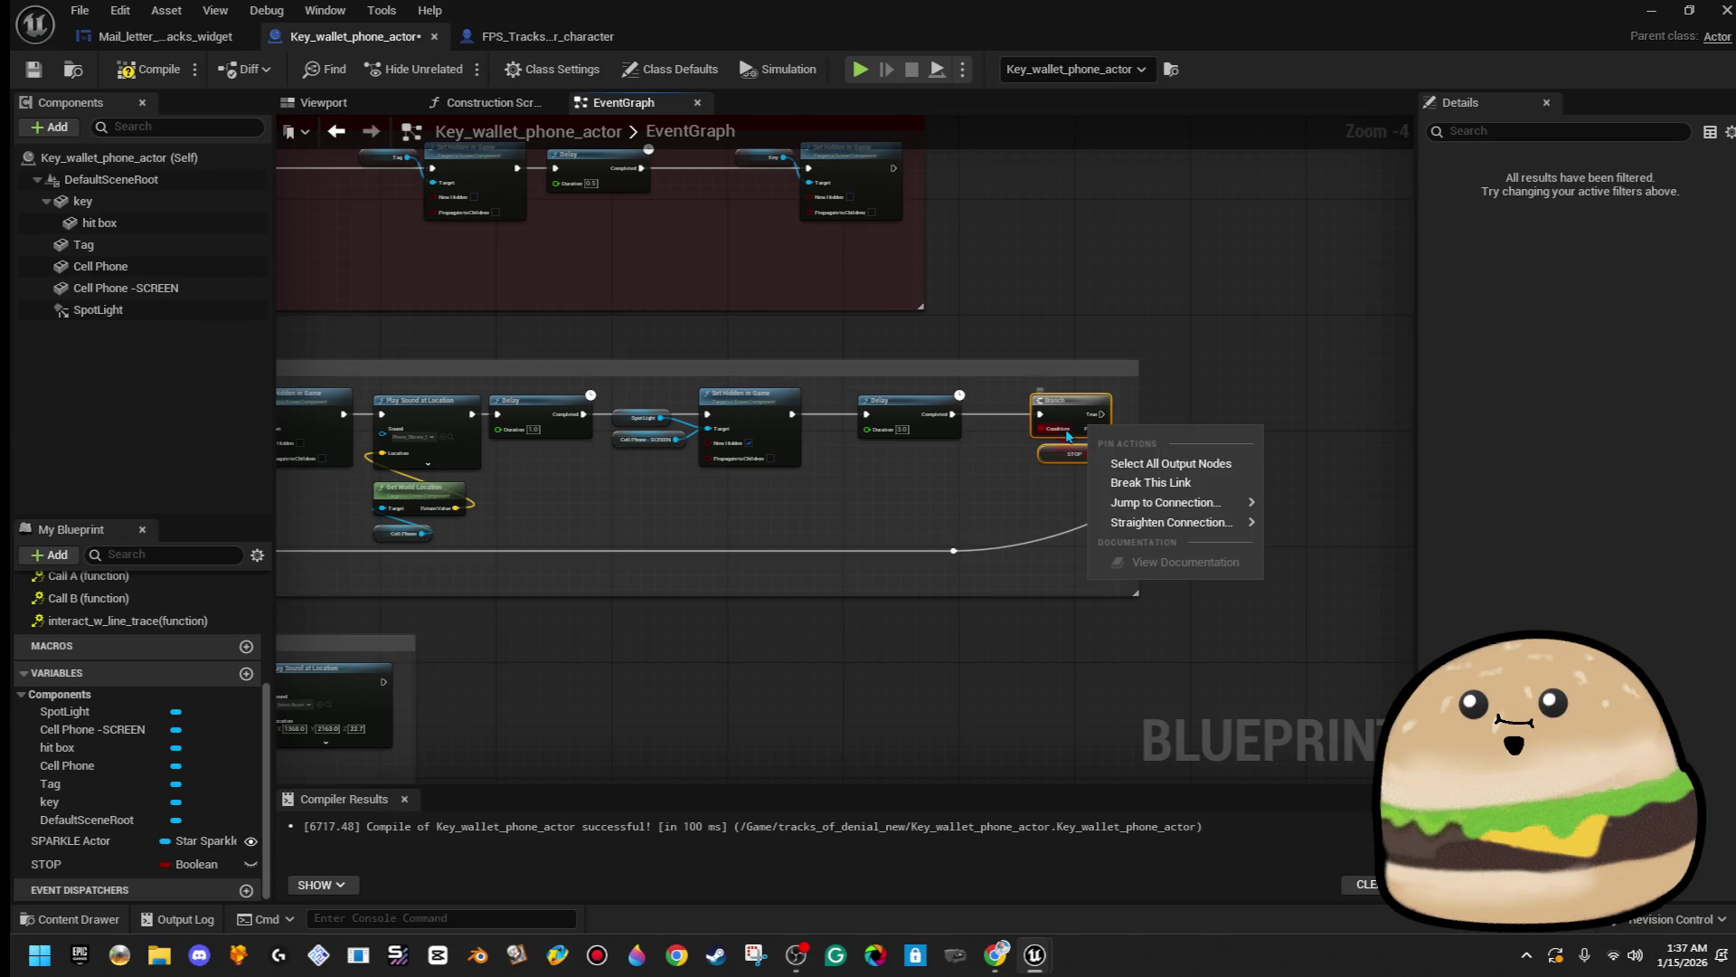
pyautogui.moveTo(1132, 525)
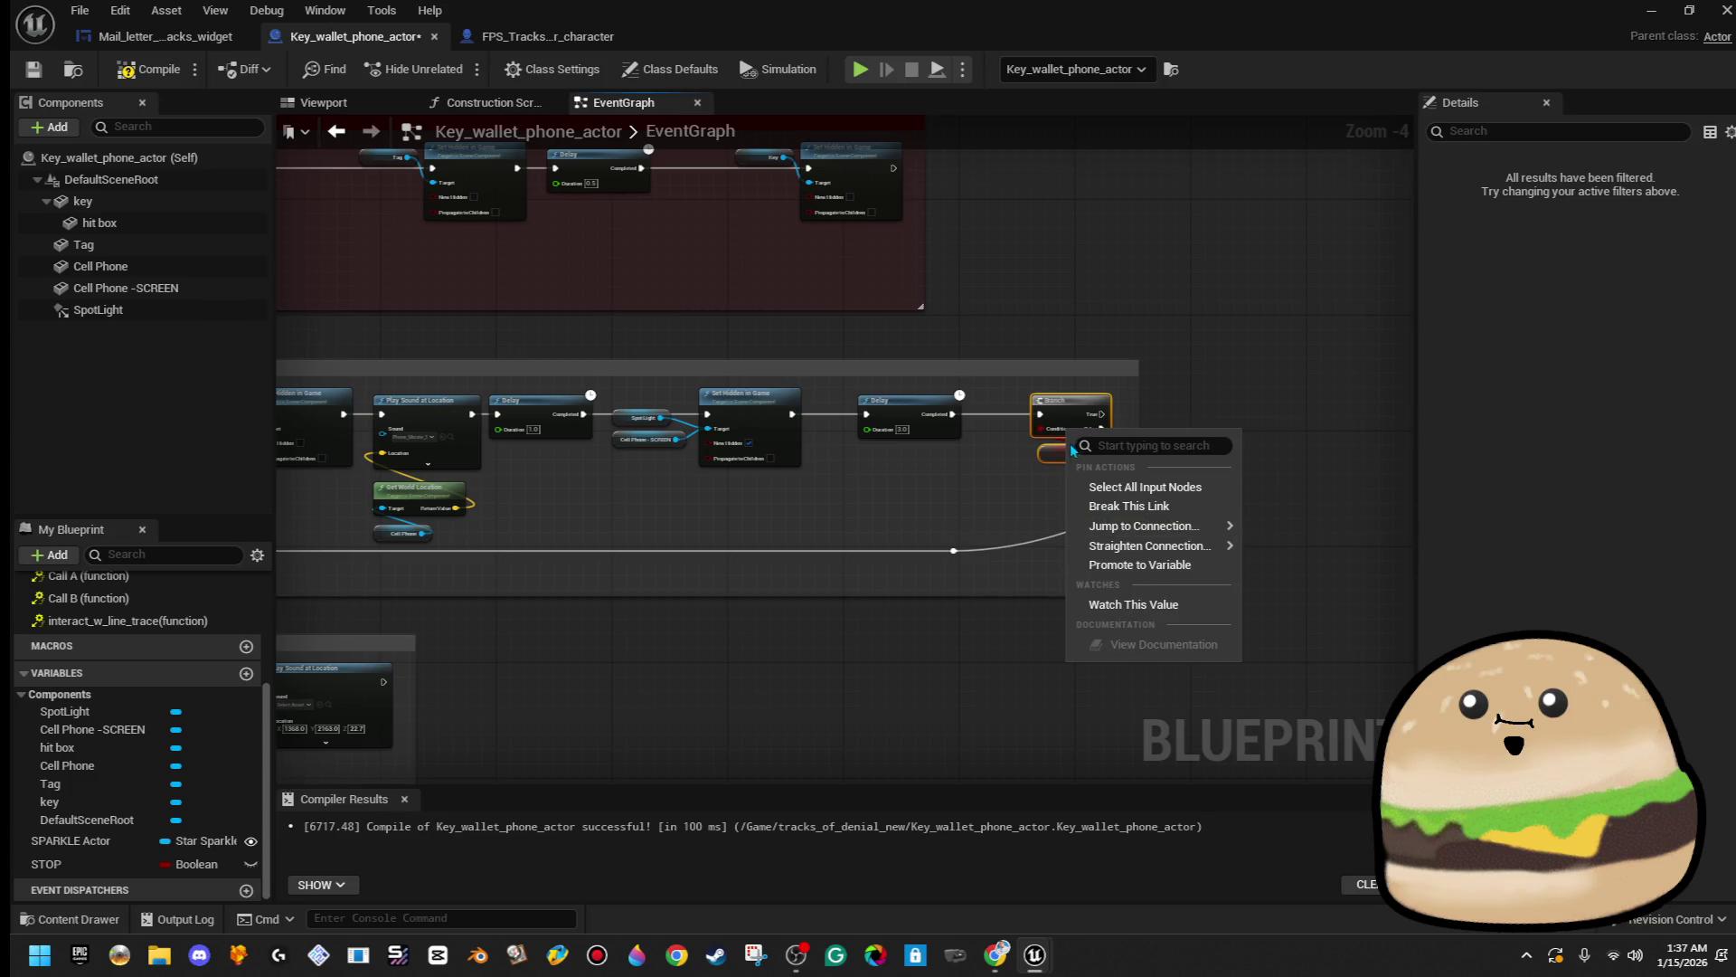
pyautogui.rightClick(1069, 405)
pyautogui.click(1141, 487)
# - Reconnect the second Delay straight to the loop-back reroute and nudge those nodes left
pyautogui.moveTo(953, 550)
pyautogui.mouseDown()
pyautogui.moveTo(977, 579)
pyautogui.moveTo(988, 419)
pyautogui.moveTo(958, 416)
pyautogui.moveTo(981, 574)
pyautogui.mouseUp()
pyautogui.moveTo(1155, 532); pyautogui.dragTo(930, 368)
pyautogui.moveTo(982, 411); pyautogui.dragTo(975, 411)
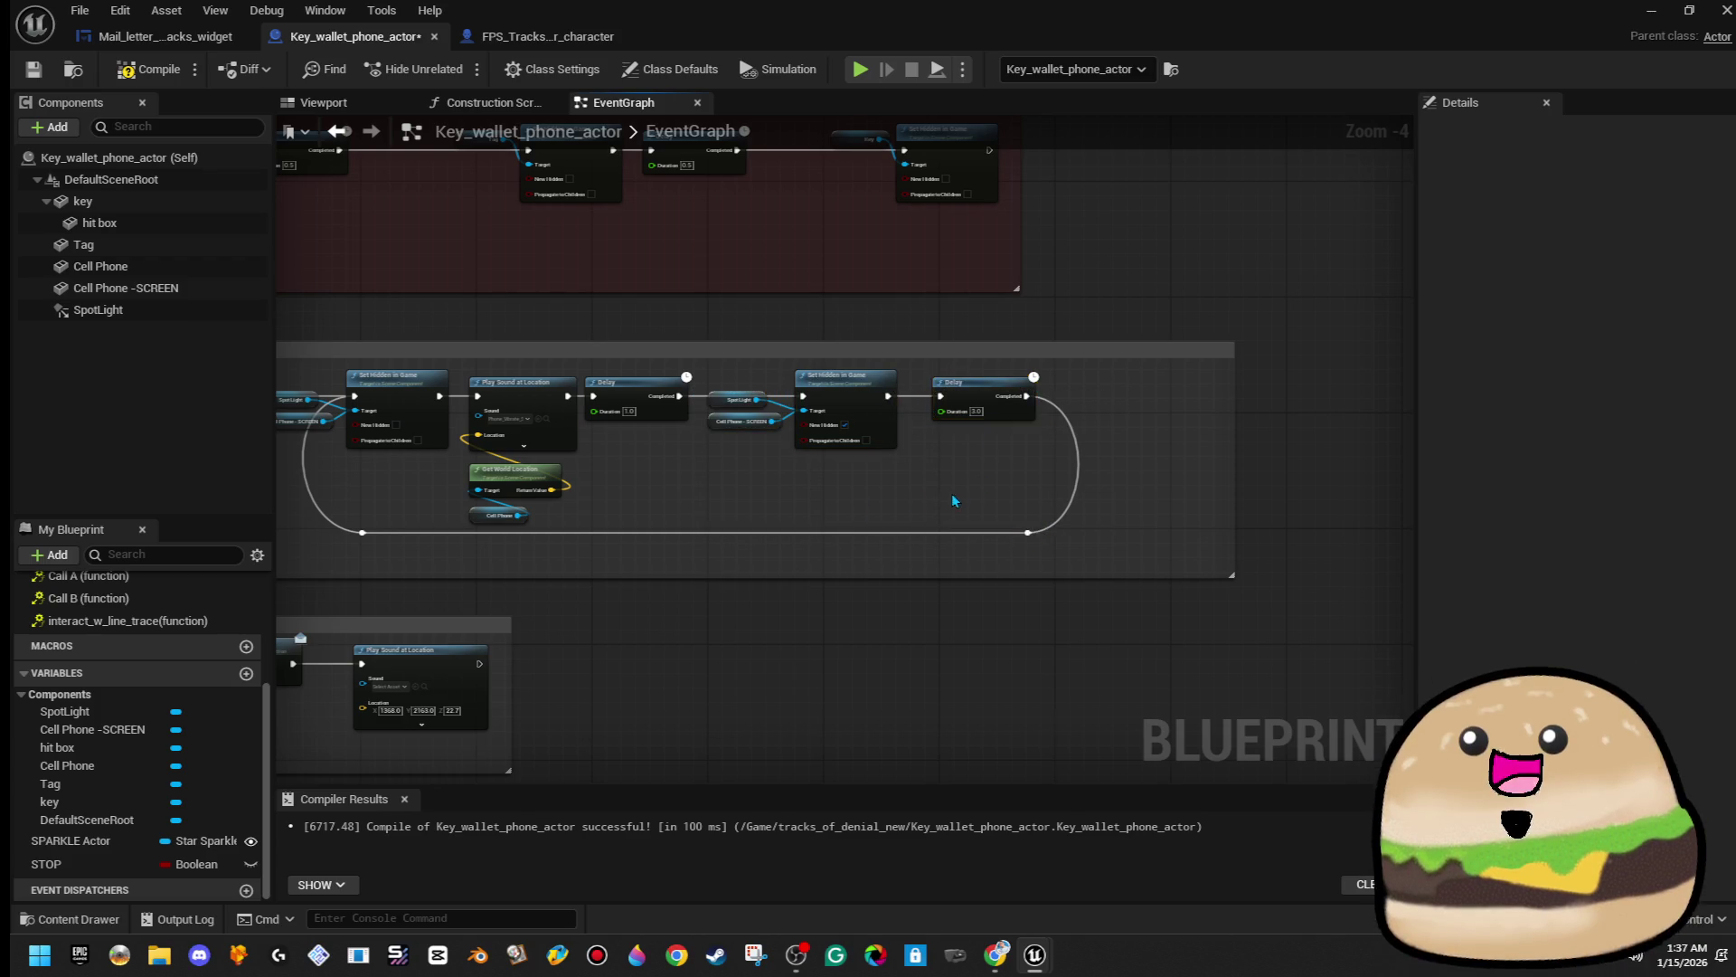
pyautogui.moveTo(953, 501); pyautogui.dragTo(1019, 474)
pyautogui.moveTo(1228, 520)
pyautogui.mouseDown()
pyautogui.moveTo(949, 398)
pyautogui.moveTo(756, 379)
pyautogui.mouseUp()
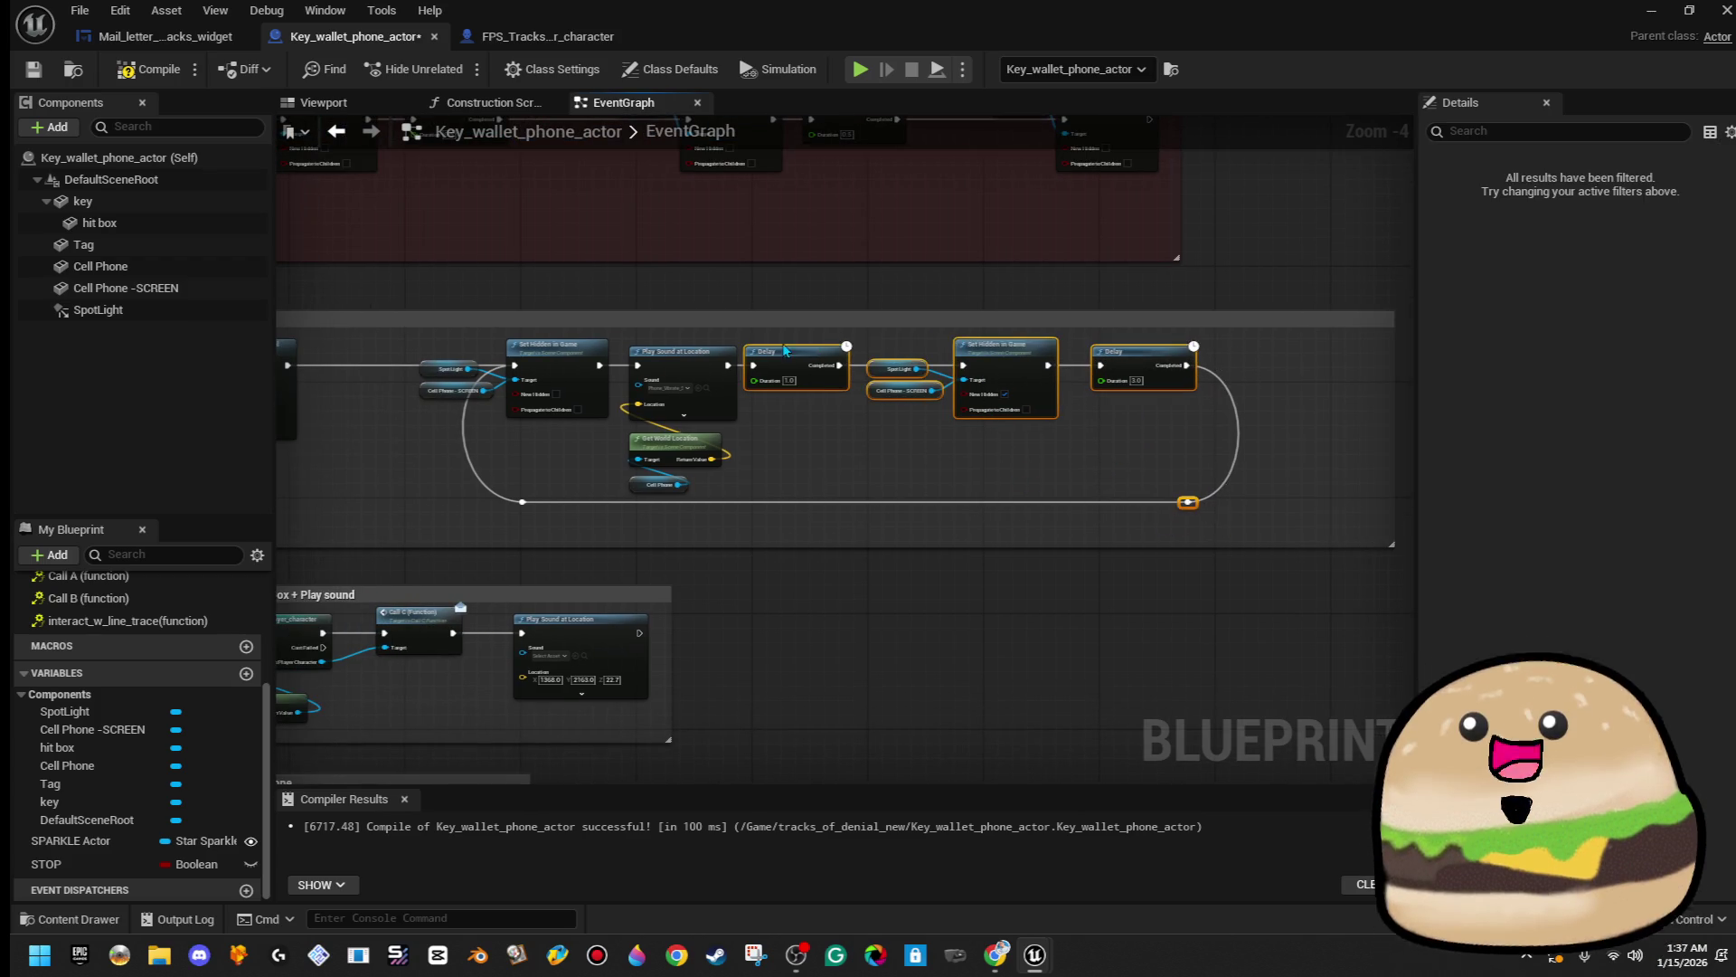
# - Select and rearrange the Set Hidden, Play Sound, SpotLight and Delay nodes of the blink loop
pyautogui.scroll(2, 645, 372)
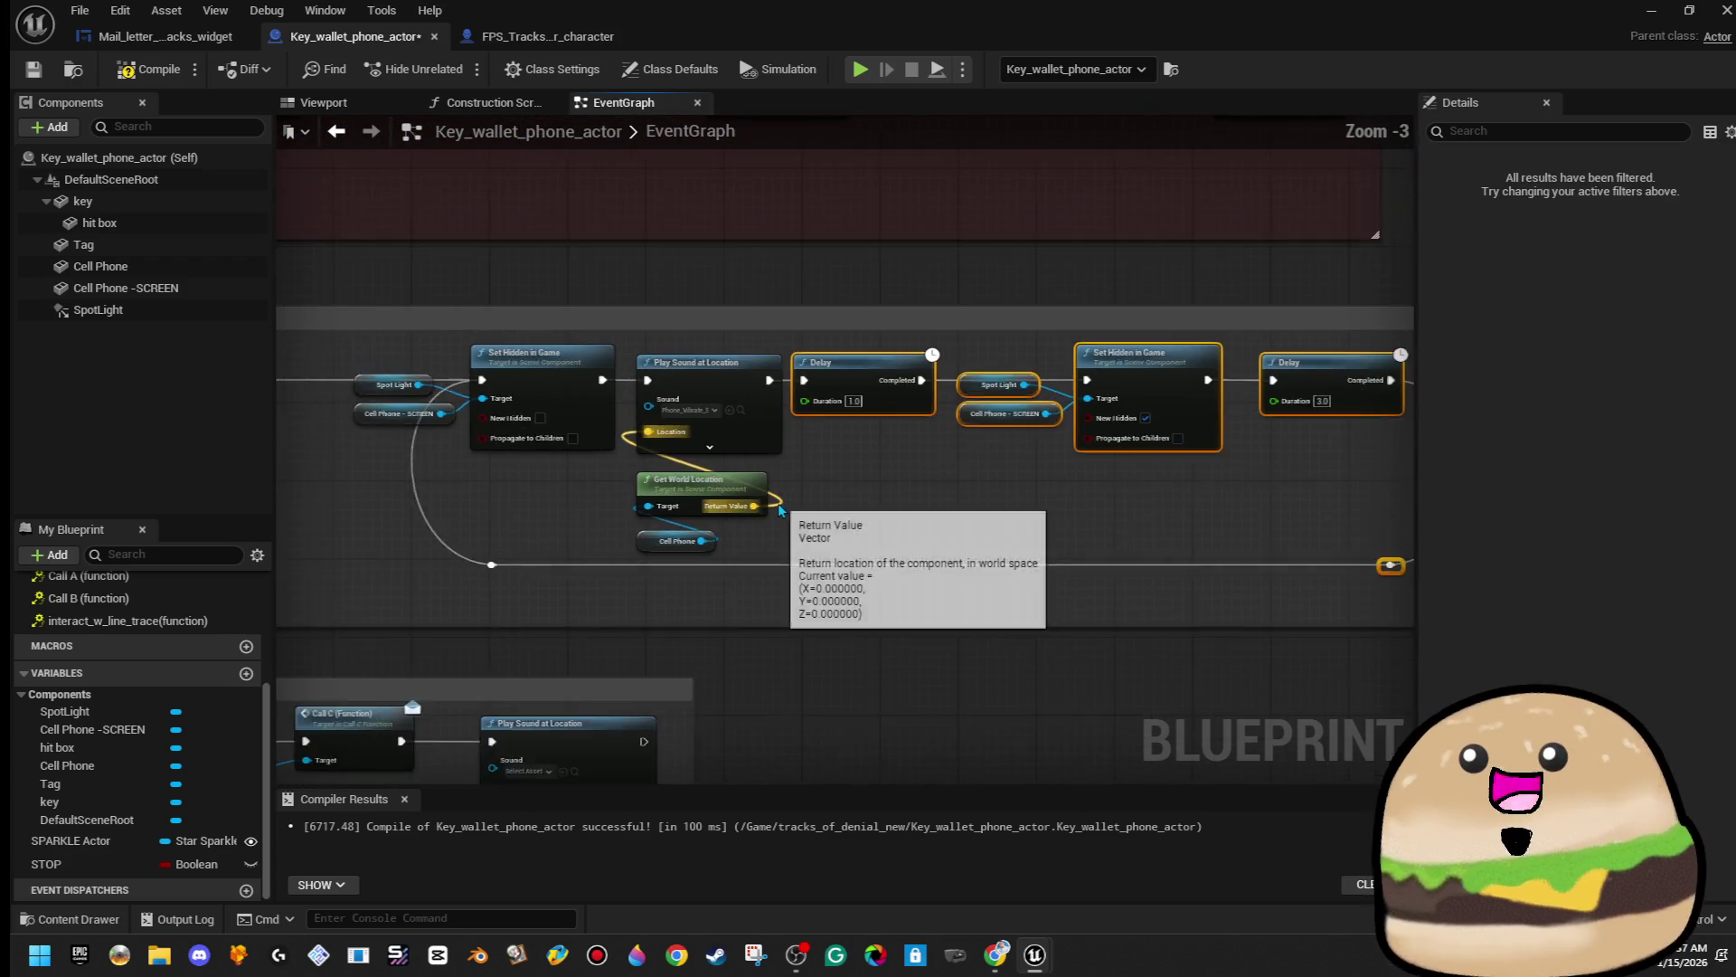
pyautogui.scroll(-2, 782, 505)
pyautogui.moveTo(453, 400); pyautogui.dragTo(593, 566)
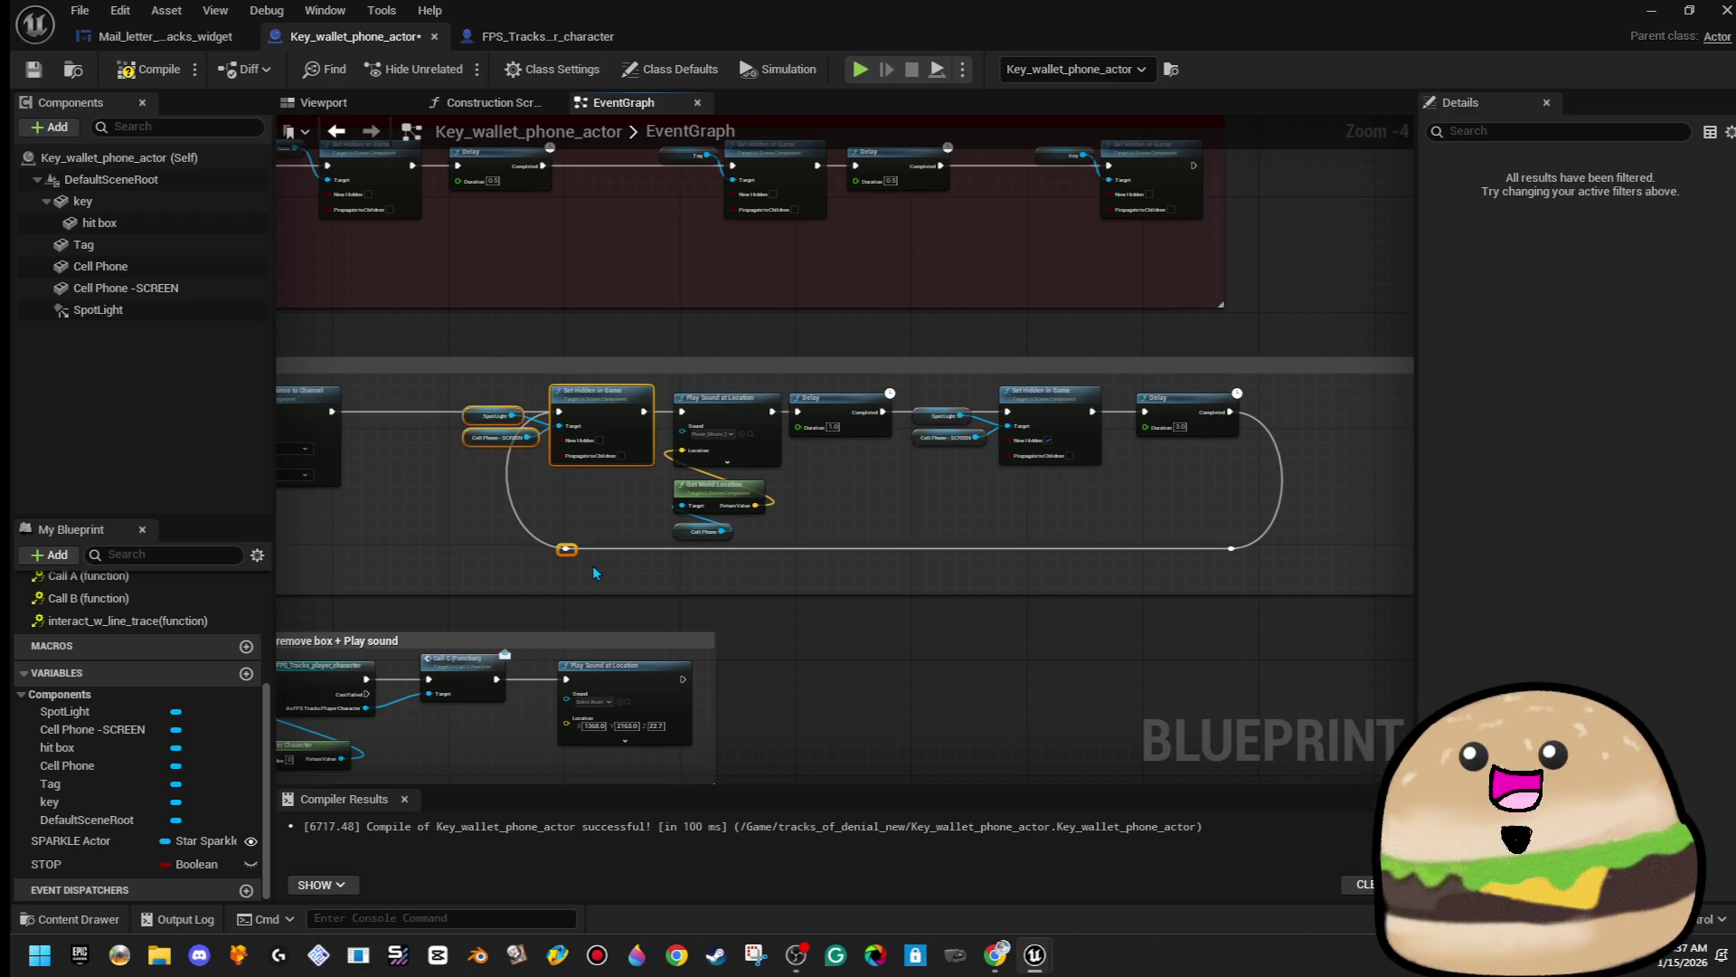
pyautogui.moveTo(666, 391)
pyautogui.mouseDown()
pyautogui.moveTo(682, 416)
pyautogui.moveTo(1112, 506)
pyautogui.moveTo(1269, 562)
pyautogui.mouseUp()
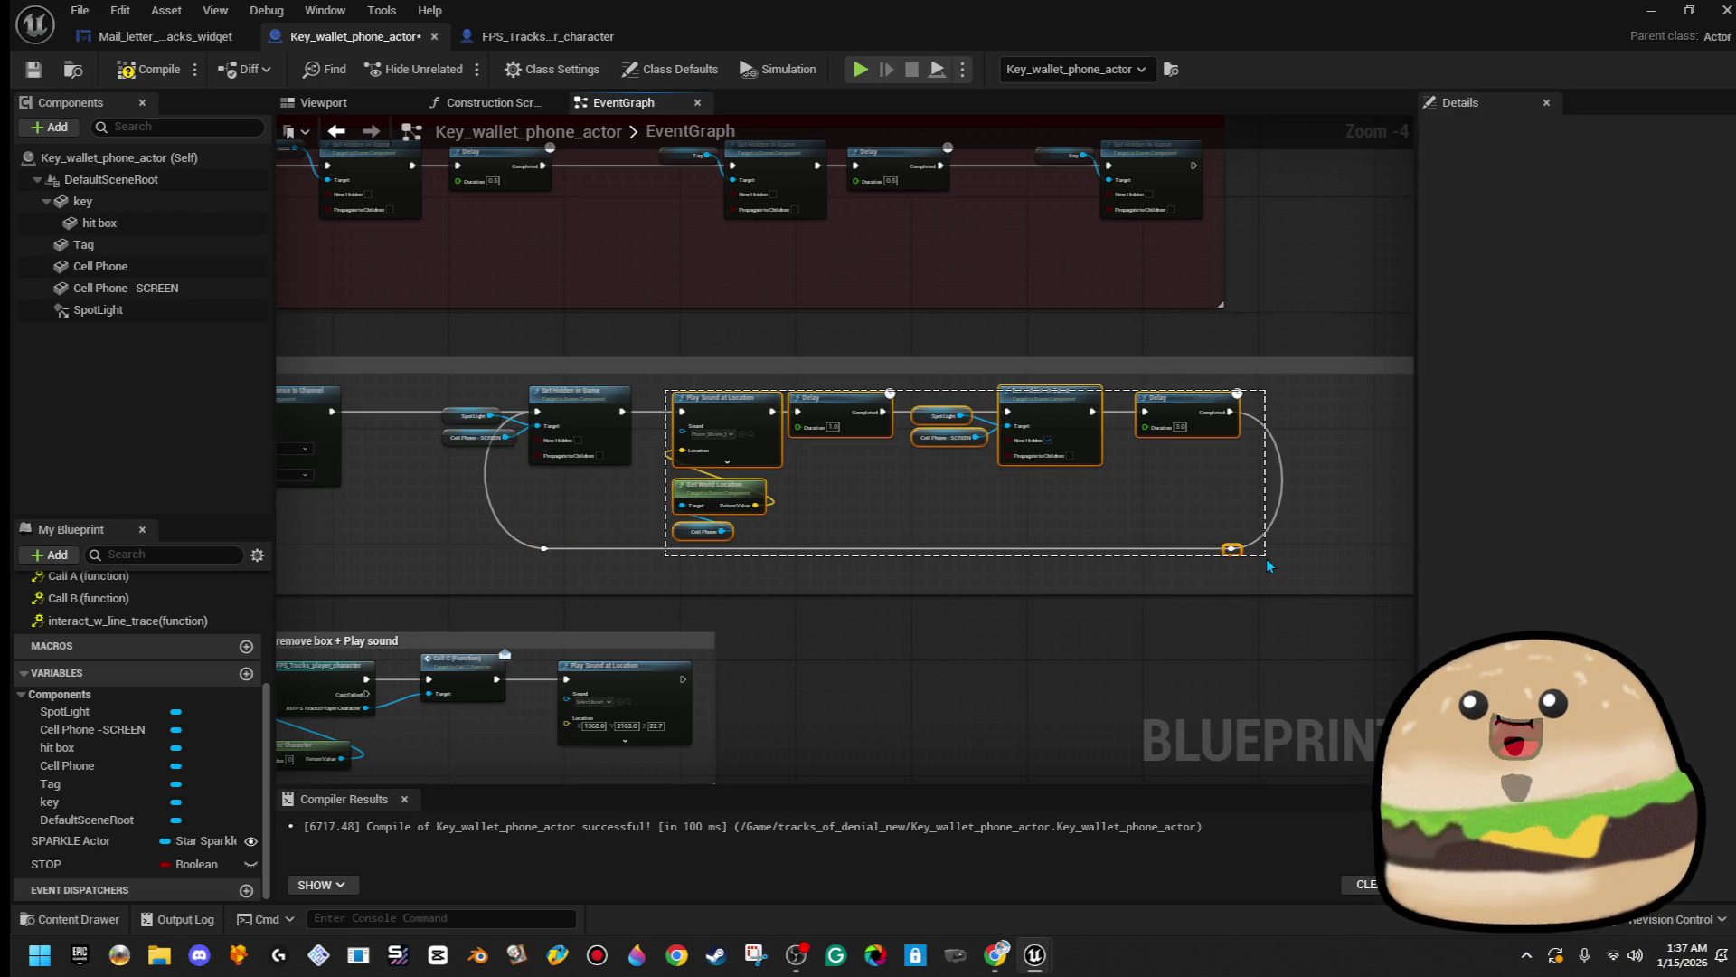
pyautogui.moveTo(461, 407)
pyautogui.mouseDown()
pyautogui.moveTo(651, 506)
pyautogui.moveTo(1311, 548)
pyautogui.mouseUp()
pyautogui.click(1231, 548)
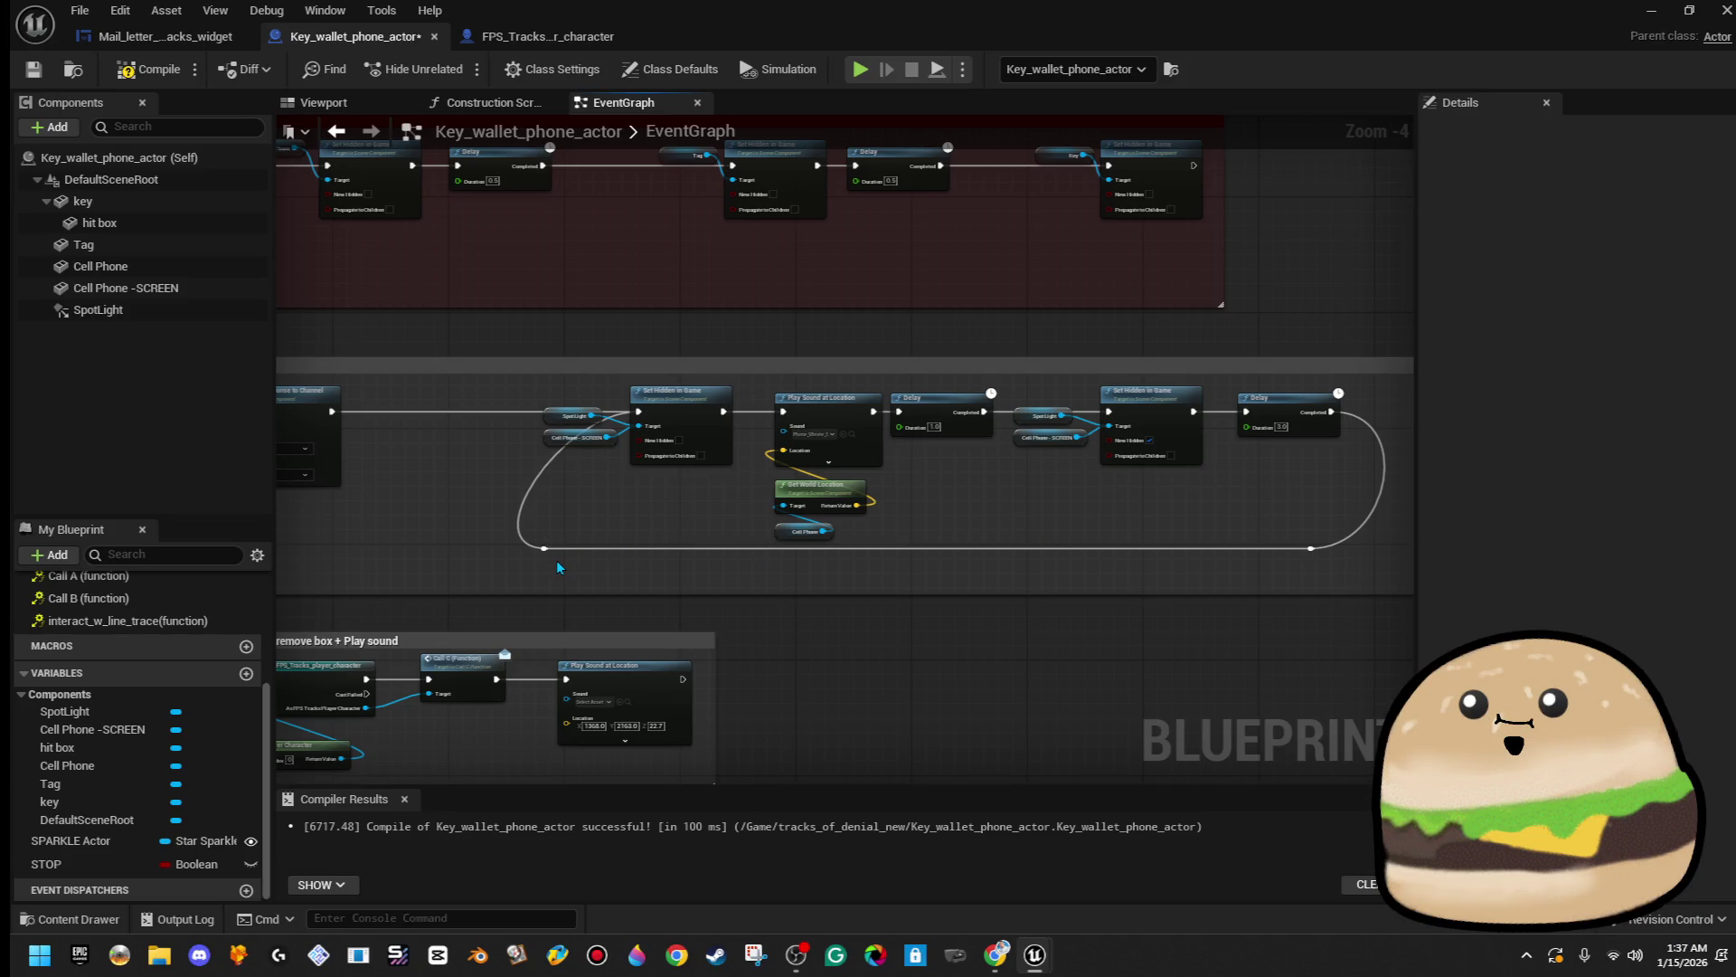
# - Undo recent edits with Ctrl+Z until the Branch checking STOP is restored
pyautogui.moveTo(1192, 518); pyautogui.dragTo(876, 481)
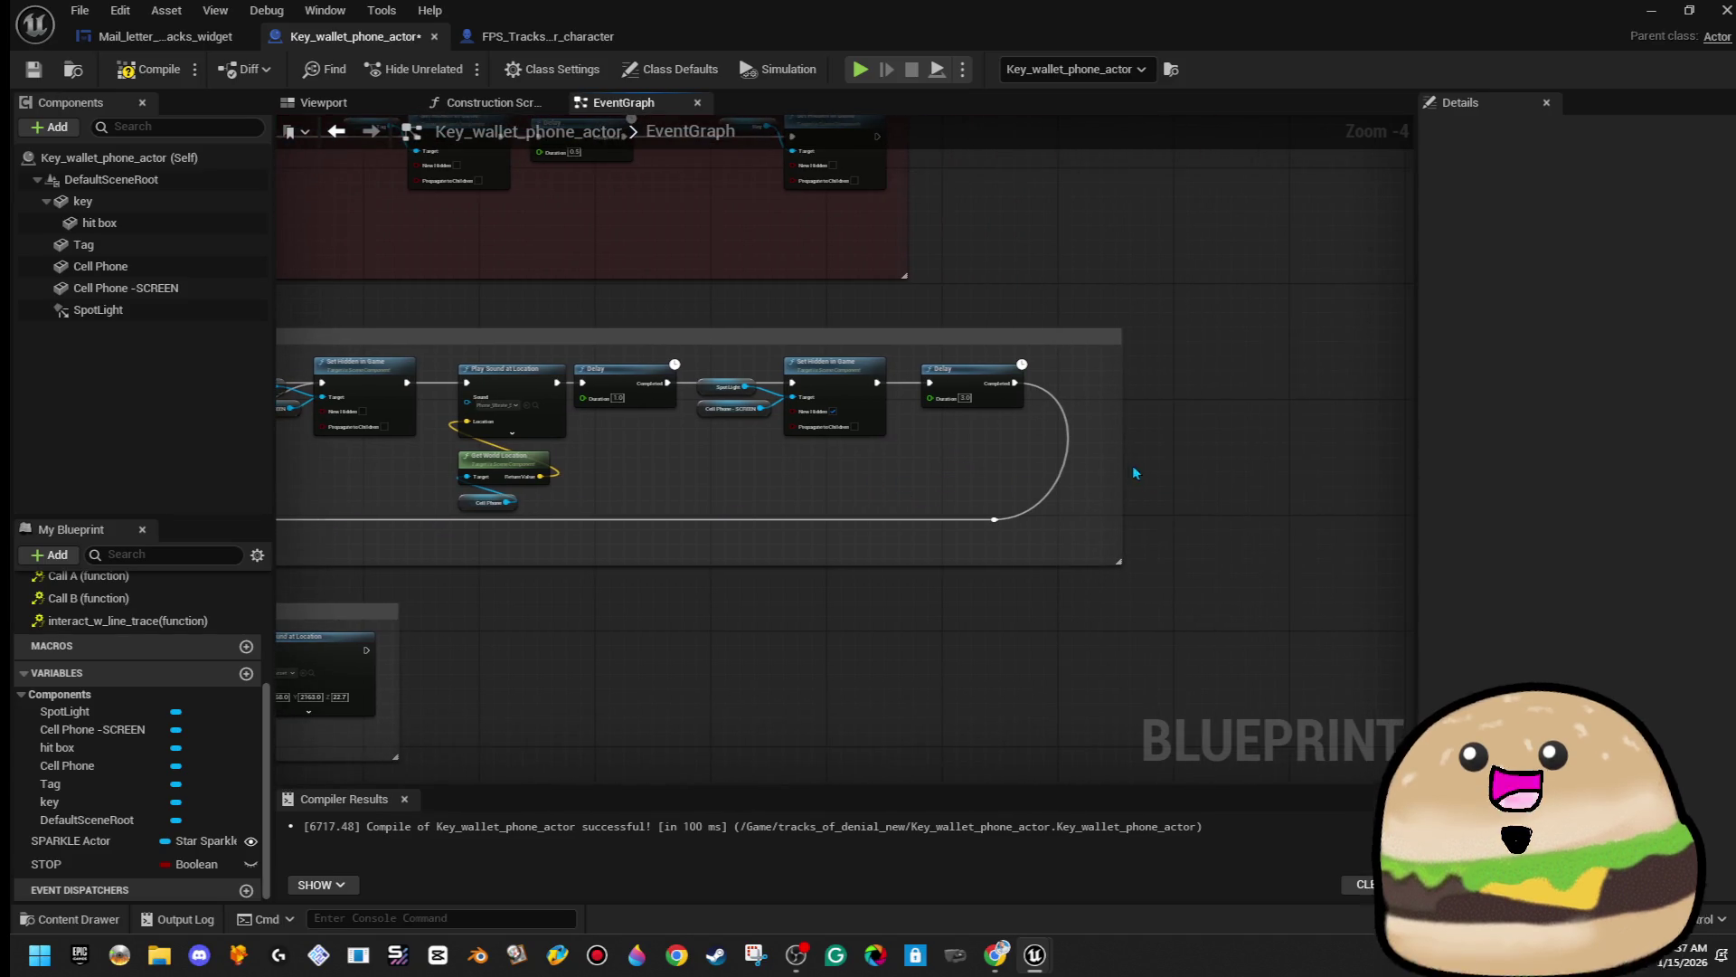
pyautogui.moveTo(1142, 462); pyautogui.dragTo(1279, 463)
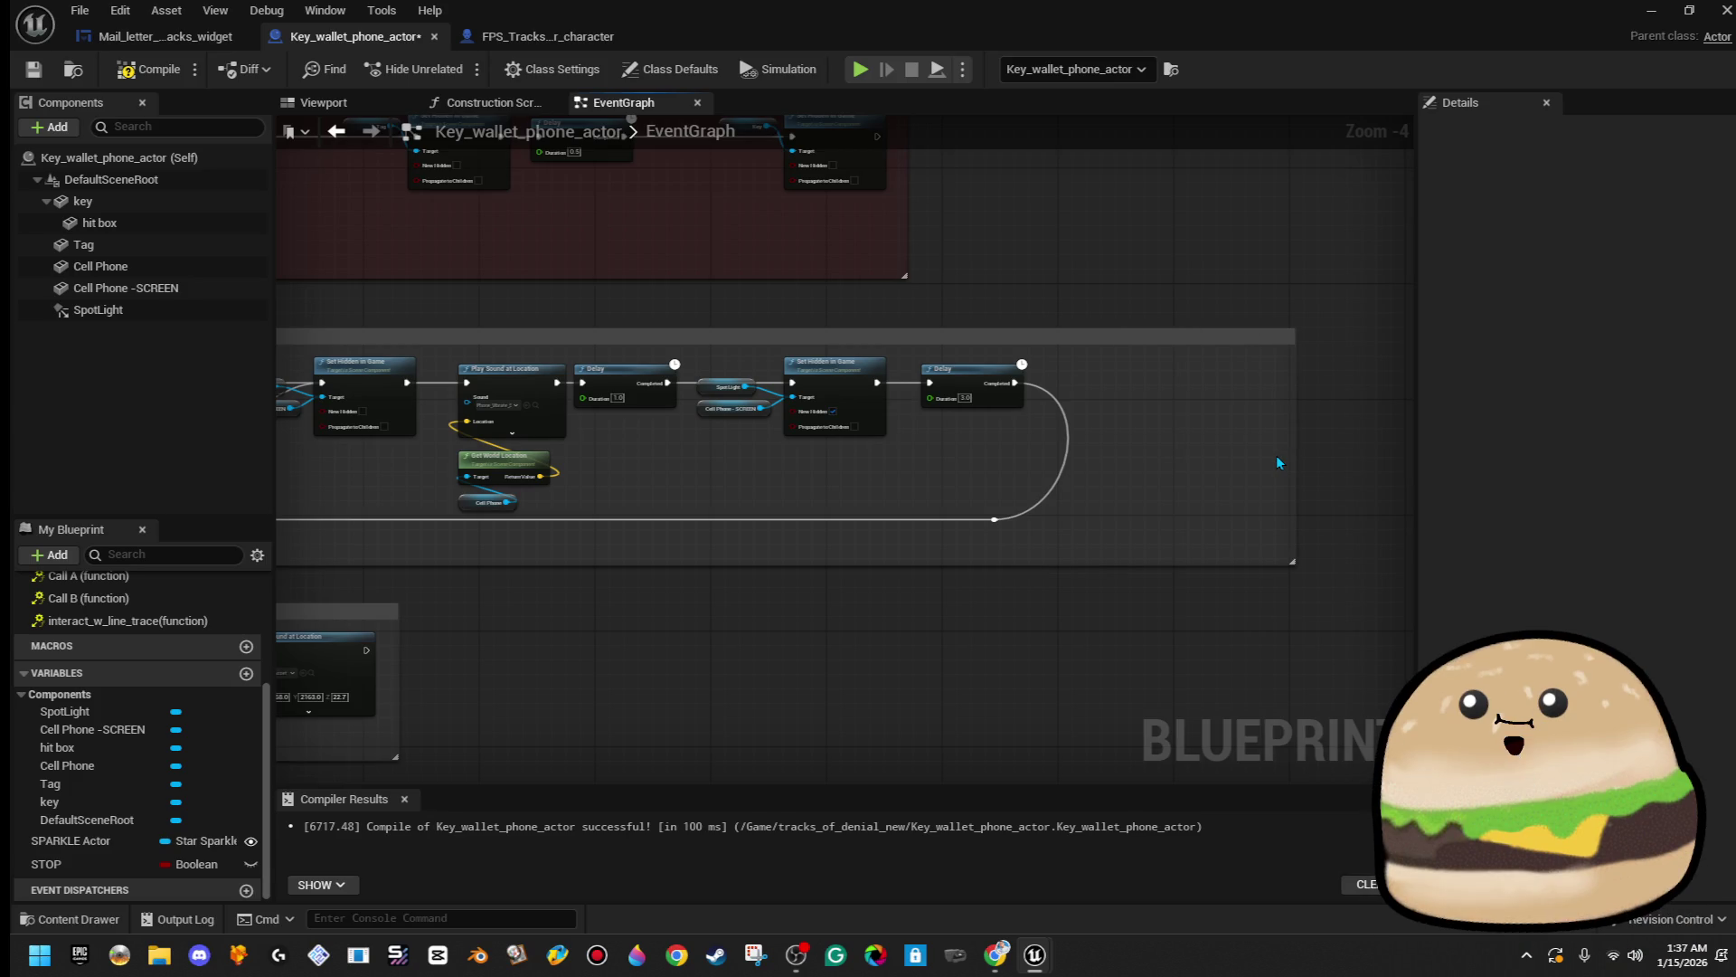
pyautogui.hotkey('ctrl', 'z')
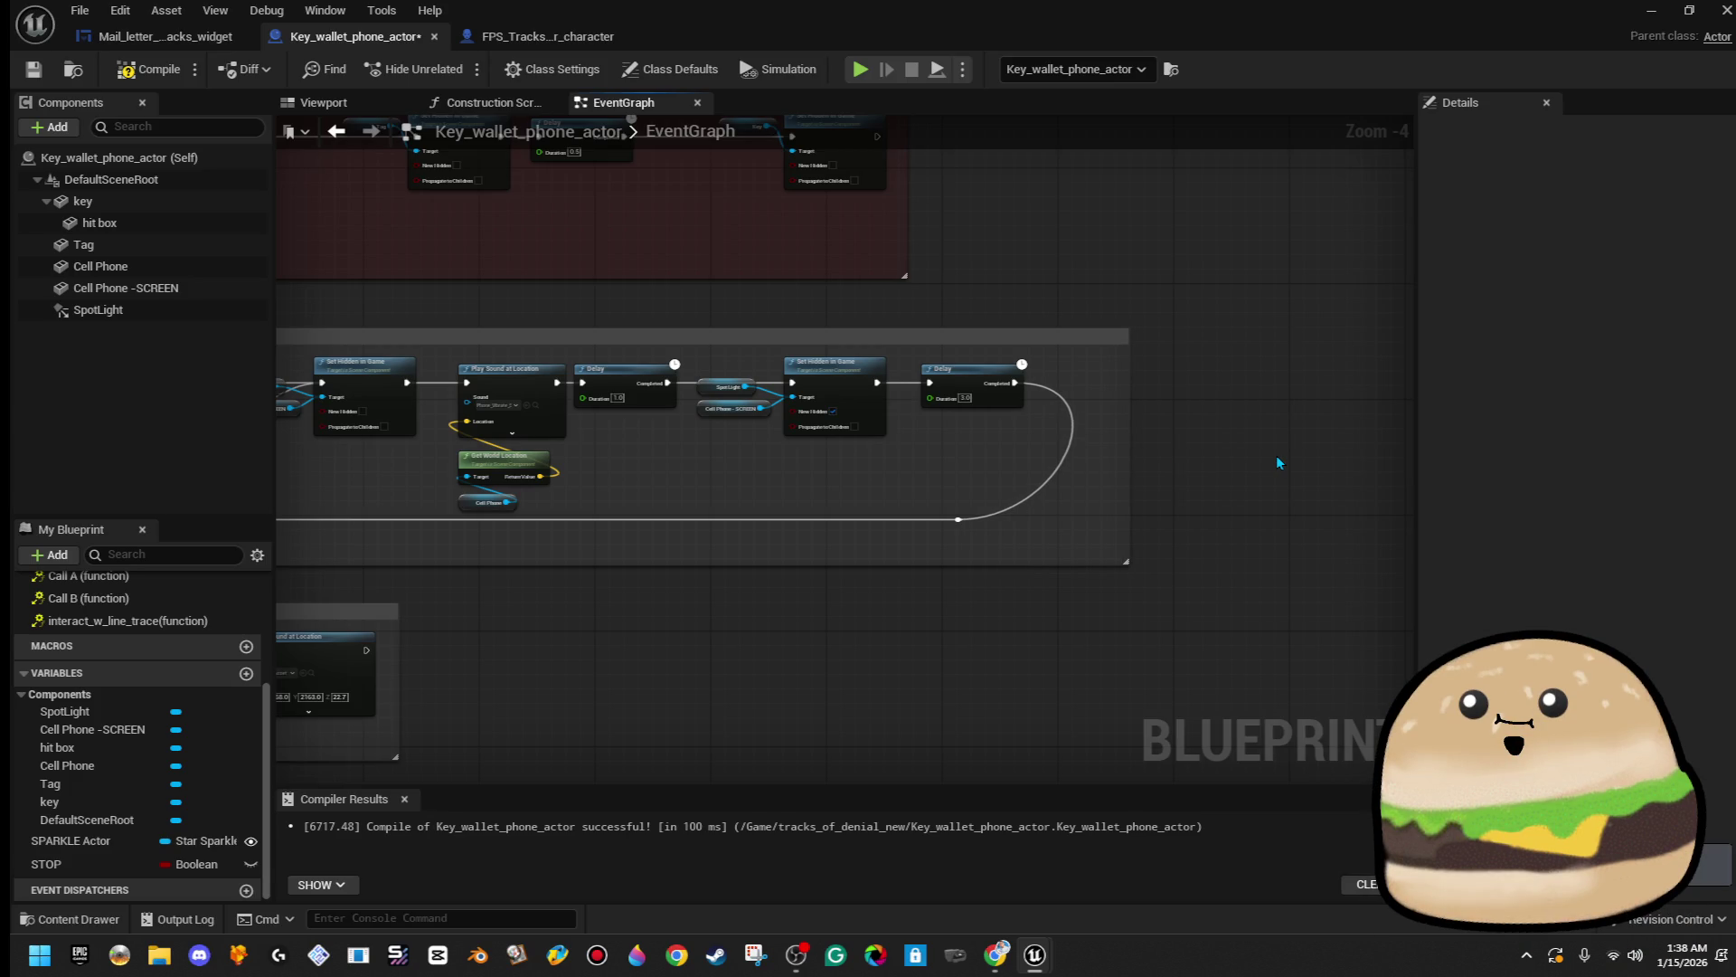
pyautogui.hotkey('ctrl', 'z')
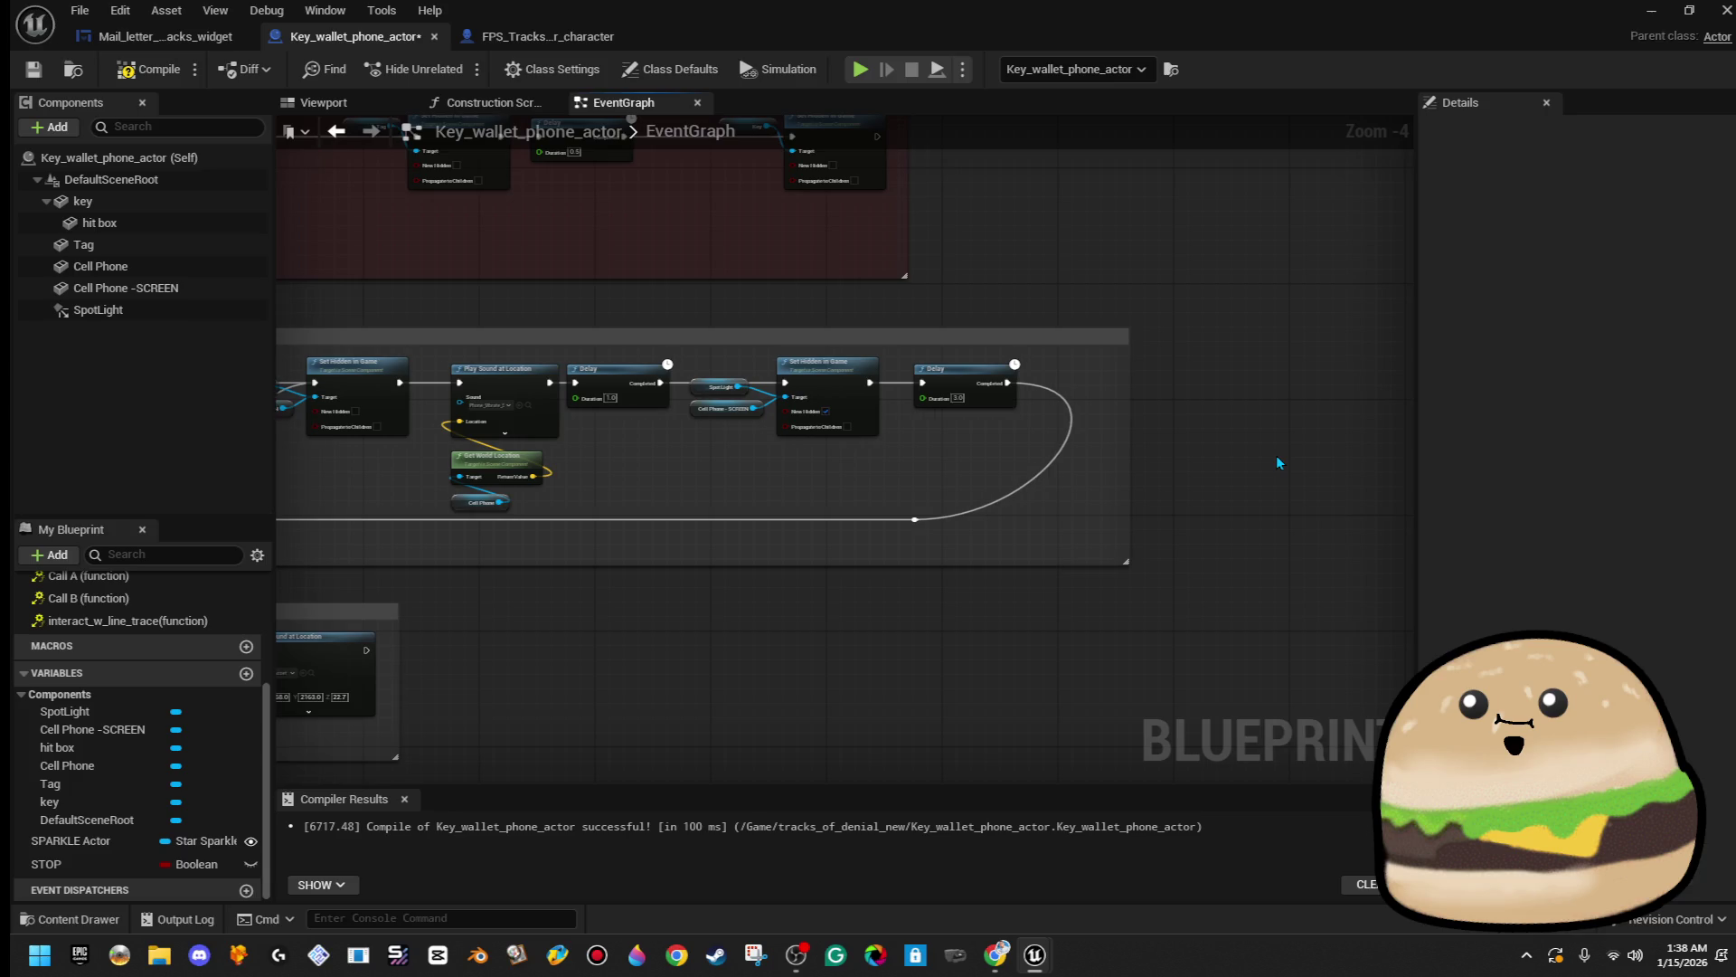
pyautogui.hotkey('ctrl', 'z')
pyautogui.hotkey('ctrl', 'z')
pyautogui.hotkey('ctrl', 'z')
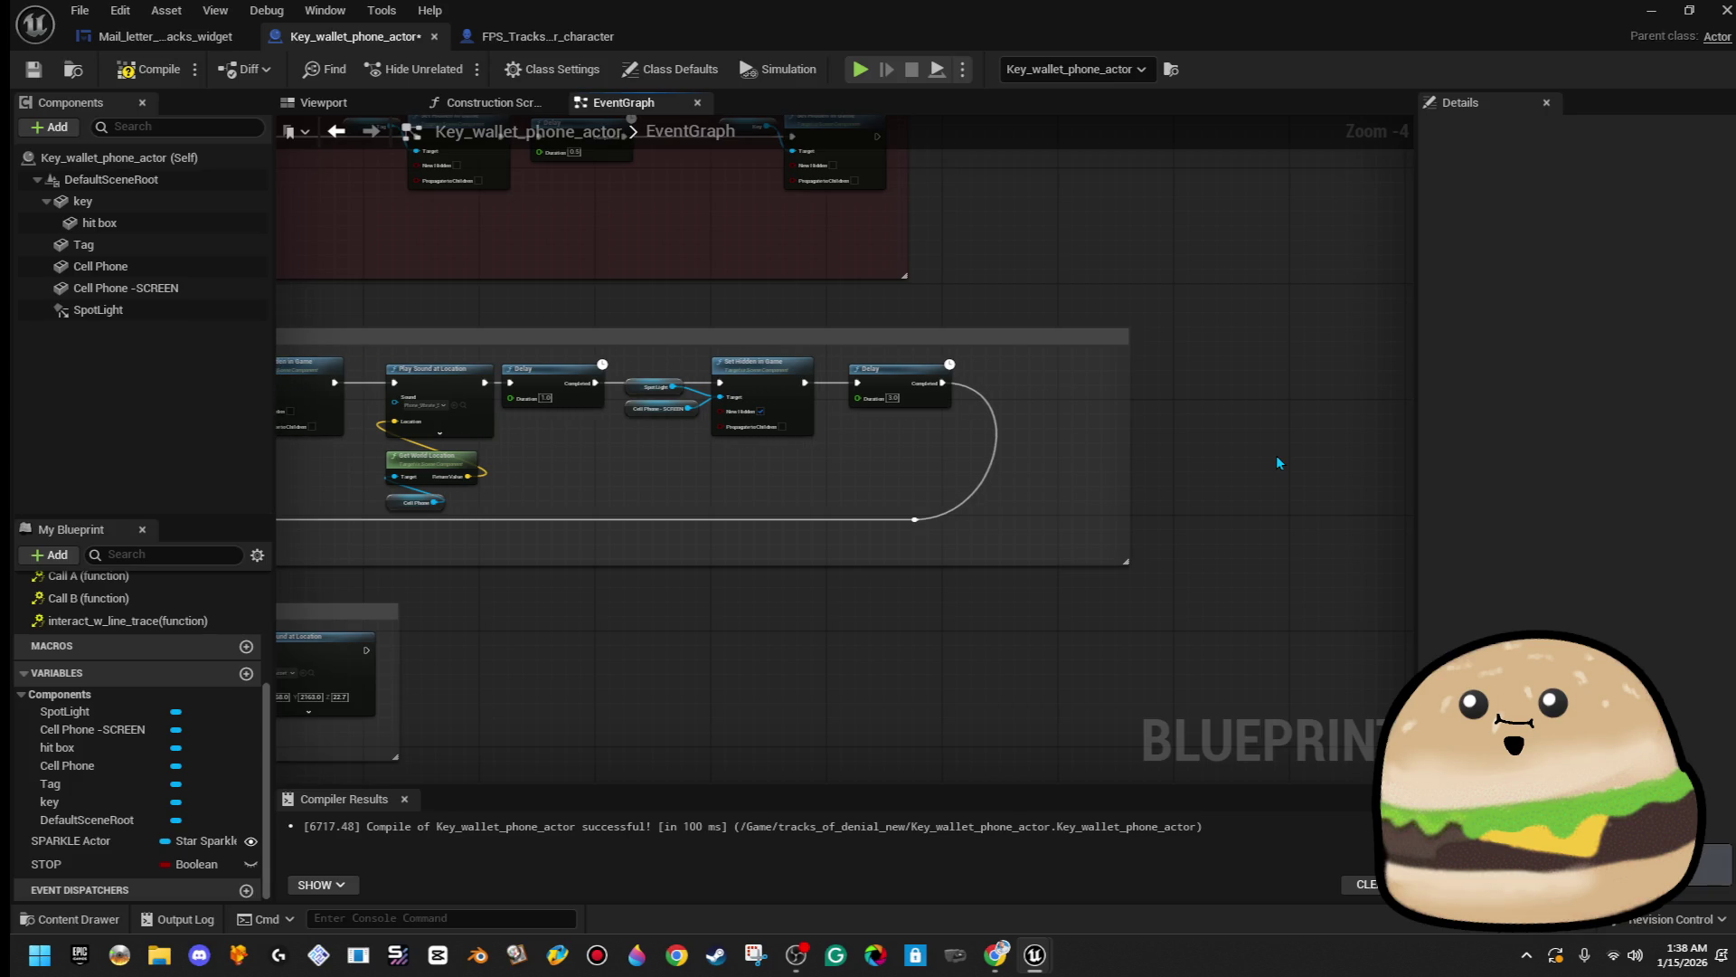
pyautogui.hotkey('ctrl', 'z')
pyautogui.hotkey('ctrl', 'z')
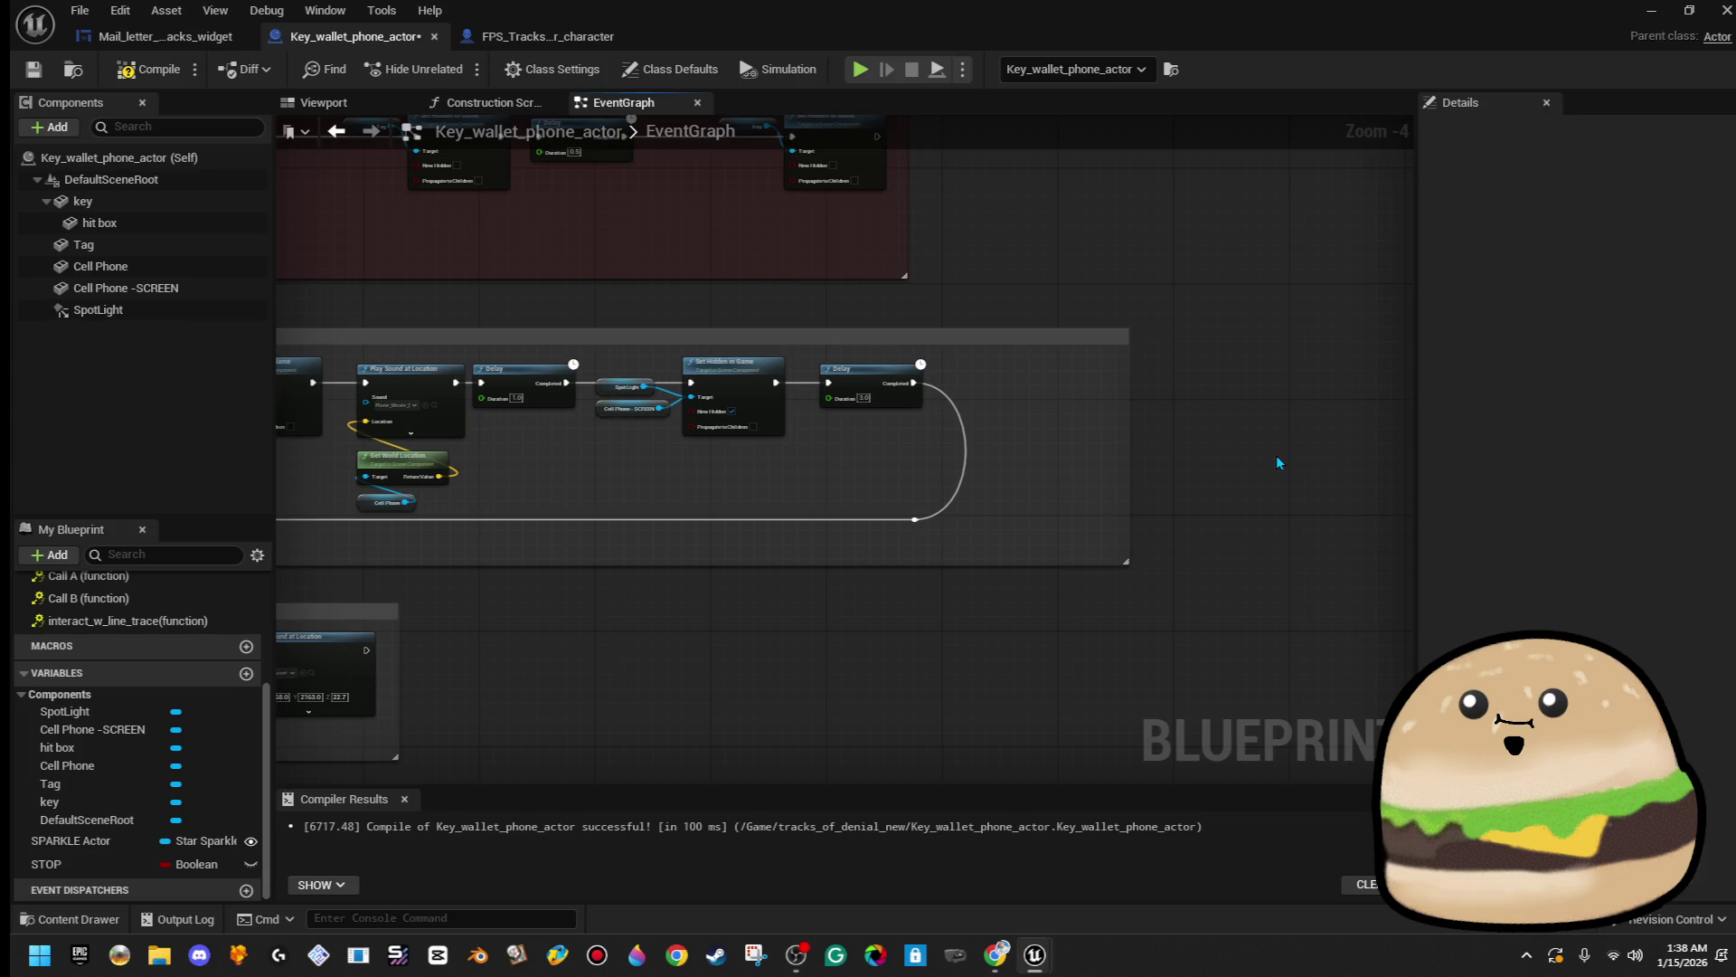
pyautogui.hotkey('ctrl', 'z')
pyautogui.hotkey('ctrl', 'z')
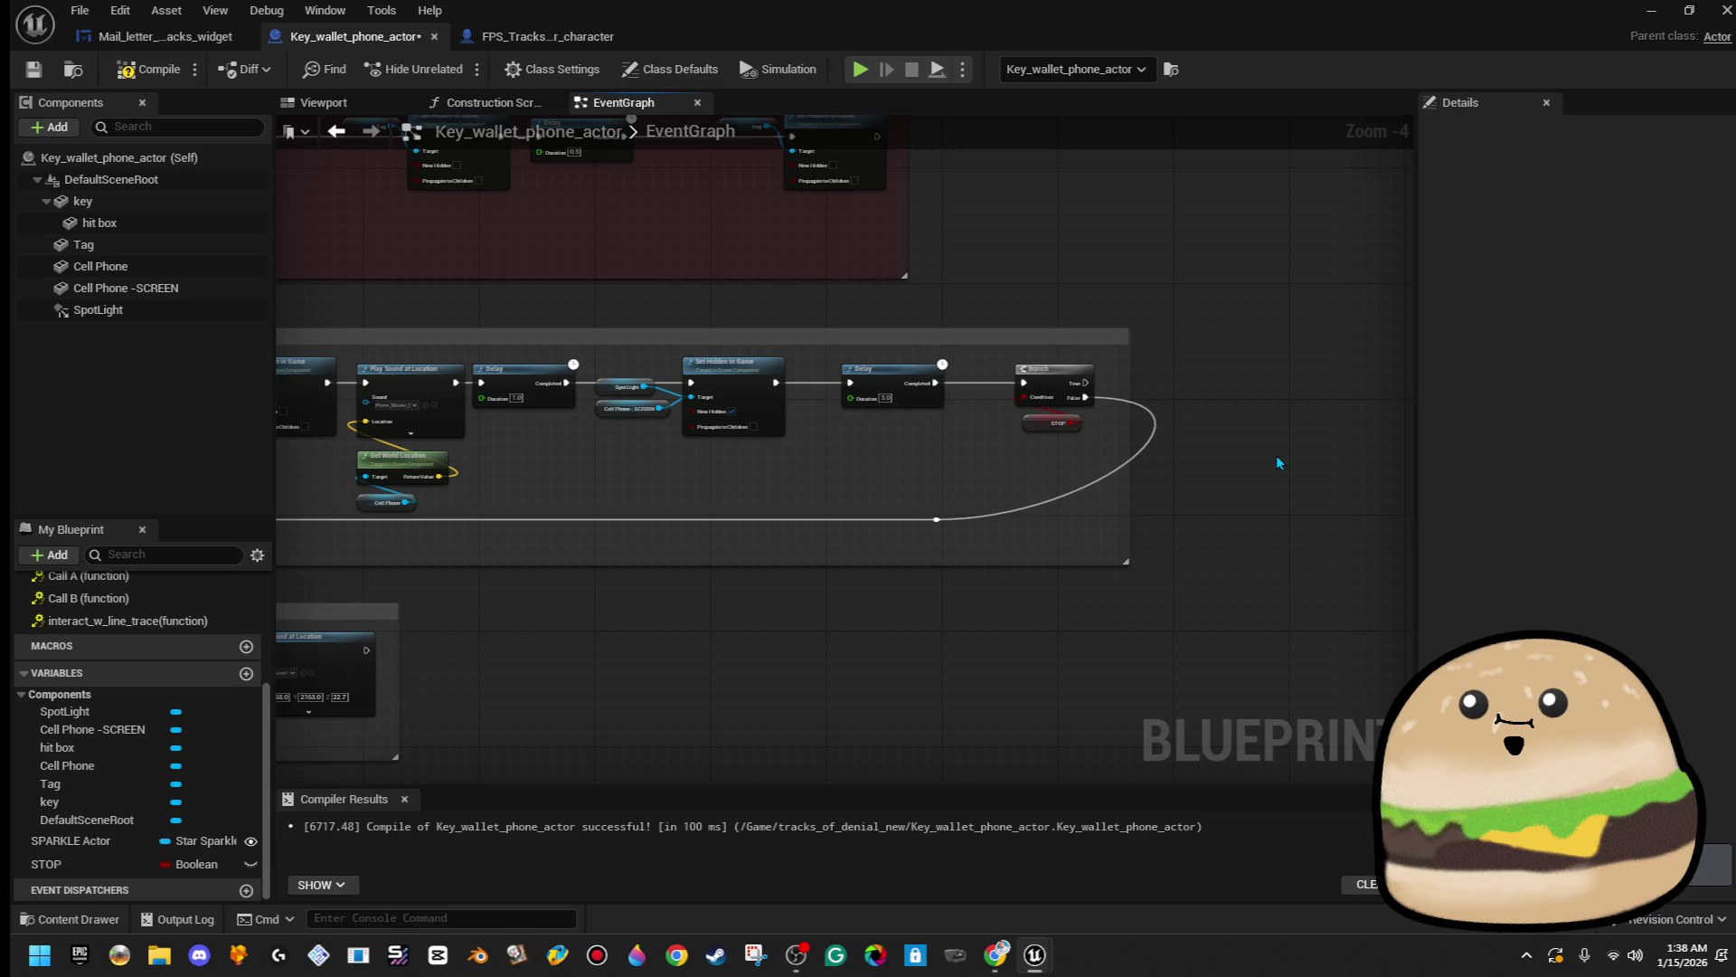
pyautogui.hotkey('ctrl', 'z')
pyautogui.hotkey('ctrl', 'z')
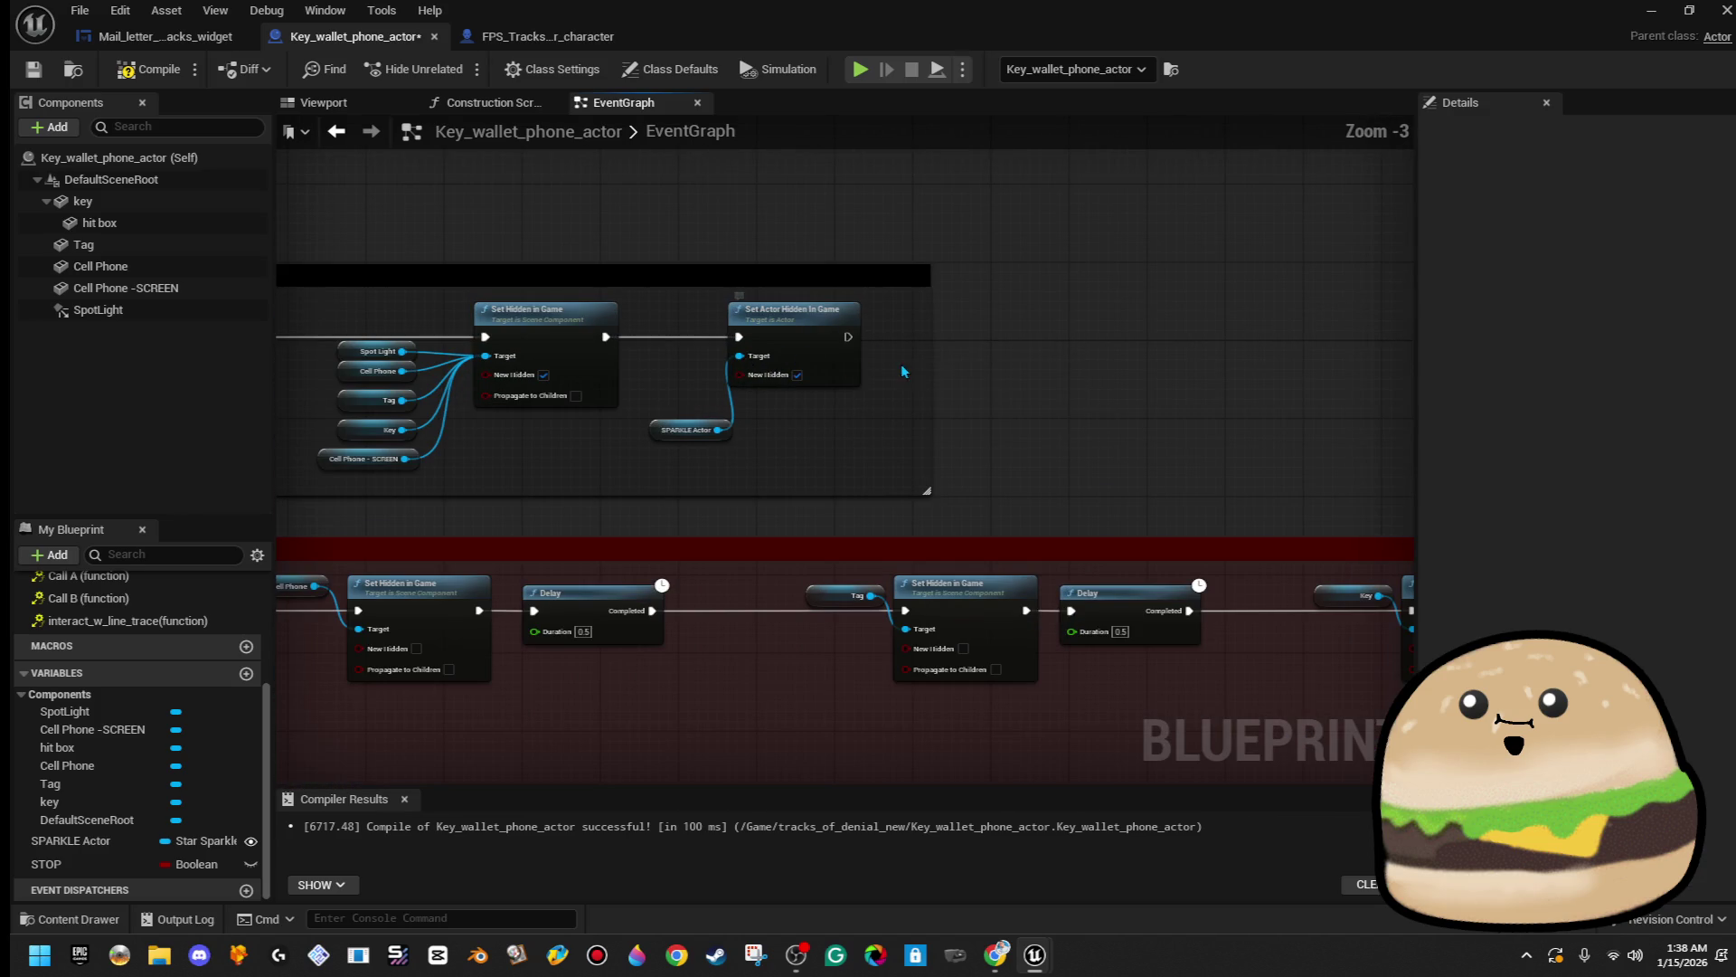
# - Place a STOP setter after hiding the sparkle and rename the variable to Stop loop
pyautogui.moveTo(930, 364); pyautogui.dragTo(1073, 372)
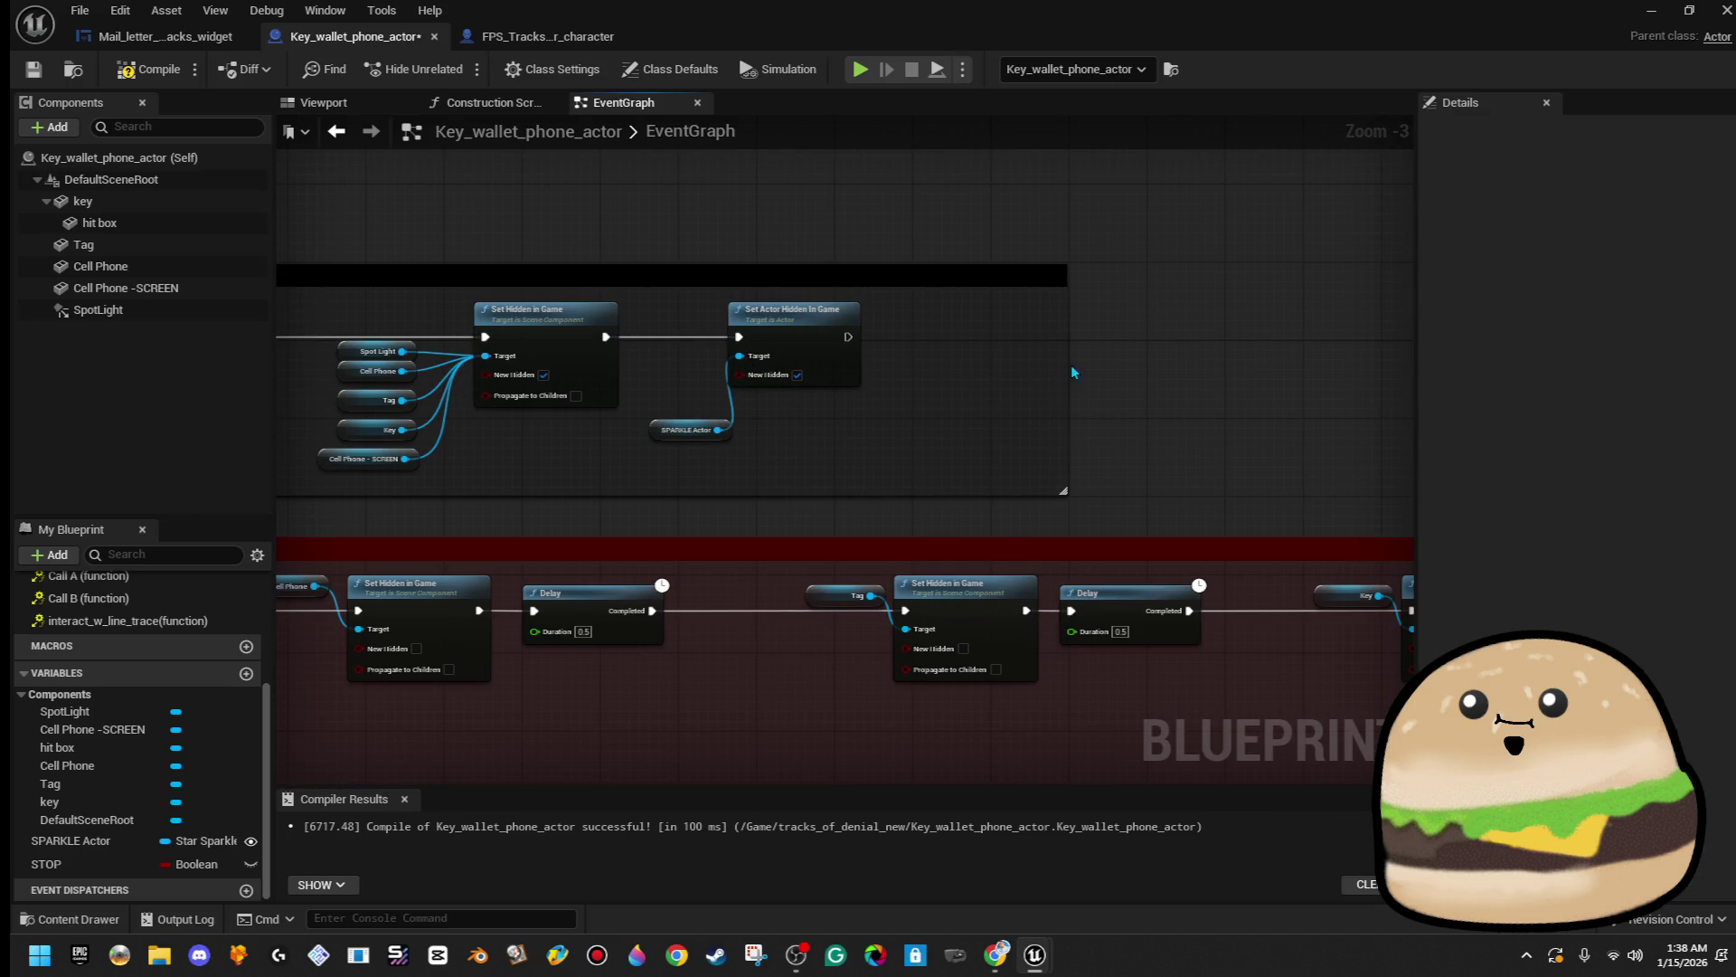
pyautogui.moveTo(46, 863); pyautogui.dragTo(858, 425)
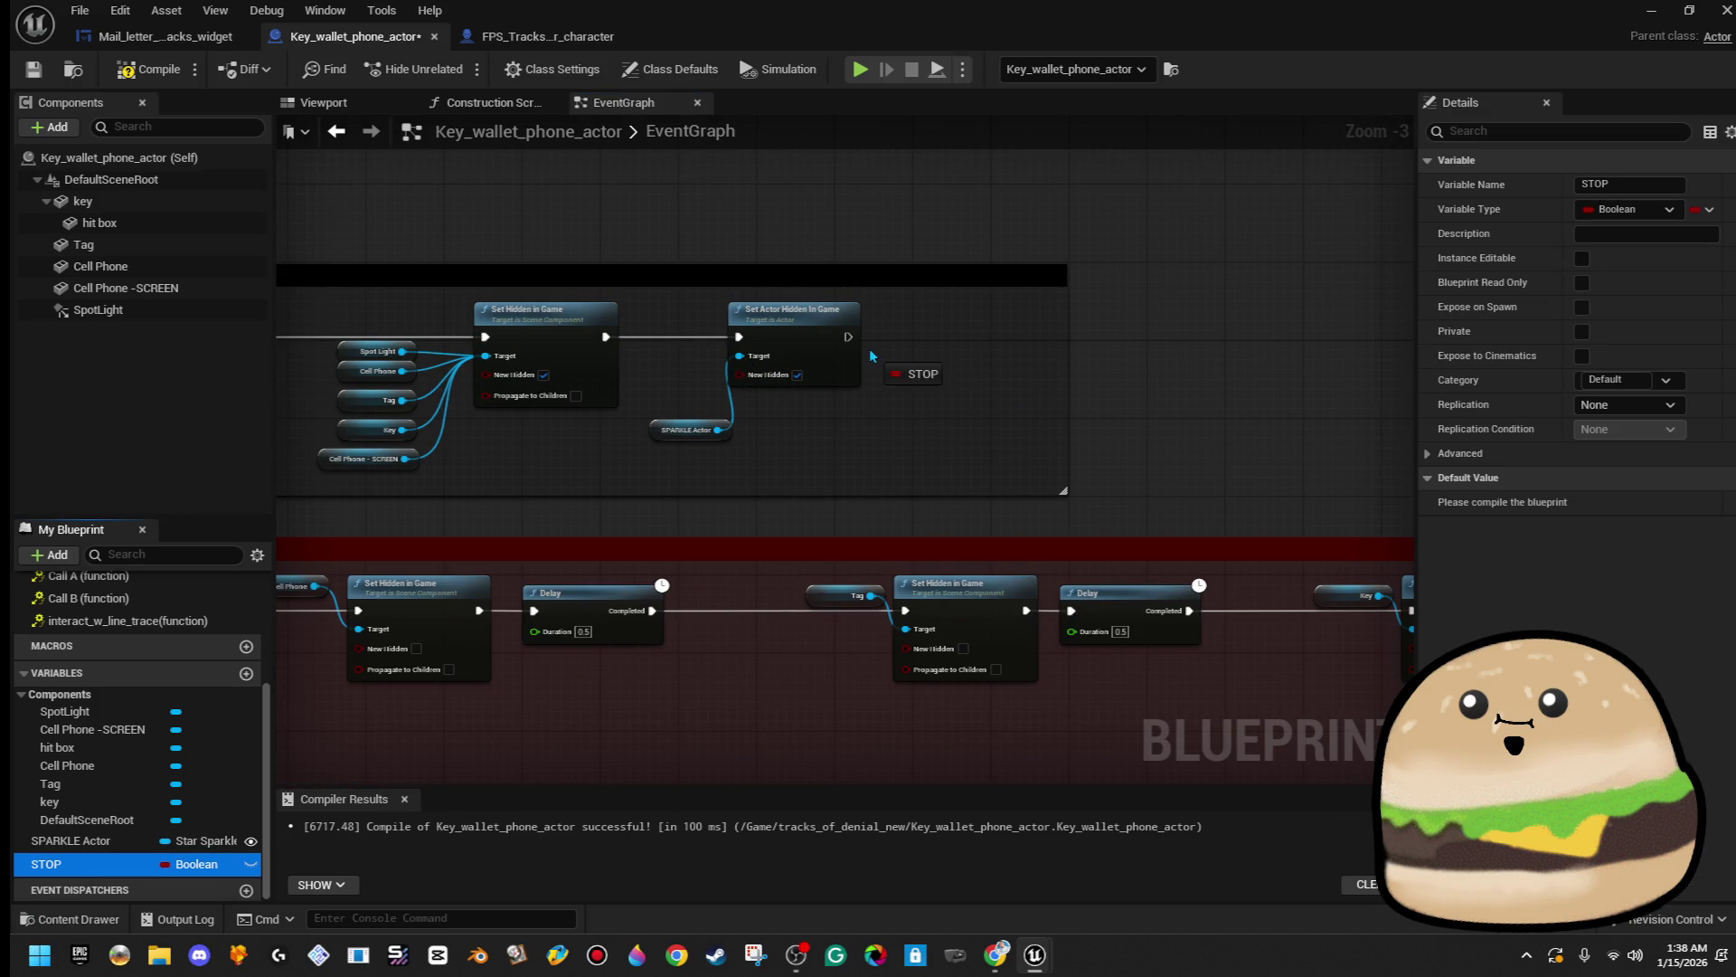
pyautogui.moveTo(858, 349); pyautogui.dragTo(858, 350)
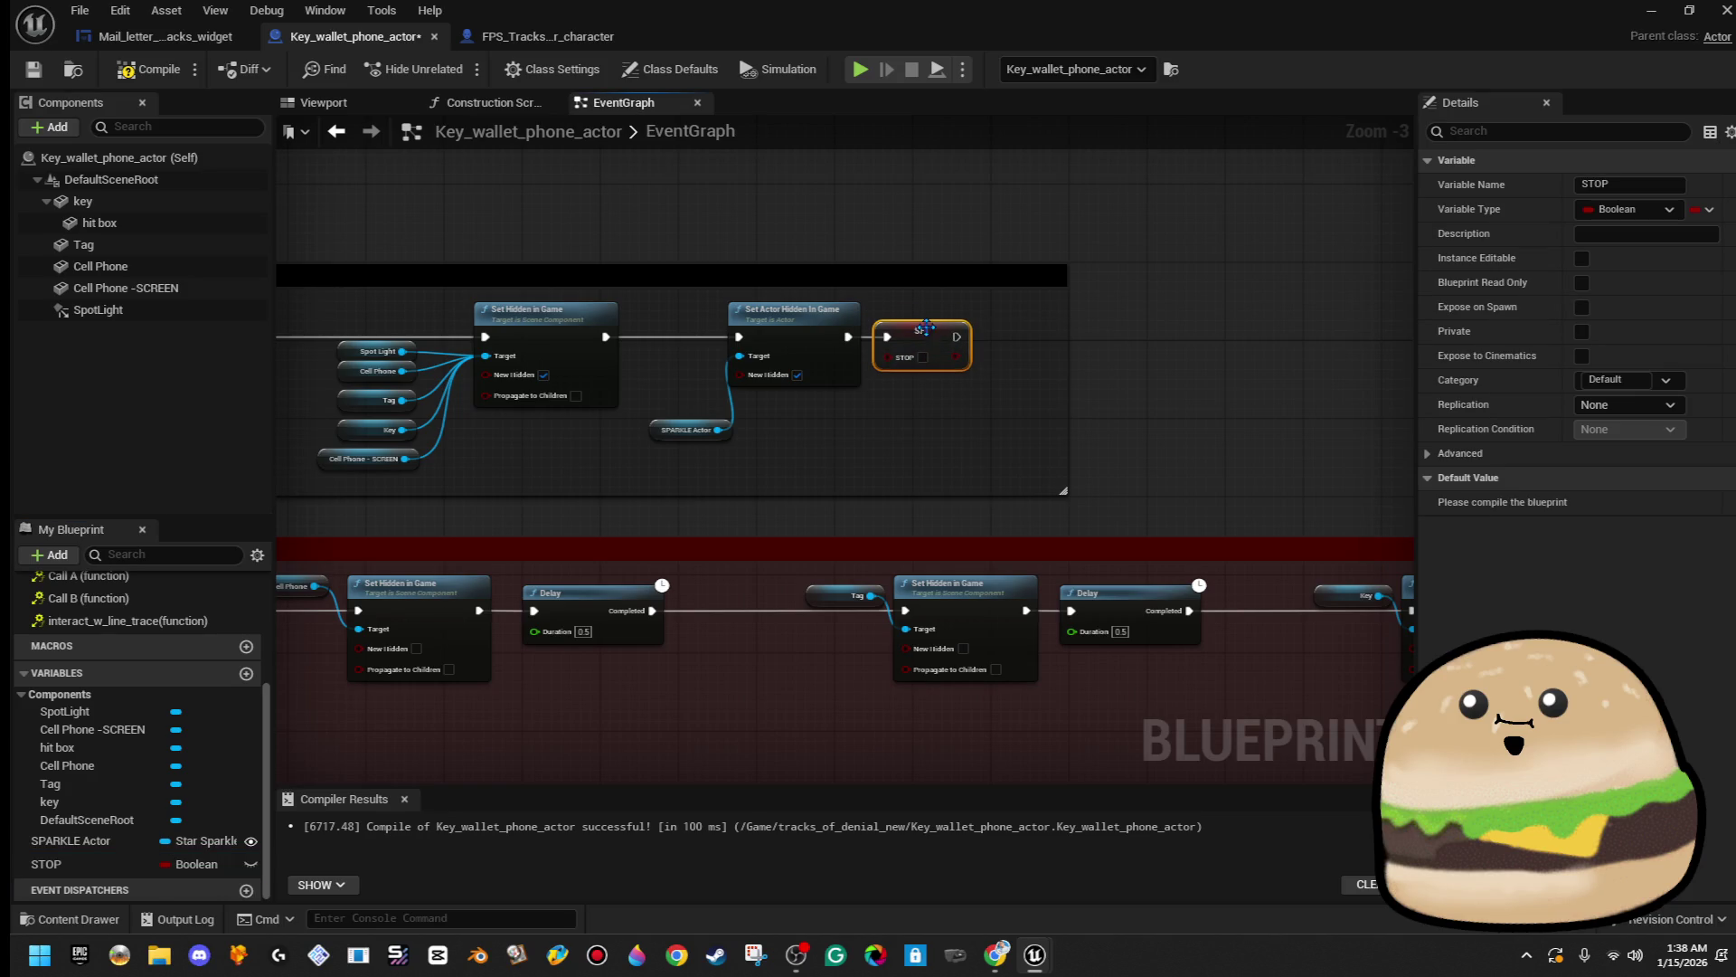
pyautogui.rightClick(91, 863)
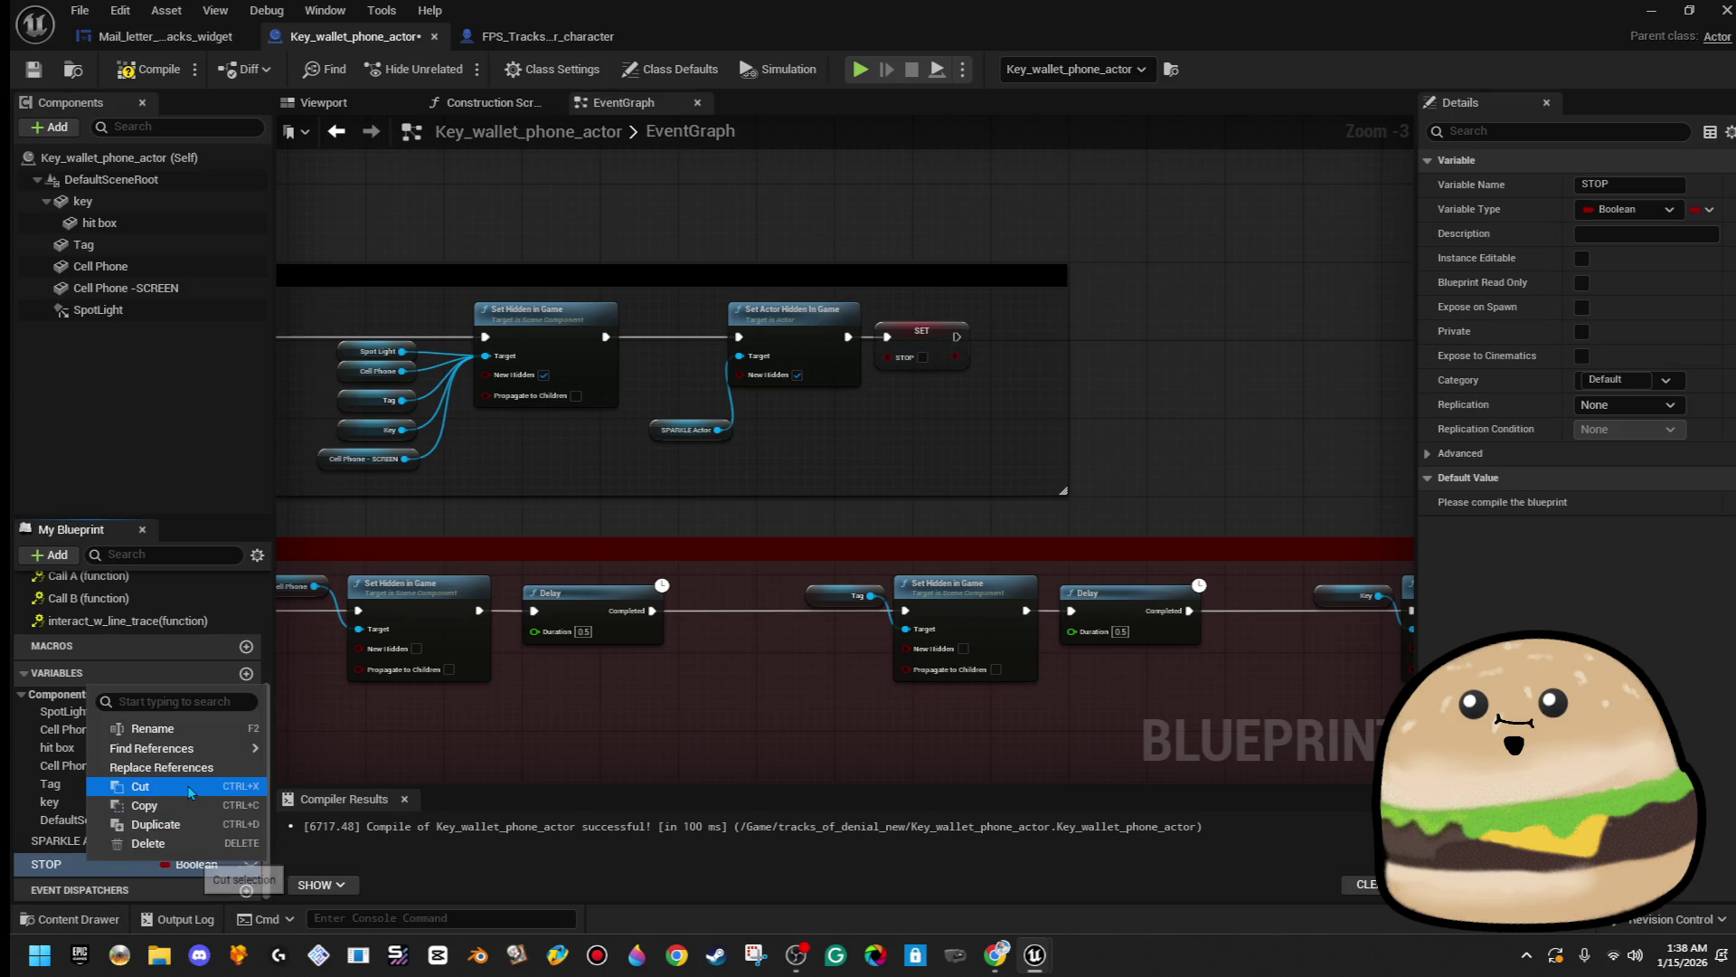
pyautogui.click(191, 732)
pyautogui.write('Stop l')
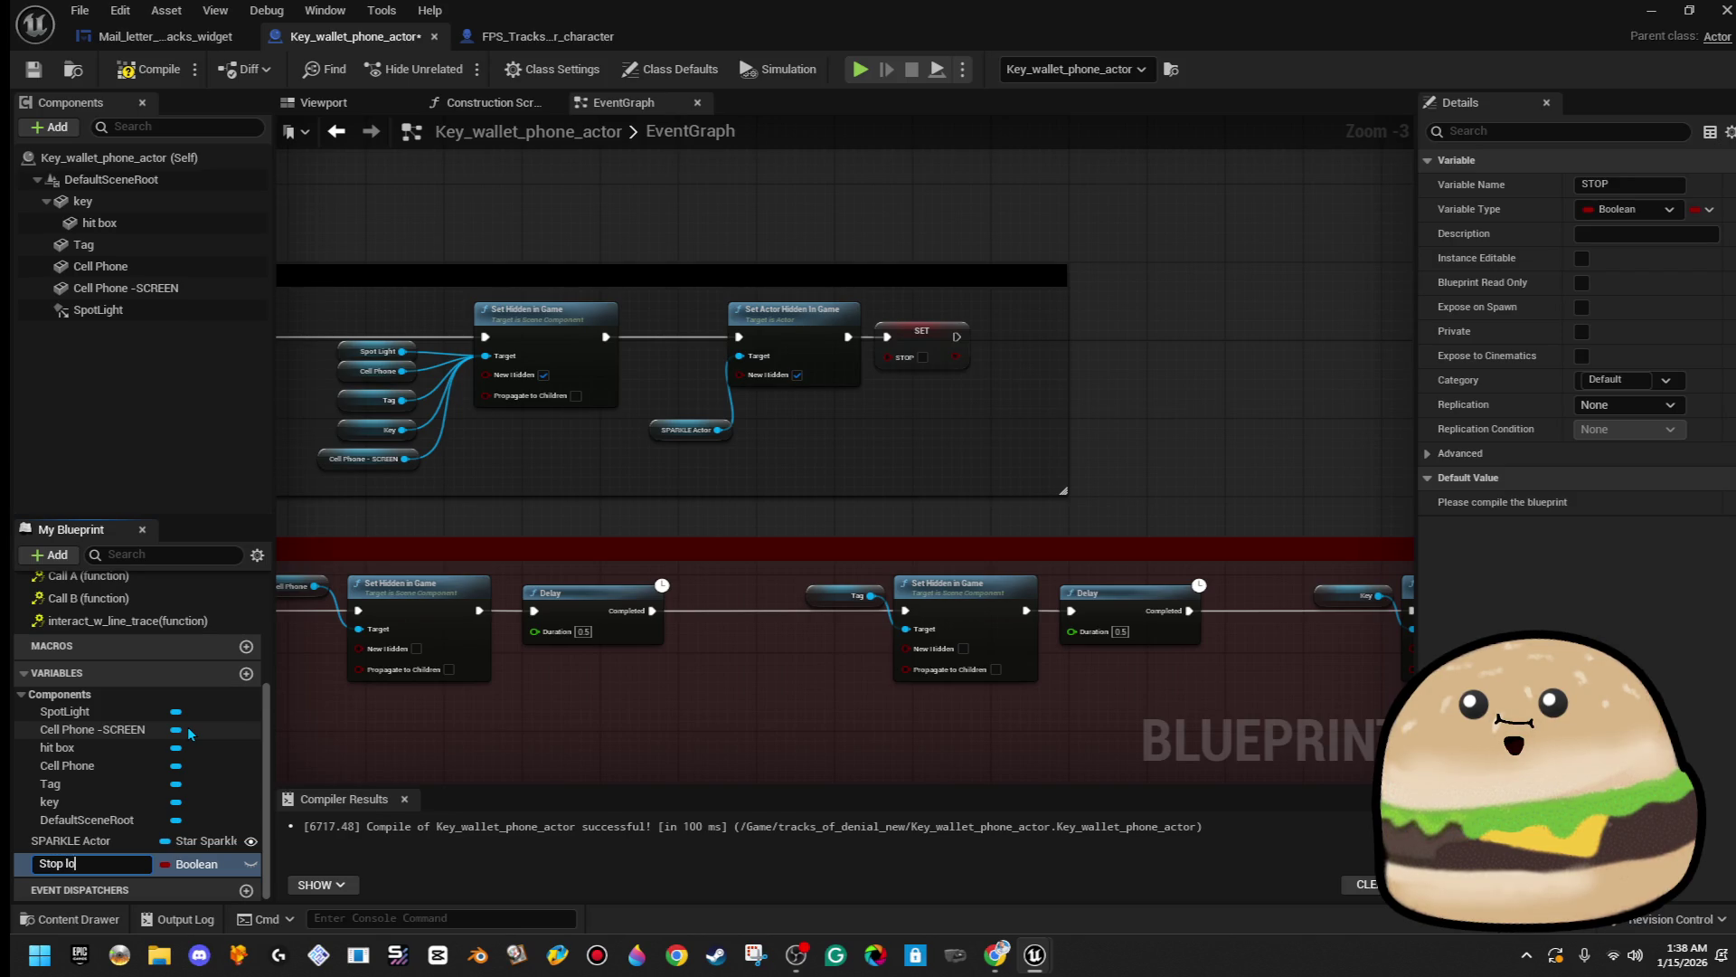
pyautogui.write('op')
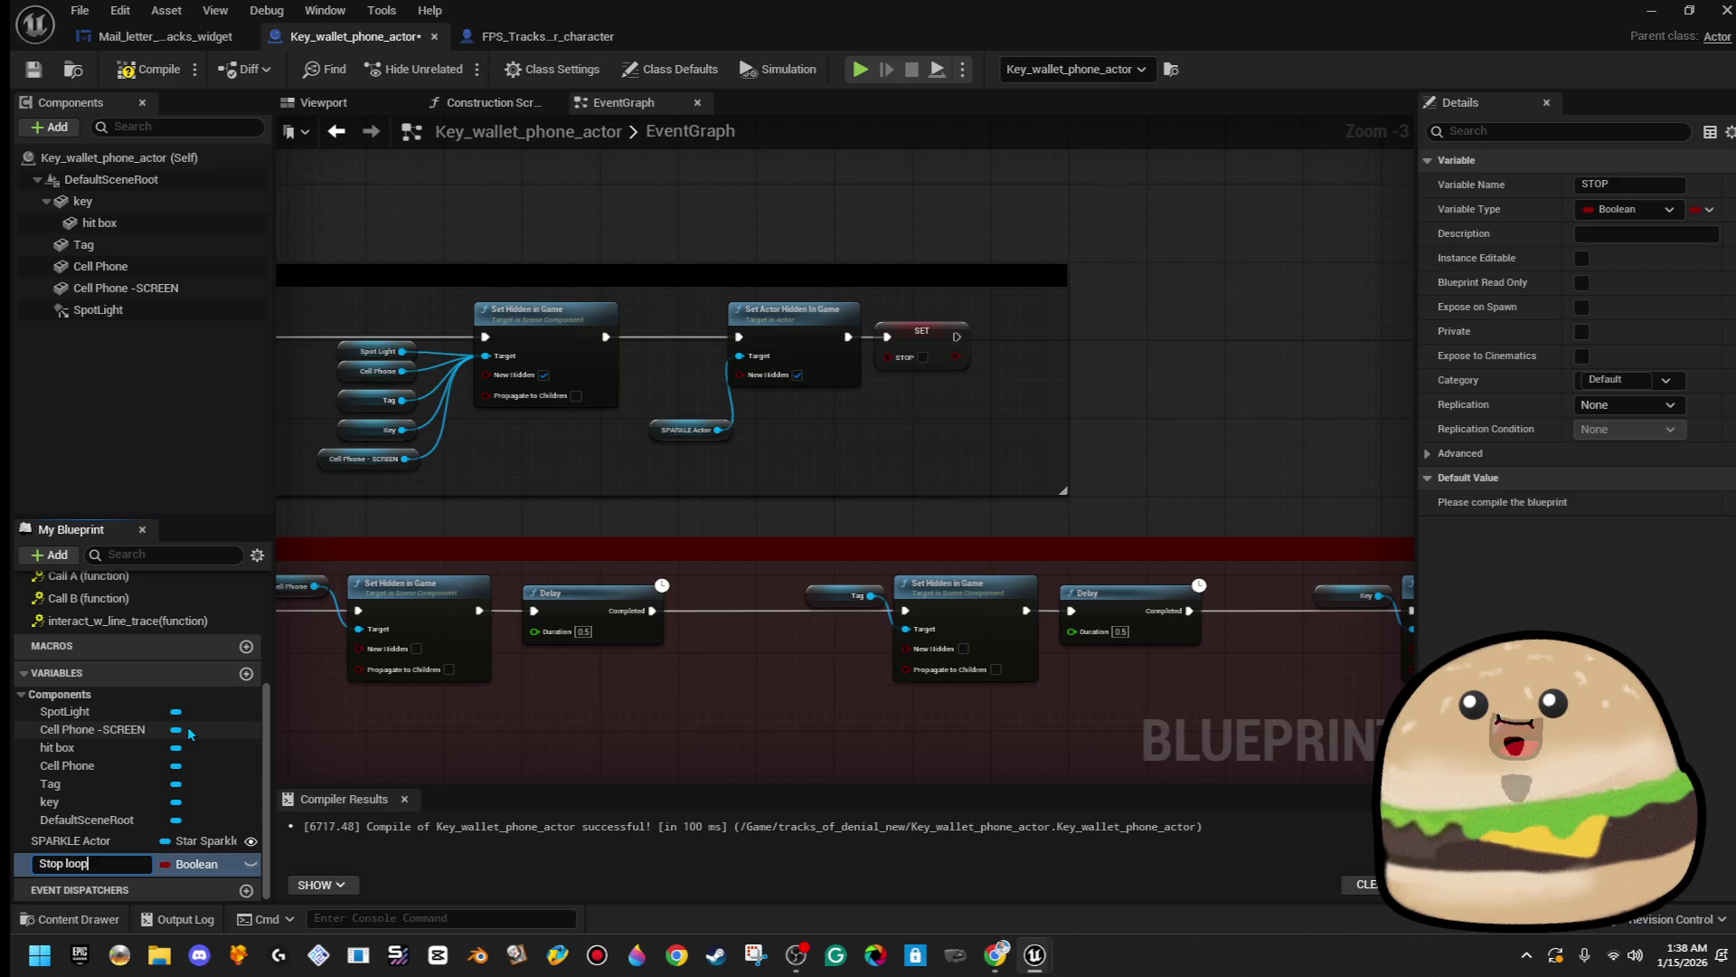
pyautogui.press('Return')
# - Widen the Hides Sparkle and phone comment and add a Stop loop setter after hiding the phone
pyautogui.scroll(-3, 949, 495)
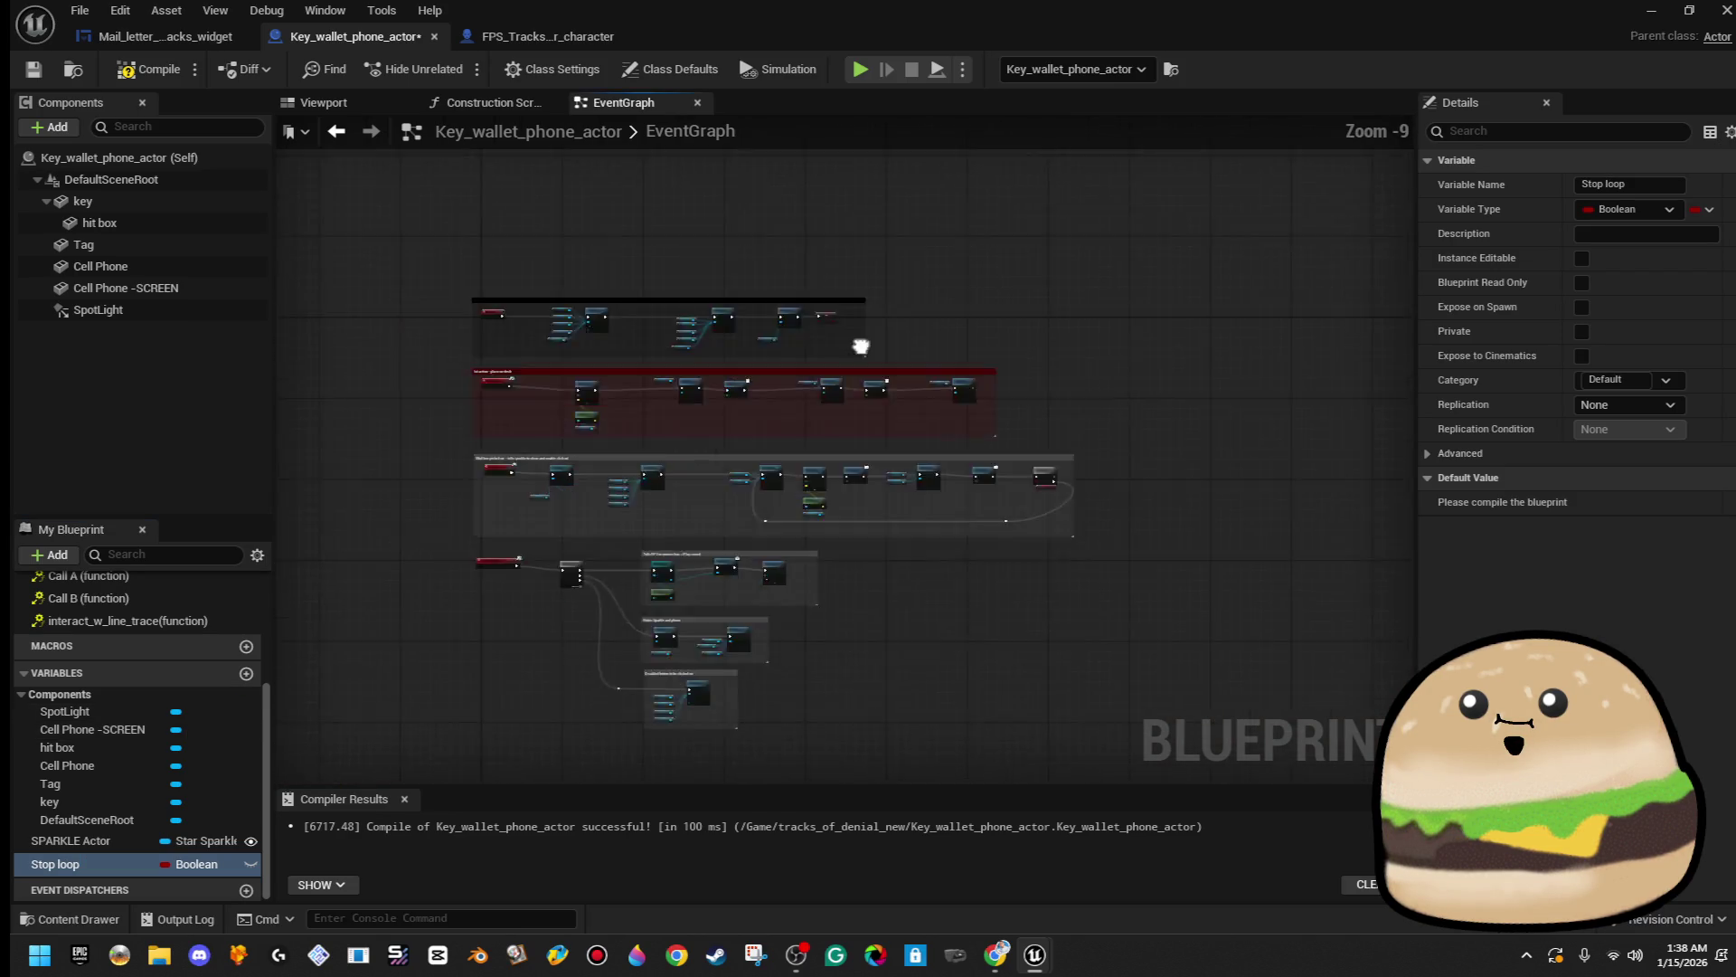
pyautogui.scroll(3, 599, 464)
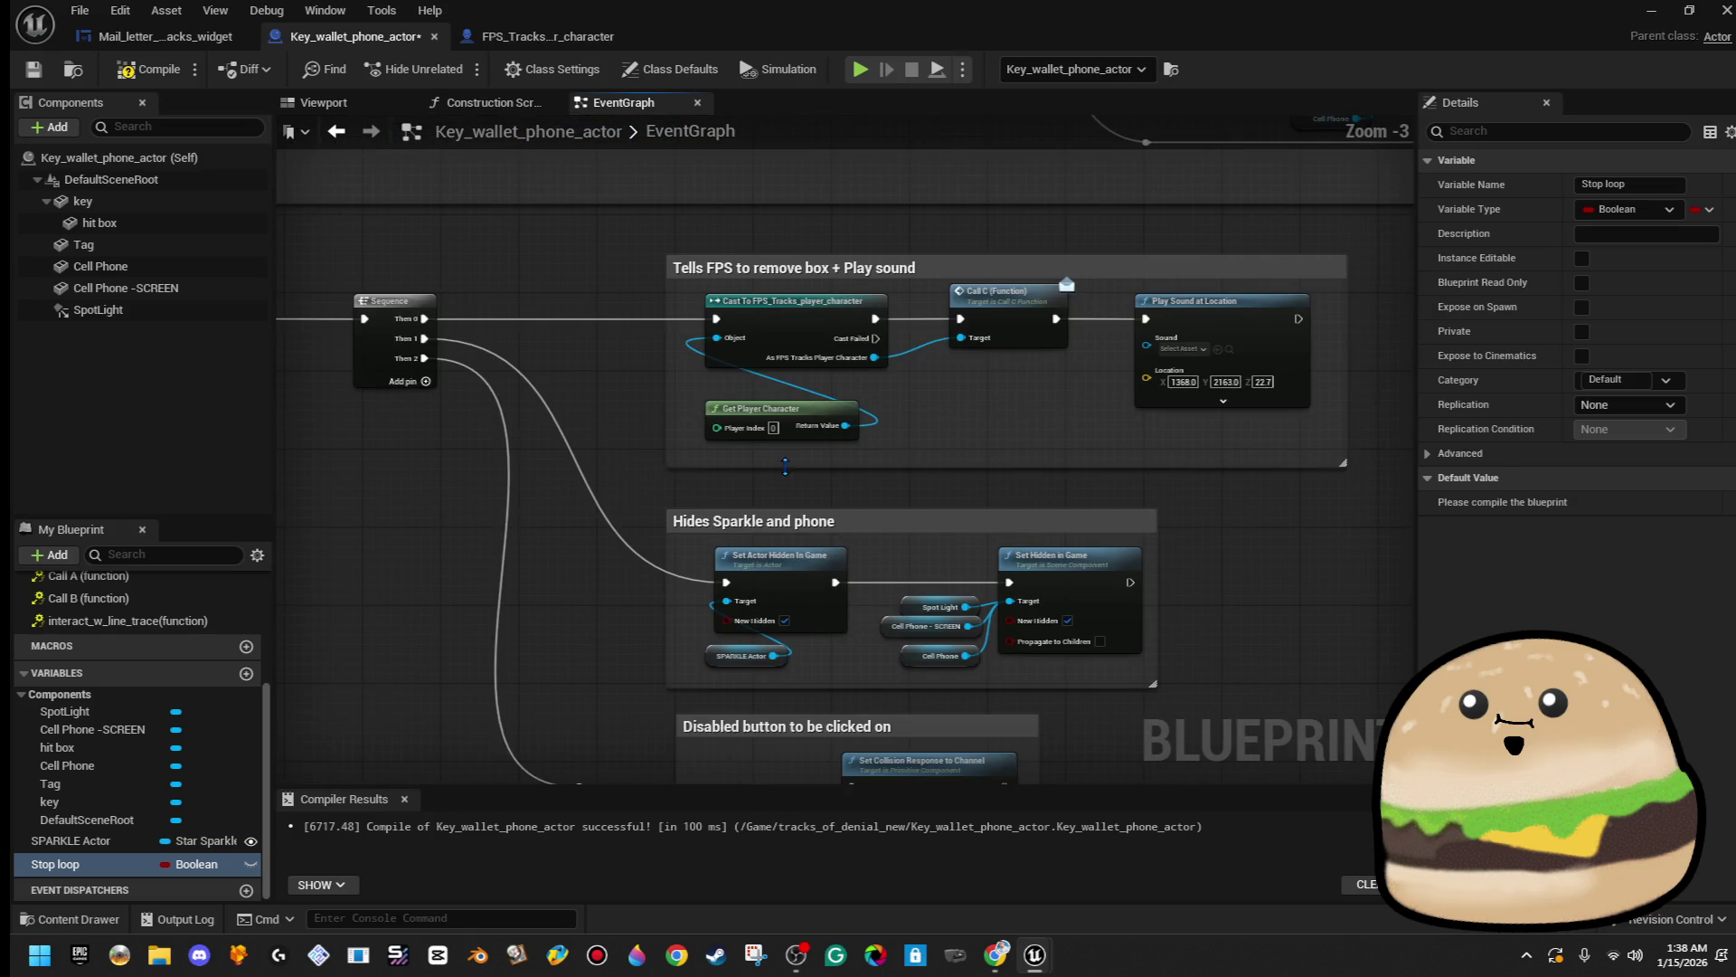
pyautogui.moveTo(649, 514); pyautogui.dragTo(617, 474)
pyautogui.moveTo(795, 504); pyautogui.dragTo(1010, 498)
pyautogui.moveTo(145, 864)
pyautogui.mouseDown()
pyautogui.moveTo(845, 529)
pyautogui.moveTo(833, 543)
pyautogui.moveTo(836, 511)
pyautogui.moveTo(882, 521)
pyautogui.mouseUp()
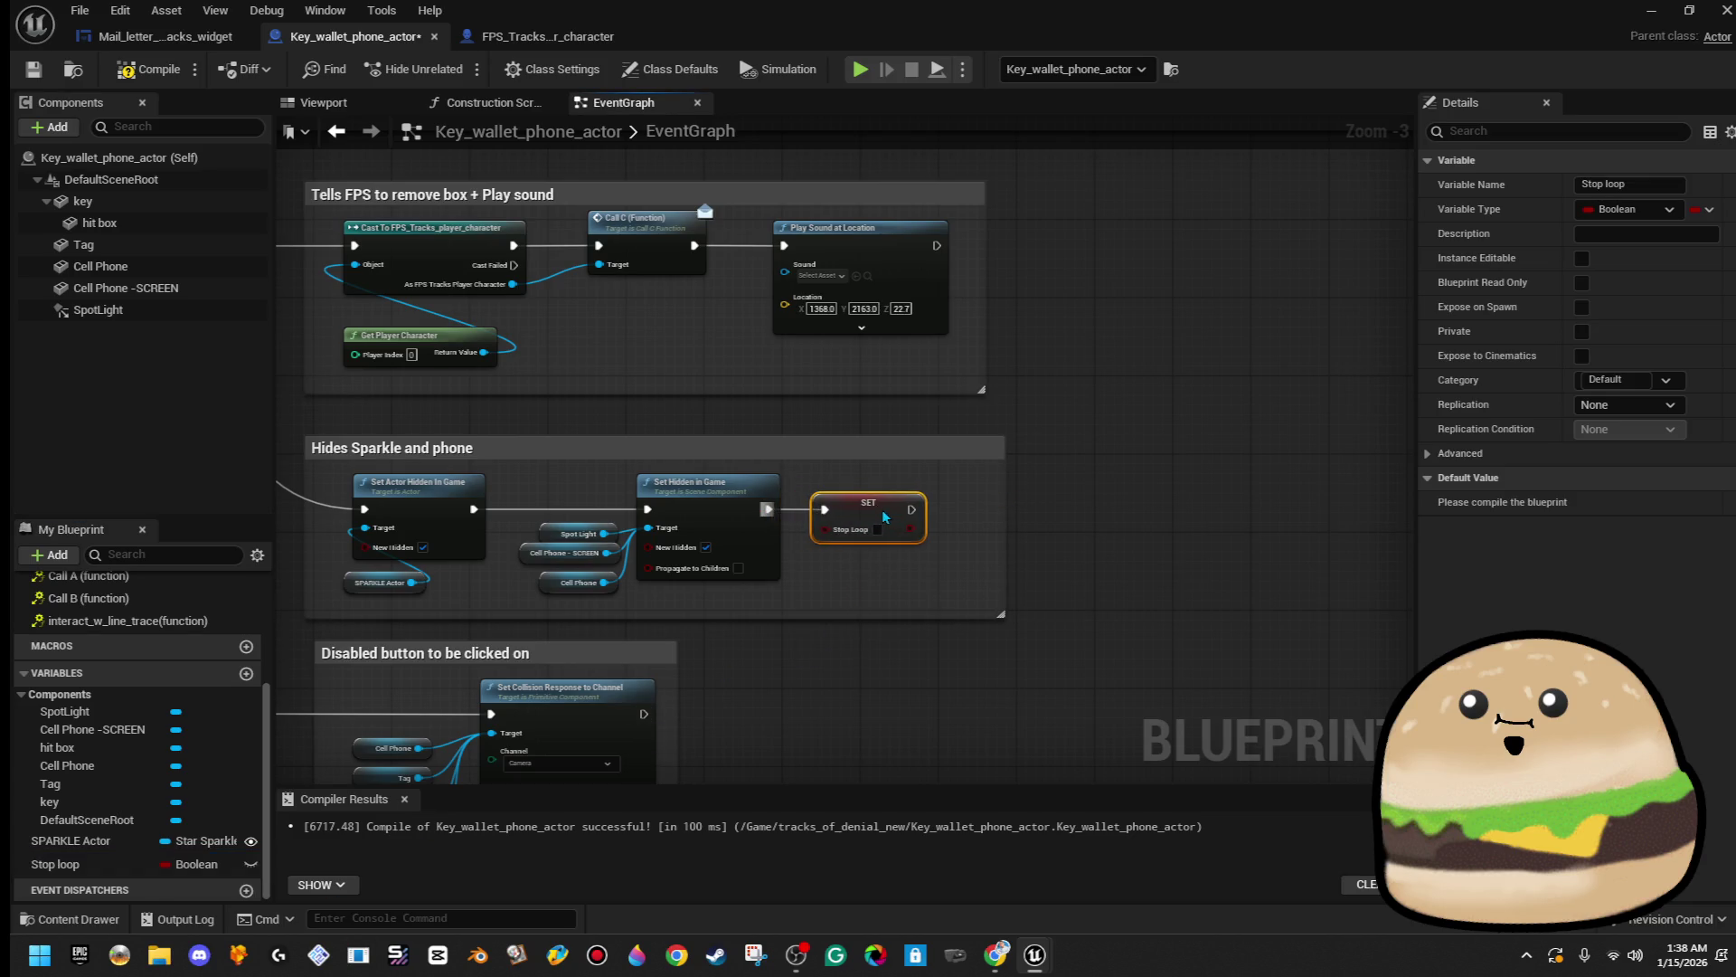
# - Edit the comment to read 'Hides Sparkle and phone - STOPS LOOP'
pyautogui.click(549, 455)
pyautogui.rightClick(549, 455)
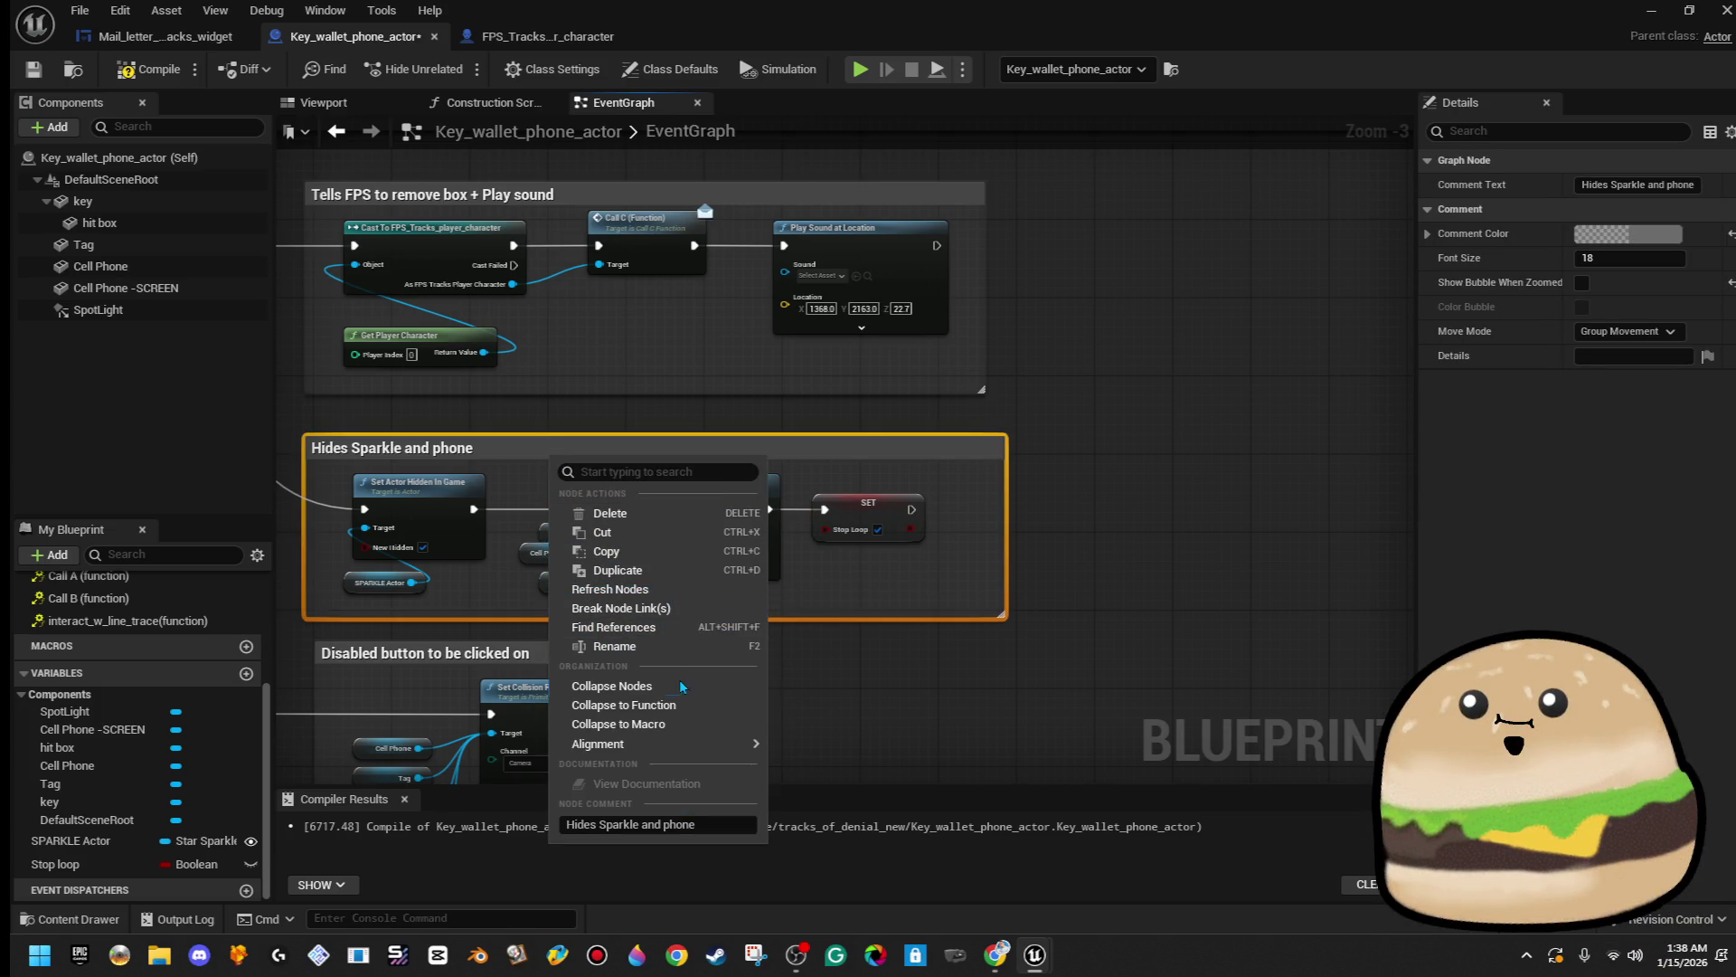
pyautogui.click(406, 616)
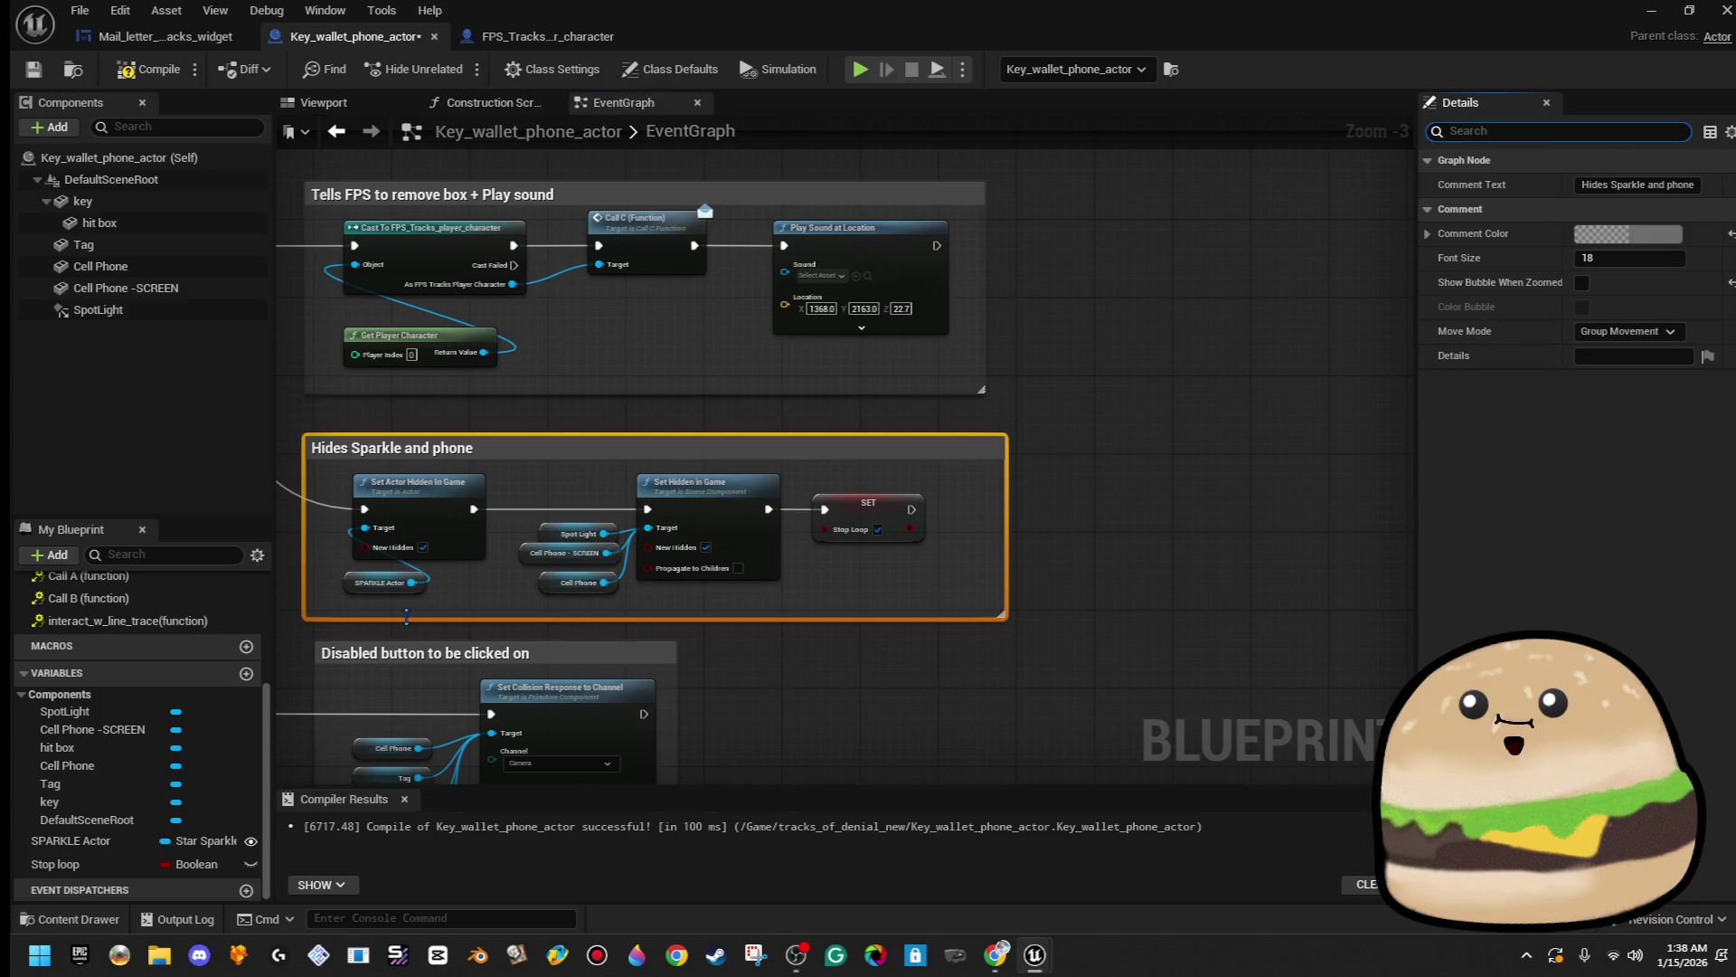
pyautogui.click(435, 452)
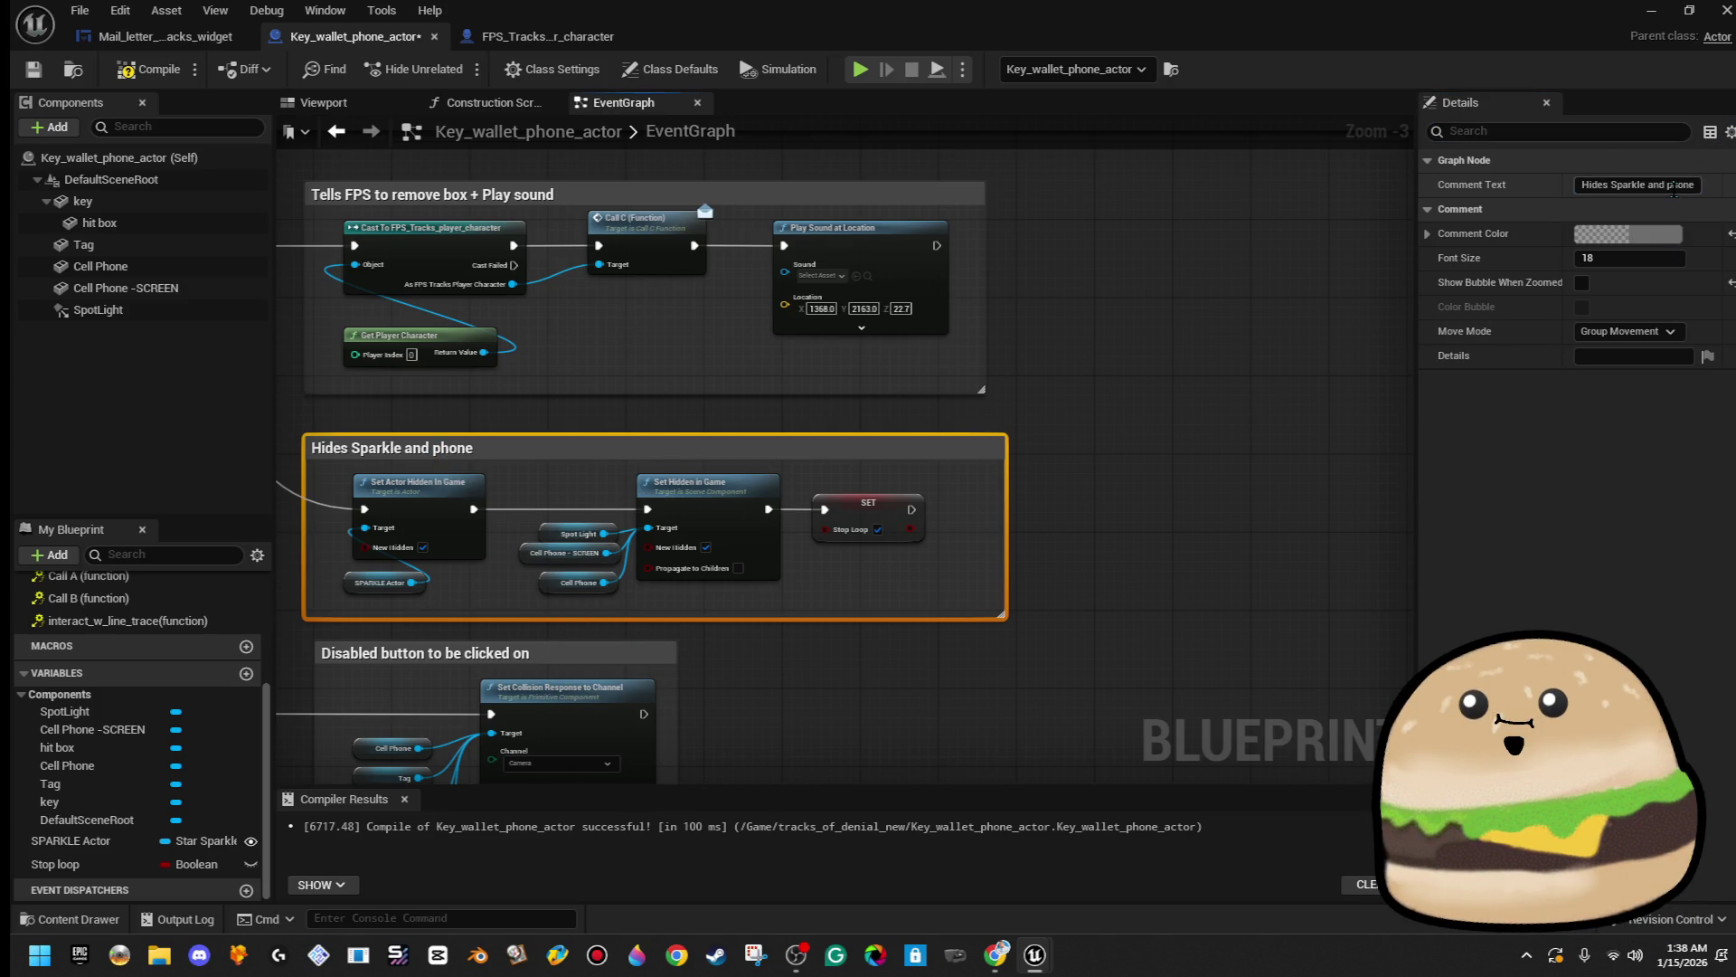
pyautogui.press('End')
pyautogui.write('- STOP')
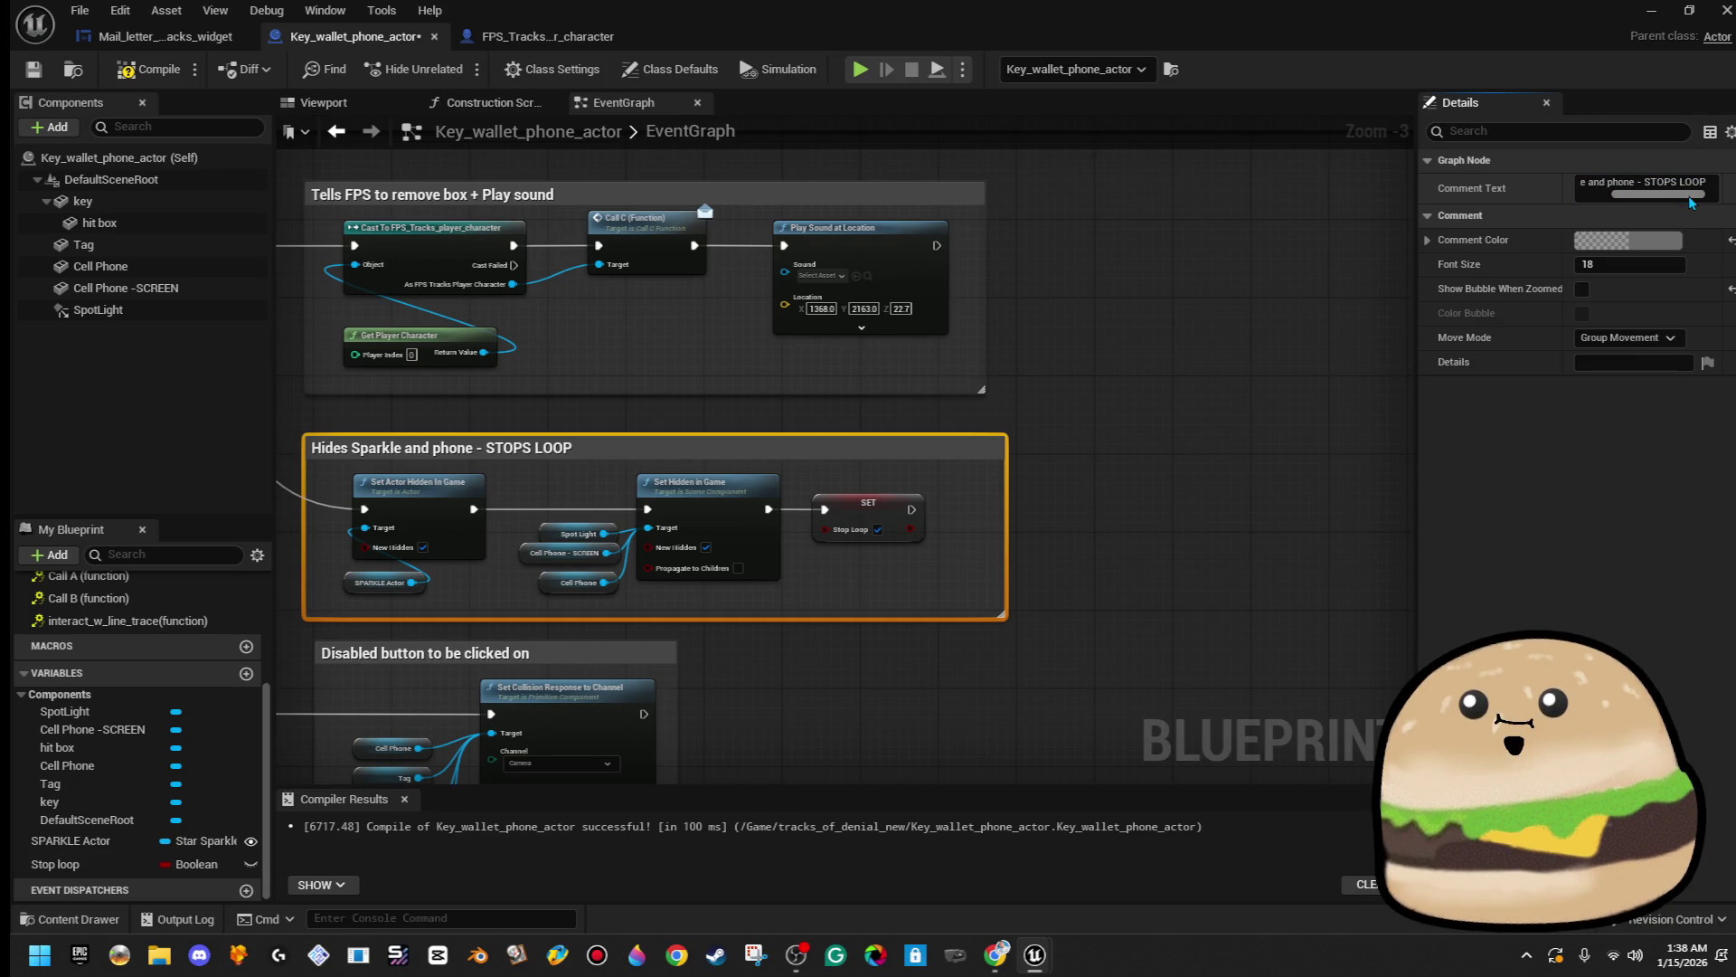
# - Compile and save the Blueprint, then close its editor
pyautogui.click(147, 70)
pyautogui.click(32, 76)
pyautogui.click(1668, 18)
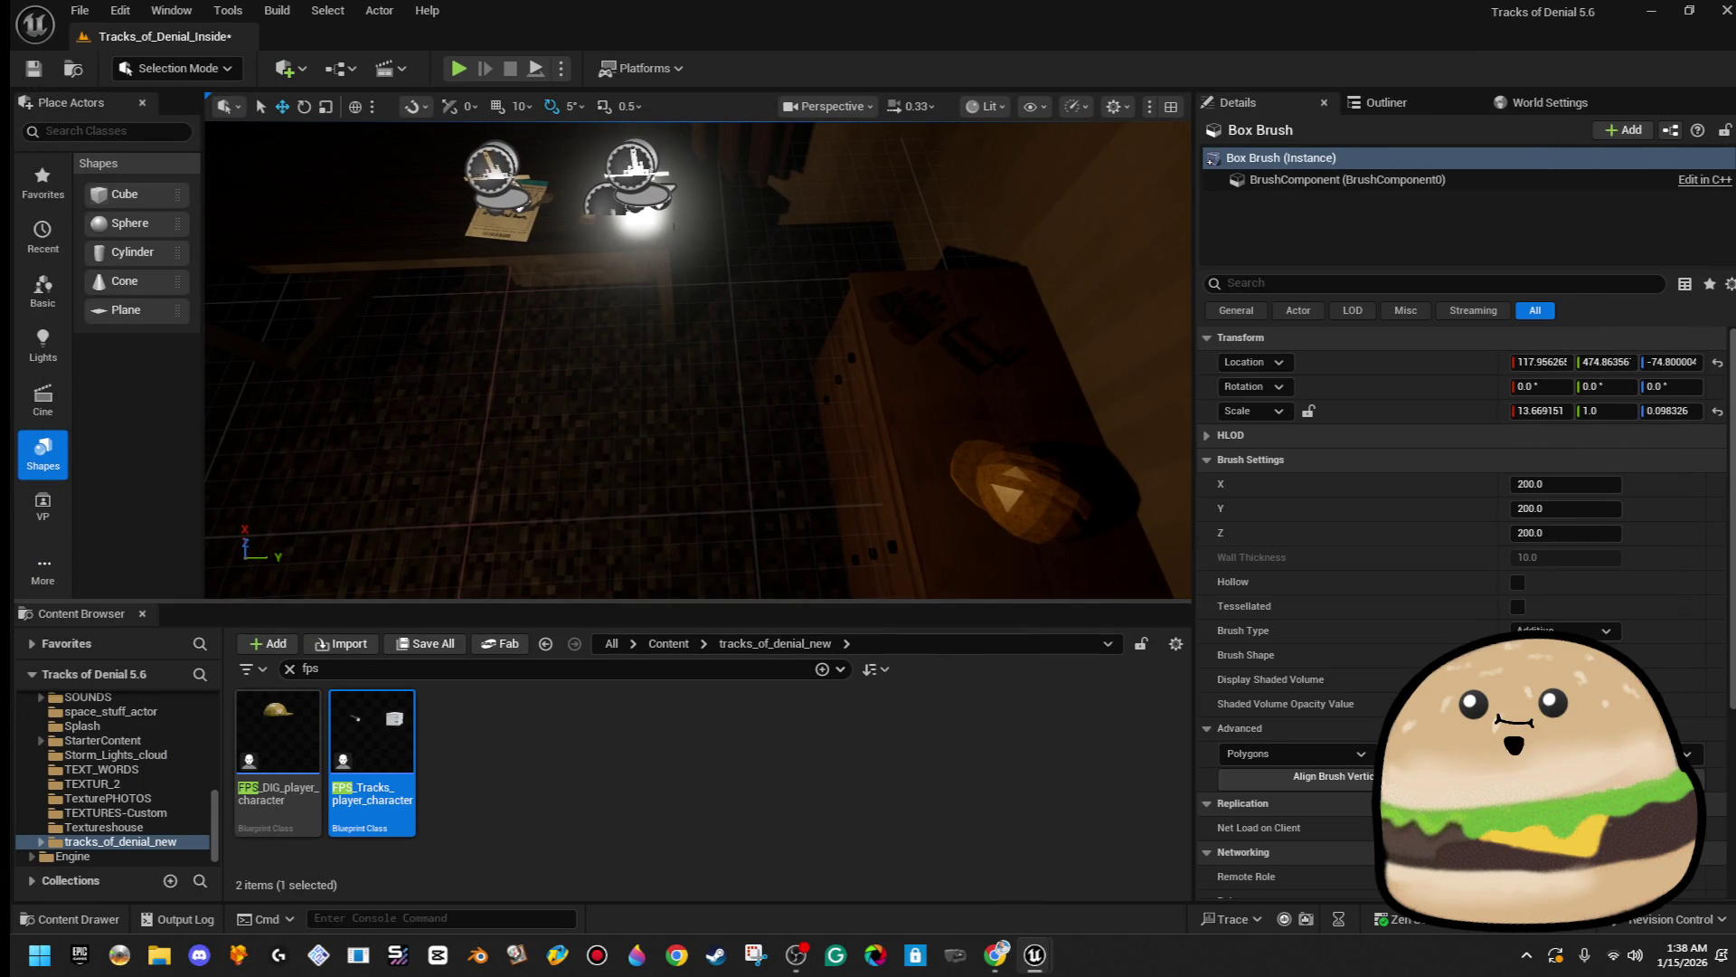
# - Play From Here on the floor, dismiss the mail notice, pick up the package, and go fullscreen with F11
pyautogui.rightClick(714, 333)
pyautogui.click(794, 915)
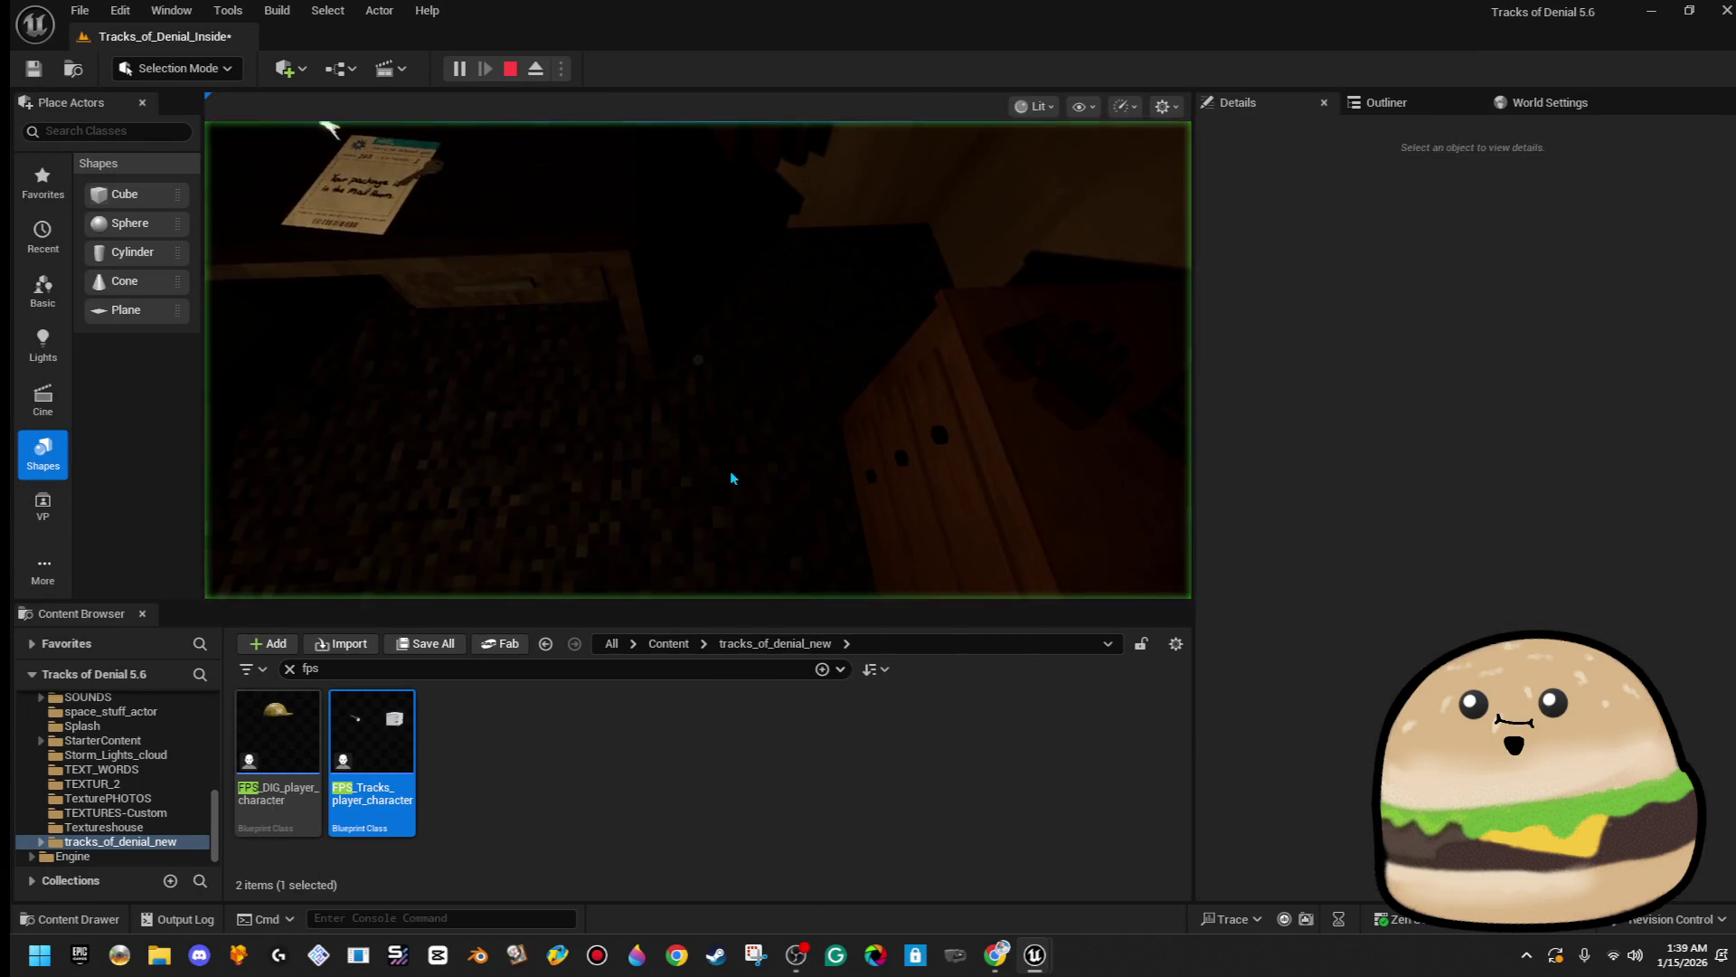
pyautogui.press('e')
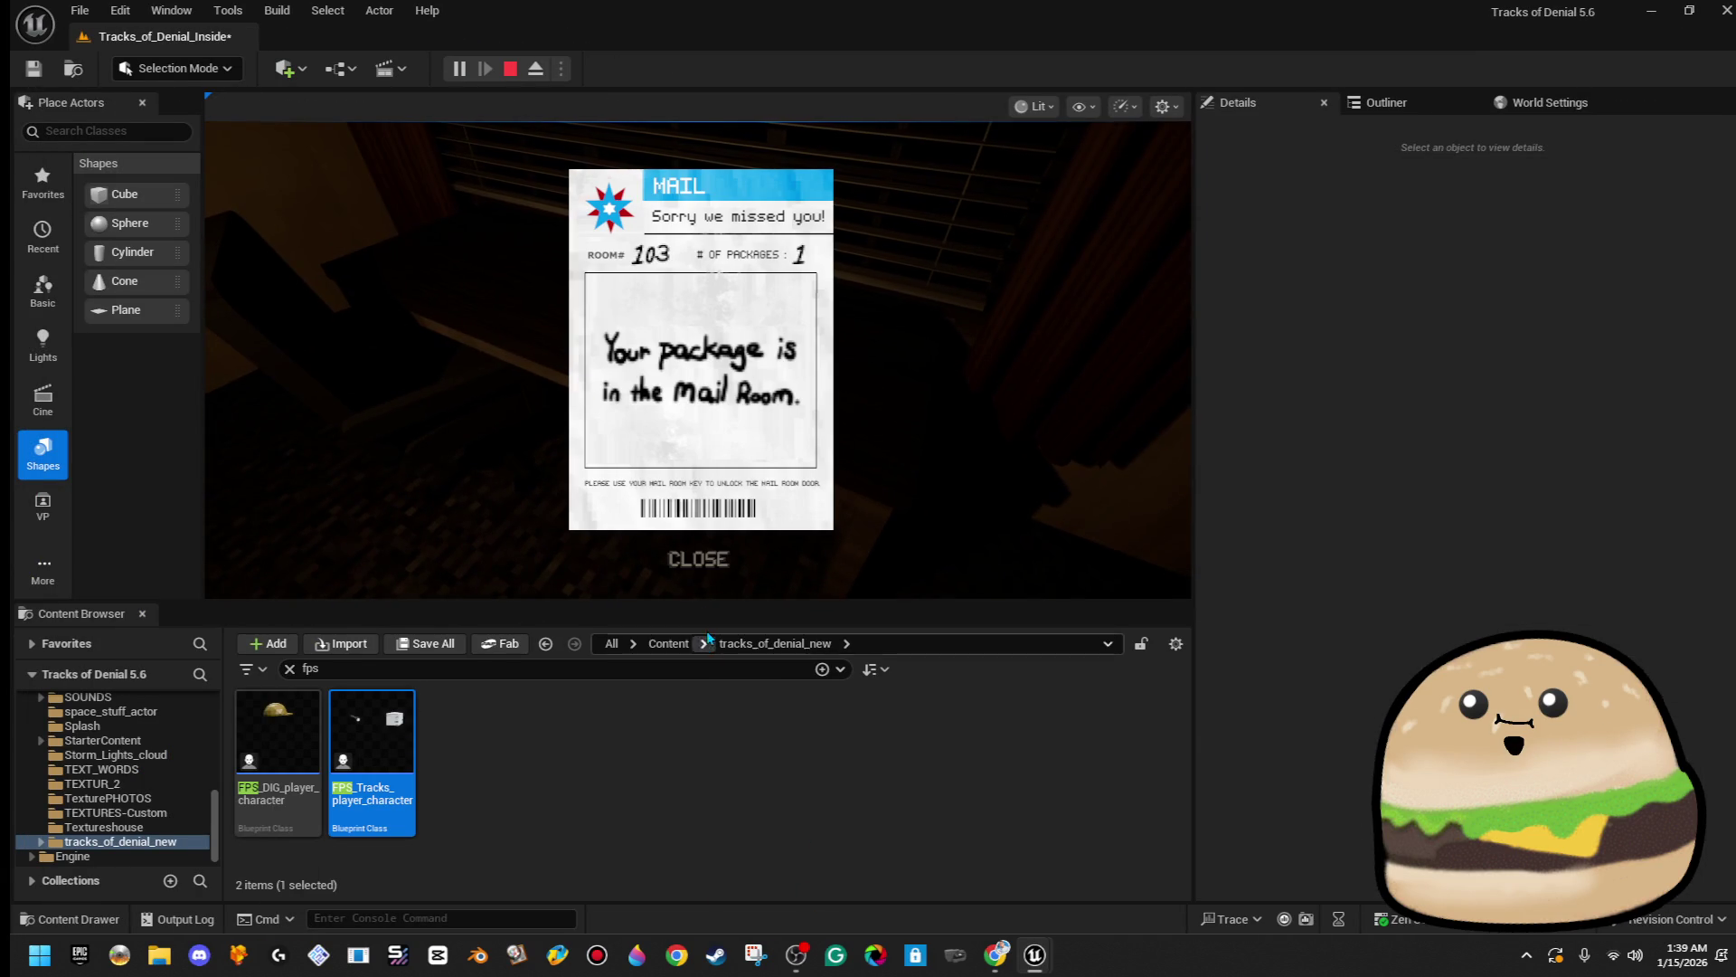
pyautogui.click(677, 566)
pyautogui.press('e')
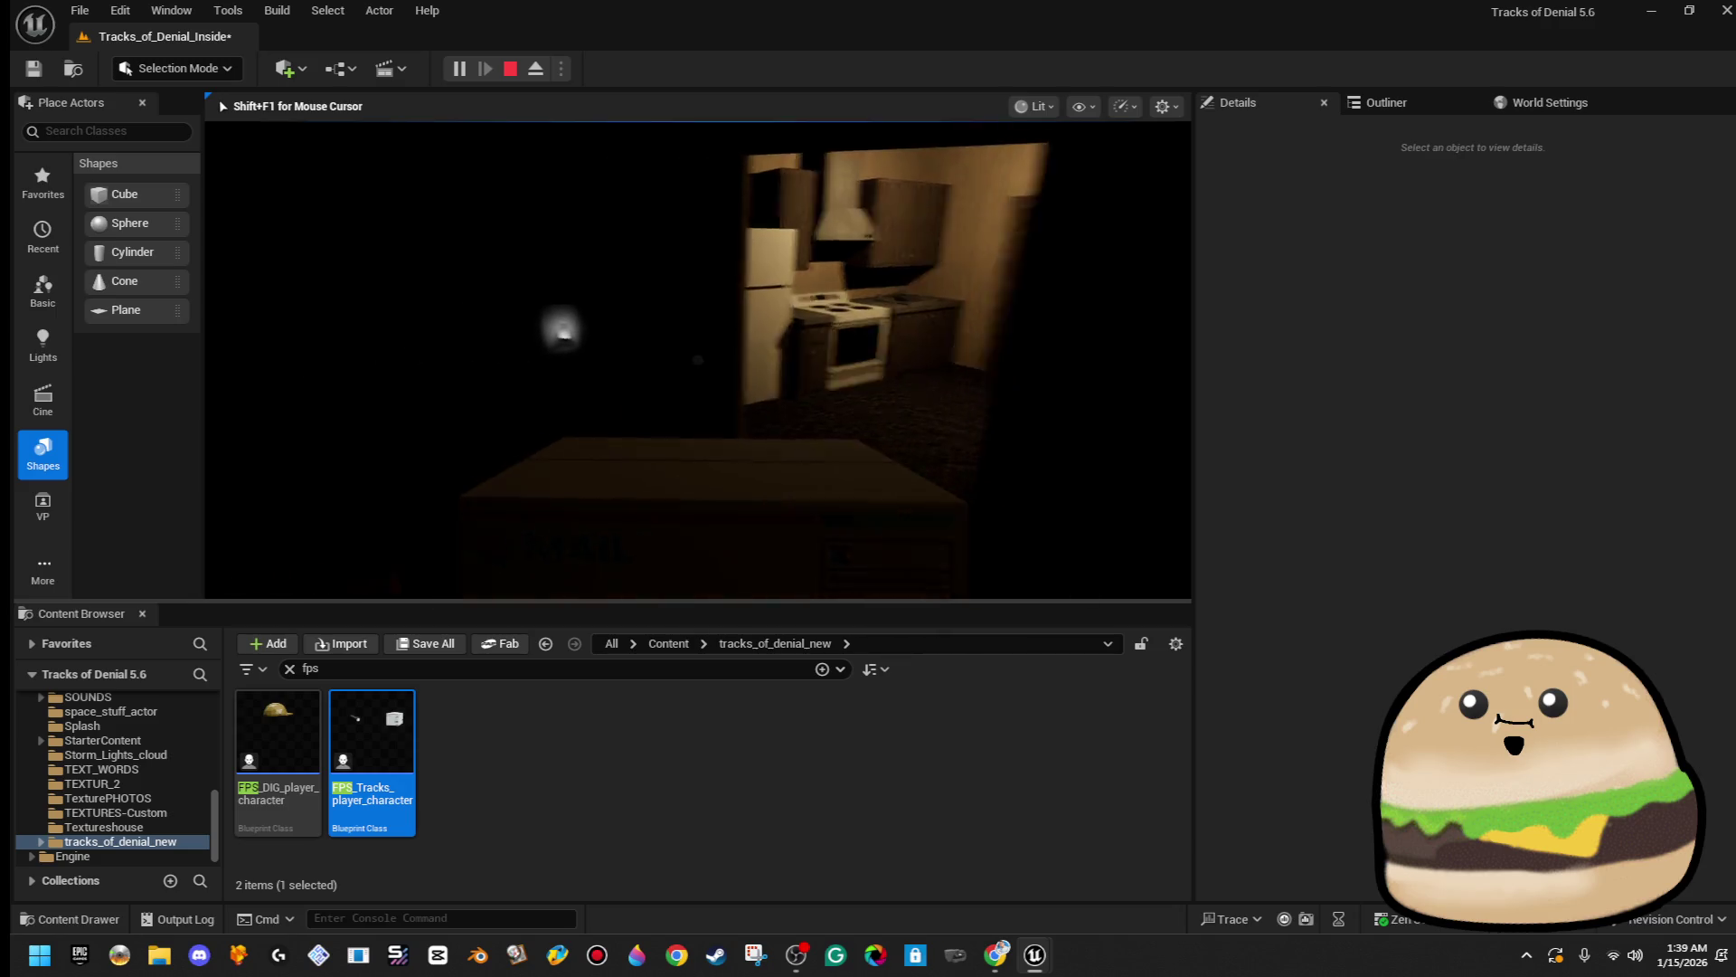
pyautogui.press('F11')
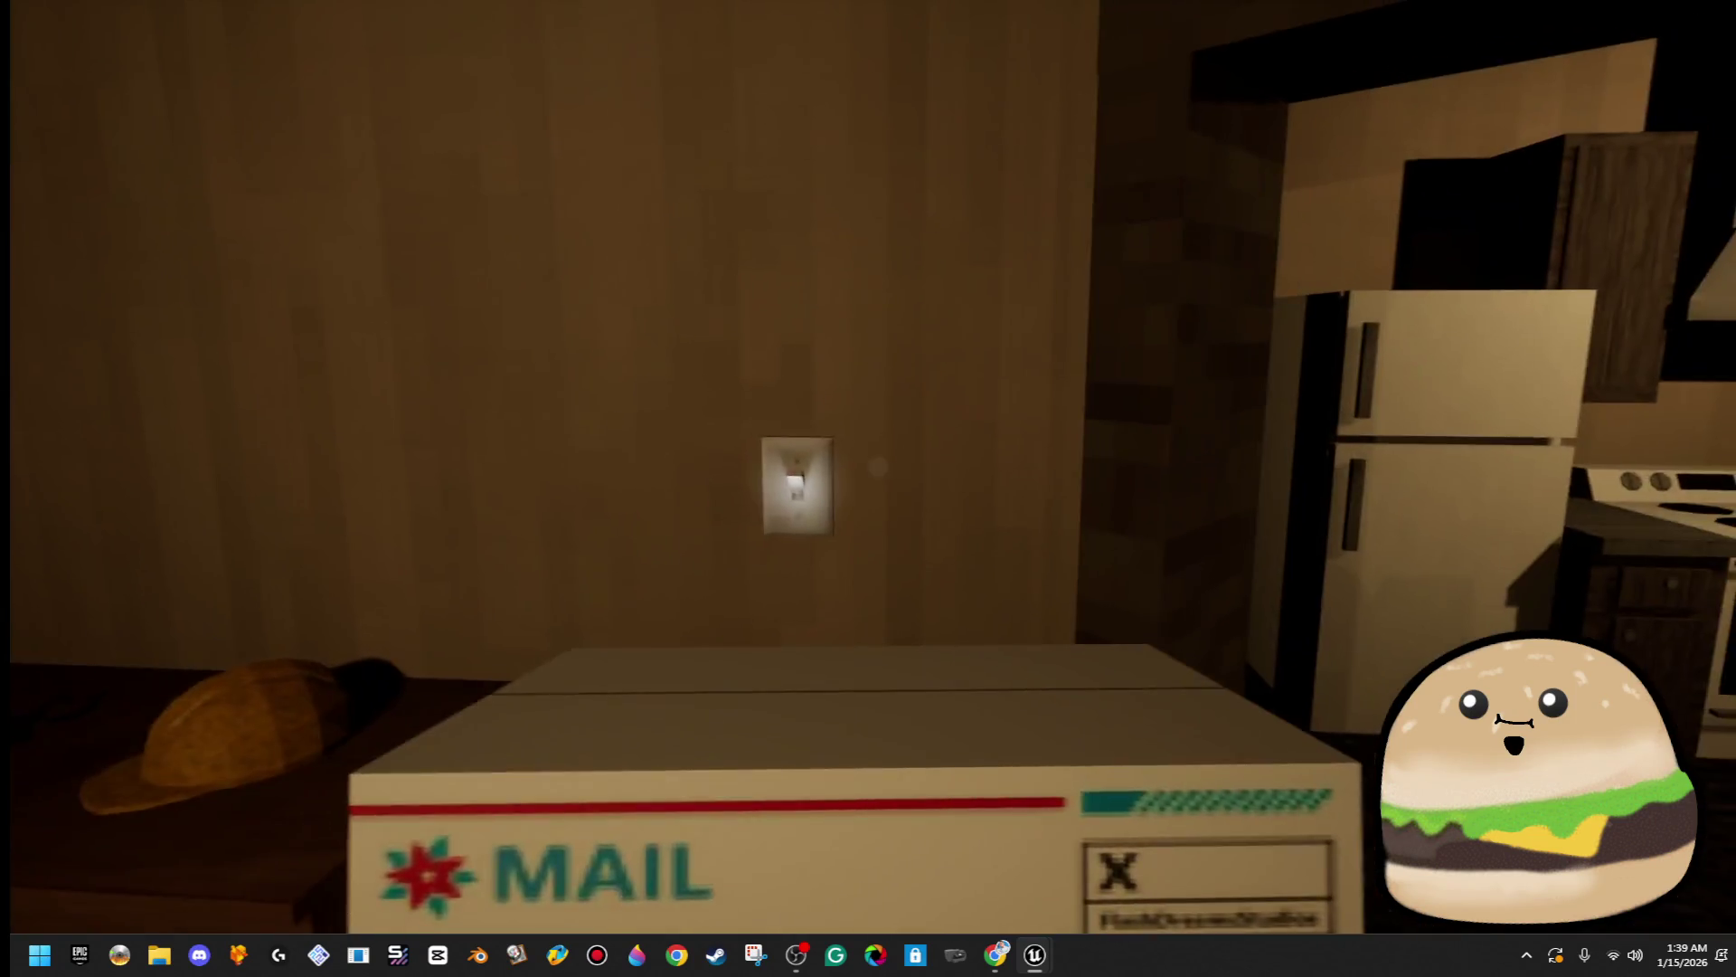
# - Flip the wall light switch off in-game, then press Esc to end Play In Editor
pyautogui.click(877, 465)
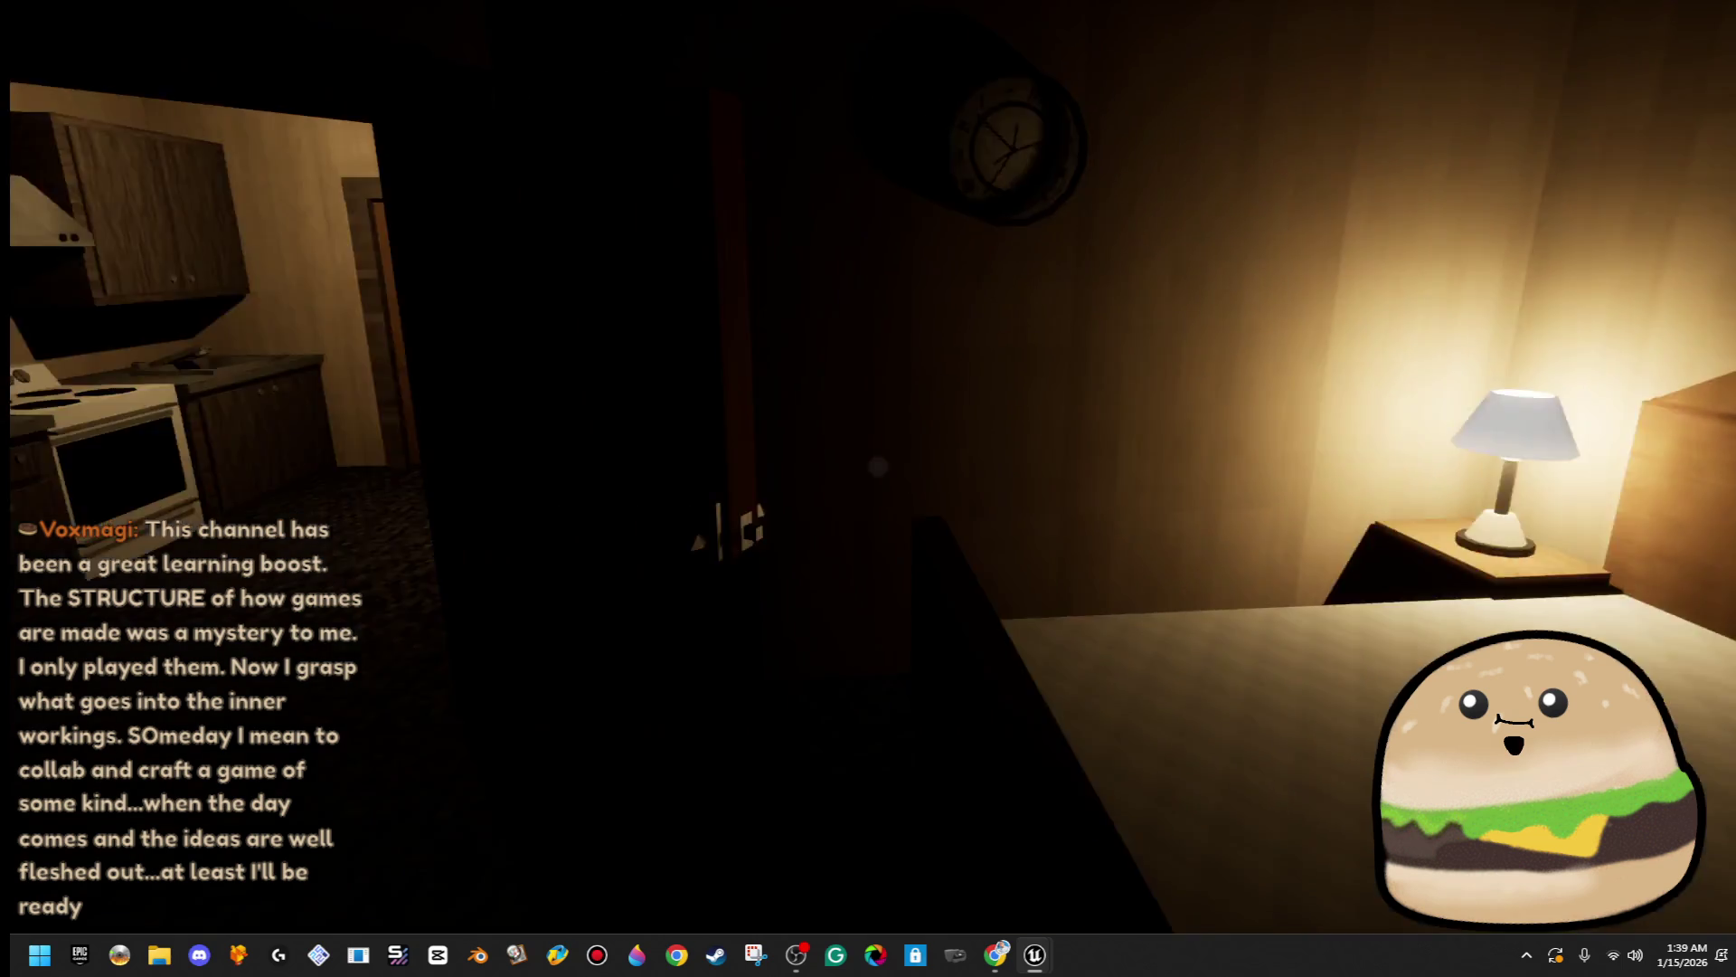
pyautogui.press('Escape')
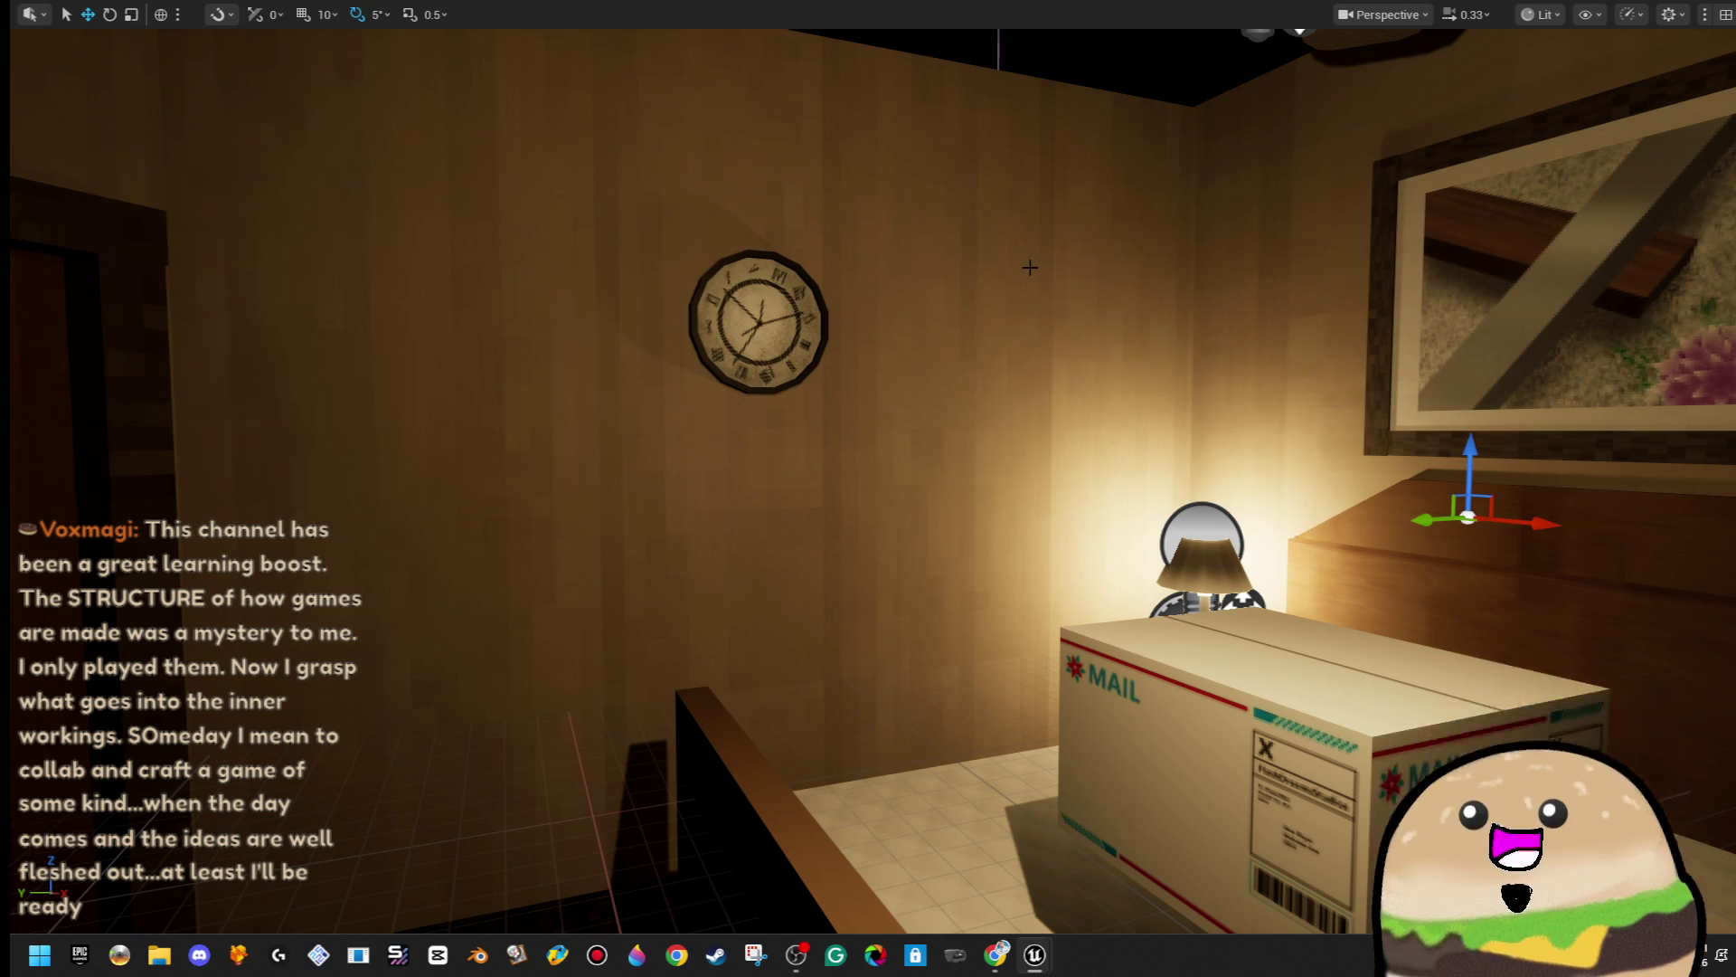
# - Fly the camera above the rooms, exit immersive mode with F11, and save Tracks_of_Denial_Inside
pyautogui.moveTo(913, 318); pyautogui.dragTo(913, 317)
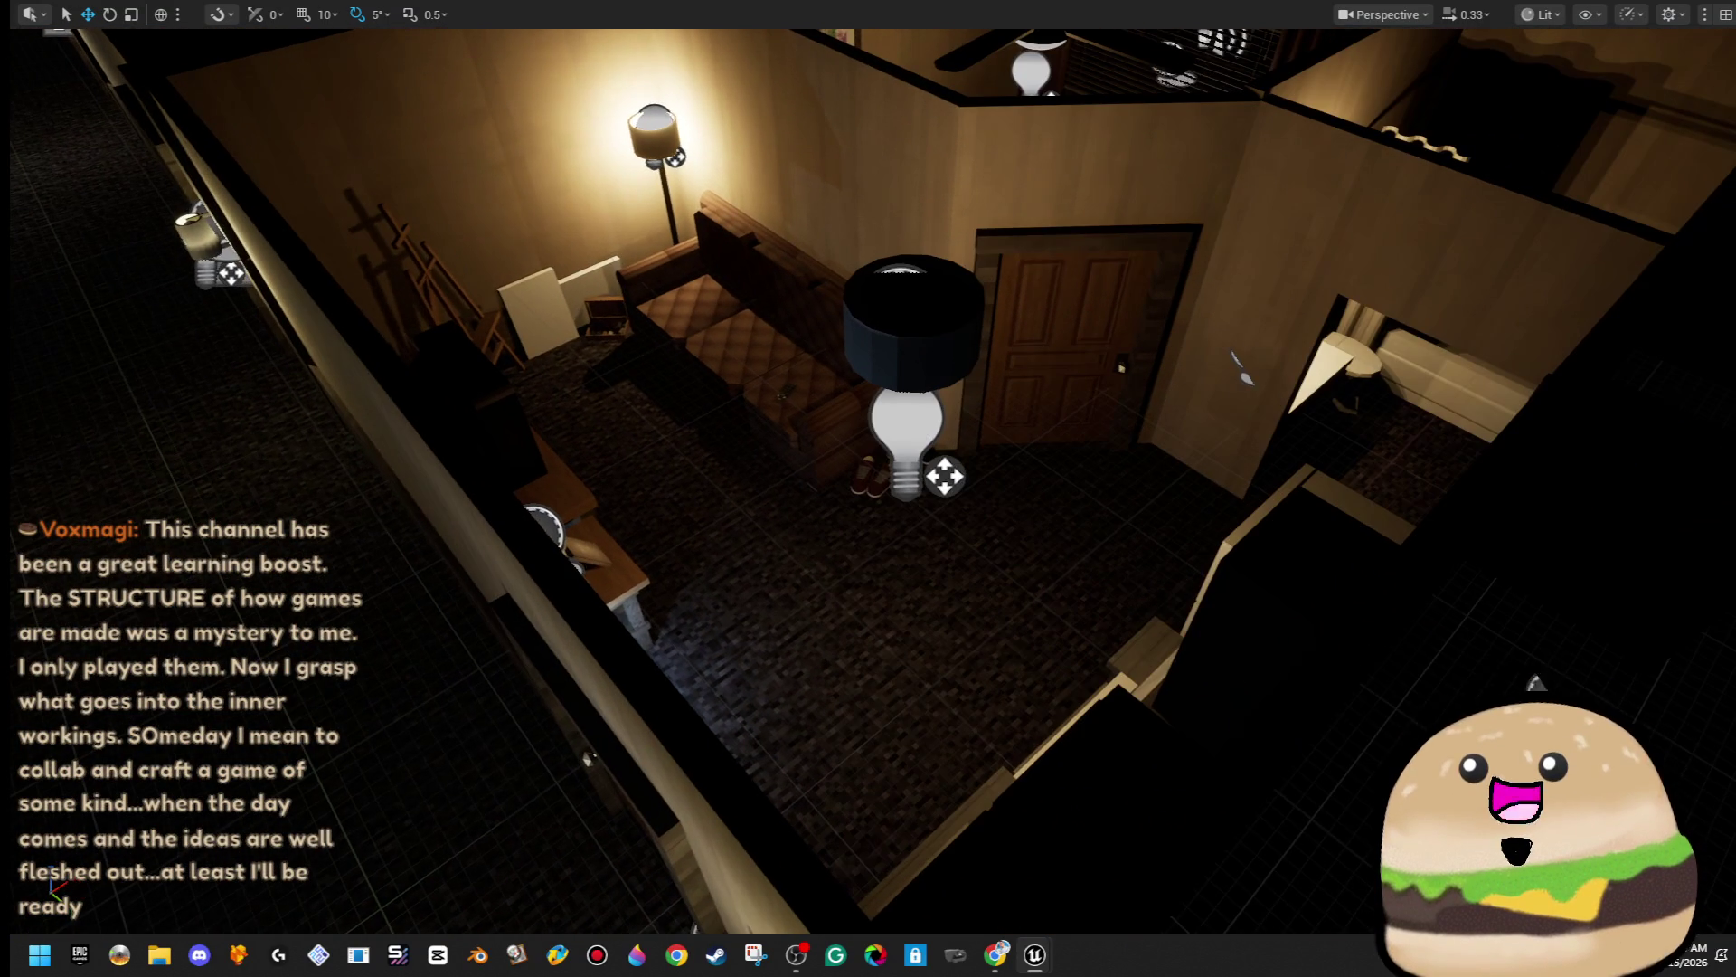
pyautogui.press('F11')
pyautogui.click(33, 68)
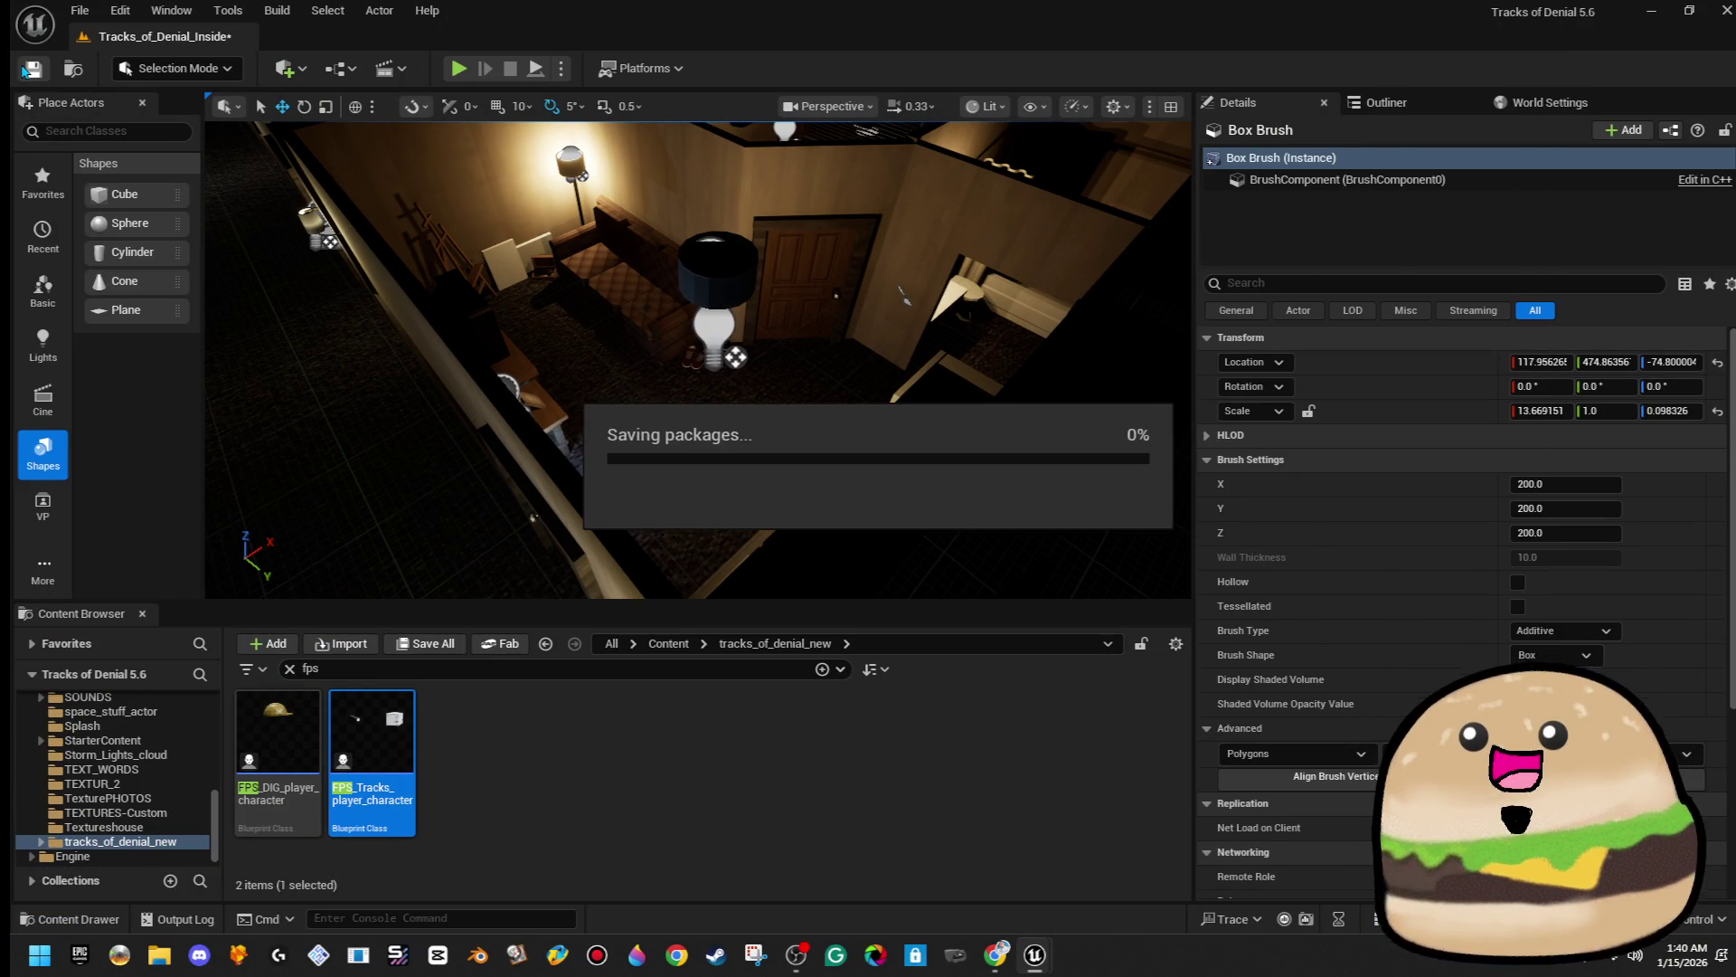